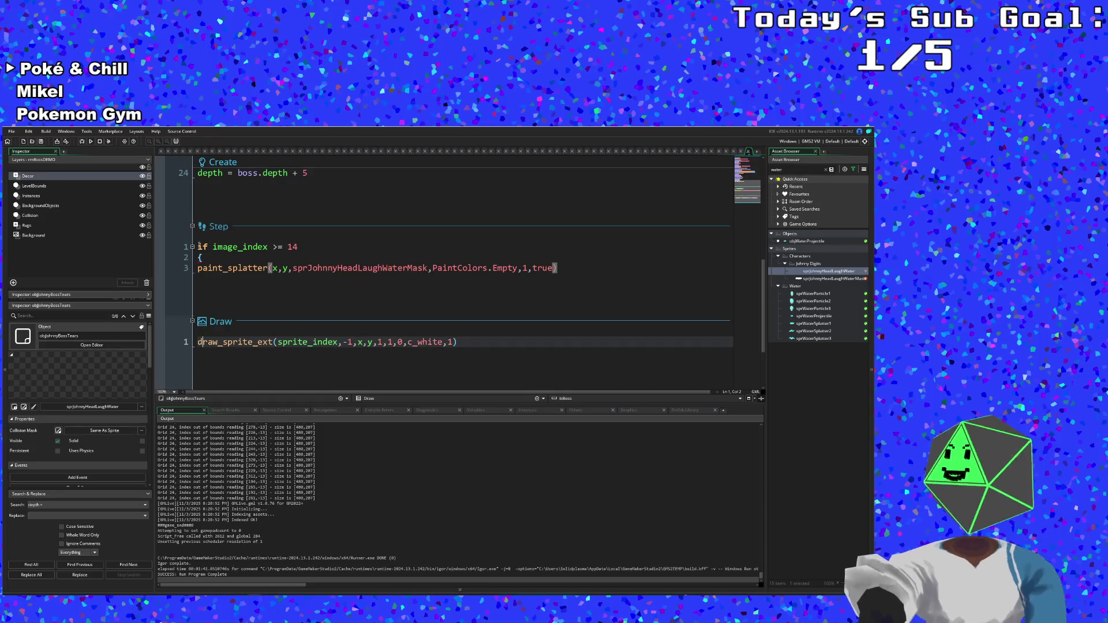
- Add a closing brace on a new line after the paint_splatter call
key(Up)
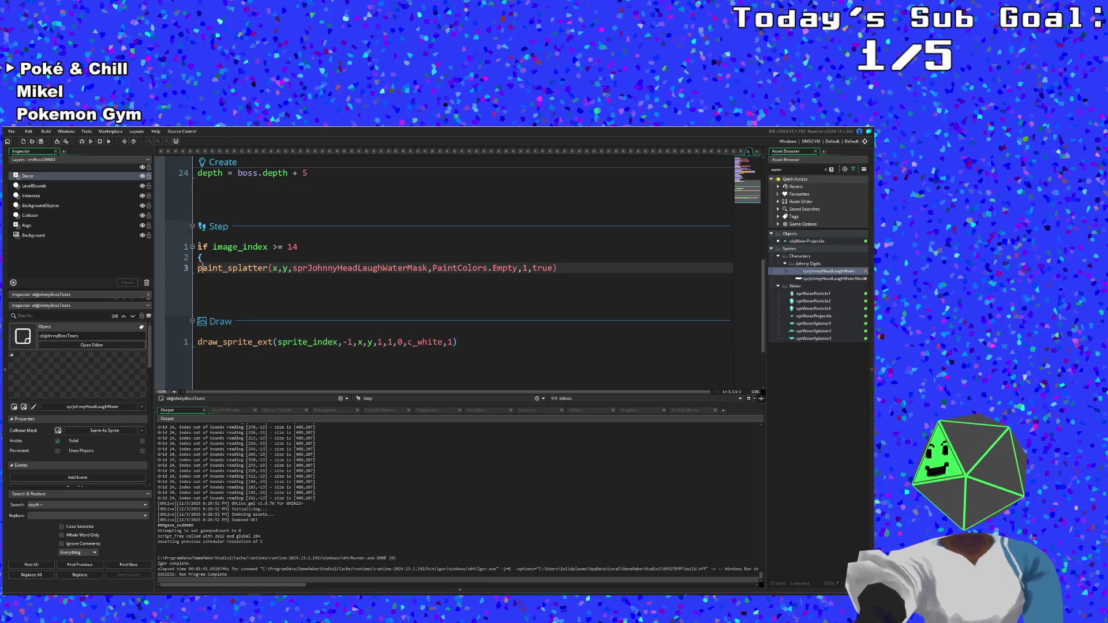
key(Right)
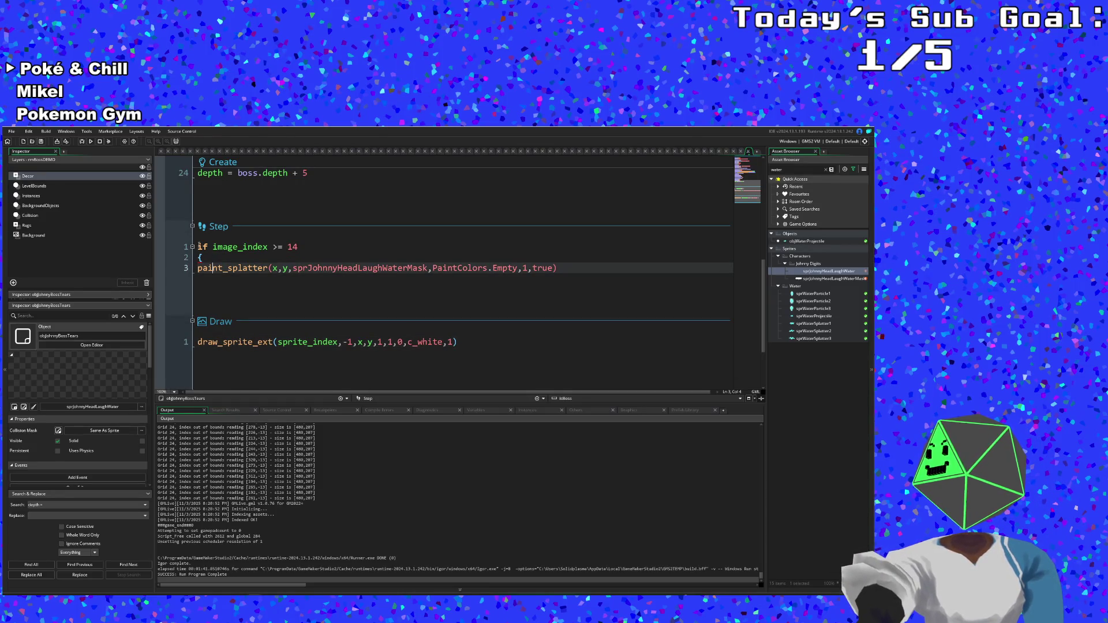
key(End)
key(Return)
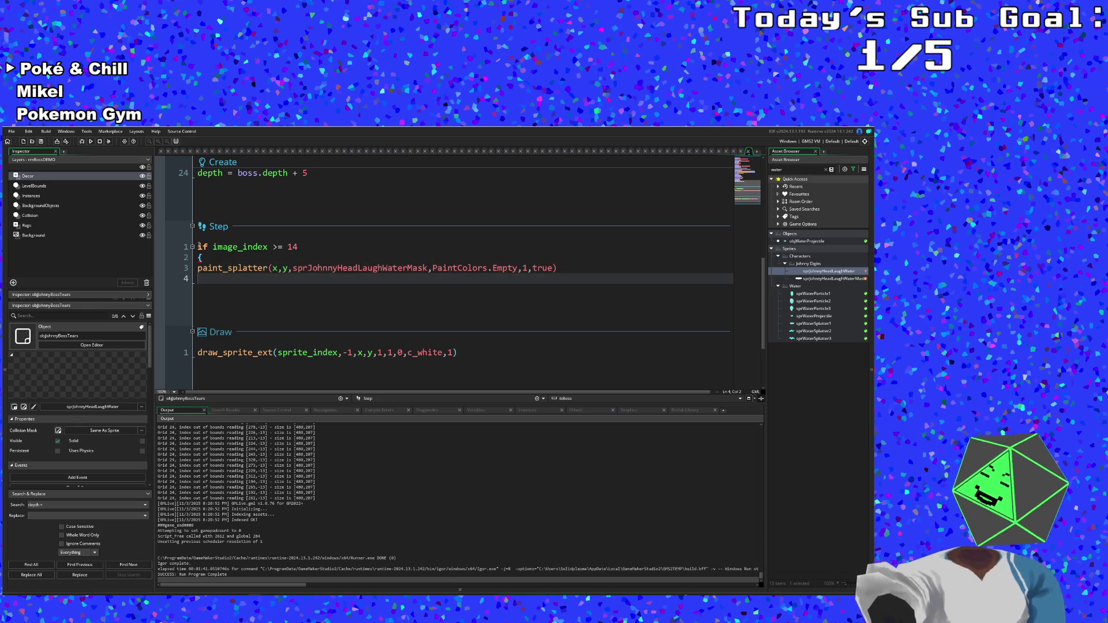
text(})
- Rewrite the if condition as floor(image_index) = 14
key(Up)
key(Up)
key(Up)
key(Right)
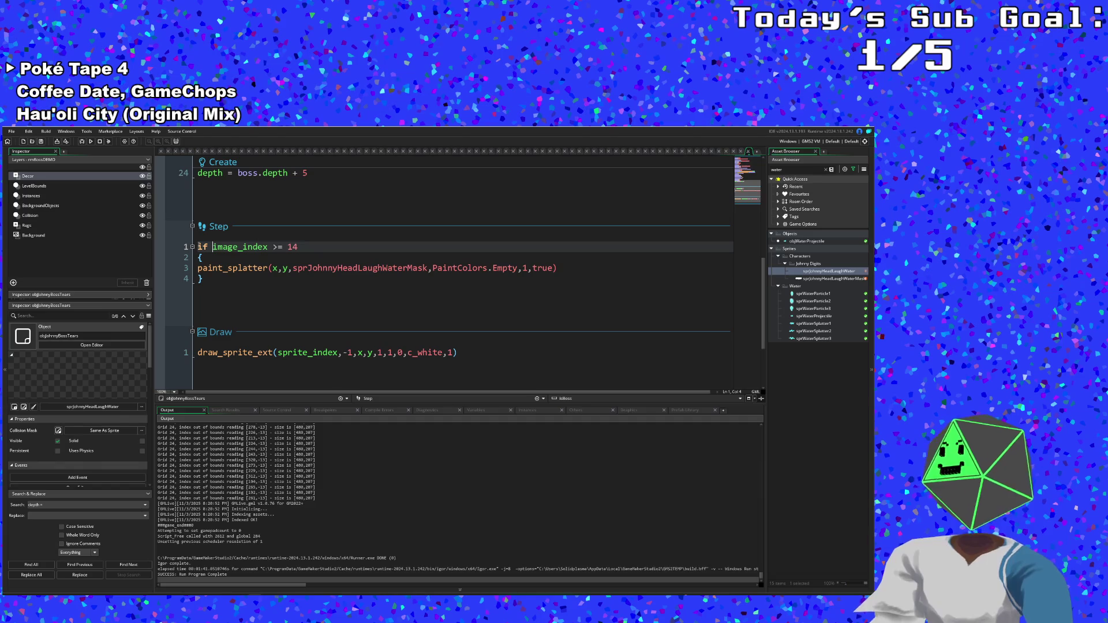
text(floor)
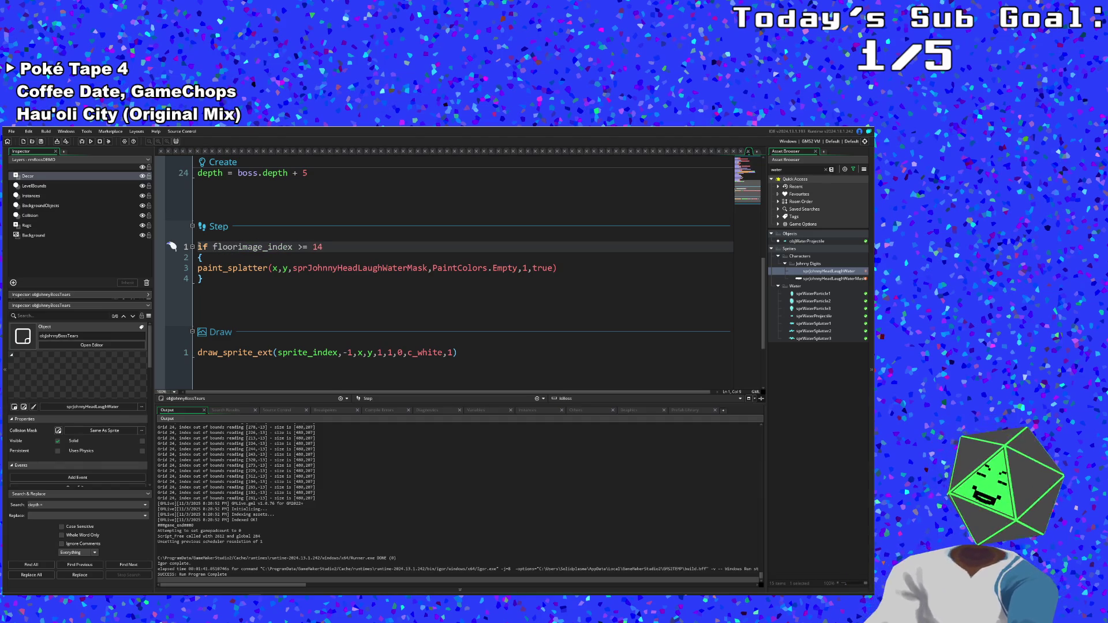
text(()
key(End)
text())
key(Left)
key(Left)
key(Left)
key(BackSpace)
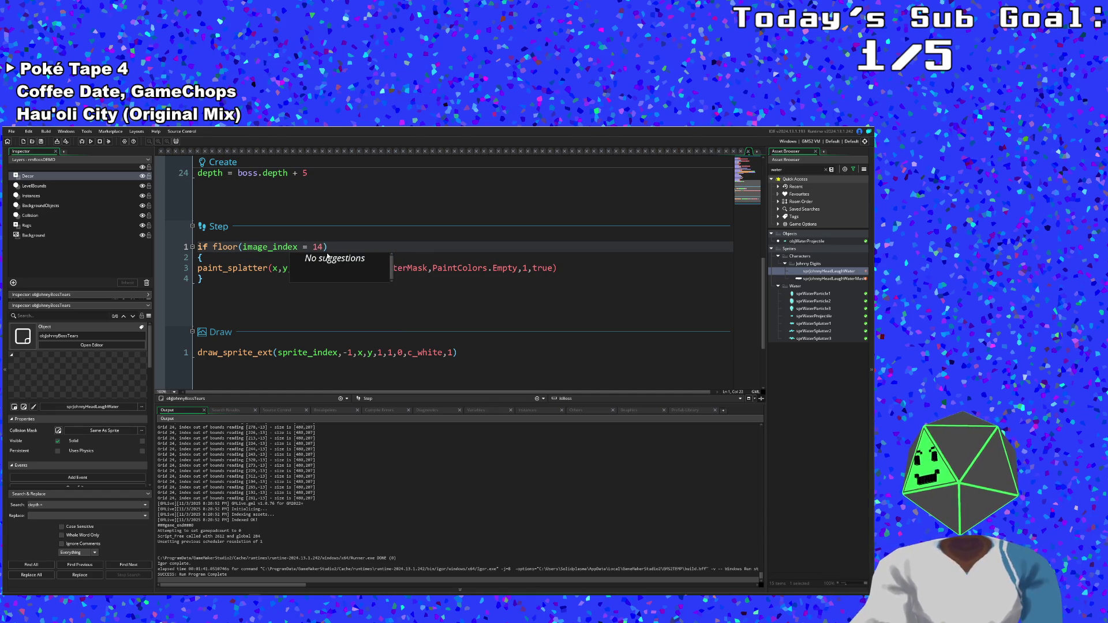
drag(323, 247, 302, 249)
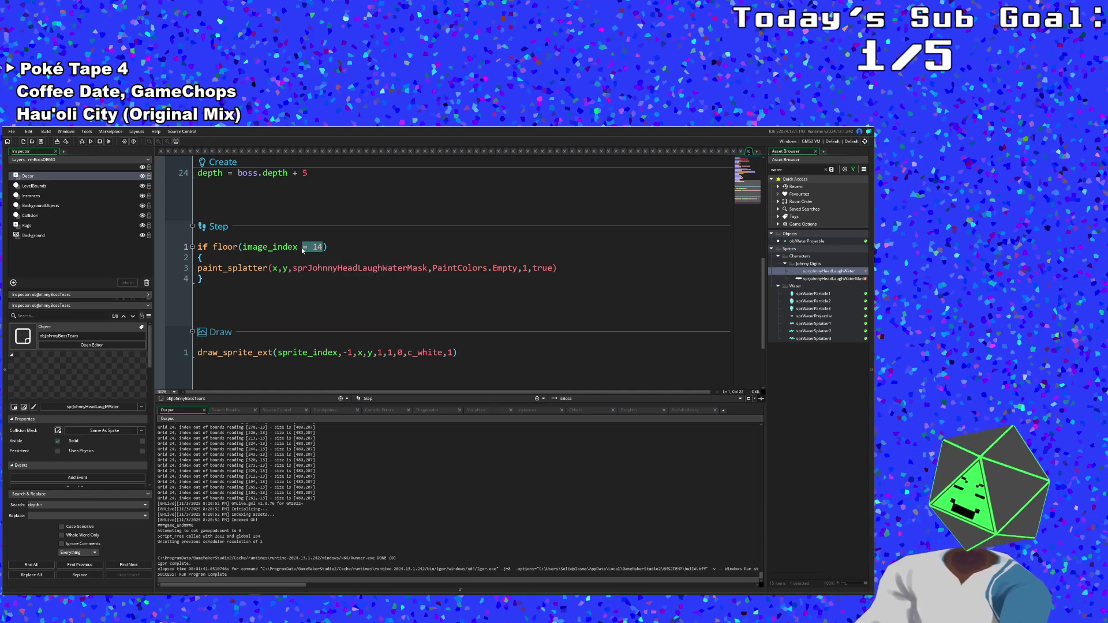
key(BackSpace)
text(14)
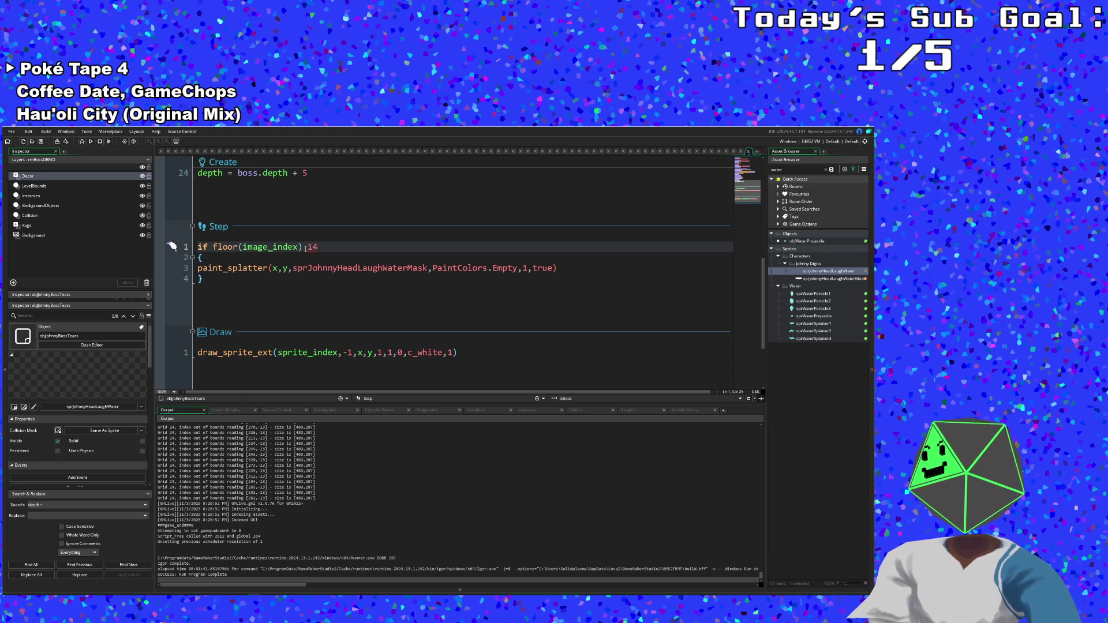
text(=)
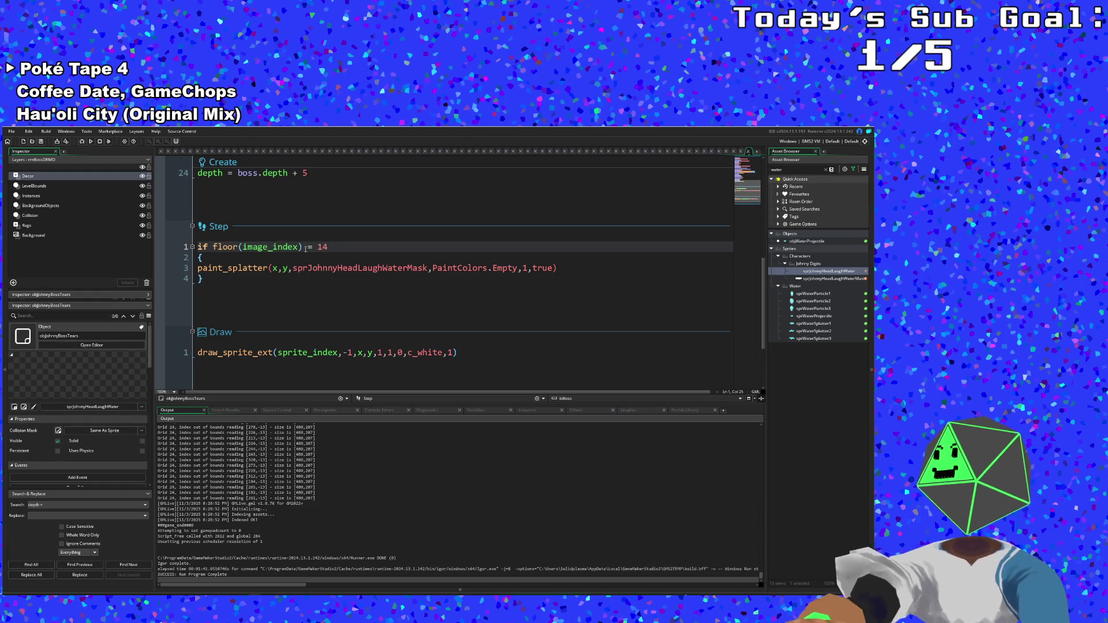
- Check the closing brace on line 4 below the paint_splatter line
click(312, 269)
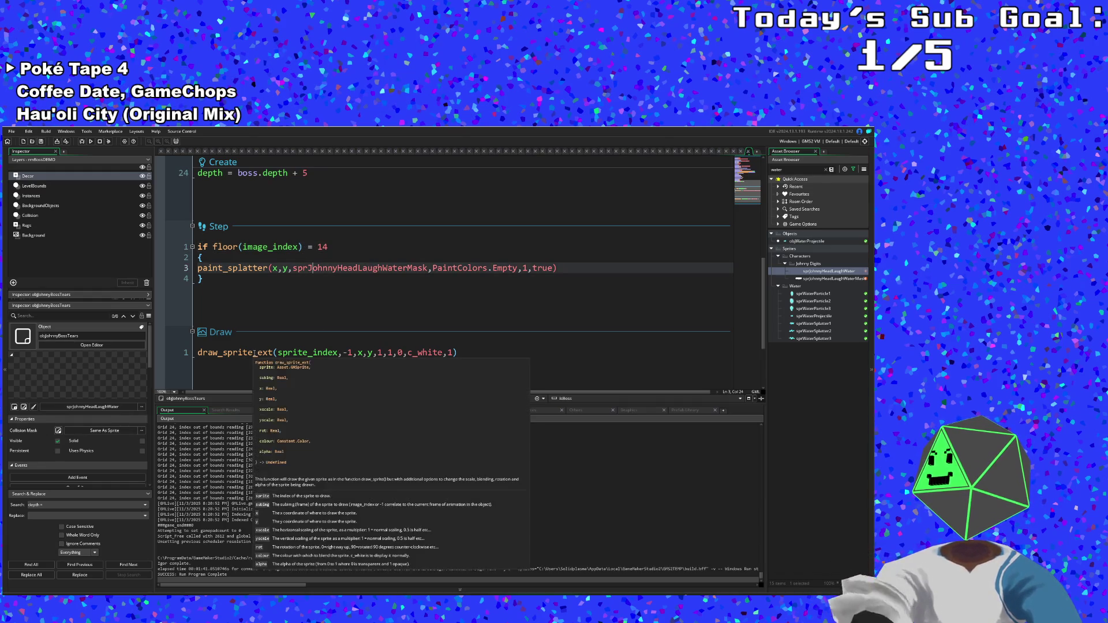
click(305, 285)
mouse_move(255, 268)
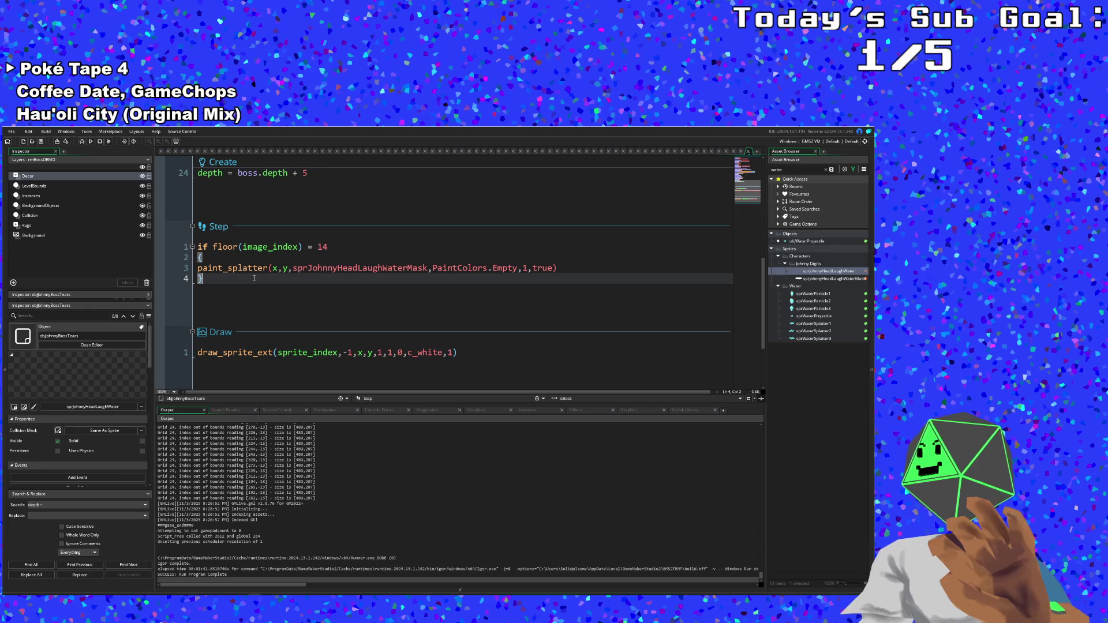
click(375, 353)
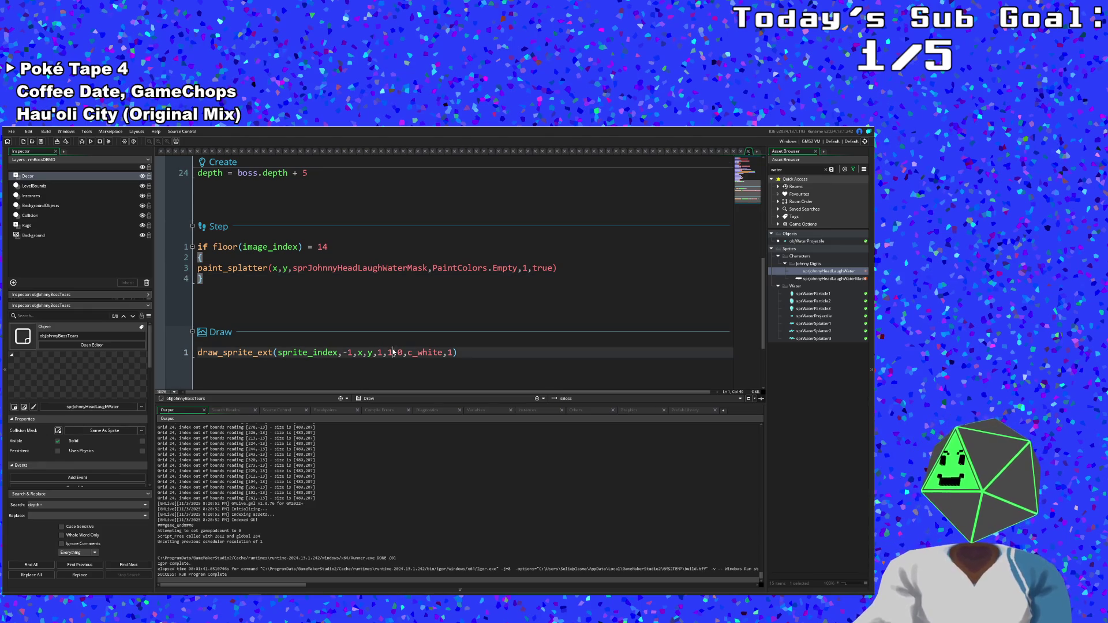
- Add instance_destroy() to the empty Animation End event using autocomplete
scroll(392, 349, down, 3)
click(330, 340)
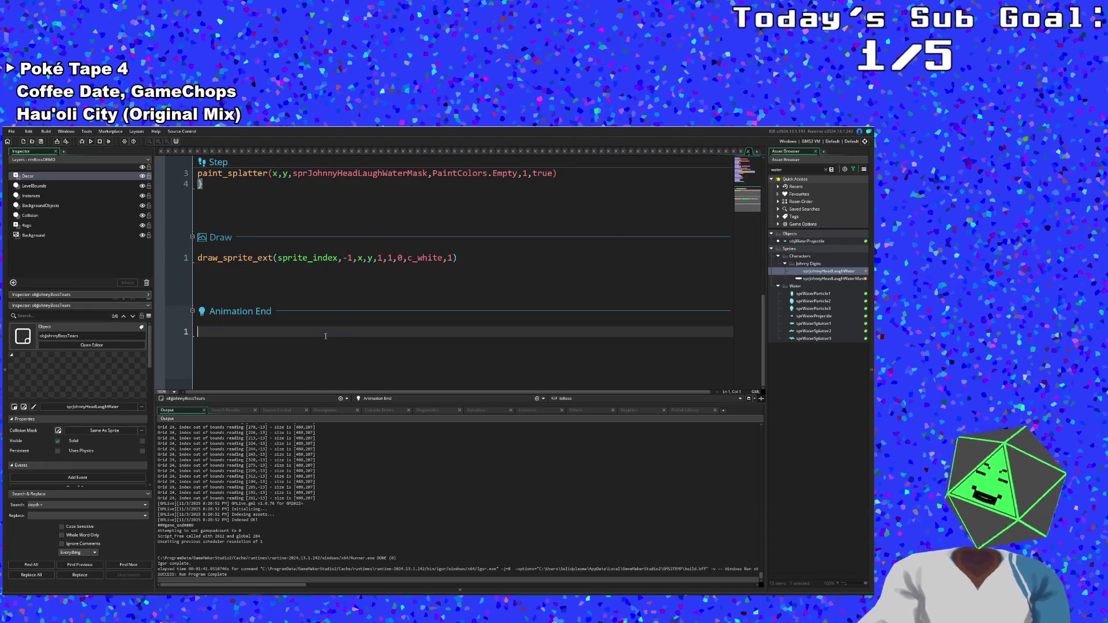
text(instance)
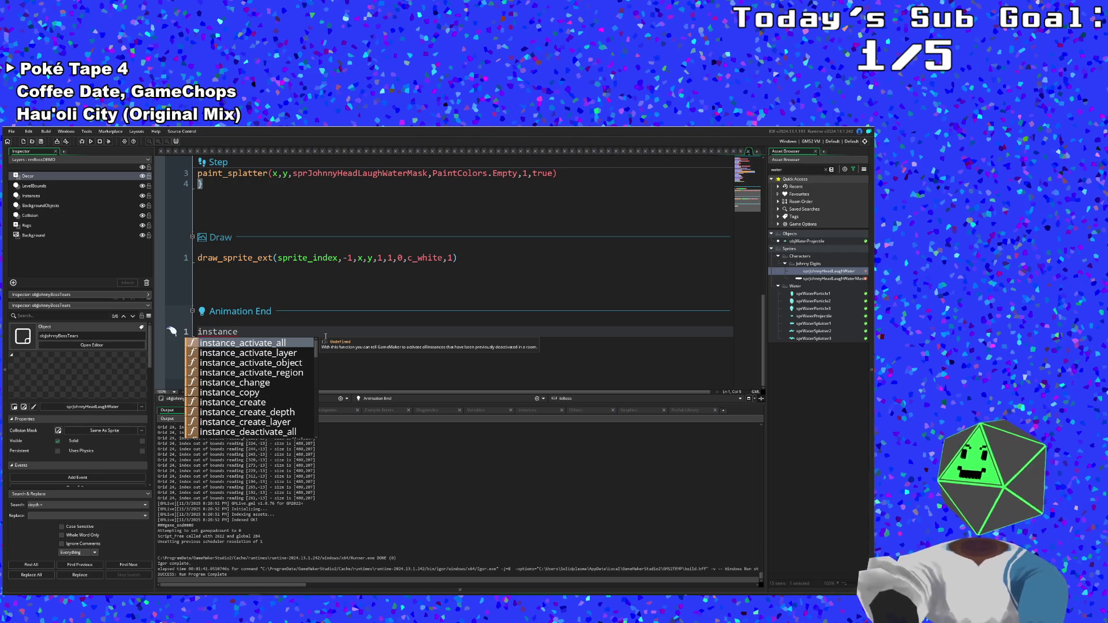
text(_des)
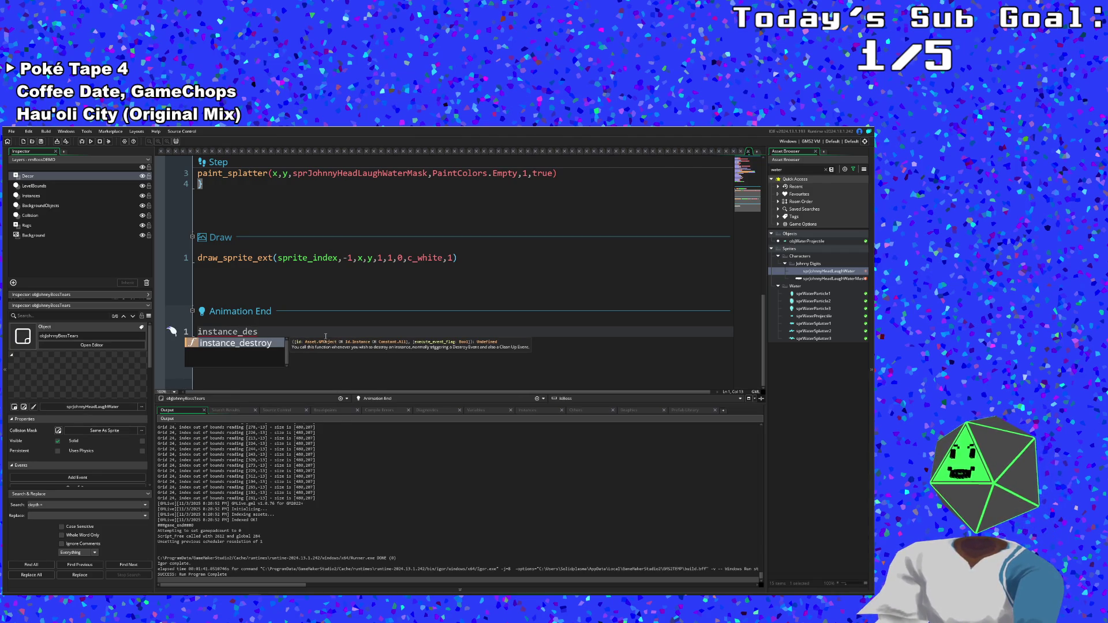
key(Return)
key(Escape)
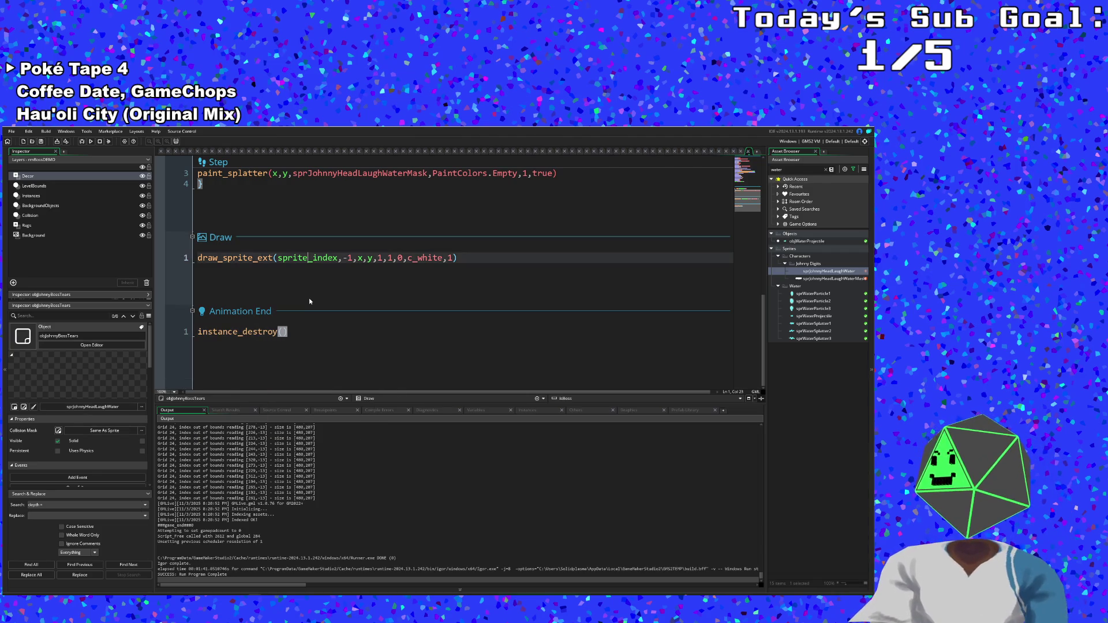
scroll(310, 298, up, 3)
scroll(310, 298, down, 3)
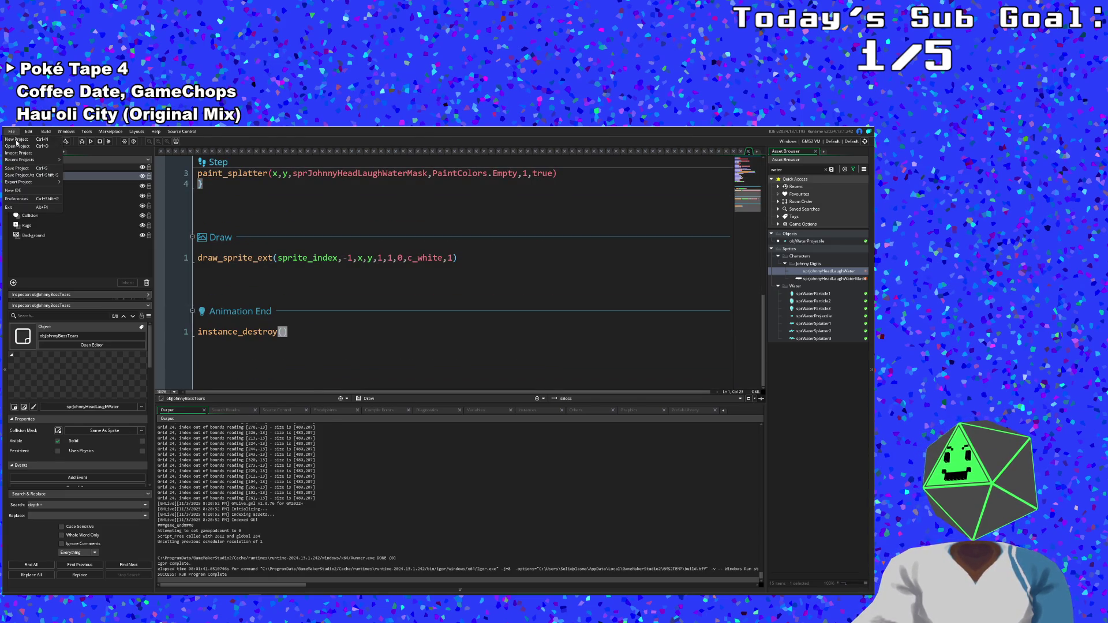
scroll(274, 281, up, 5)
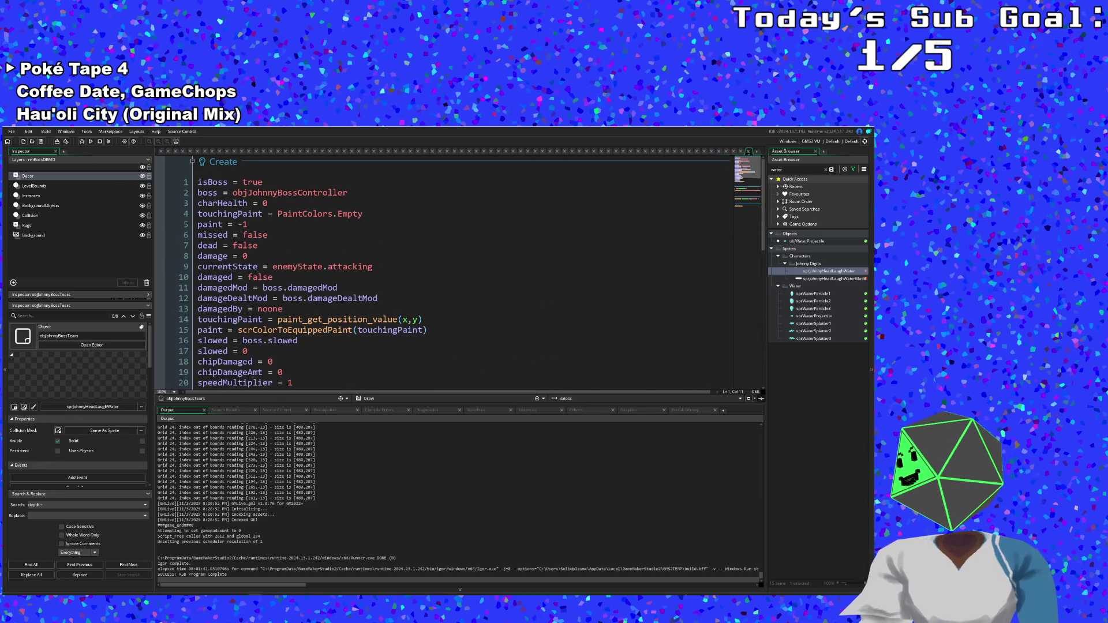
click(11, 131)
- Search the Asset Browser for 'csny' and open objJohnnyBossController
click(687, 221)
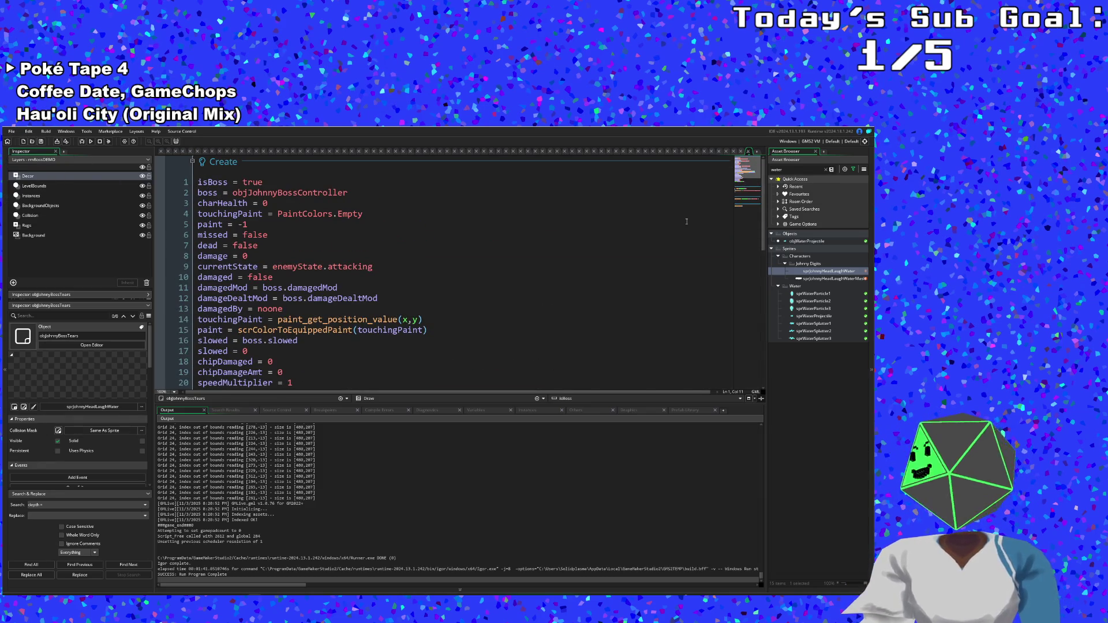
click(805, 183)
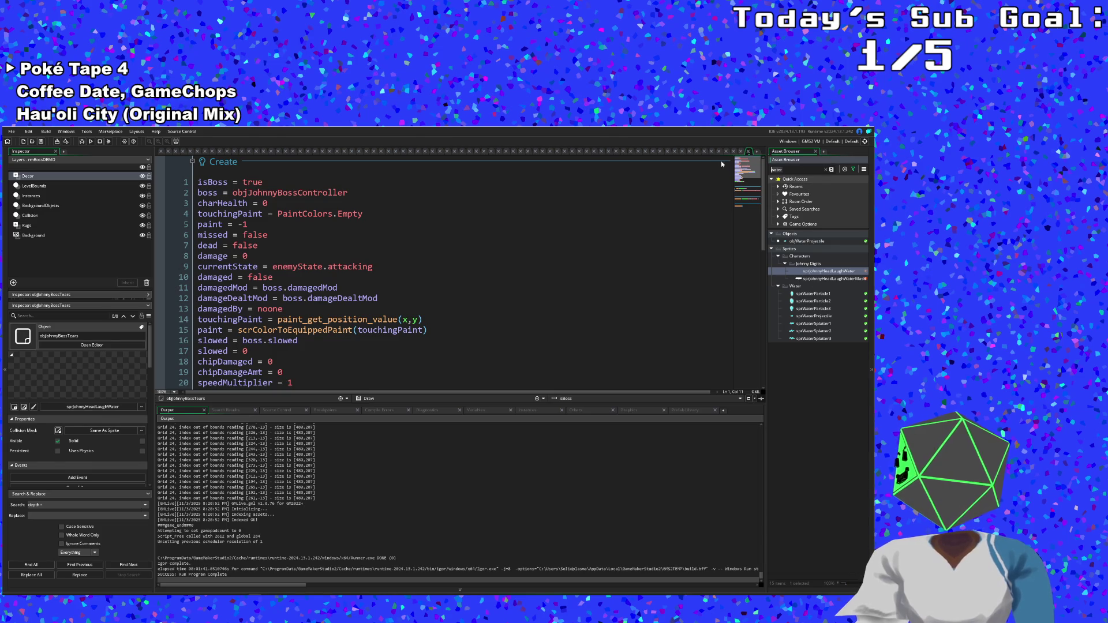
text(cs)
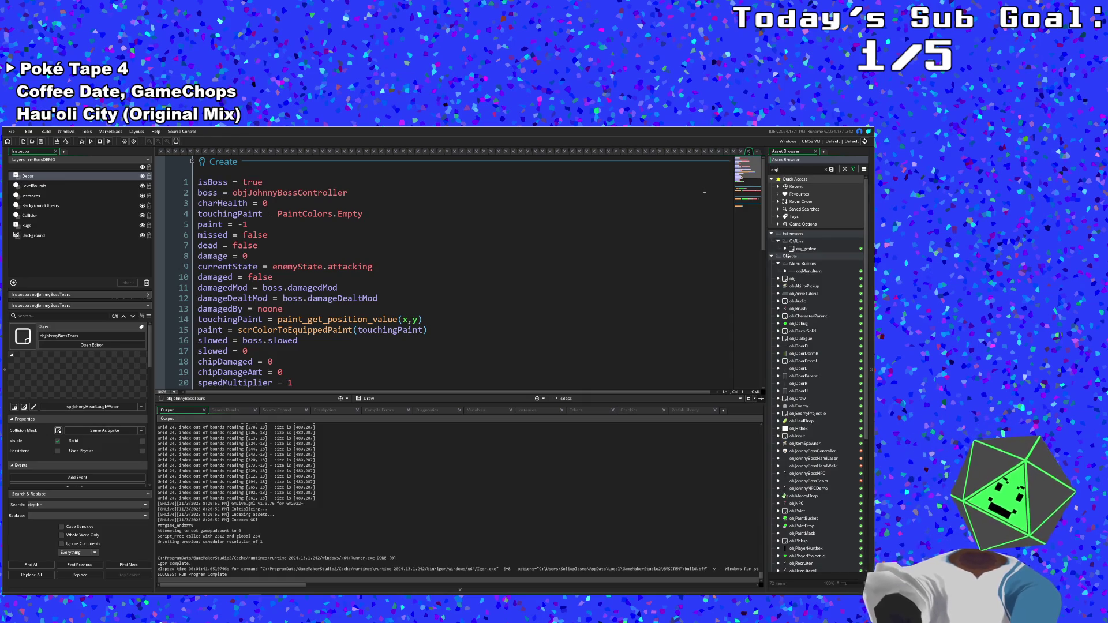
text(ny)
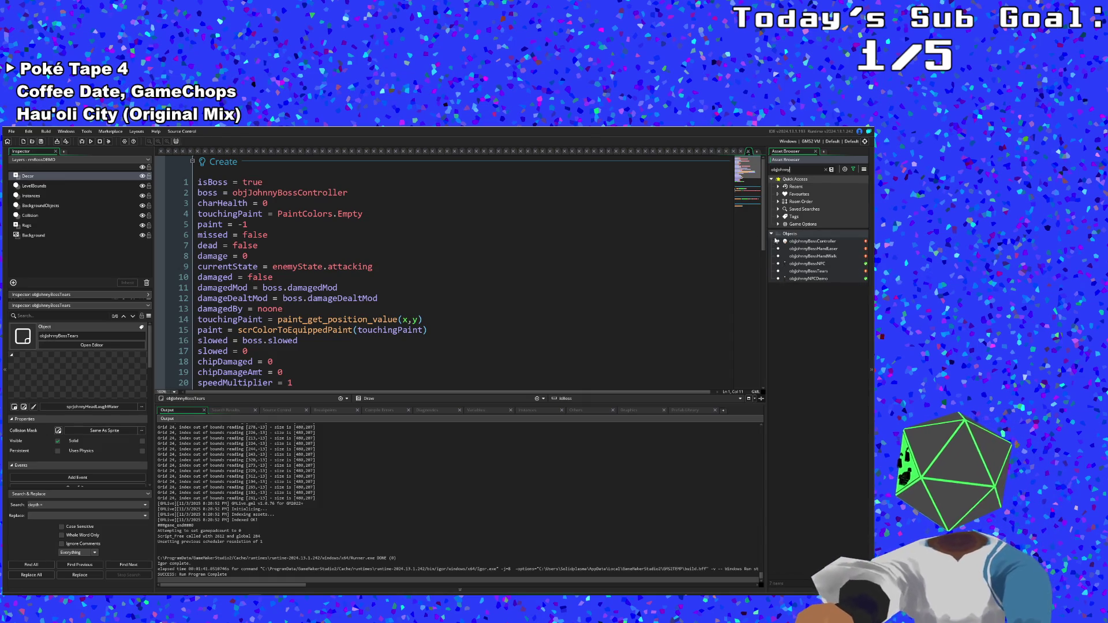
double_click(808, 242)
- In Alarm 6, add instance_create(objJohnnyBossTears) after the sprite_index line
click(635, 294)
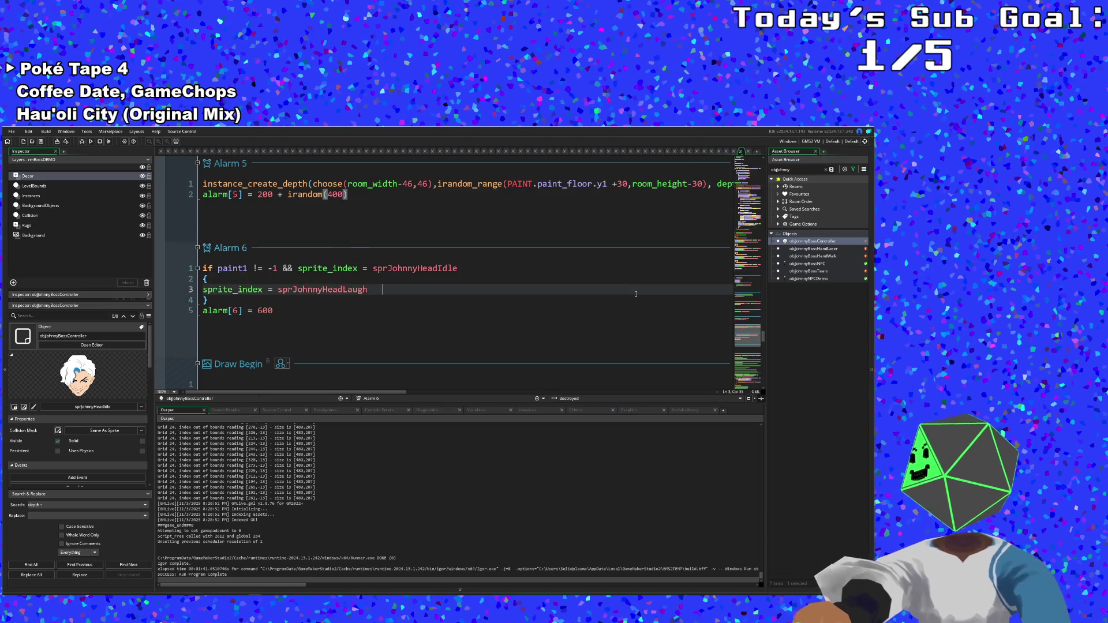
click(524, 315)
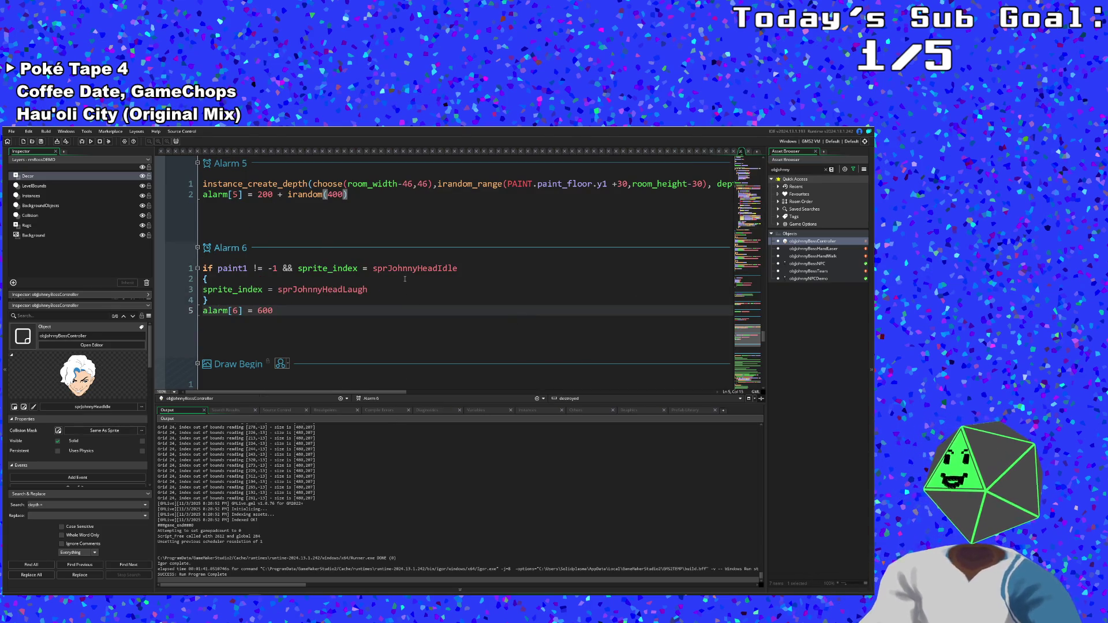
scroll(409, 298, up, 2)
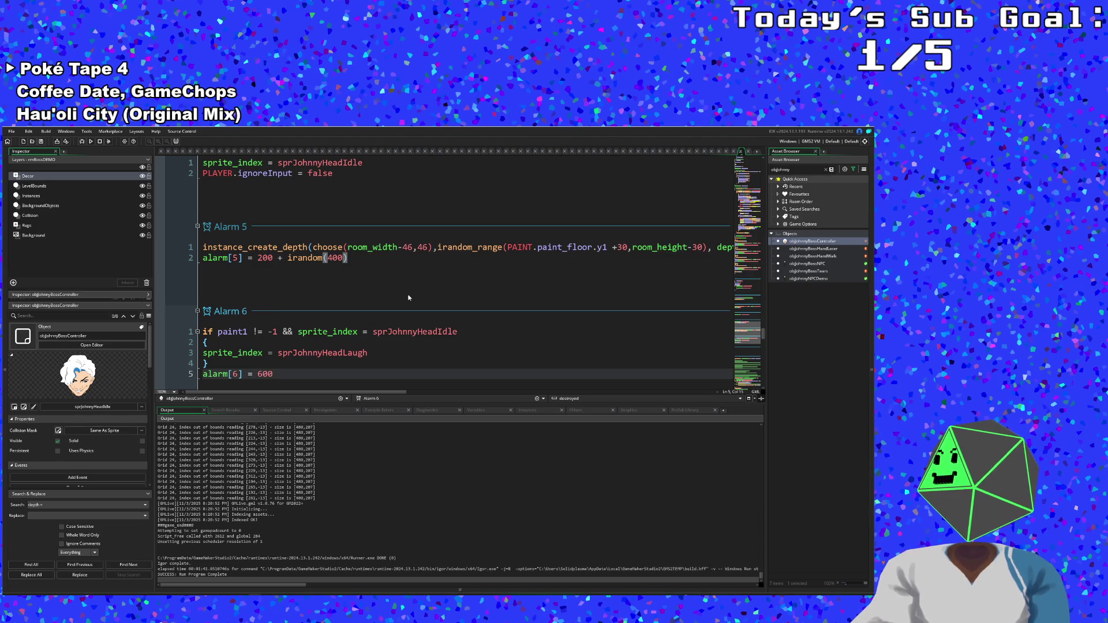
scroll(408, 297, down, 2)
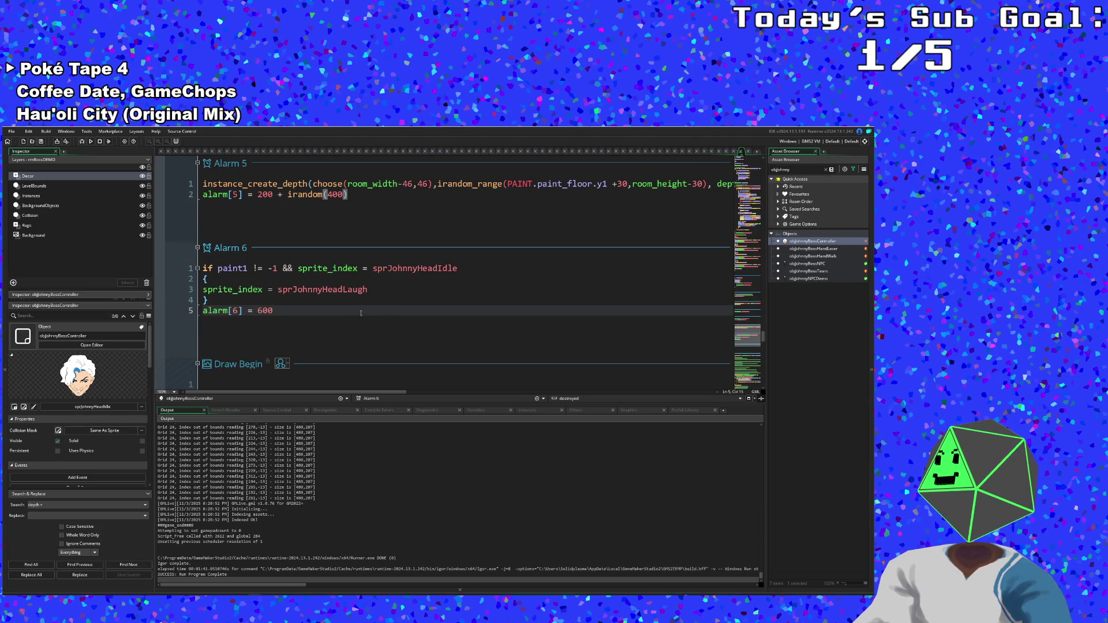
scroll(361, 313, down, 2)
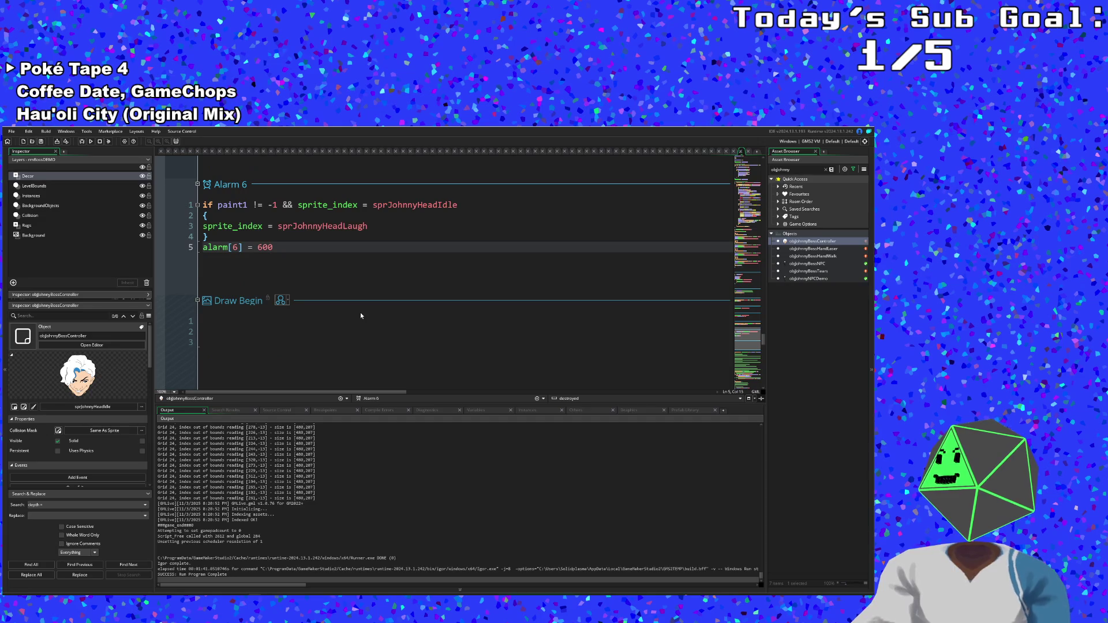
scroll(361, 315, up, 2)
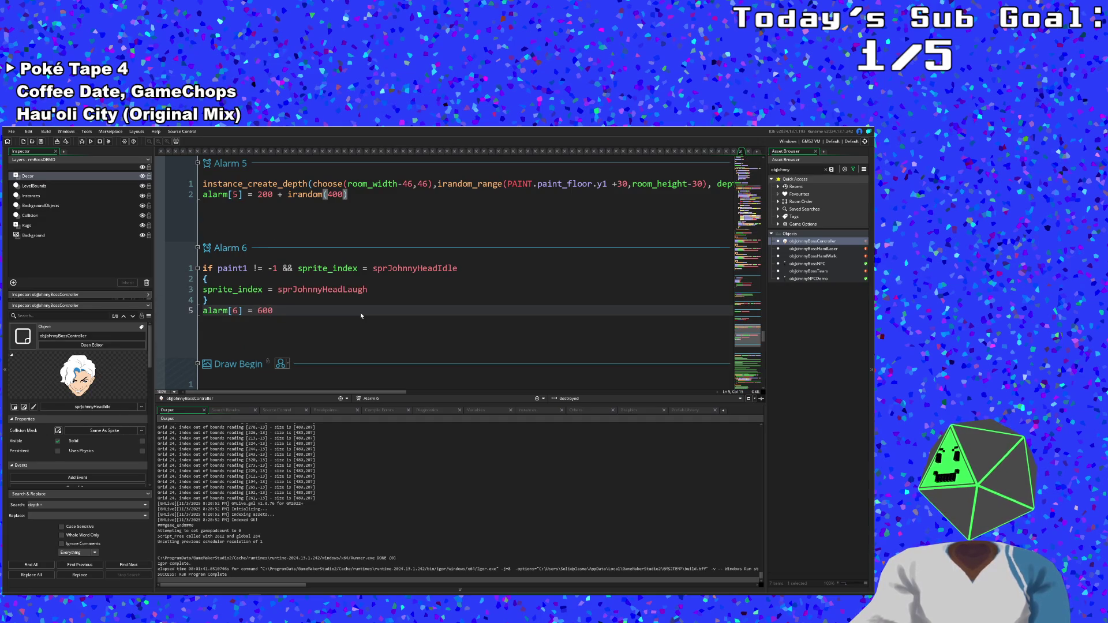
click(375, 290)
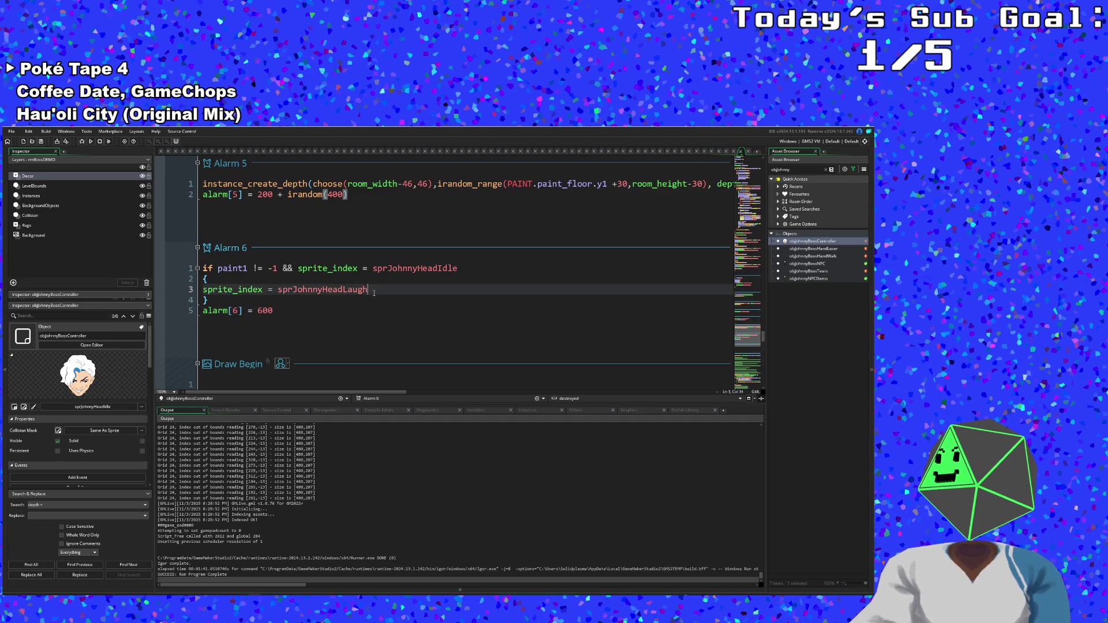
key(Return)
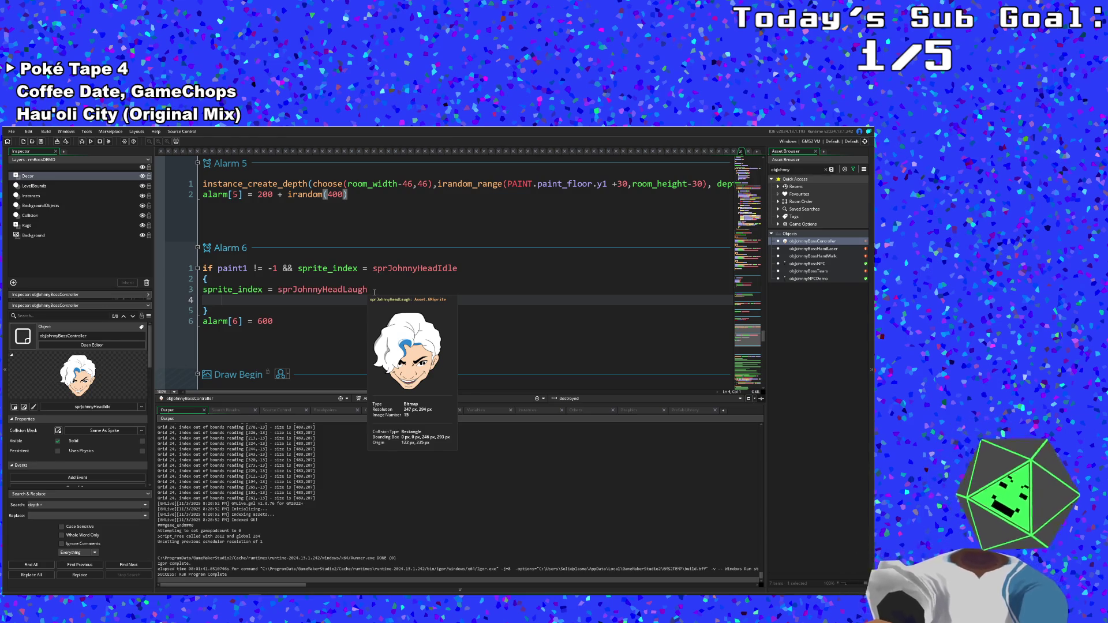
text(instance)
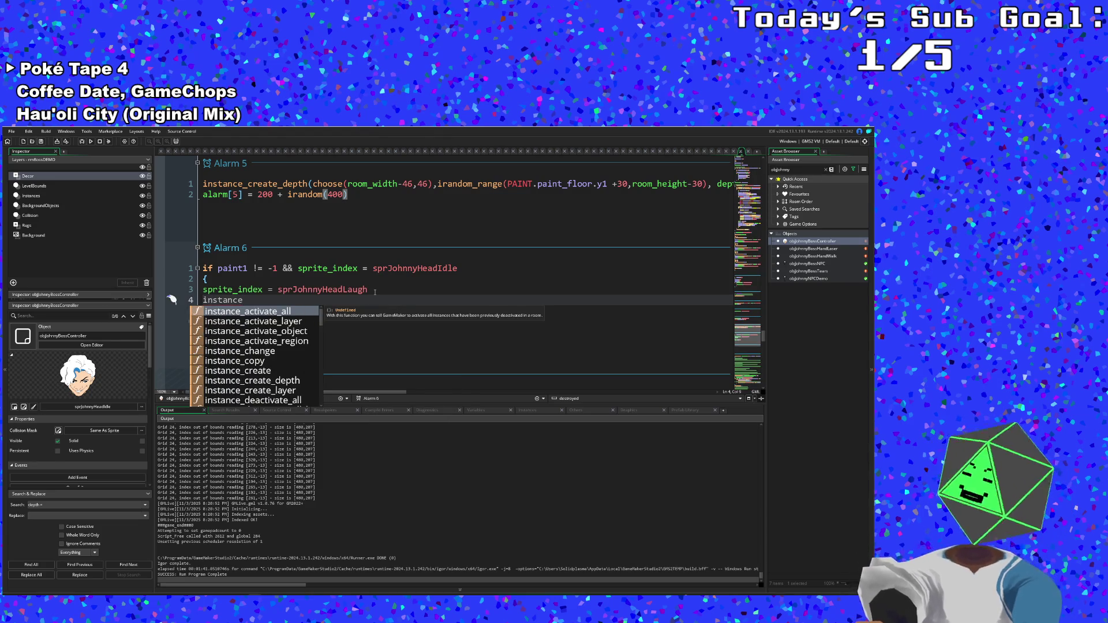
text(_create()
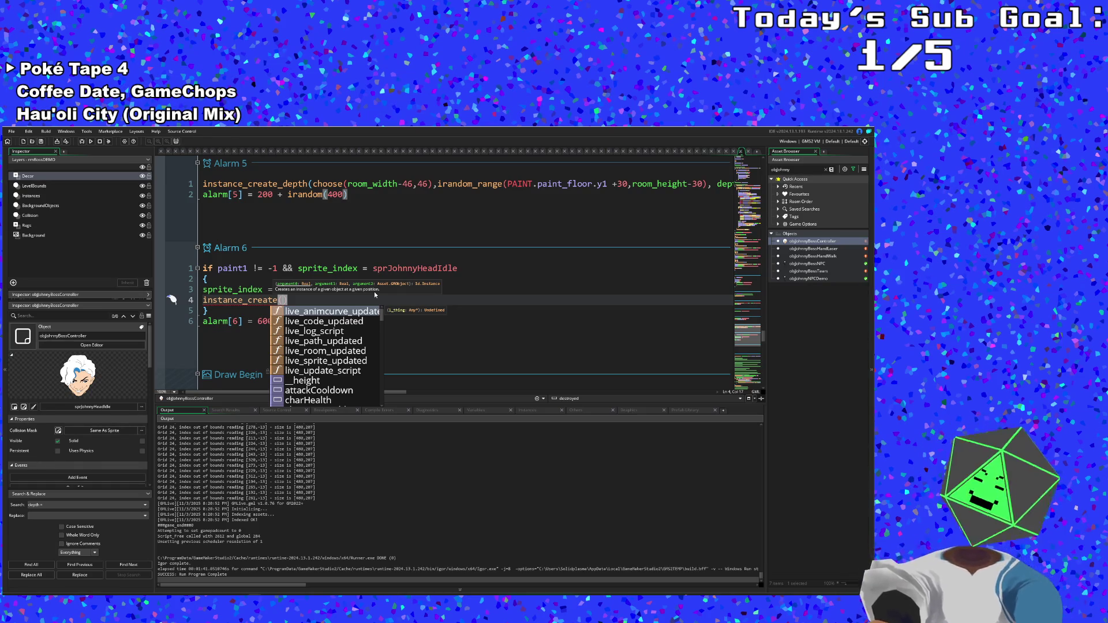
text(obj)
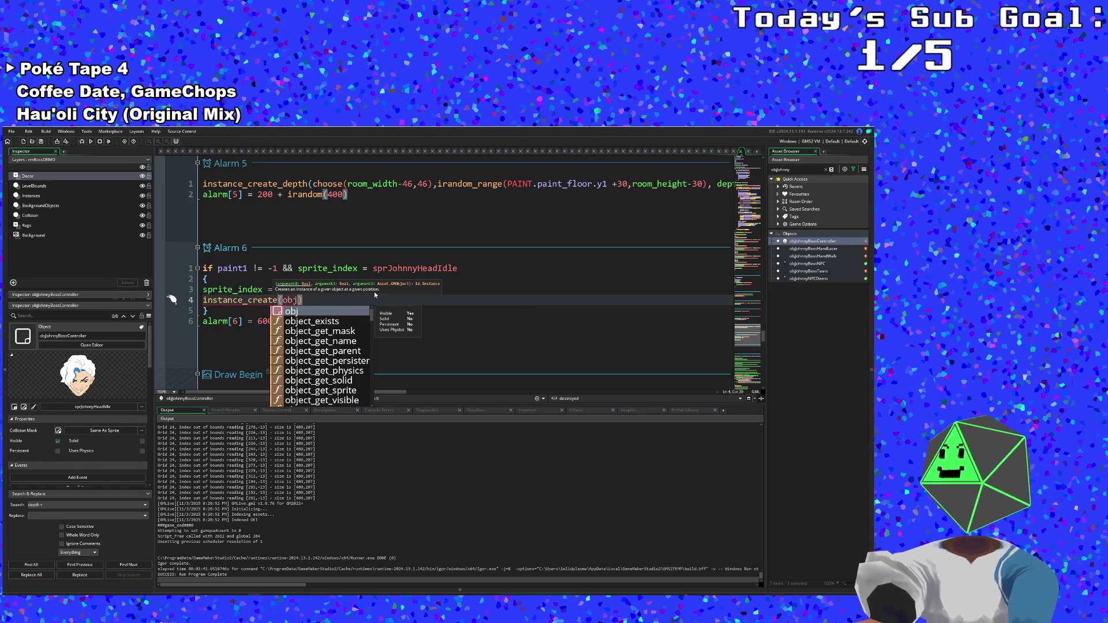
text(J)
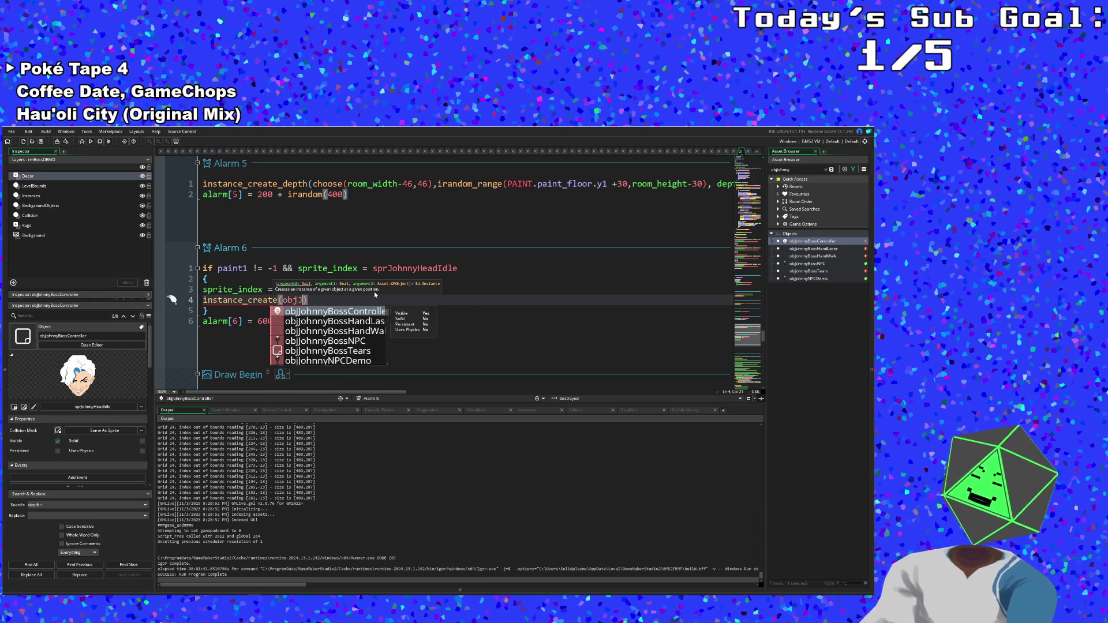
text(ohnn)
key(Down)
key(Down)
key(Down)
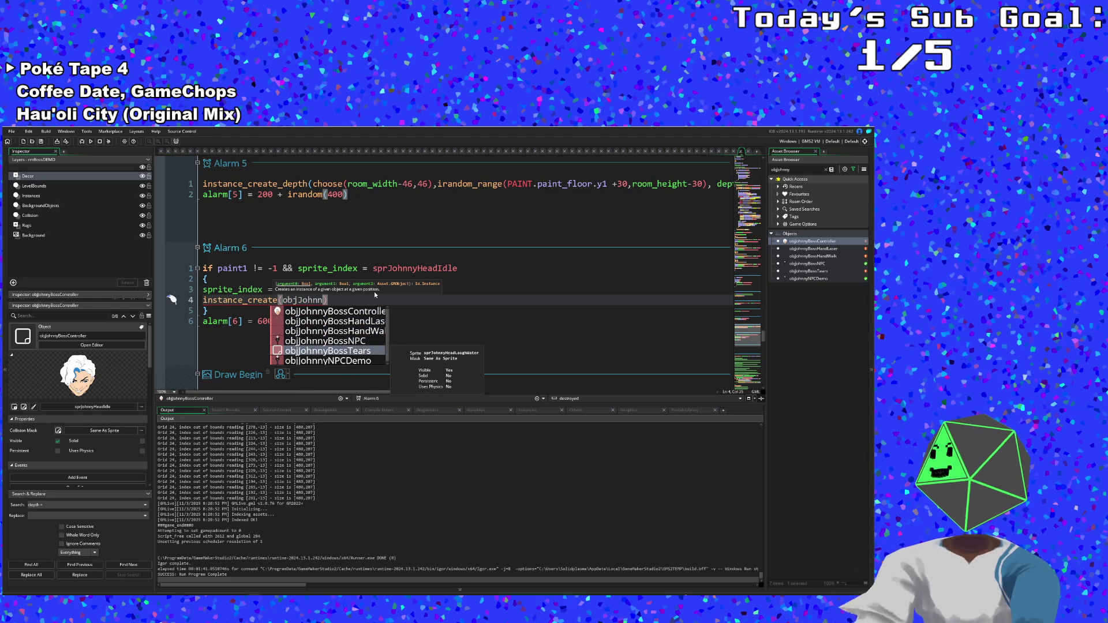
key(Return)
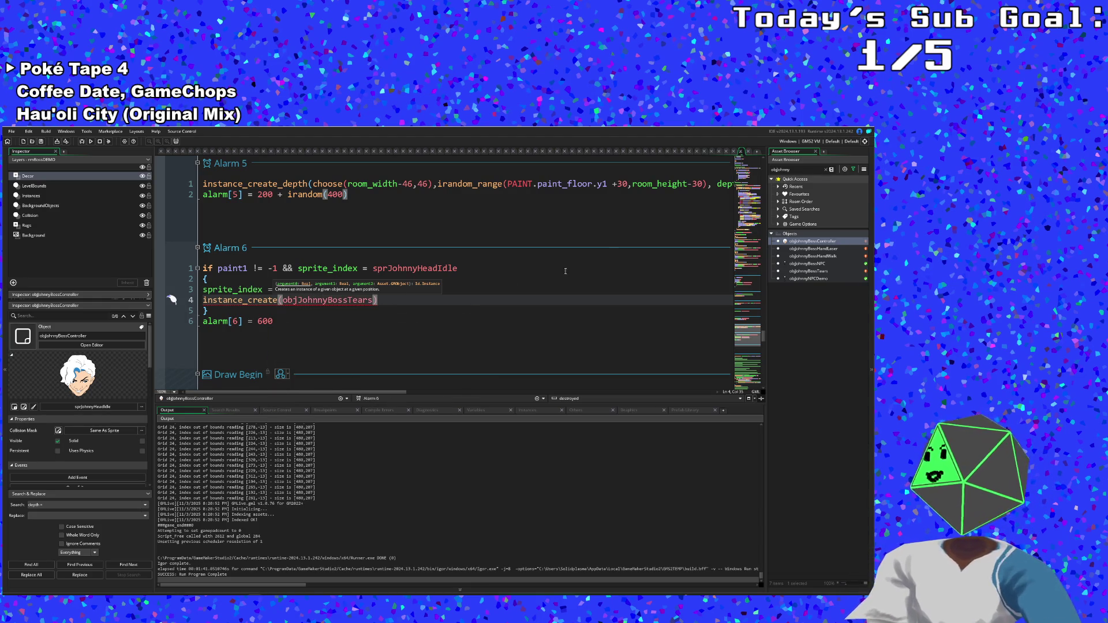
double_click(808, 271)
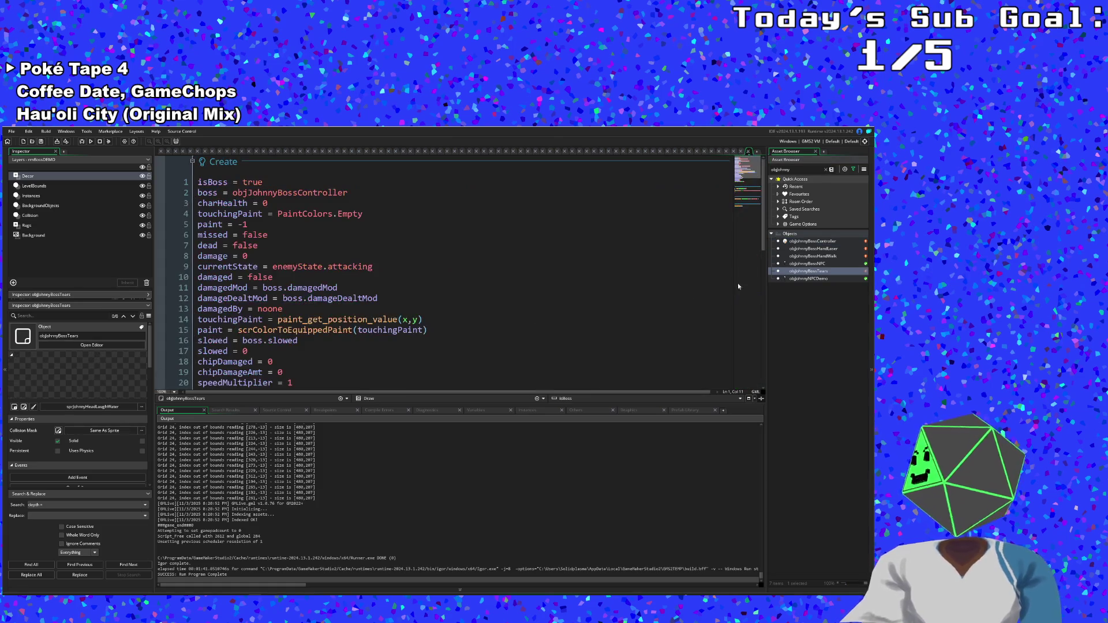
- Back in Alarm 6, change the spawn call to instance_create_depth with x,y arguments
click(340, 370)
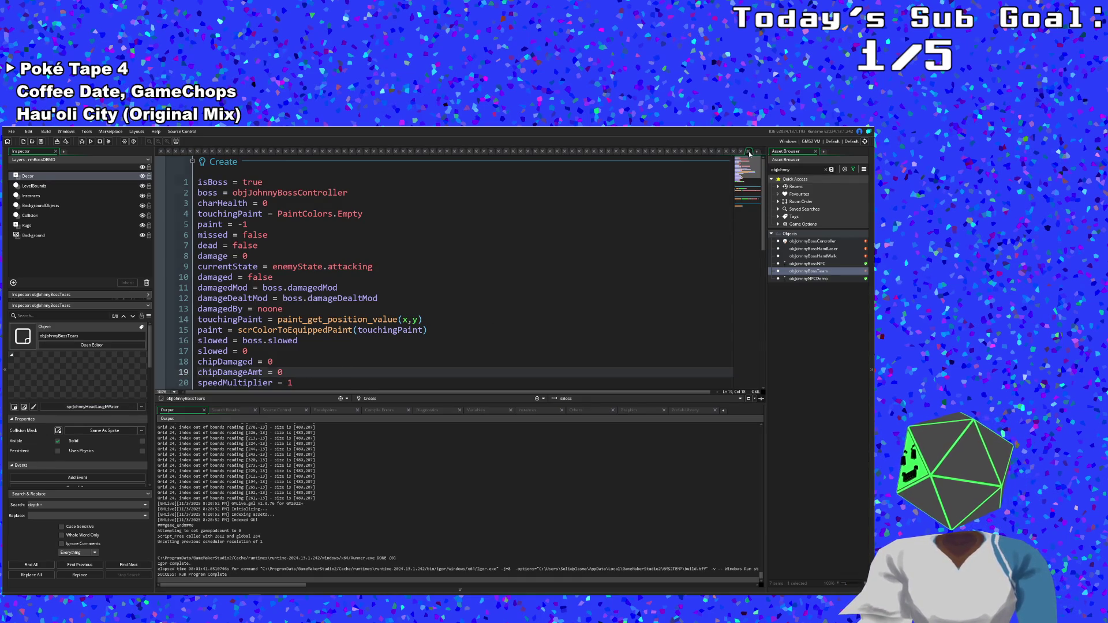
click(748, 151)
drag(385, 307, 255, 300)
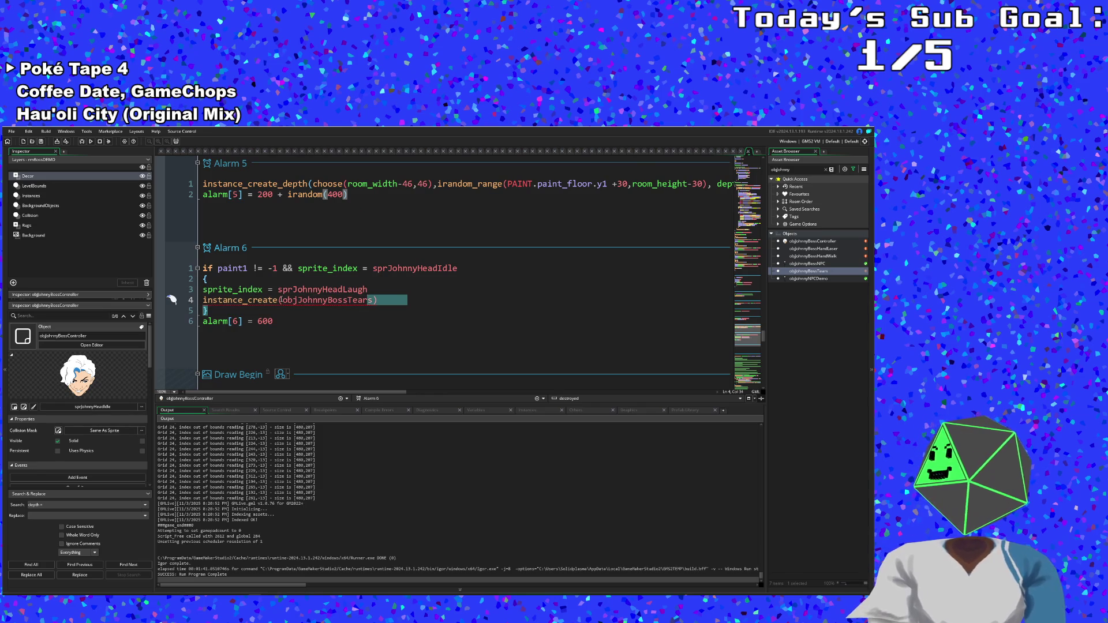
click(283, 300)
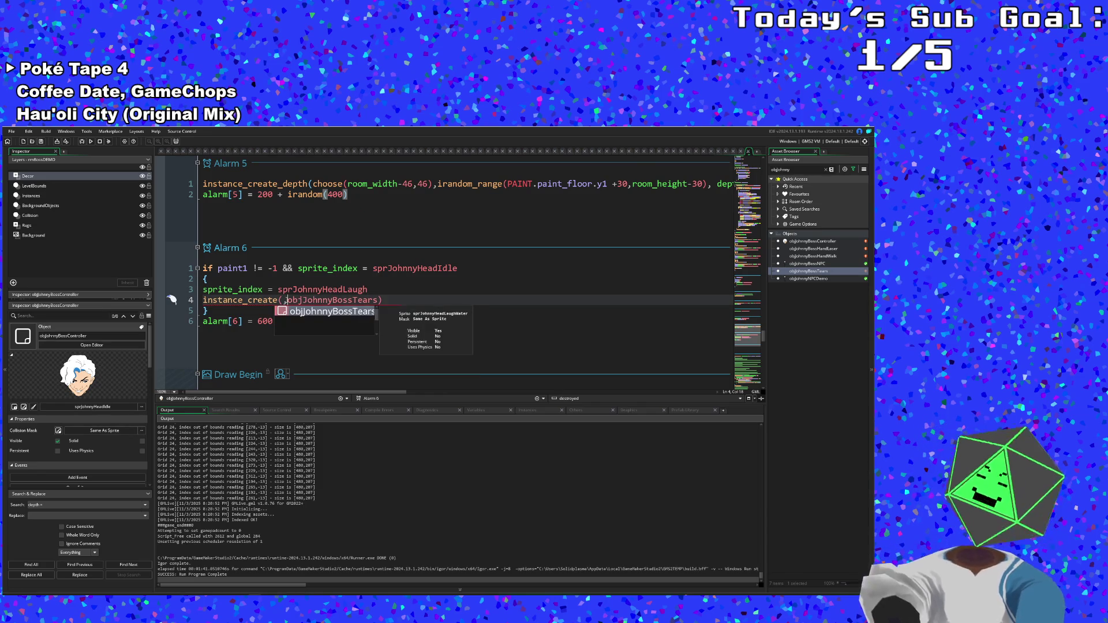
text(x,y,)
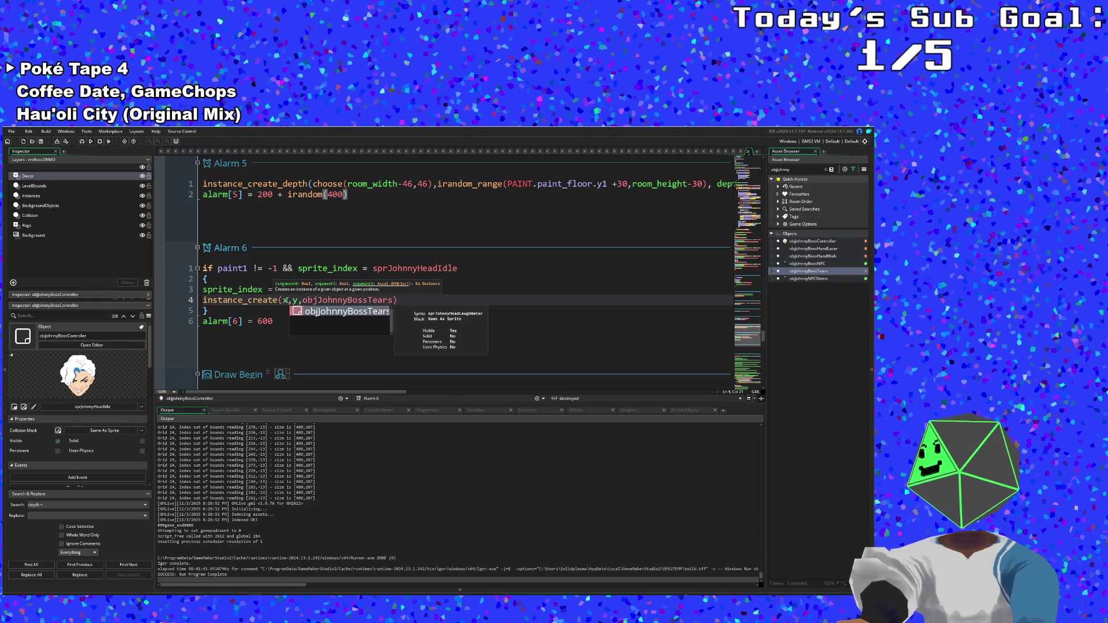
key(Left)
key(Left)
key(Left)
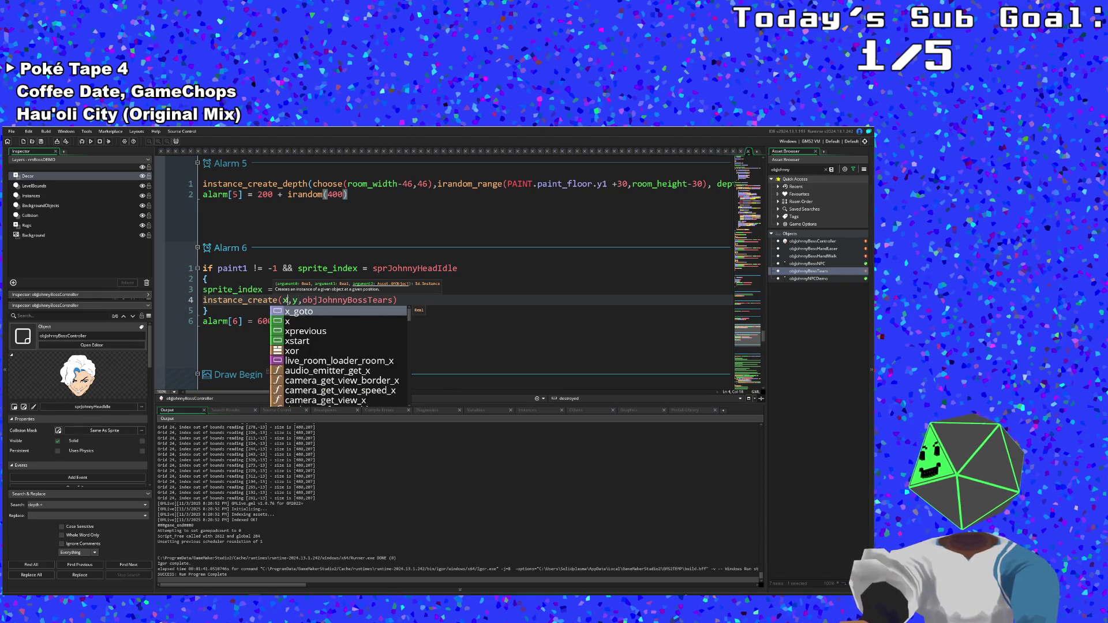
text(_de)
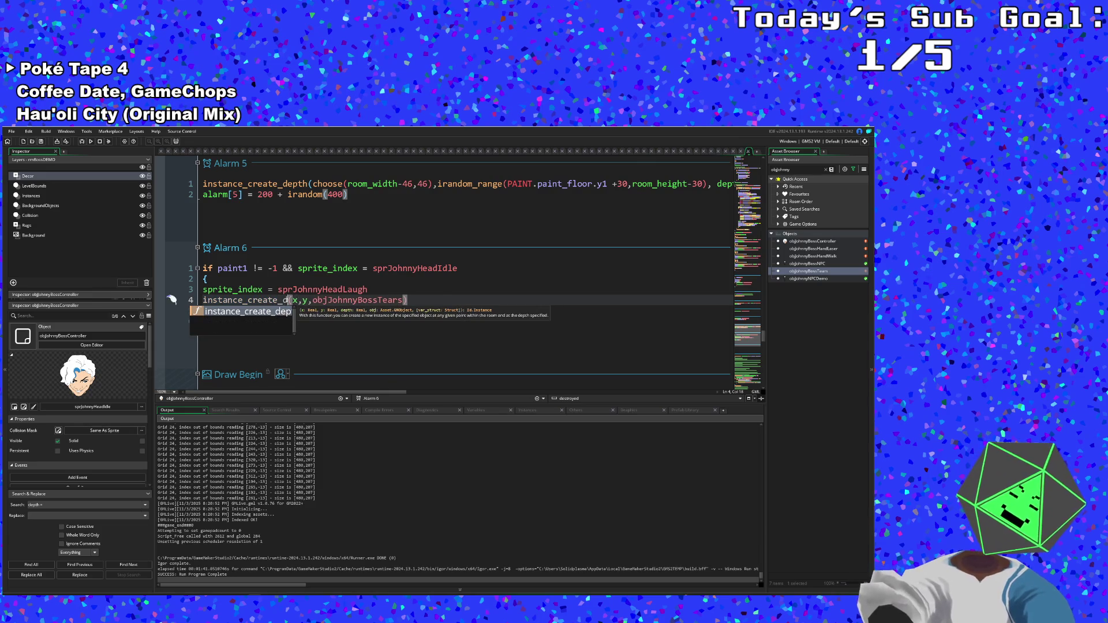
text(pth)
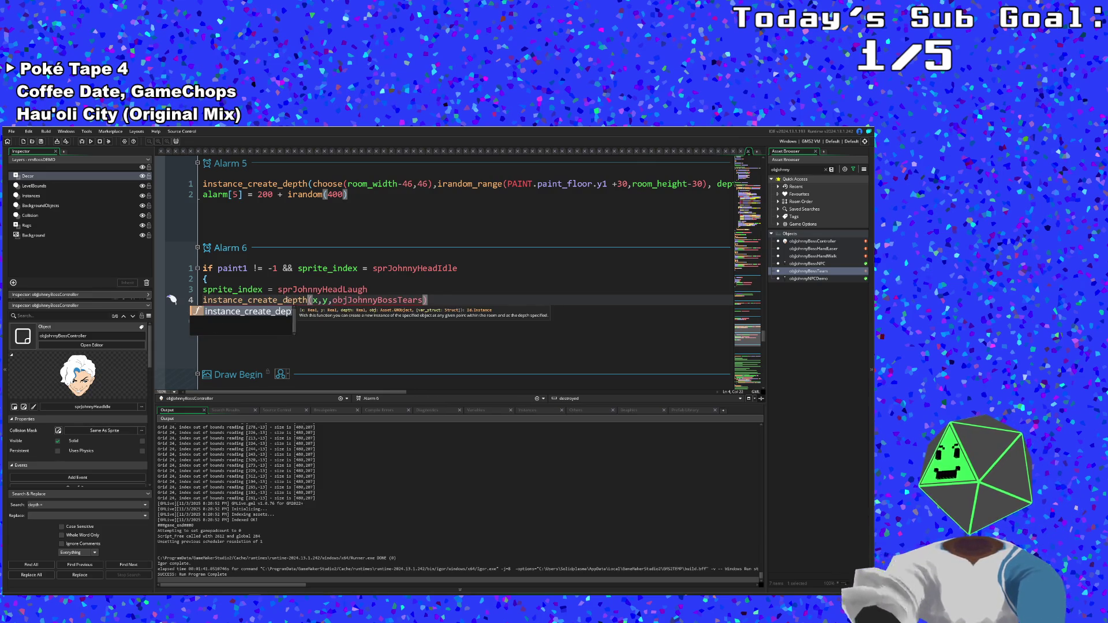
key(Left)
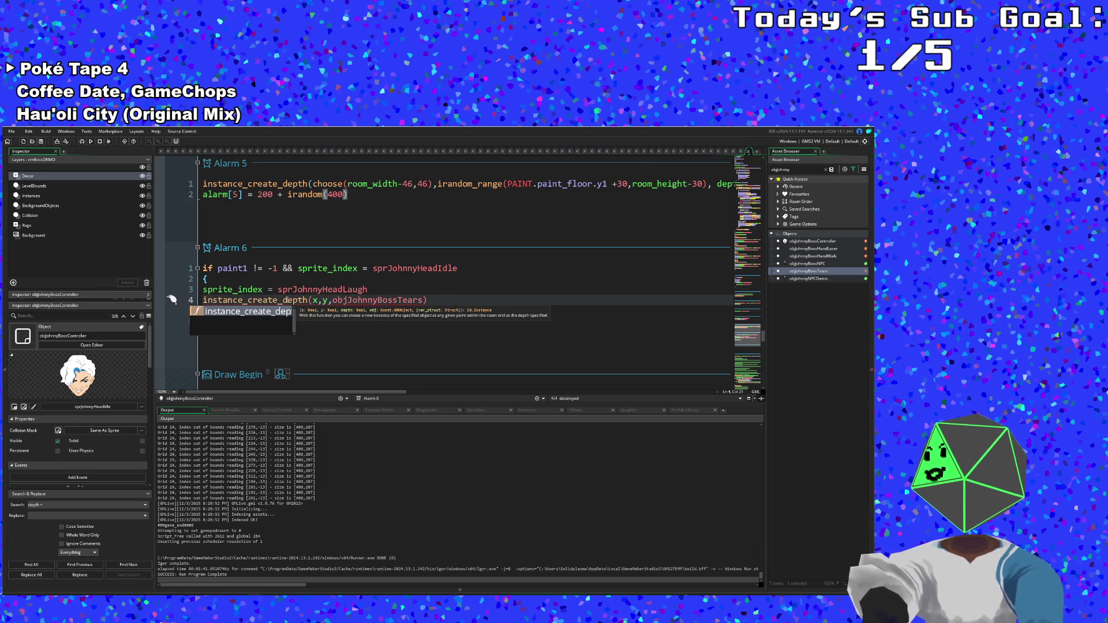
- Insert the depth+5 argument, fixing the typo, to get instance_create_depth(x,y,depth+5,objJohnnyBossTears)
key(End)
key(Left)
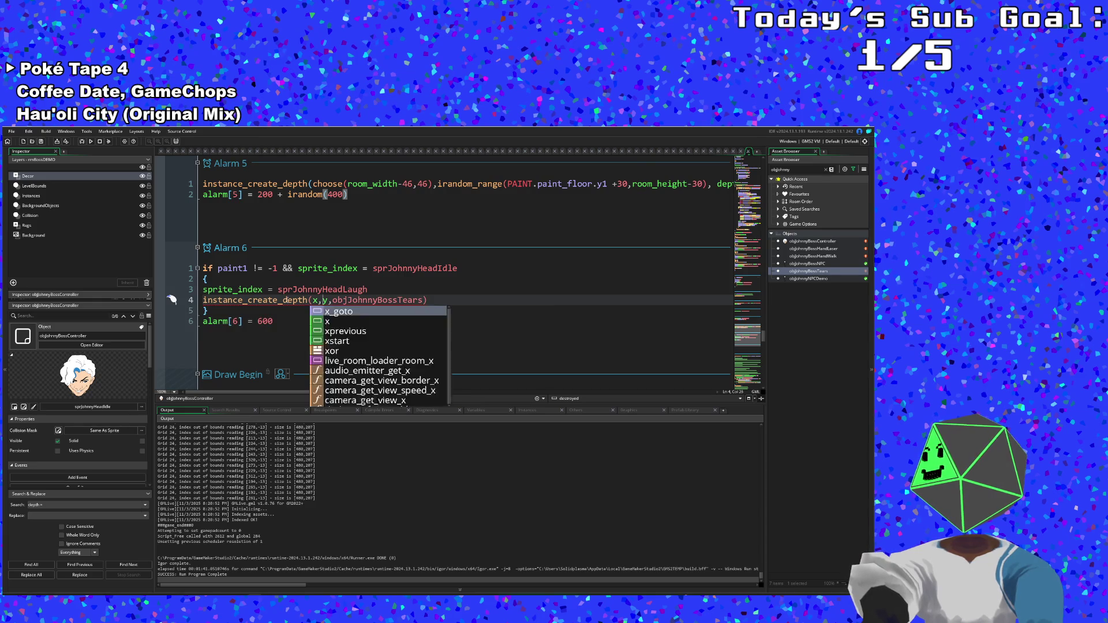
key(Left)
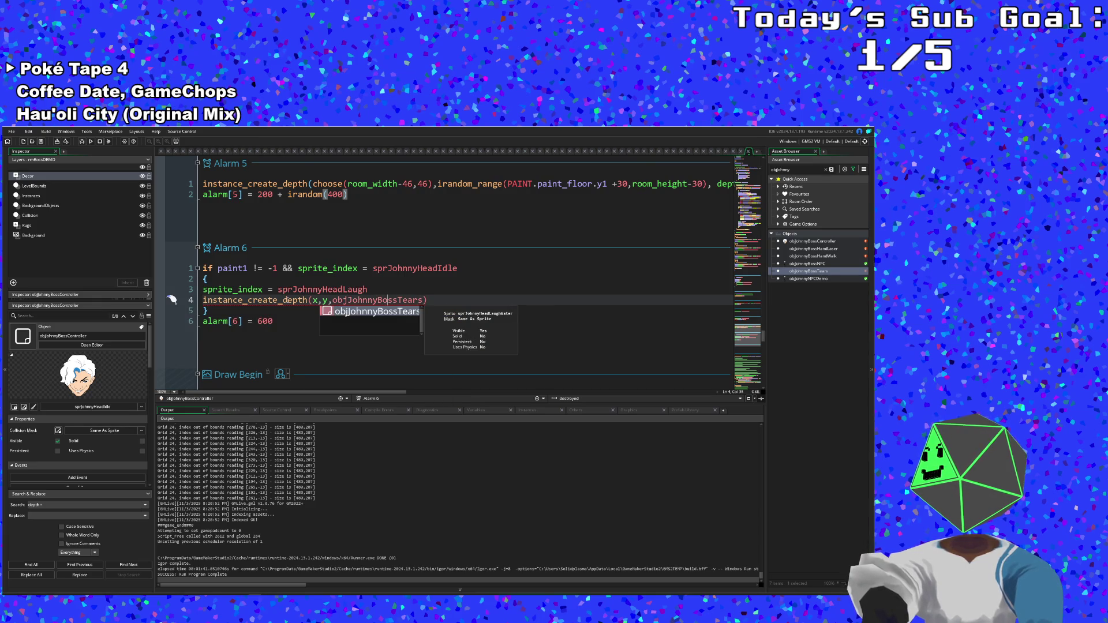
text(dpeth,)
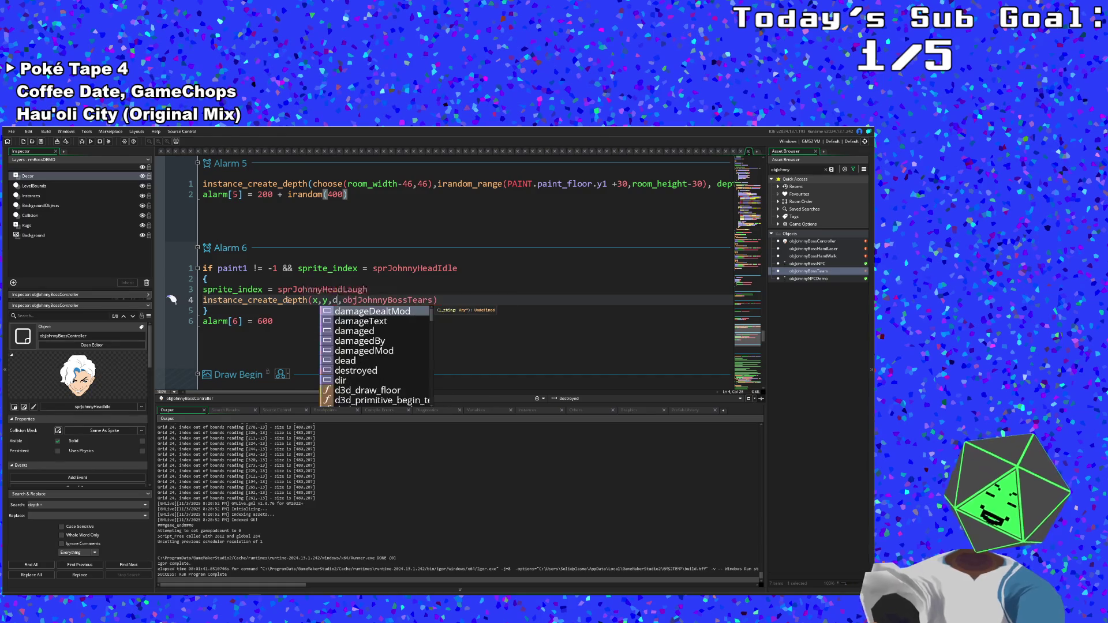
key(BackSpace)
key(BackSpace)
key(BackSpace)
text(epth)
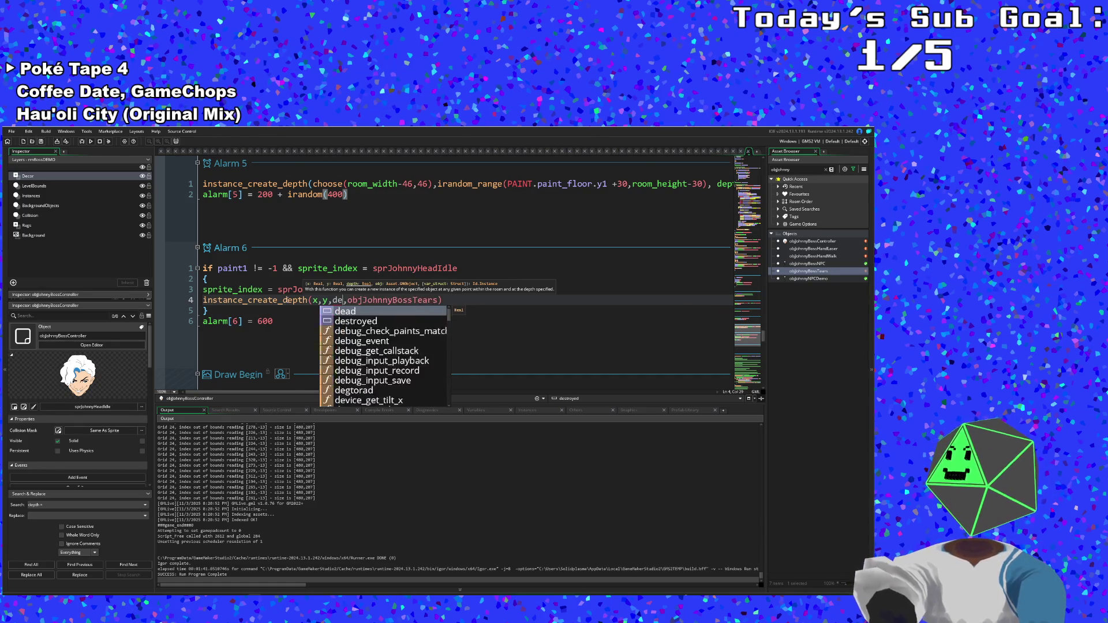
text(+5)
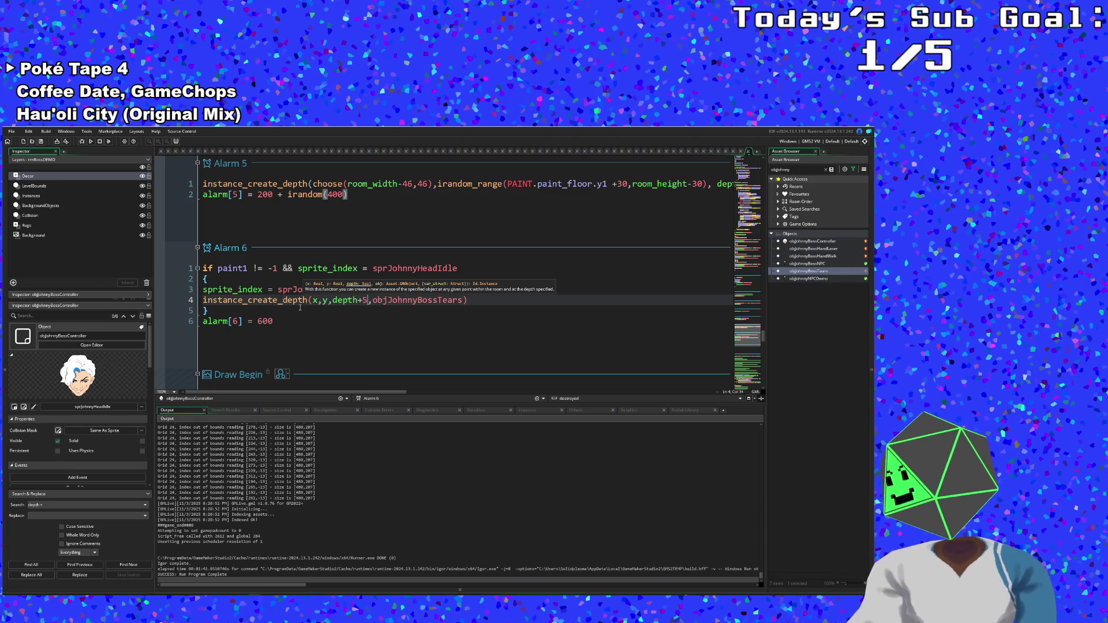
click(299, 309)
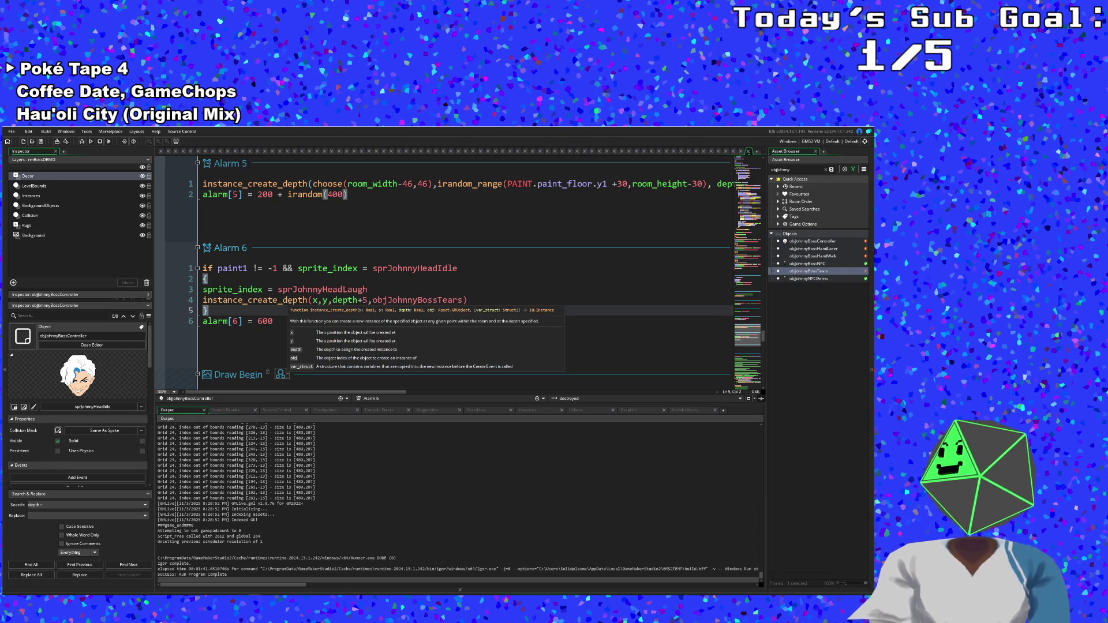
click(289, 300)
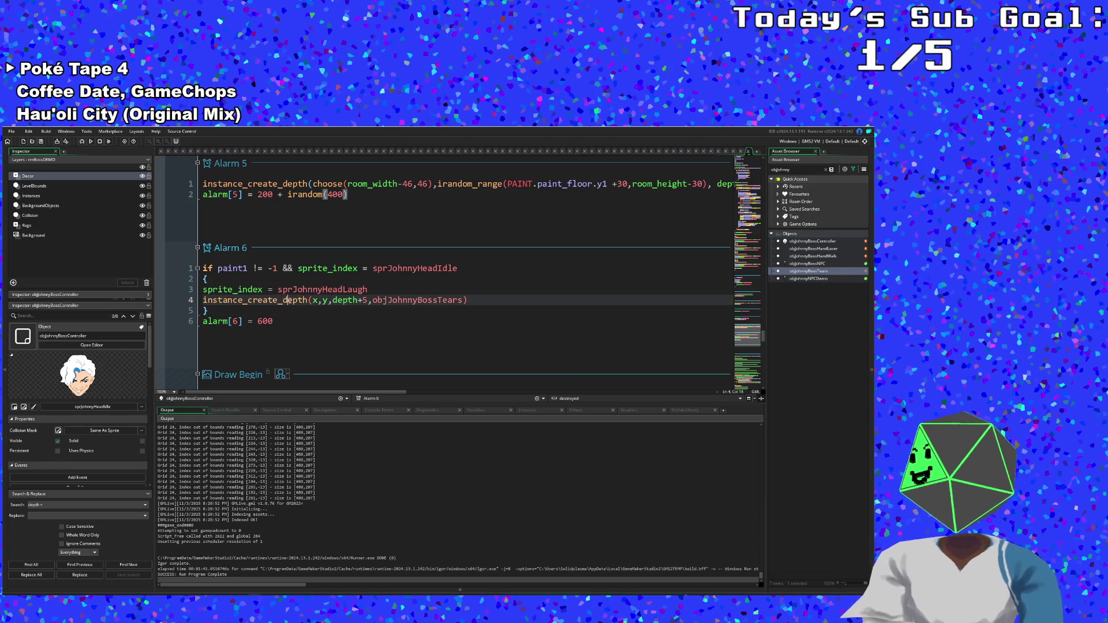
- Bring up the controller's Create event code
drag(764, 340, 763, 164)
click(424, 285)
scroll(424, 291, down, 4)
- Change charHealth from 2000 to 1000 in the controller's Create event
scroll(425, 290, down, 4)
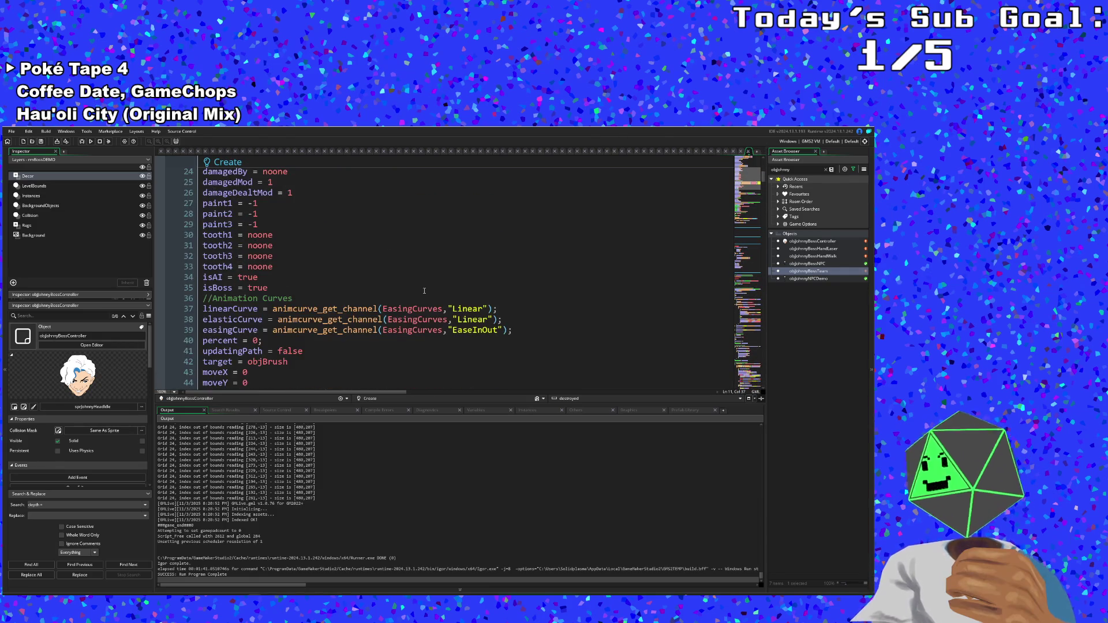
scroll(424, 291, down, 2)
scroll(415, 286, up, 10)
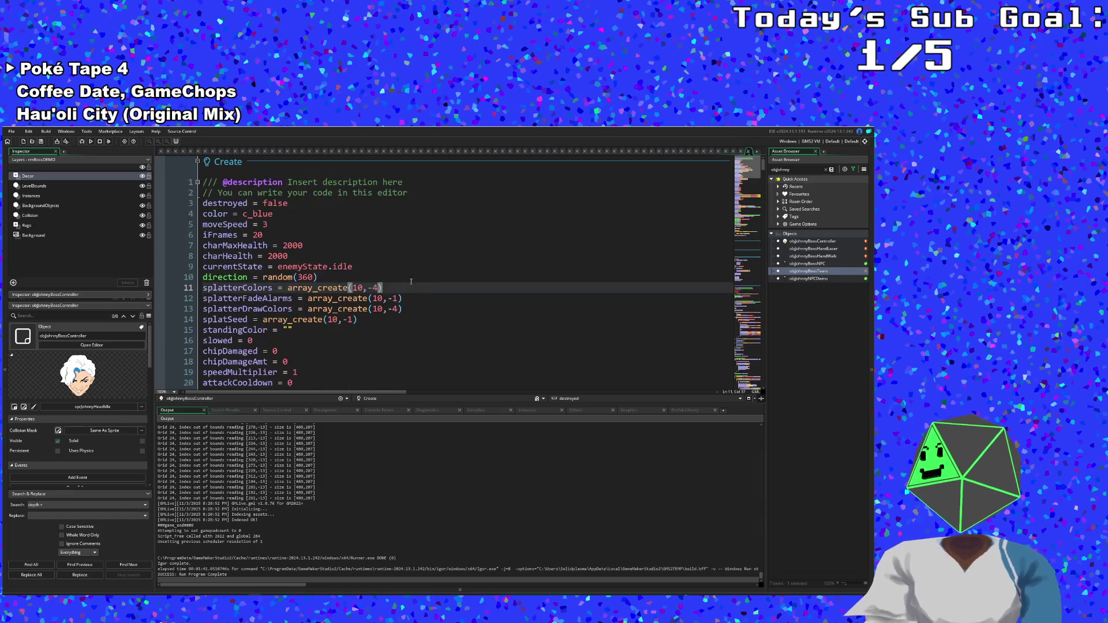
click(274, 247)
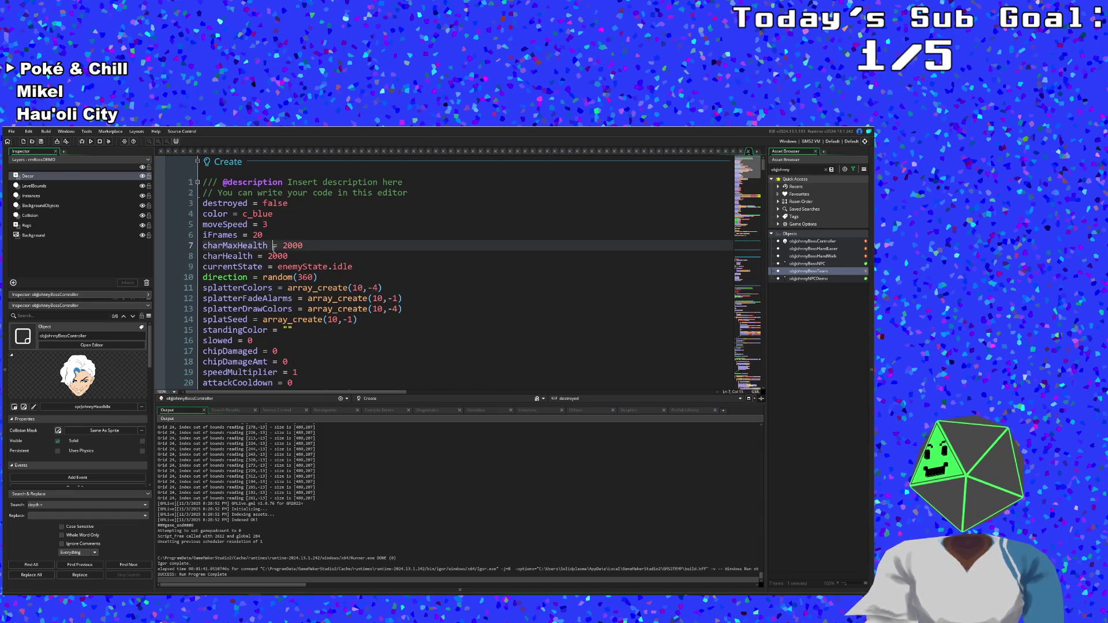
key(Down)
key(BackSpace)
text(1)
click(276, 246)
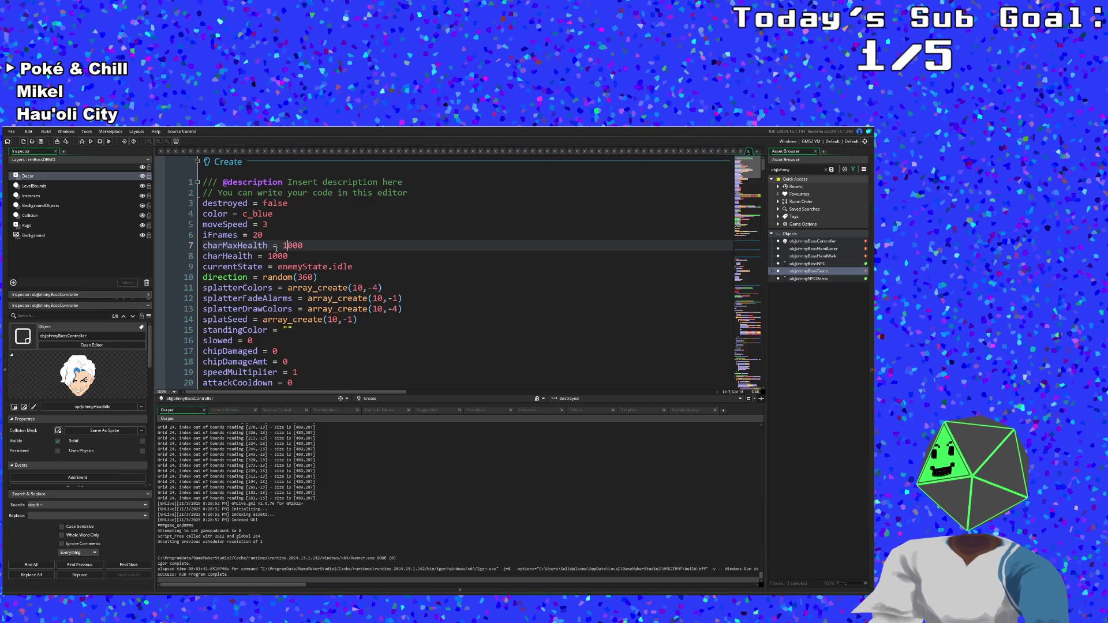
- Look through Begin Step, then open the objJohnnyBossTears object's code
scroll(277, 244, down, 20)
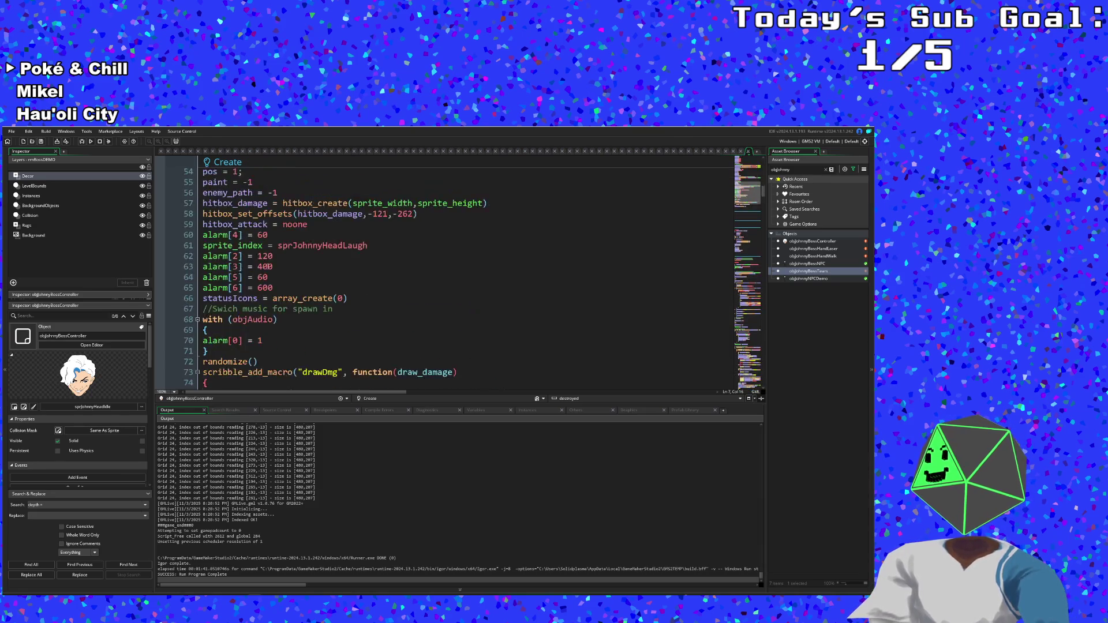
scroll(714, 332, up, 4)
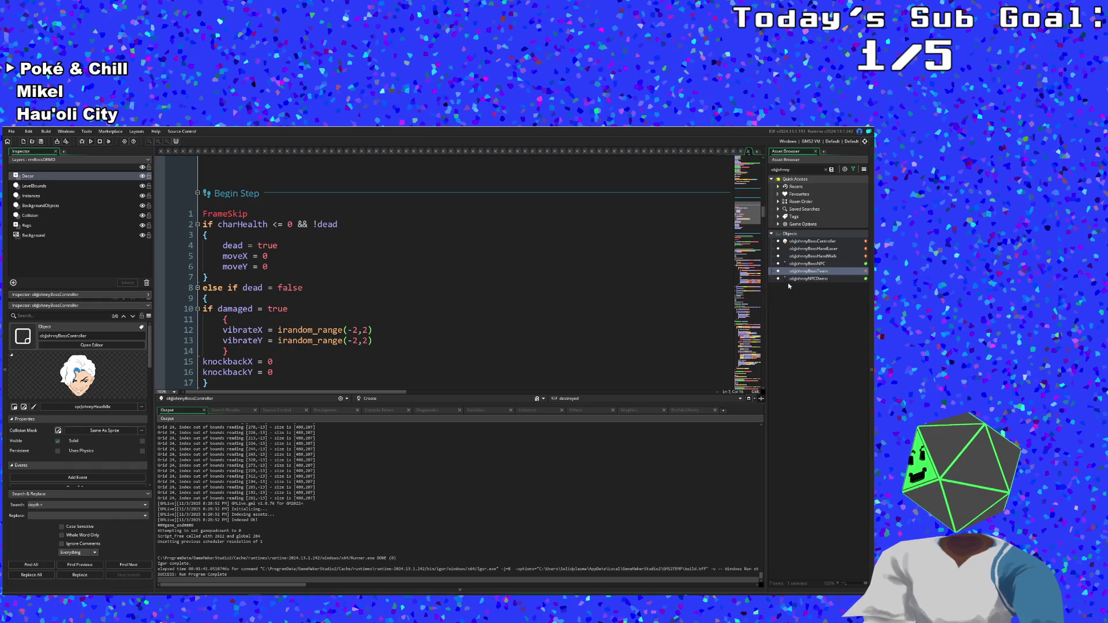
double_click(808, 271)
click(11, 131)
key(Escape)
- Build and run the game, start it, and talk to the NPC to begin the boss fight
click(82, 144)
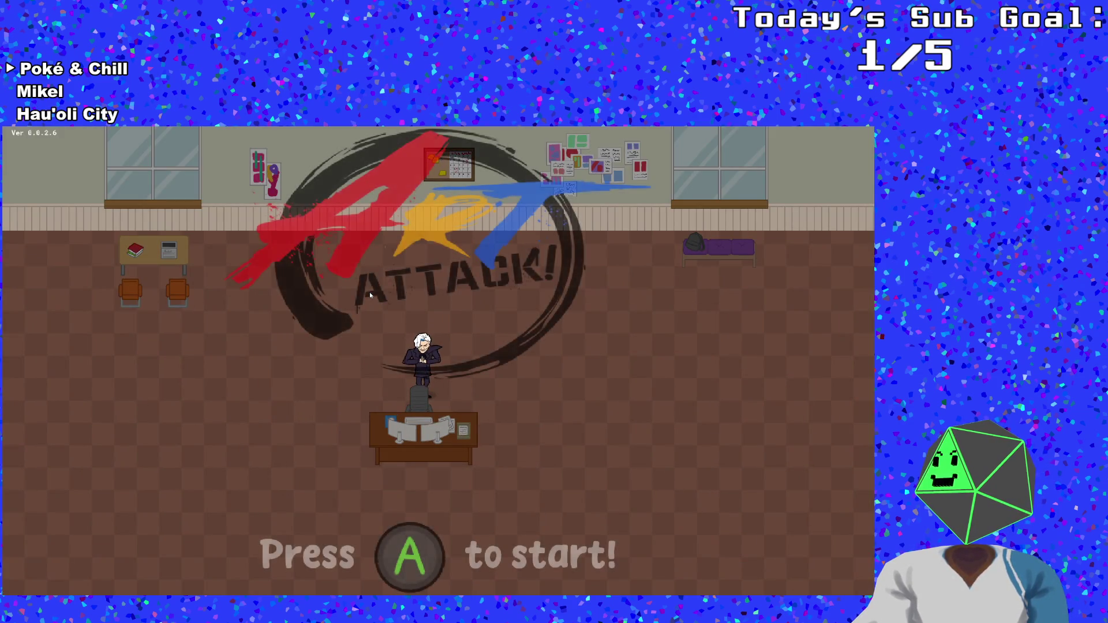
key(Return)
key(Right)
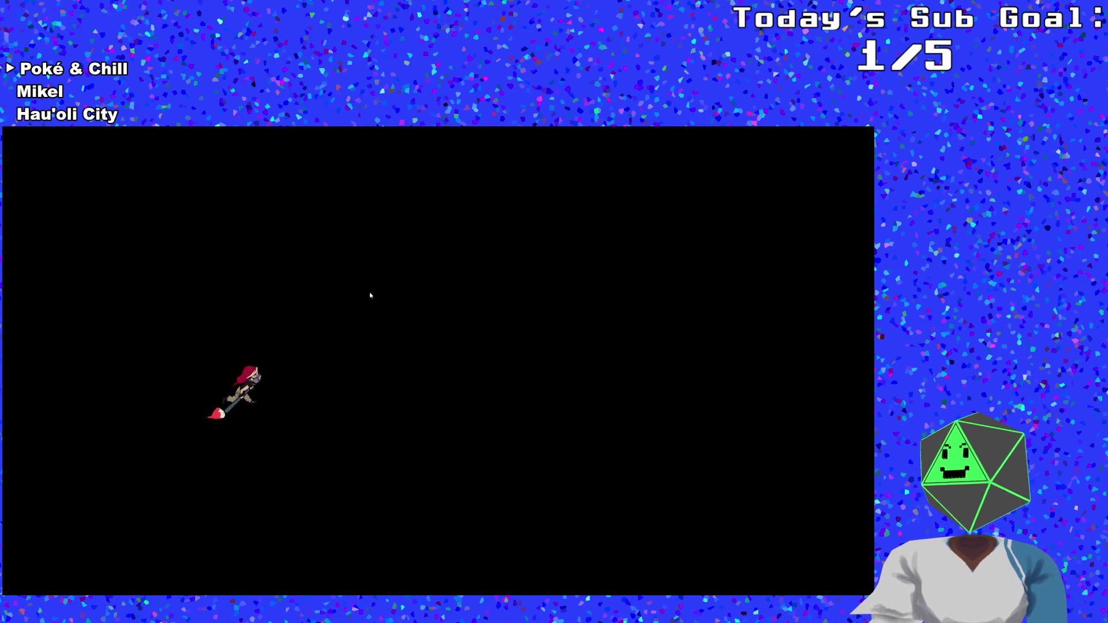
key(Right)
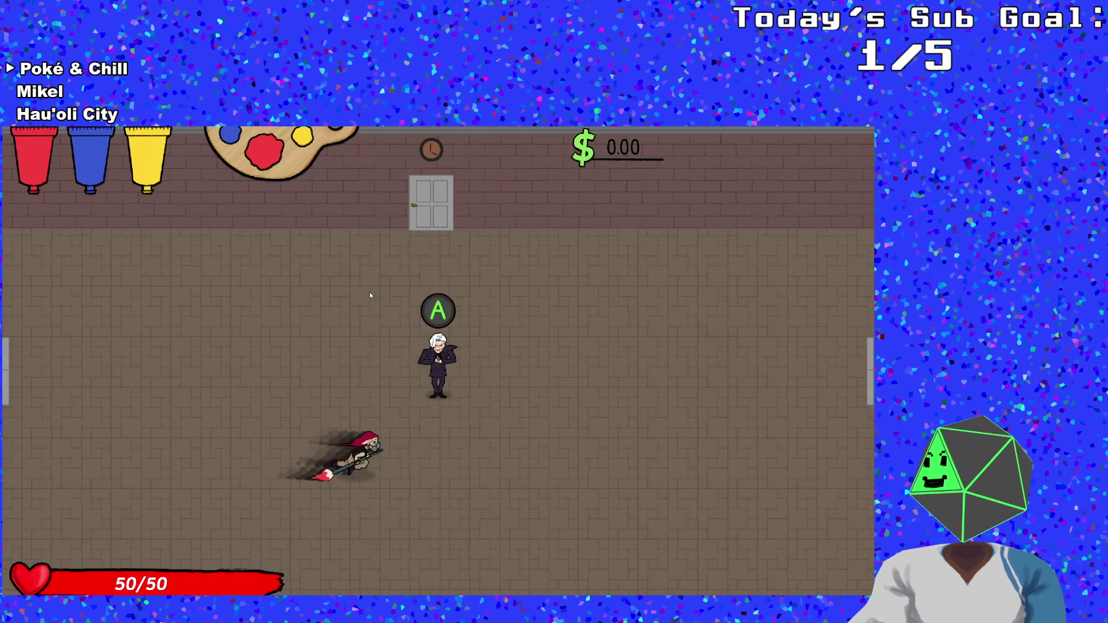
key(Up)
key(space)
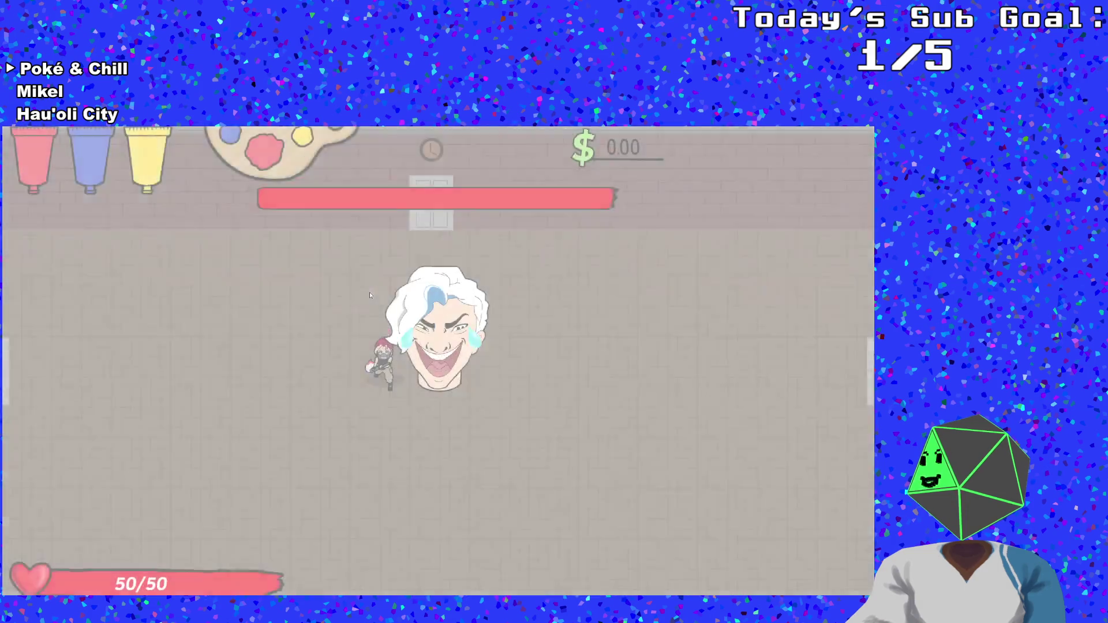
- Switch the brush to blue and splash paint on the boss while moving around it
key(s)
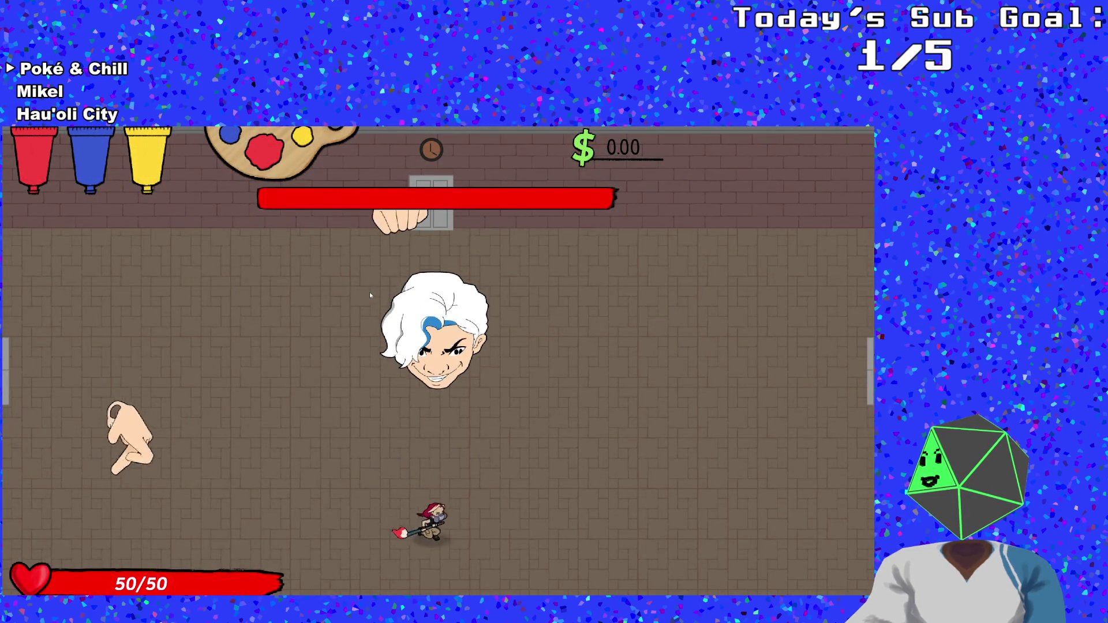
key(a)
key(w)
key(d)
key(2)
key(w)
key(w)
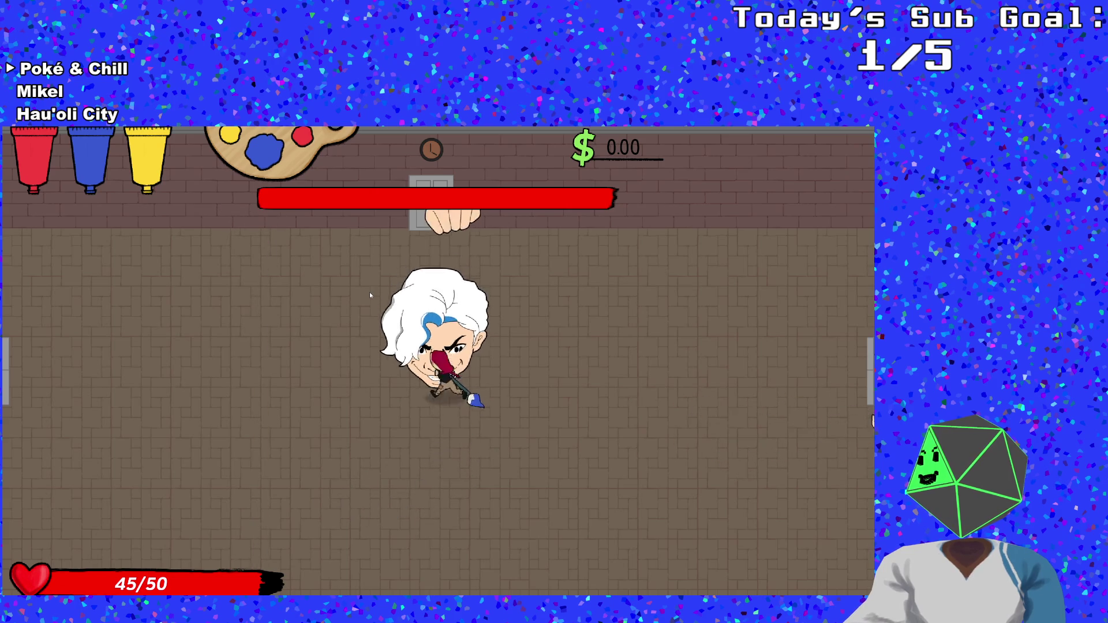
key(a)
key(d)
click(370, 295)
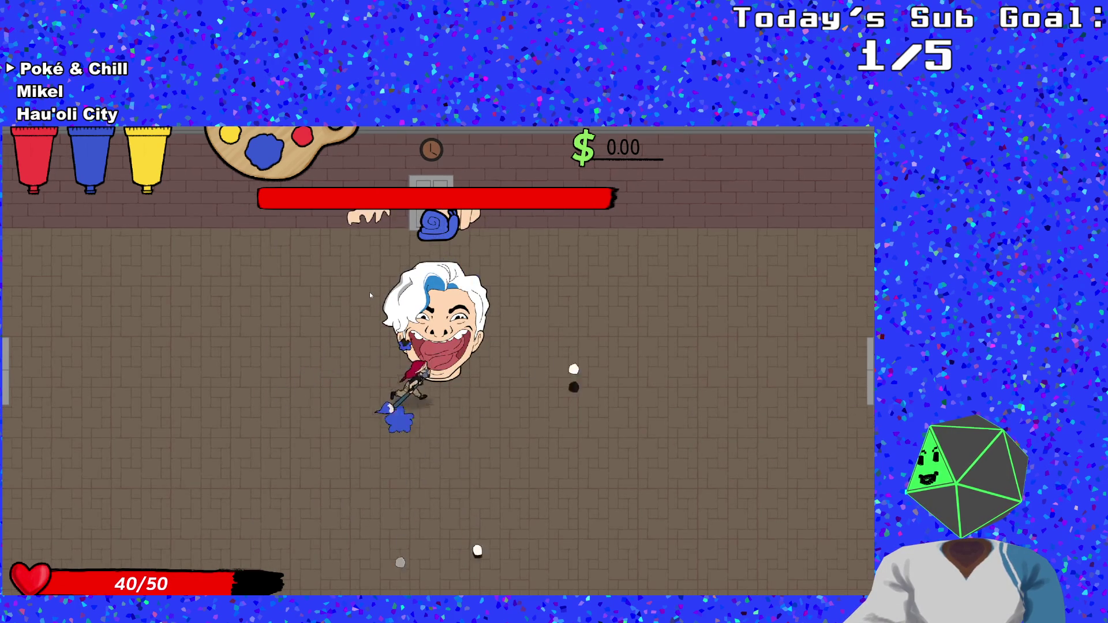
key(w)
key(d)
key(a)
key(s)
key(d)
- Keep dodging around the arena until health drops to 30/50, then pause the game
key(a)
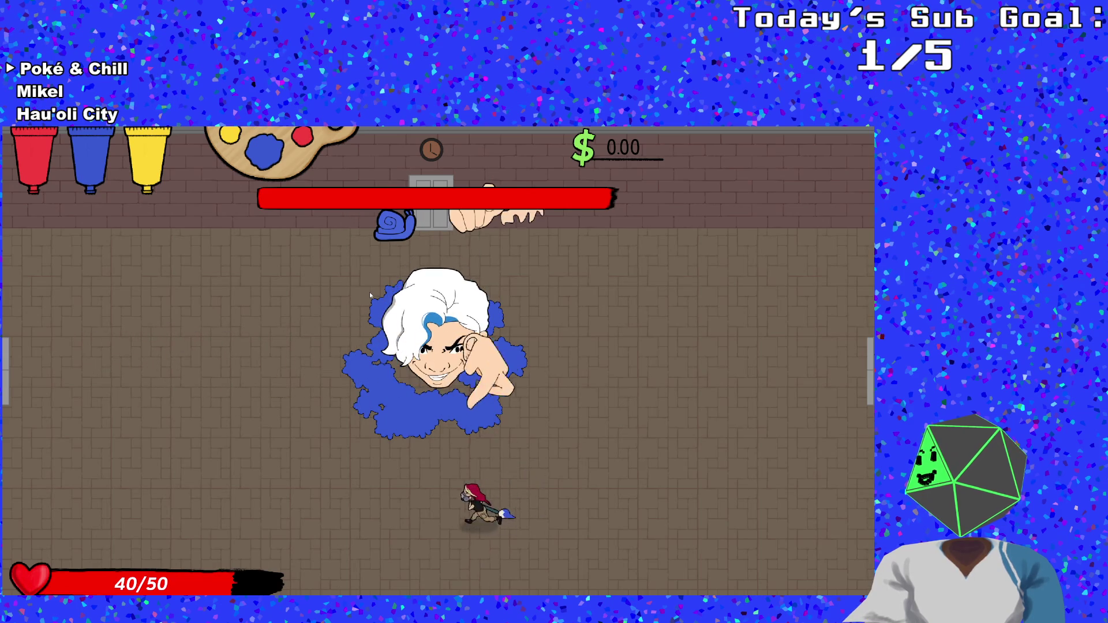
key(a)
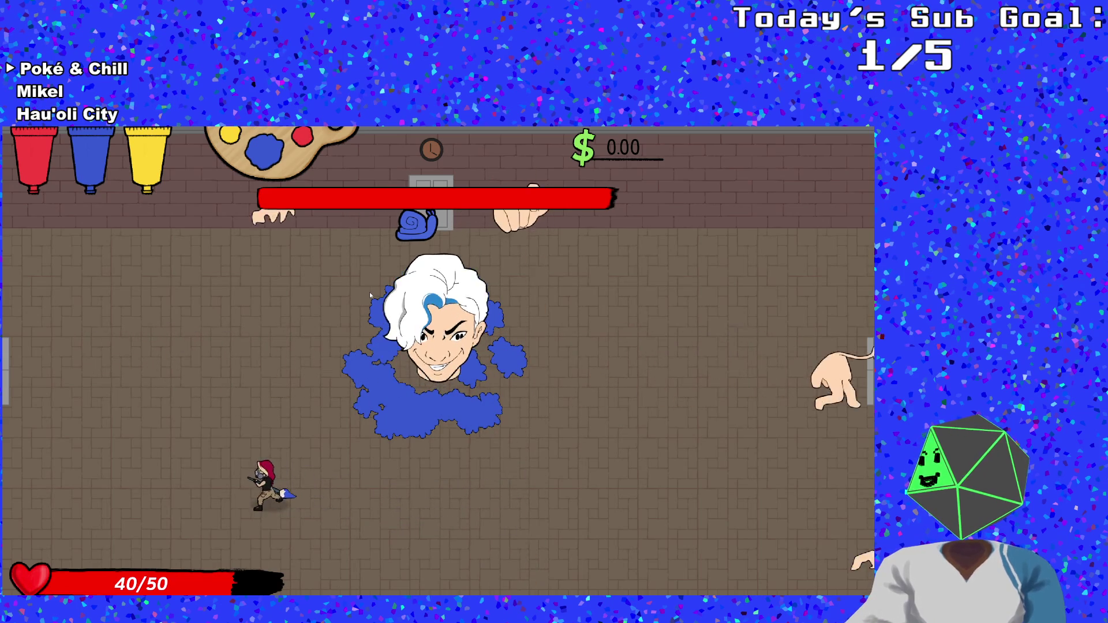
key(w)
key(d)
key(d)
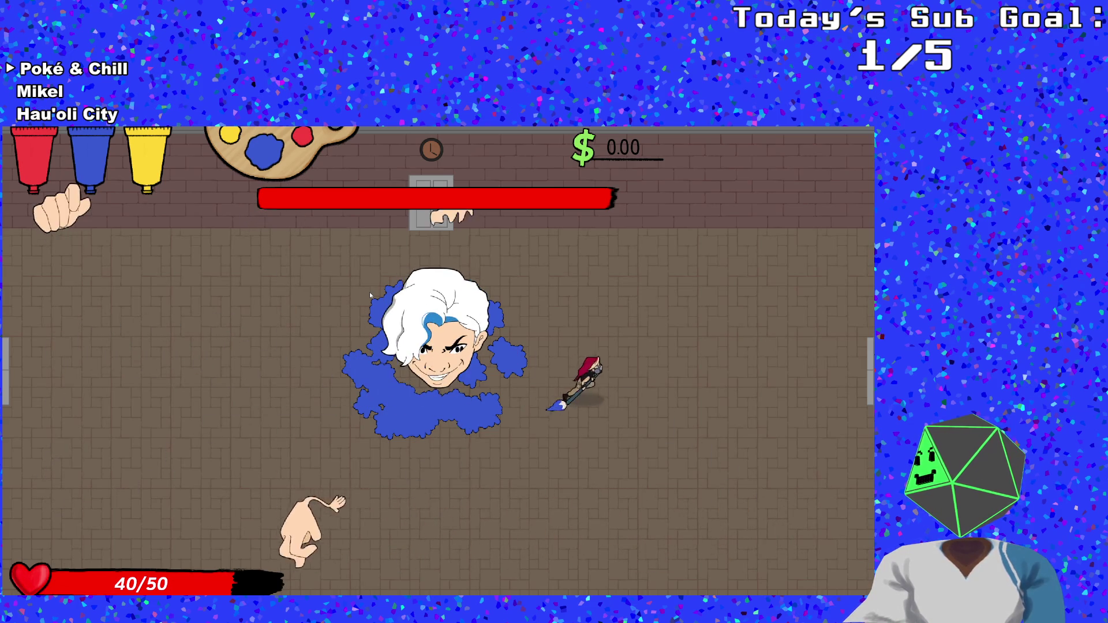
key(a)
key(a)
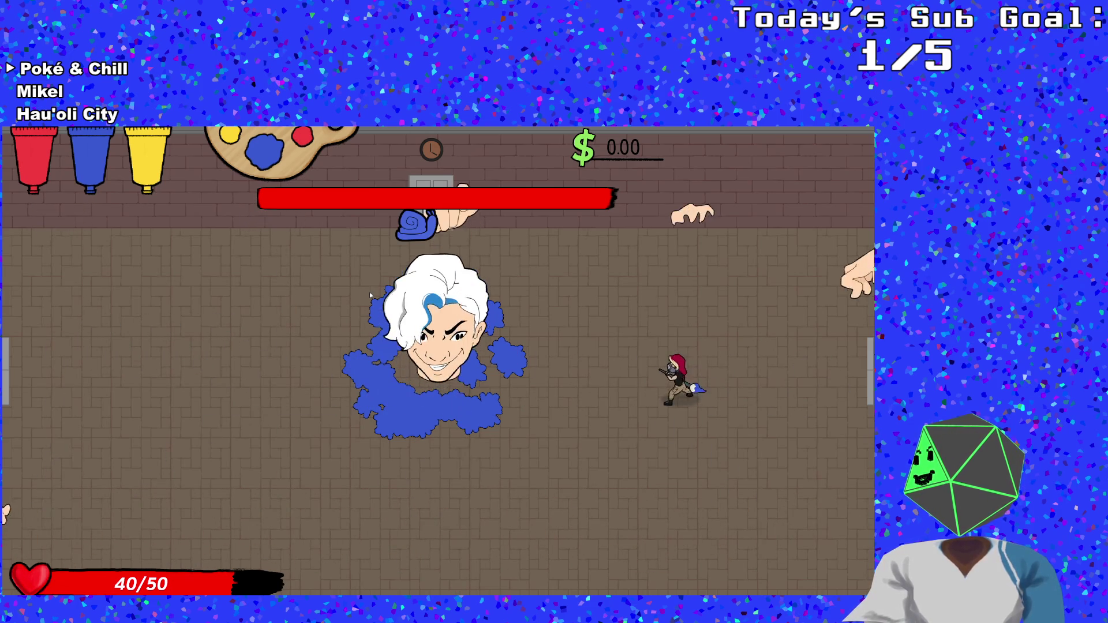
key(w)
key(s)
key(d)
key(d)
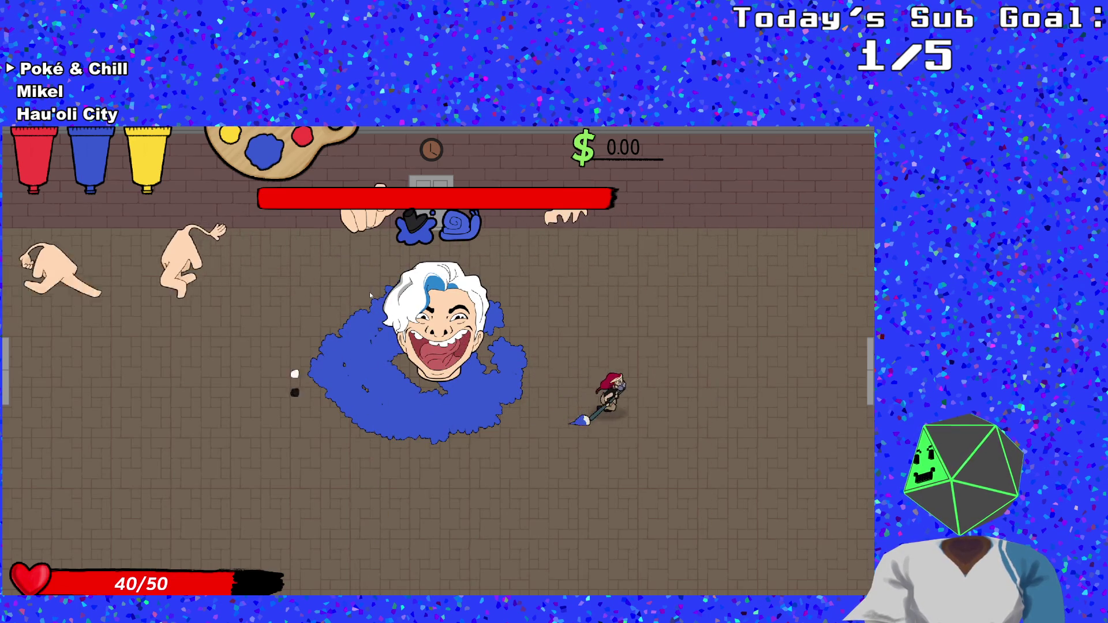
key(a)
key(a)
key(s)
key(d)
key(w)
key(d)
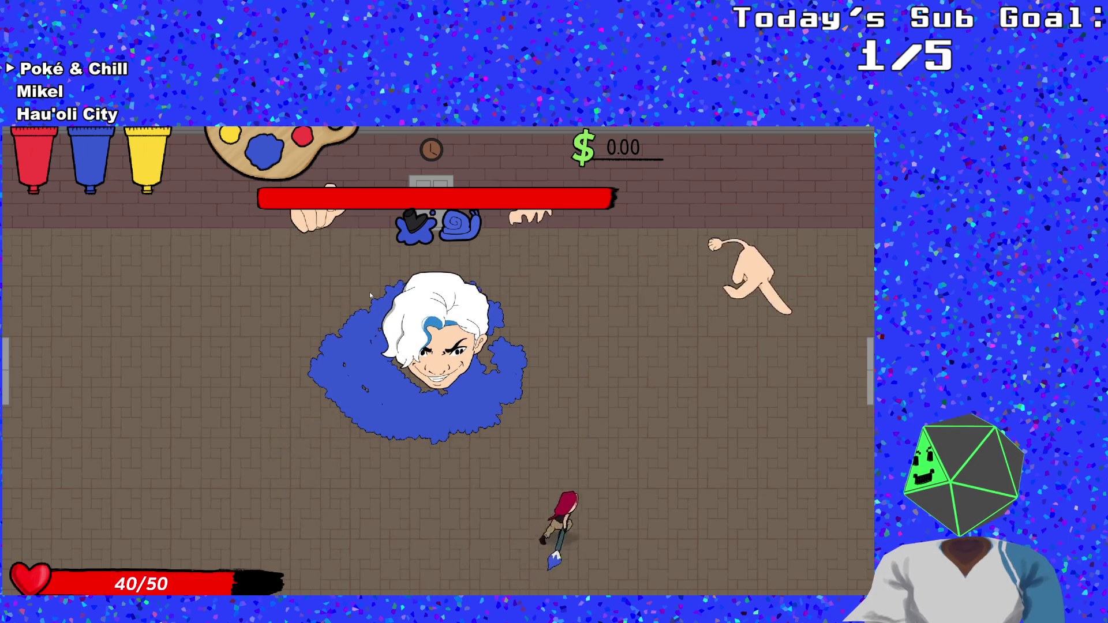
key(a)
key(s)
key(a)
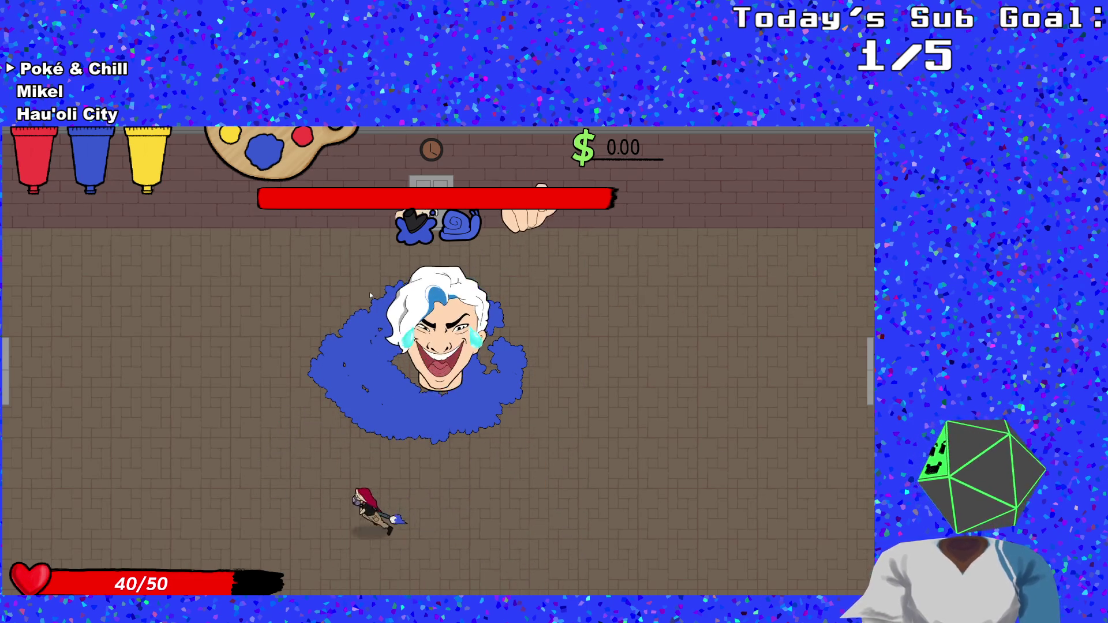
key(d)
key(s)
key(d)
key(w)
key(a)
key(s)
key(a)
key(s)
key(w)
key(d)
key(w)
key(s)
key(a)
key(w)
key(d)
key(s)
key(a)
key(w)
key(s)
key(d)
key(w)
key(s)
key(a)
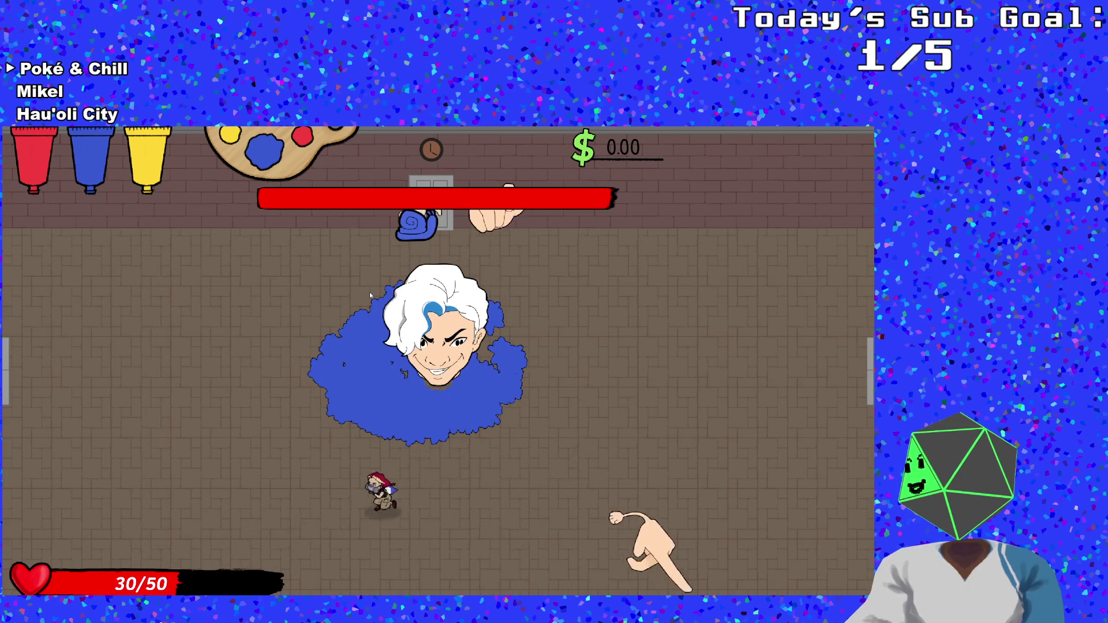
key(Escape)
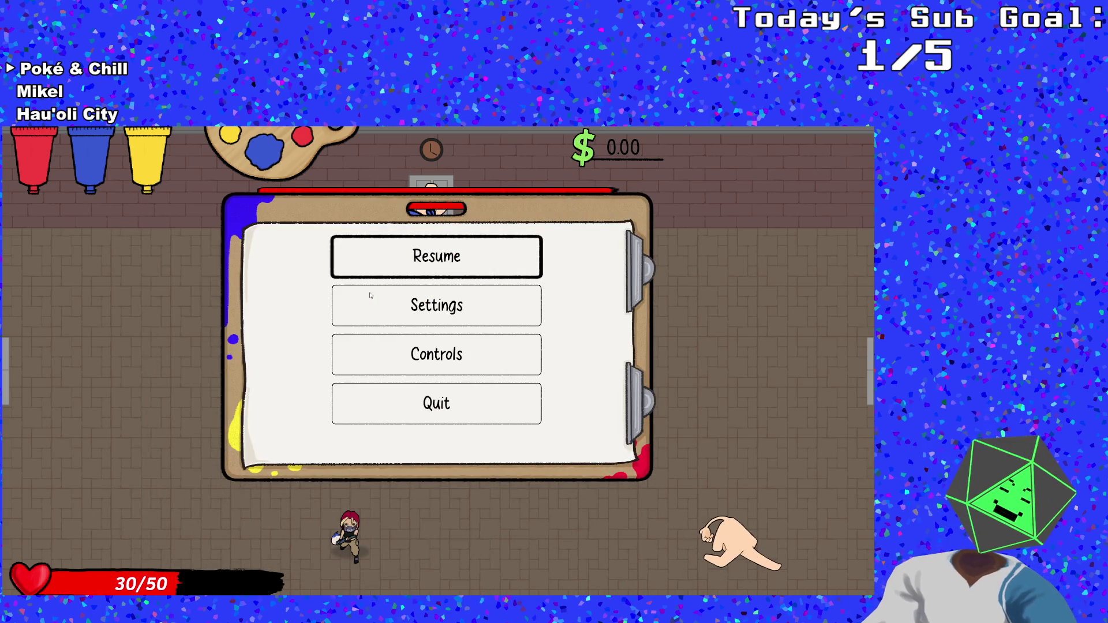
- Open objJohnnyBossTears and cut the four lines of paint splatter code from its Step event
key(alt+Tab)
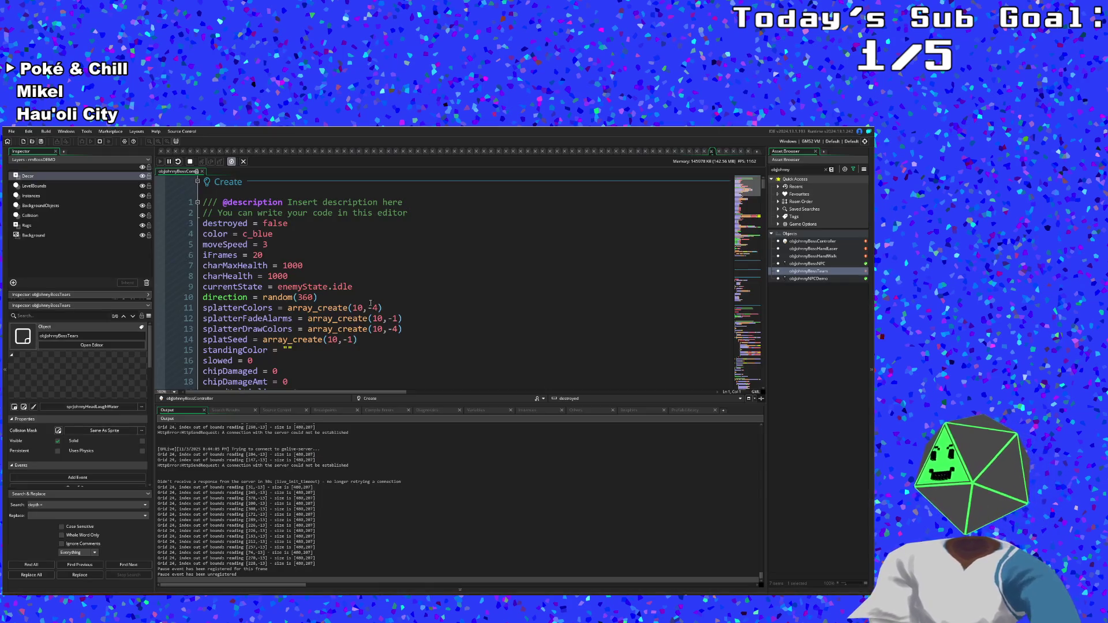
scroll(367, 320, down, 10)
scroll(380, 323, down, 10)
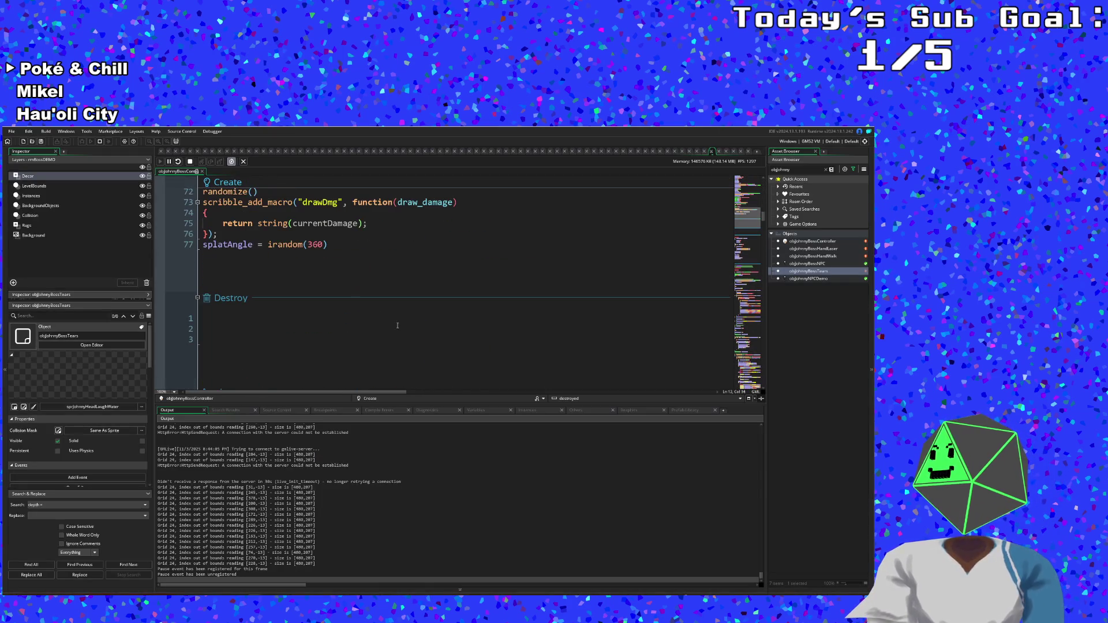
double_click(808, 271)
scroll(579, 306, down, 5)
scroll(579, 304, up, 1)
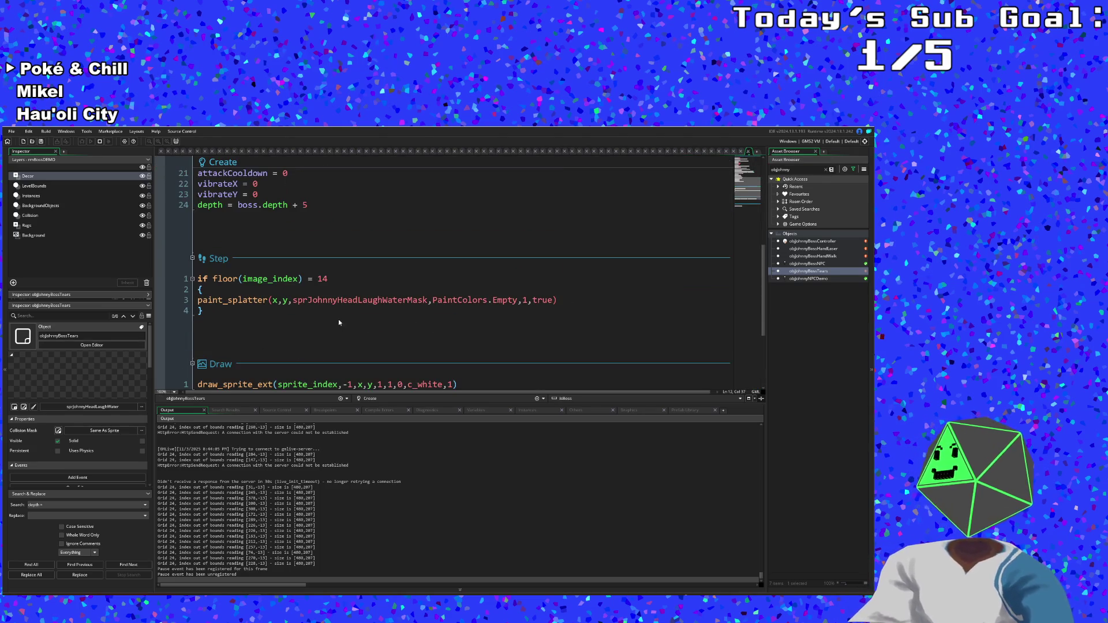
click(201, 330)
drag(219, 314, 199, 280)
right_click(209, 282)
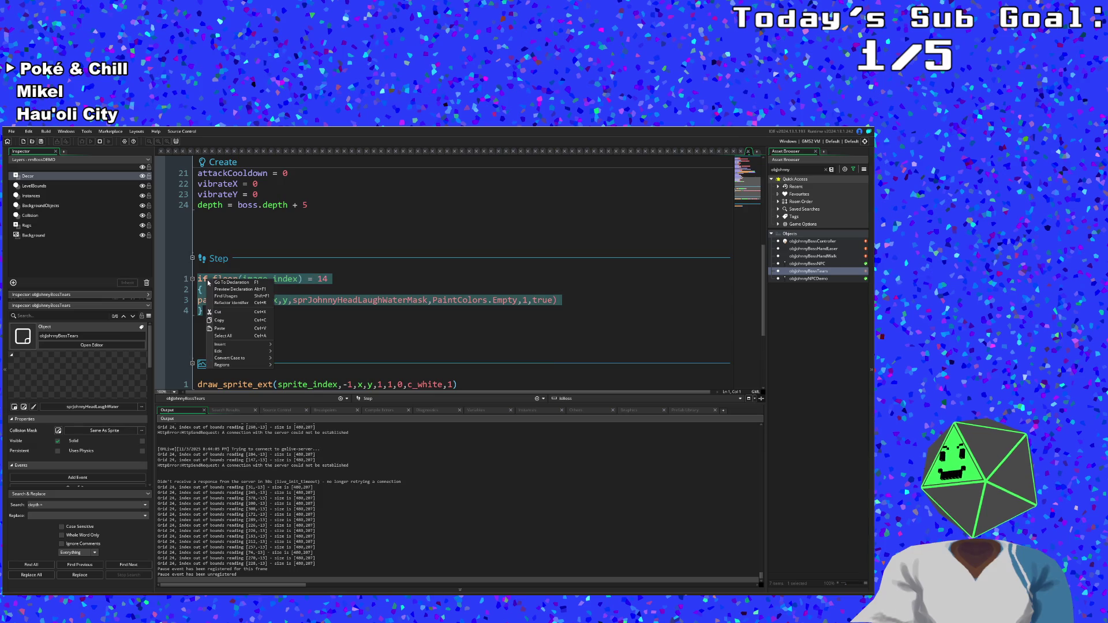
click(219, 312)
- Paste the splatter code on a new line above draw_sprite_ext in the Draw event
key(Down)
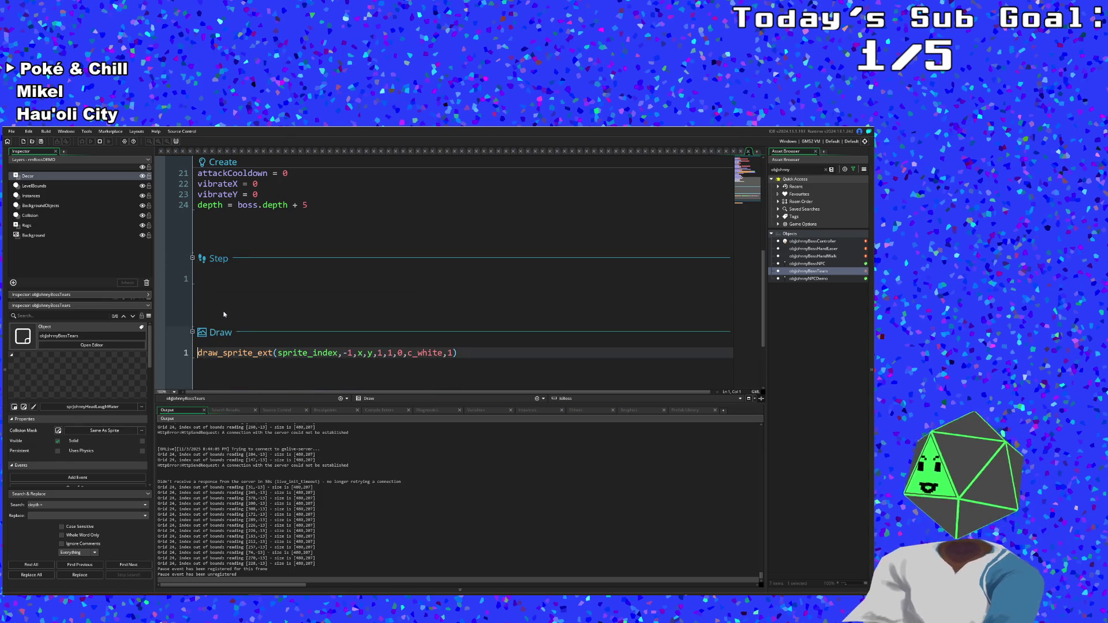
click(232, 281)
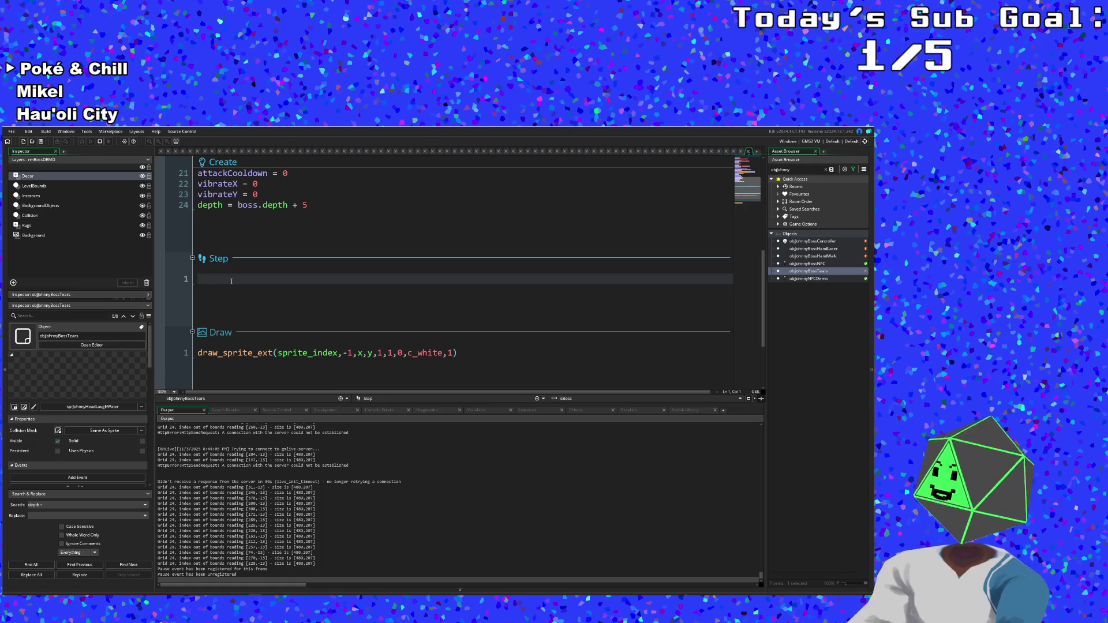
scroll(215, 304, down, 3)
click(264, 277)
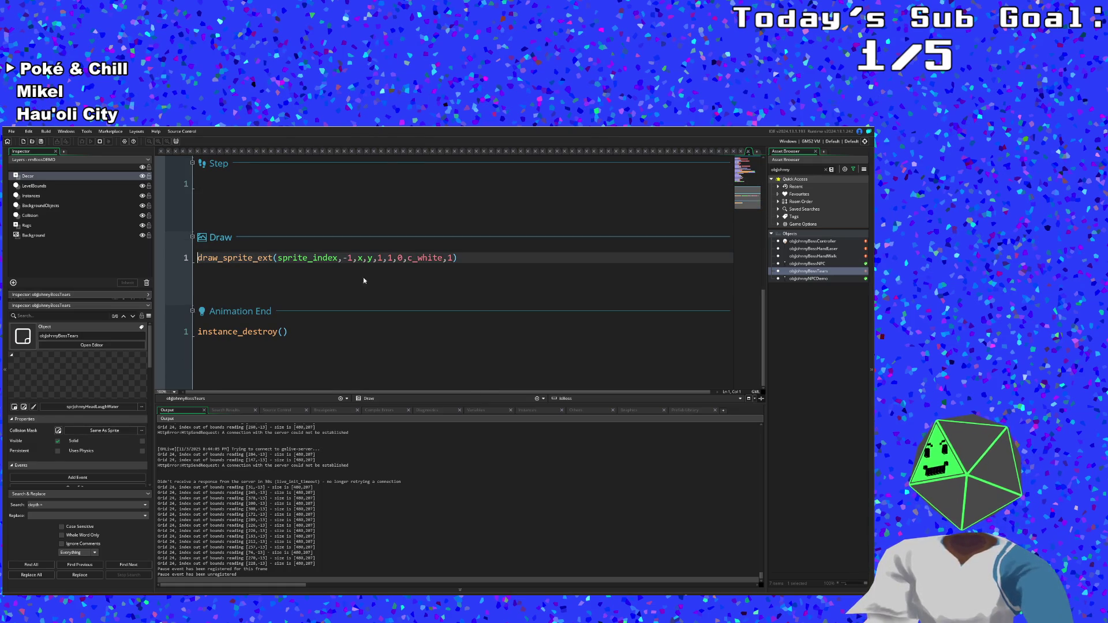
key(Home)
key(Return)
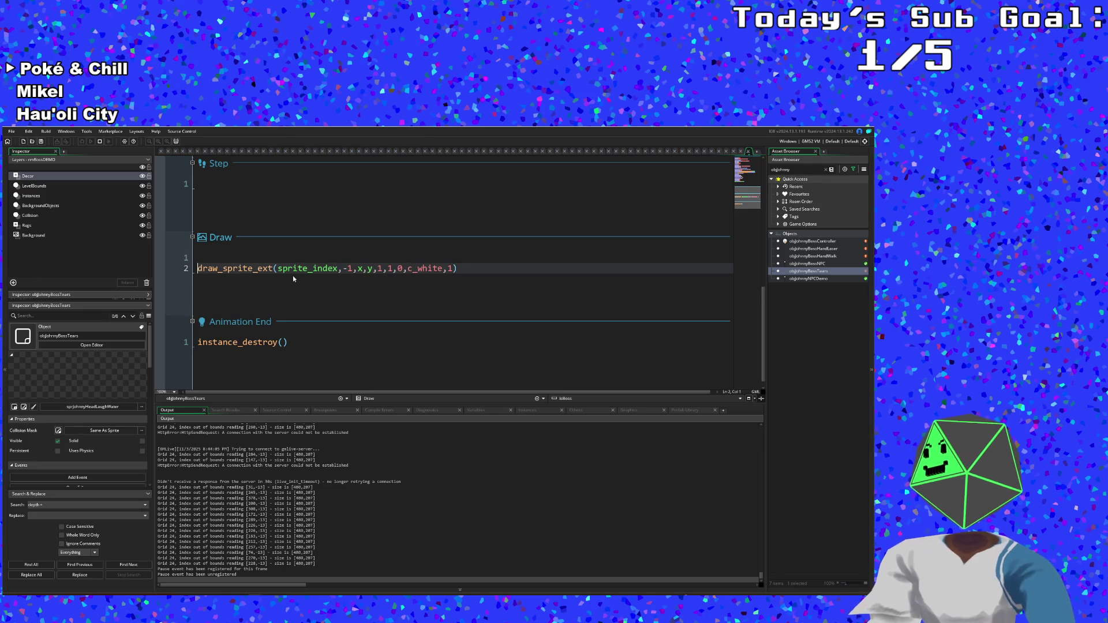
key(Up)
key(ctrl+v)
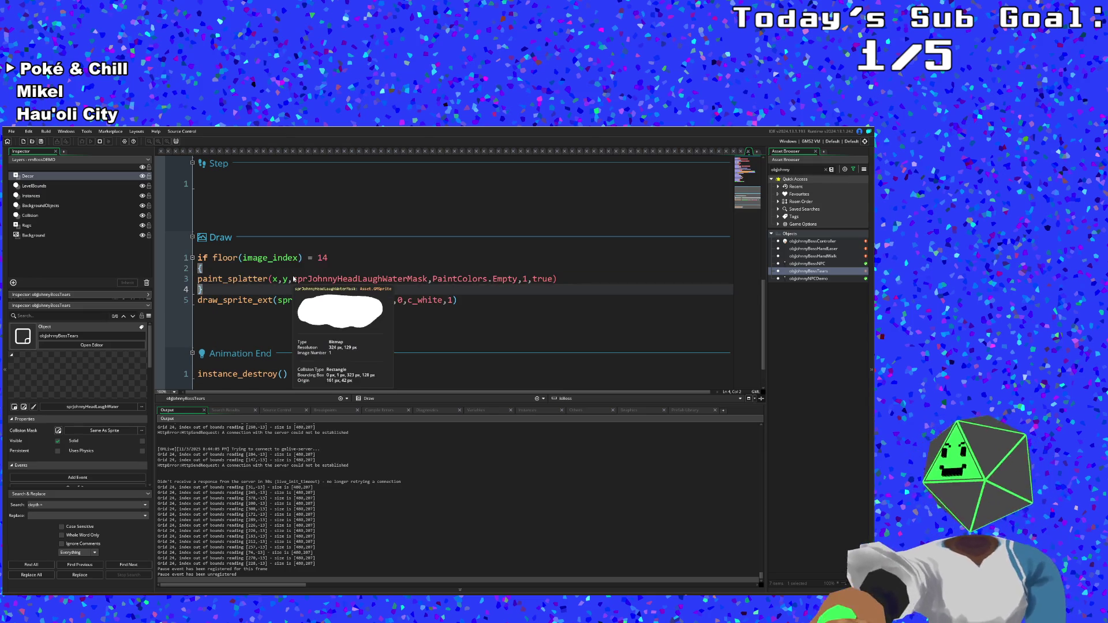
- Delete the now-empty Step event and relaunch the game
click(296, 278)
scroll(300, 276, up, 1)
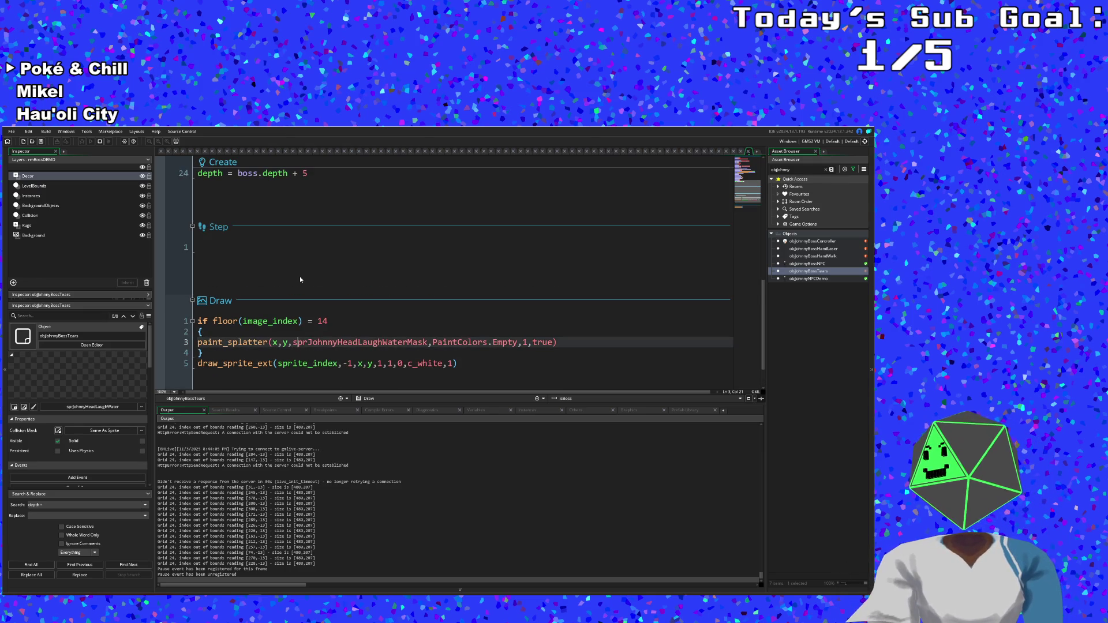
right_click(214, 231)
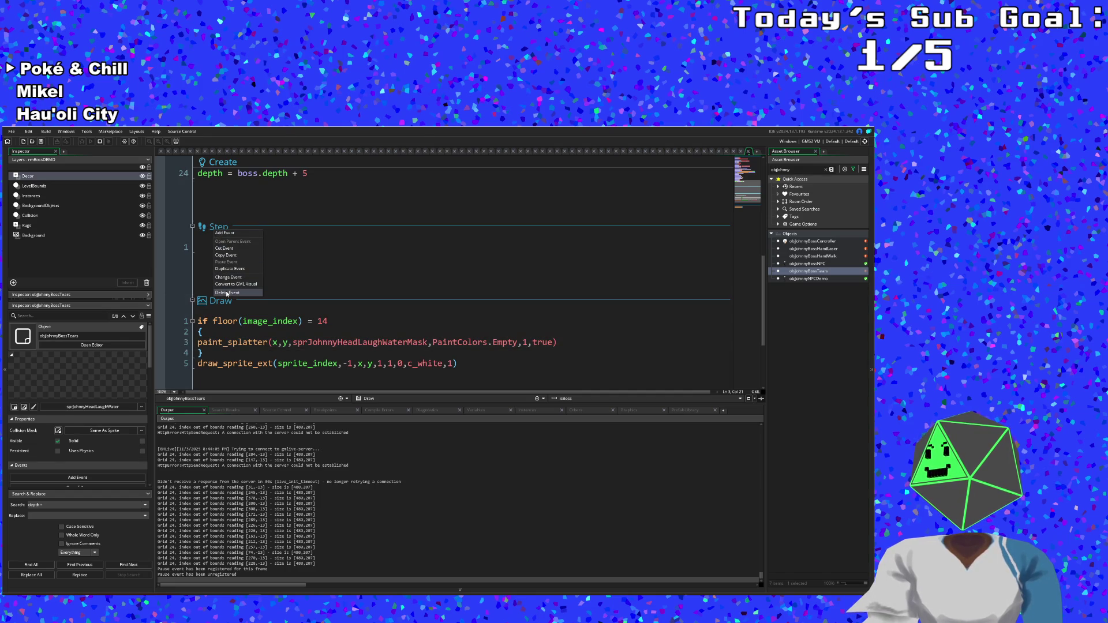
click(227, 292)
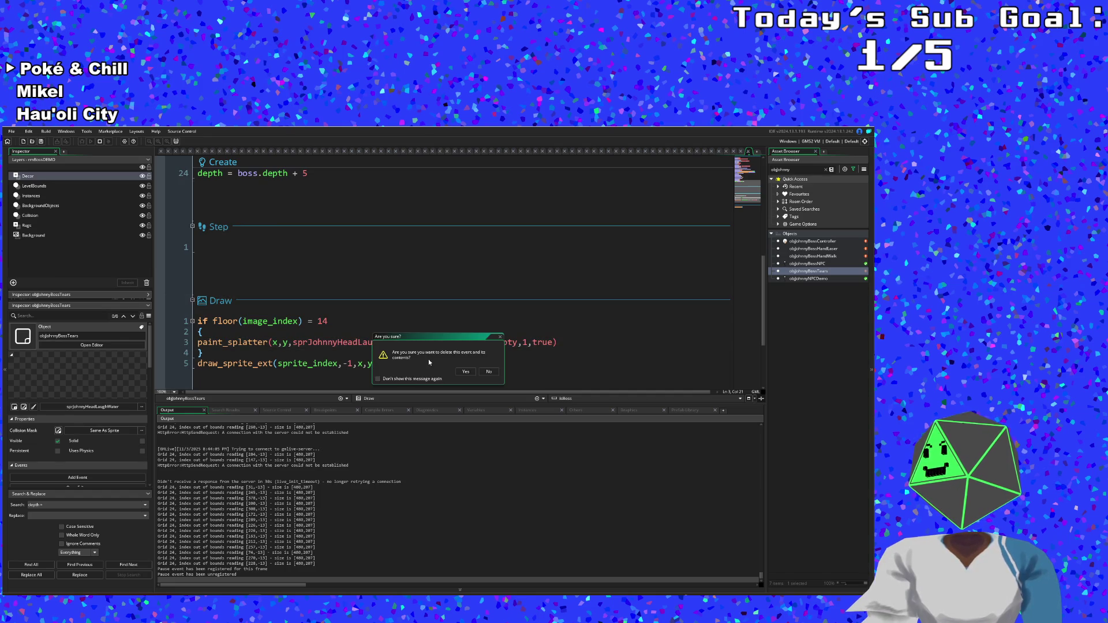
click(464, 372)
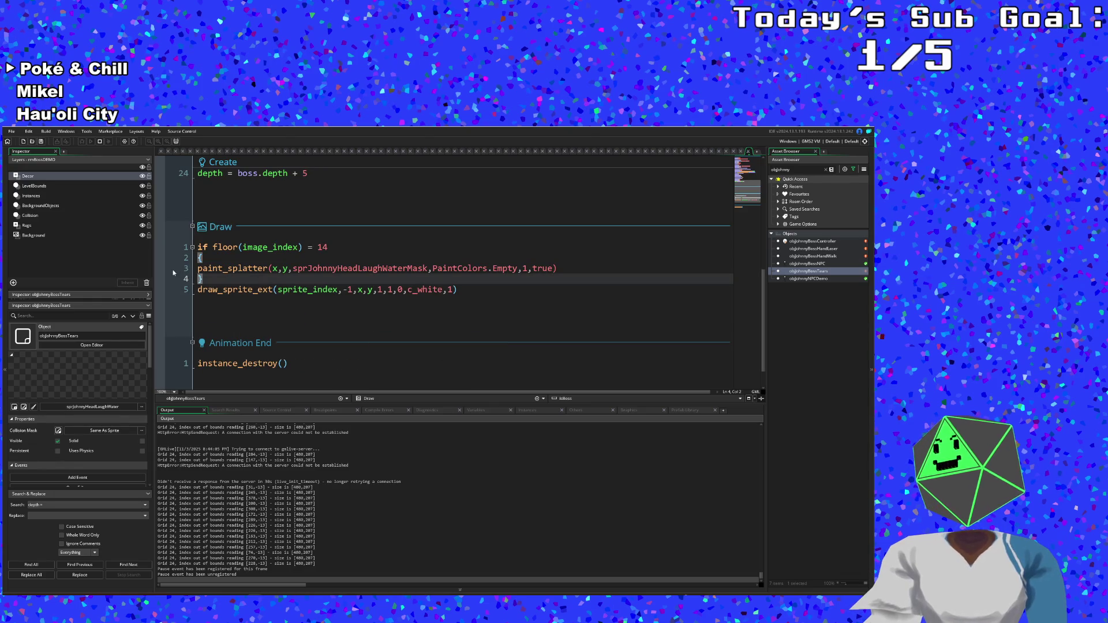
click(10, 132)
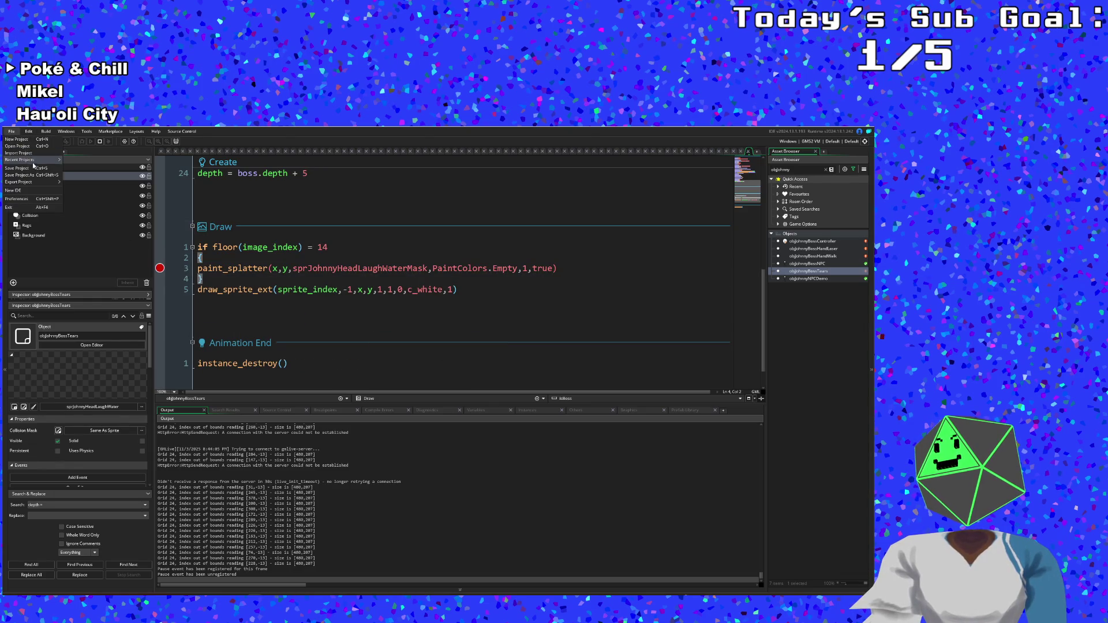
click(90, 141)
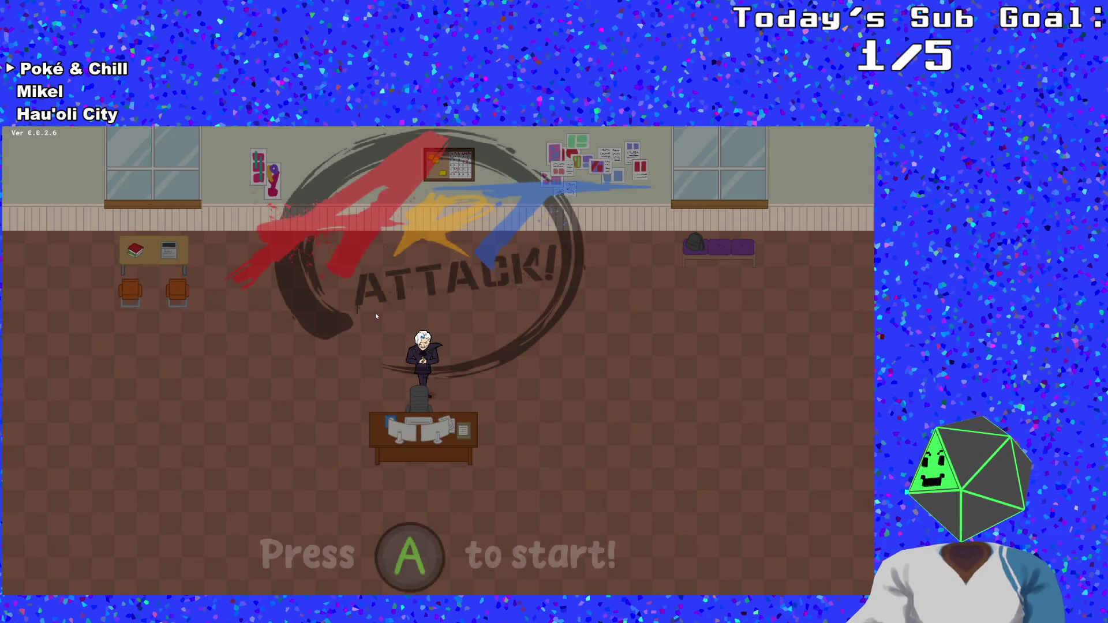
- Start the game, walk through the door into the next room and talk to Johnny
key(Return)
key(Right)
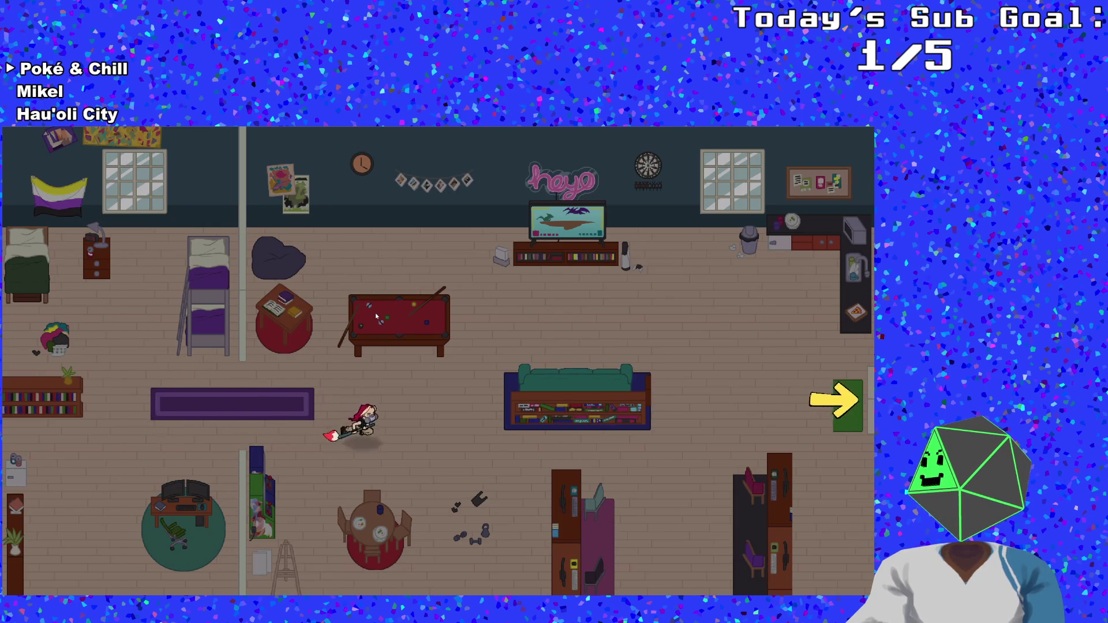
key(Right)
key(Up)
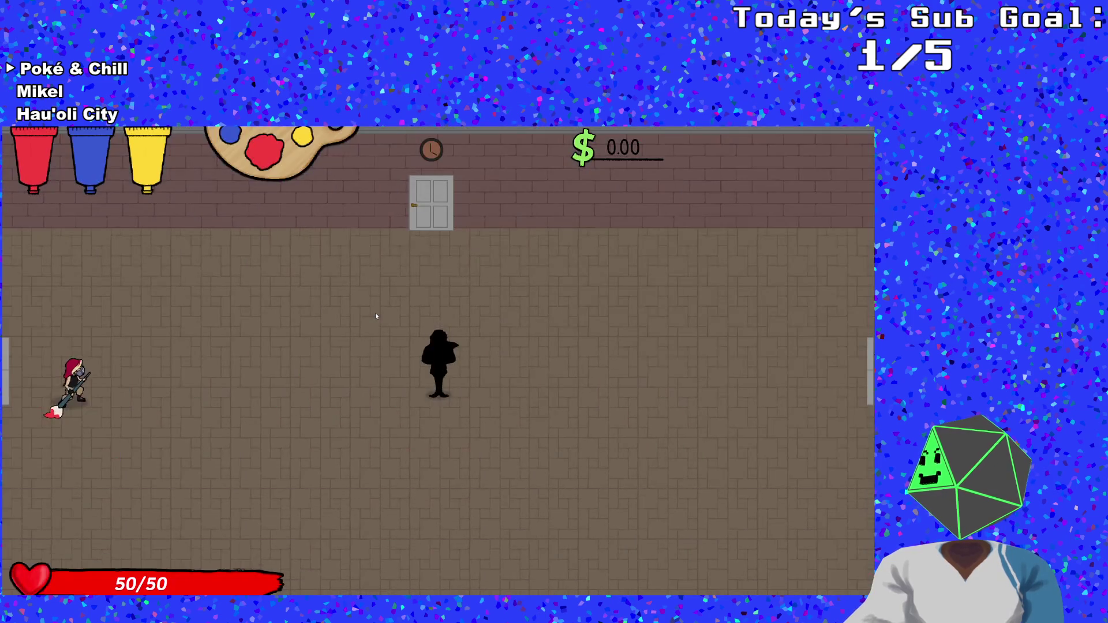
key(Right)
- Switch to blue paint and splash it onto the boss's head
key(Right)
key(space)
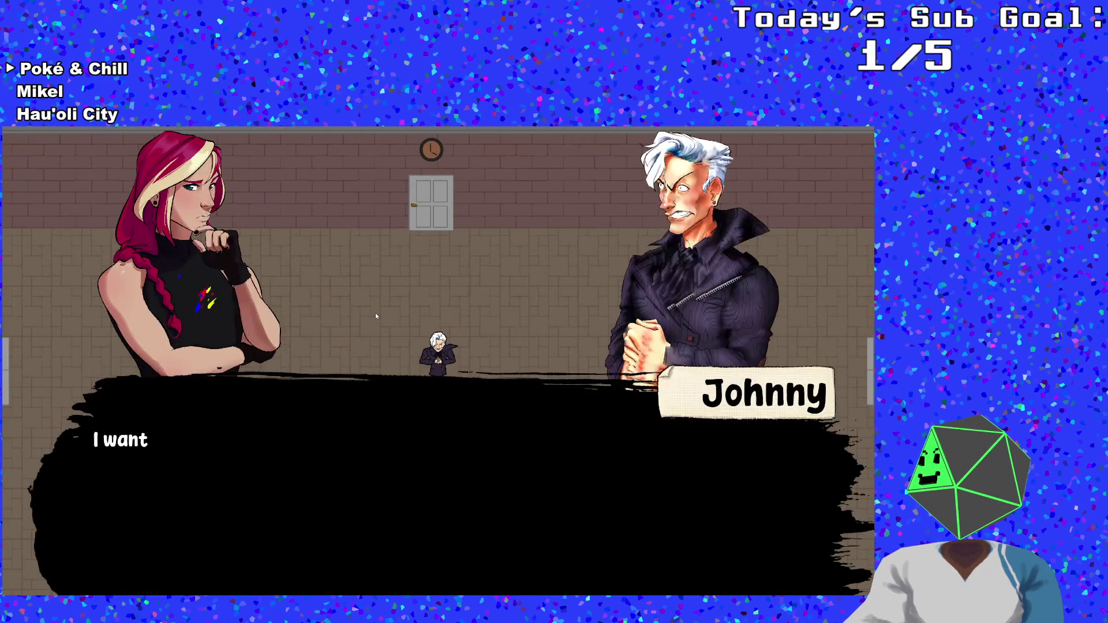
key(space)
key(Left)
key(Down)
key(Up)
key(Right)
key(Up)
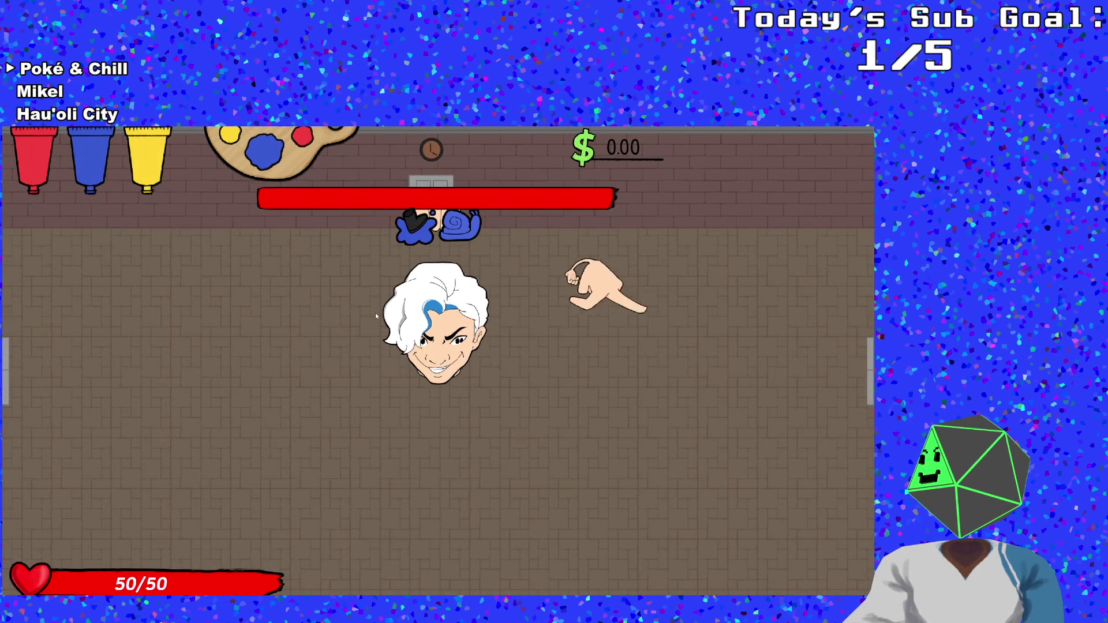
key(Right)
- Keep moving around the boss and attacking until the paint_splatter breakpoint halts execution
key(Left)
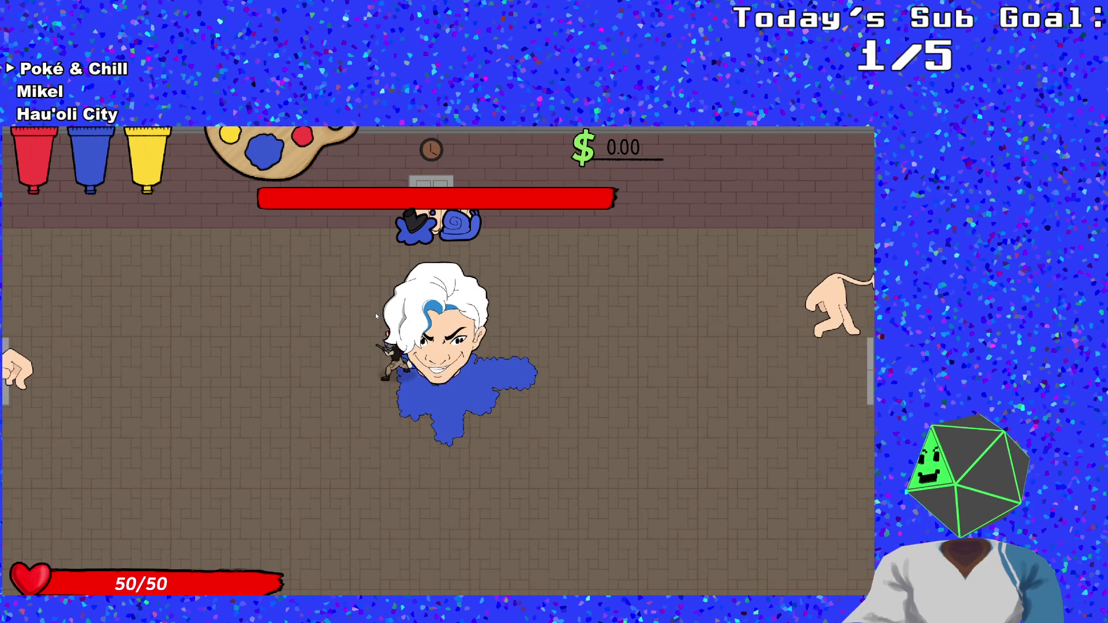
key(Down)
key(Right)
key(Right)
key(Up)
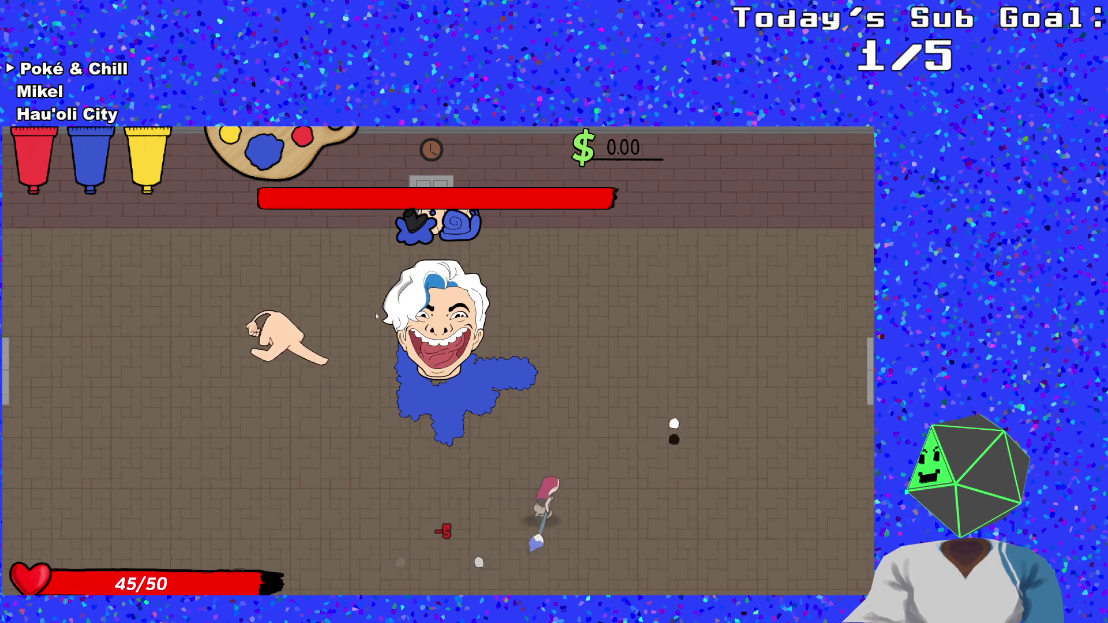
key(Left)
key(Up)
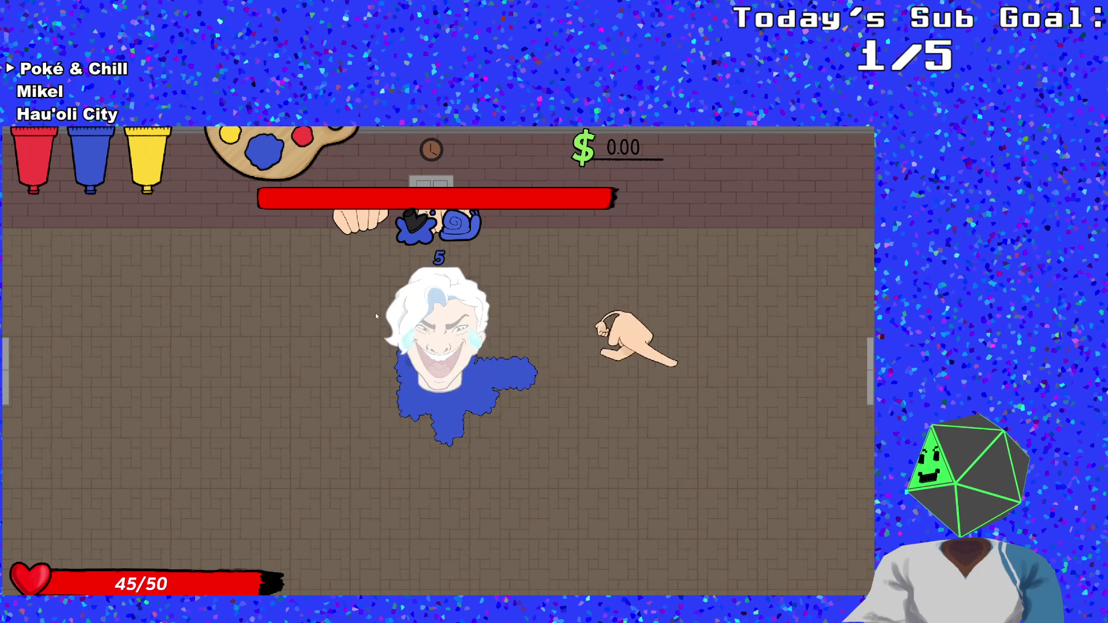
key(Down)
key(Left)
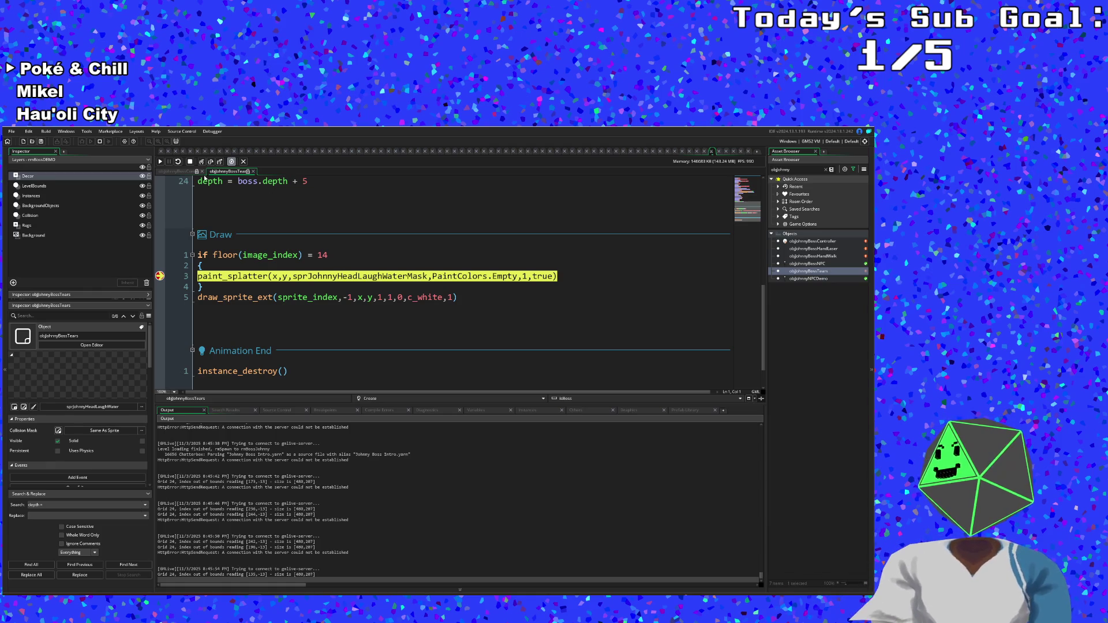
- Step into paint_splatter through the last-stroke lookup and the splatter check
click(201, 164)
click(201, 163)
click(201, 163)
click(201, 163)
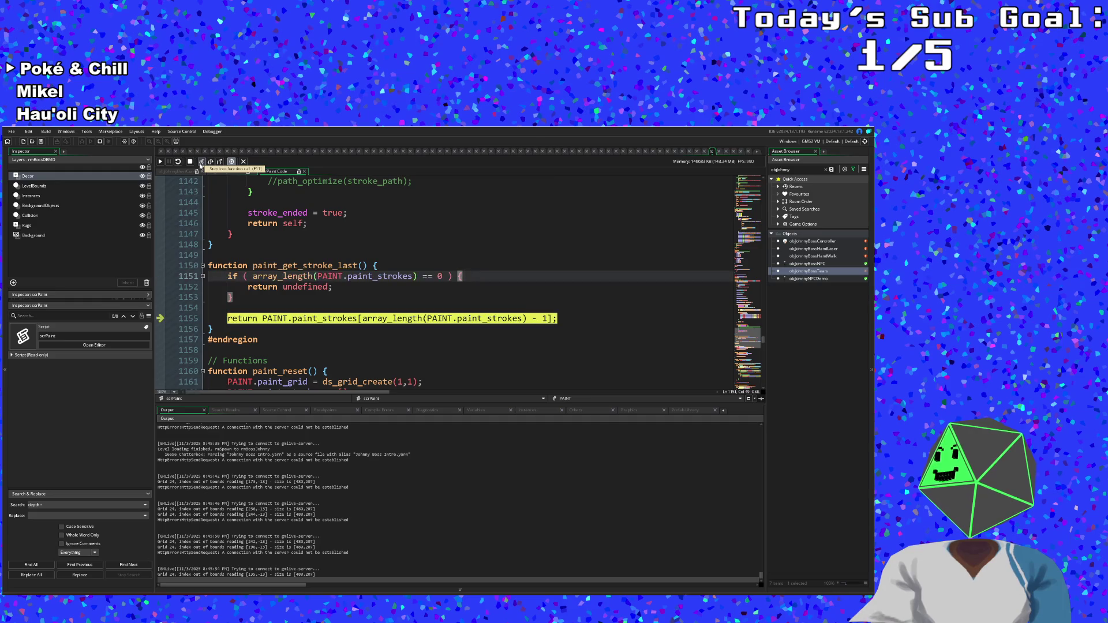
click(201, 163)
click(201, 163)
click(201, 163)
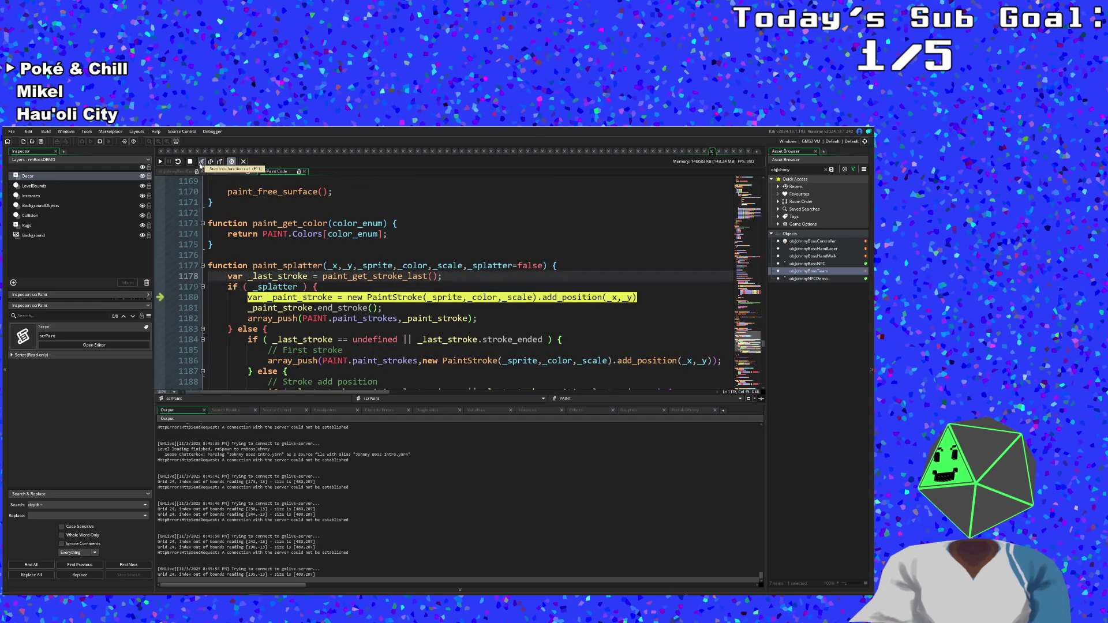
- Step through the PaintStroke constructor, including its colour check, fields, seed and Vector2 setup
click(200, 163)
click(201, 163)
click(201, 164)
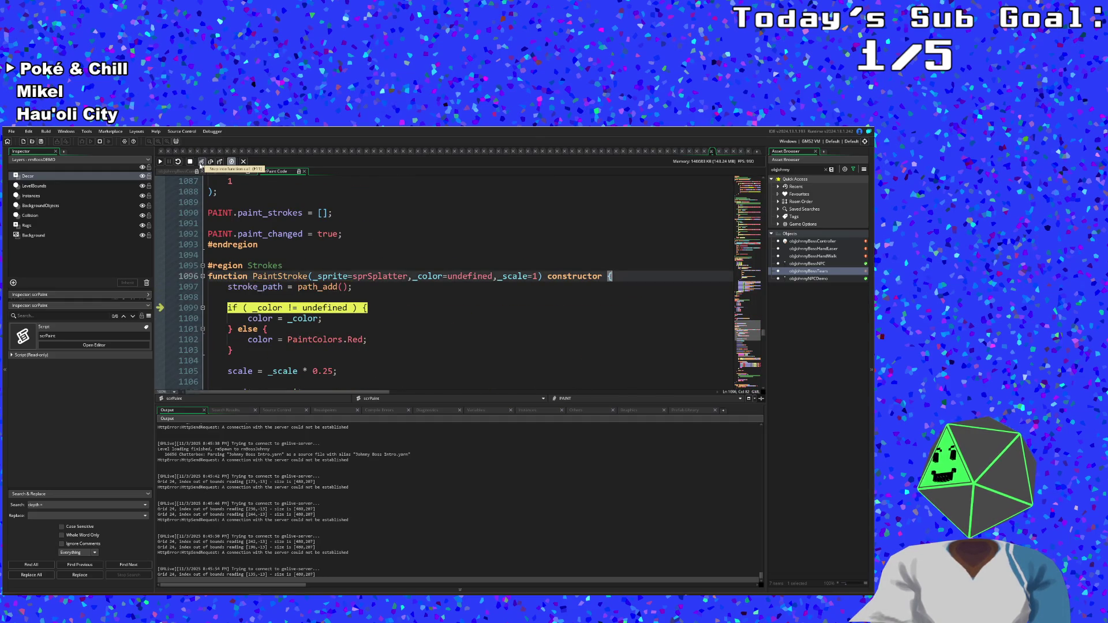
click(200, 163)
click(201, 163)
click(201, 164)
click(201, 163)
click(201, 163)
click(201, 163)
click(201, 163)
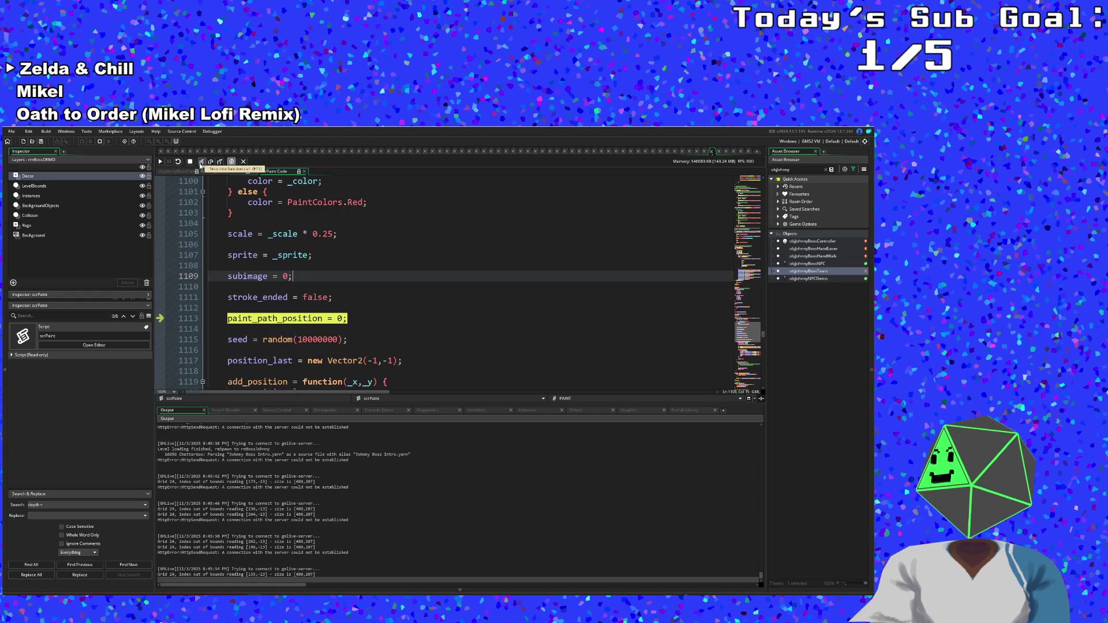
click(201, 163)
click(201, 163)
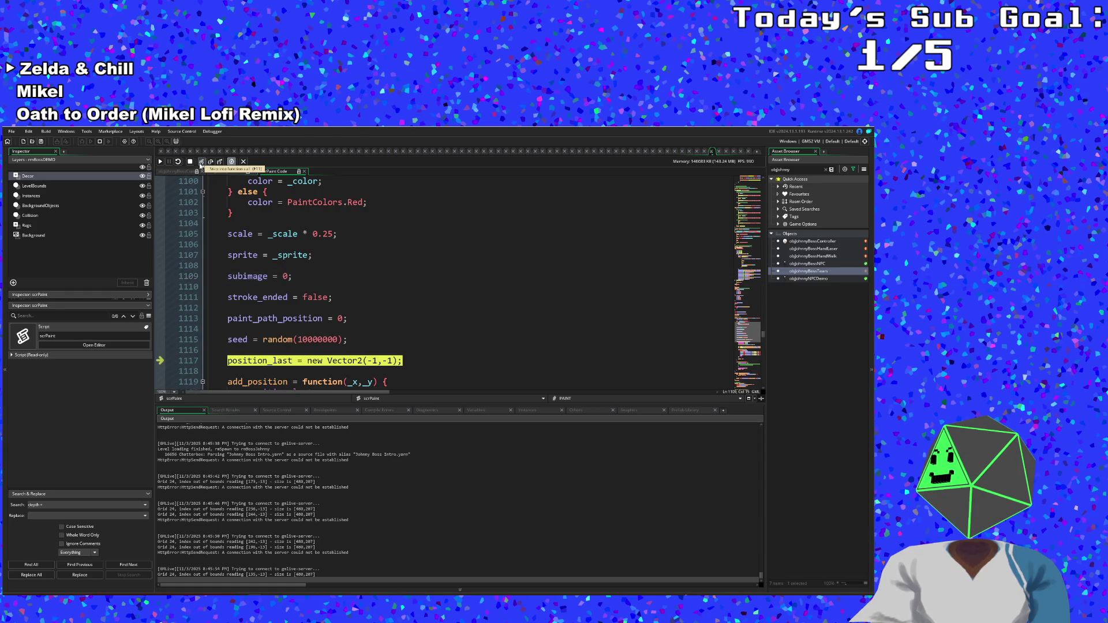
click(201, 163)
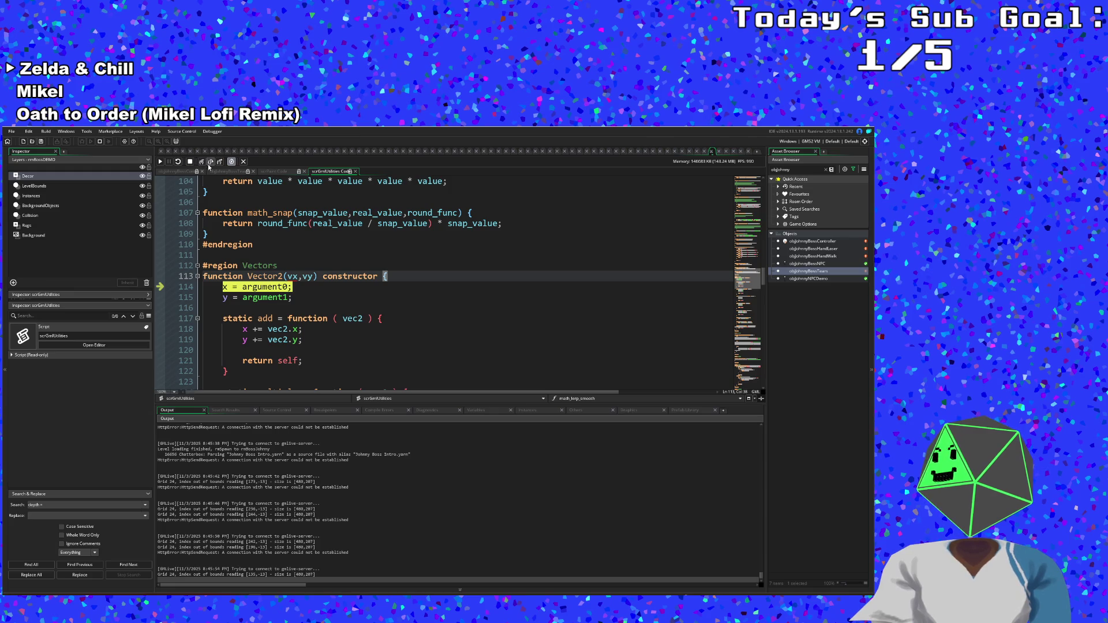
click(219, 164)
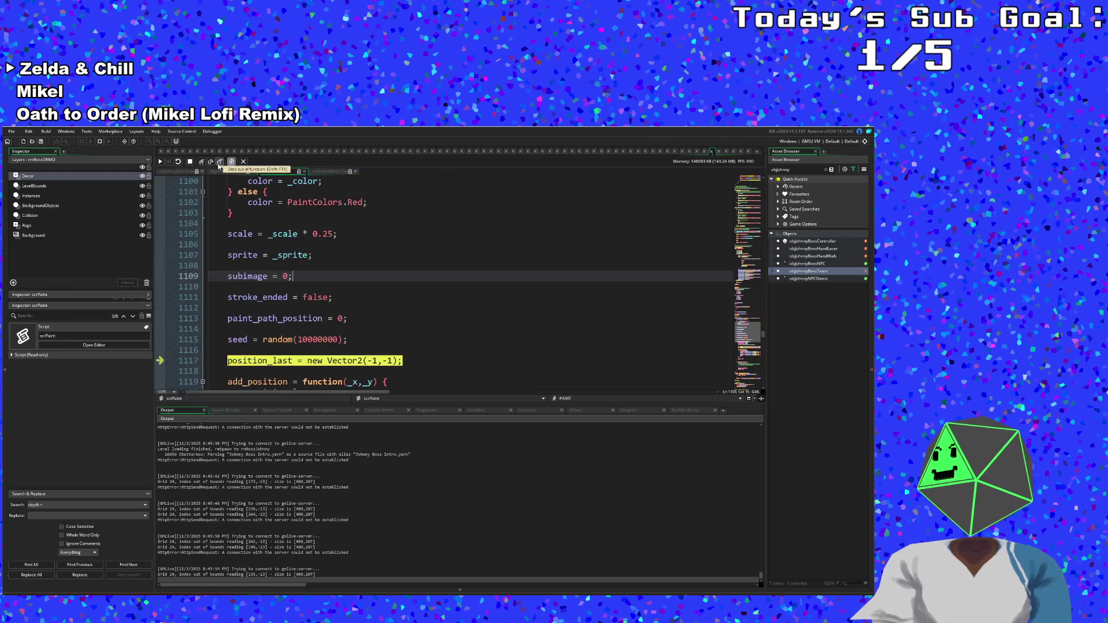
click(202, 164)
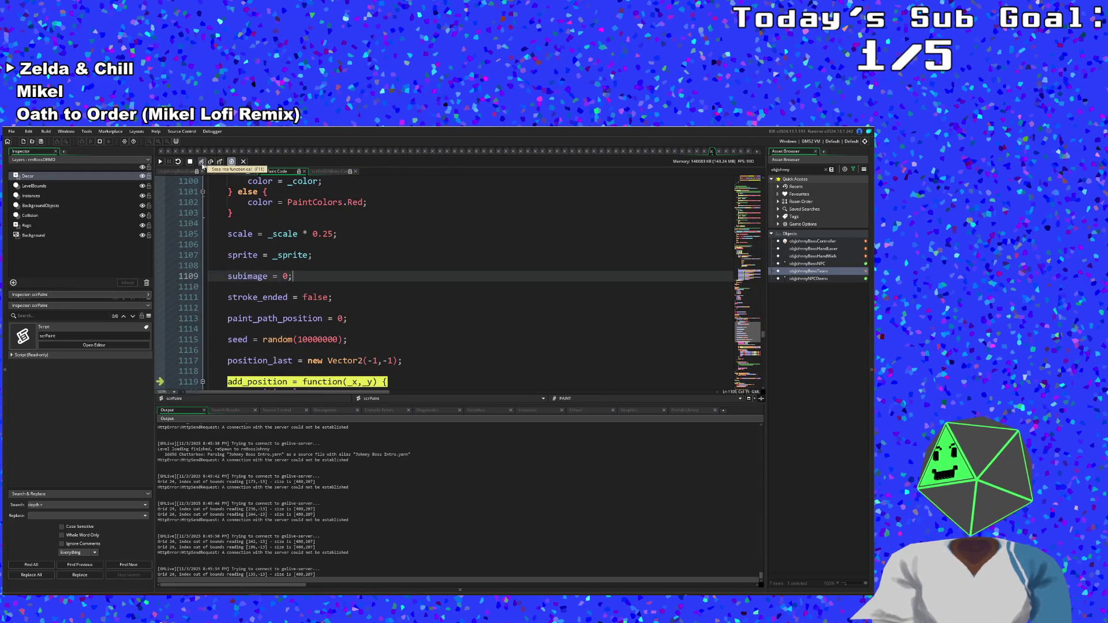
click(202, 164)
click(202, 164)
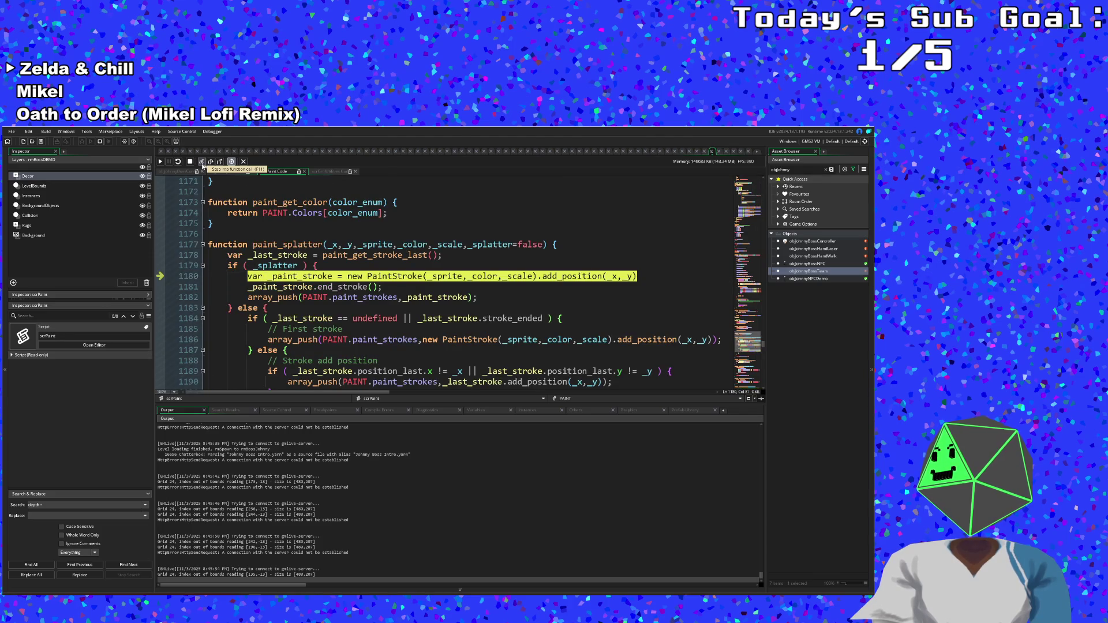
- Step through add_position for the new stroke, including the ds_grid_set_region update
click(202, 164)
click(202, 164)
click(202, 164)
click(202, 164)
click(202, 164)
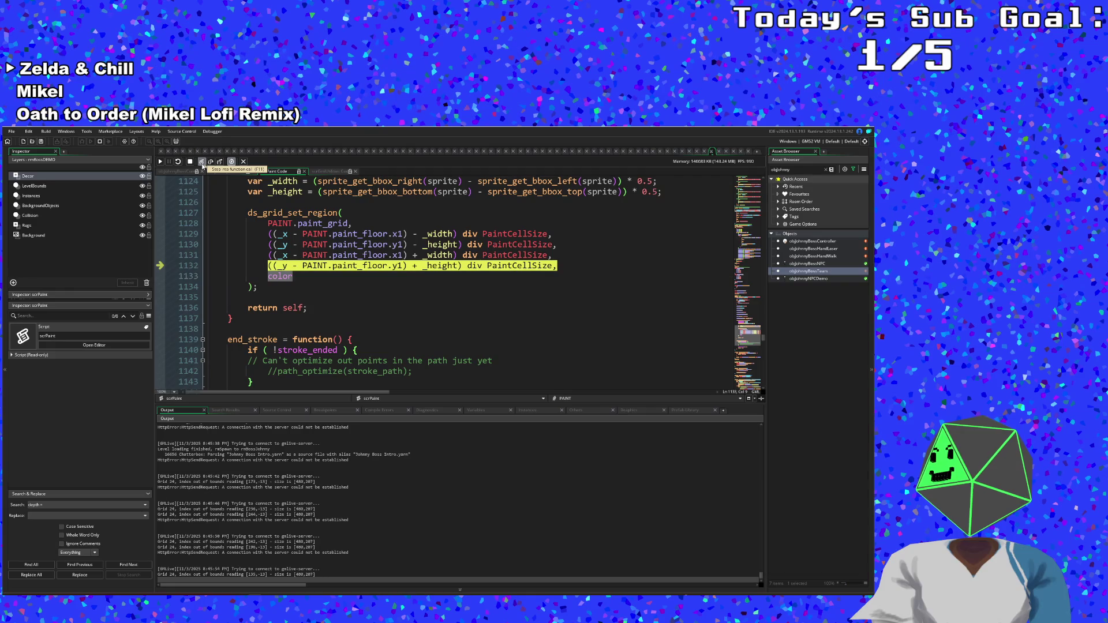
click(202, 164)
click(202, 164)
click(202, 164)
click(202, 164)
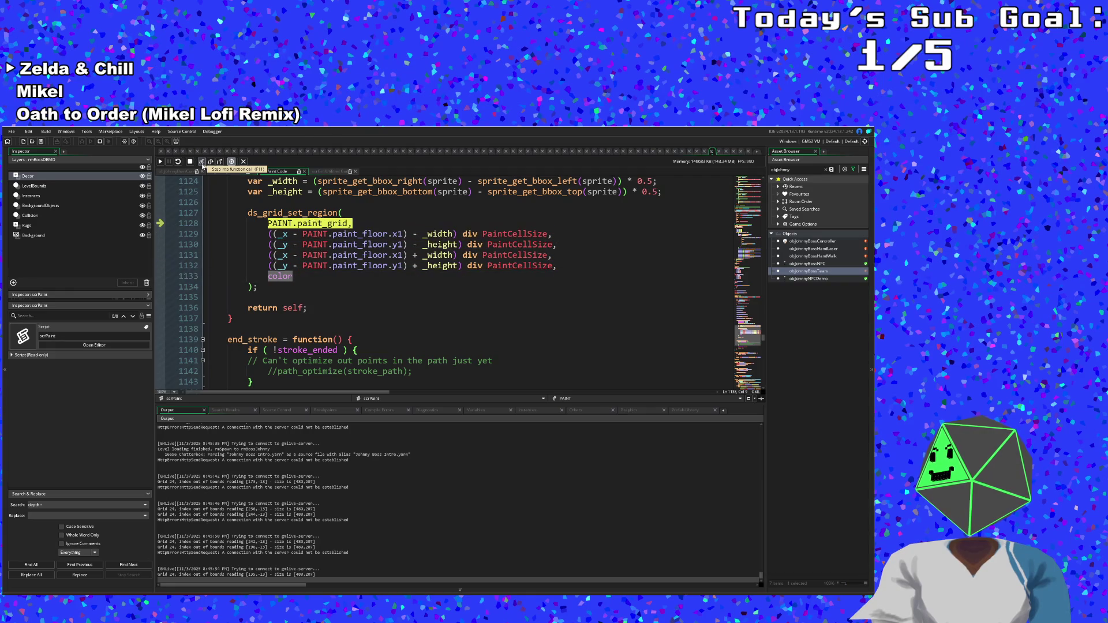
click(202, 163)
click(202, 163)
click(202, 164)
- Step through end_stroke and out of paint_splatter back to draw_sprite_ext in Draw
click(201, 164)
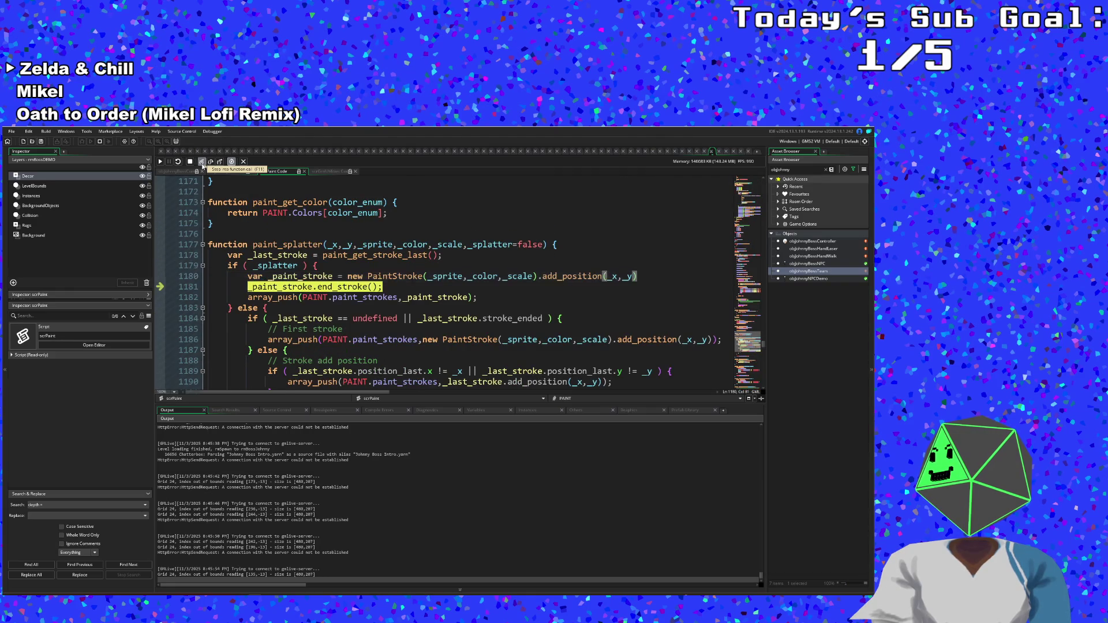
click(202, 164)
click(201, 164)
click(202, 164)
click(202, 164)
click(202, 164)
click(202, 164)
click(202, 164)
click(202, 164)
click(202, 164)
click(202, 163)
click(202, 164)
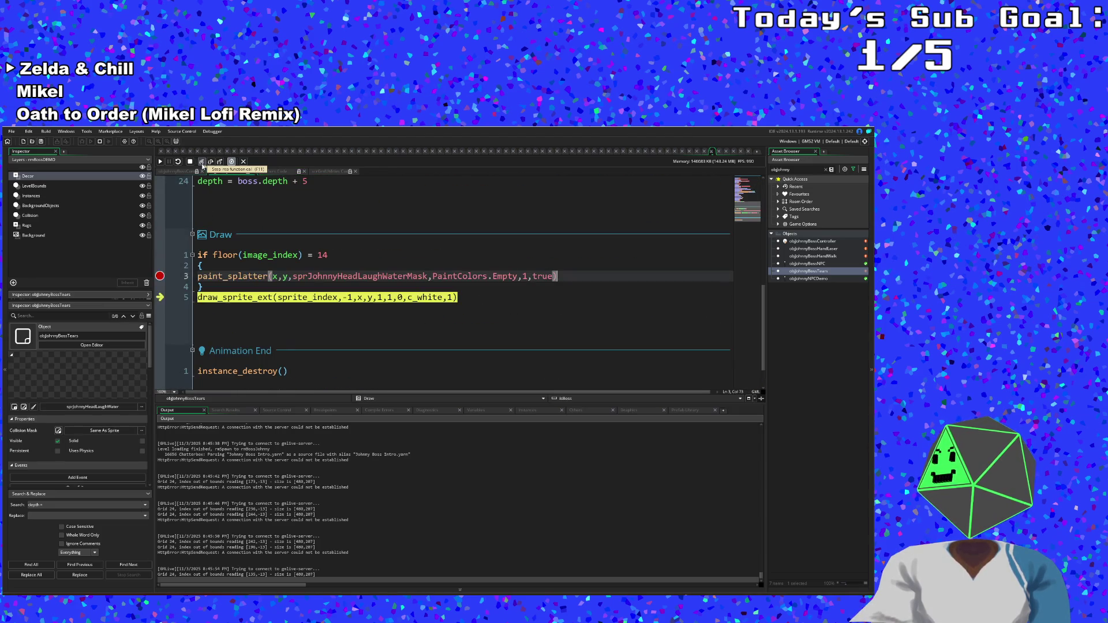
- Continue past the breakpoint several times, then clear the line 3 breakpoint and resume
key(F5)
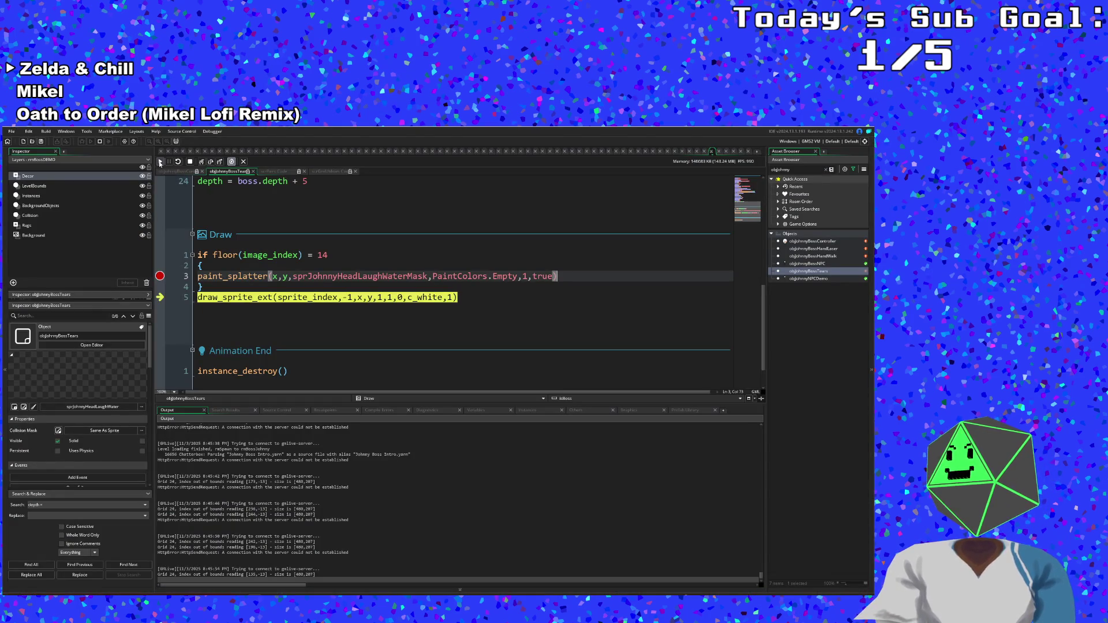
click(160, 163)
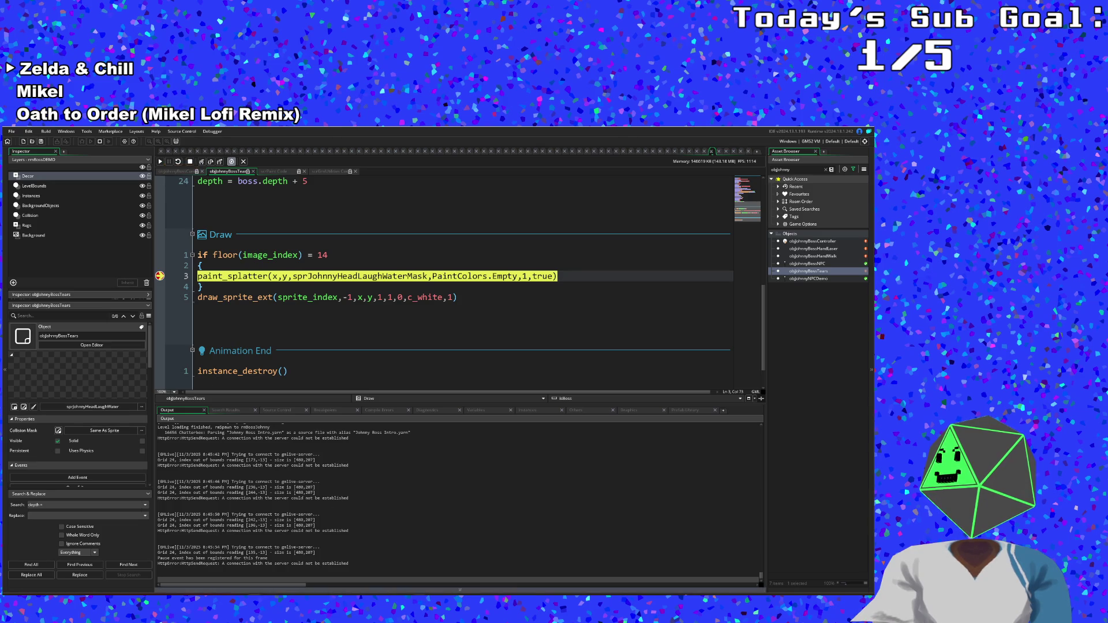
key(F5)
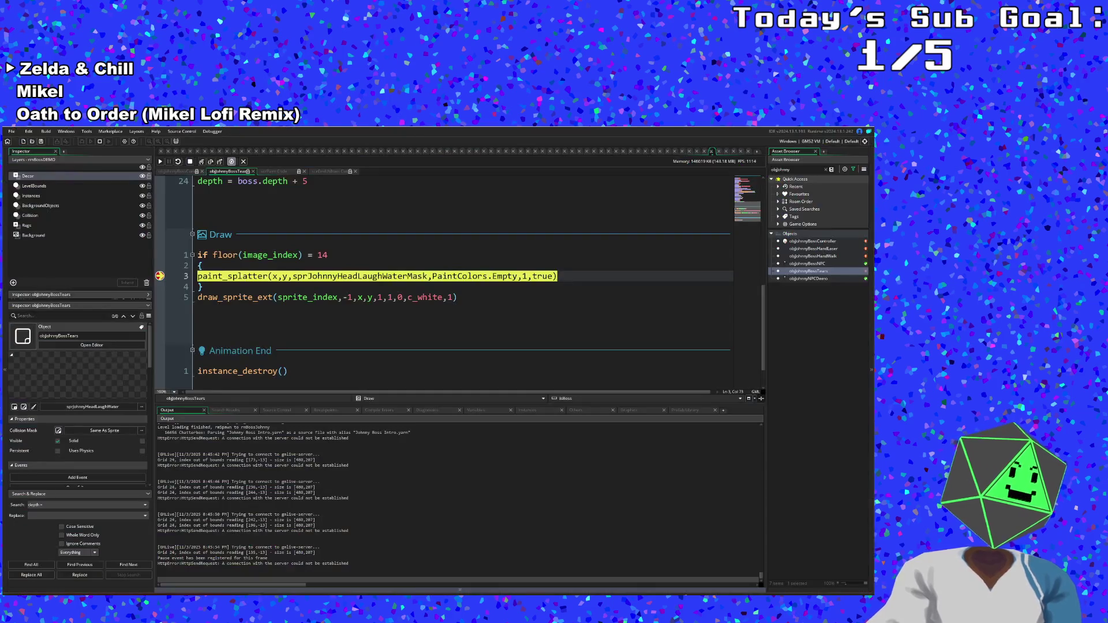
click(161, 162)
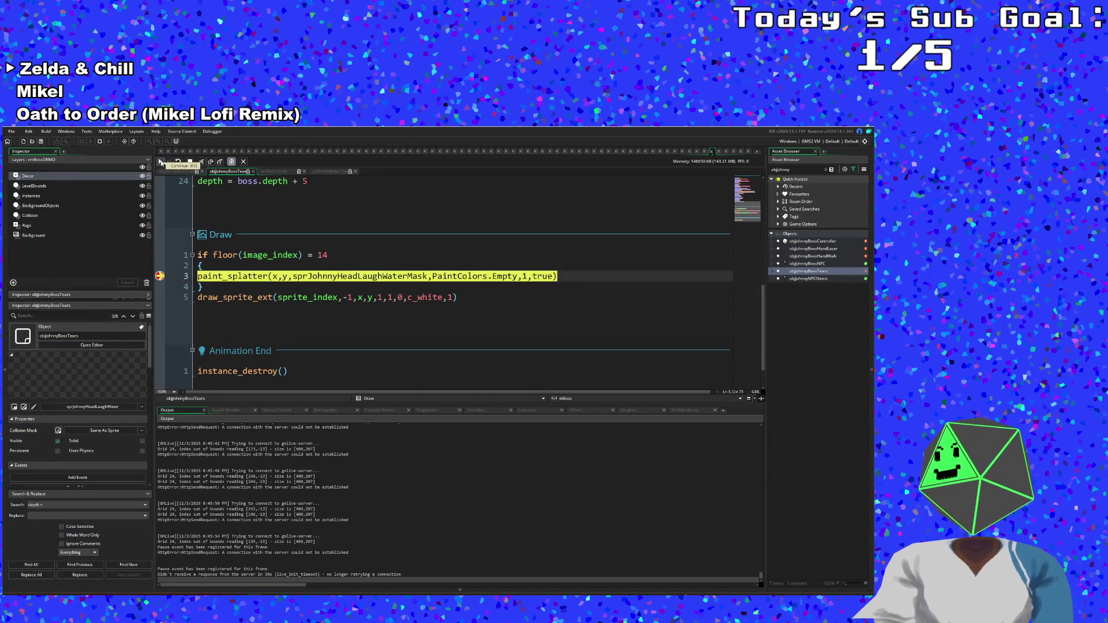
key(F5)
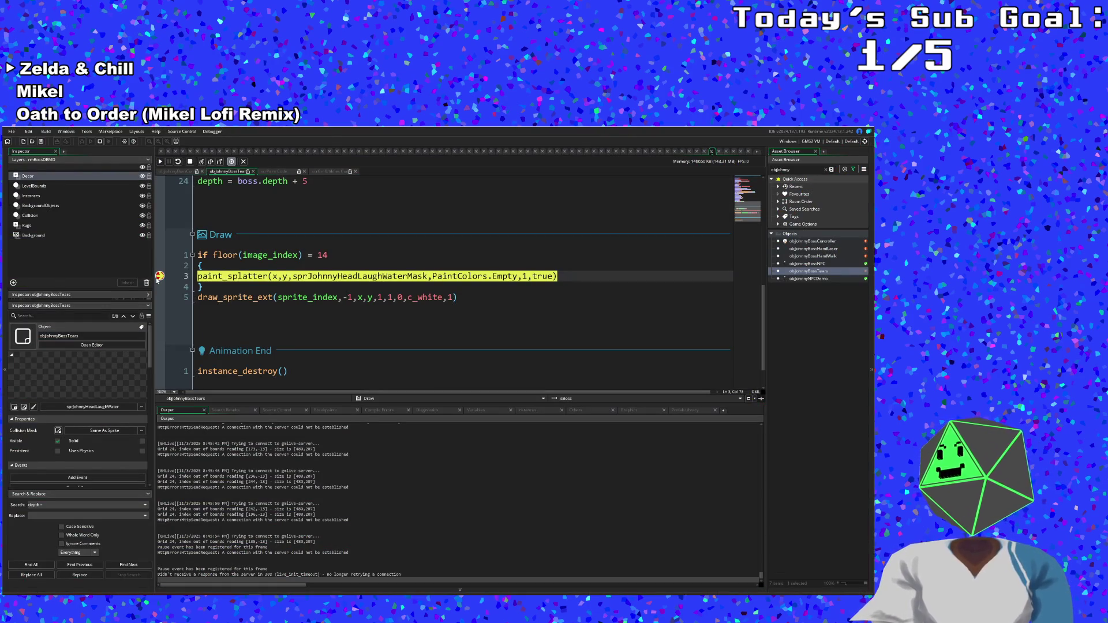
click(159, 277)
click(161, 161)
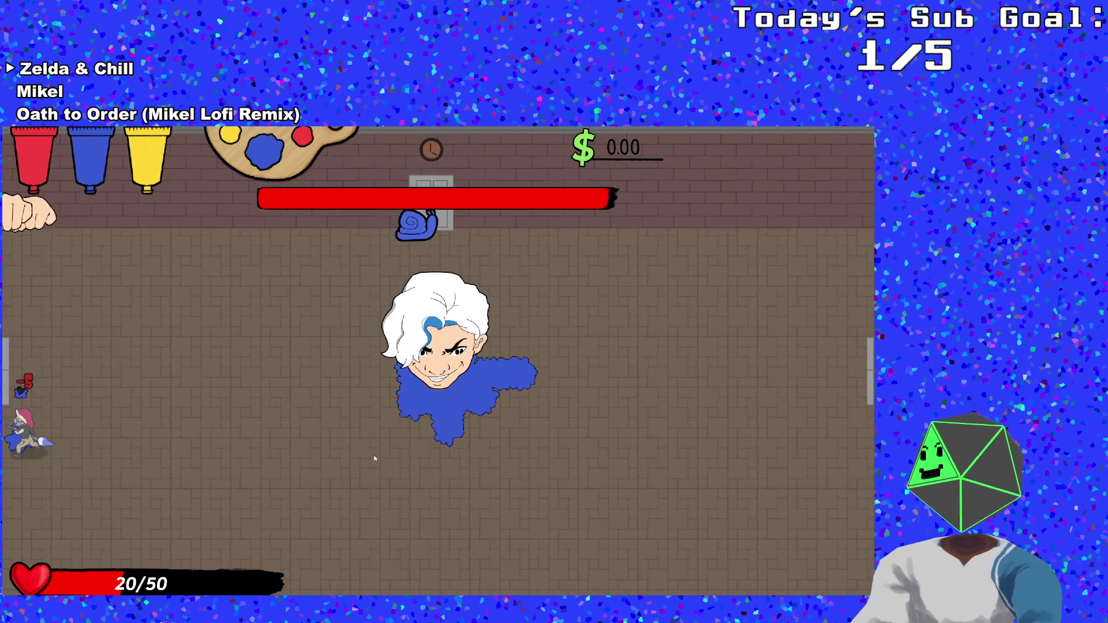
- Run at the boss with WASD and circle it to attack
key(d)
key(d)
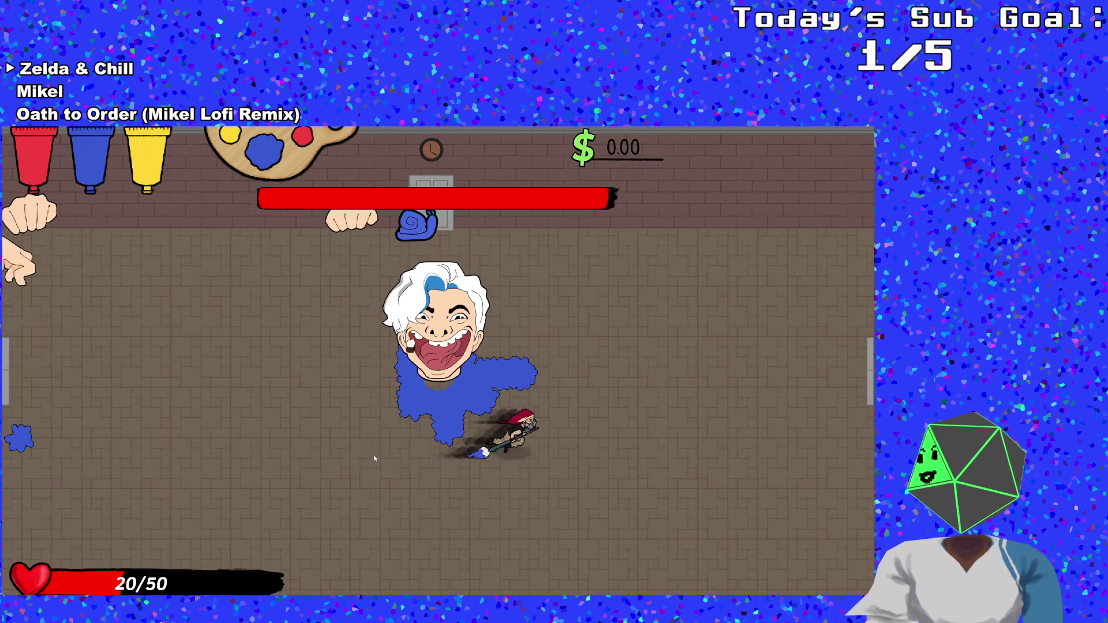
key(w)
key(a)
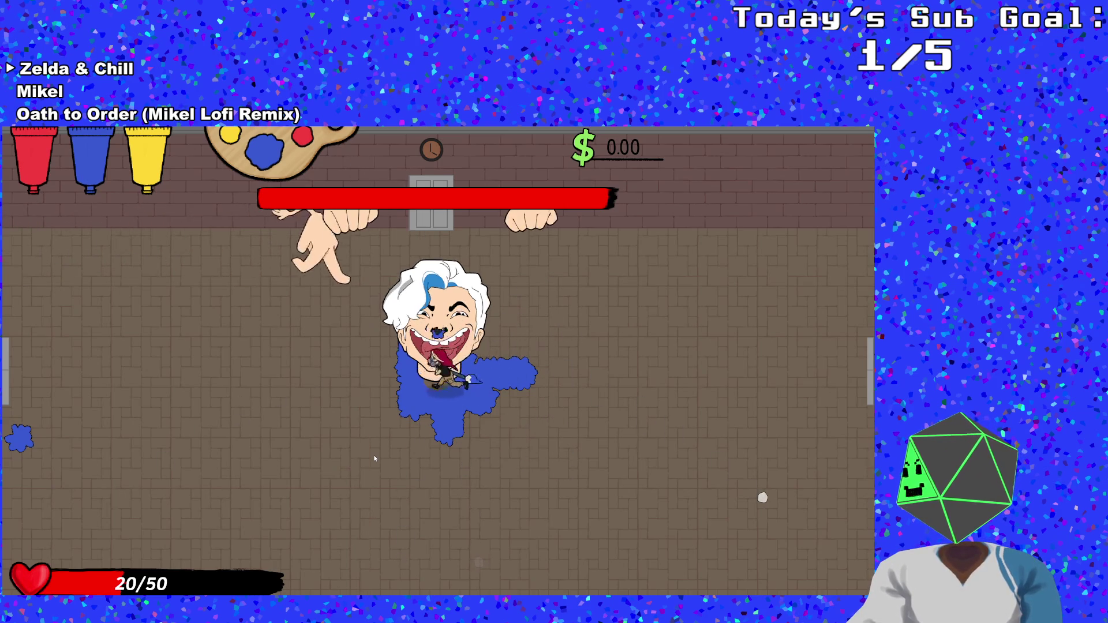
key(s)
key(d)
key(w)
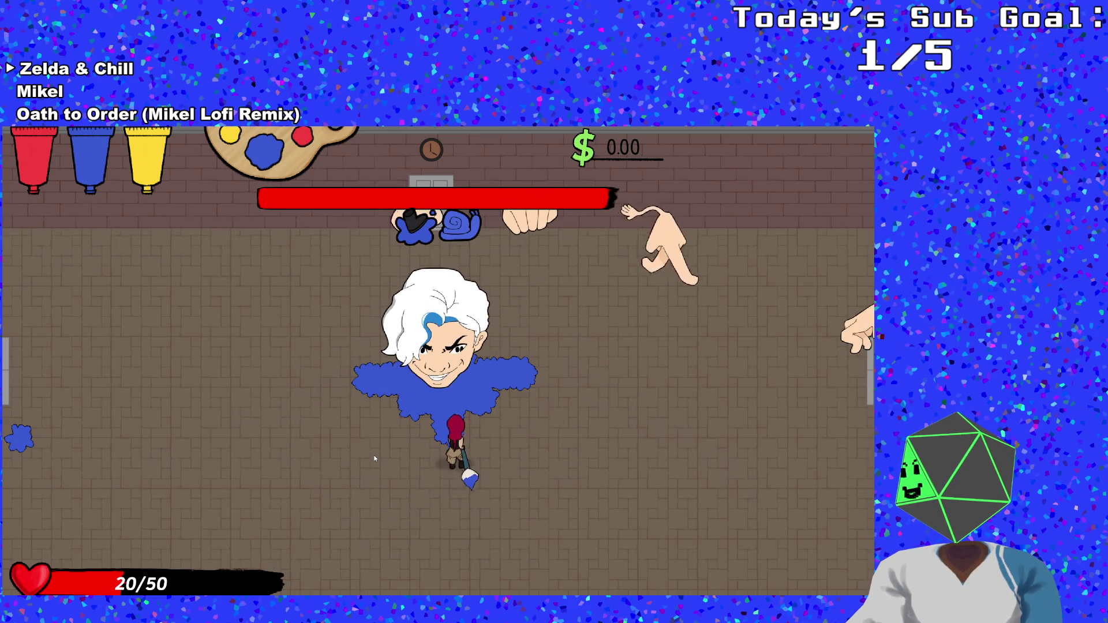
key(a)
key(s)
key(s)
- Keep maneuvering around the boss, then pause the game and return to the editor
key(d)
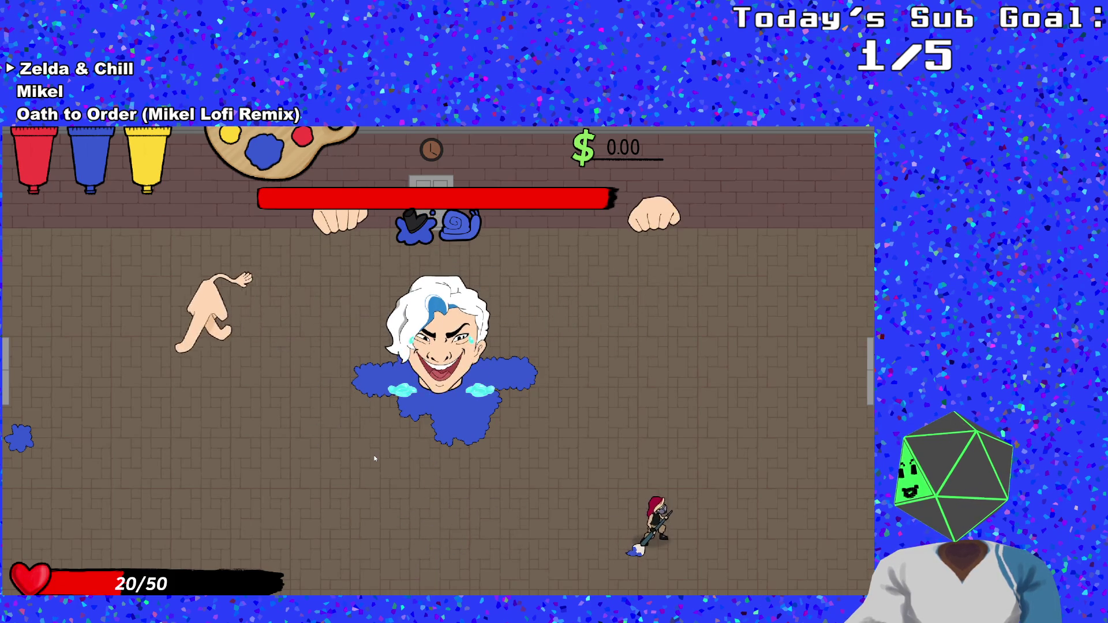
key(a)
key(a)
key(w)
key(d)
key(d)
key(w)
key(a)
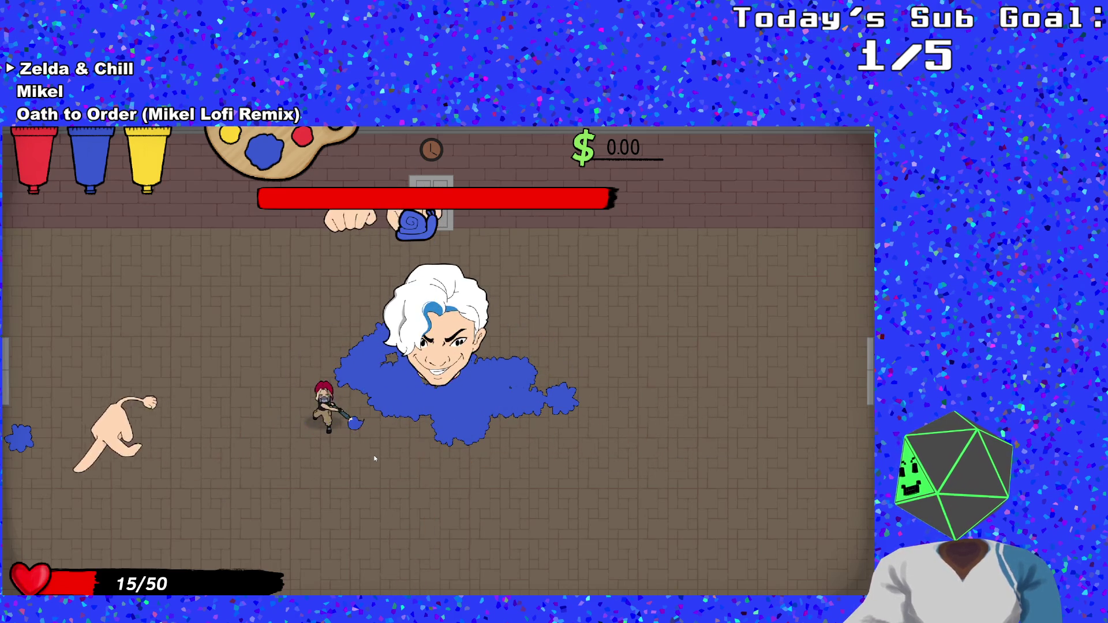
key(Escape)
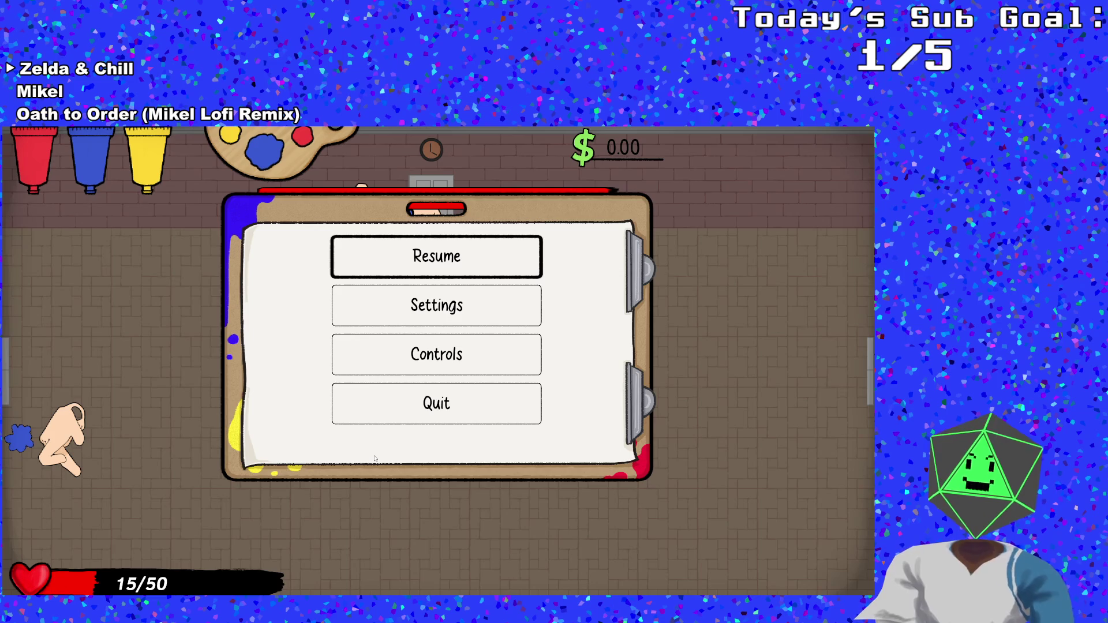
key(alt+Tab)
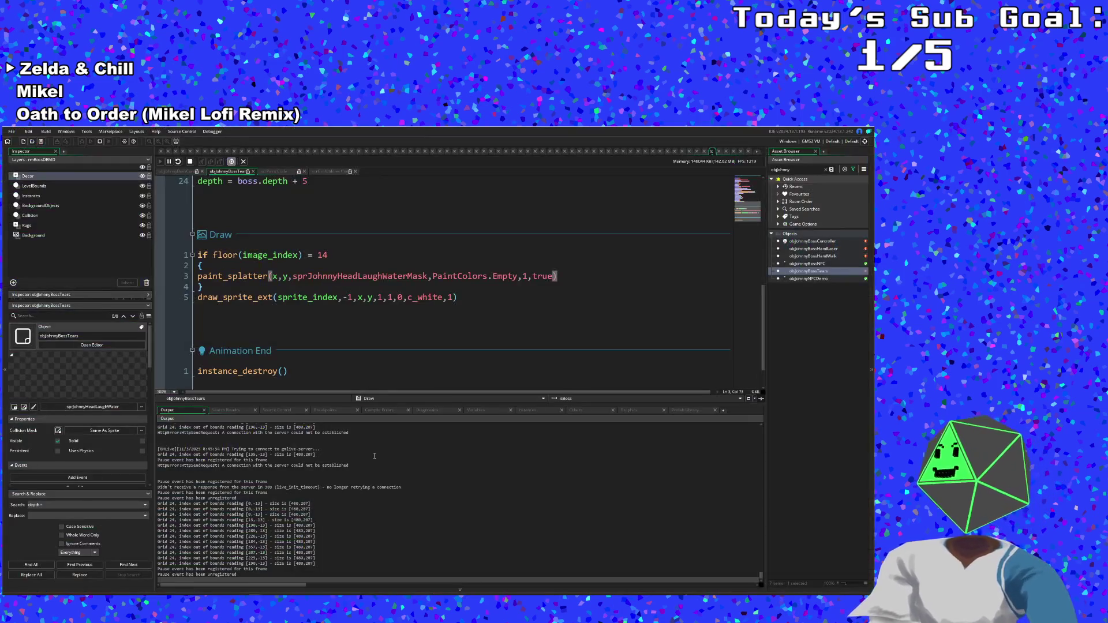
- Change paint_splatter's scale argument on Draw line 3 from 1 to 4, then jump to its definition
click(353, 297)
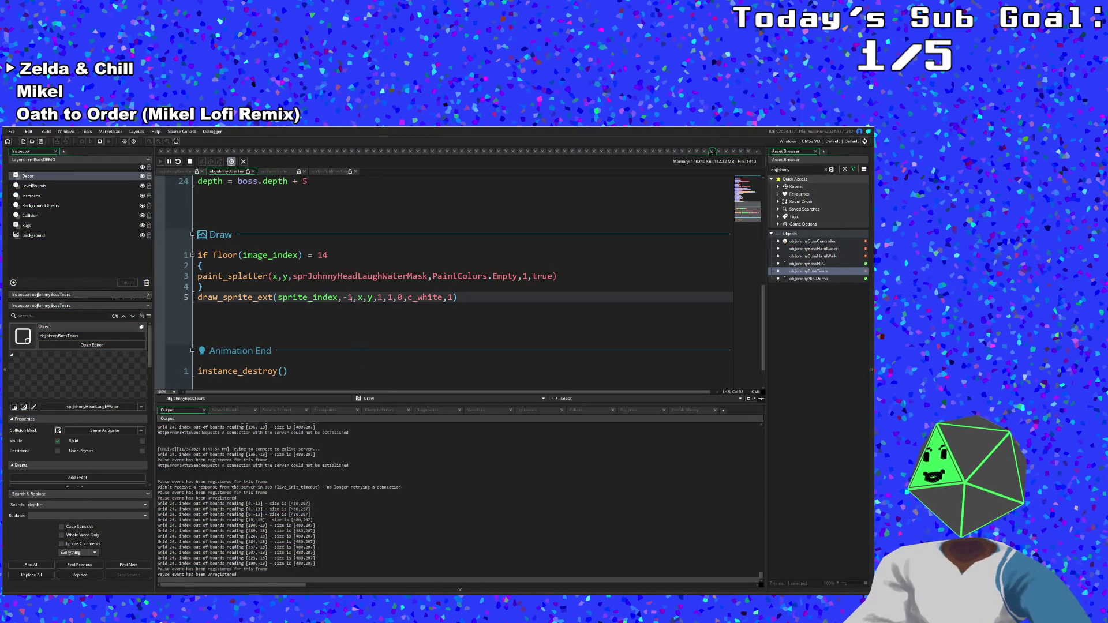
click(356, 283)
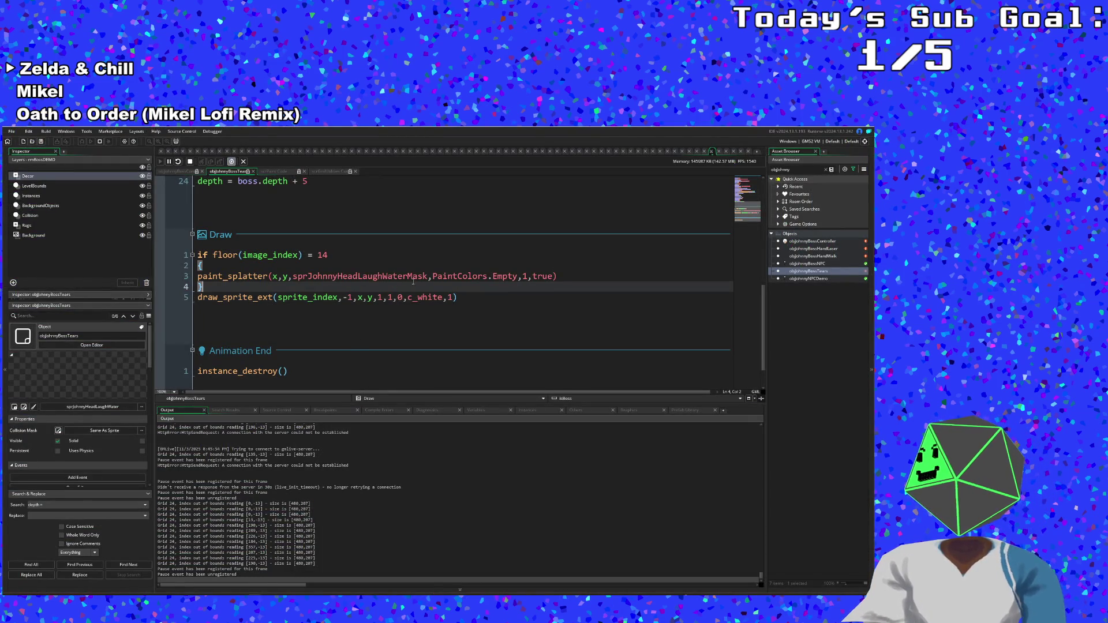
click(252, 275)
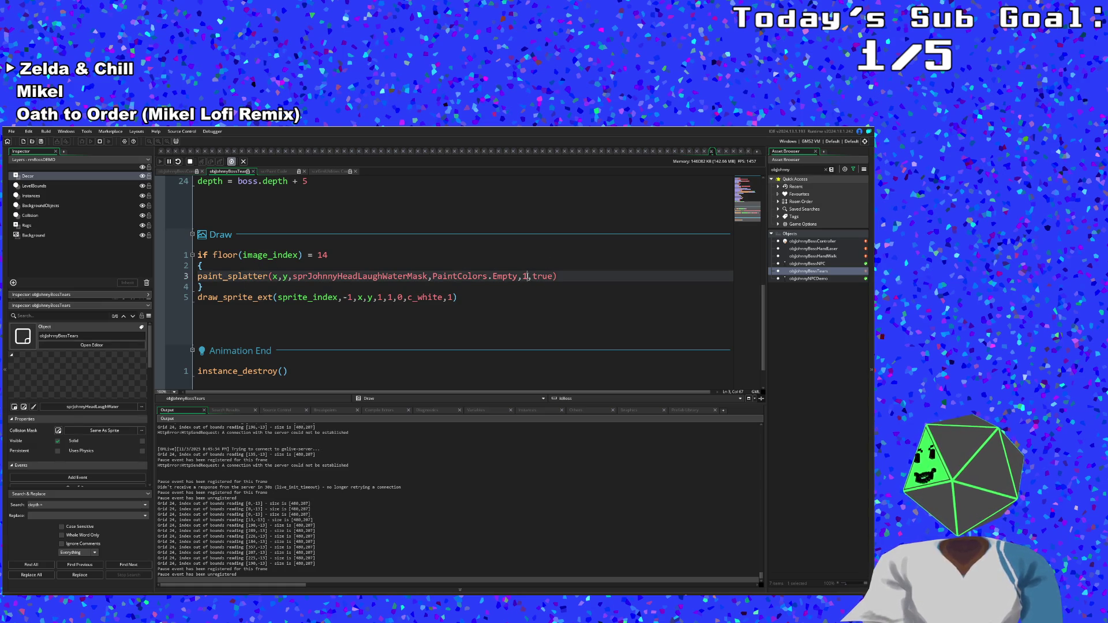
key(BackSpace)
text(4)
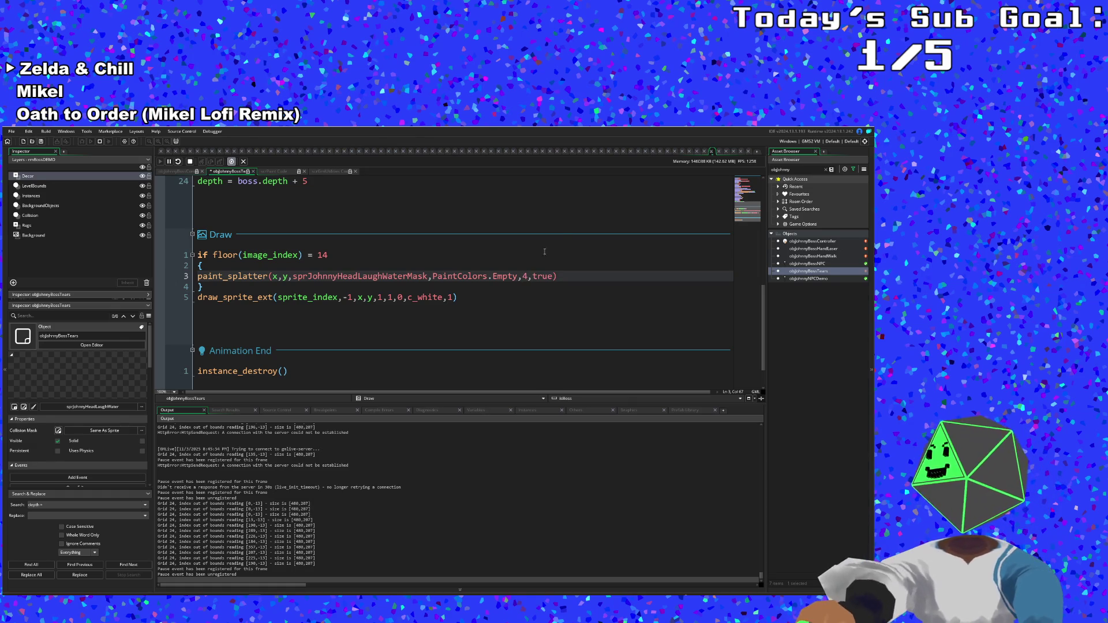
click(445, 253)
click(409, 276)
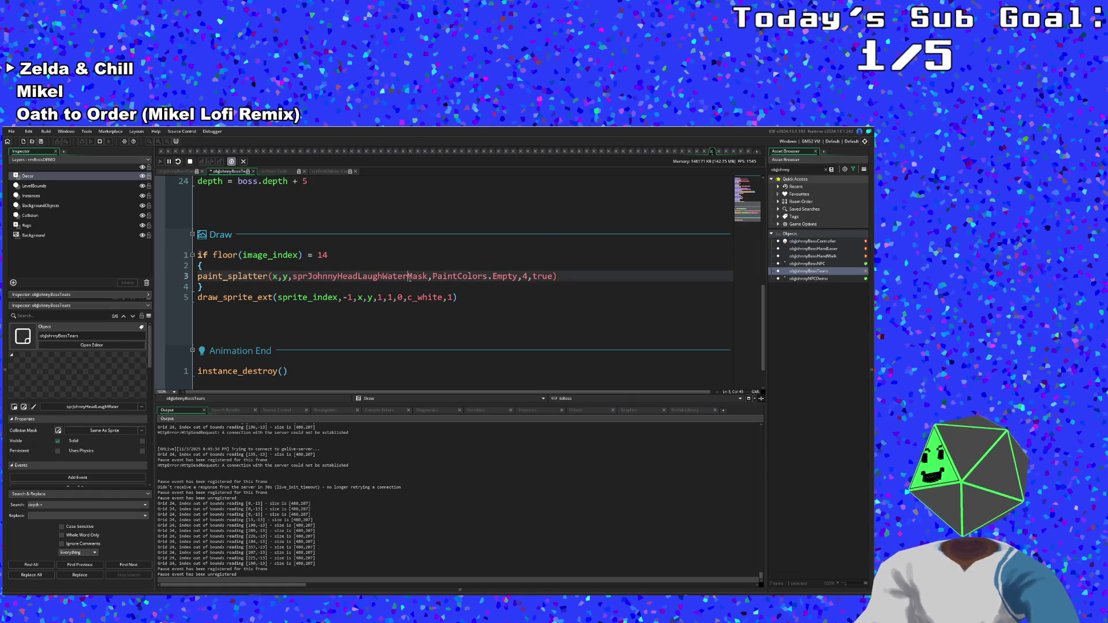
middle_click(261, 277)
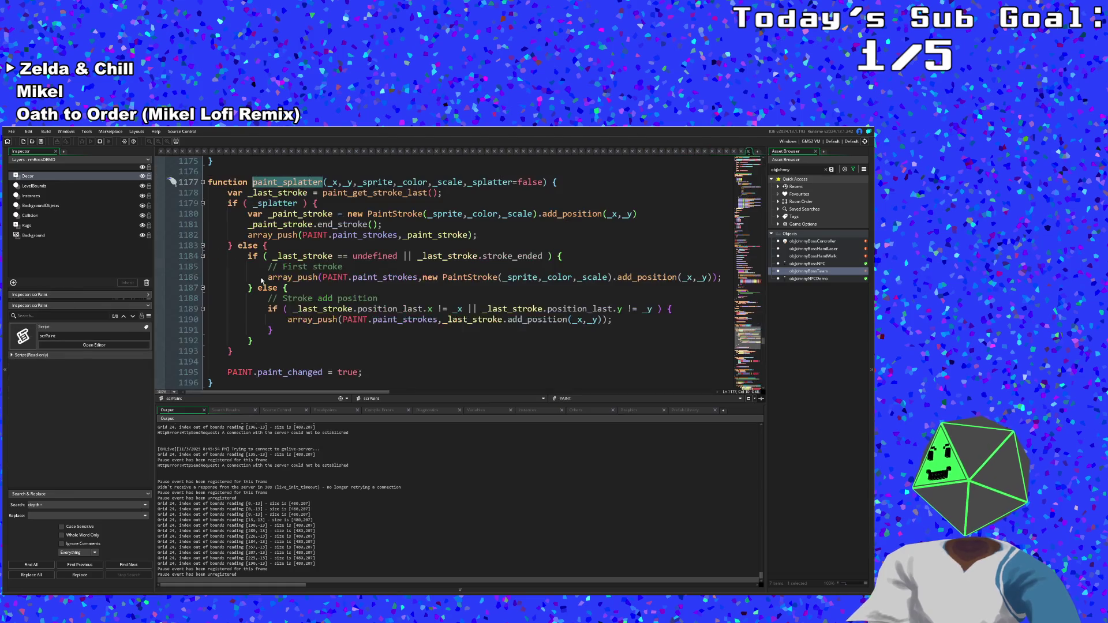
- In scrPaint, jump from the first-stroke PaintStroke call to the constructor's _scale * 0.25 line 1105
click(375, 309)
click(376, 287)
scroll(372, 290, down, 6)
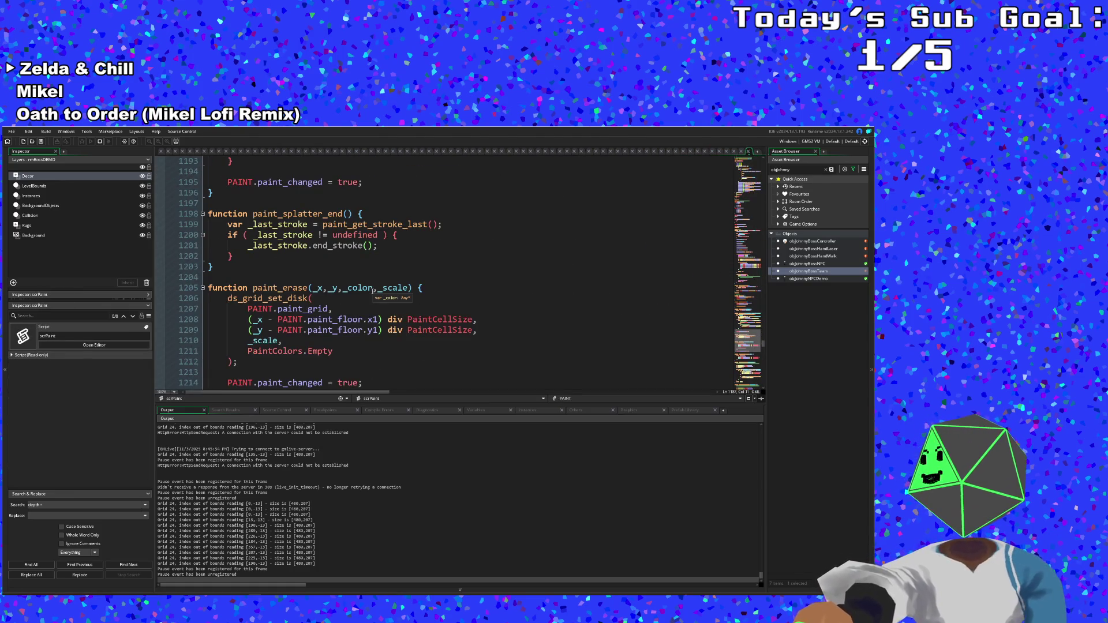
scroll(373, 291, down, 6)
scroll(373, 292, up, 14)
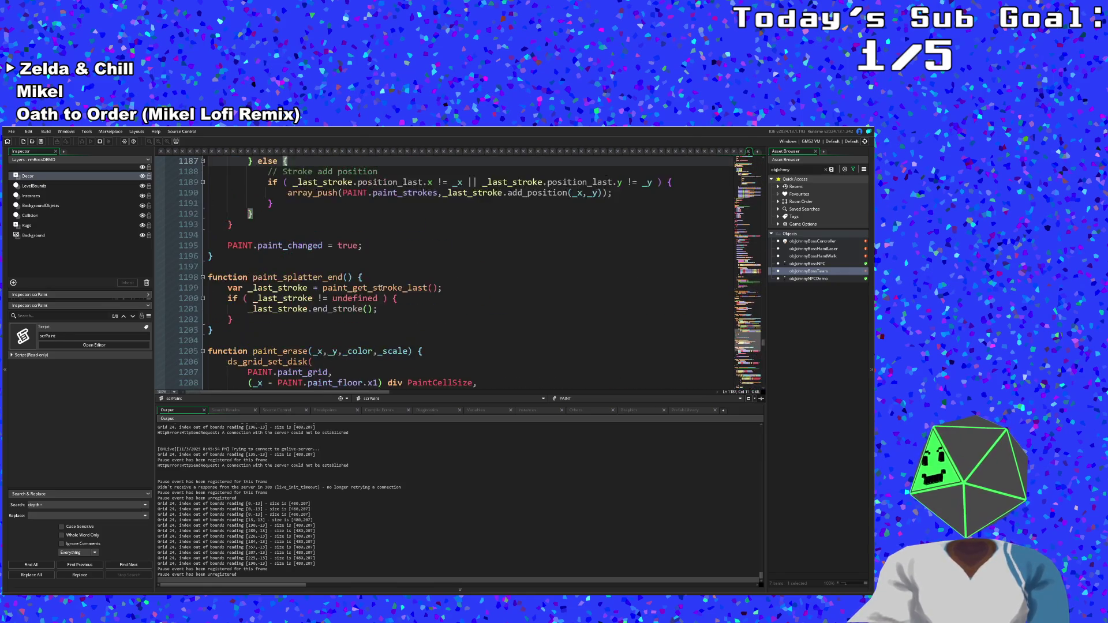
scroll(378, 331, down, 2)
click(406, 319)
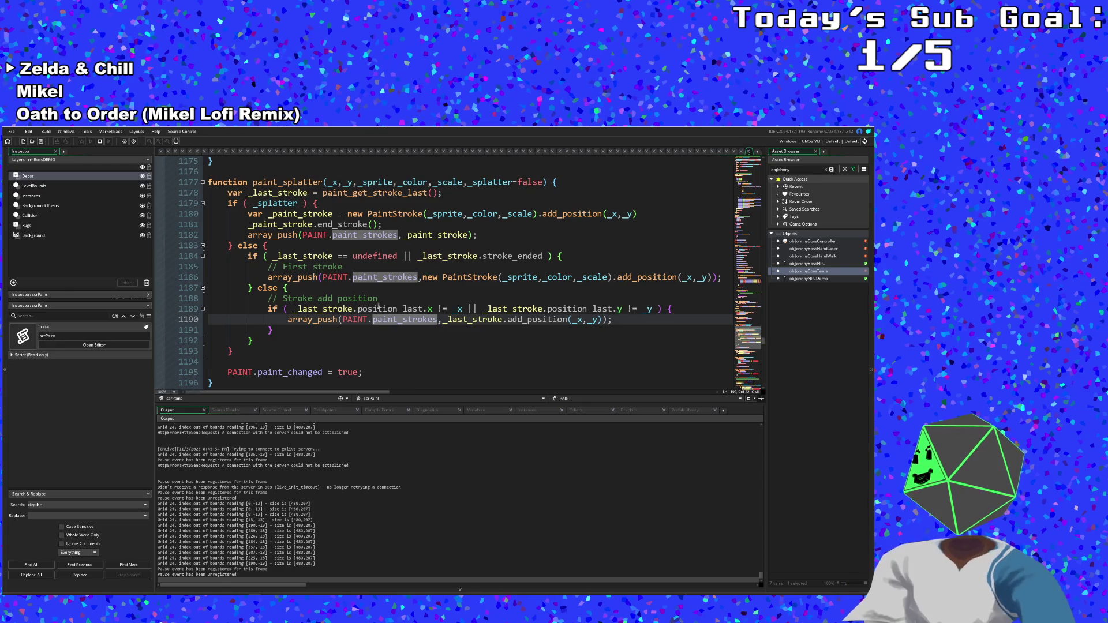
key(Up)
key(Up)
click(468, 279)
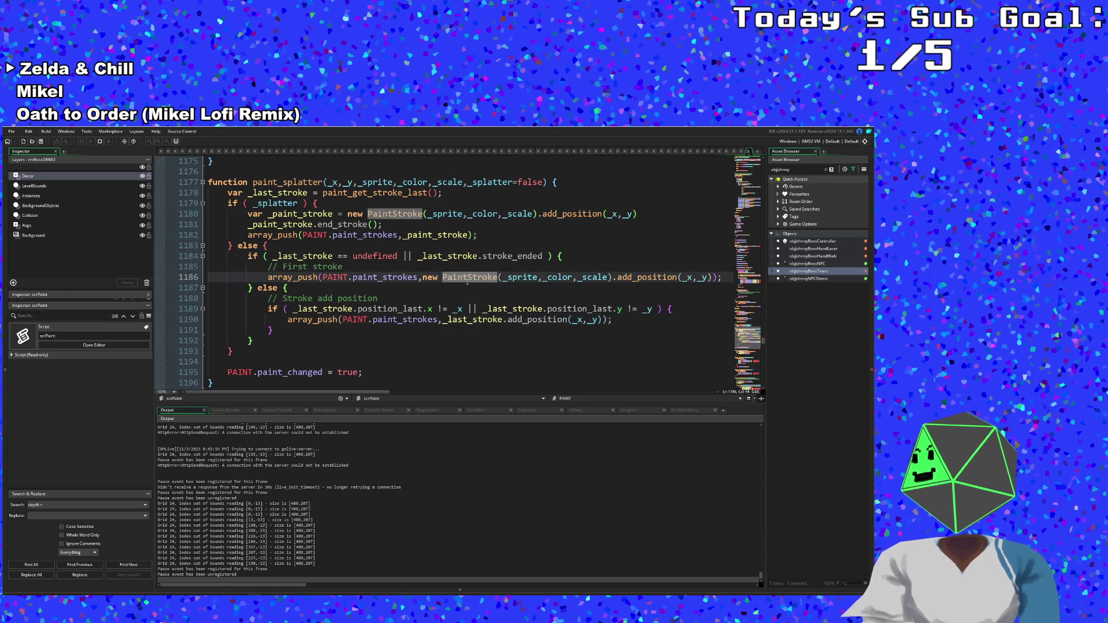
middle_click(468, 282)
click(433, 272)
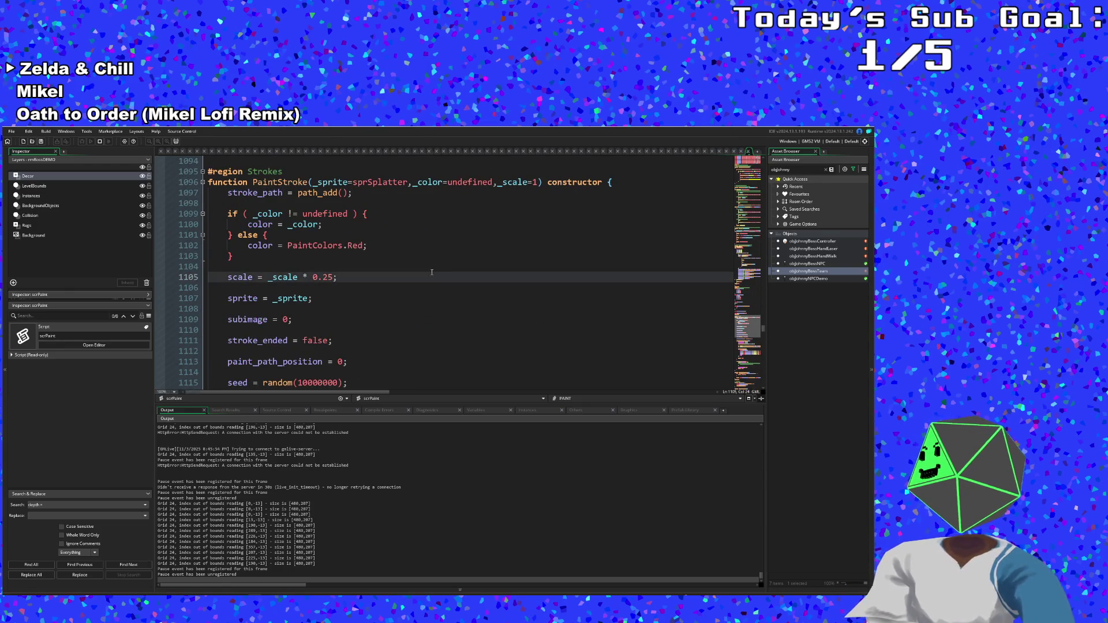
scroll(433, 272, down, 6)
scroll(432, 272, down, 6)
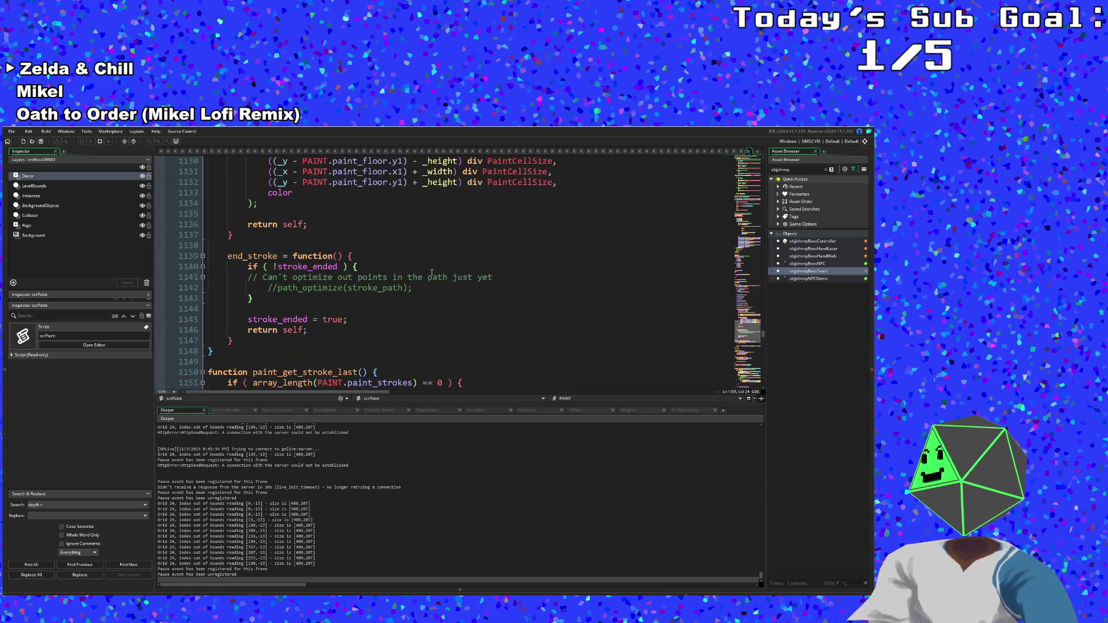
scroll(432, 272, up, 4)
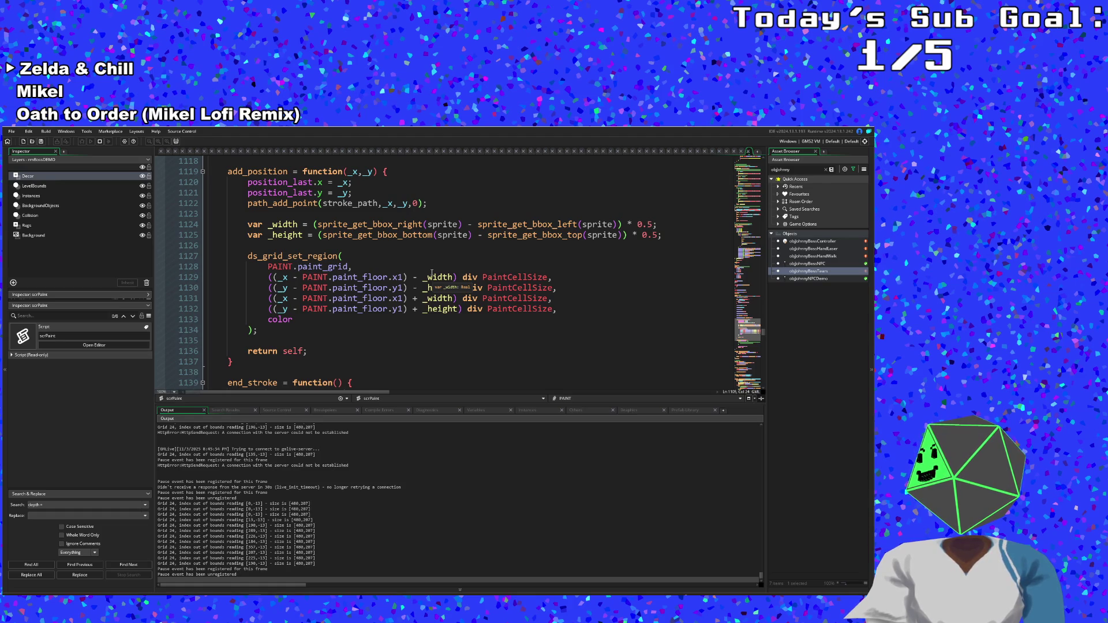
scroll(431, 272, up, 2)
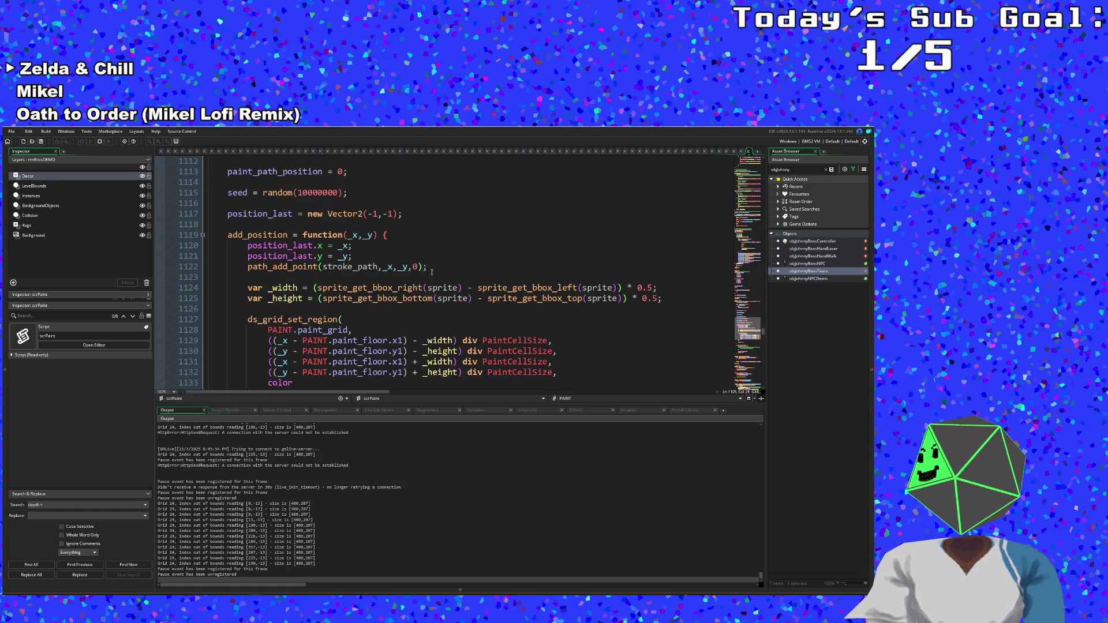
scroll(432, 272, up, 4)
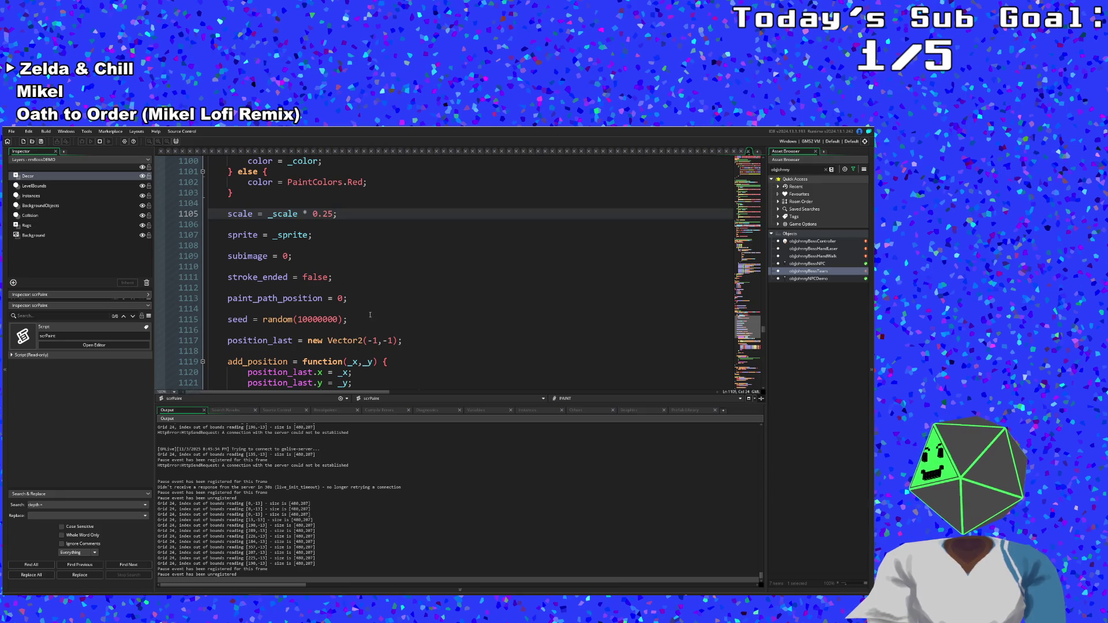
scroll(370, 315, up, 2)
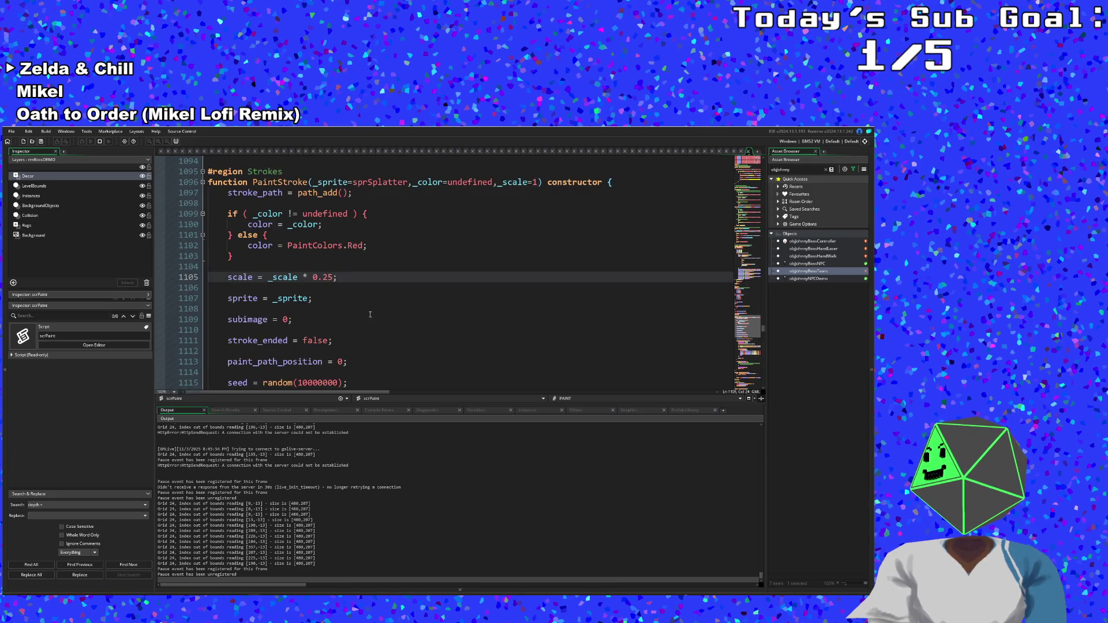
scroll(370, 314, down, 4)
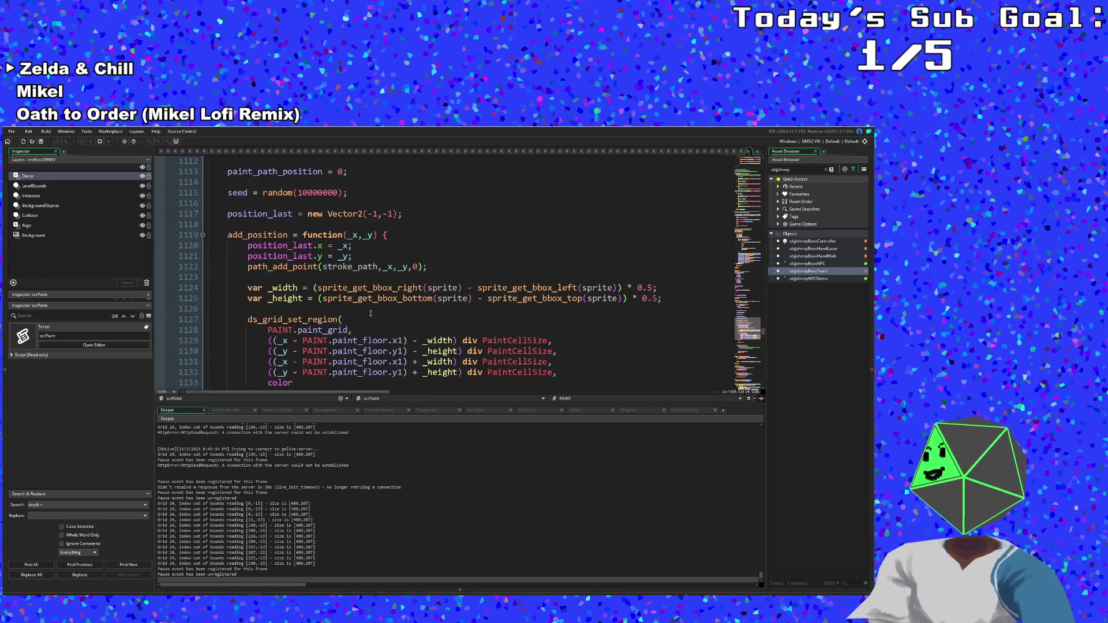
scroll(370, 314, down, 8)
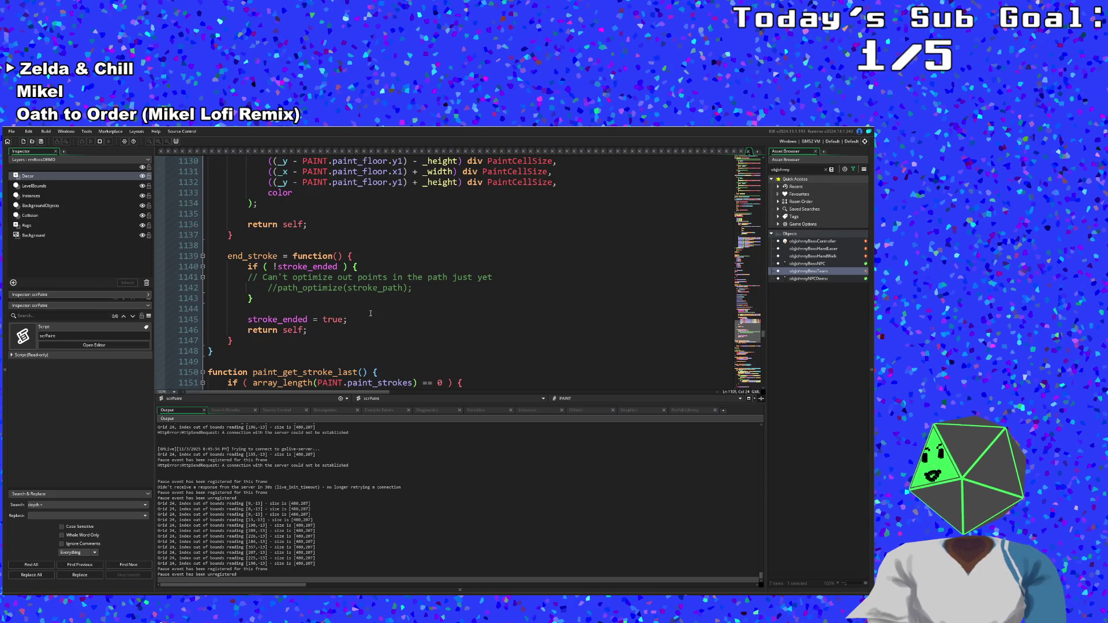
scroll(371, 313, up, 6)
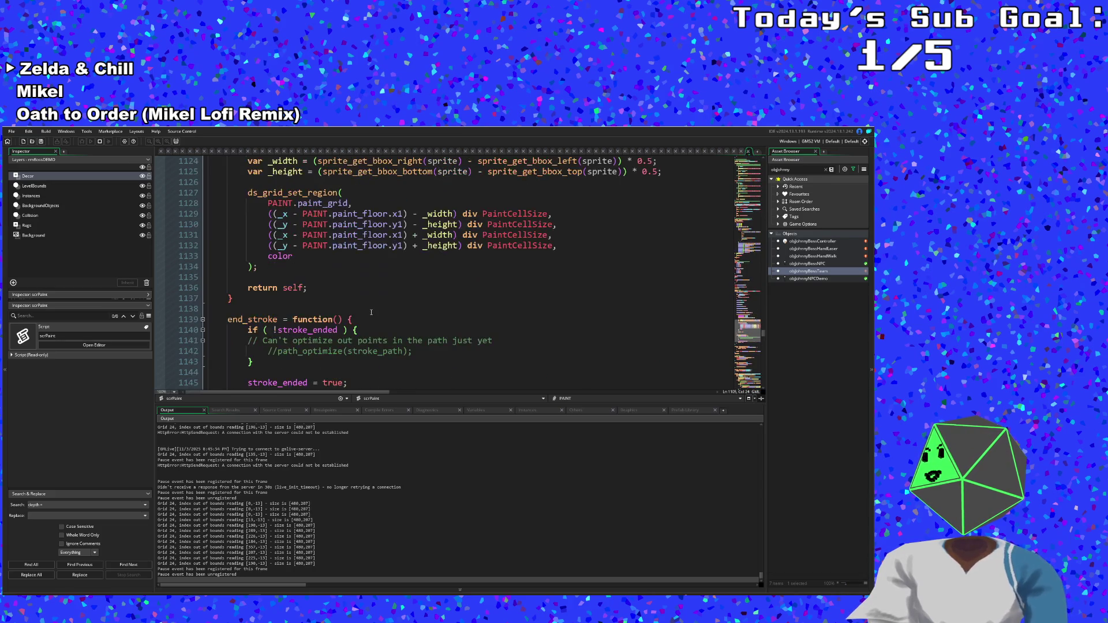
scroll(371, 313, up, 6)
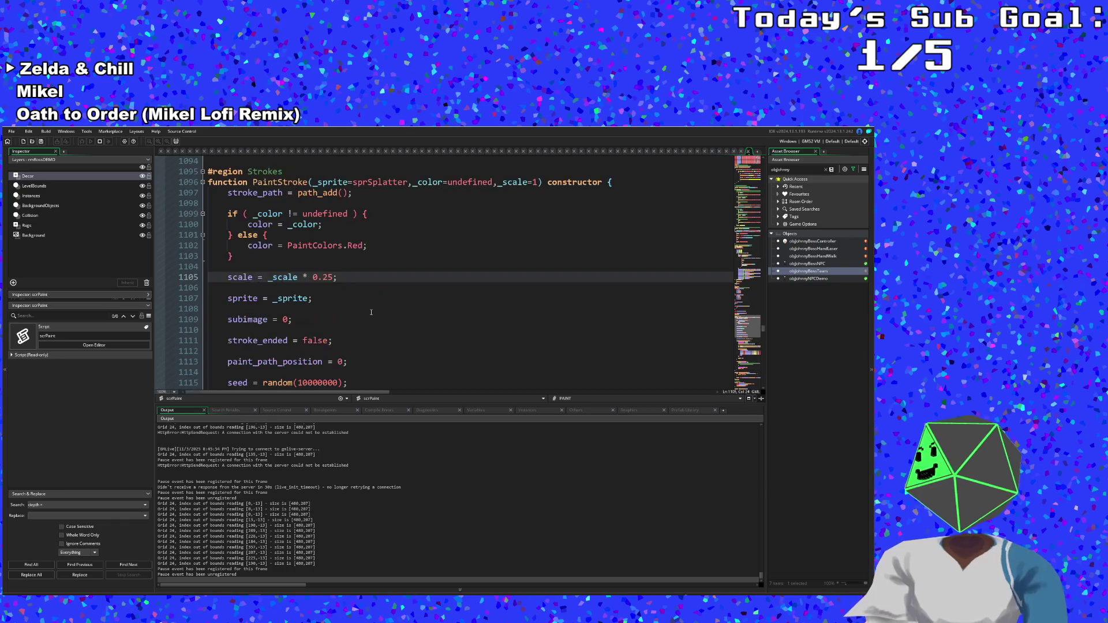
scroll(371, 312, up, 2)
click(404, 288)
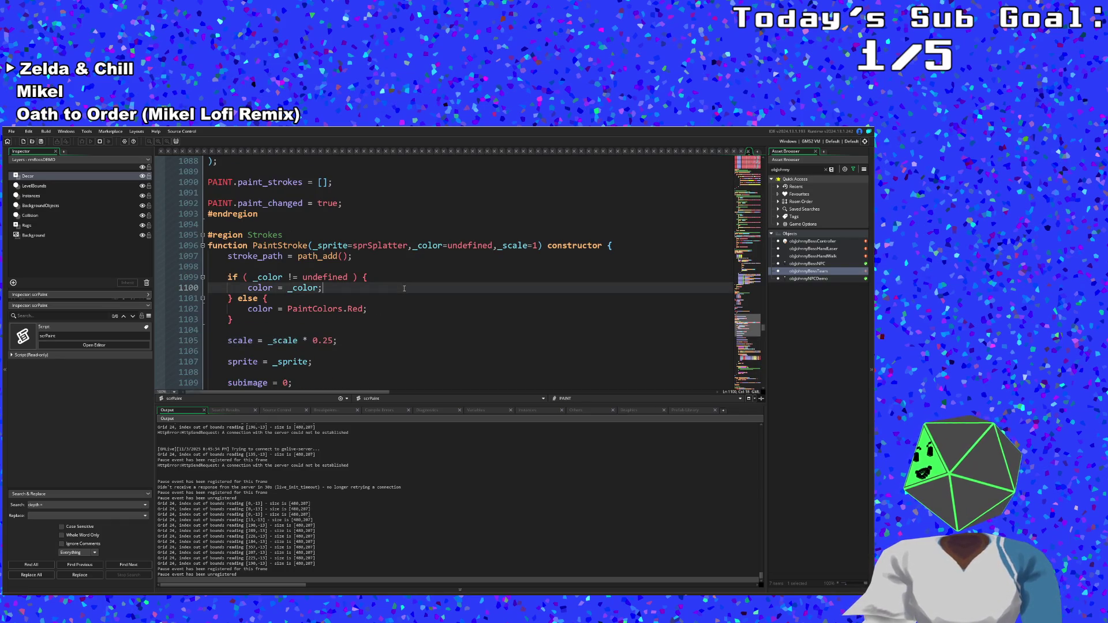
click(411, 274)
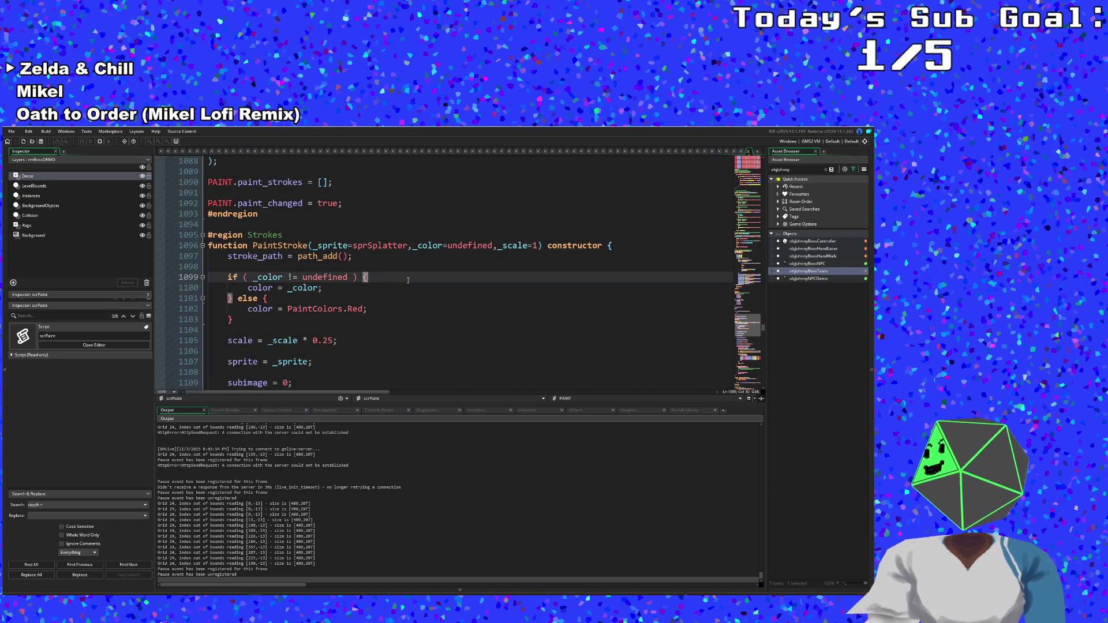
click(409, 267)
click(403, 257)
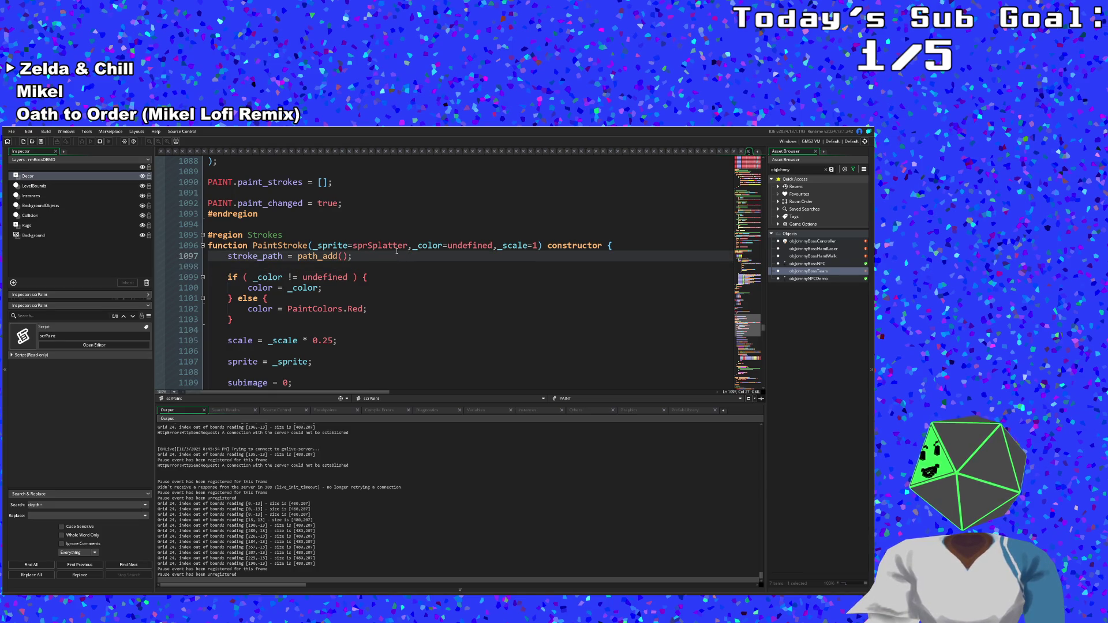
scroll(392, 275, down, 4)
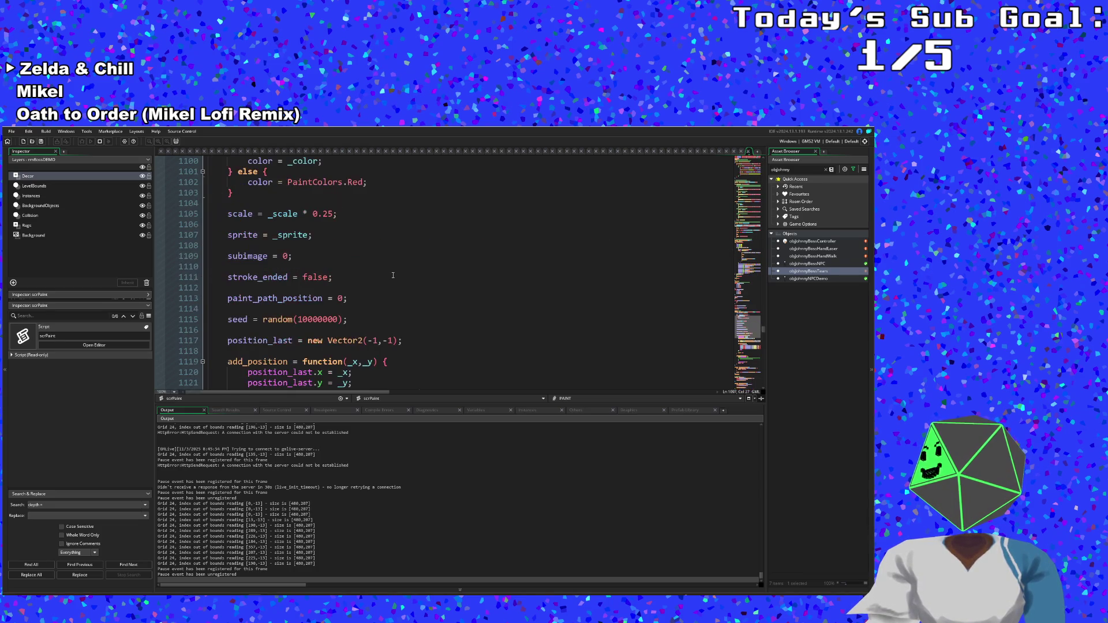
scroll(393, 275, down, 4)
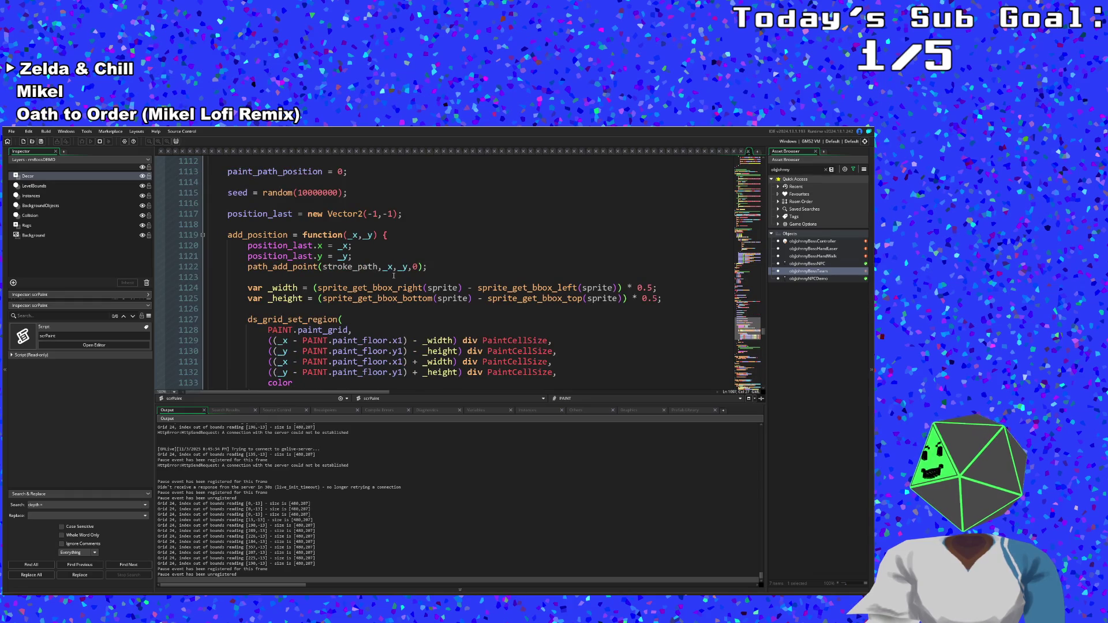
scroll(394, 275, down, 4)
scroll(393, 275, down, 2)
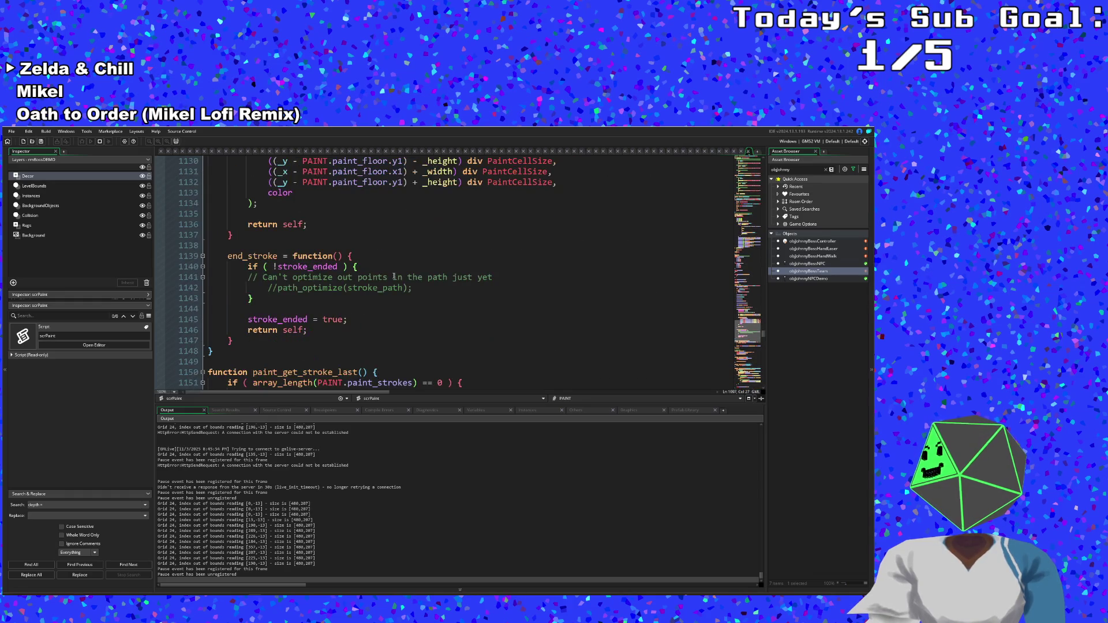
scroll(394, 276, down, 2)
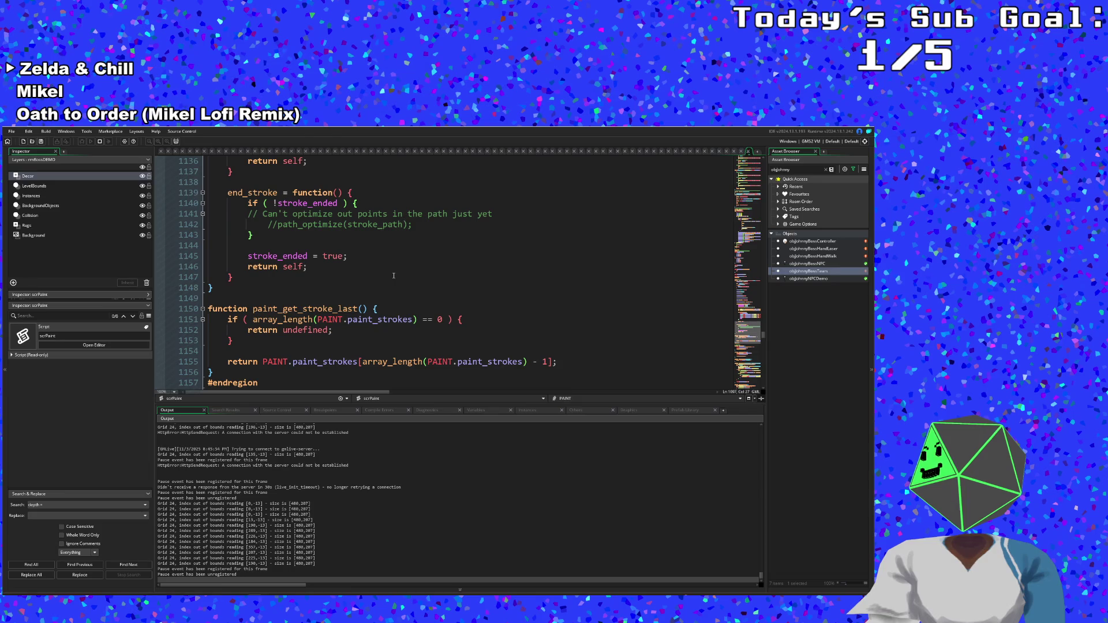
scroll(394, 276, up, 2)
scroll(374, 218, up, 14)
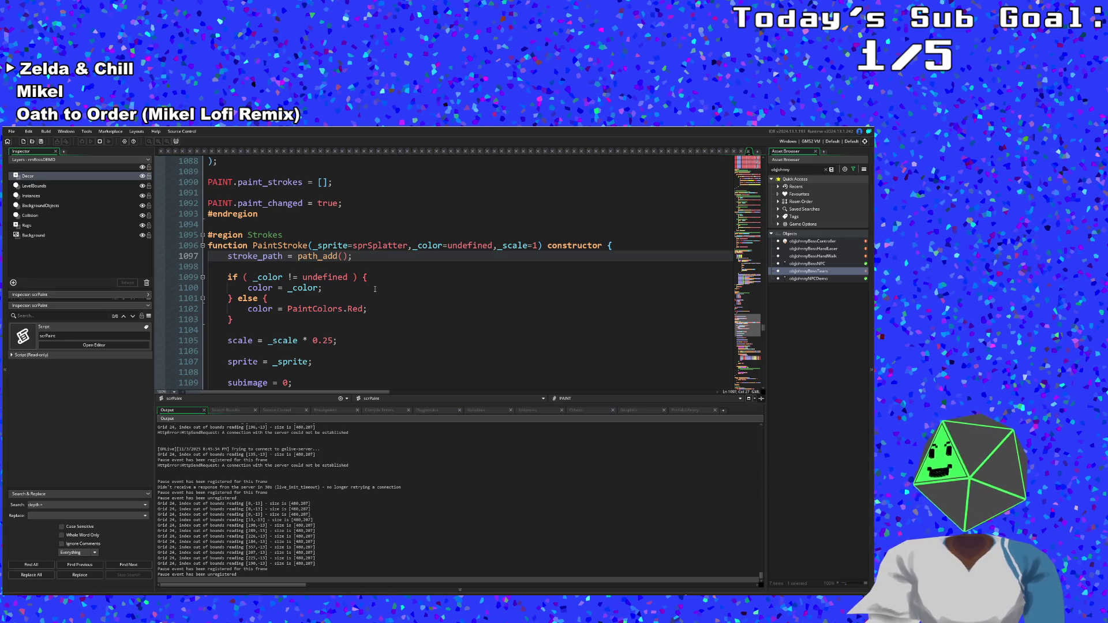
scroll(380, 284, up, 3)
scroll(384, 285, down, 3)
scroll(386, 284, up, 8)
scroll(387, 285, up, 20)
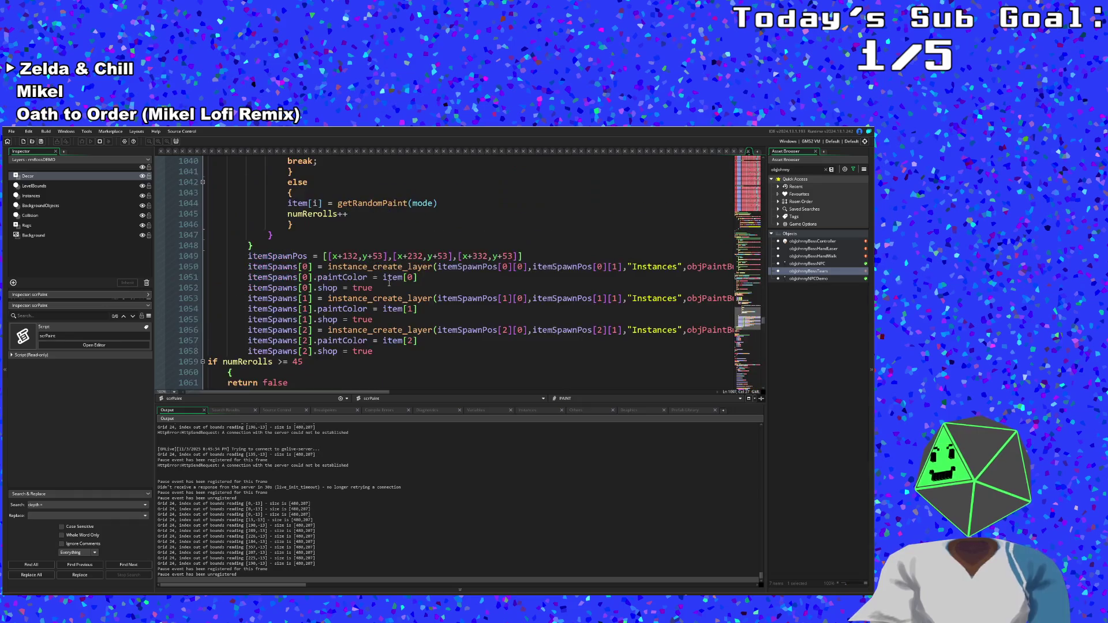
click(356, 320)
scroll(361, 315, down, 16)
scroll(366, 310, down, 20)
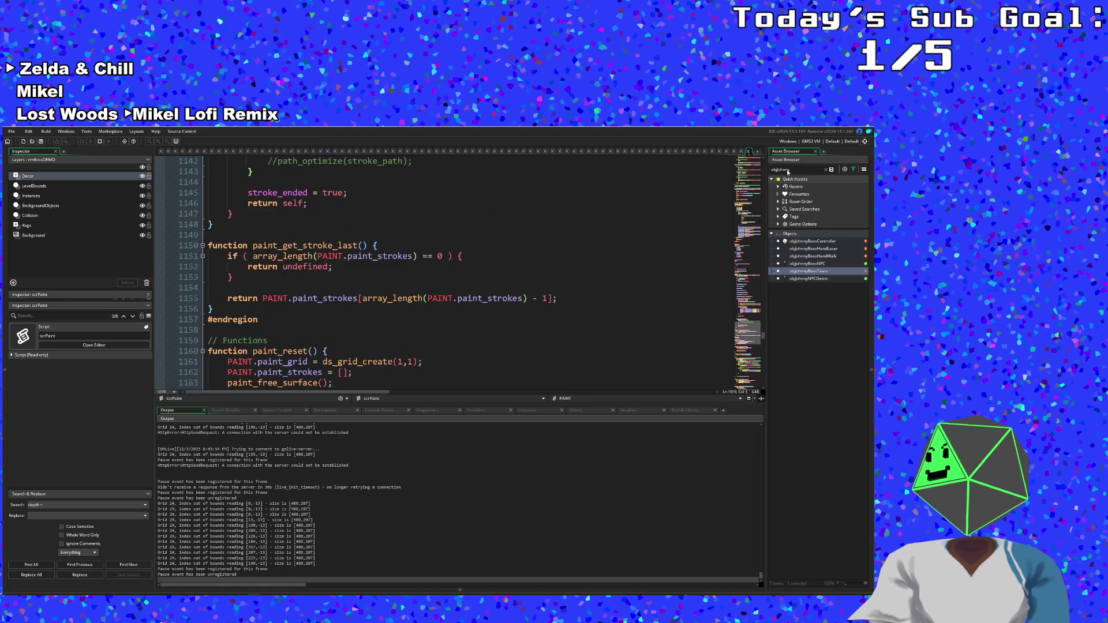
- Open objJohnnyBossTears' Draw event and jump to the paint_splatter function definition
click(711, 151)
click(633, 272)
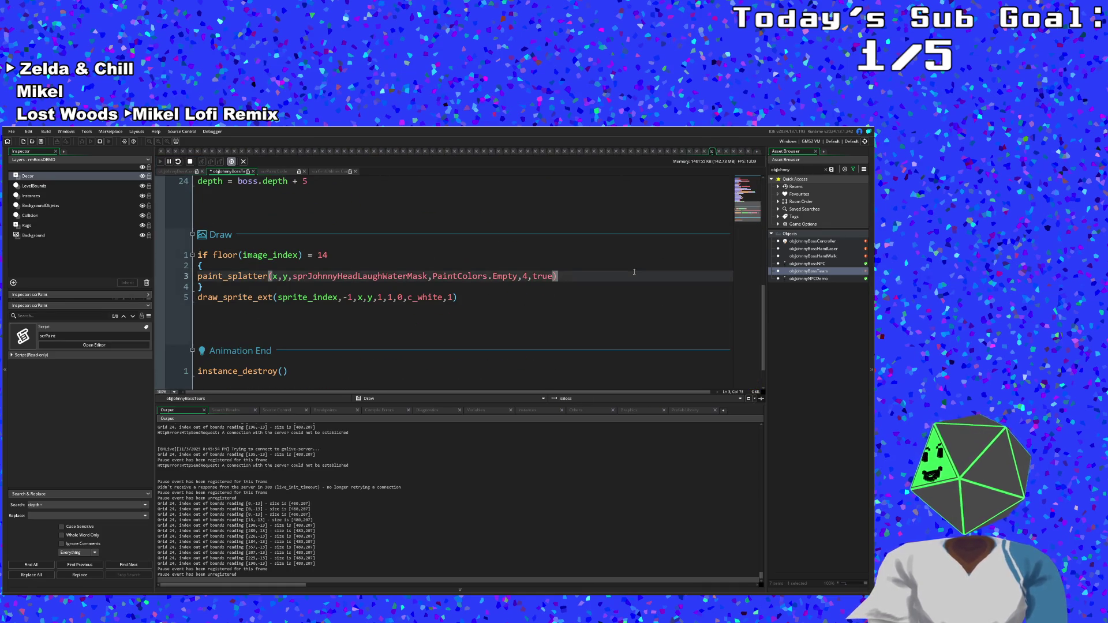
click(249, 276)
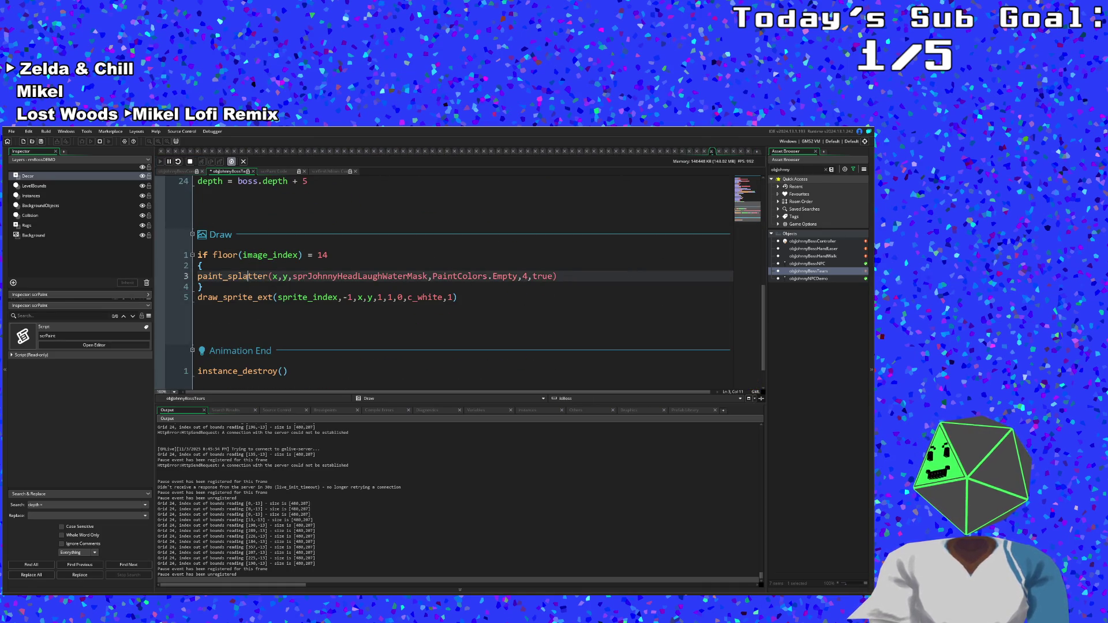
middle_click(249, 276)
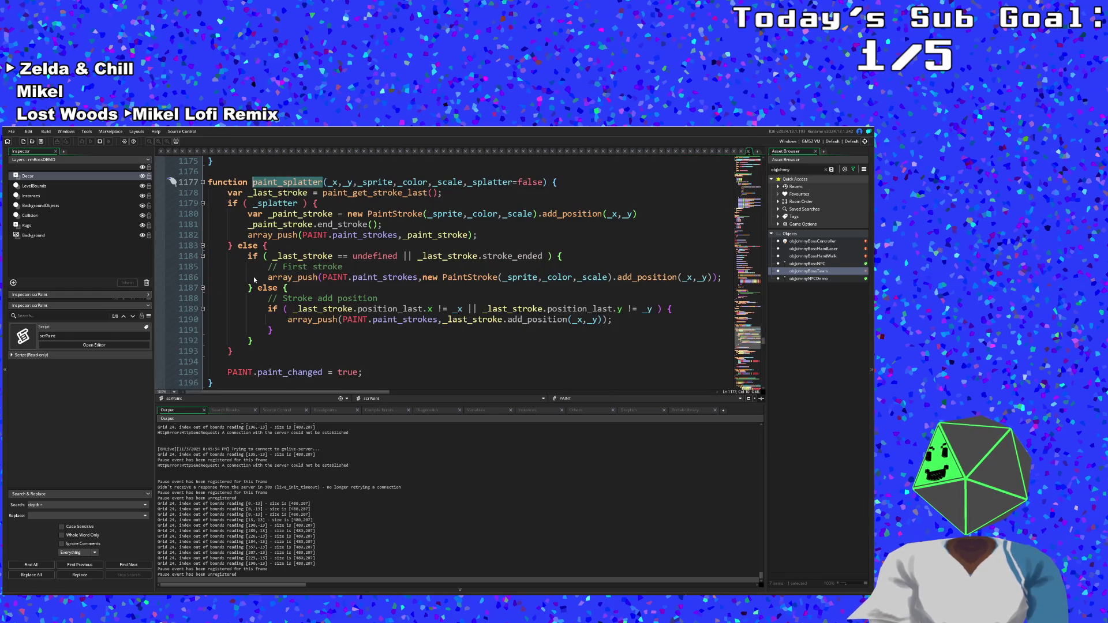
click(307, 296)
click(372, 263)
text(F)
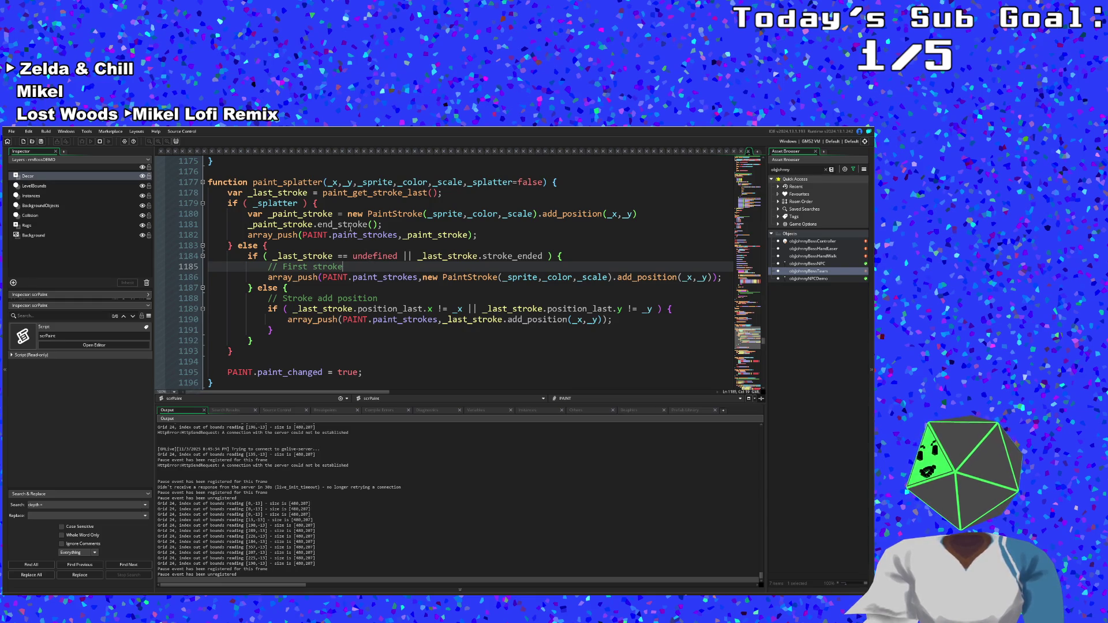
- Highlight the uses of _scale and PaintStroke, then go to the PaintStroke constructor at line 1096
mouse_move(389, 213)
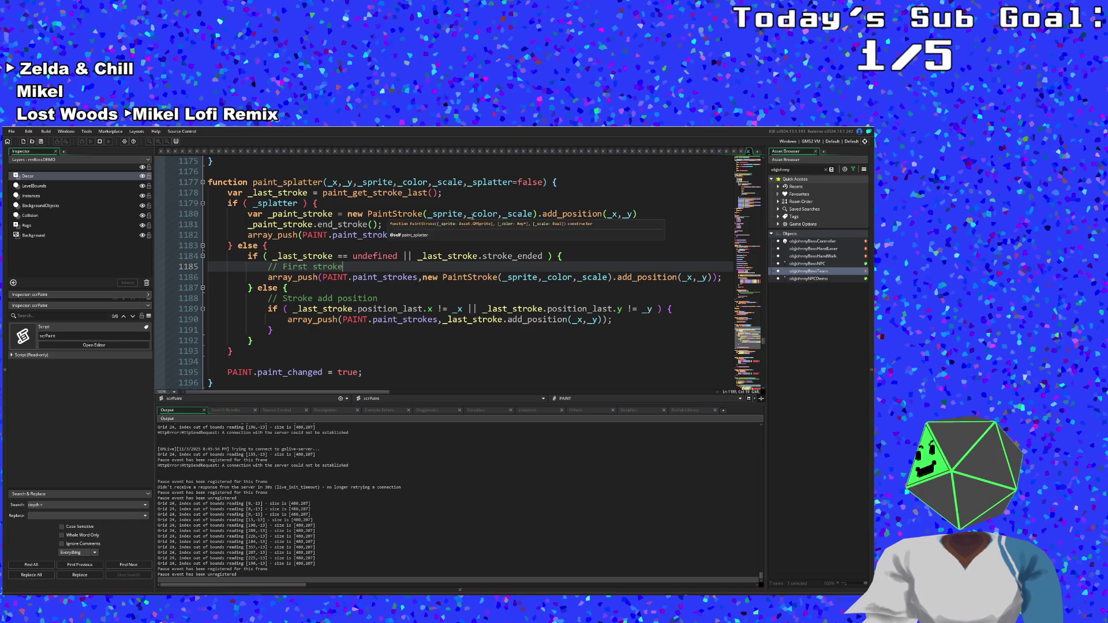
mouse_move(575, 219)
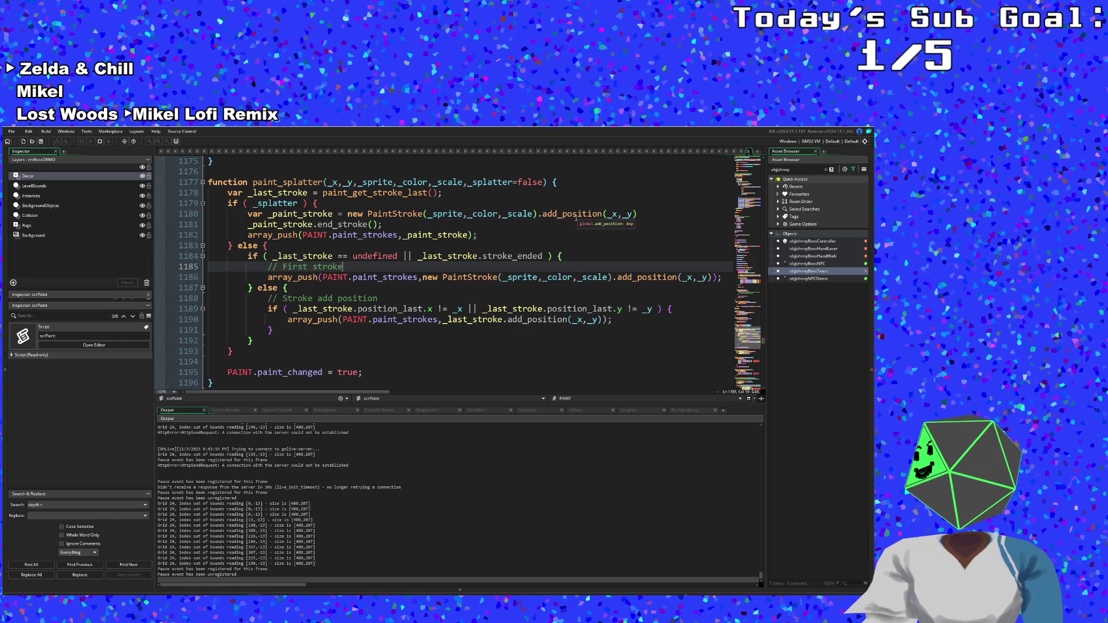
click(523, 214)
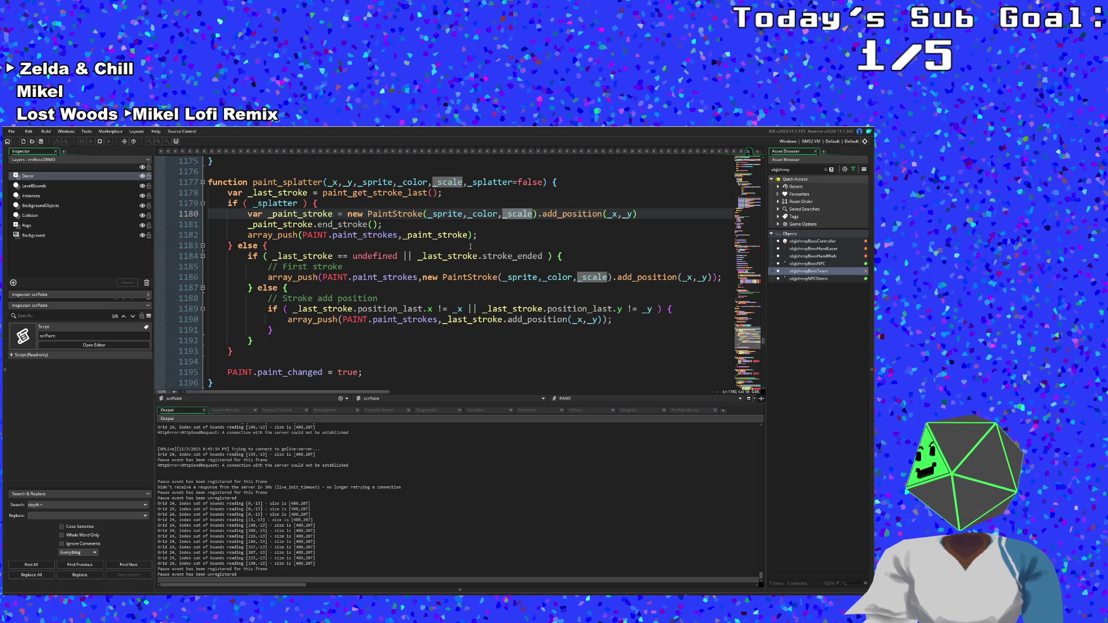
click(394, 214)
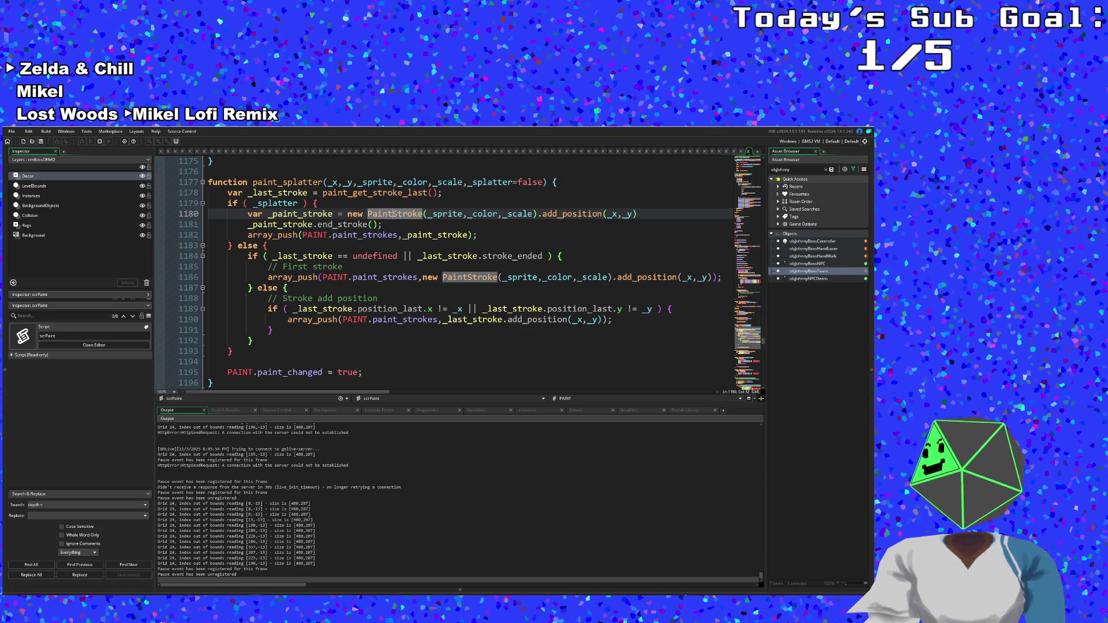
mouse_move(395, 214)
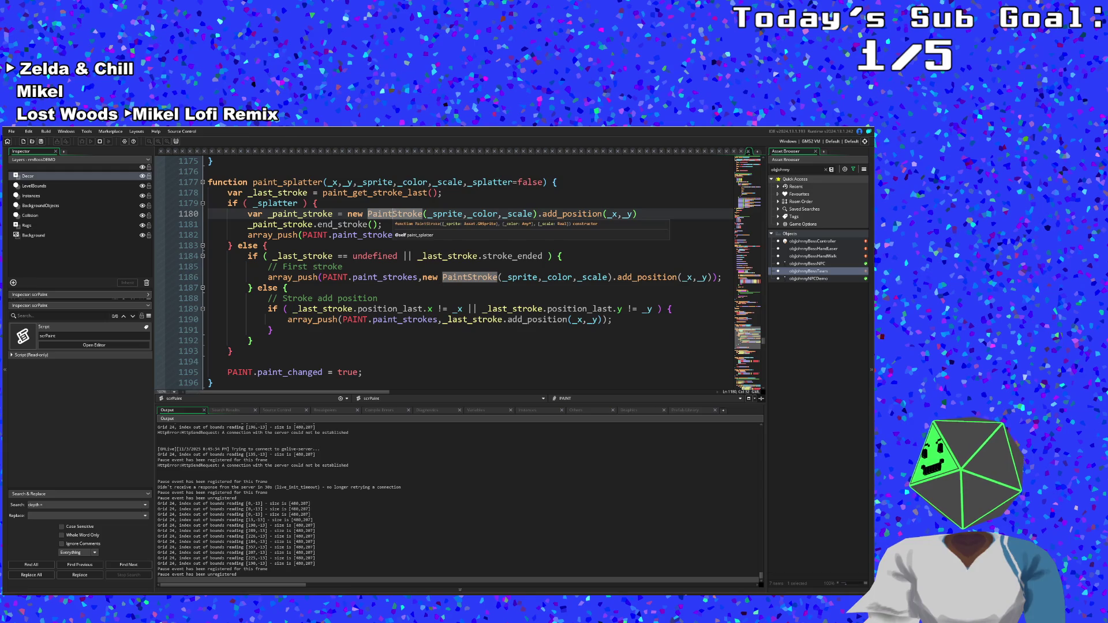
click(315, 203)
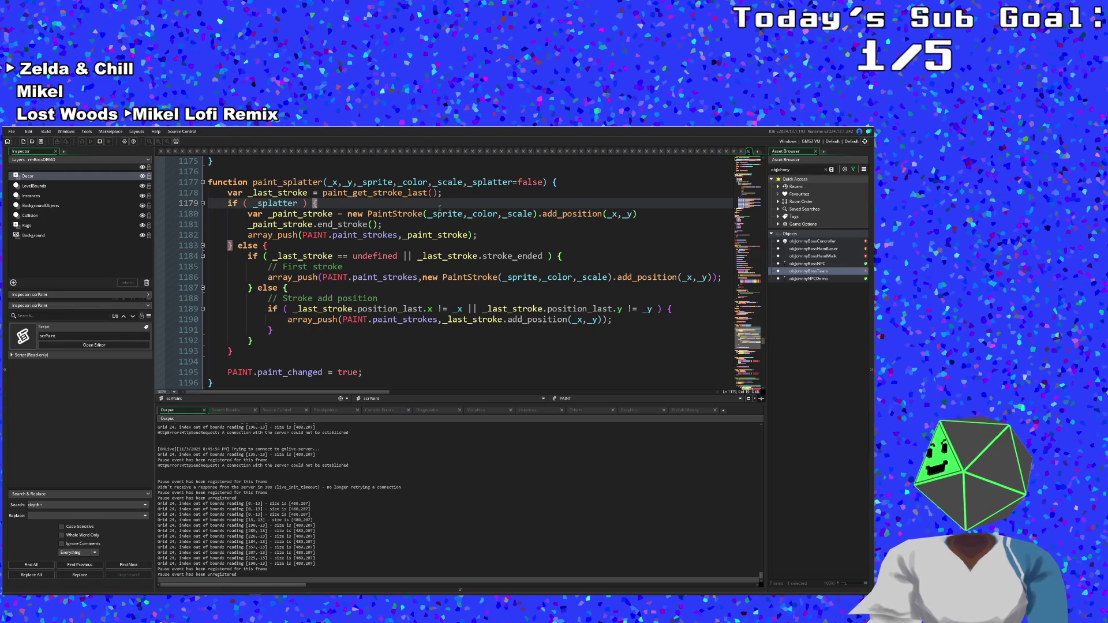
click(518, 214)
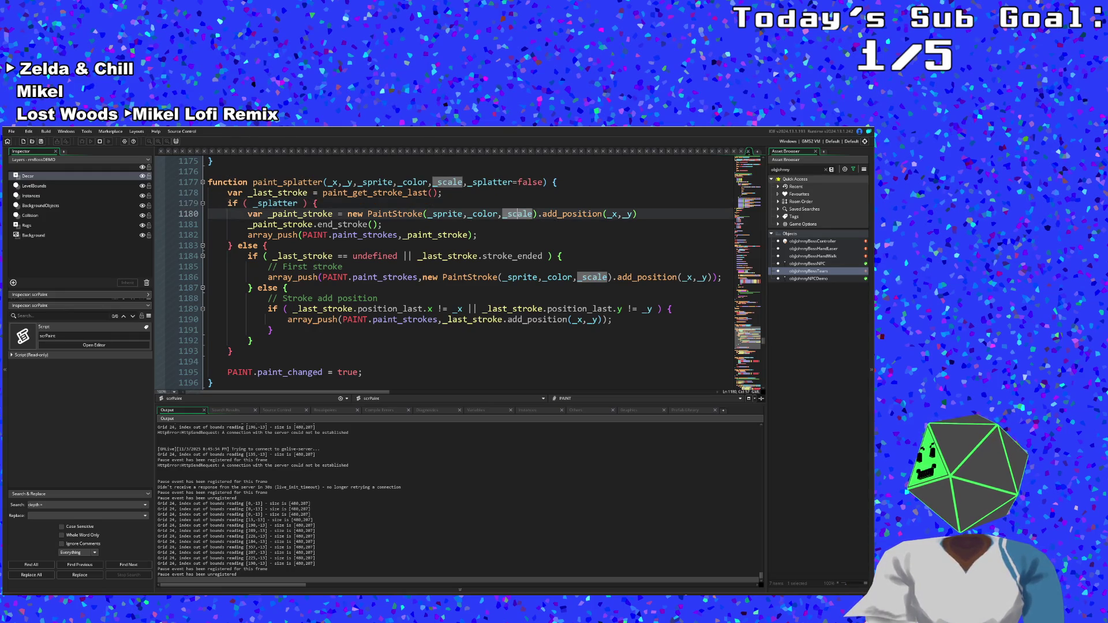
click(388, 213)
key(F12)
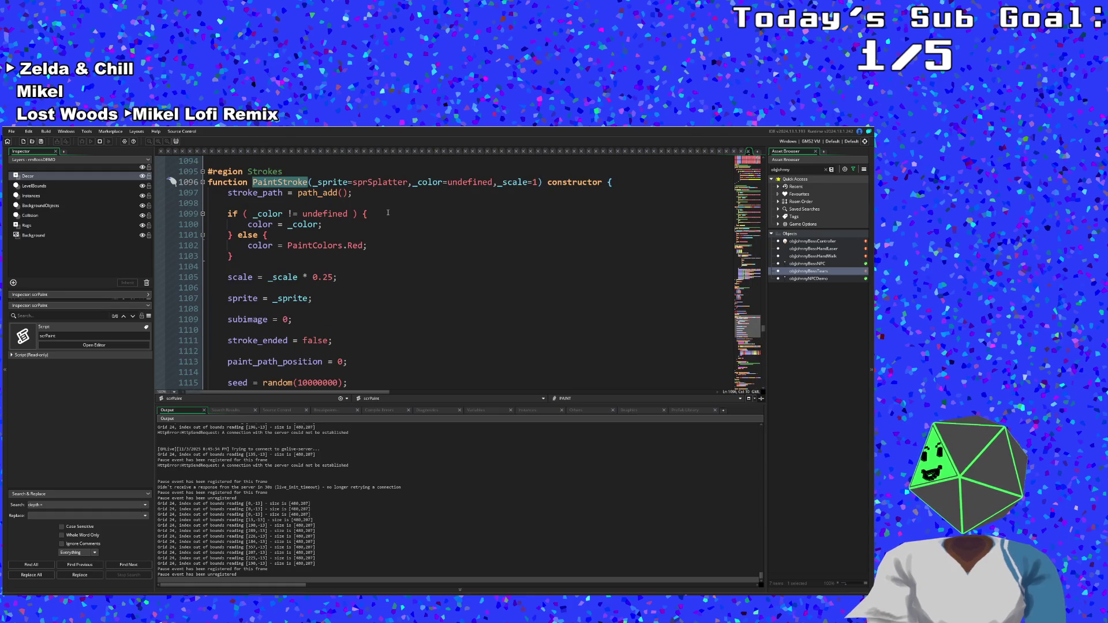
scroll(388, 213, down, 2)
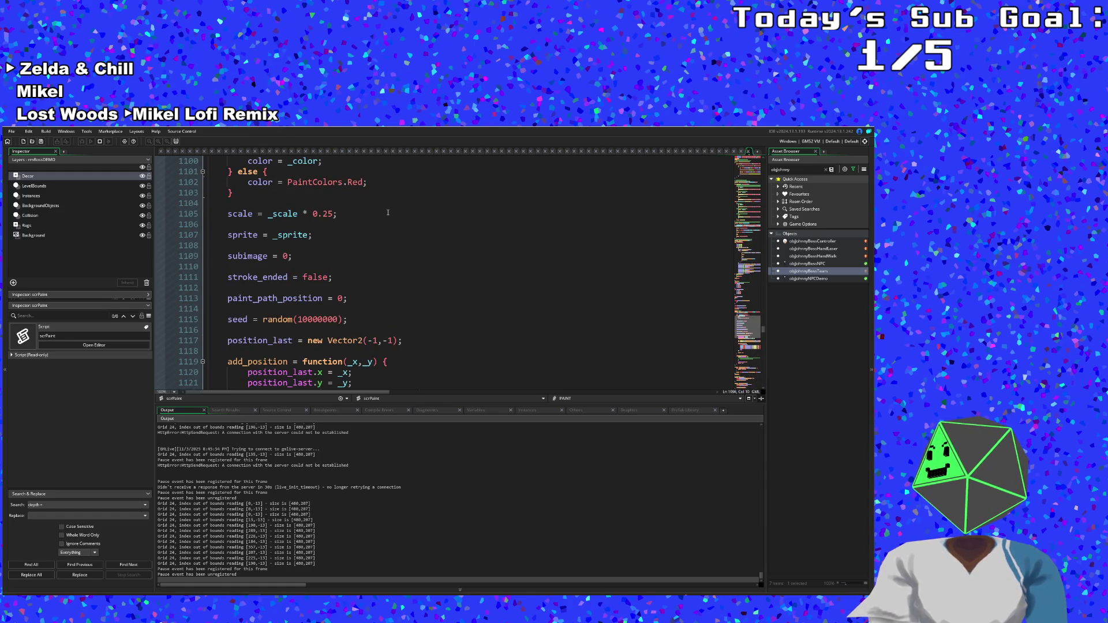
scroll(388, 213, down, 2)
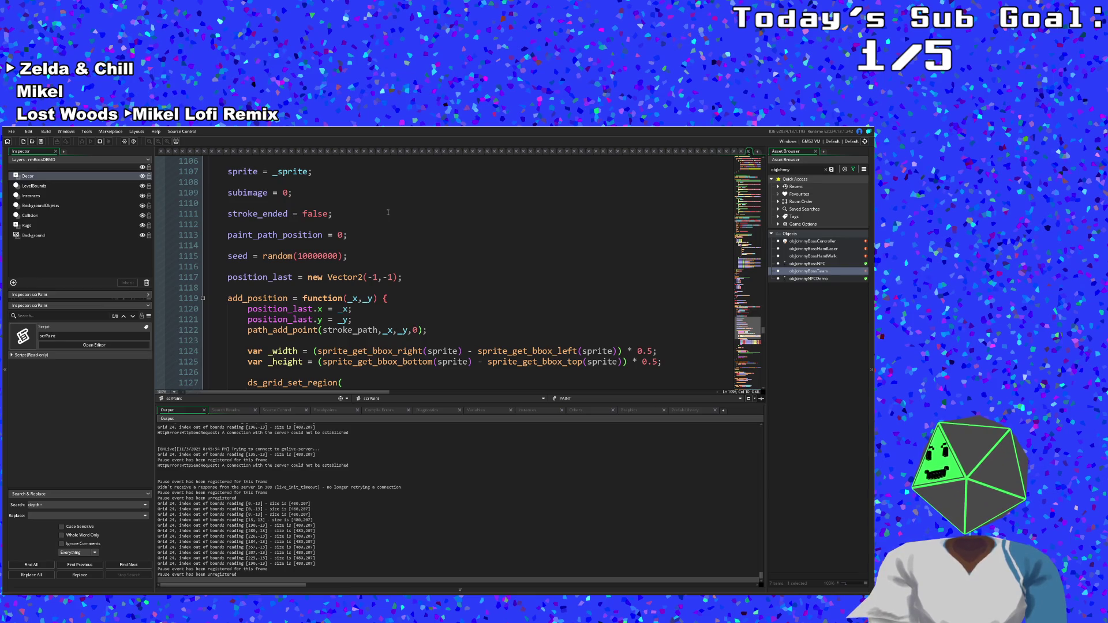
scroll(387, 213, down, 4)
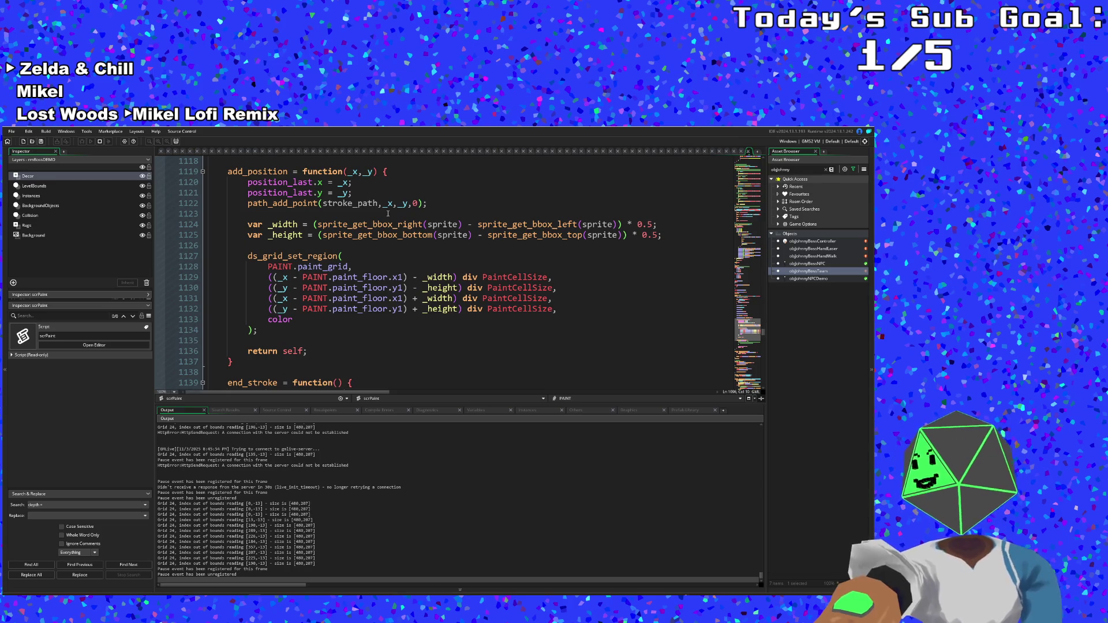
scroll(388, 213, down, 4)
scroll(382, 254, down, 4)
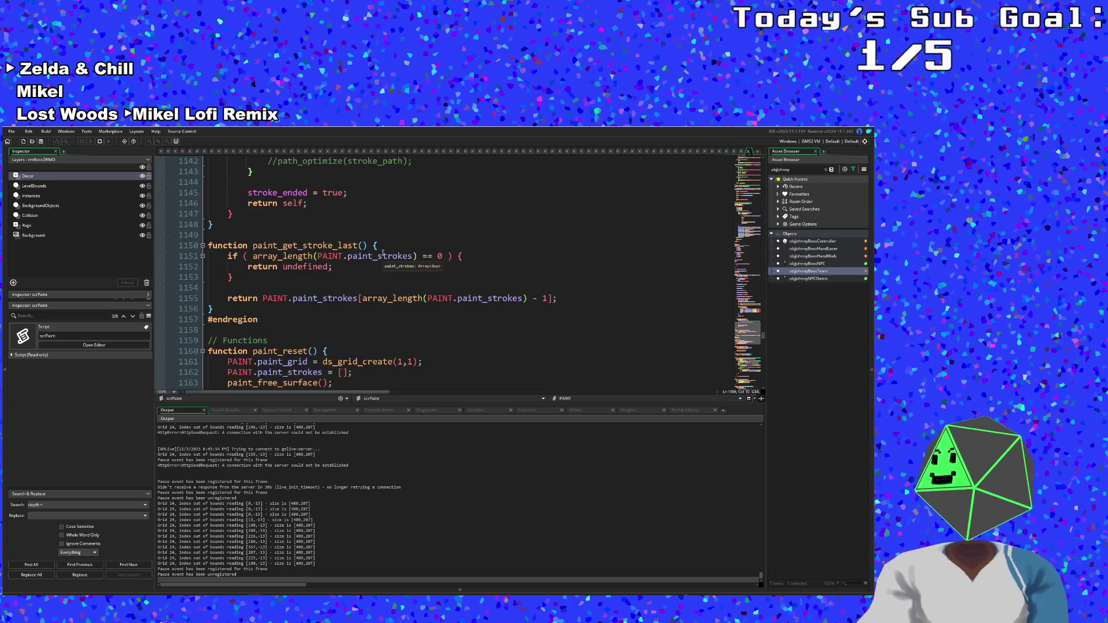
scroll(383, 252, down, 8)
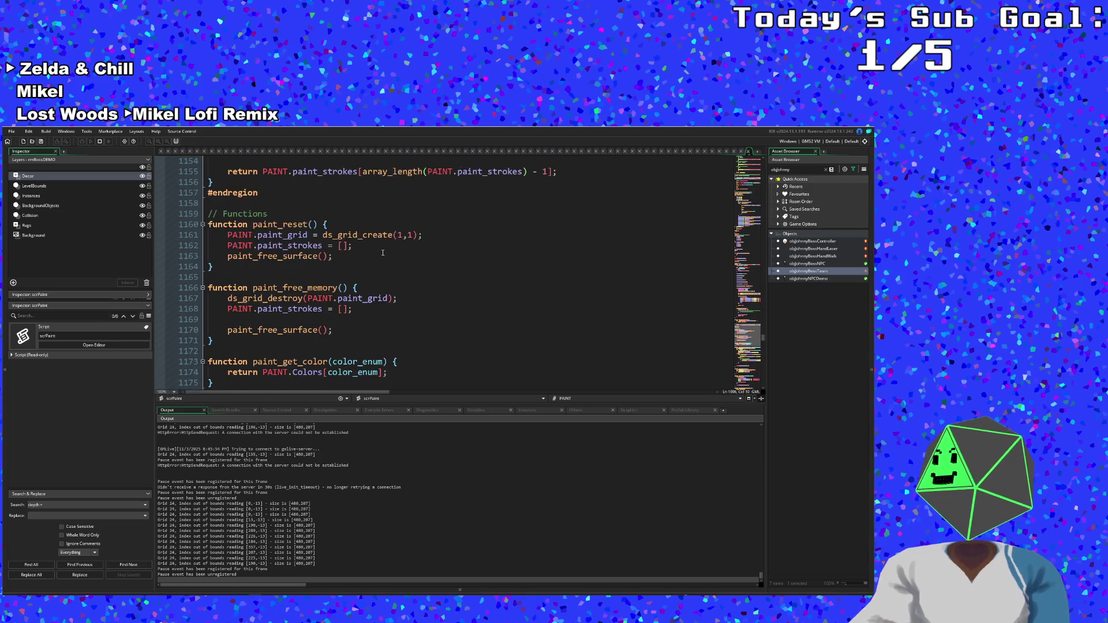
scroll(382, 252, down, 8)
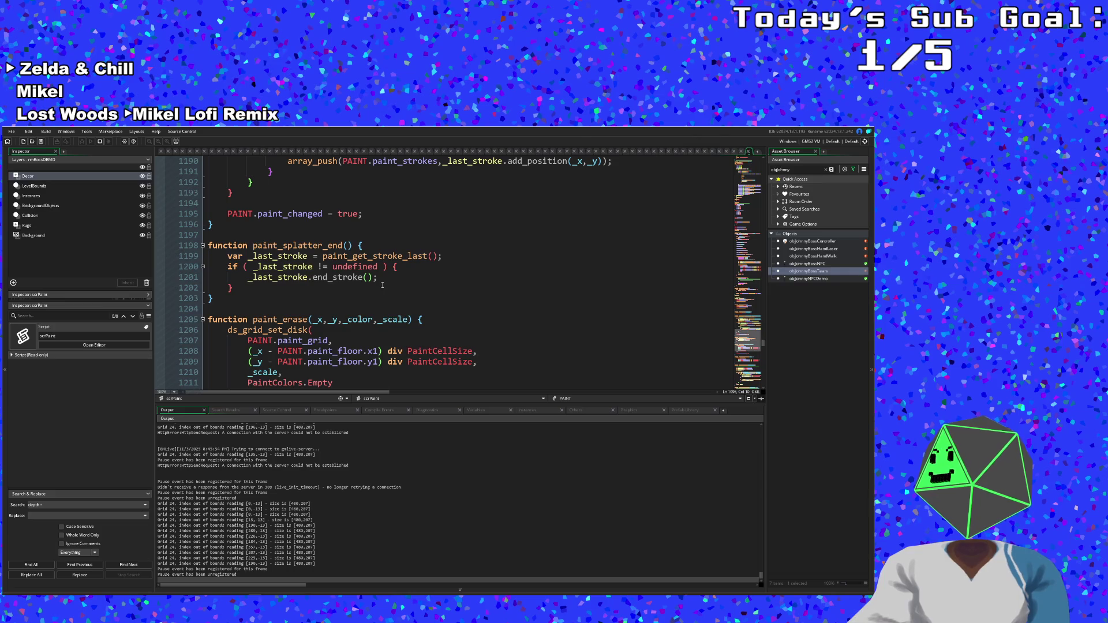
scroll(382, 285, down, 4)
click(363, 256)
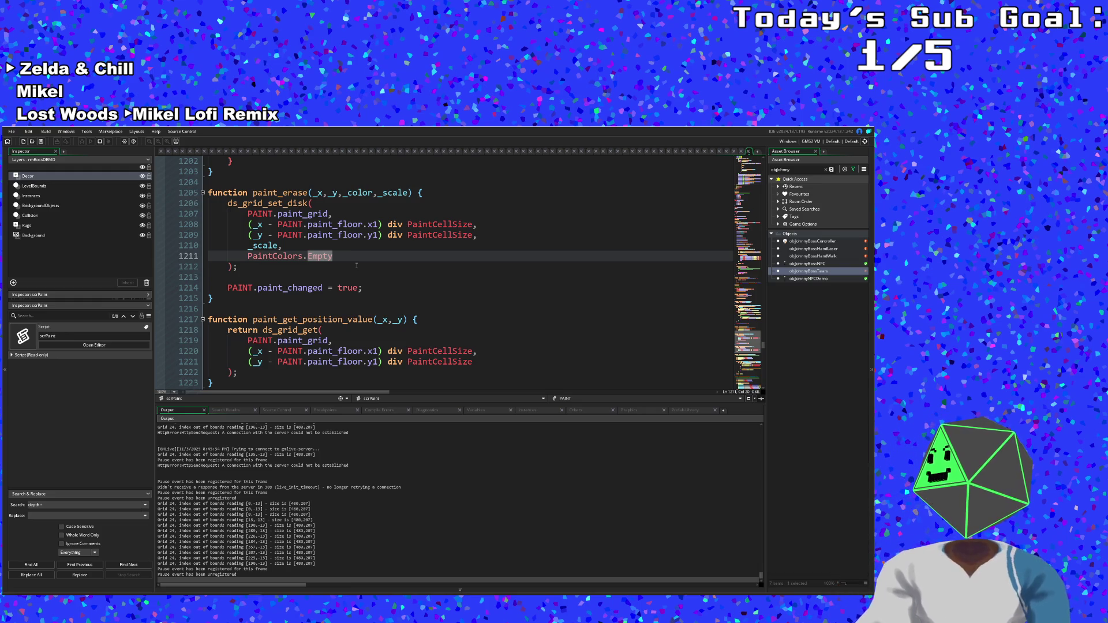
scroll(356, 265, down, 4)
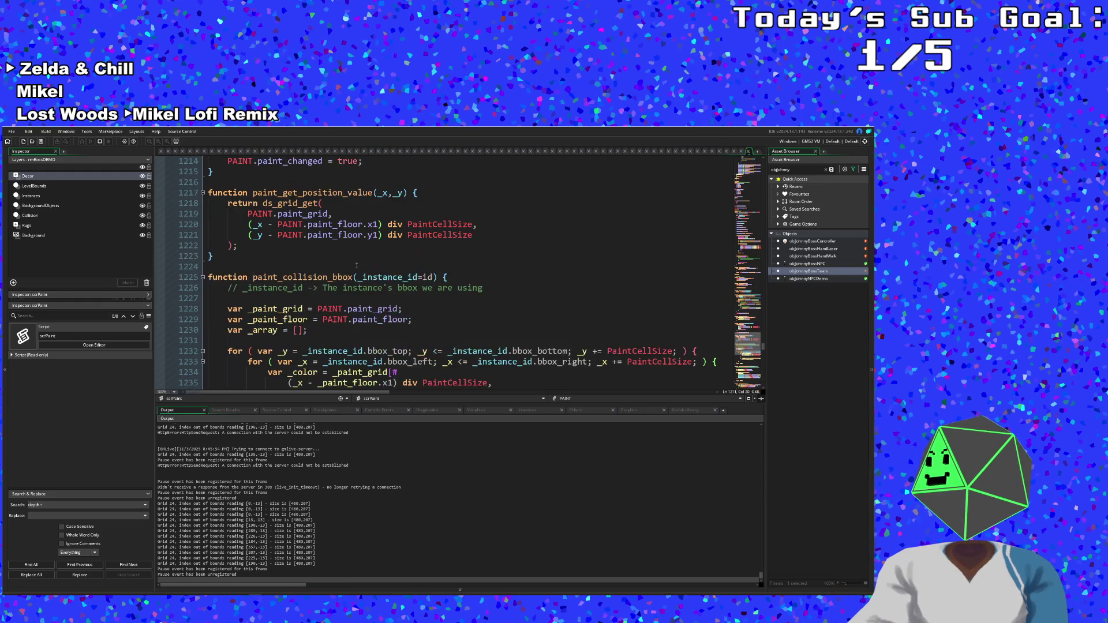
scroll(357, 265, down, 8)
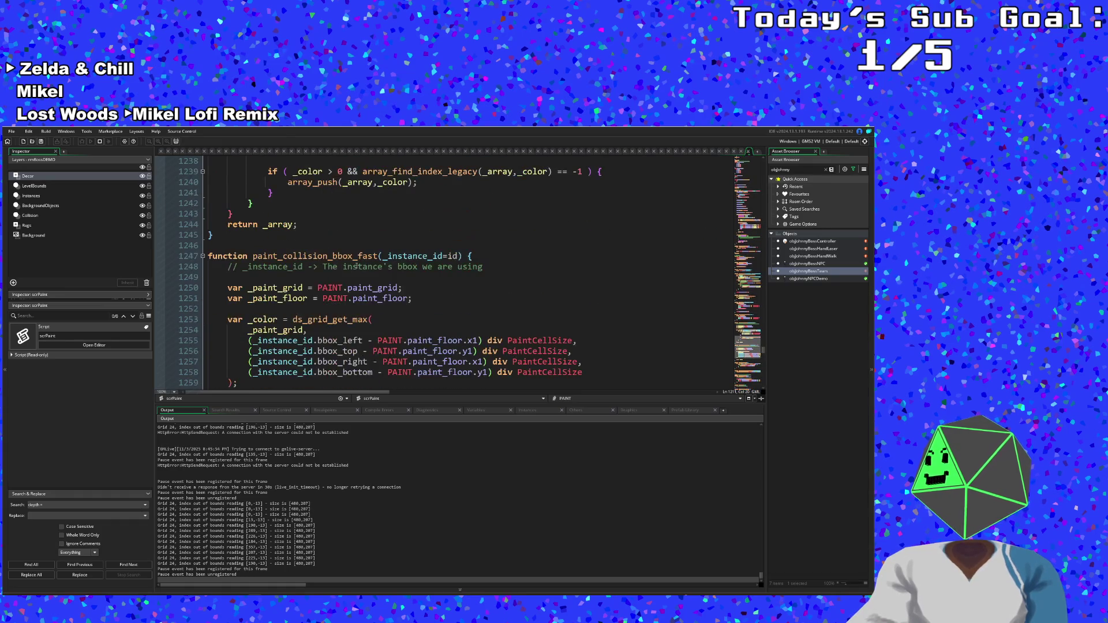
scroll(356, 265, down, 8)
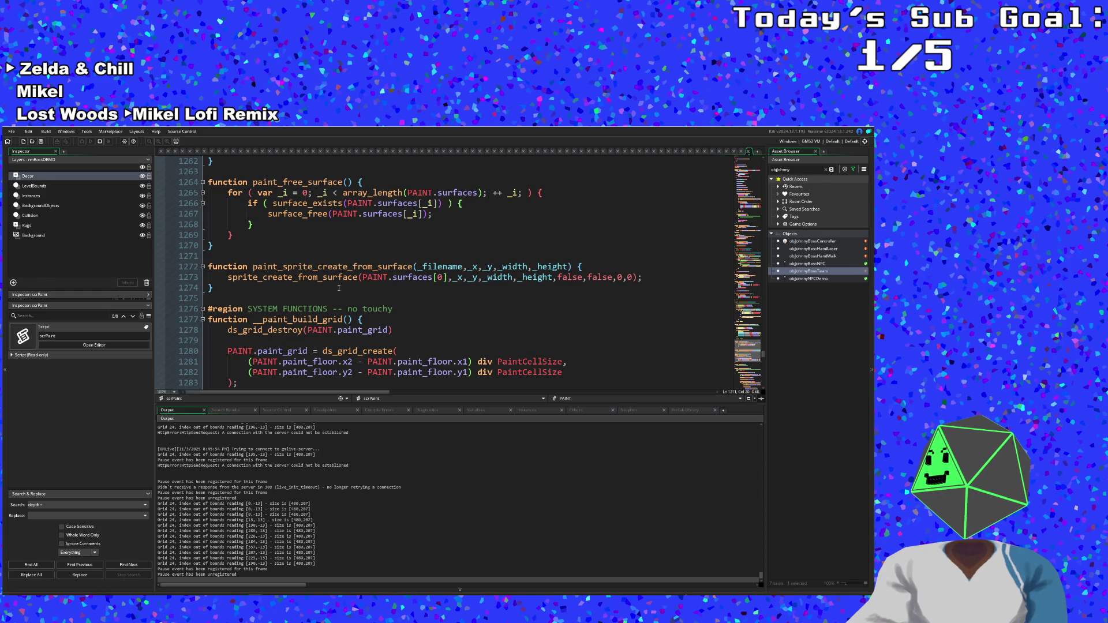
scroll(338, 288, down, 10)
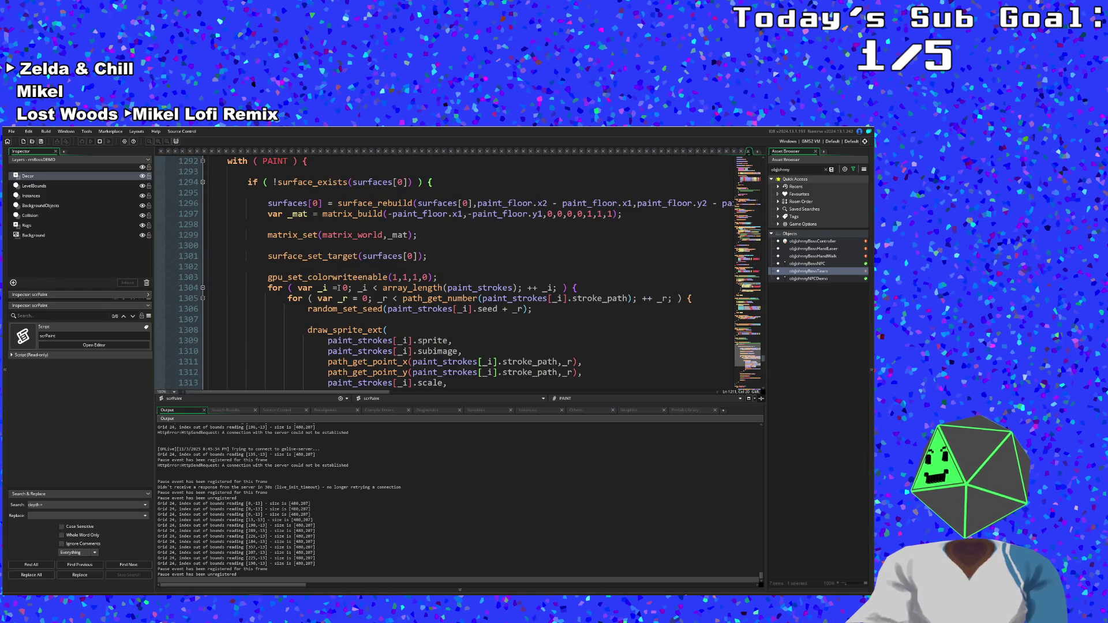
scroll(339, 287, up, 2)
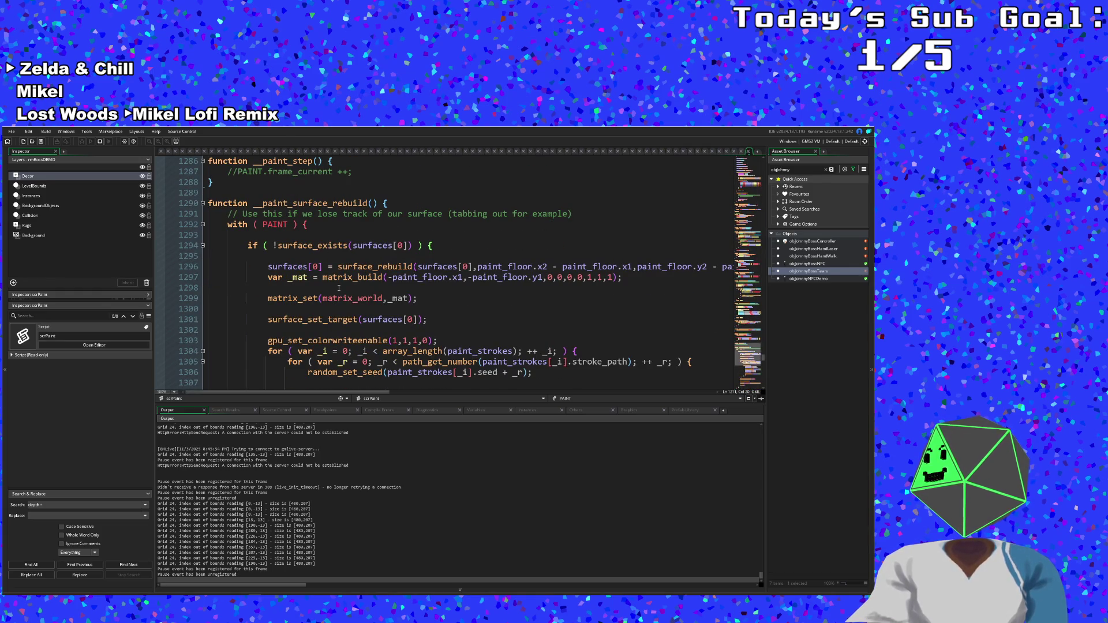
scroll(339, 287, down, 4)
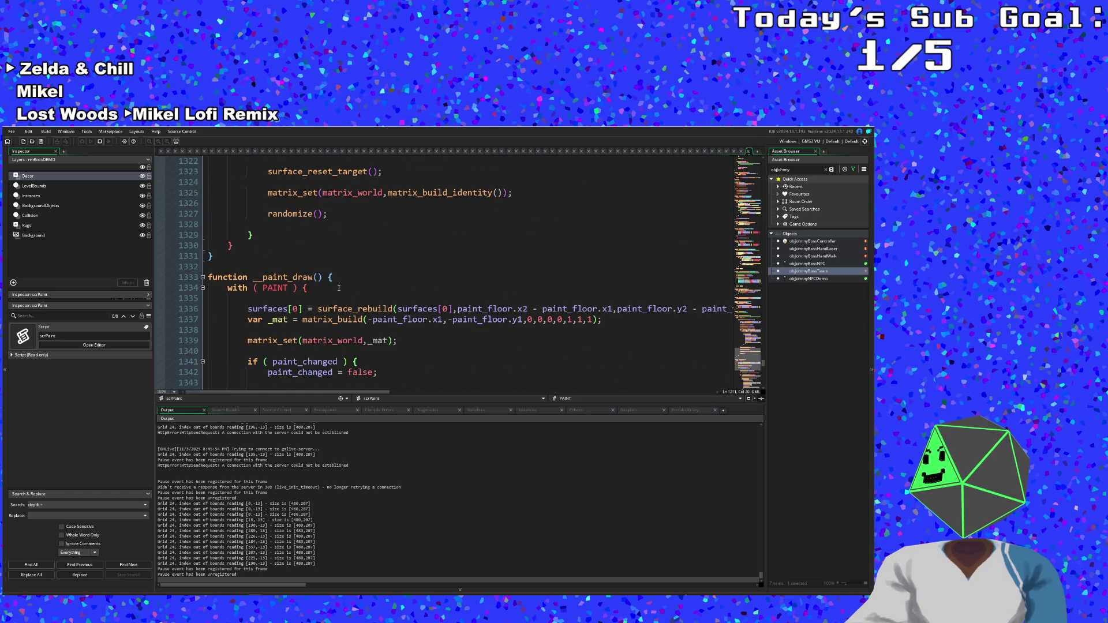
key(ctrl+f)
text(0.25)
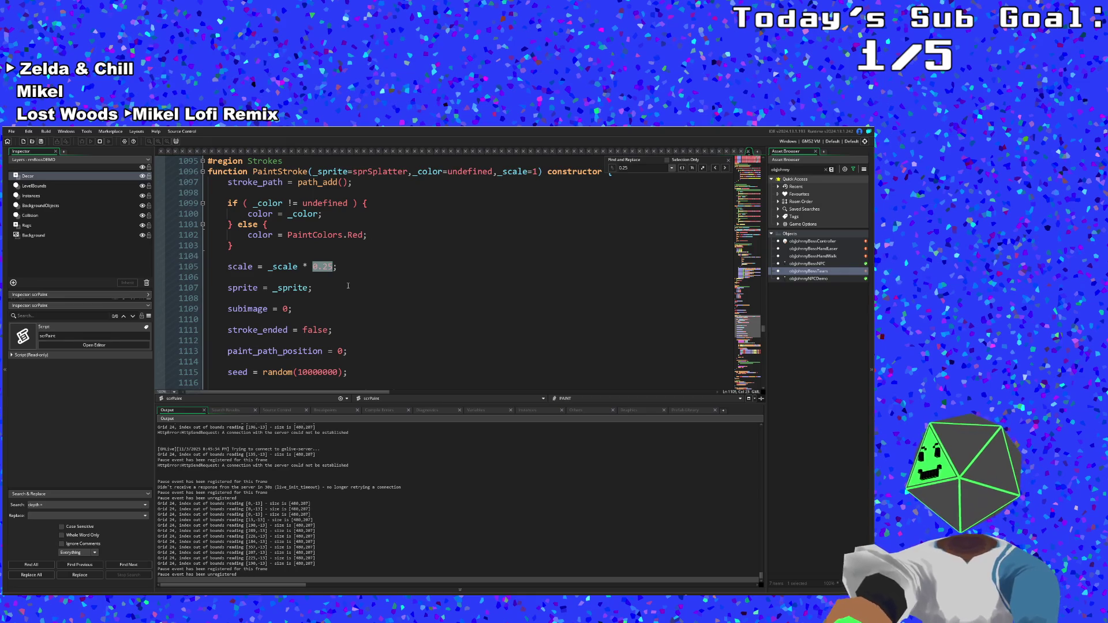
- Review the PaintStroke scale code around lines 1102–1105
scroll(348, 286, up, 2)
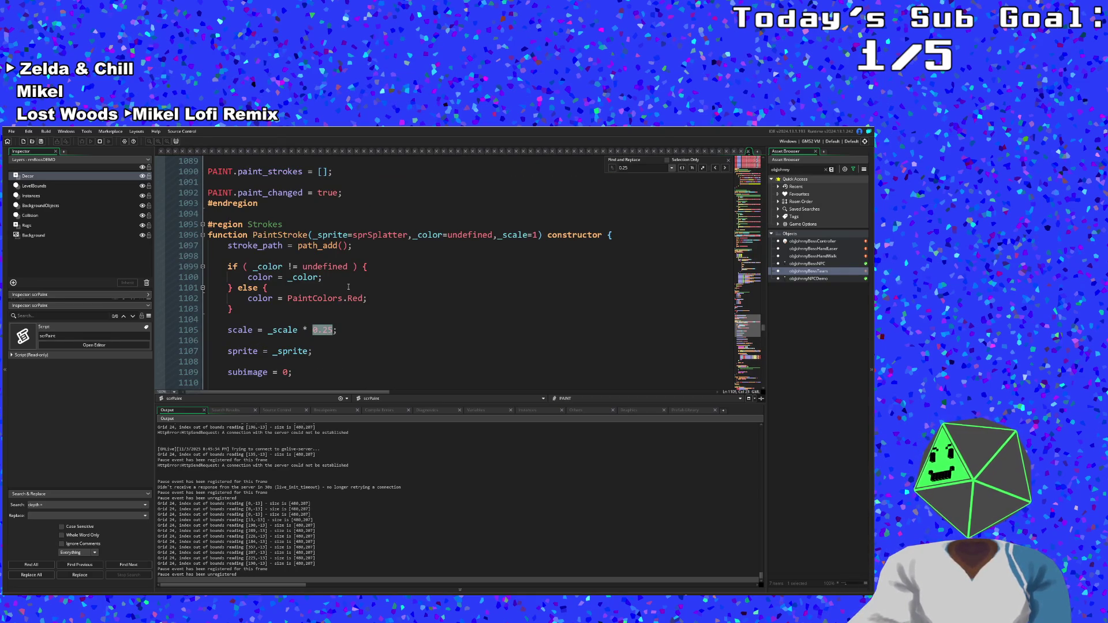
scroll(348, 287, down, 2)
scroll(338, 281, up, 2)
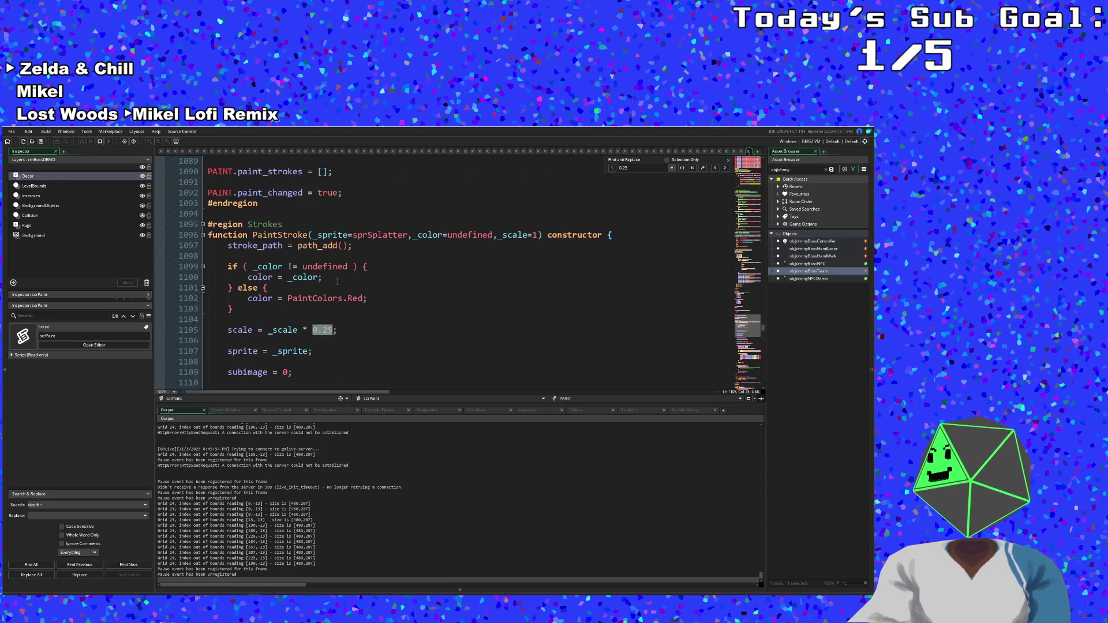
click(338, 330)
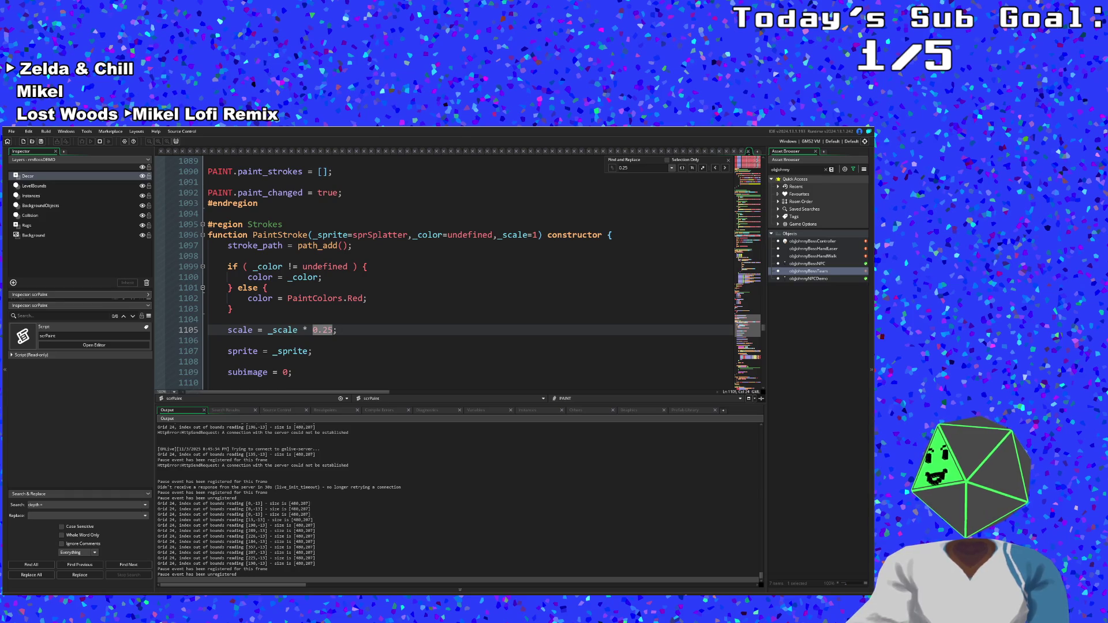
click(297, 320)
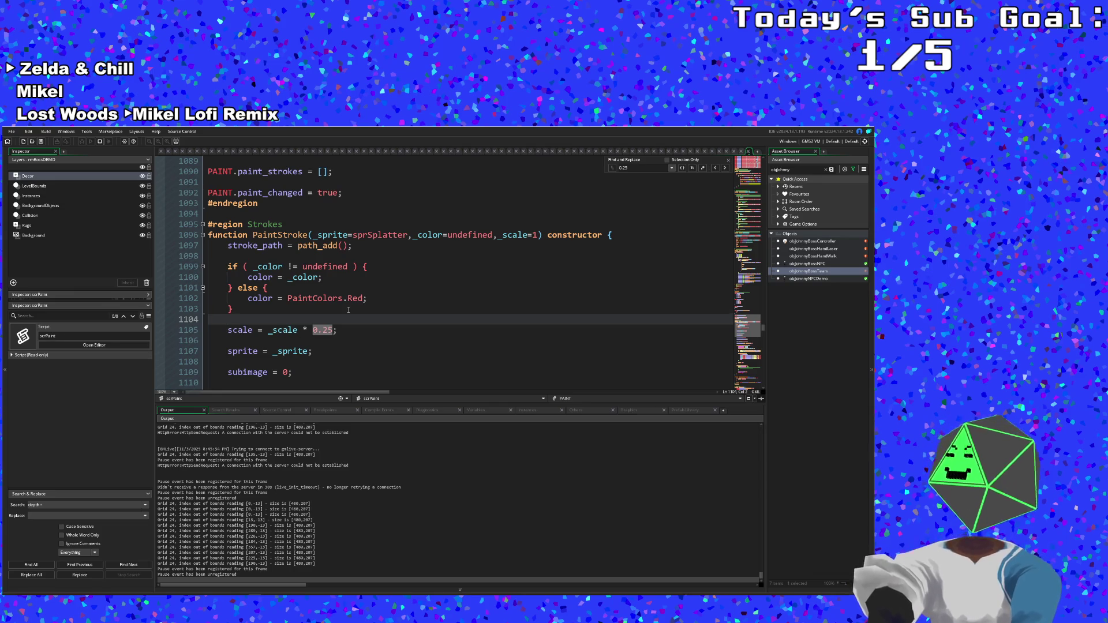
click(323, 287)
click(296, 299)
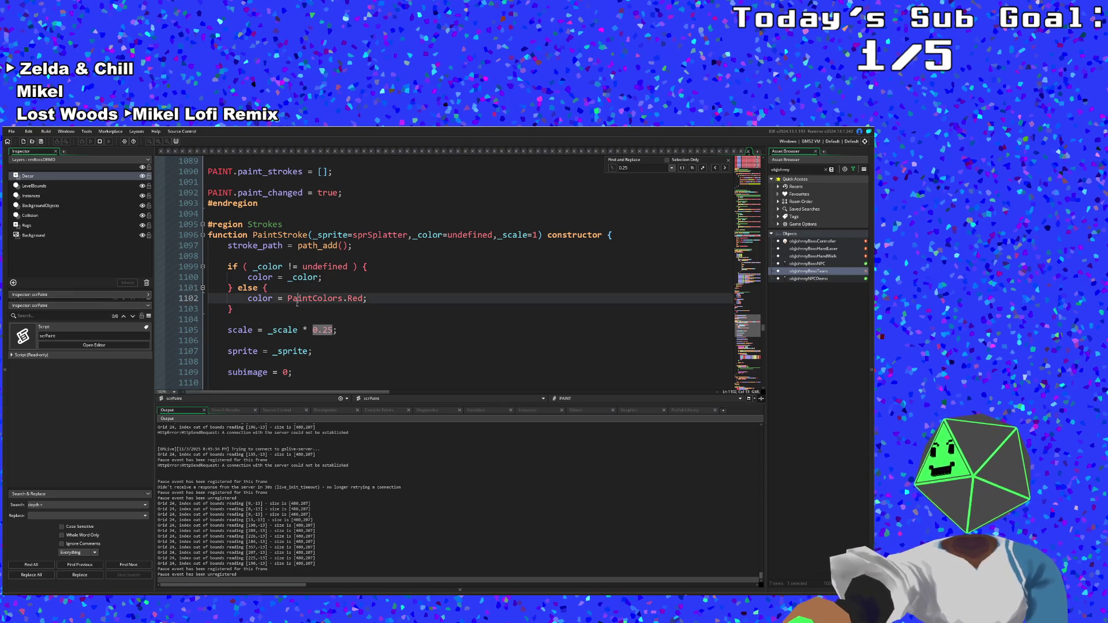
click(283, 319)
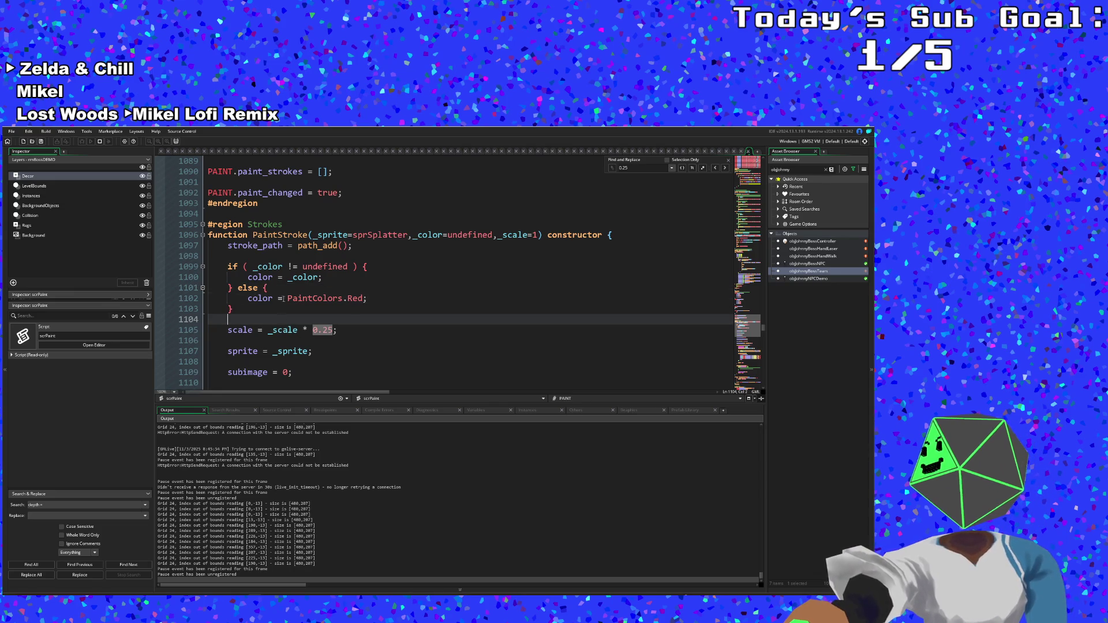
- Stop the running game and type 'if _sprite = sprSplatter' on empty line 1104
click(101, 142)
click(237, 318)
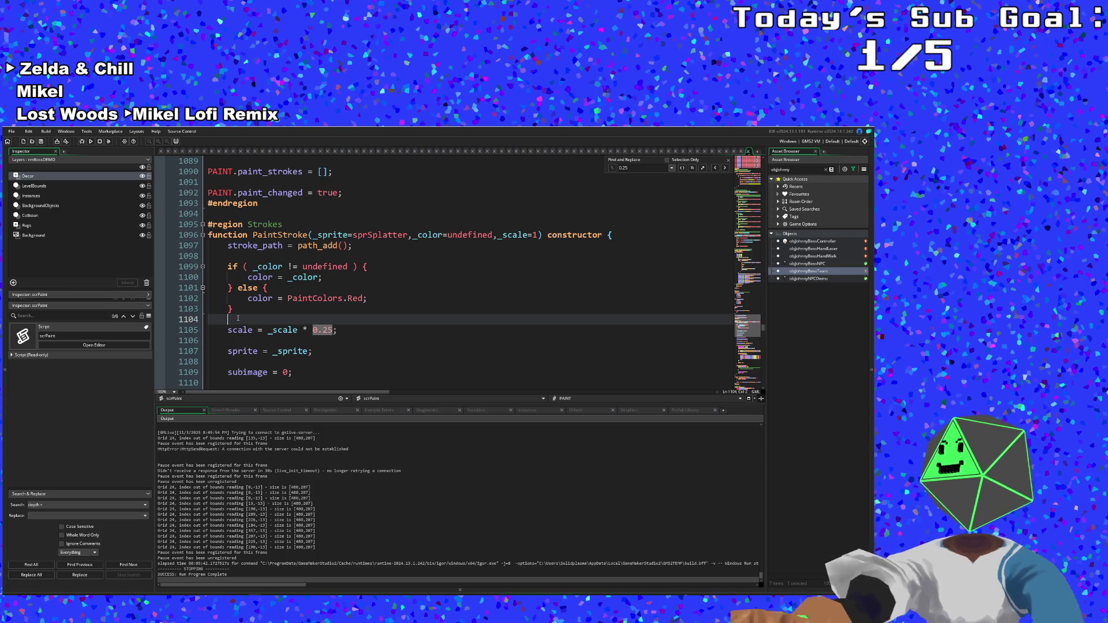
text(if)
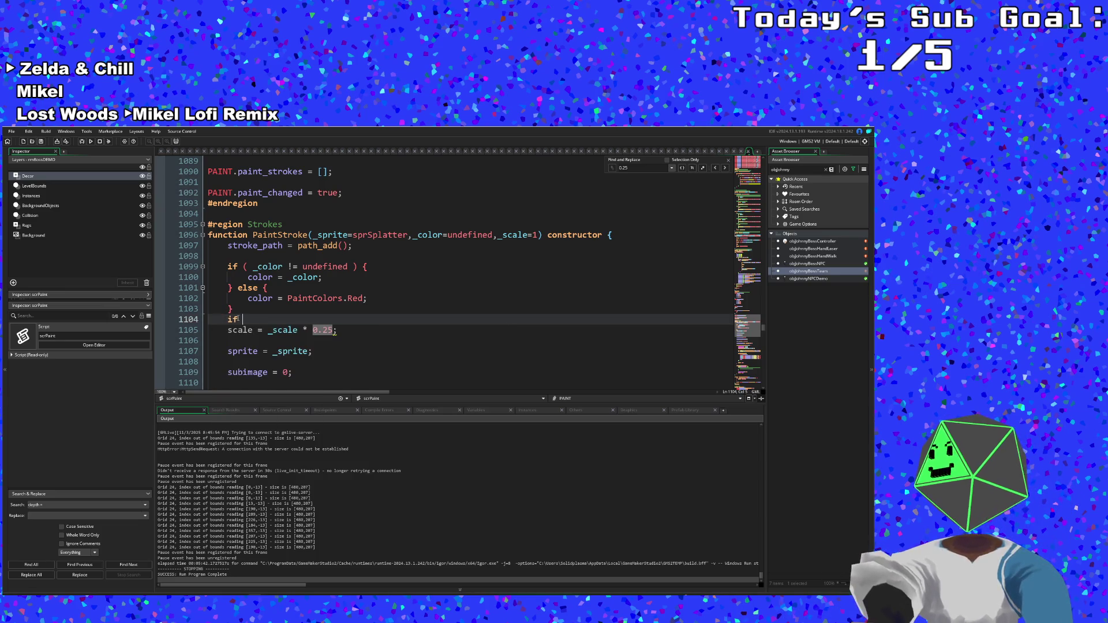
text( _spir)
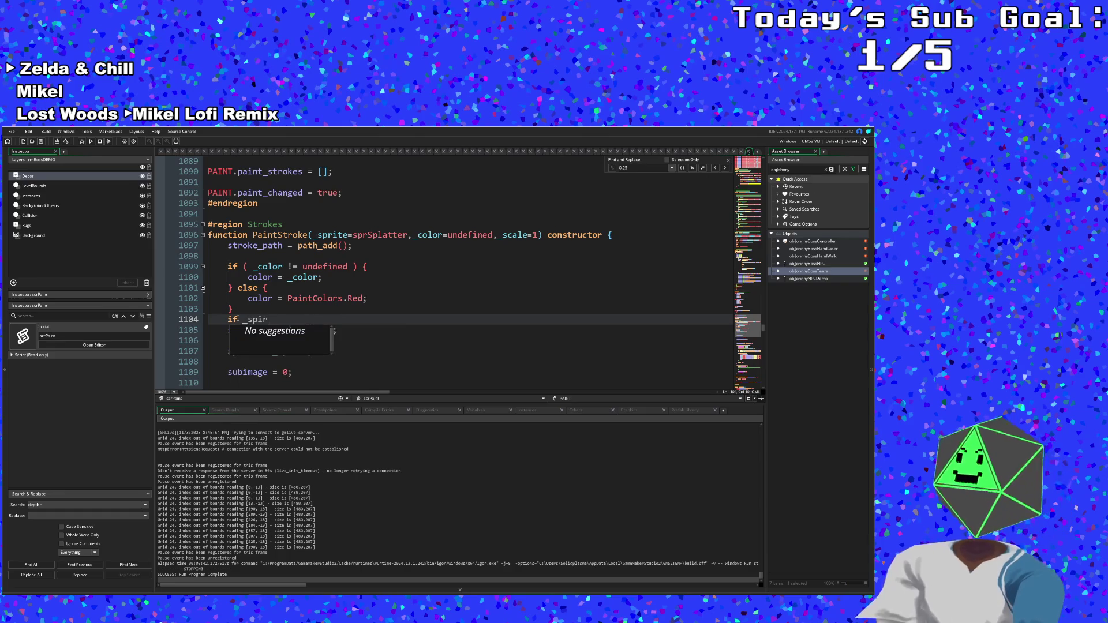
key(BackSpace)
key(BackSpace)
text(rite =)
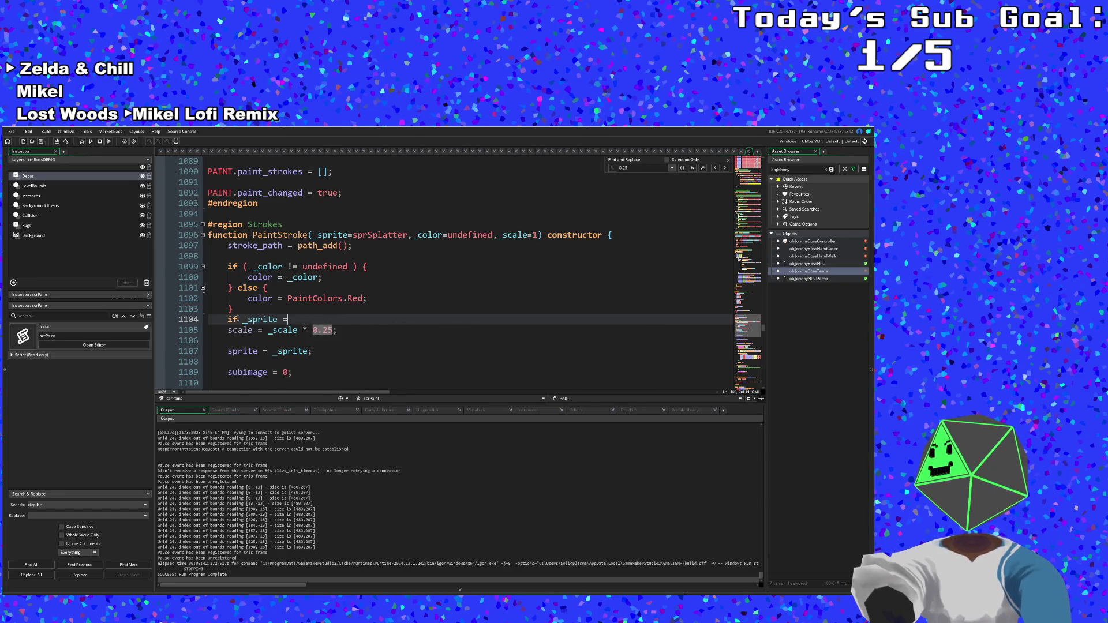
text( sprSplatter)
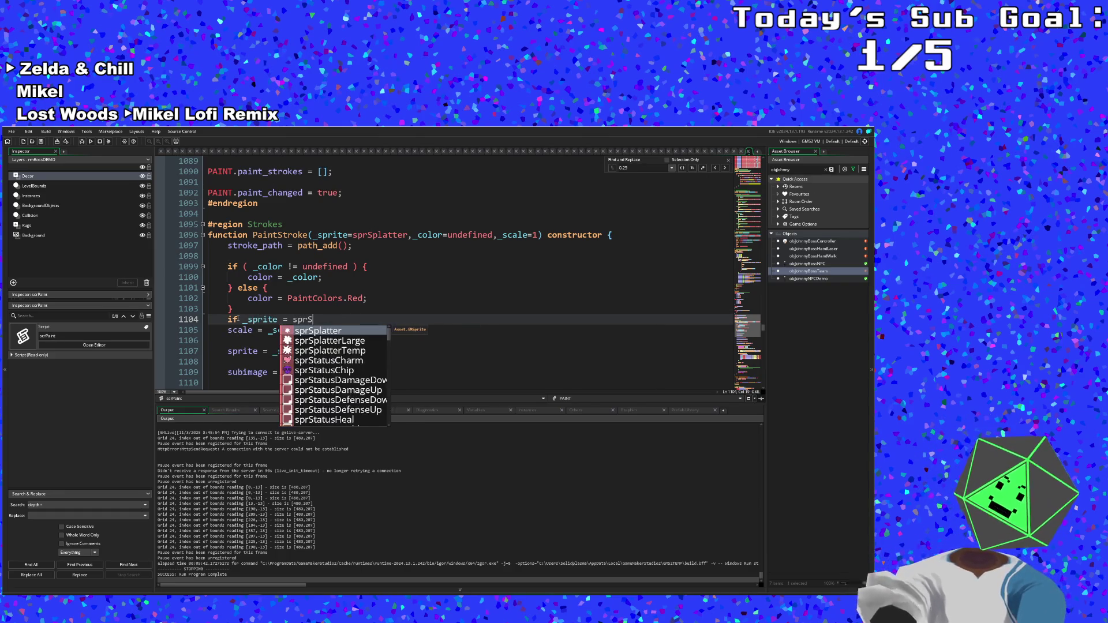
- Brace the 0.25 scale line under the sprSplatter condition and add 'else { scale = _scale }'
key(Return)
key(Return)
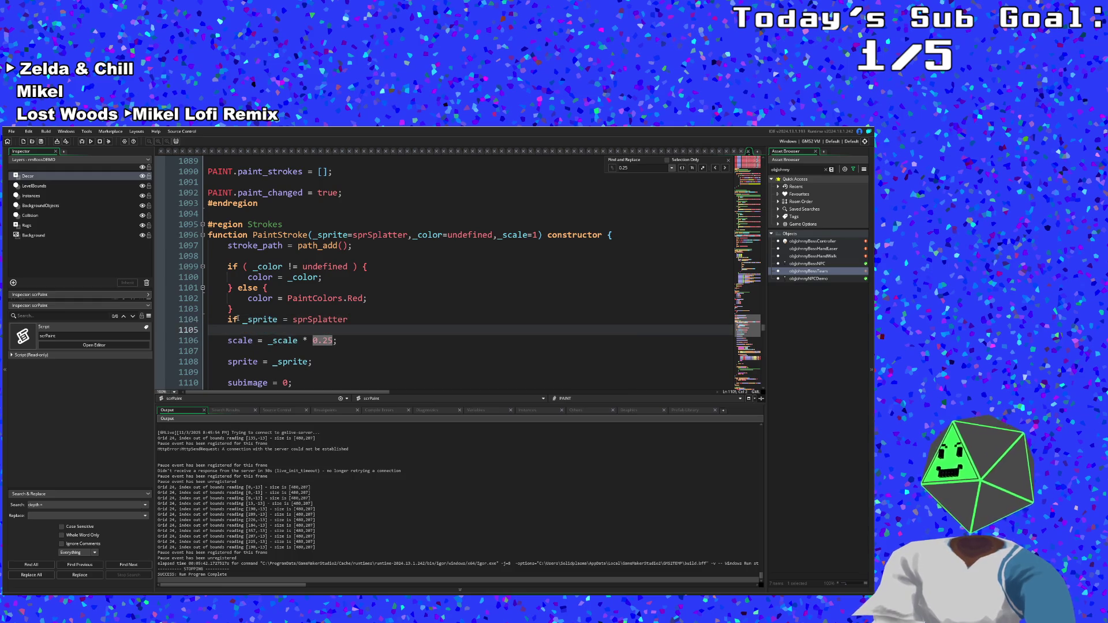
text({)
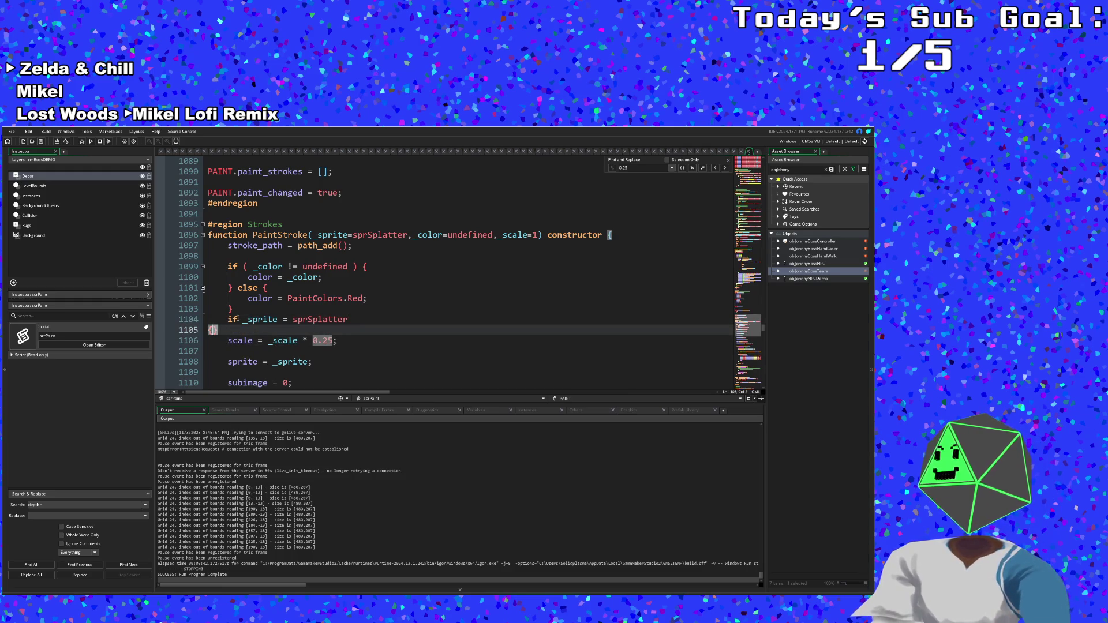
key(Delete)
key(Down)
key(Down)
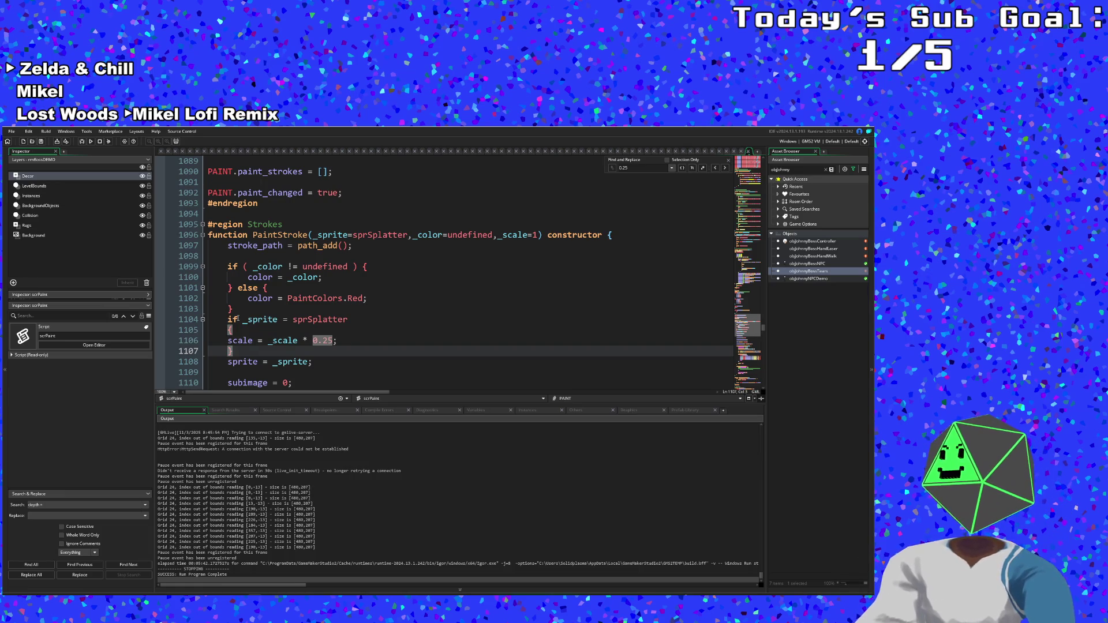
key(Return)
text(else)
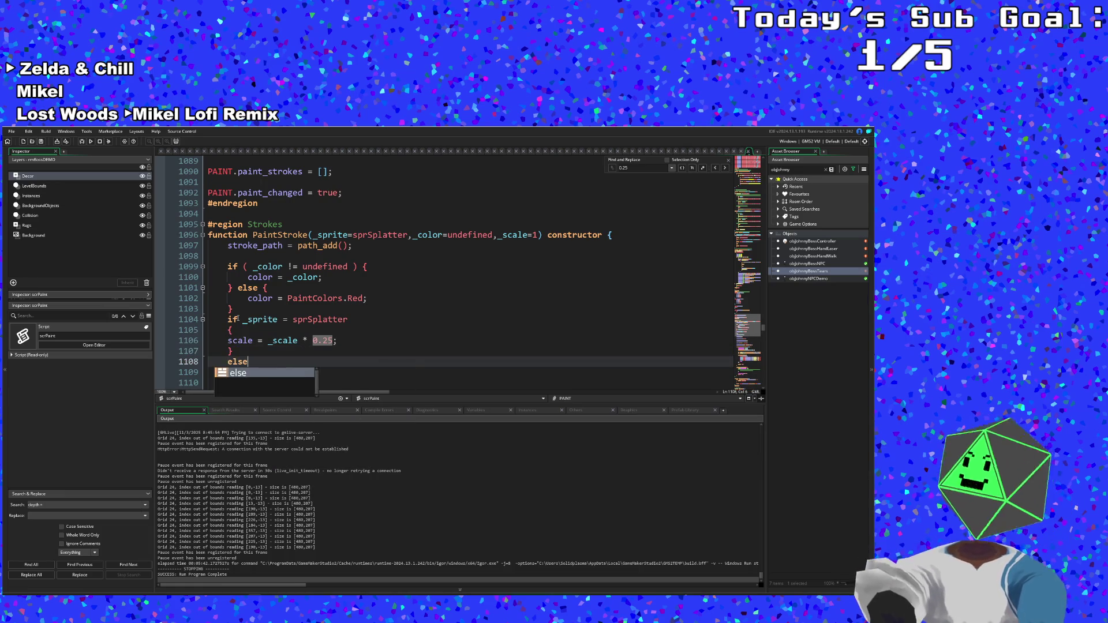
key(Return)
key(Return)
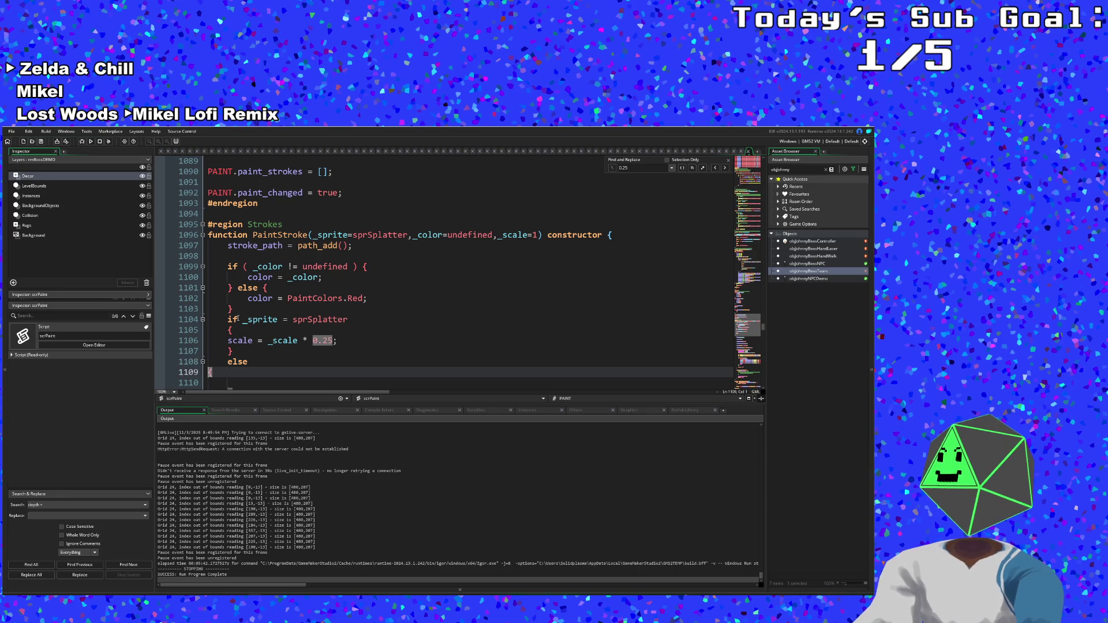
text({)
key(Return)
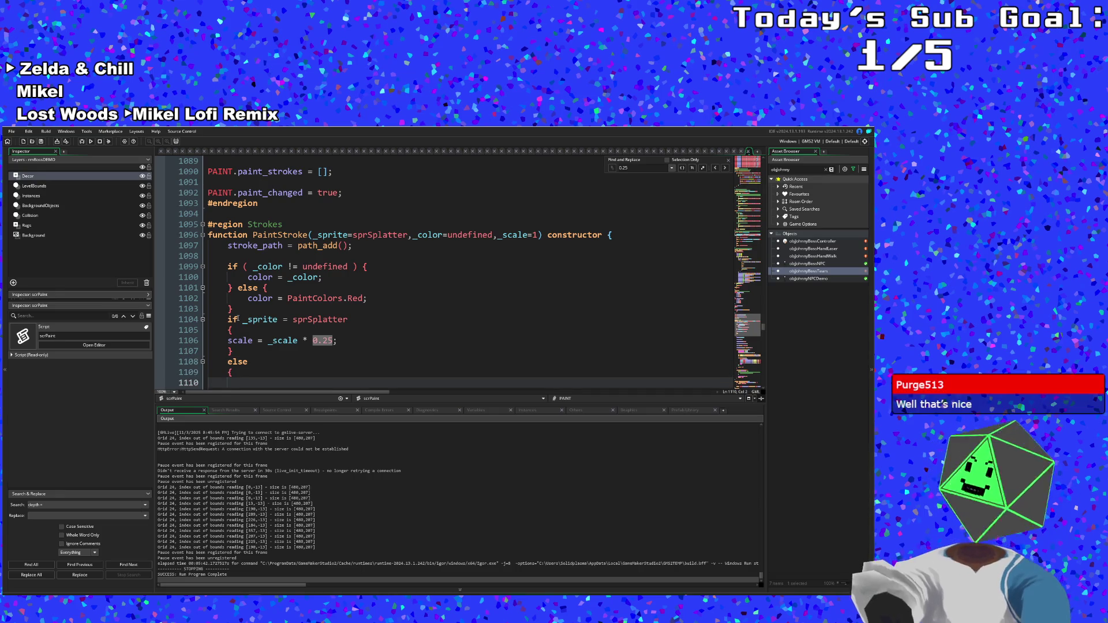
text(sacle )
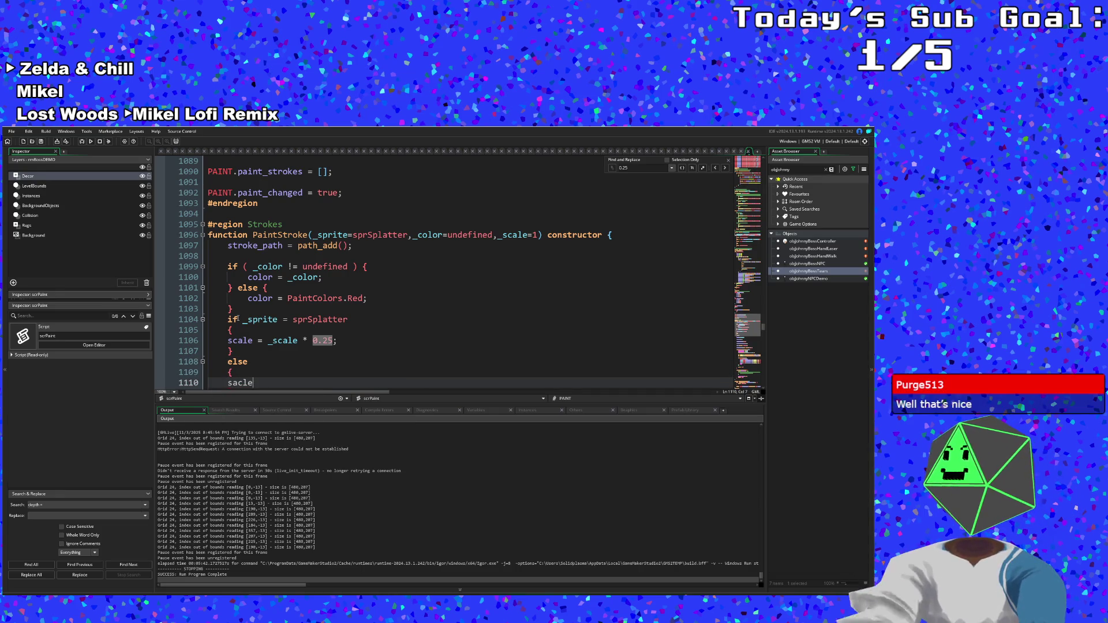
text(c)
key(Return)
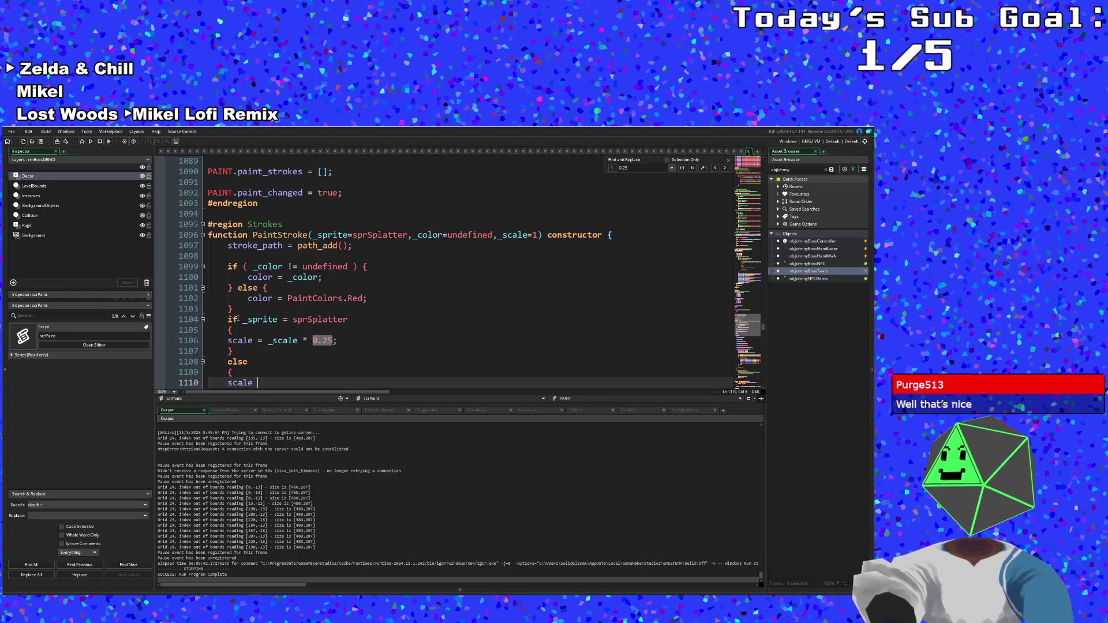
text(= _)
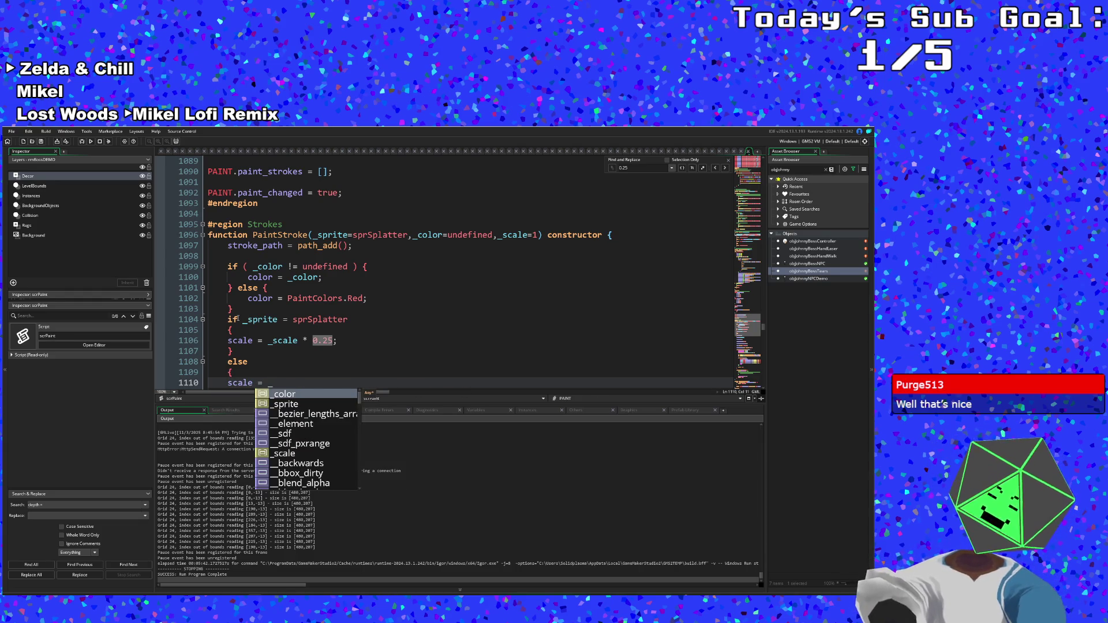
text(scale)
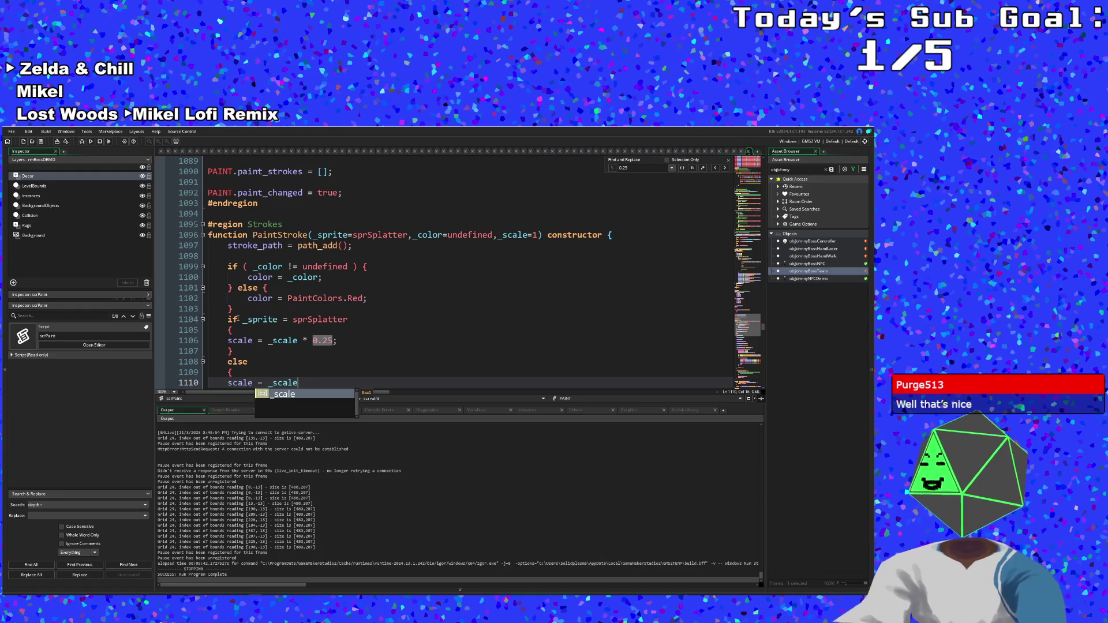
click(281, 307)
scroll(280, 307, down, 2)
click(273, 298)
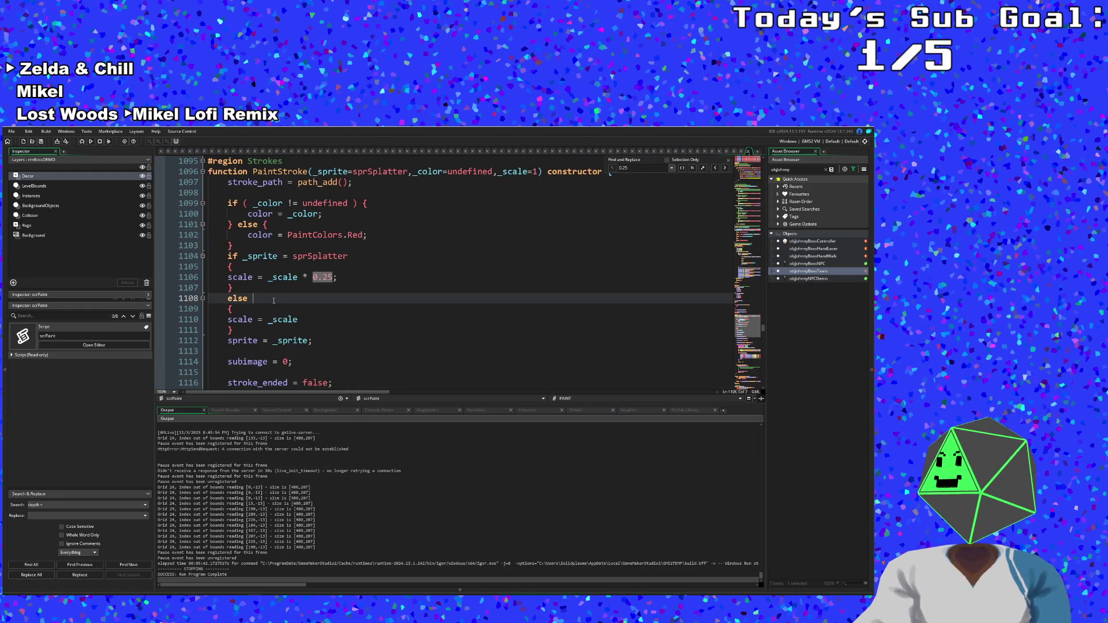
scroll(274, 301, up, 2)
scroll(273, 301, down, 2)
- Save the project and run the game
click(11, 131)
click(25, 171)
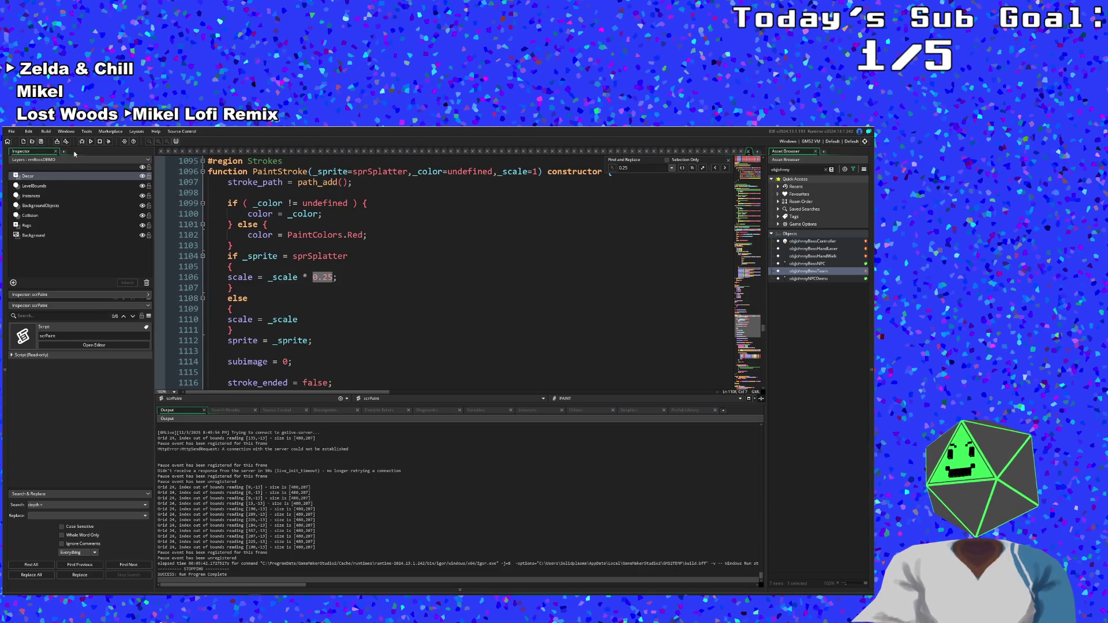
click(83, 142)
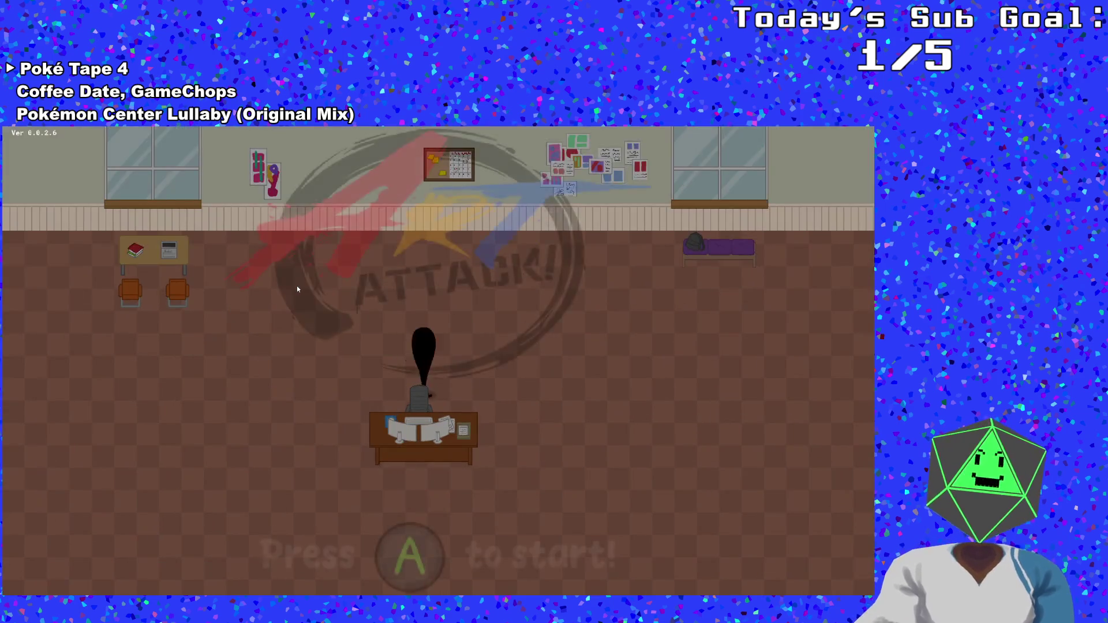
- Start the game, fight the boss with blue paint until game over, then exit to the editor
key(Return)
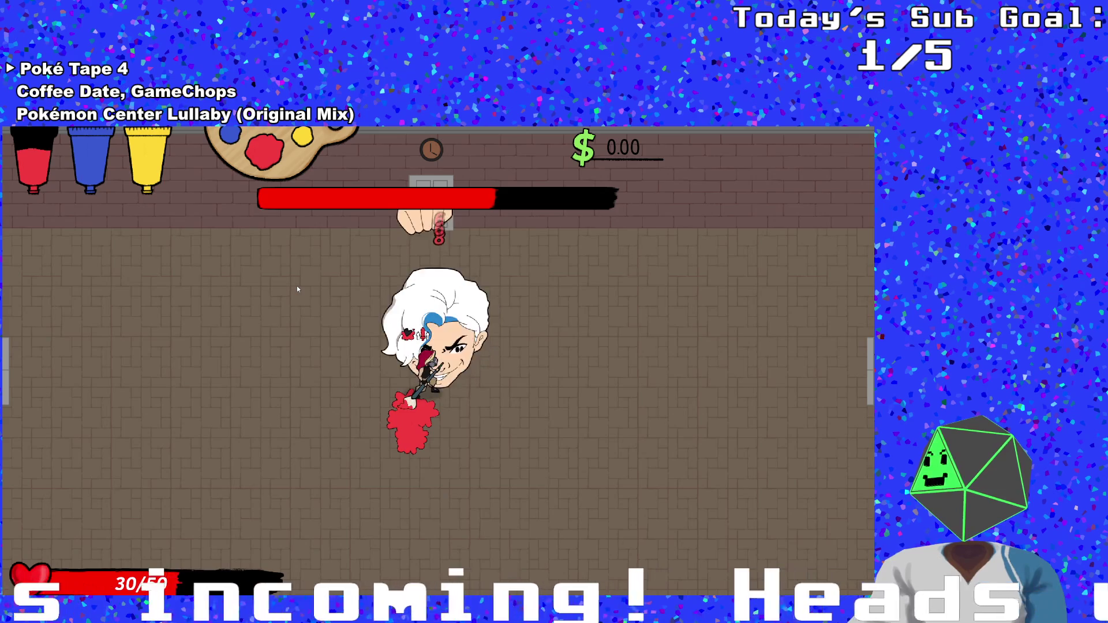
key(d)
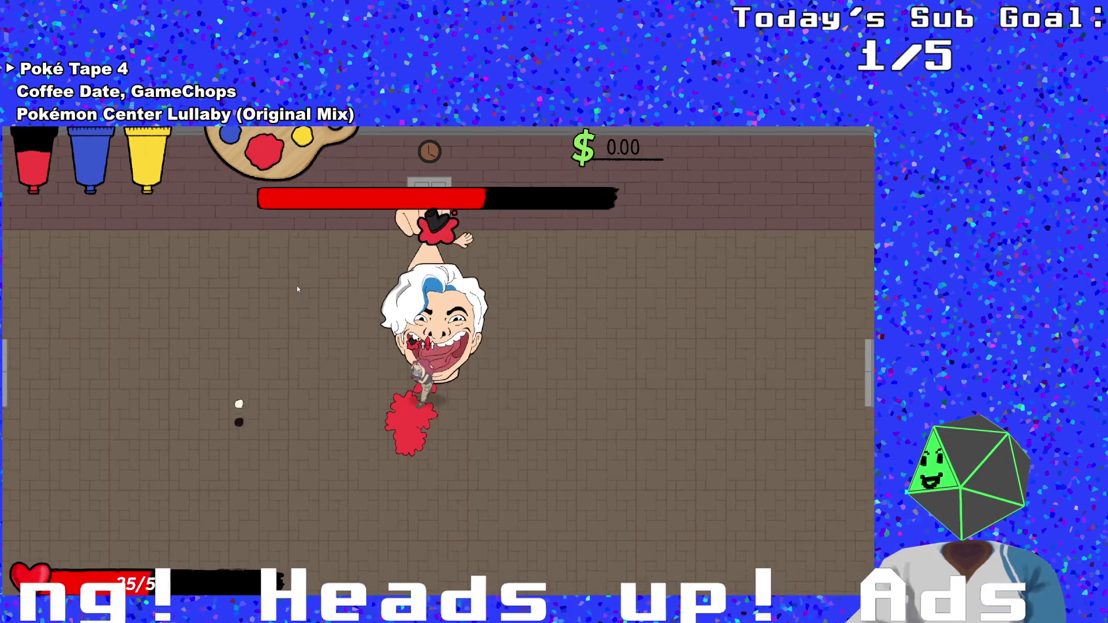
key(s)
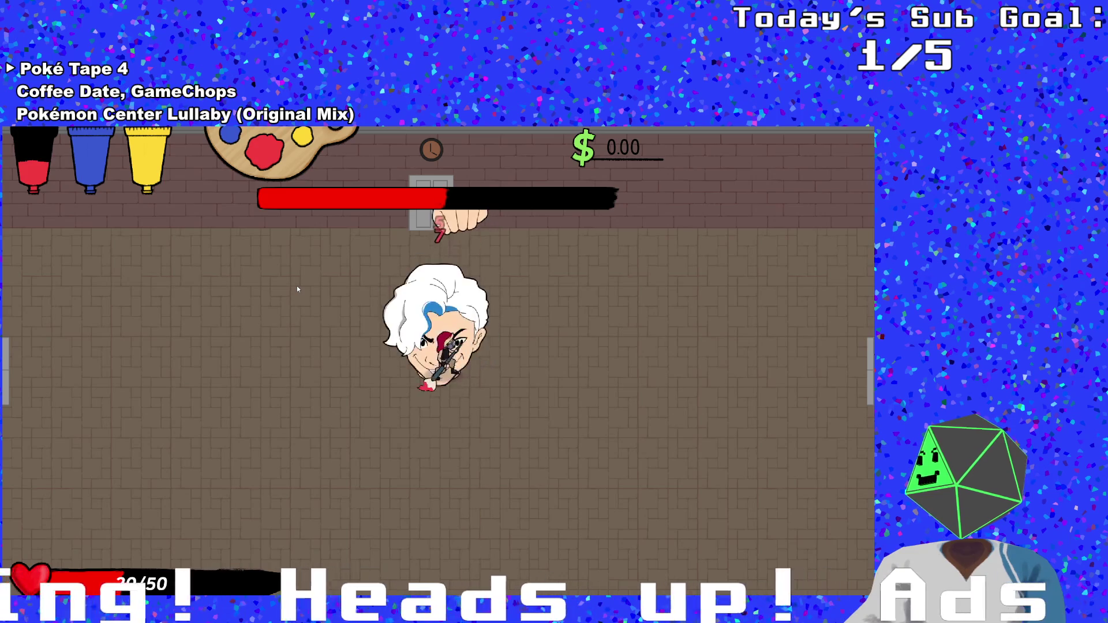
key(e)
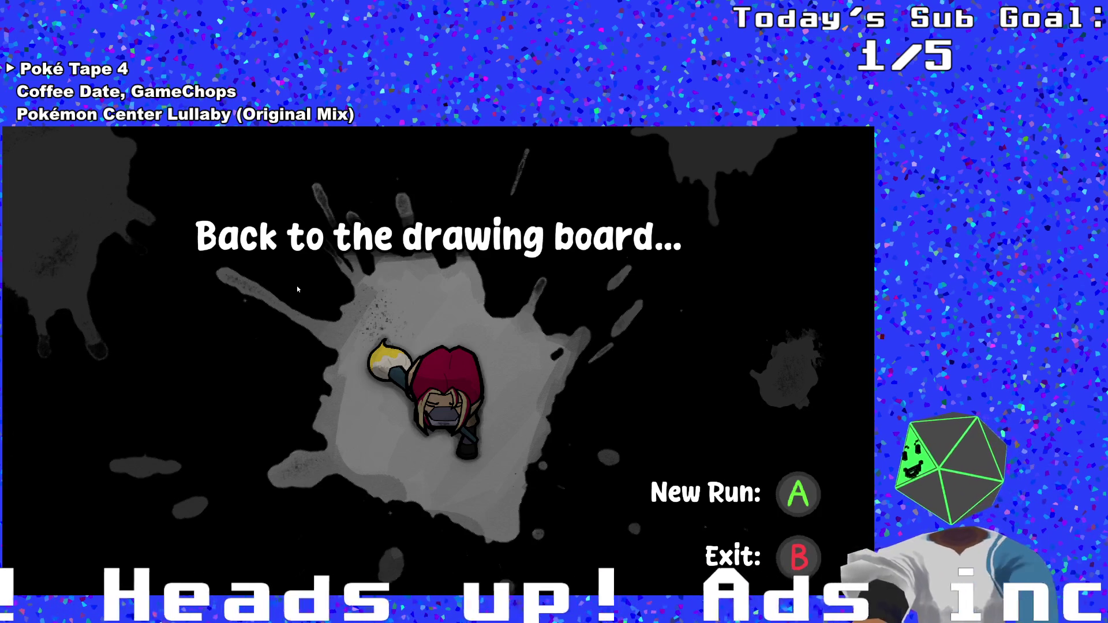
key(Escape)
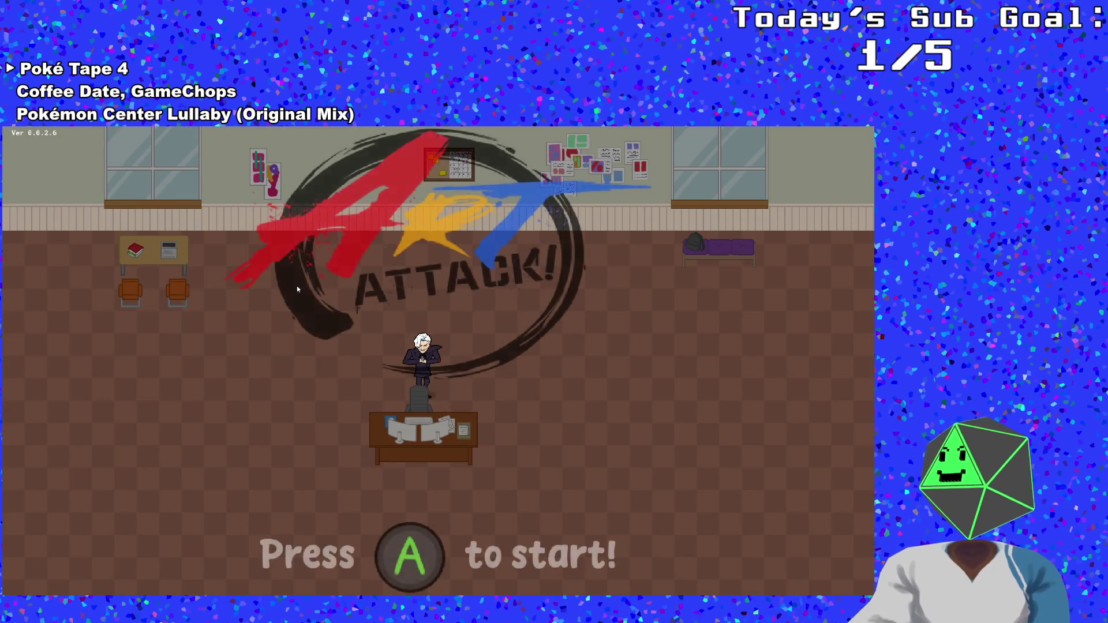
key(Escape)
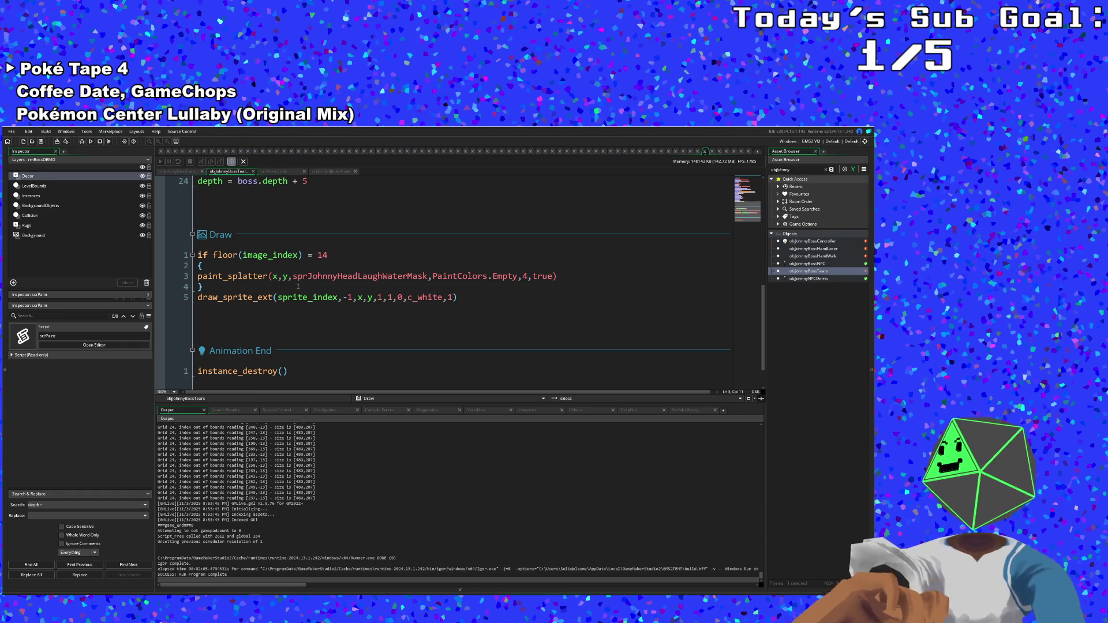
- Inspect the frame check and the splatter call's sprite name in the tears' Draw code
click(299, 286)
scroll(311, 283, up, 2)
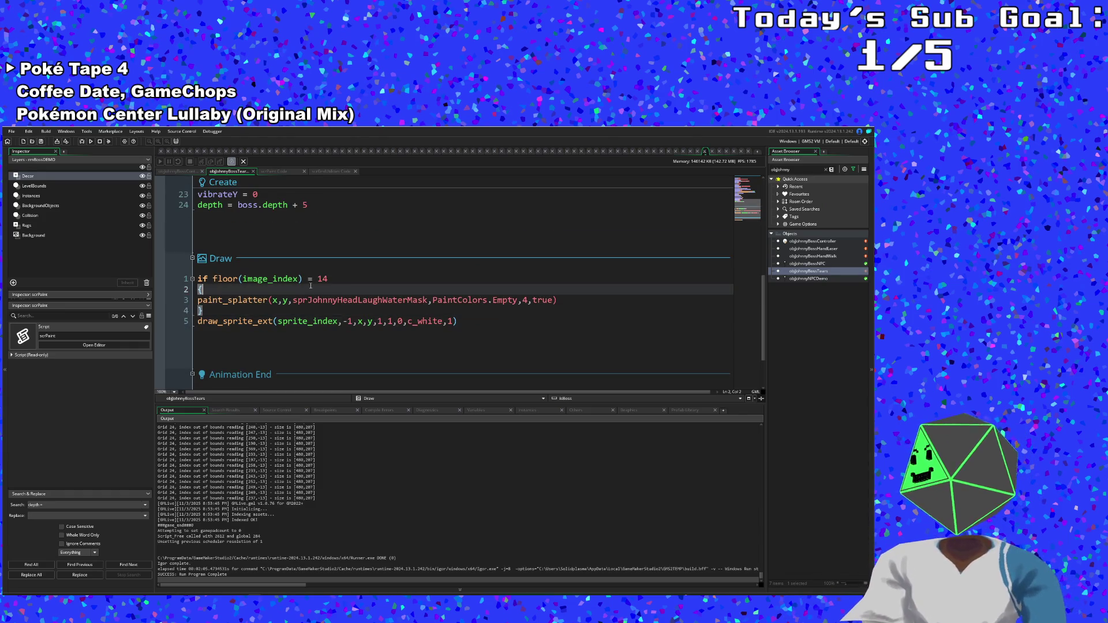
click(333, 279)
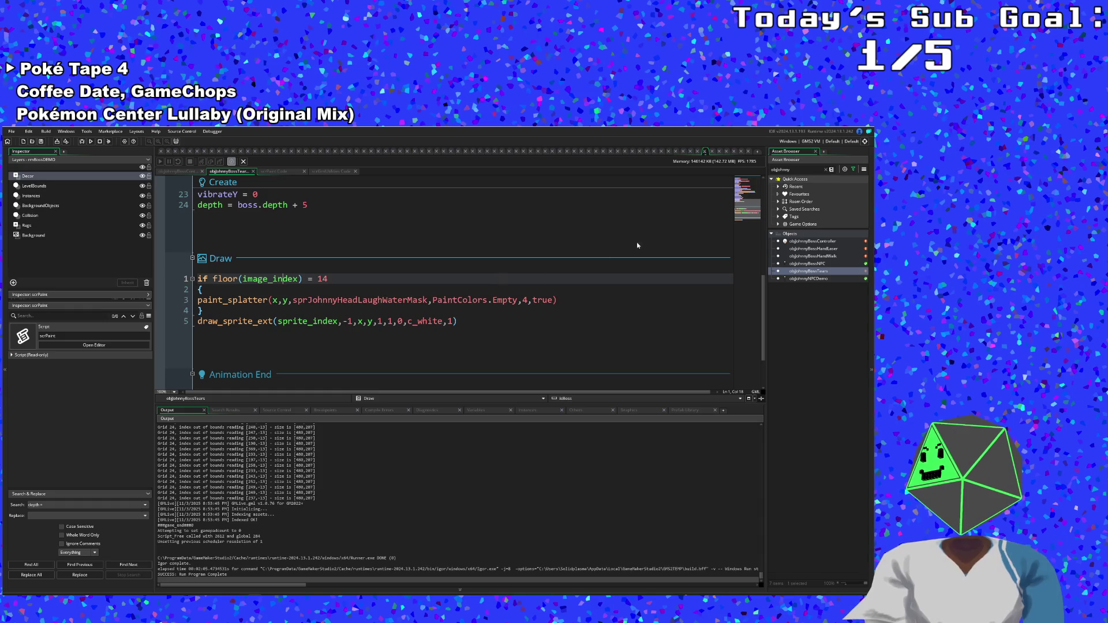
click(353, 308)
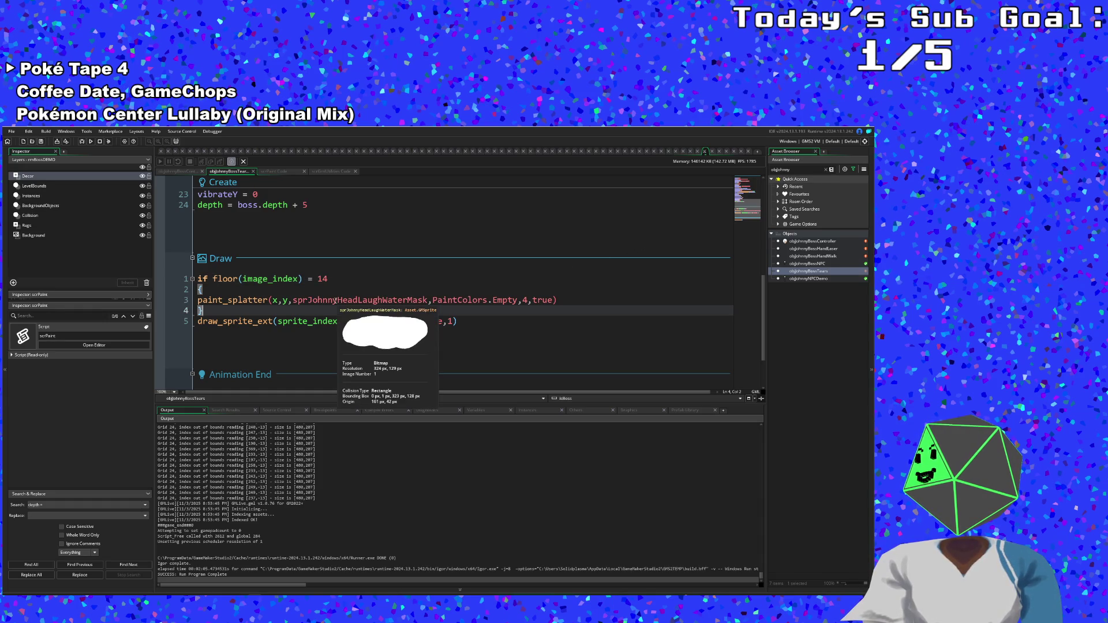
click(338, 300)
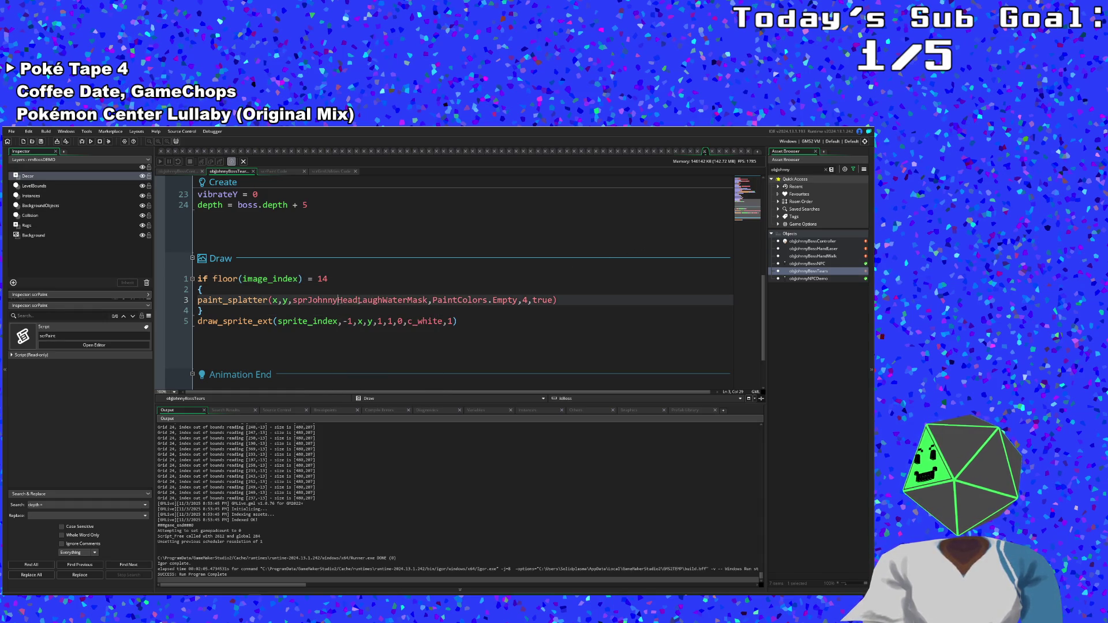
- Change the asset search prefix from obj to spr and open sprJohnnyHeadLaughWater
click(795, 170)
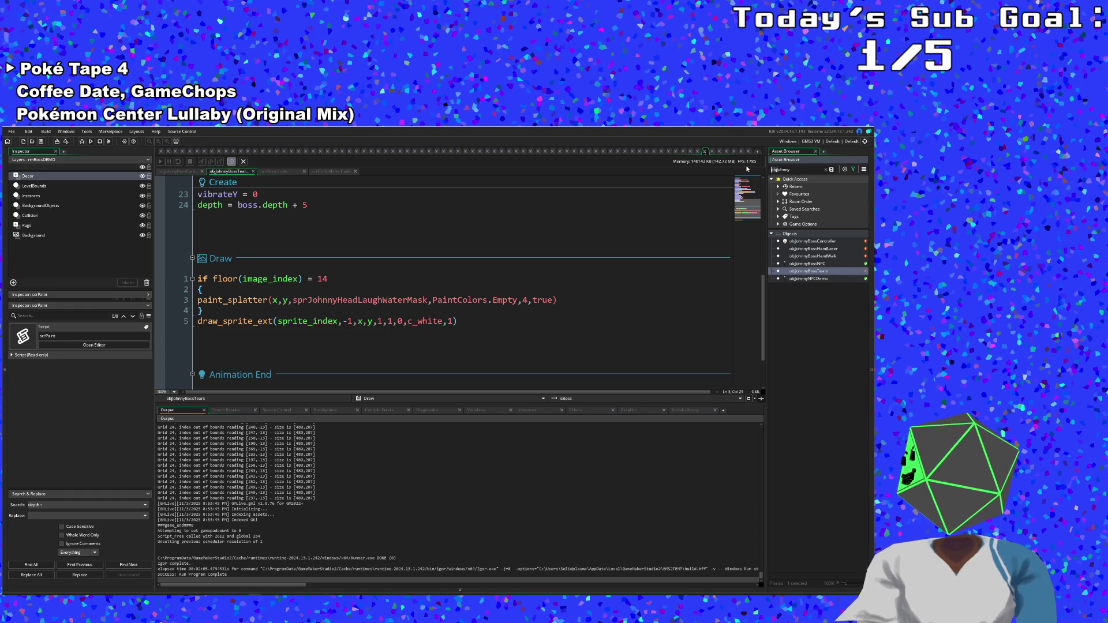
key(BackSpace)
key(BackSpace)
key(BackSpace)
text(scr)
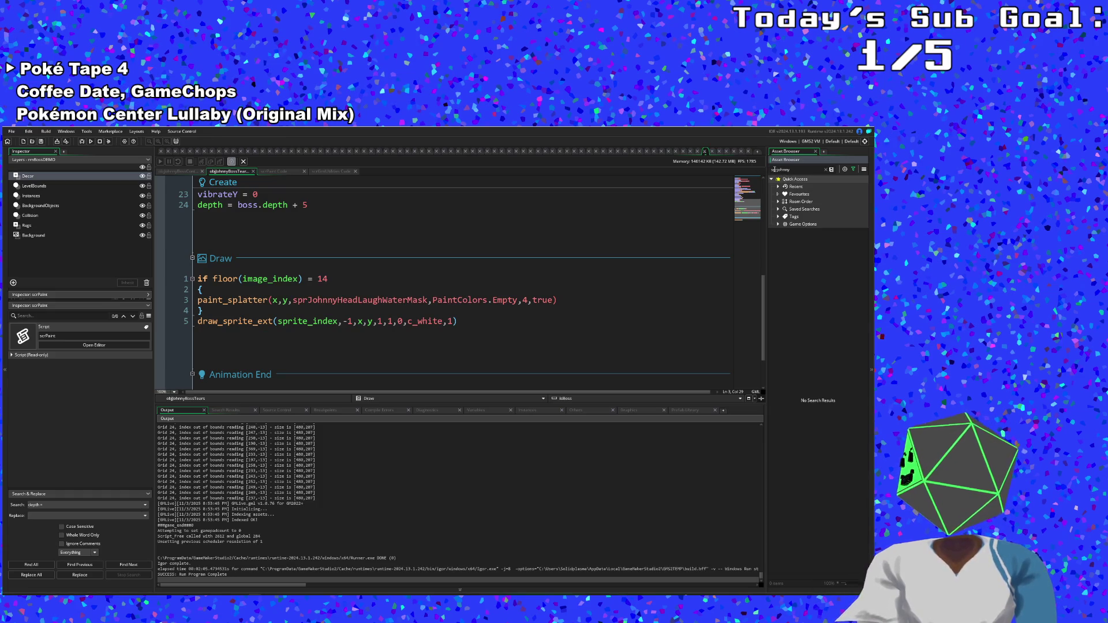
text(pr)
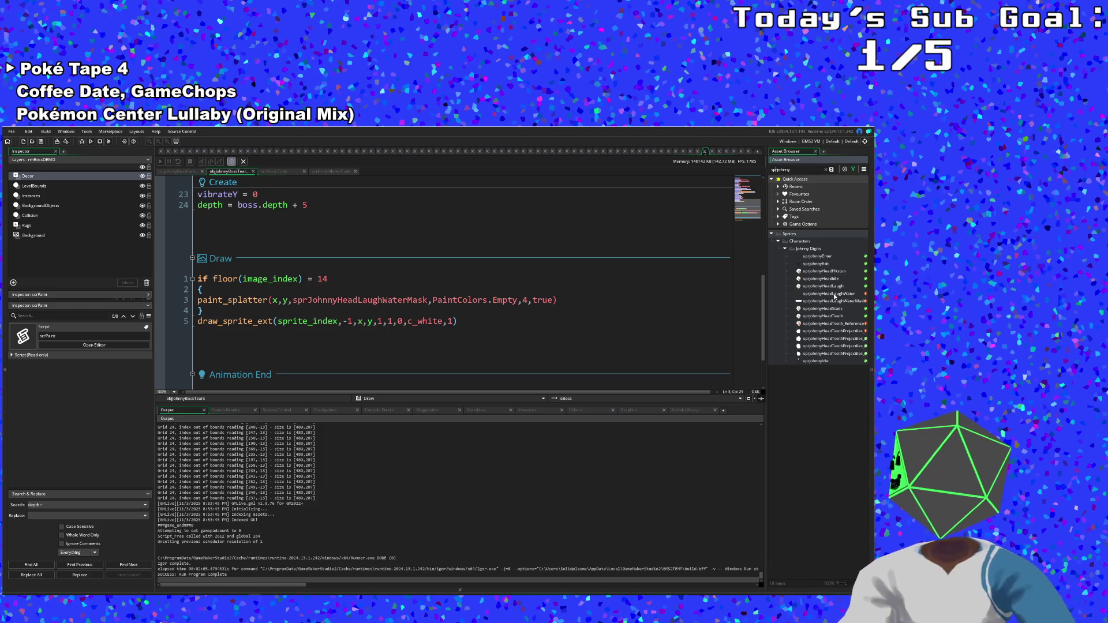
double_click(830, 294)
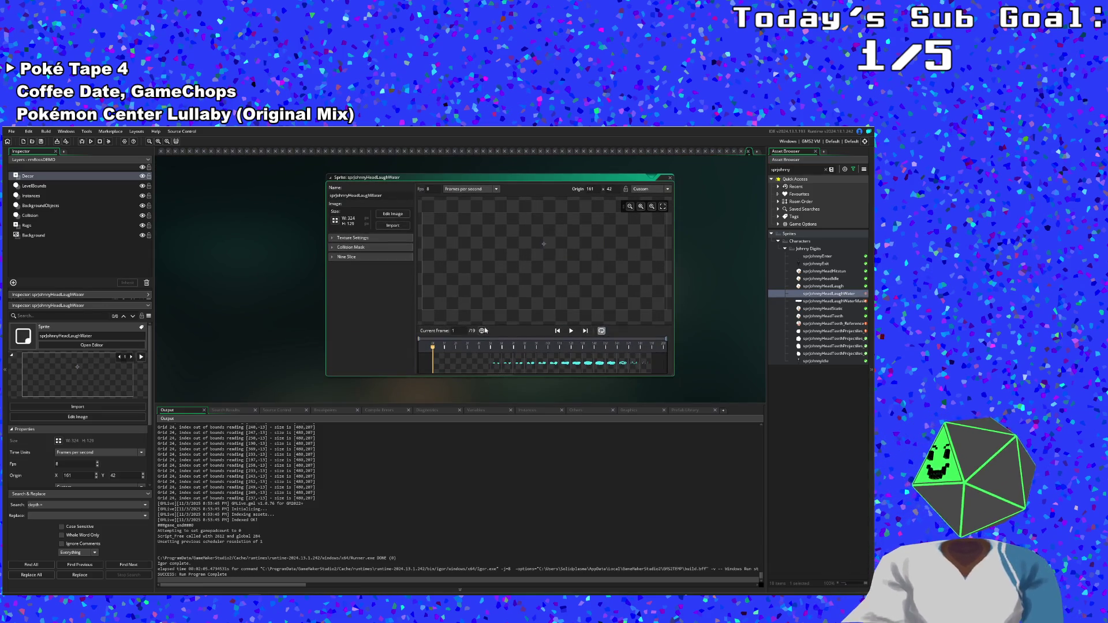
- Scrub the sprJohnnyHeadLaughWater frames from 14 back to 11
click(529, 365)
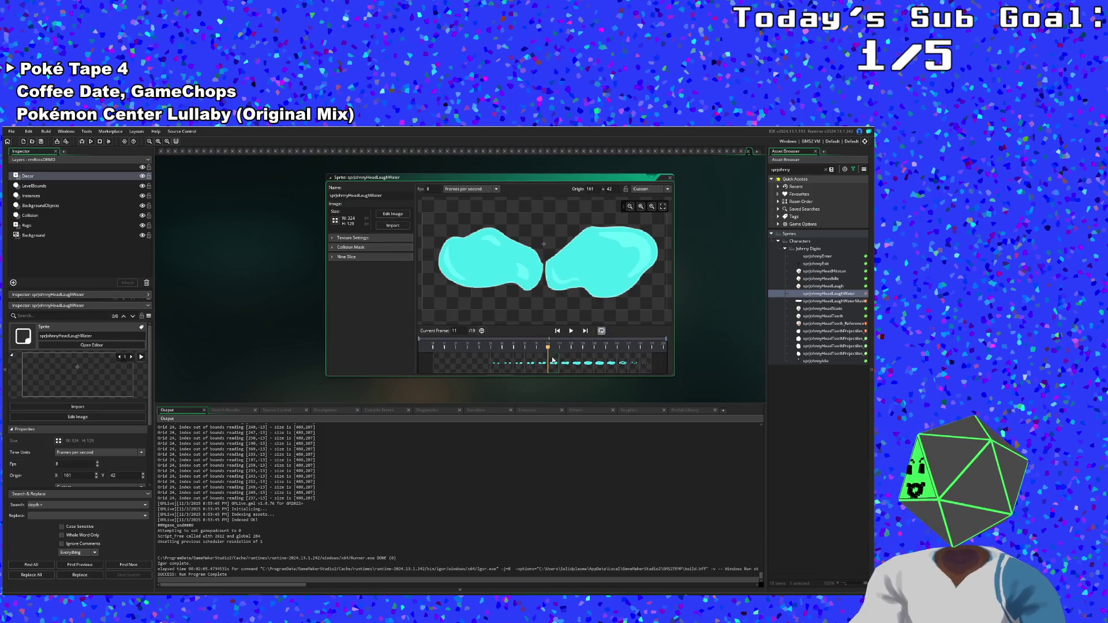
click(591, 362)
click(578, 363)
click(568, 363)
click(557, 364)
click(561, 364)
click(555, 365)
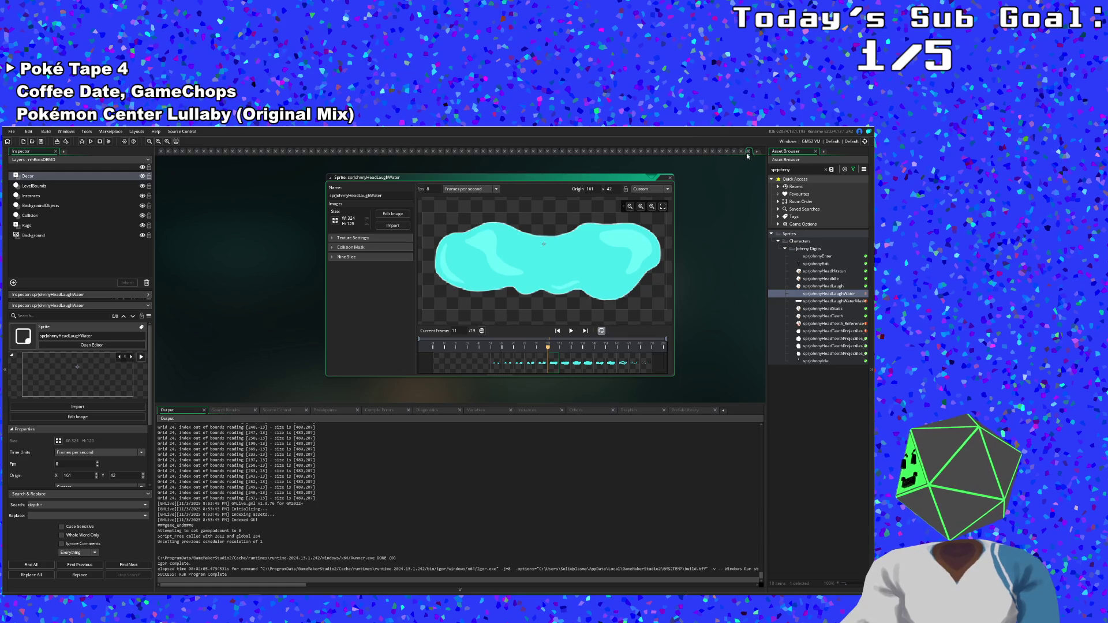
- Change the tears' frame check from '= 14' to '>= 10'
click(705, 151)
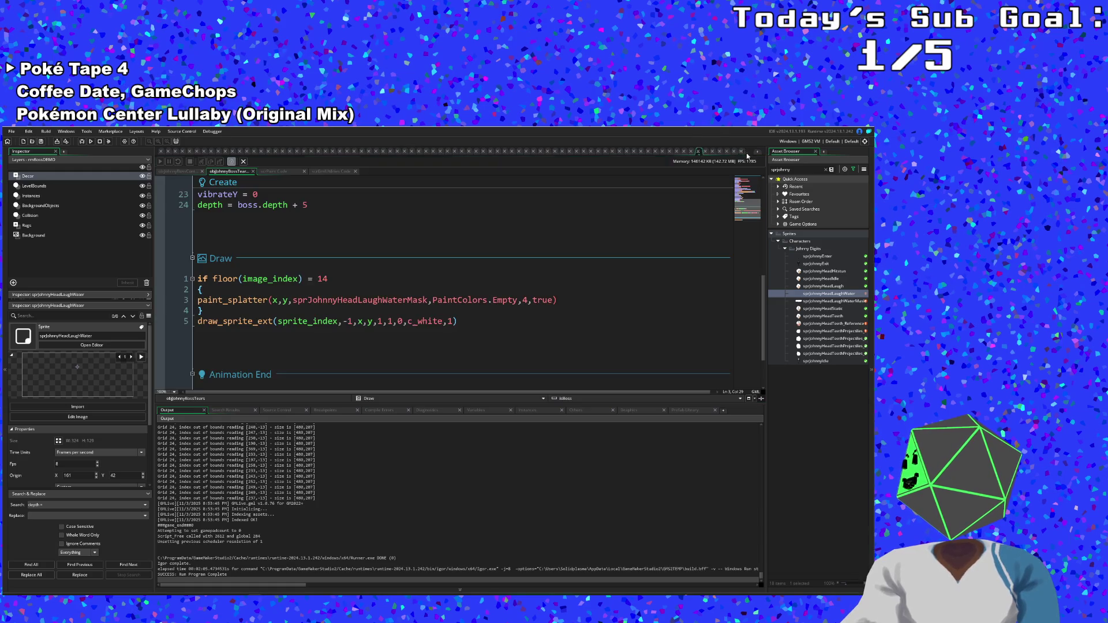
click(331, 279)
key(BackSpace)
text(0)
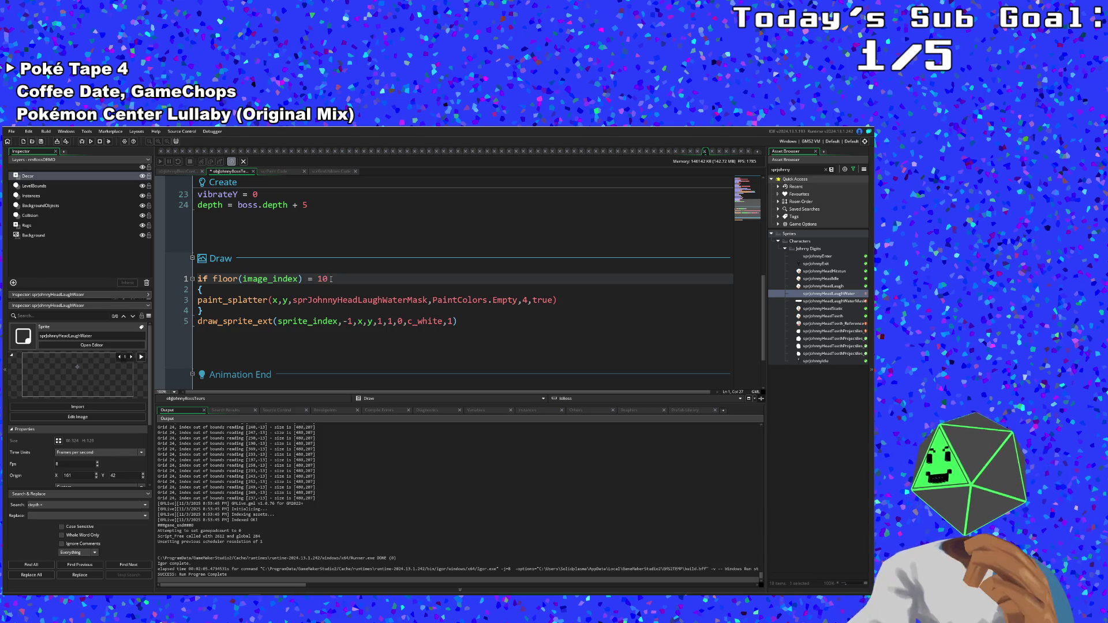
key(BackSpace)
text(>=)
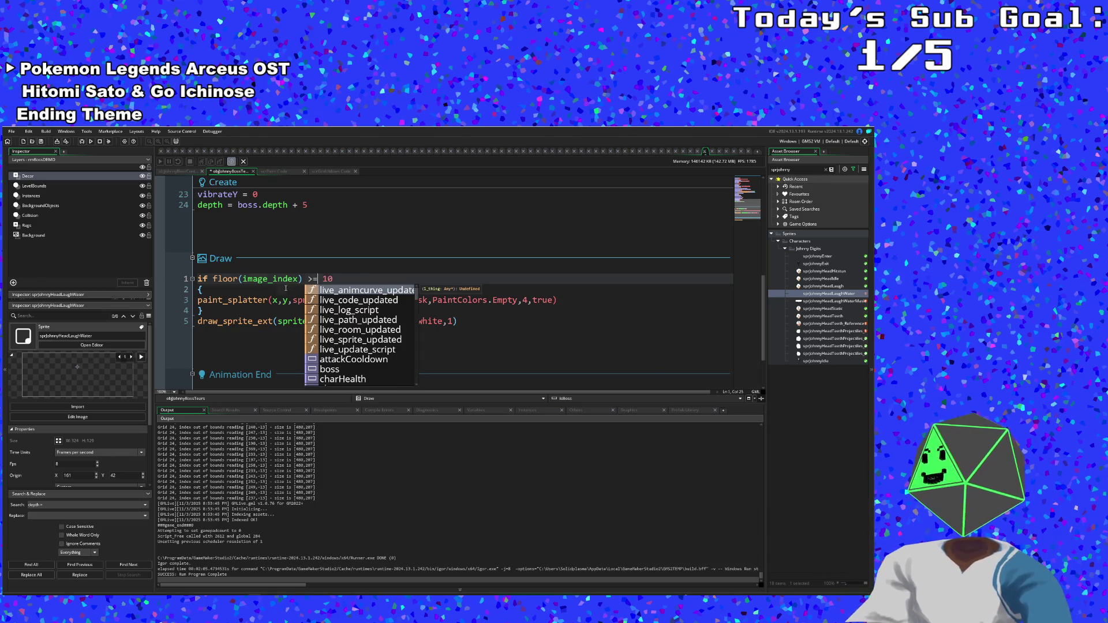
click(285, 288)
click(301, 304)
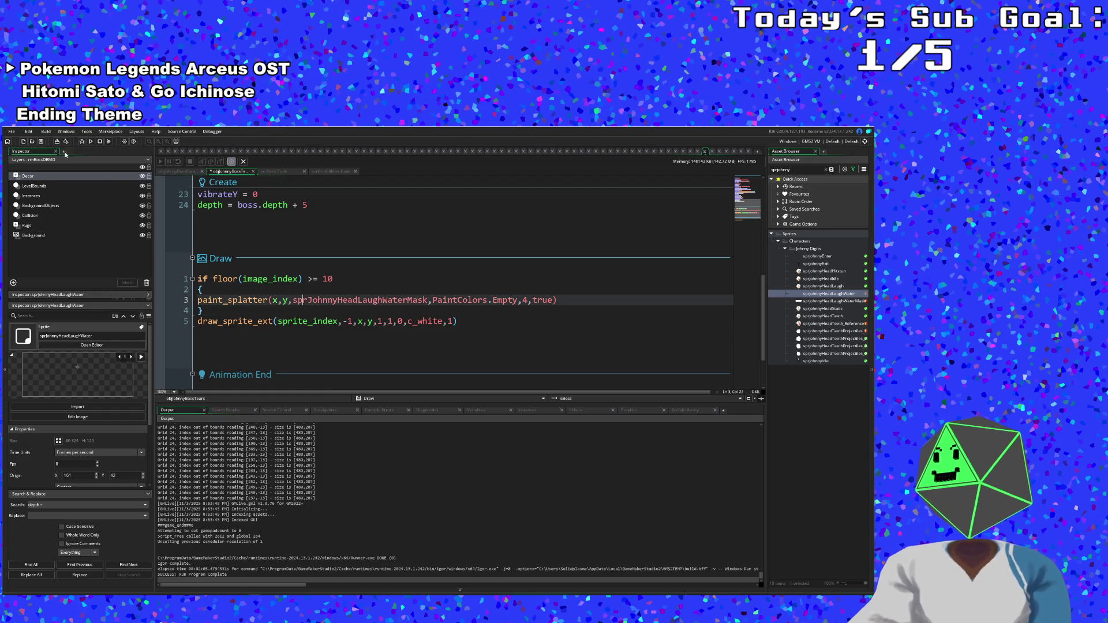
- Save the project and build and run the game to test
click(11, 131)
click(29, 170)
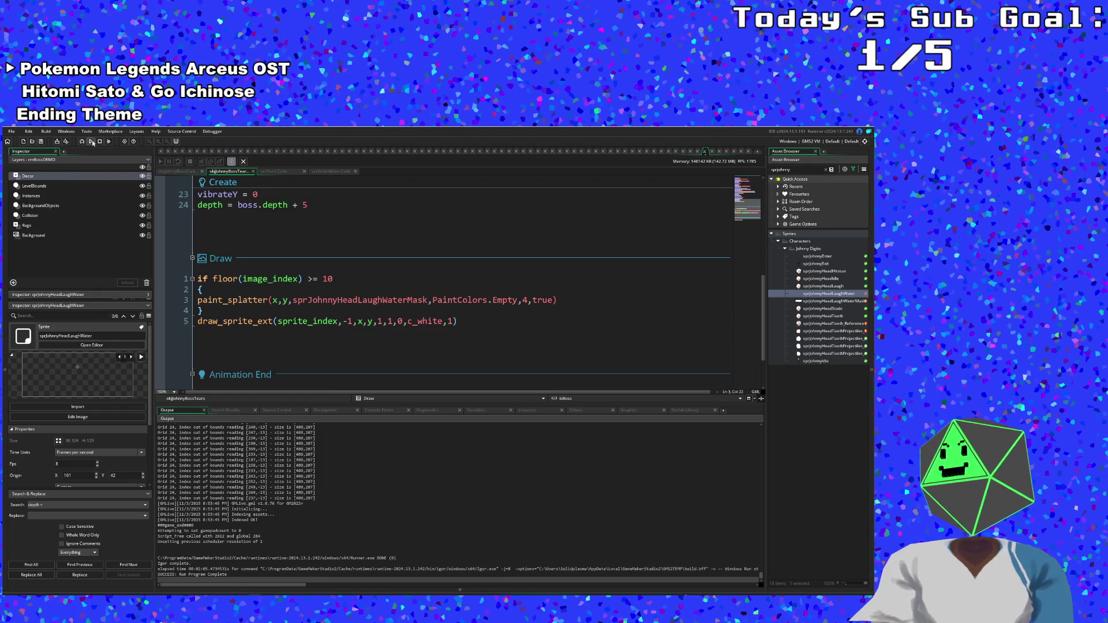
click(91, 142)
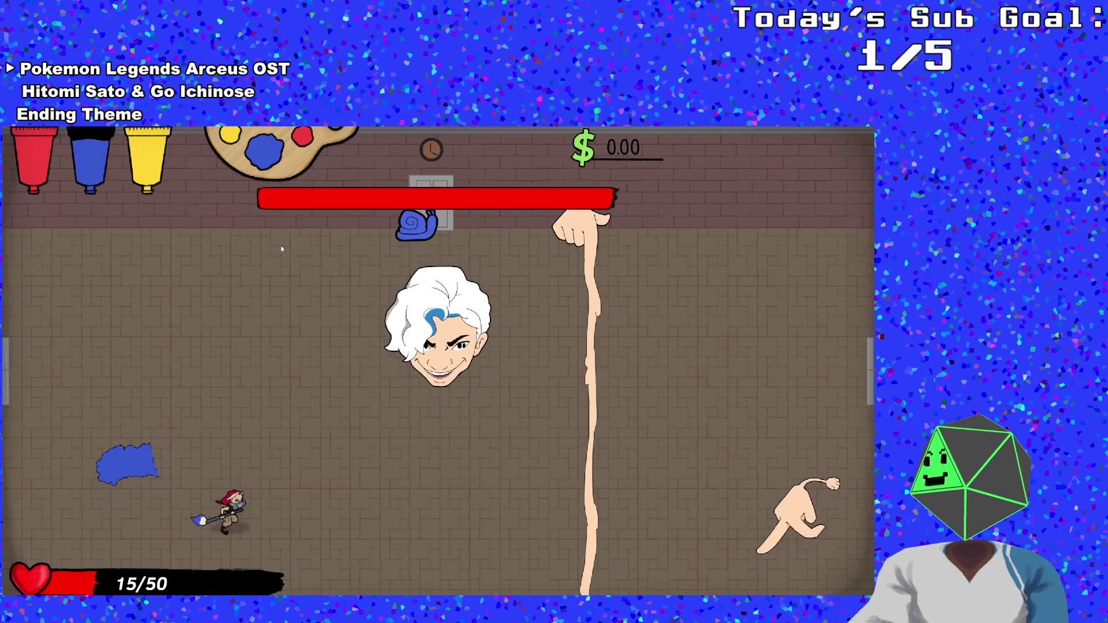
- Dodge the boss's hands and spread blue paint across the boss
key(w)
key(a)
key(s)
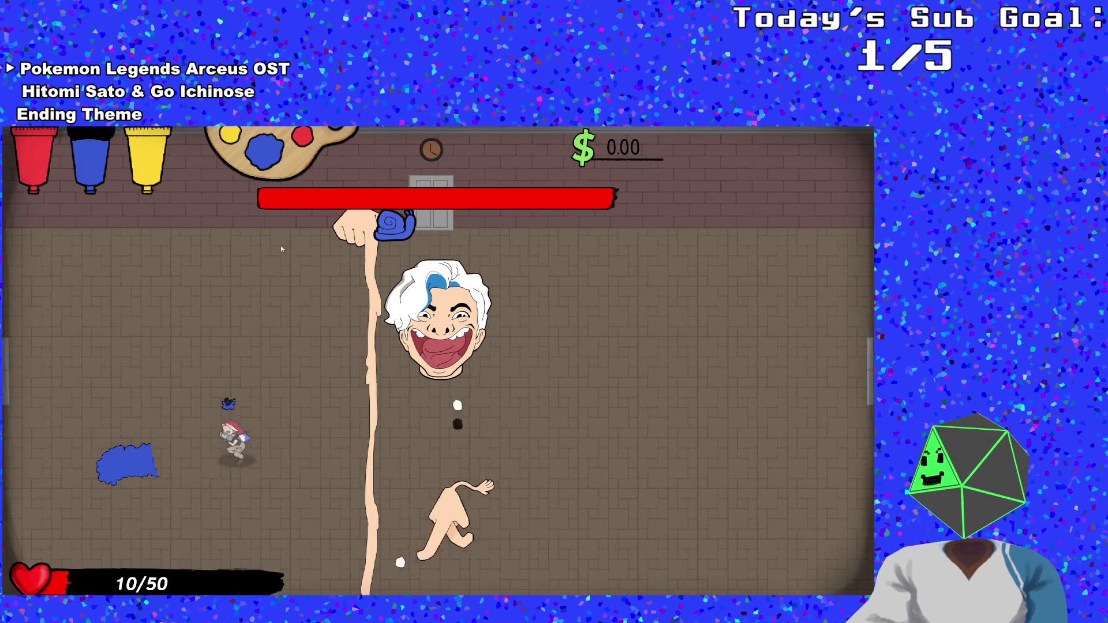
key(w)
key(a)
key(s)
key(d)
key(w)
key(d)
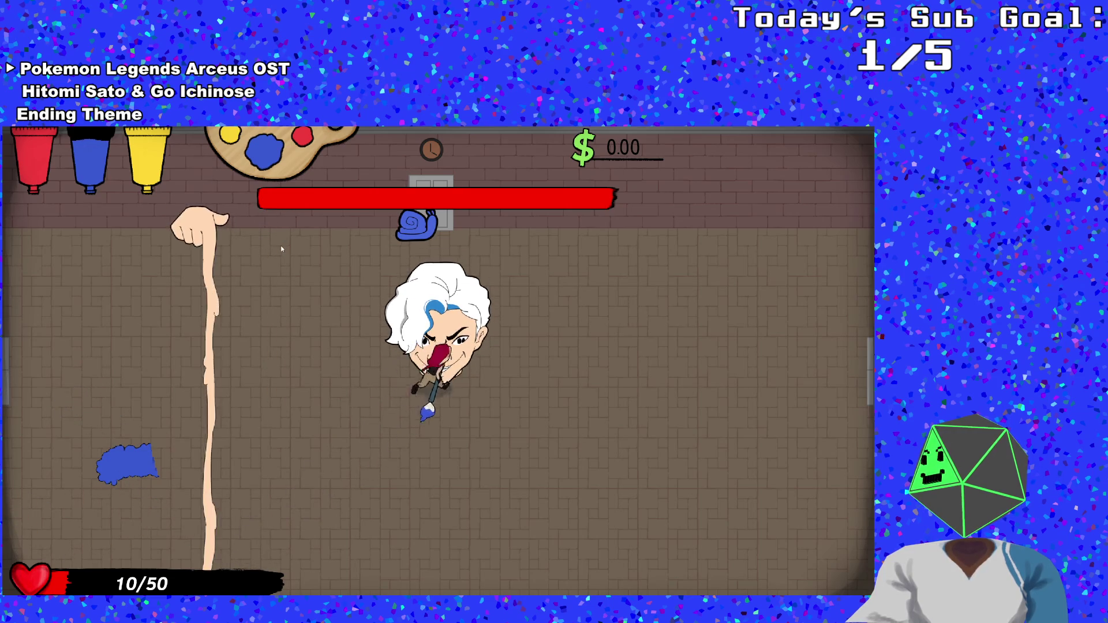
key(a)
key(d)
key(a)
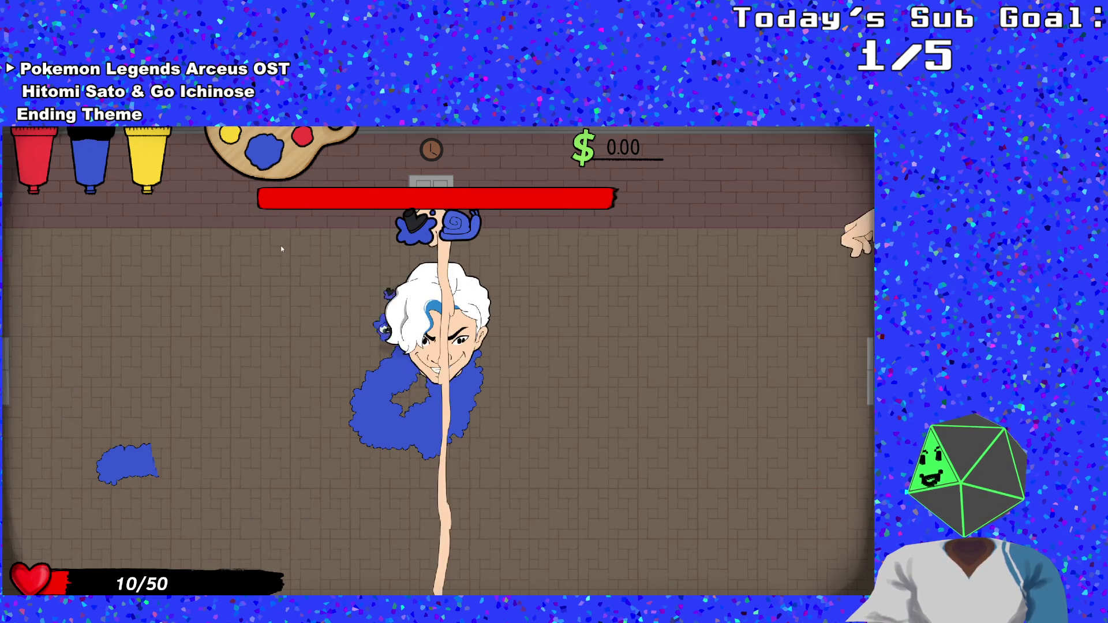
key(d)
key(s)
key(a)
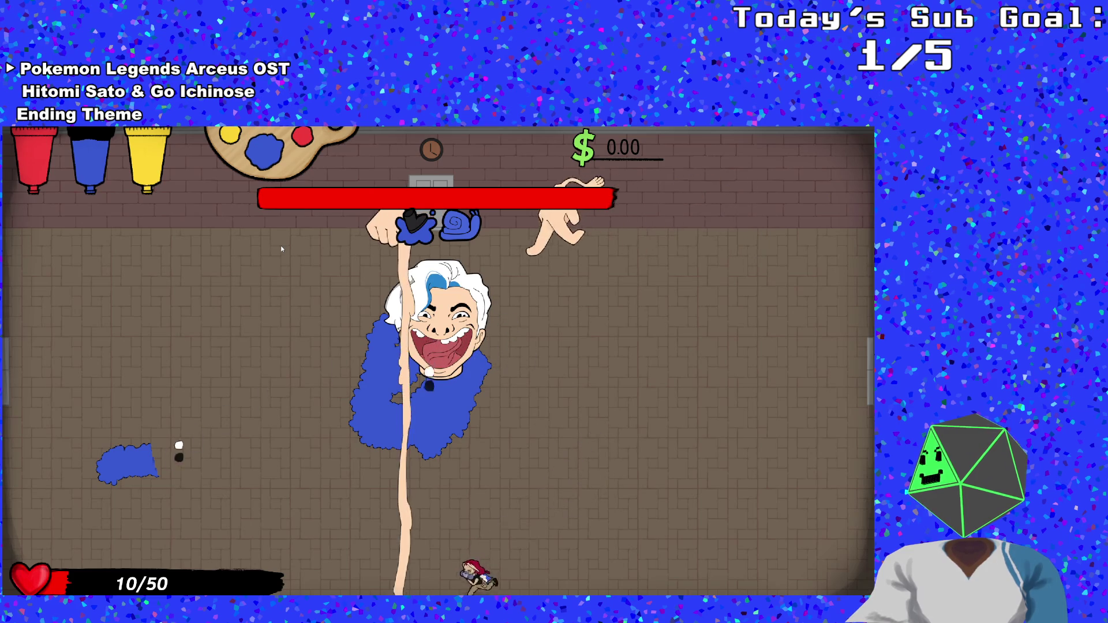
- Pause and resume, keep running around the arena until game over, then close the game
key(Escape)
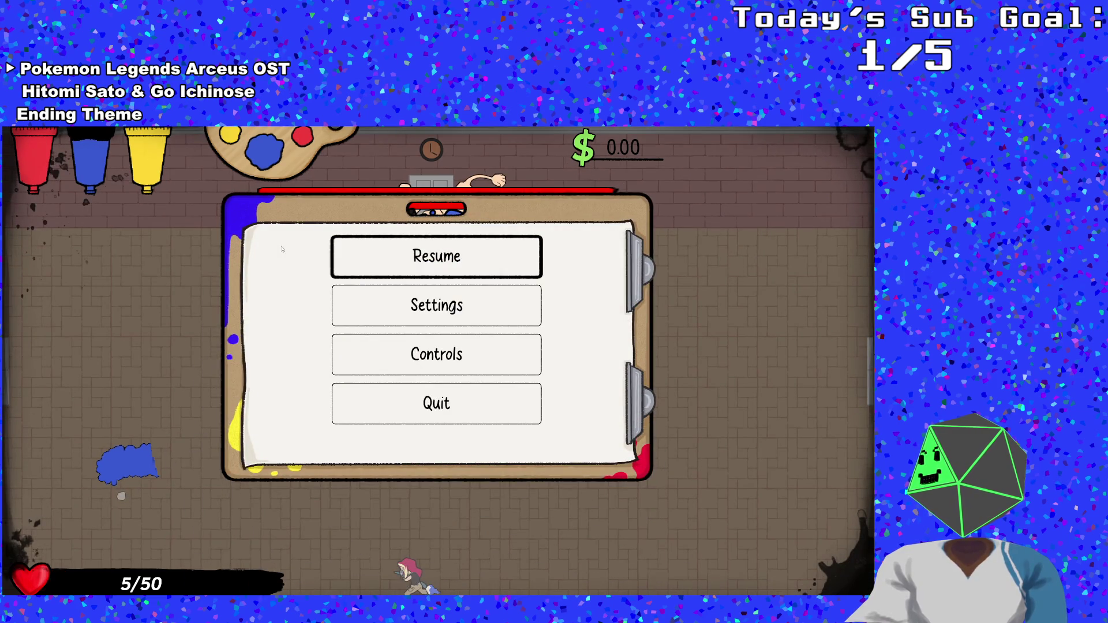
key(Escape)
key(w)
key(a)
key(s)
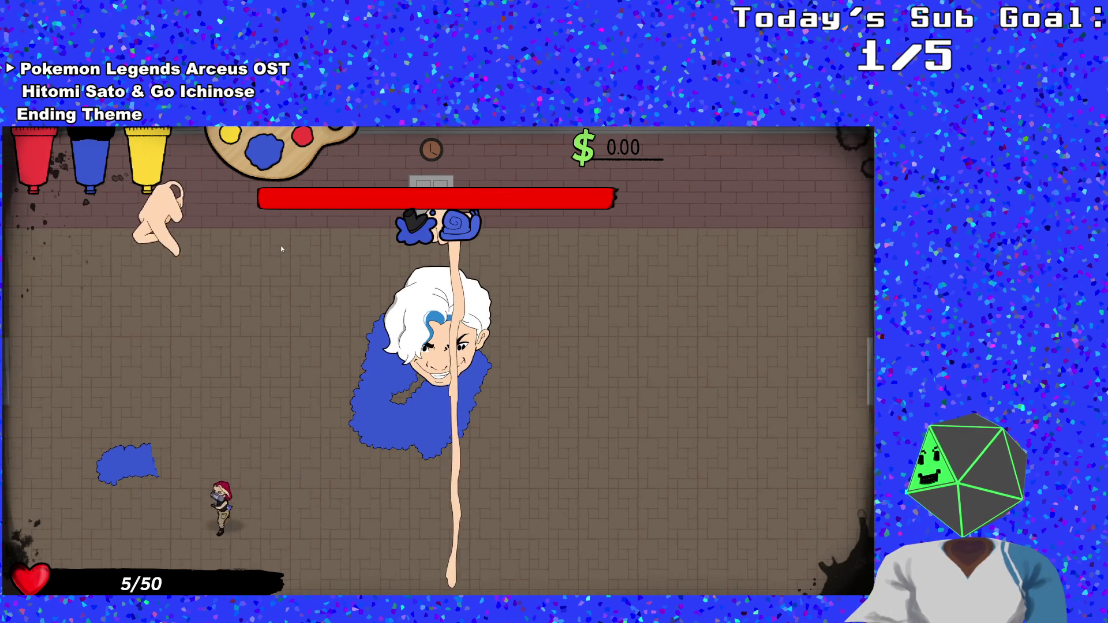
key(d)
key(w)
key(a)
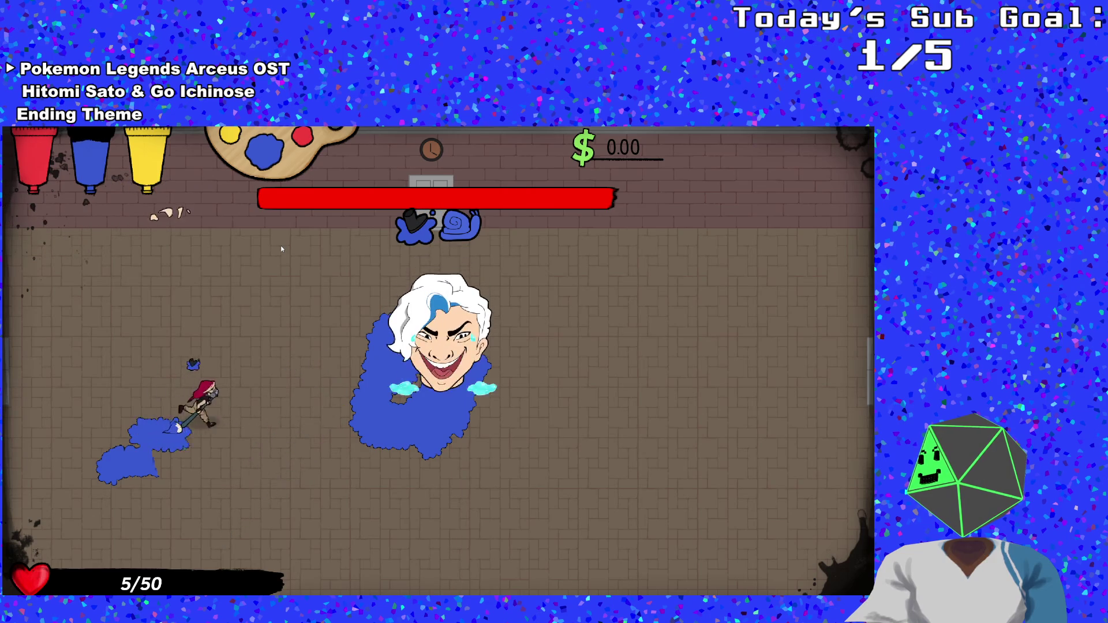
key(a)
key(s)
key(w)
key(d)
key(d)
key(s)
key(w)
key(d)
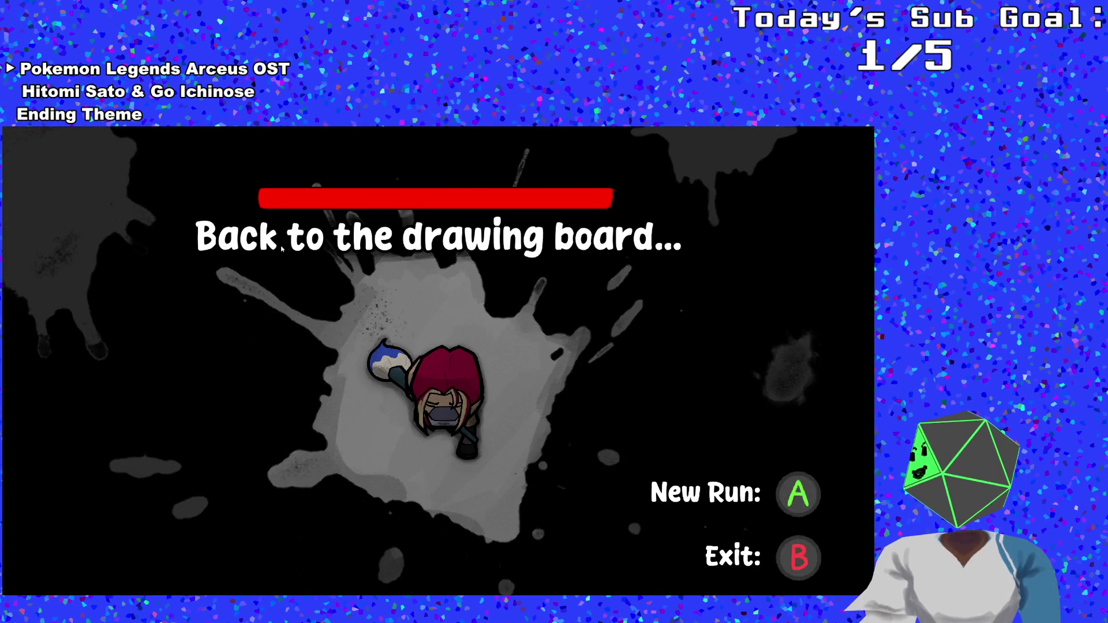
key(Escape)
key(Escape)
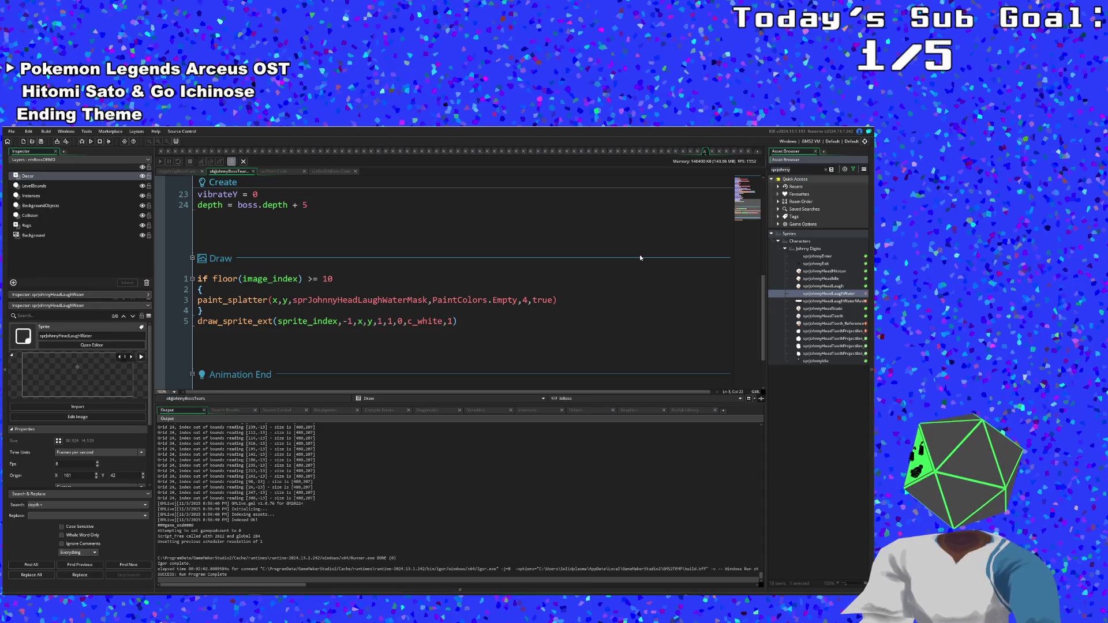
- Search the assets for 'objjohnny' and return focus to the tears' Draw code
key(ctrl+a)
text(obj)
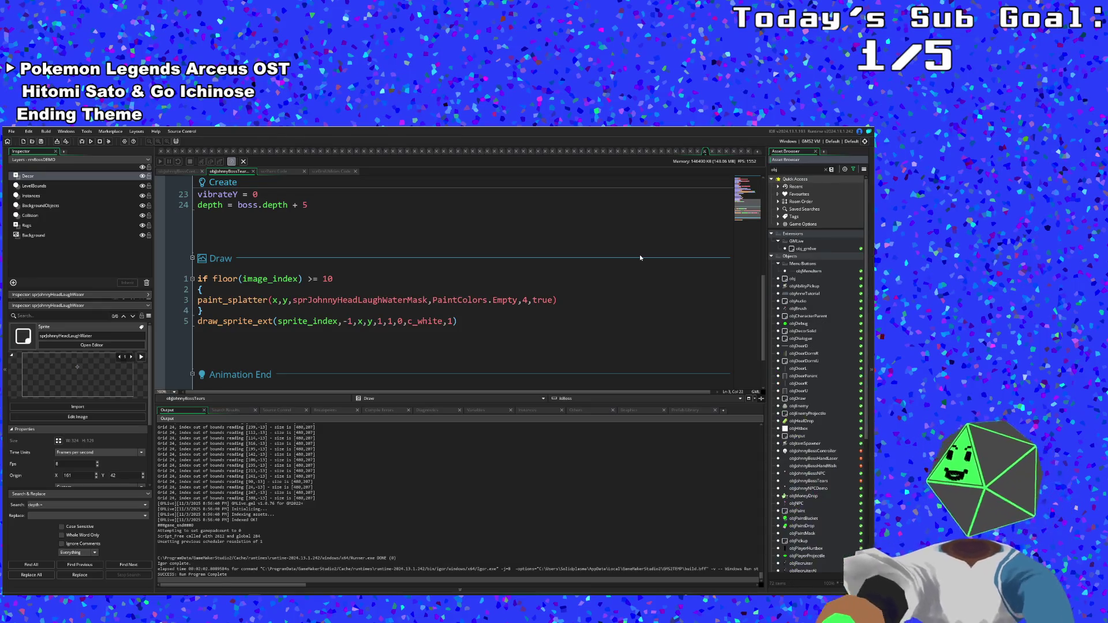
text(johnny)
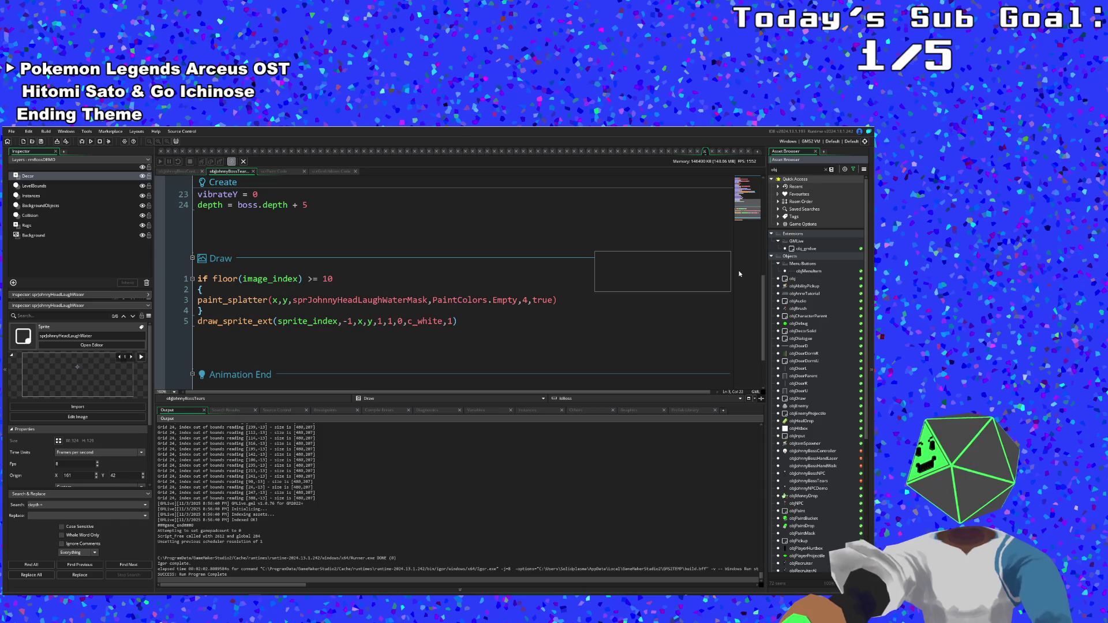
click(551, 299)
click(546, 317)
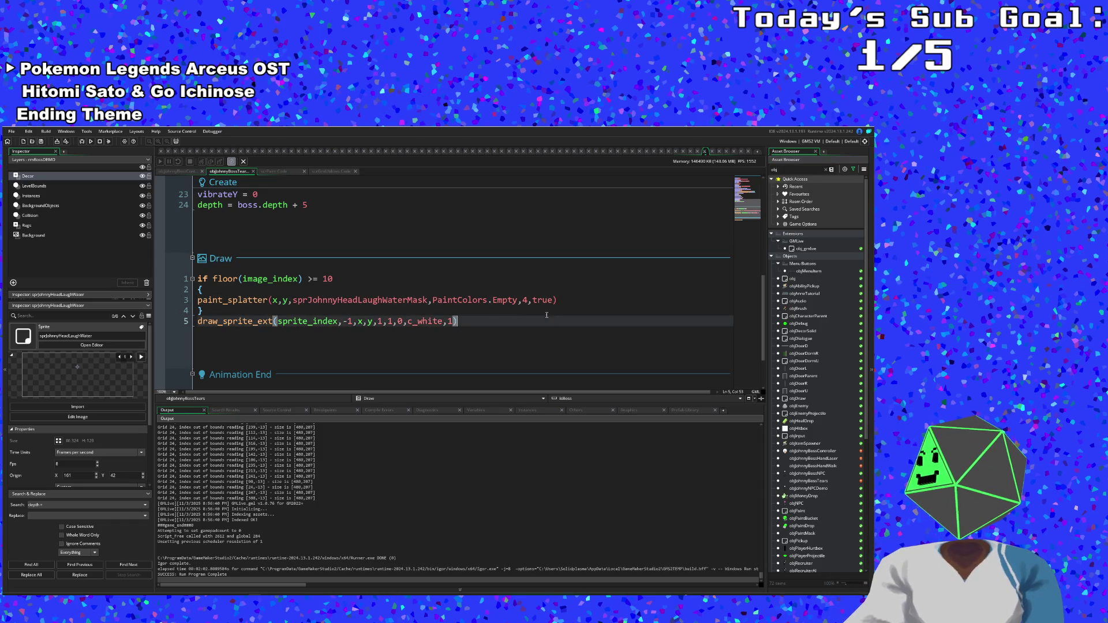
click(515, 312)
- Change the paint_splatter scale from 4 to 1, save, and filter the asset list by 'Johnny'
click(527, 300)
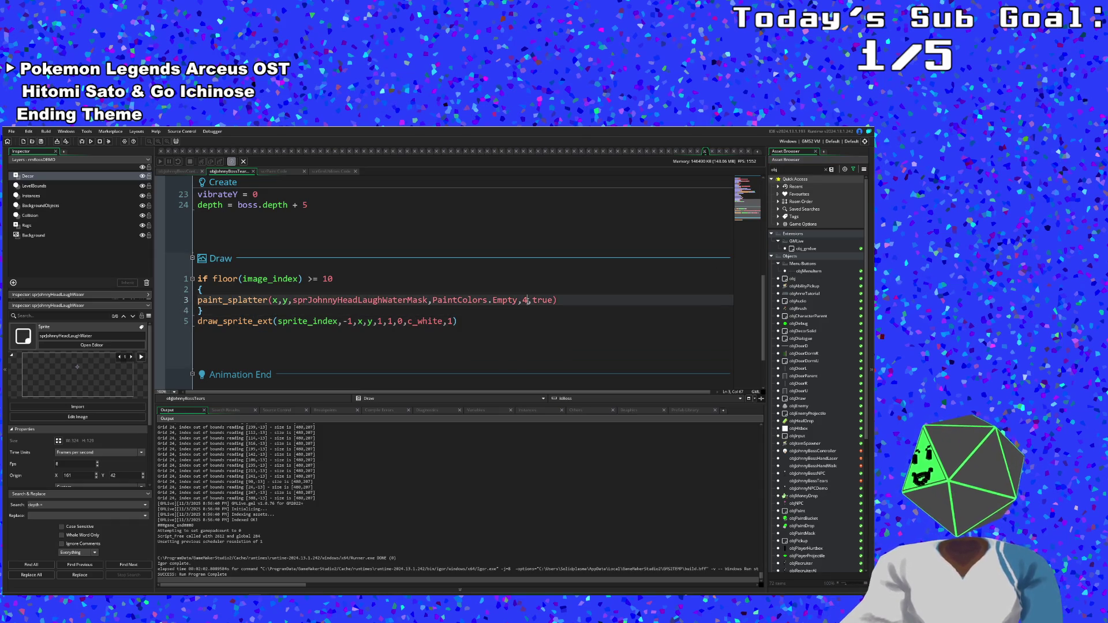
key(BackSpace)
text(1)
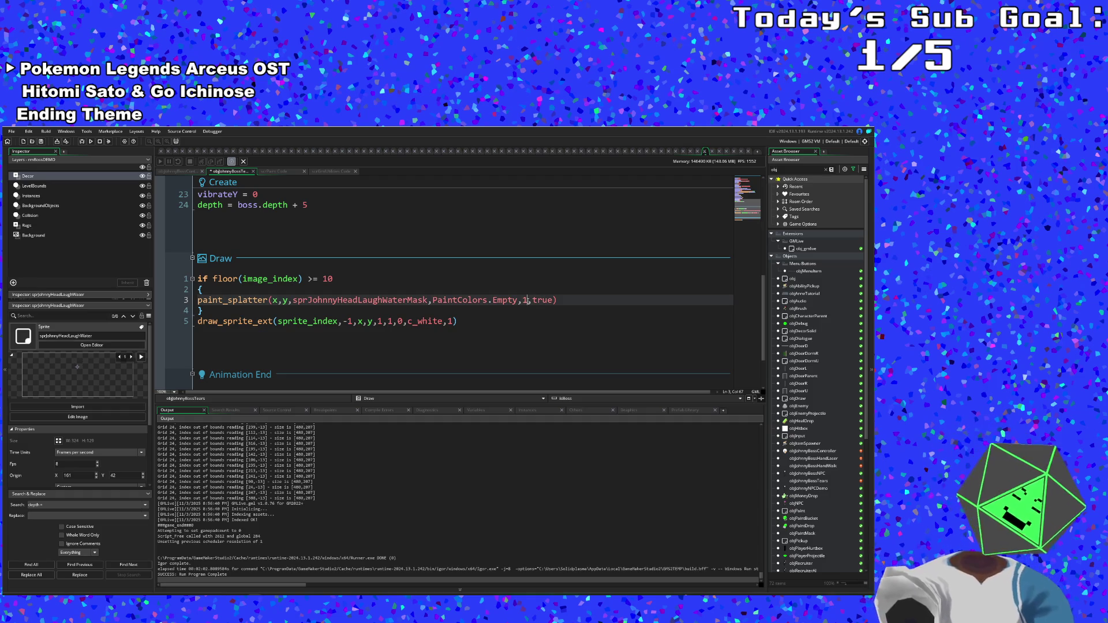
key(ctrl+s)
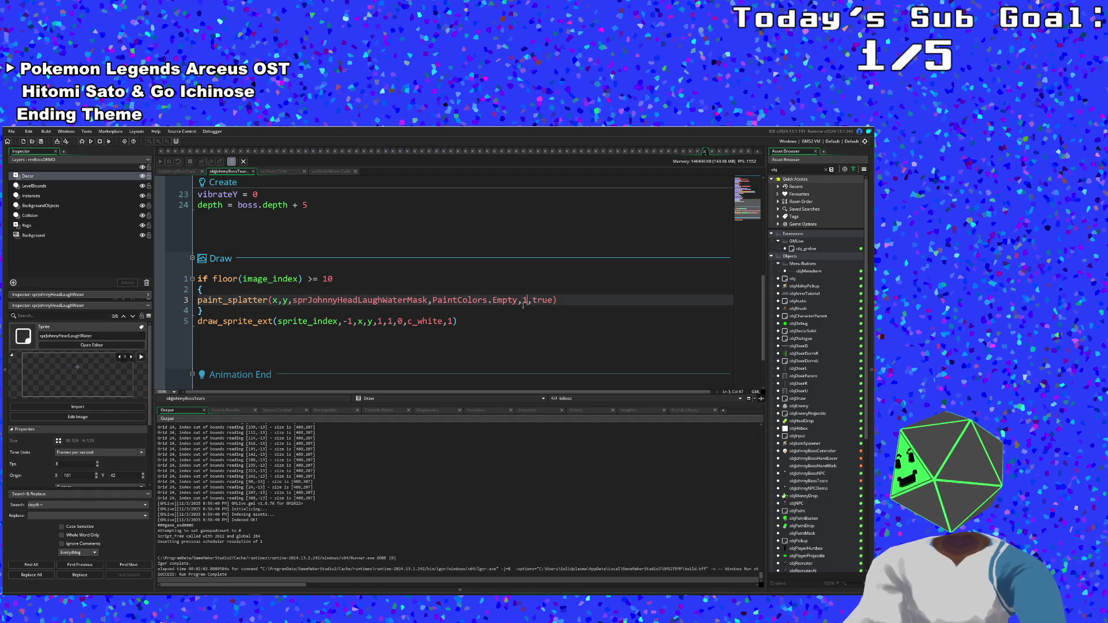
key(Down)
key(Down)
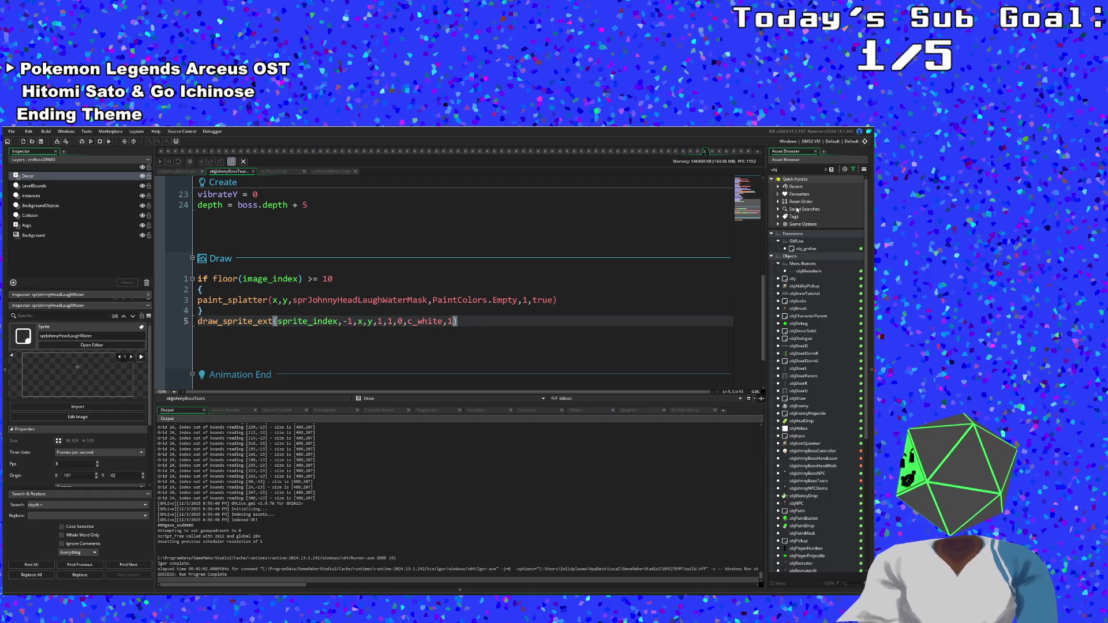
click(782, 170)
text(Johnny)
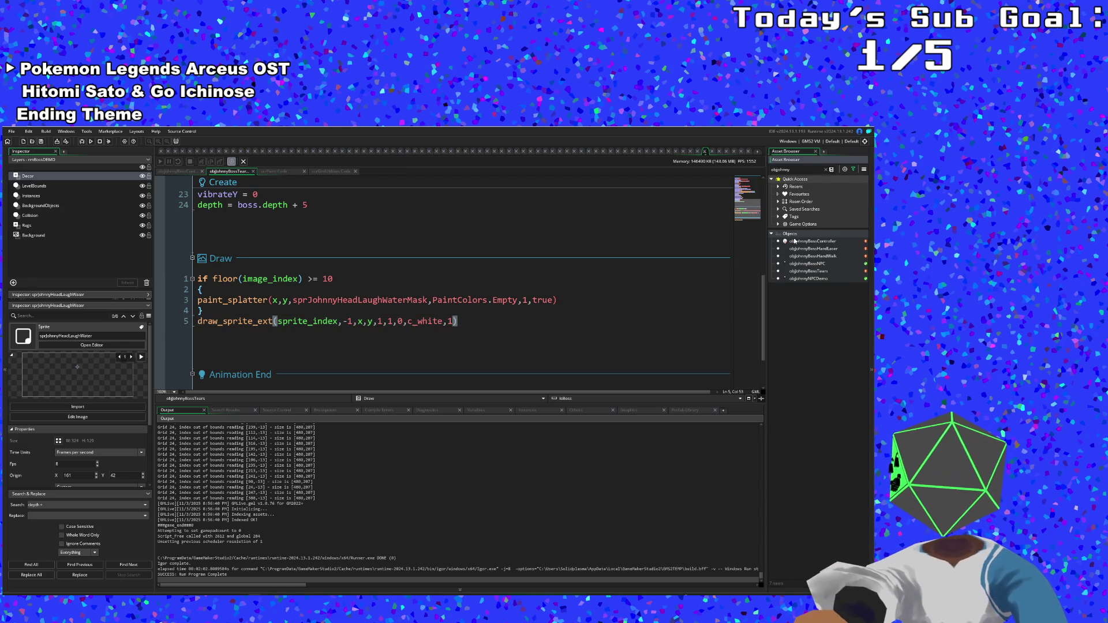
- Open objJohnnyBossController's code and scroll through its events to Draw GUI
double_click(796, 241)
click(546, 288)
scroll(545, 300, down, 2)
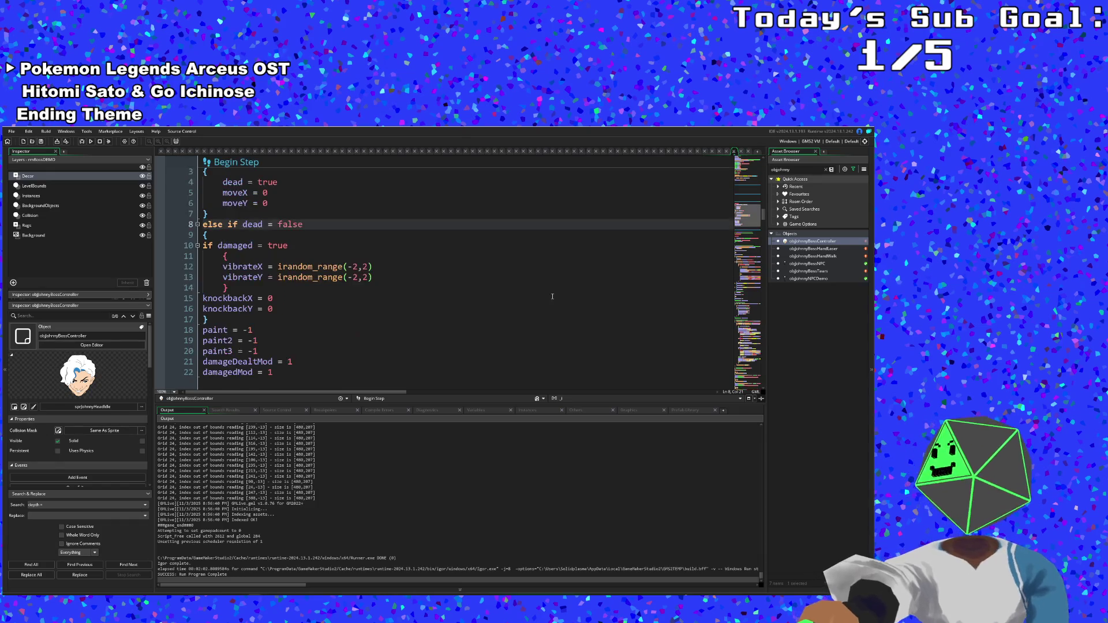
scroll(545, 310, up, 6)
scroll(545, 310, down, 10)
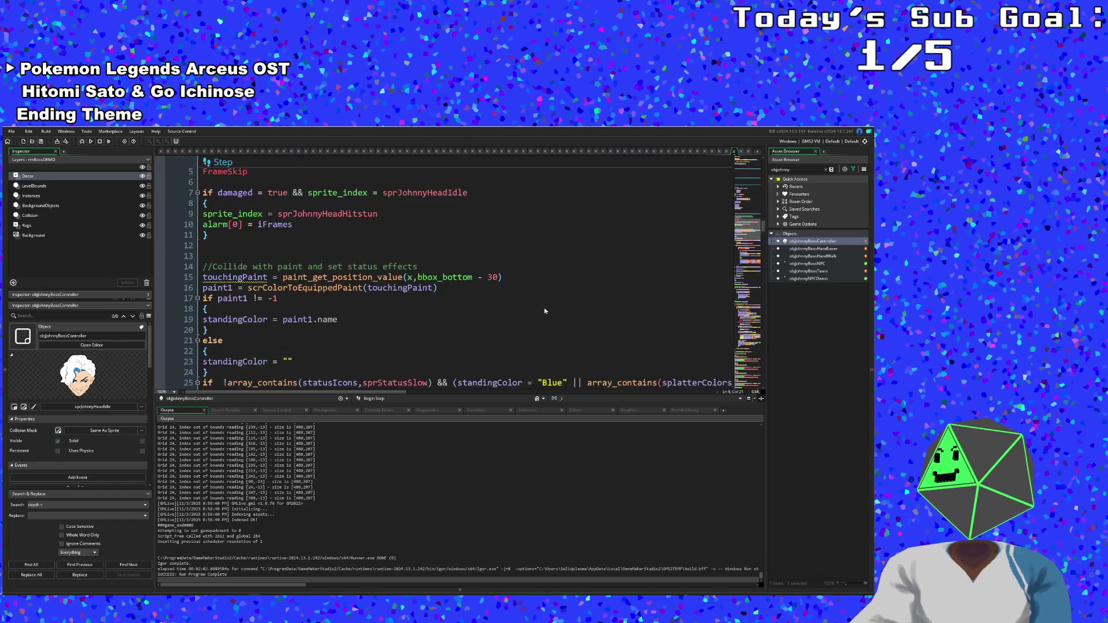
scroll(312, 304, up, 10)
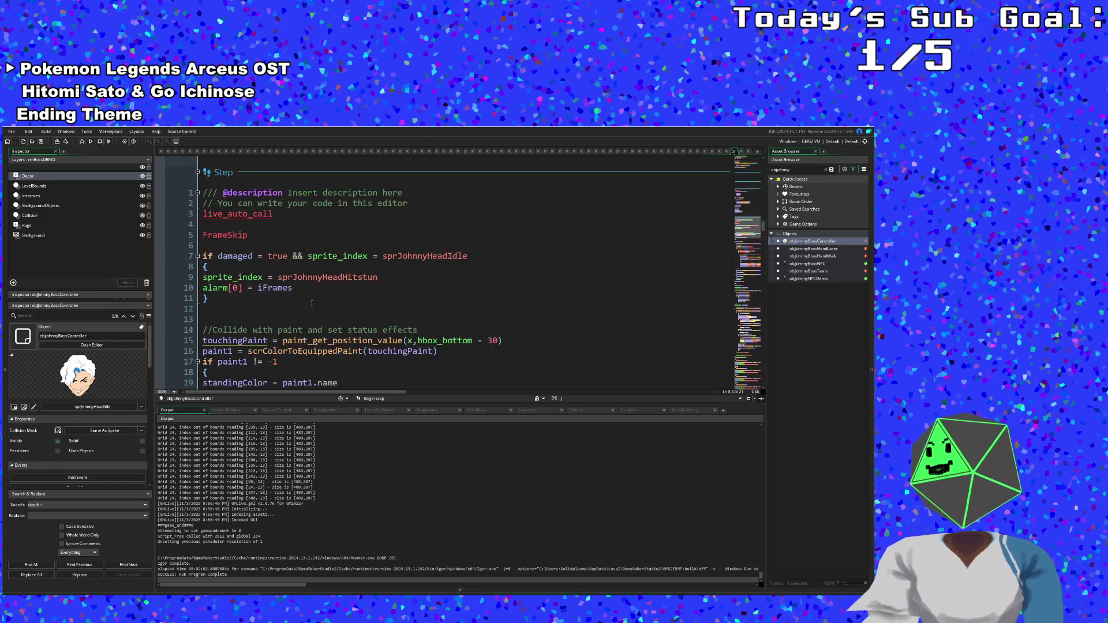
scroll(329, 298, up, 4)
scroll(328, 298, down, 10)
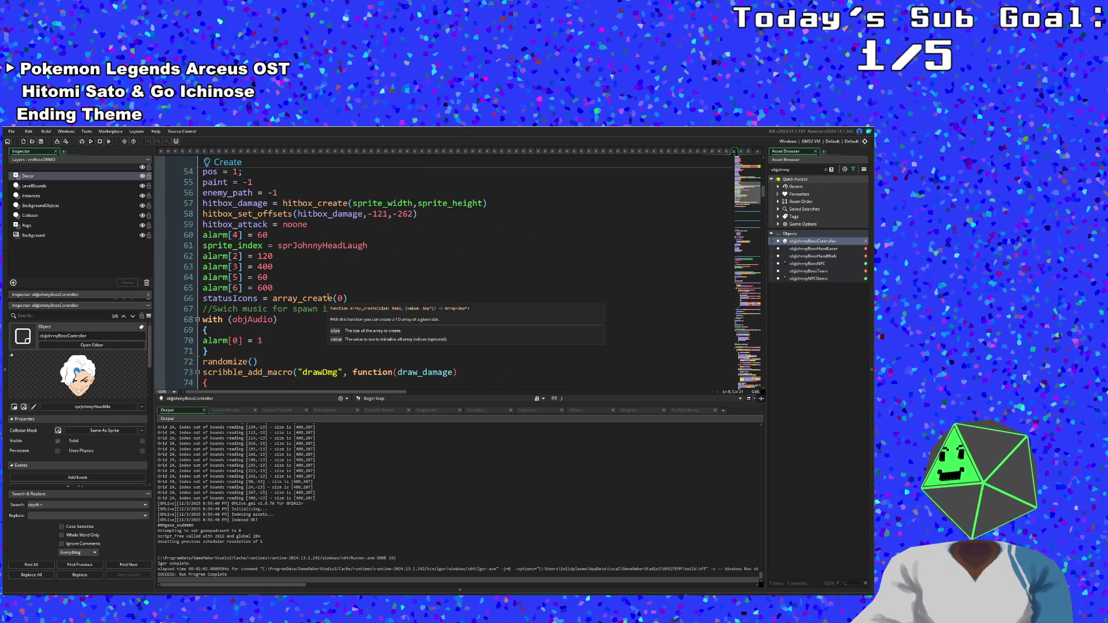
scroll(329, 297, down, 12)
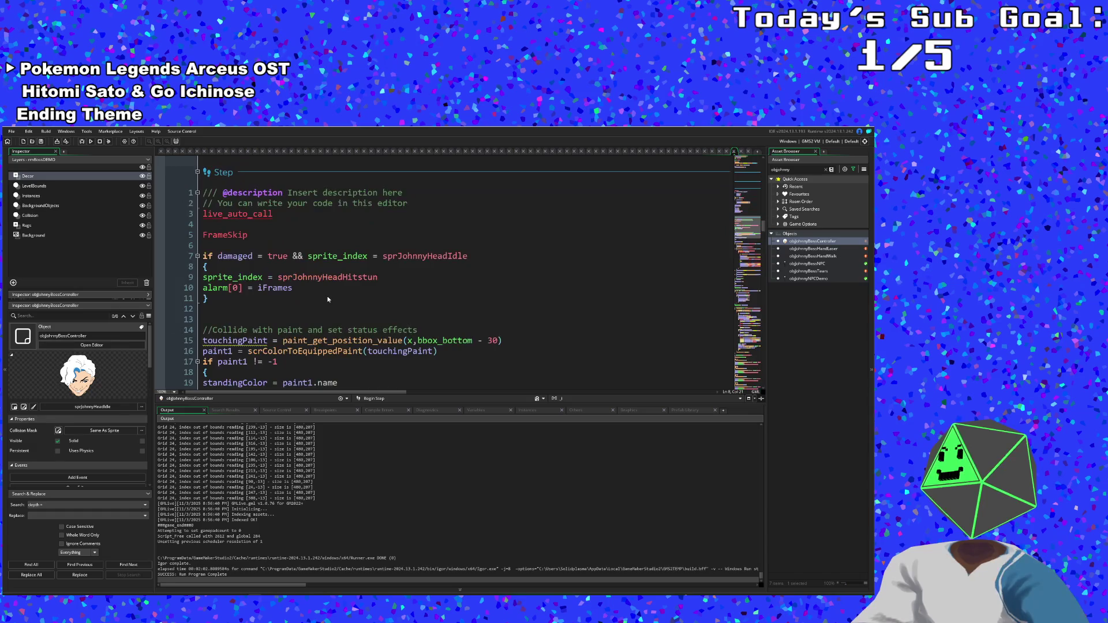
scroll(328, 294, down, 20)
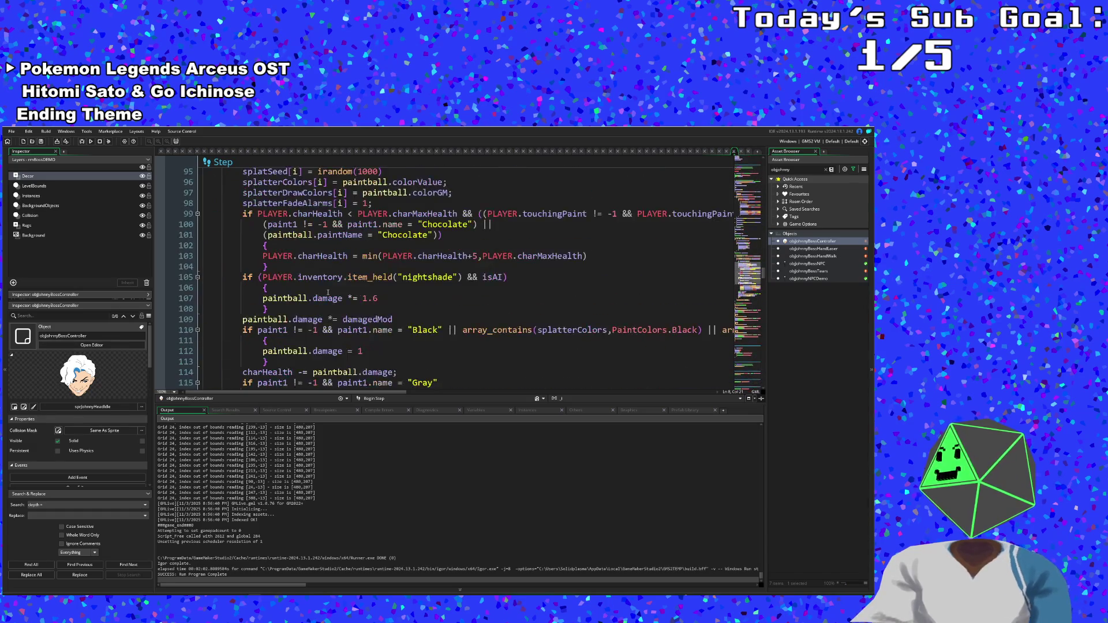
scroll(328, 293, down, 15)
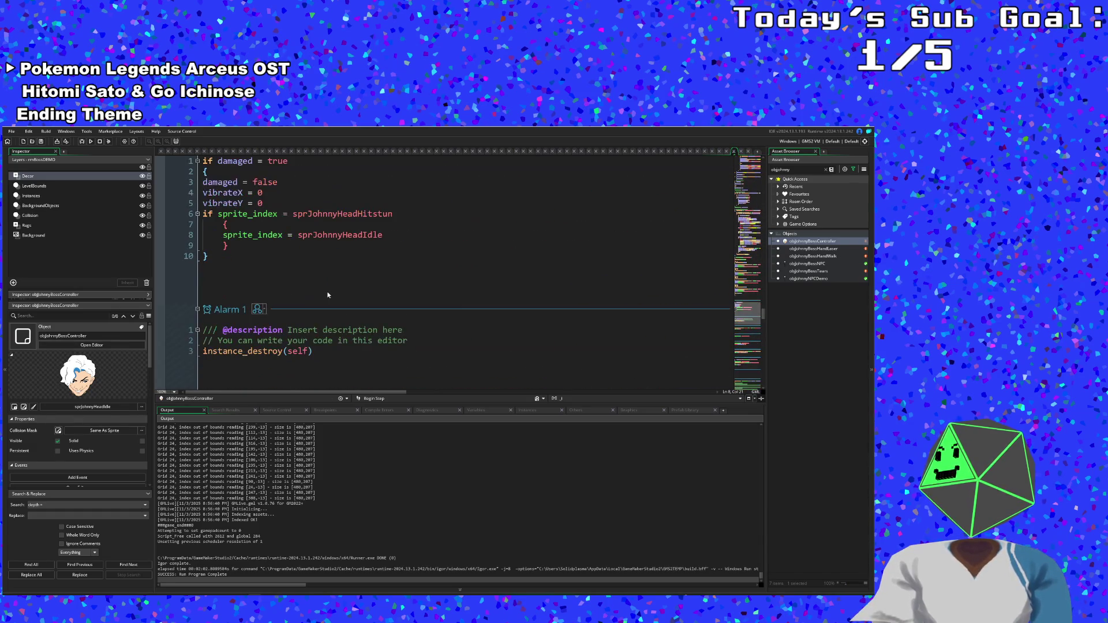
scroll(327, 295, up, 4)
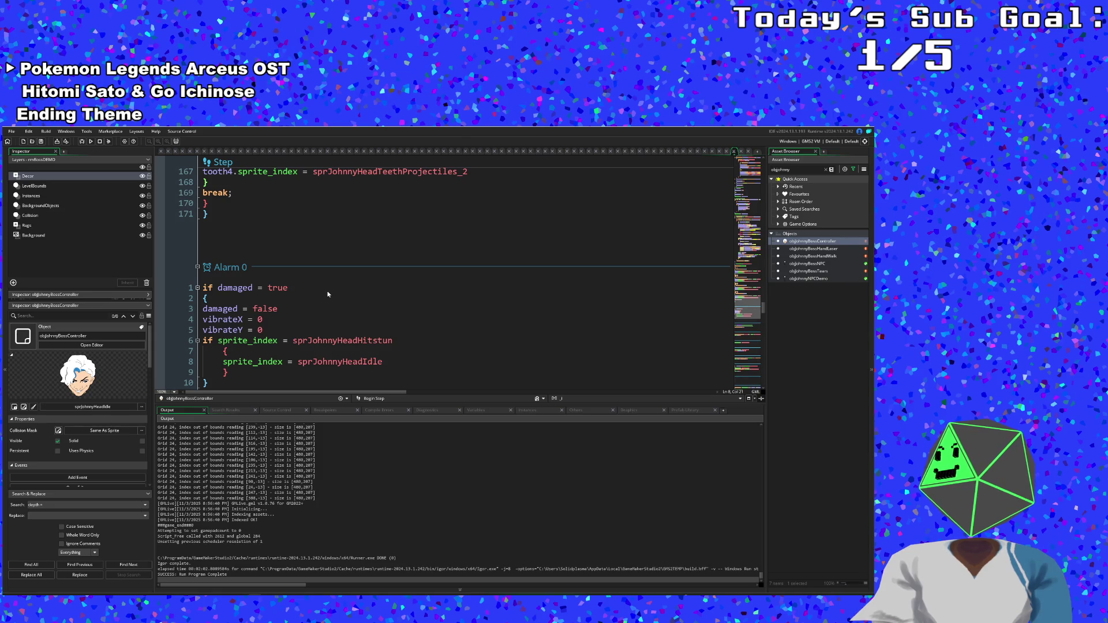
scroll(328, 294, down, 20)
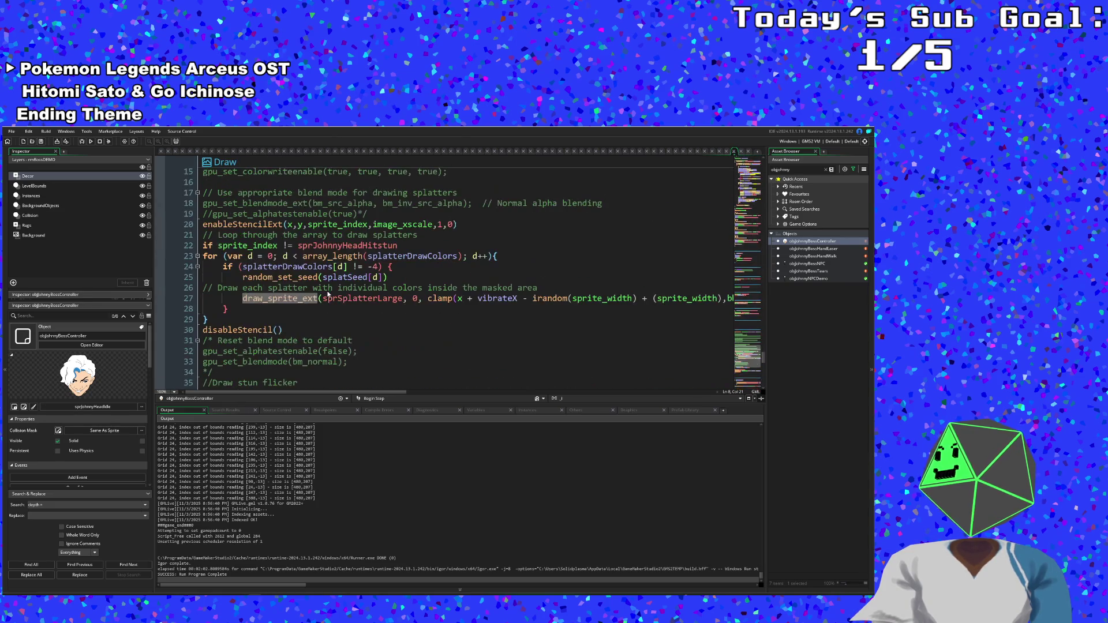
mouse_move(320, 295)
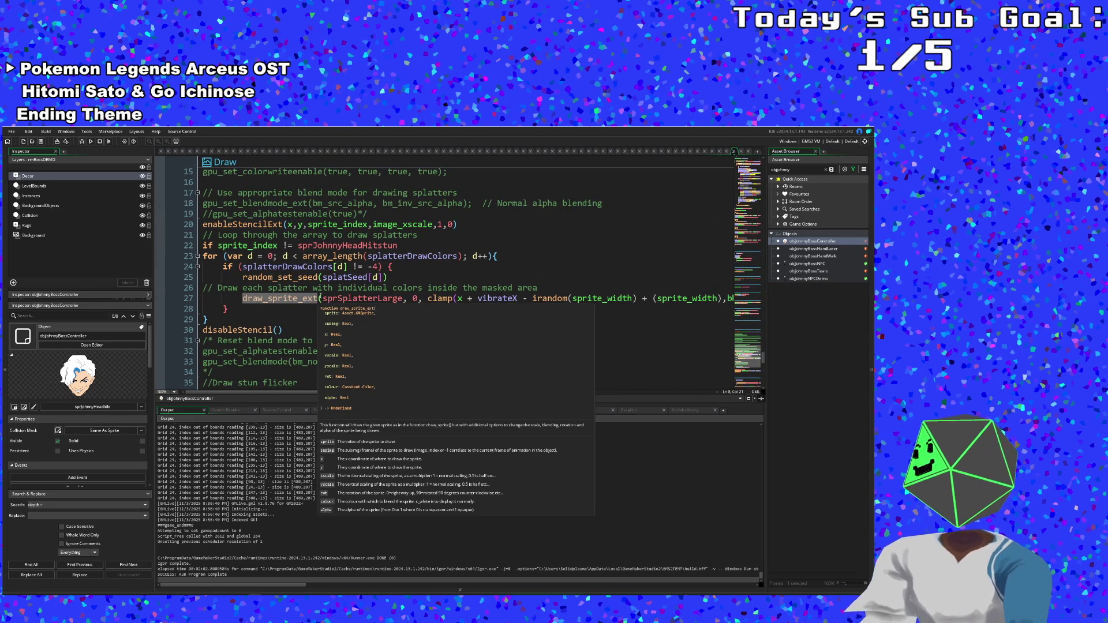
scroll(422, 351, up, 15)
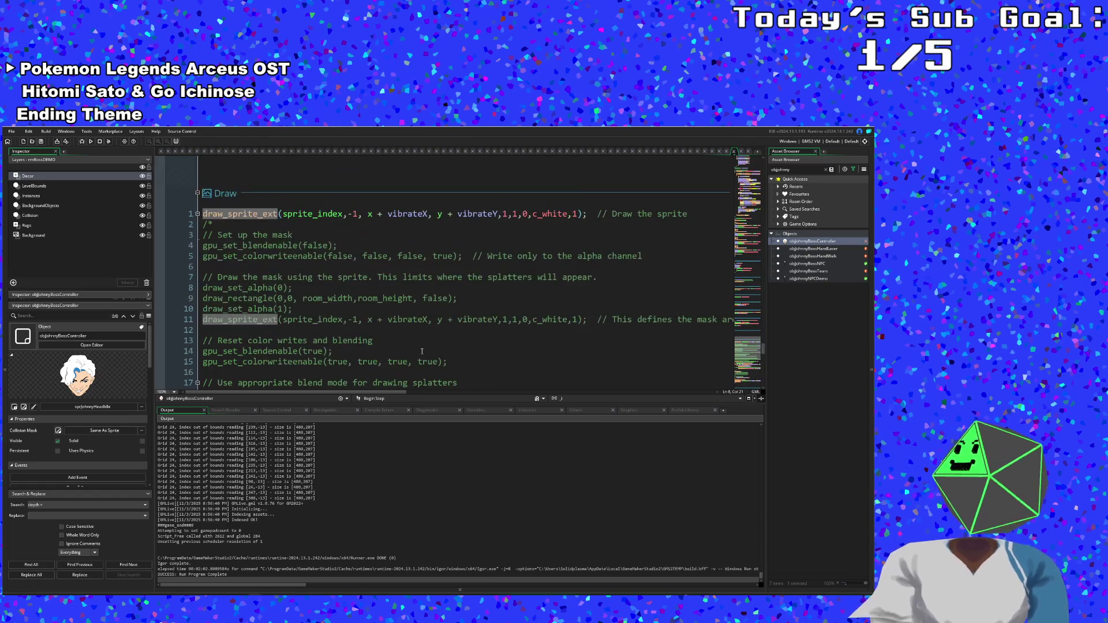
scroll(422, 353, up, 15)
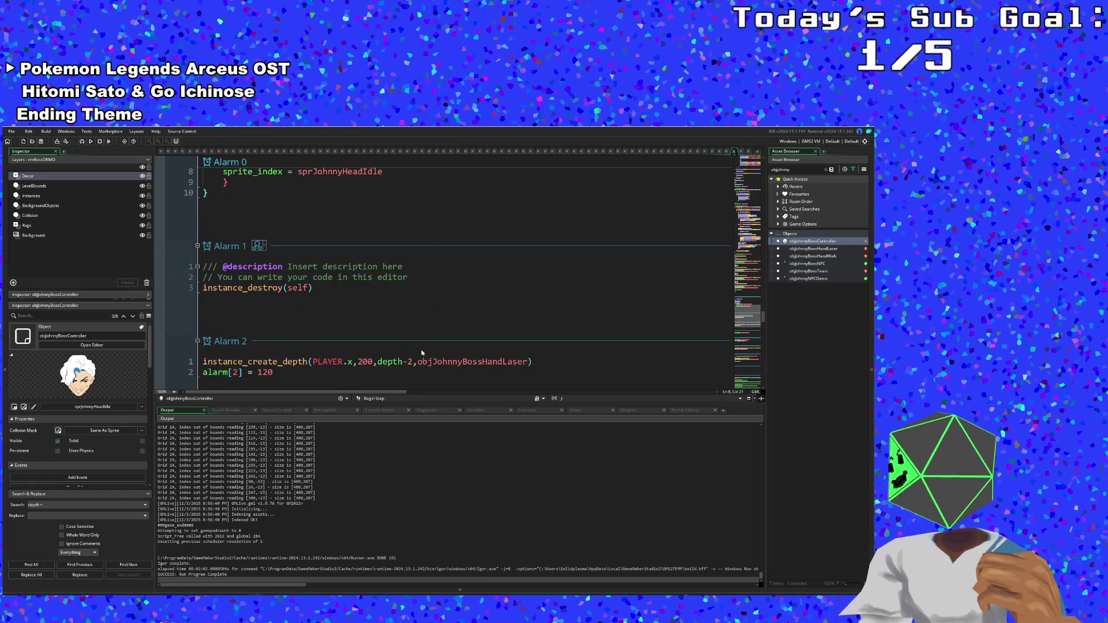
scroll(422, 352, up, 2)
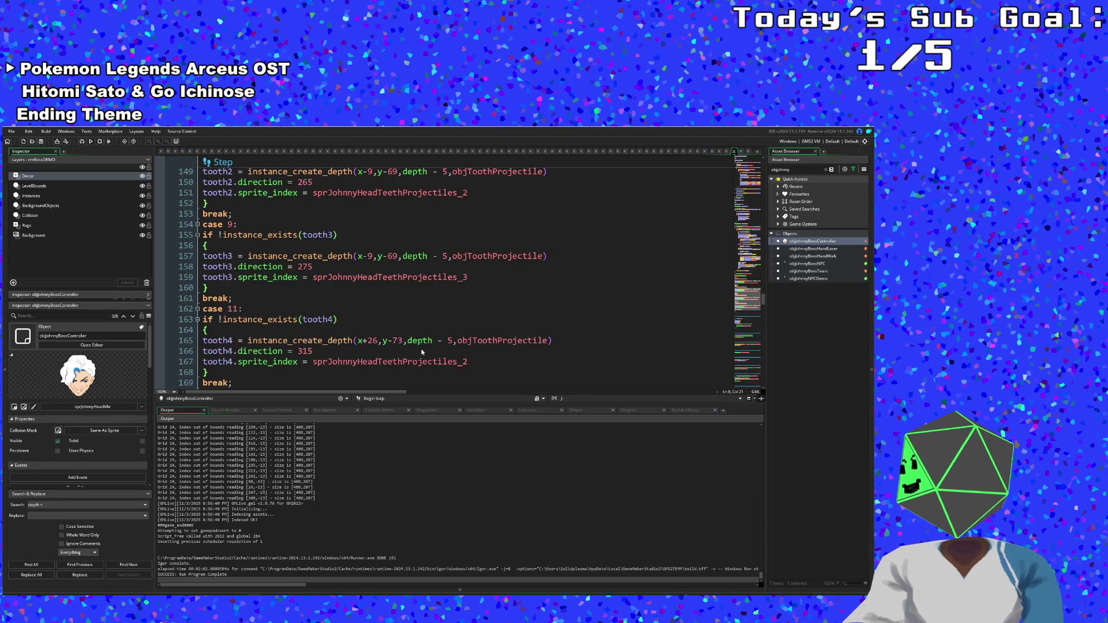
scroll(422, 352, up, 20)
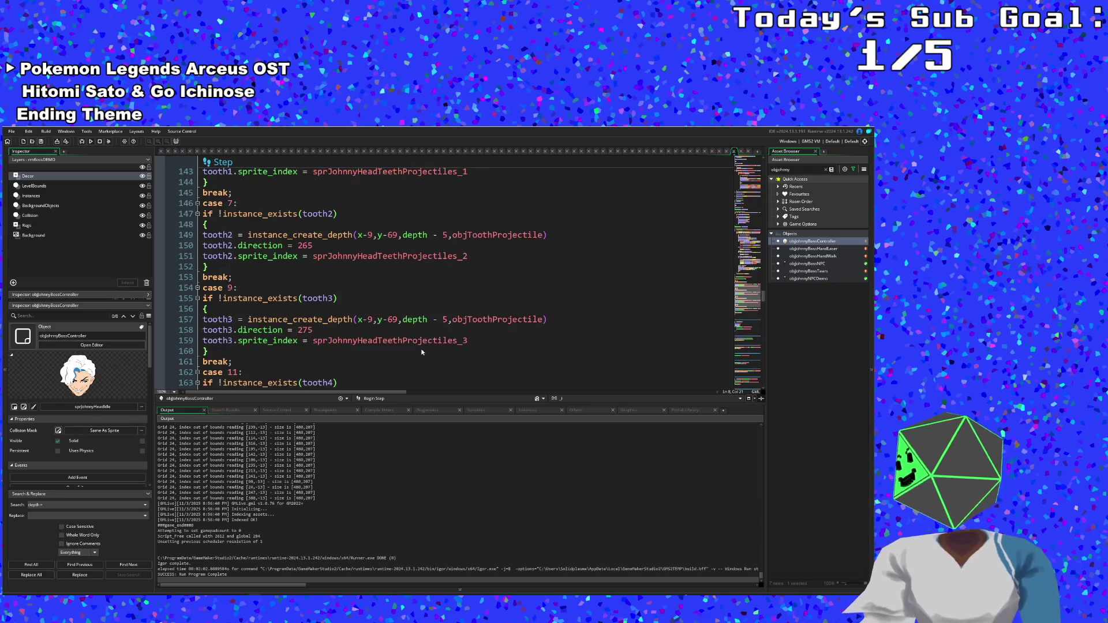
scroll(425, 342, up, 12)
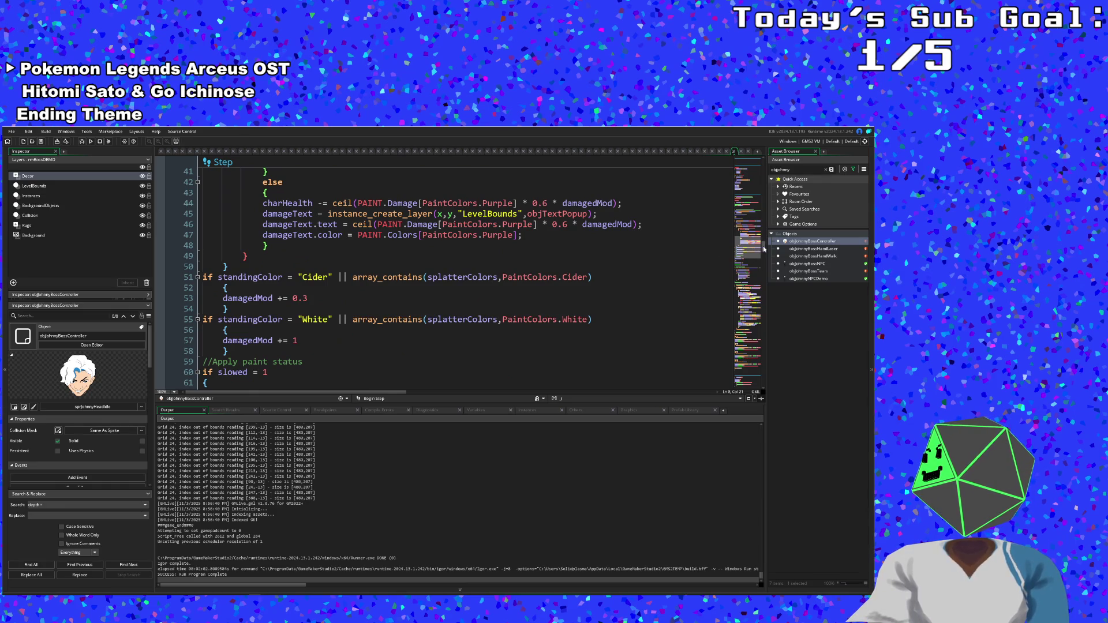
scroll(762, 247, up, 20)
scroll(757, 237, down, 2)
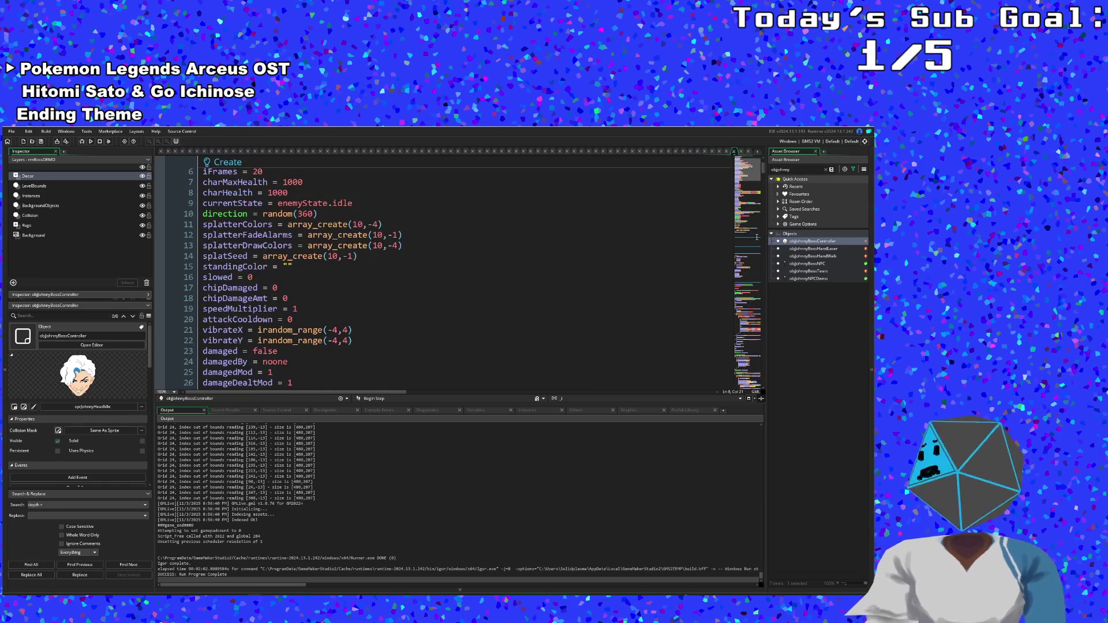
drag(763, 168, 762, 380)
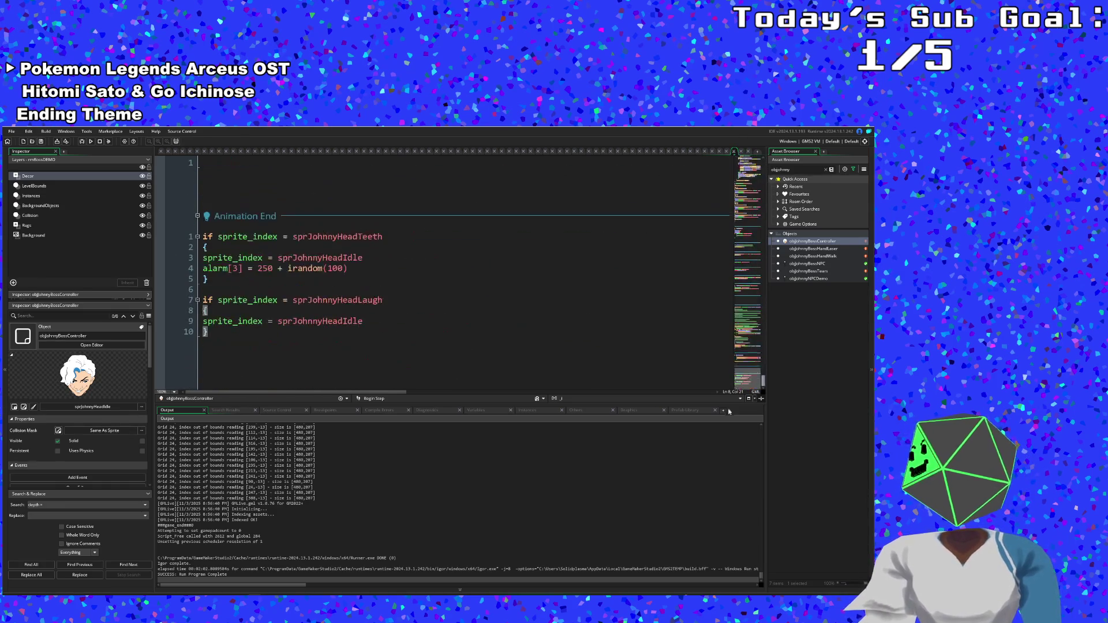
scroll(316, 336, up, 5)
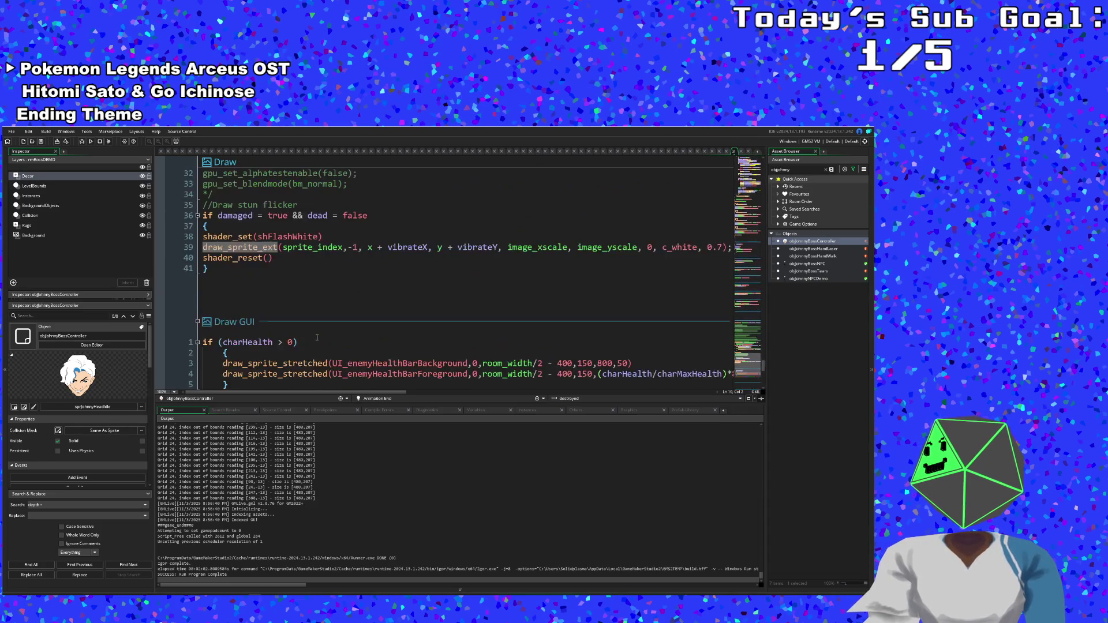
scroll(317, 335, down, 2)
- Check the Draw GUI health condition and health bar line, then select the DrawStatusIconsBoss line
click(279, 279)
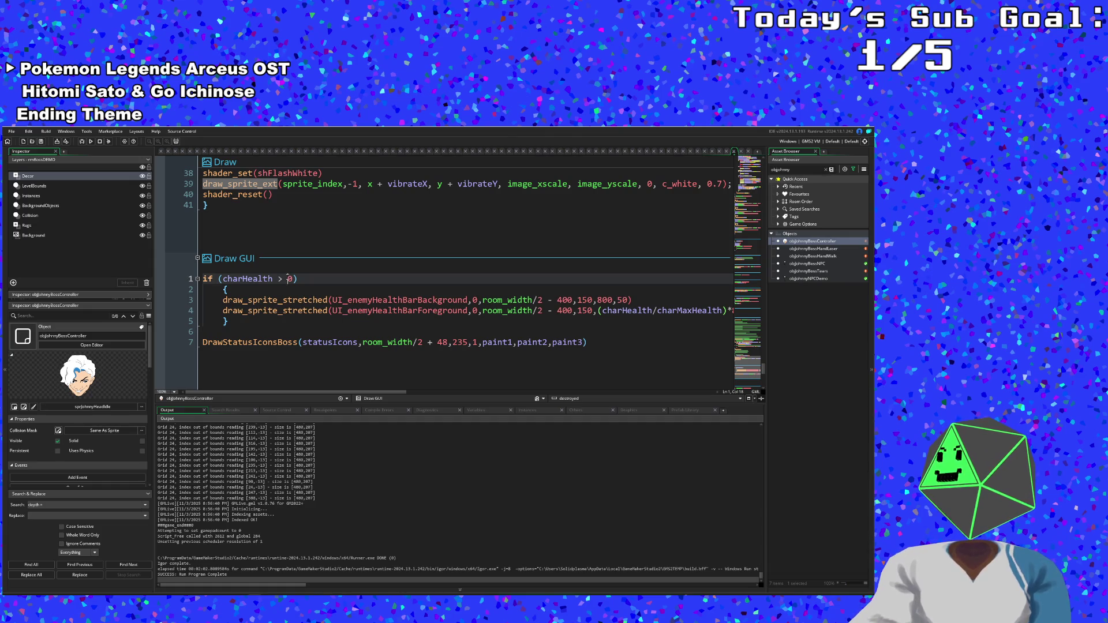
click(292, 279)
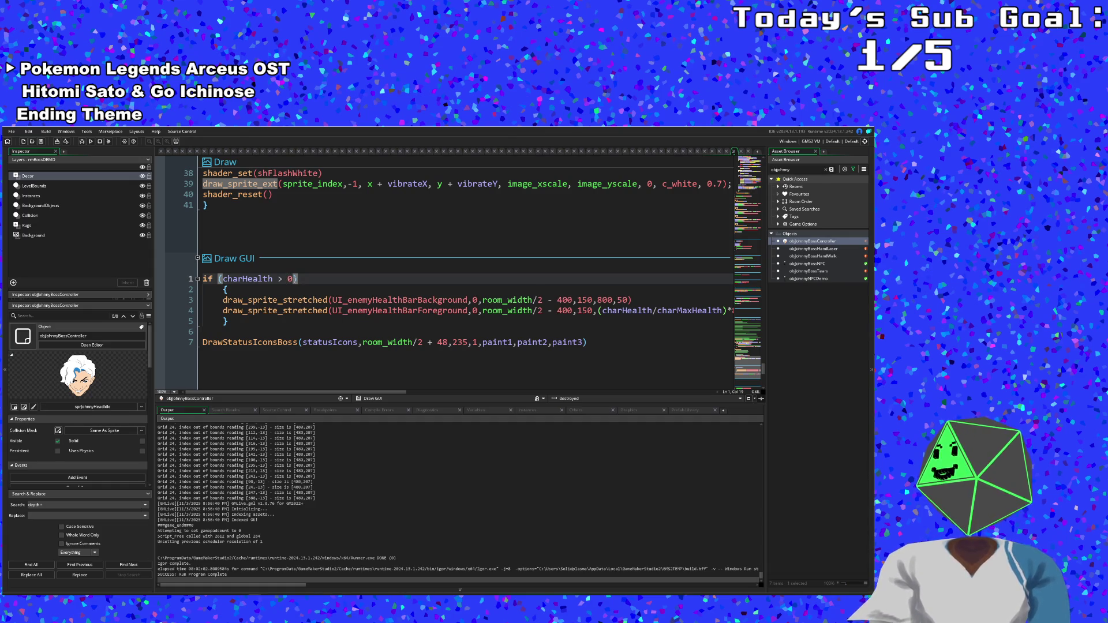
click(247, 300)
click(203, 279)
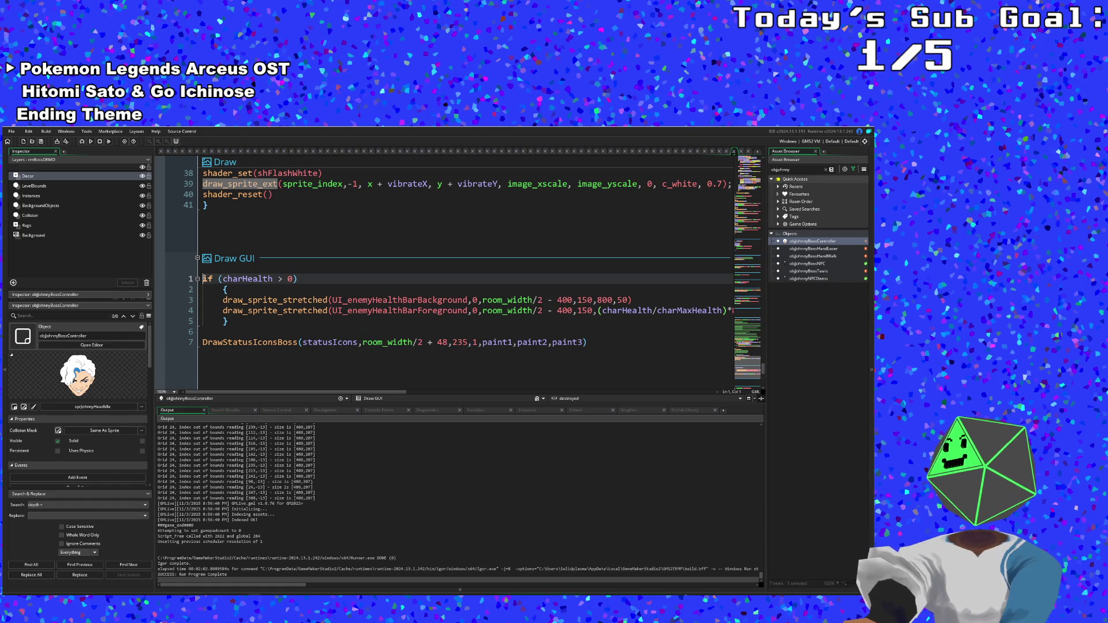
drag(590, 341, 194, 353)
right_click(220, 344)
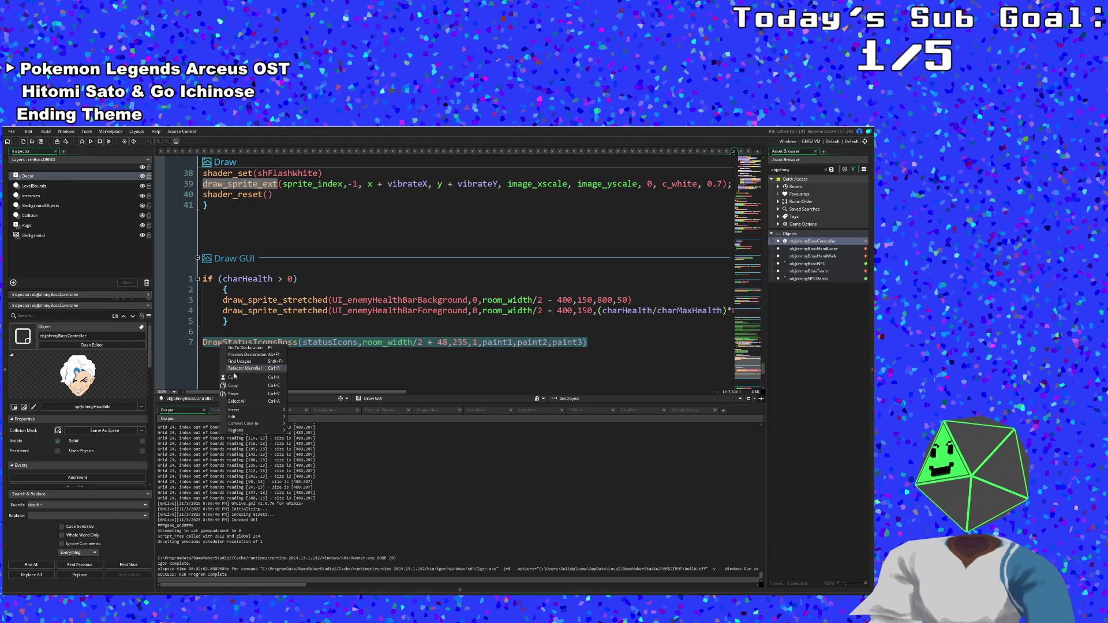
- Move the DrawStatusIconsBoss call inside the Draw GUI if block
click(235, 375)
key(BackSpace)
key(ctrl+z)
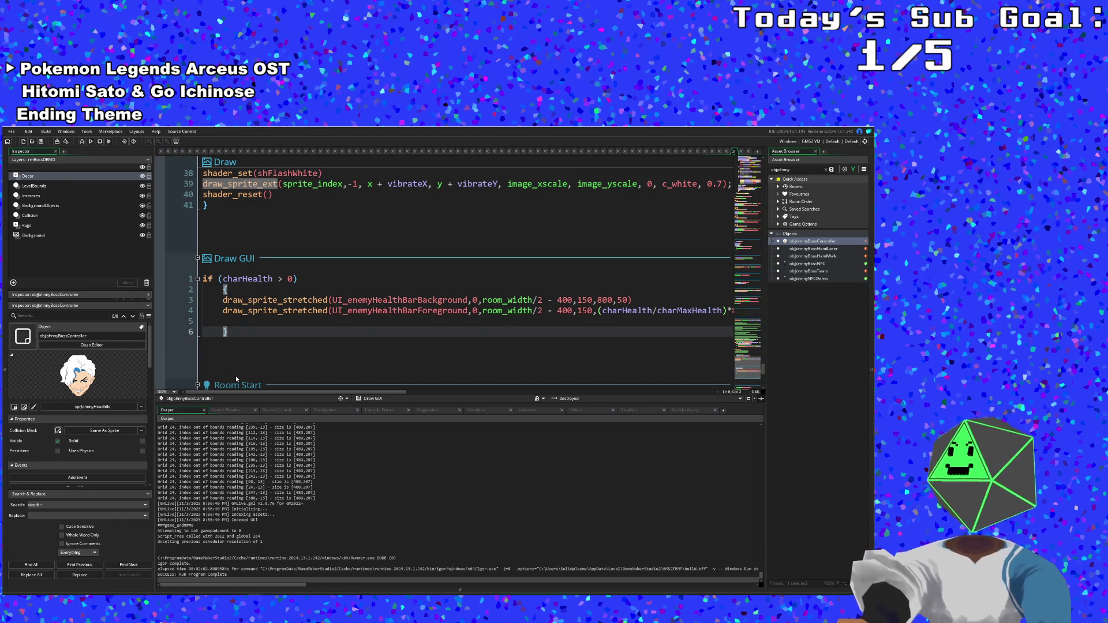
key(ctrl+z)
key(ctrl+z)
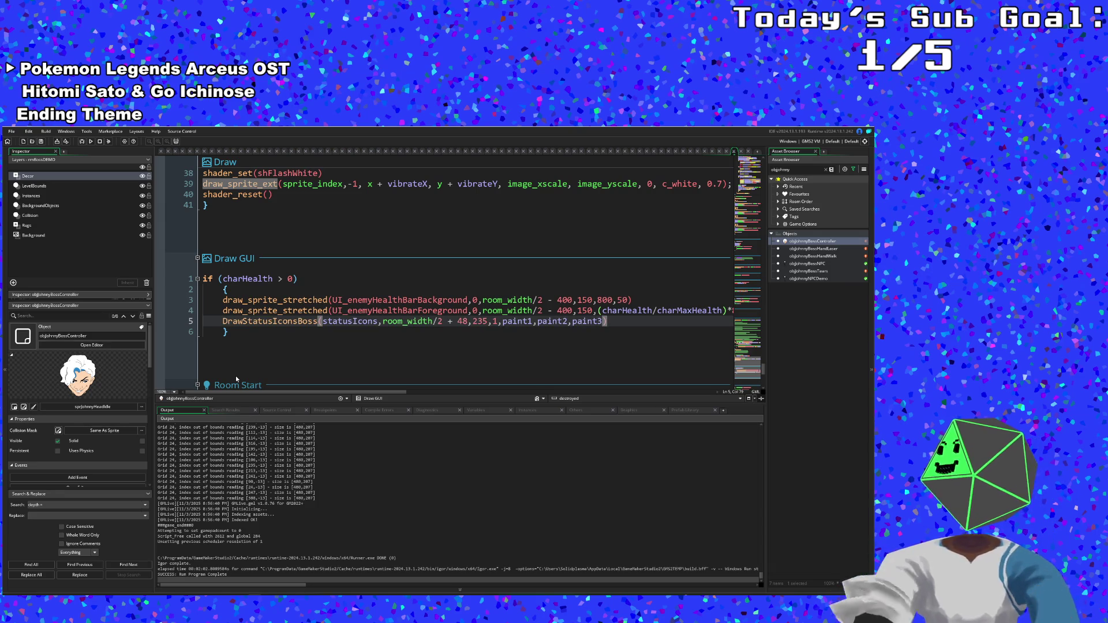
key(Down)
- Extend the Draw GUI condition to charHealth > 0 && PLAYER.dead = false
click(296, 279)
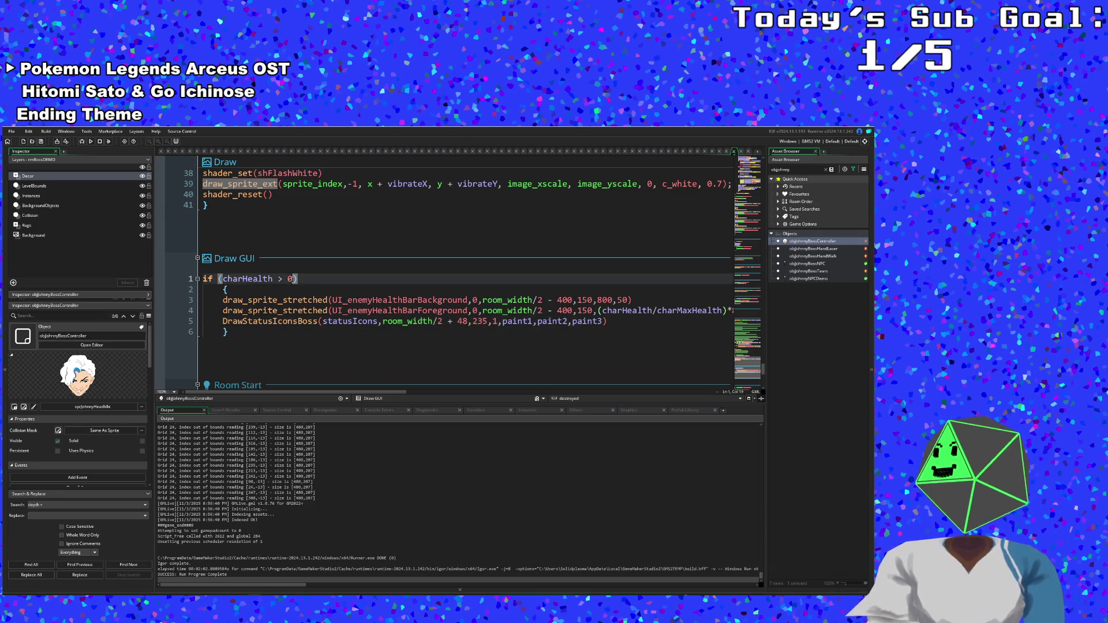
text(&& P)
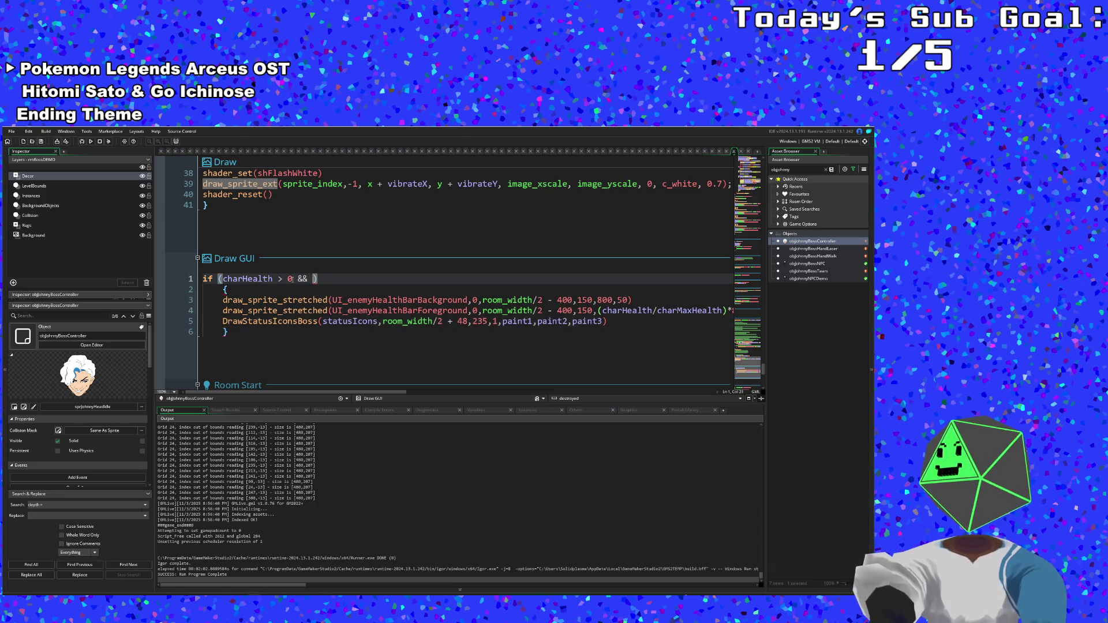
text(LAYER.c)
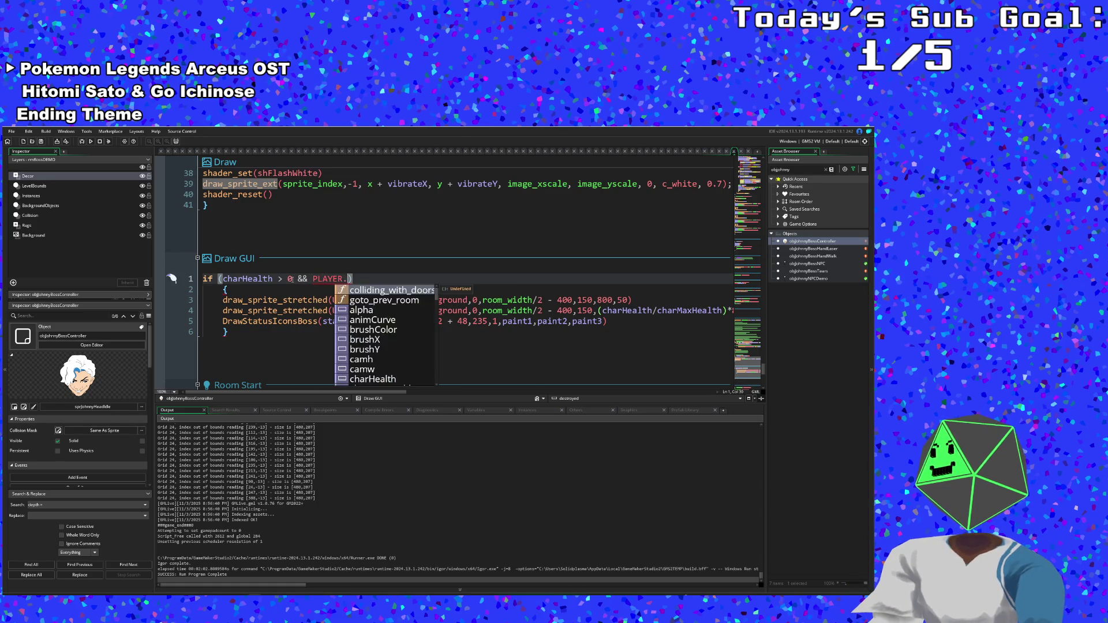
text(har)
key(BackSpace)
key(BackSpace)
key(BackSpace)
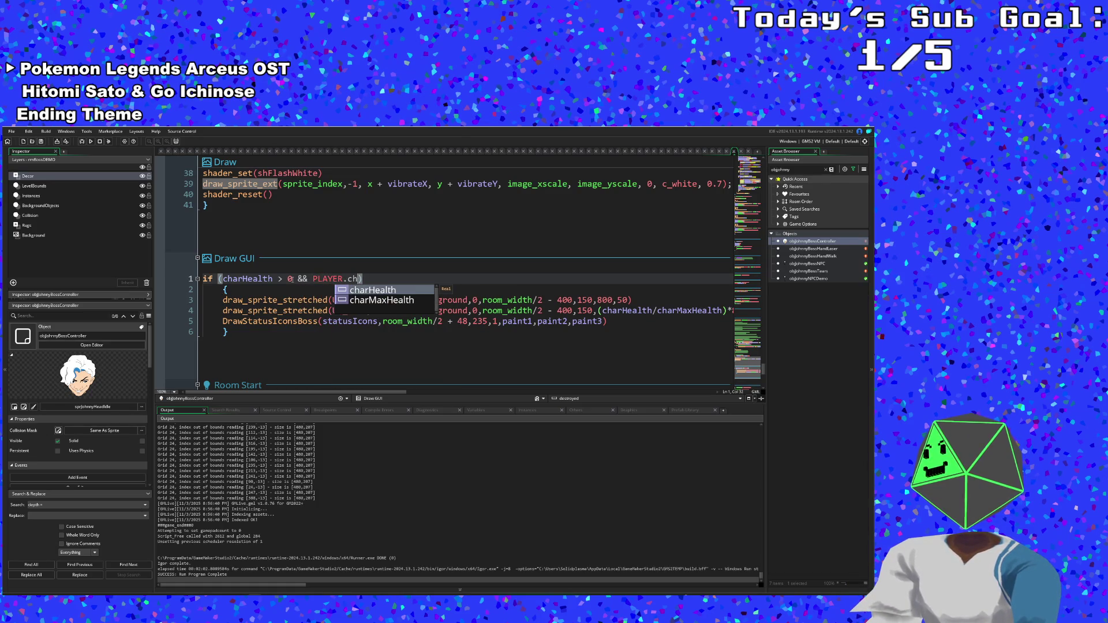
text(dead = false)
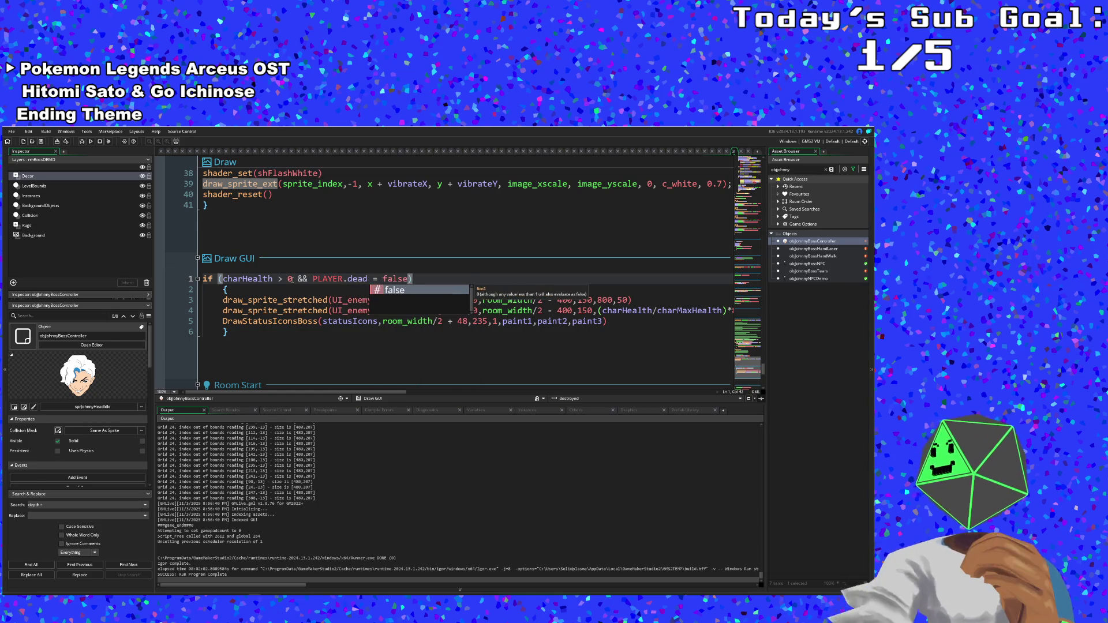
click(285, 284)
- Review the end of the Draw GUI block and the health bar background draw call
scroll(286, 288, down, 4)
scroll(286, 287, up, 2)
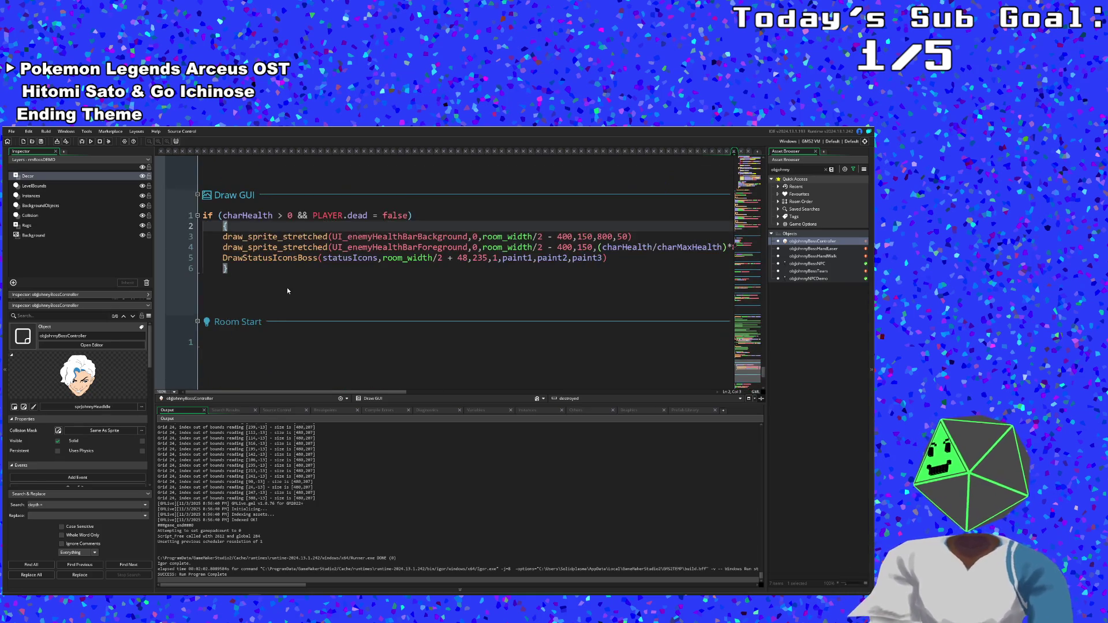
click(286, 283)
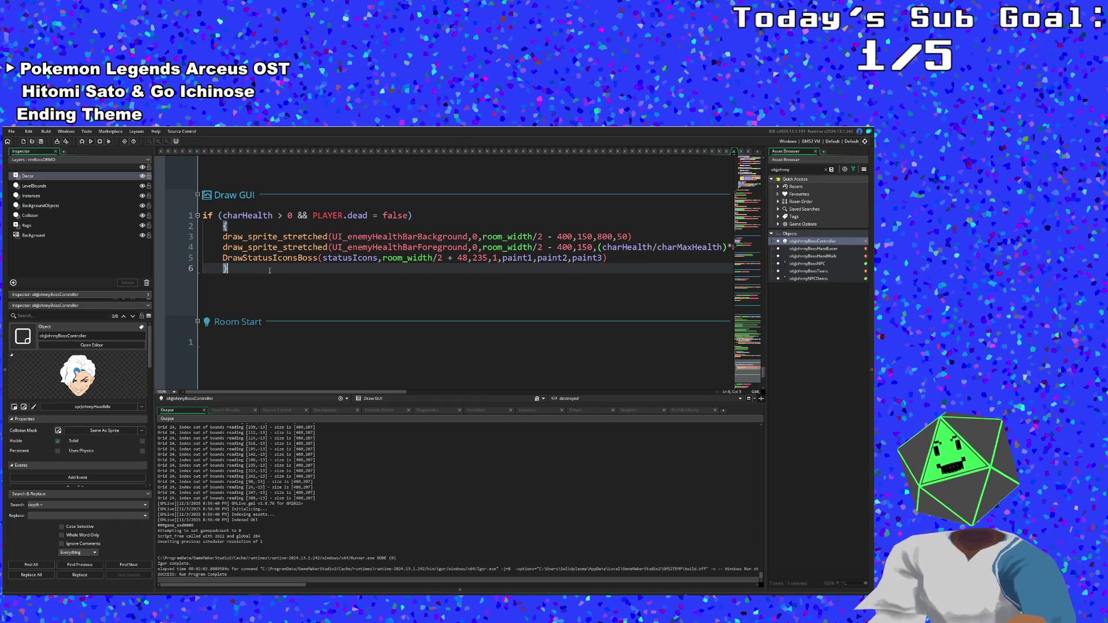
click(493, 237)
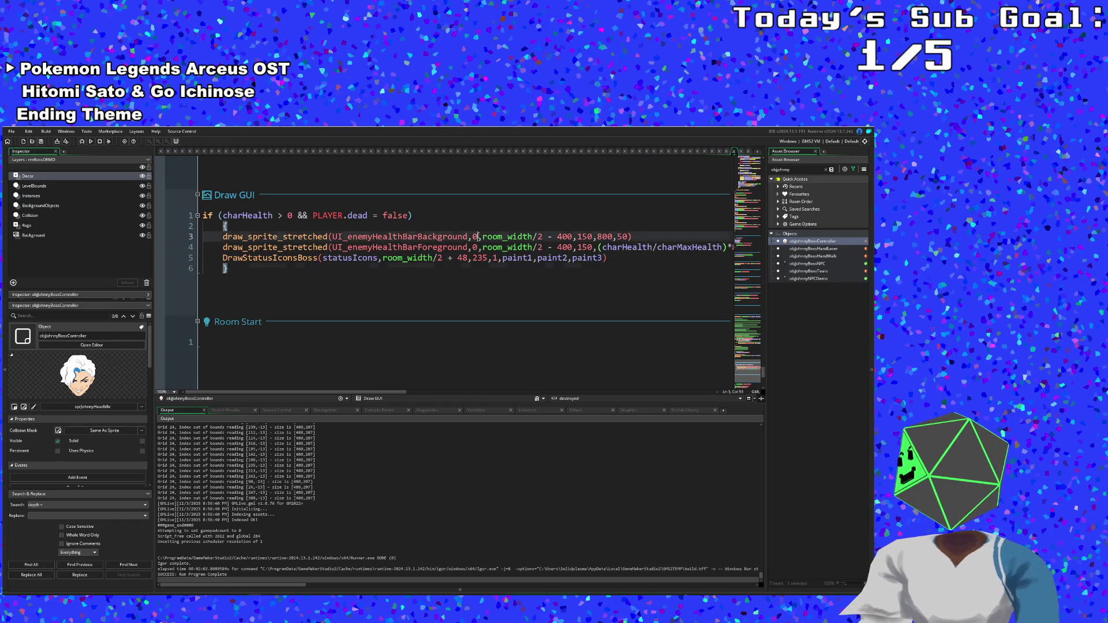
click(795, 171)
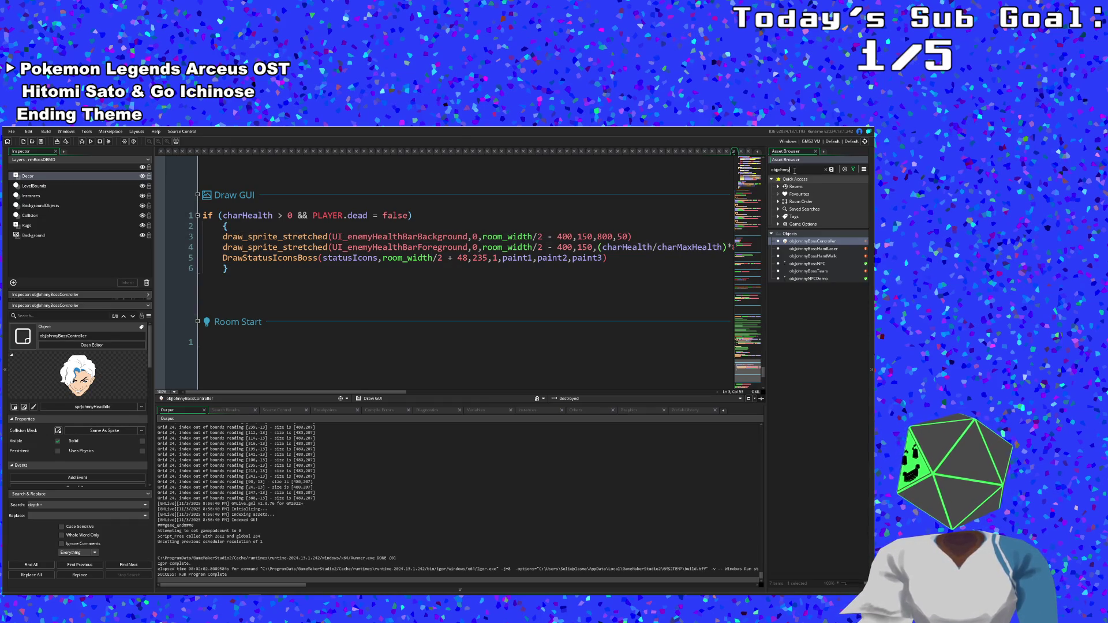
- Widen the asset search to 'obj', open objRoomManager, and check its Draw GUI pause menu block
key(BackSpace)
key(BackSpace)
key(BackSpace)
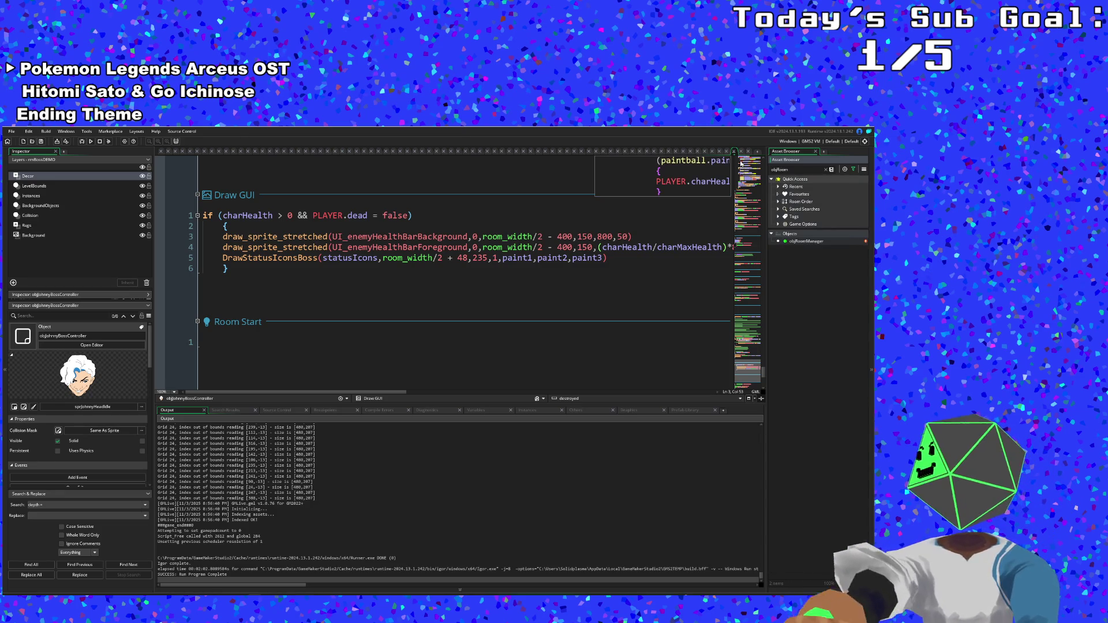
double_click(799, 242)
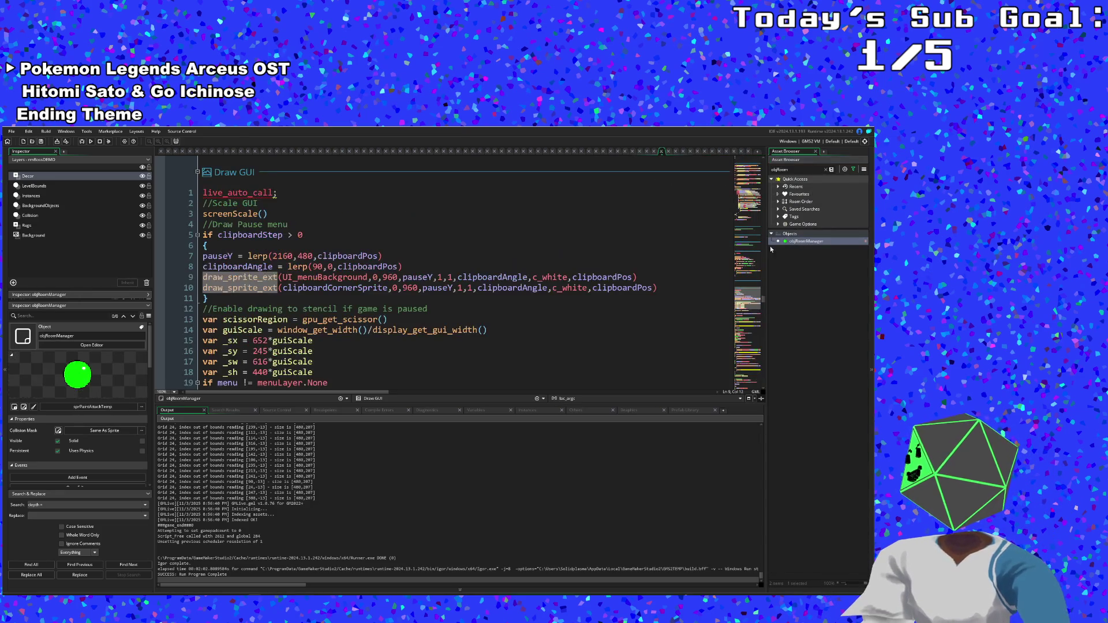
click(471, 293)
scroll(470, 291, down, 2)
scroll(470, 289, up, 2)
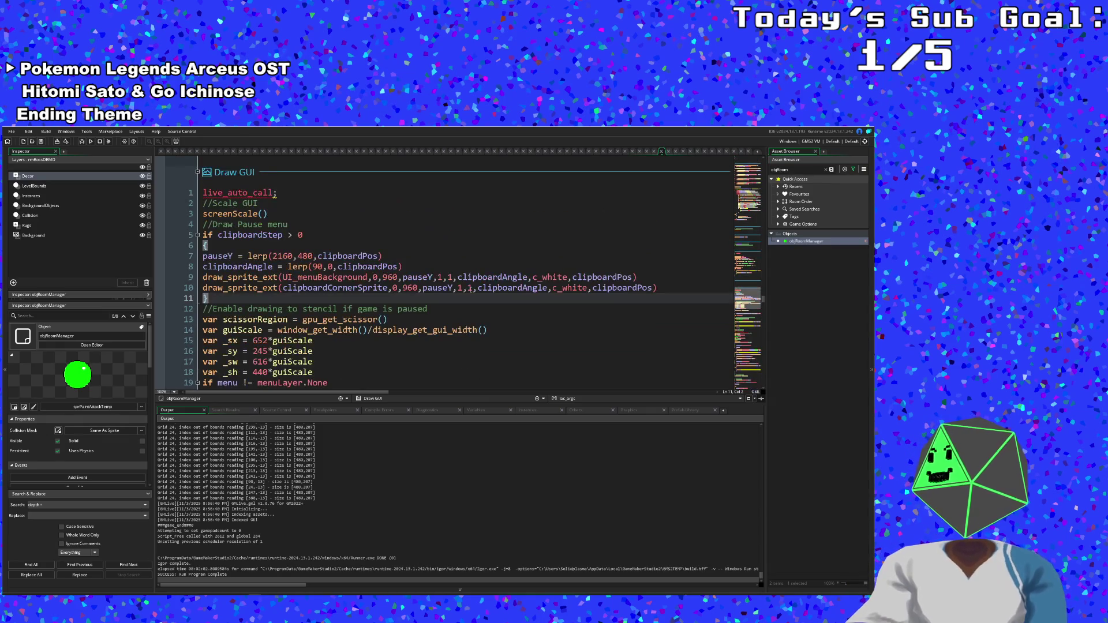
scroll(419, 305, down, 5)
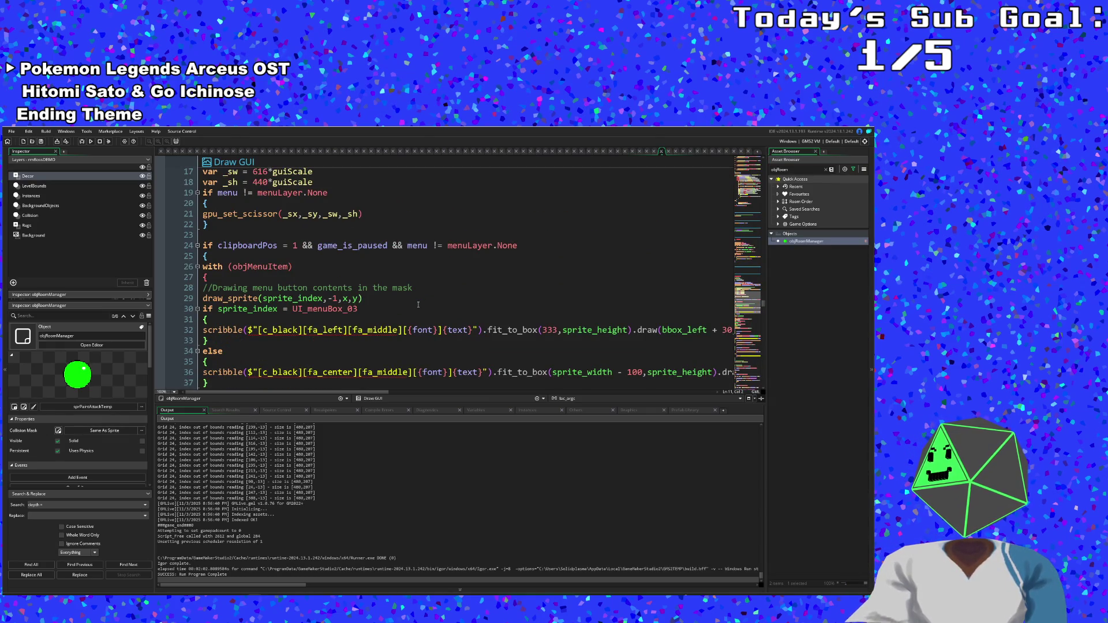
scroll(418, 305, down, 18)
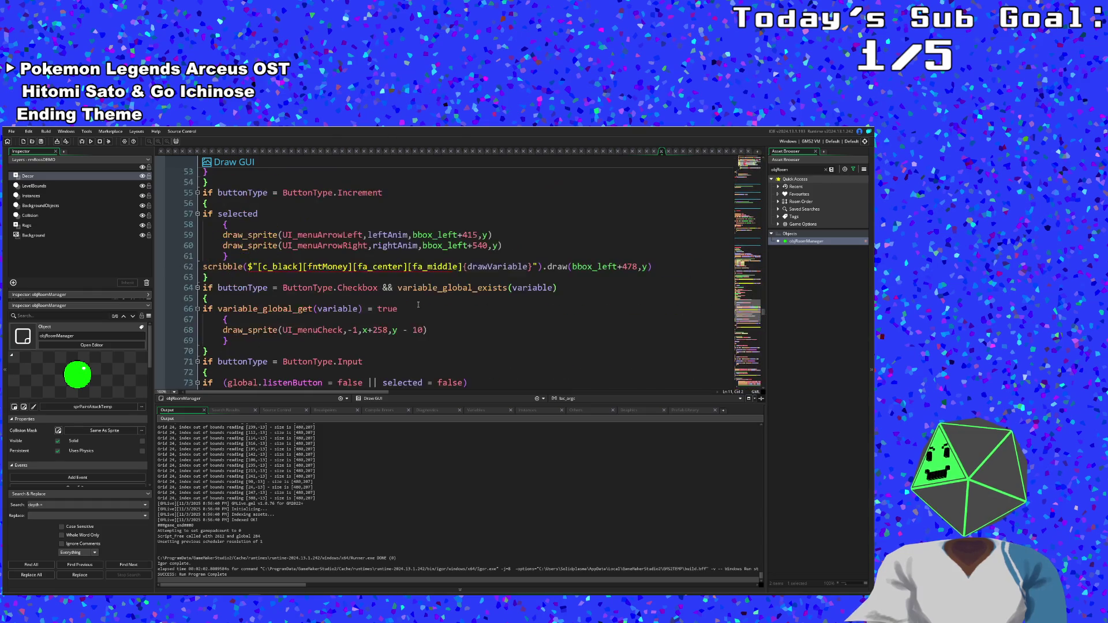
- Review the Create event's paint and health refill, then the Step event's objBrush depth block
drag(763, 315, 762, 157)
scroll(598, 240, down, 14)
scroll(597, 240, down, 12)
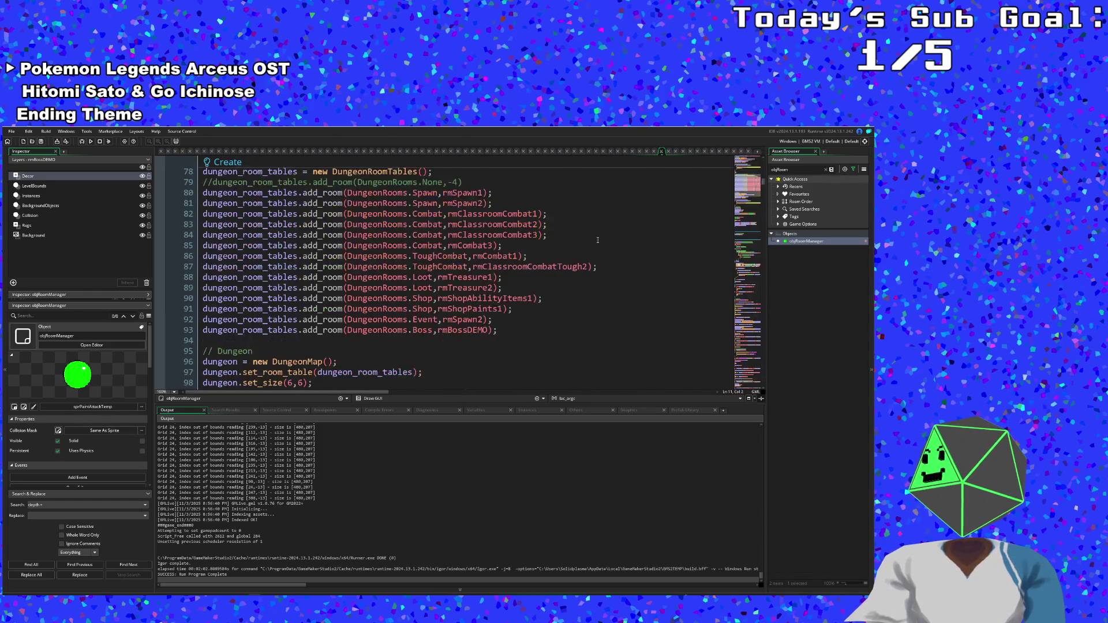
scroll(597, 240, up, 4)
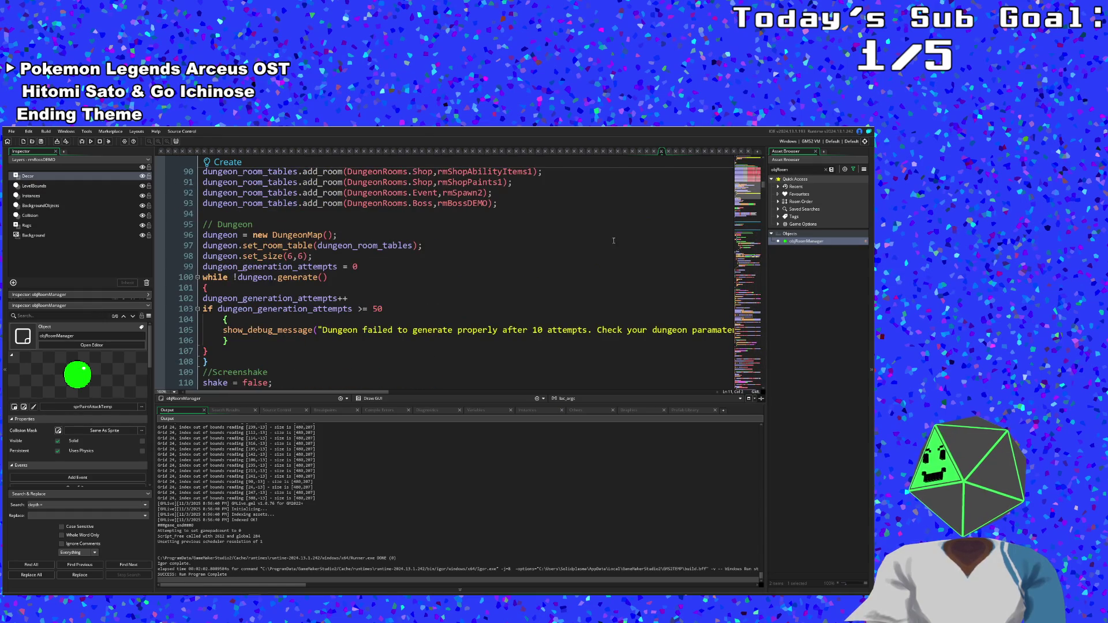
scroll(613, 241, up, 4)
scroll(554, 297, down, 4)
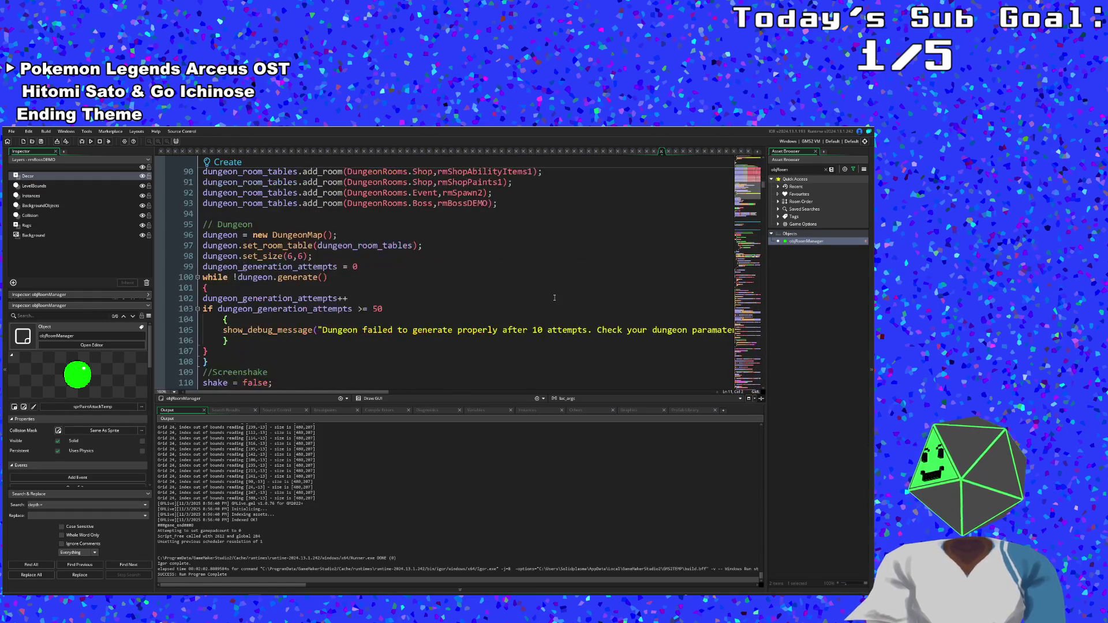
scroll(554, 298, down, 10)
scroll(553, 294, up, 3)
scroll(553, 295, up, 4)
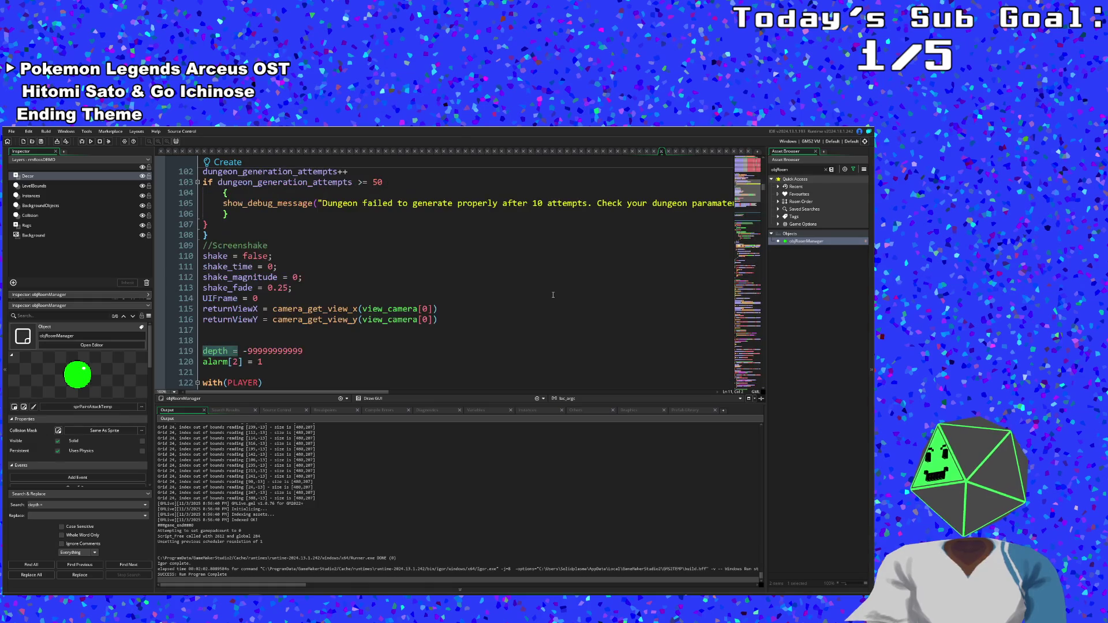
scroll(553, 295, down, 4)
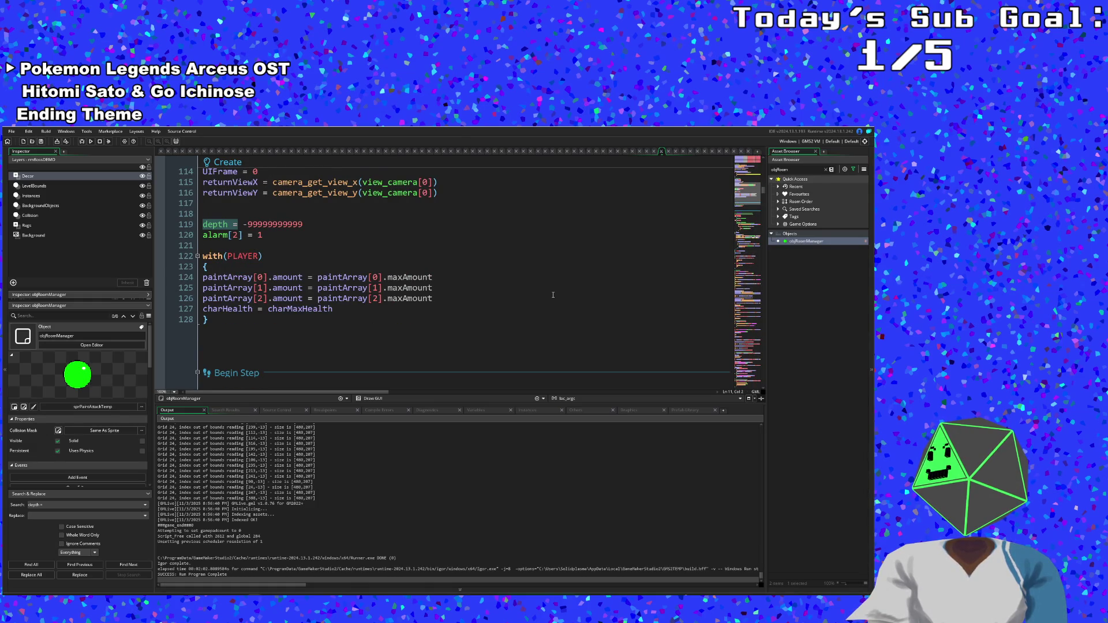
scroll(552, 295, down, 6)
scroll(553, 296, down, 2)
scroll(553, 296, down, 3)
scroll(553, 296, up, 3)
click(341, 321)
click(326, 301)
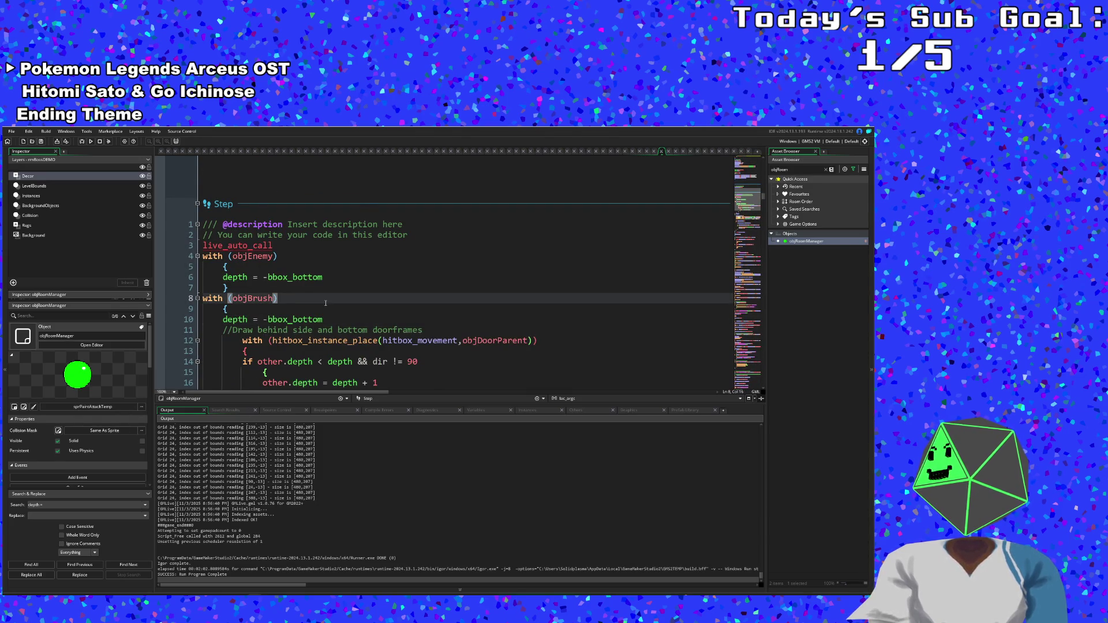
scroll(326, 303, down, 15)
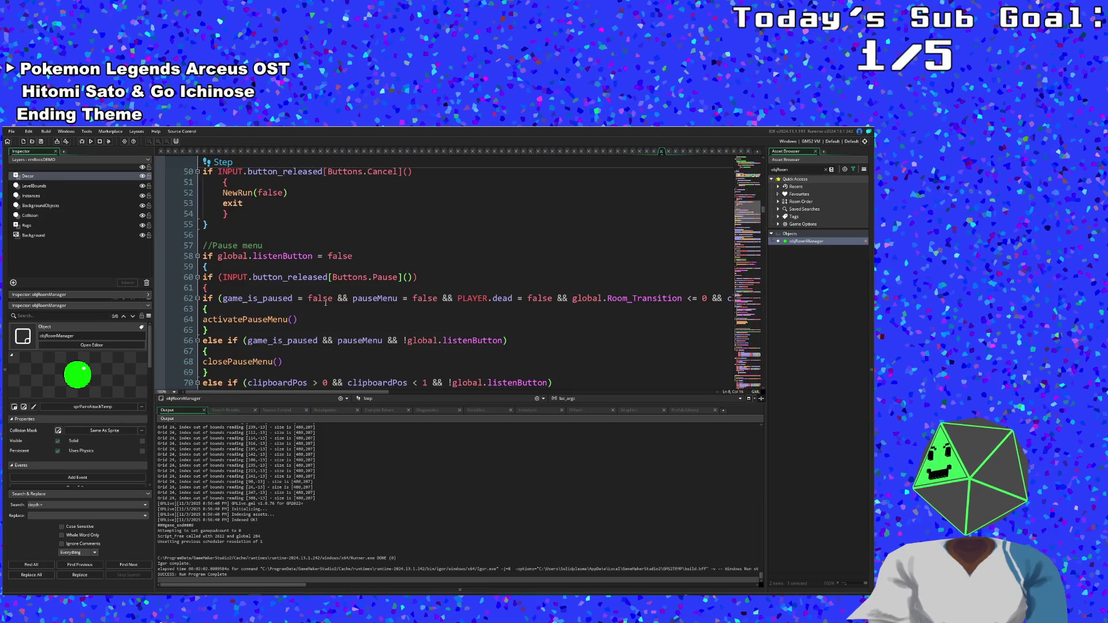
scroll(326, 303, down, 16)
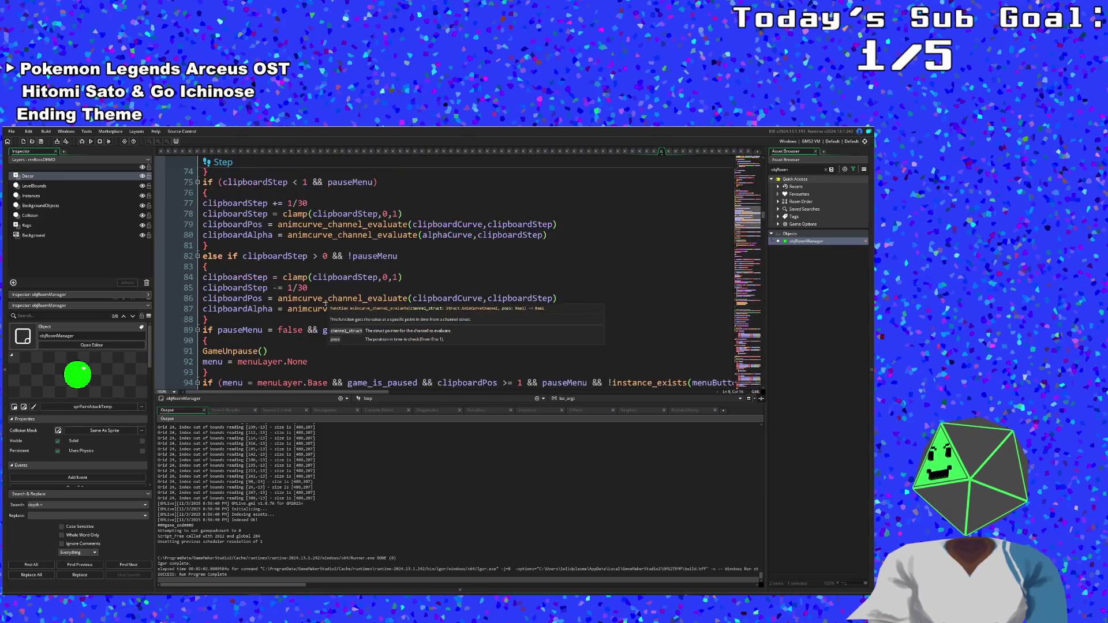
scroll(325, 303, up, 6)
click(260, 299)
click(301, 319)
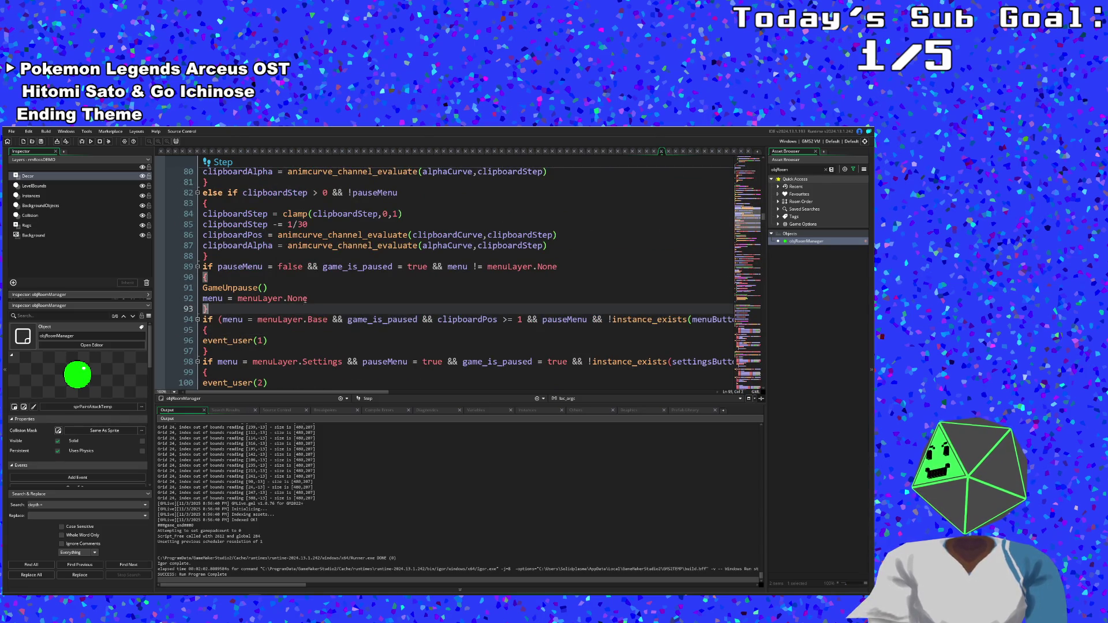
click(306, 297)
click(319, 287)
click(332, 278)
scroll(332, 279, up, 5)
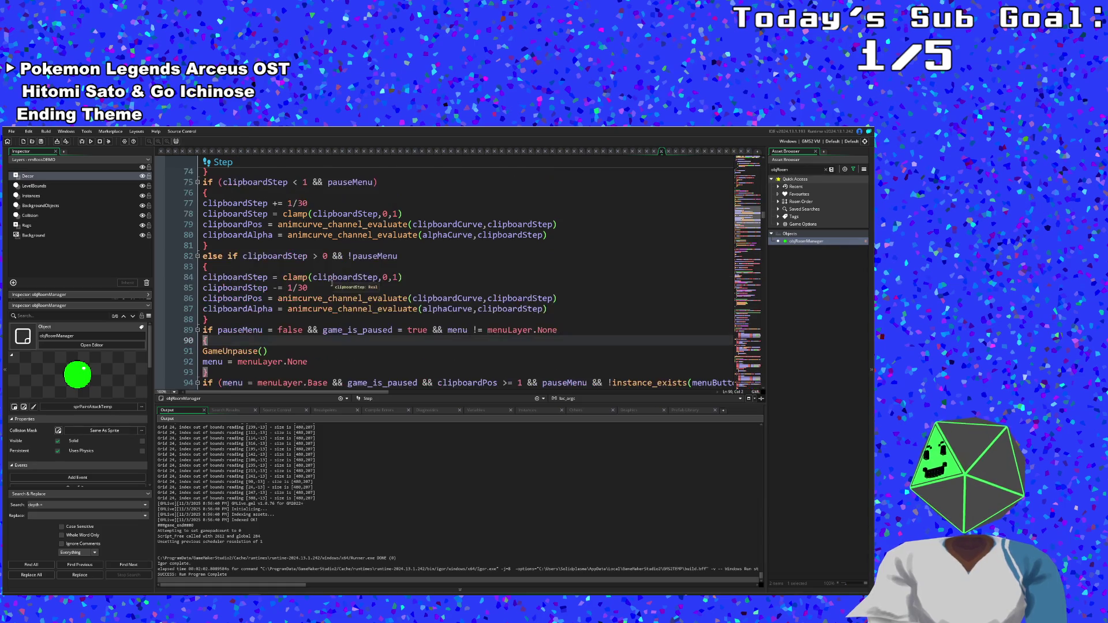
scroll(333, 282, down, 5)
scroll(333, 281, up, 8)
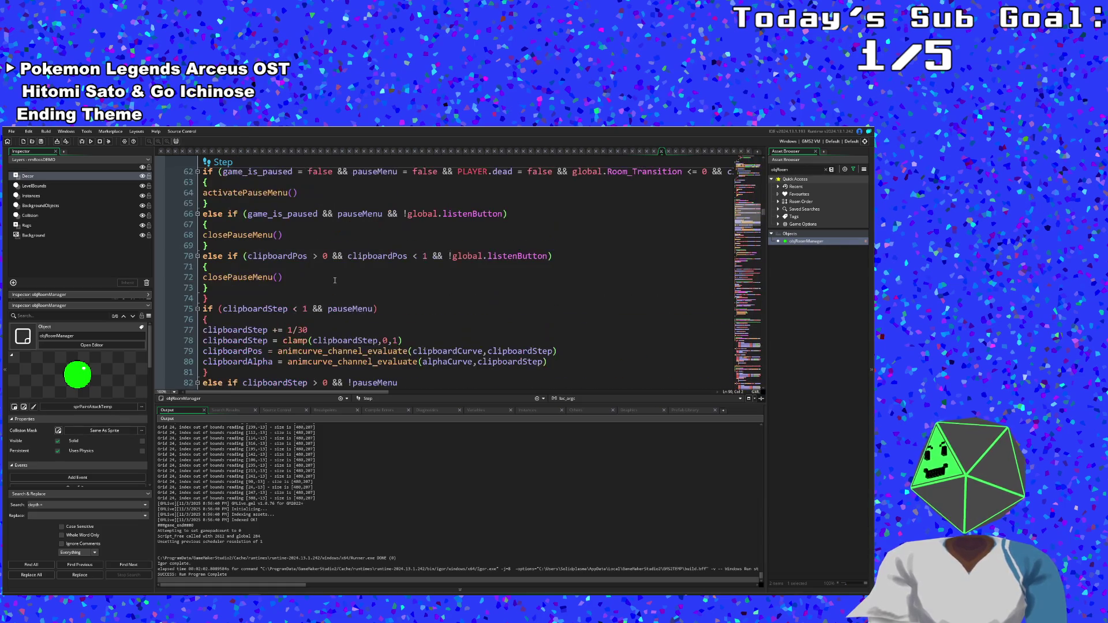
click(335, 278)
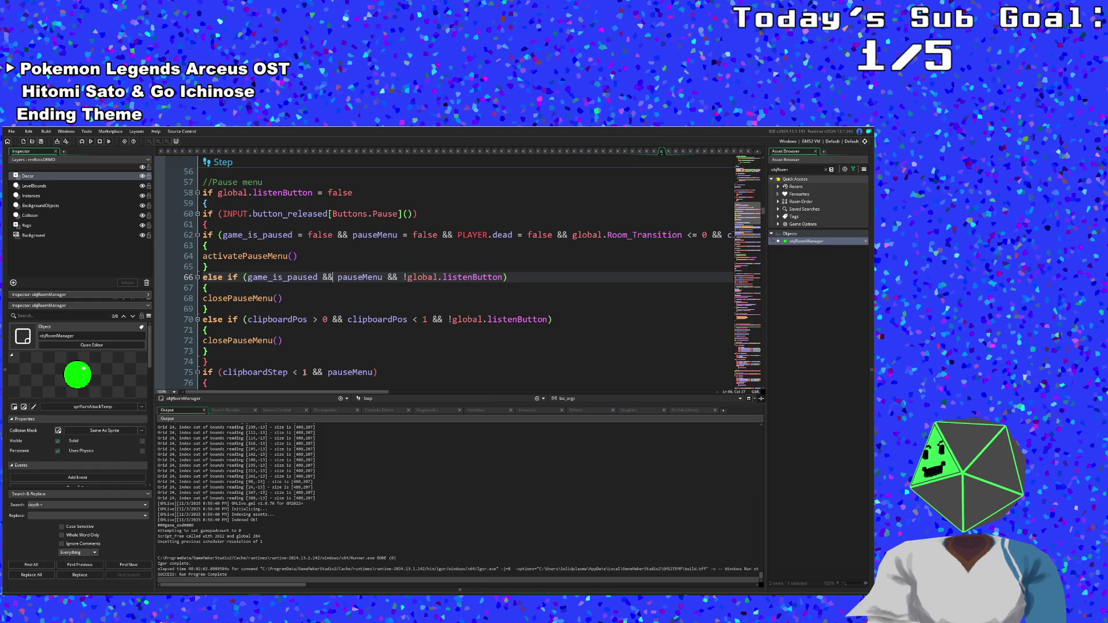
click(415, 214)
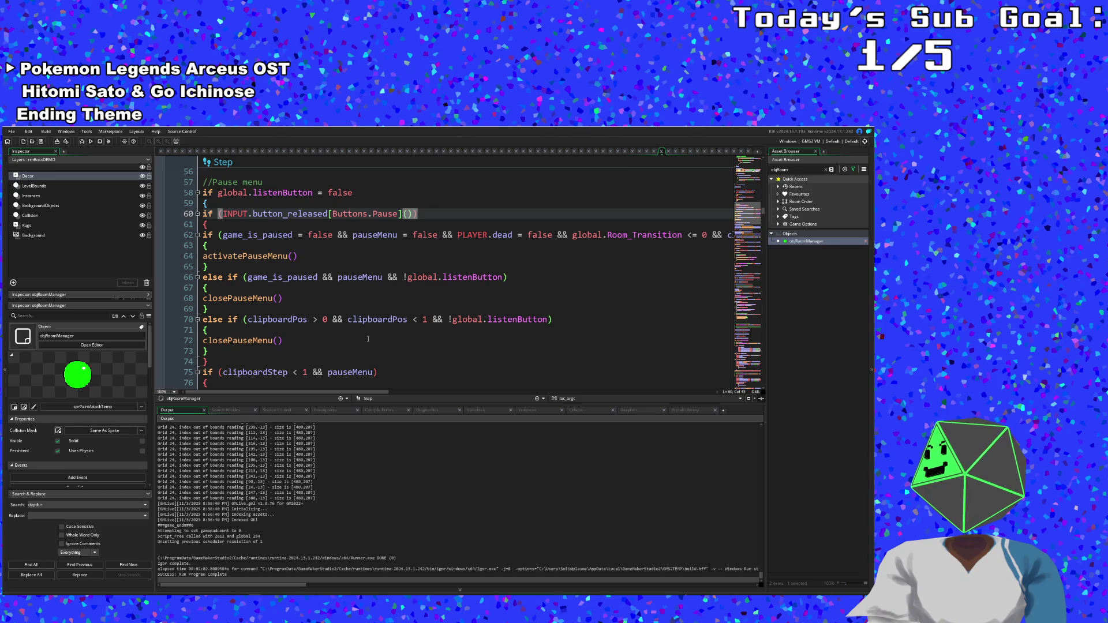
mouse_move(341, 393)
mouse_down()
mouse_move(415, 391)
mouse_move(317, 392)
mouse_up()
click(408, 224)
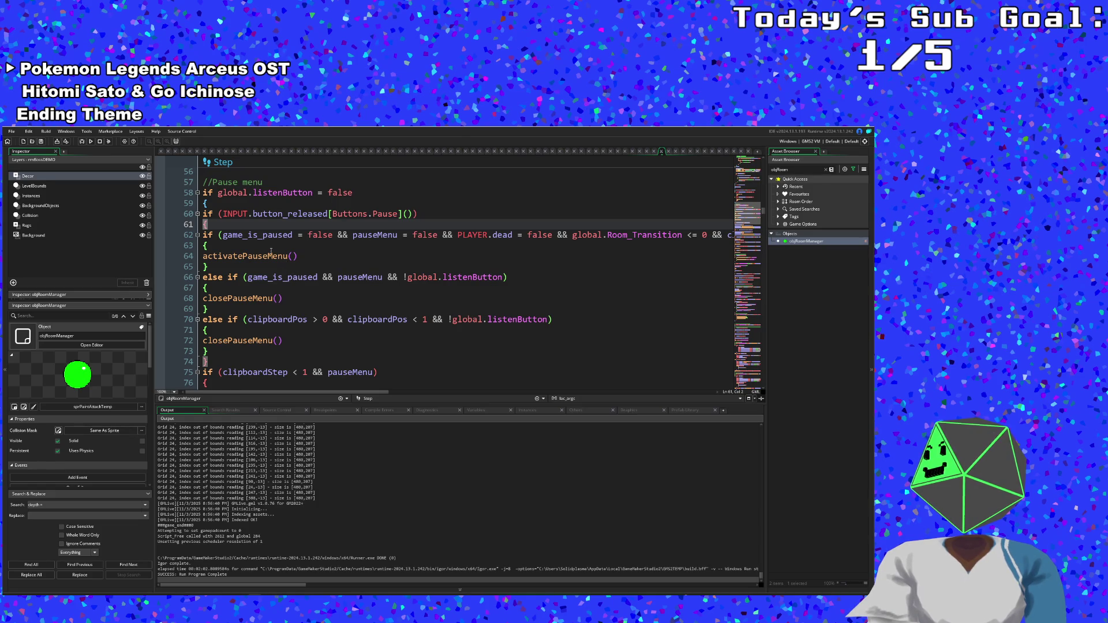
click(445, 293)
click(404, 257)
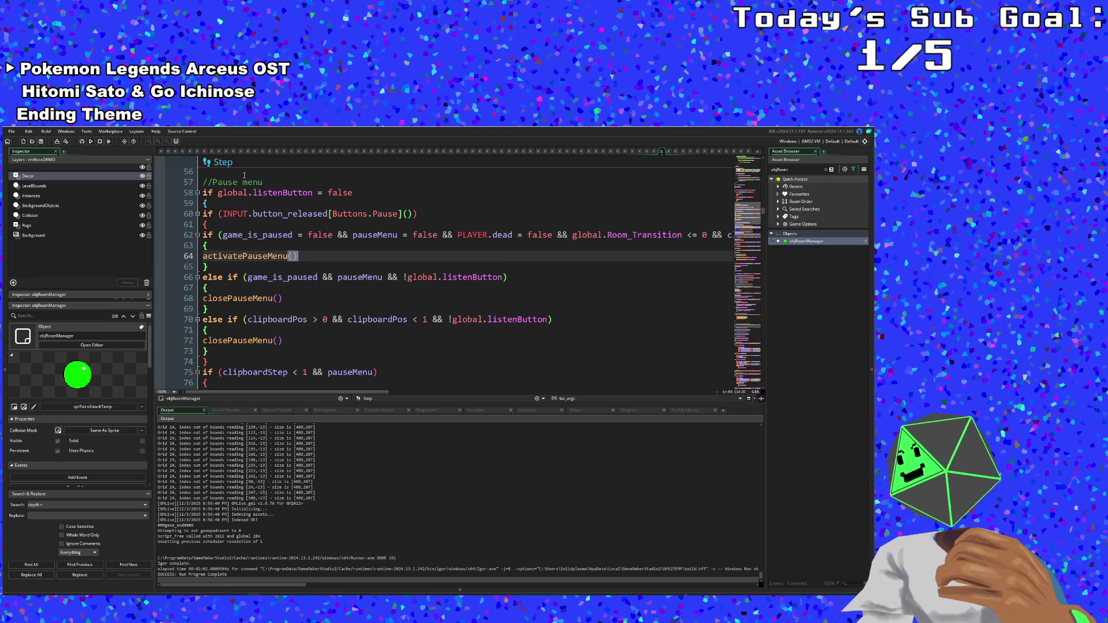
click(229, 243)
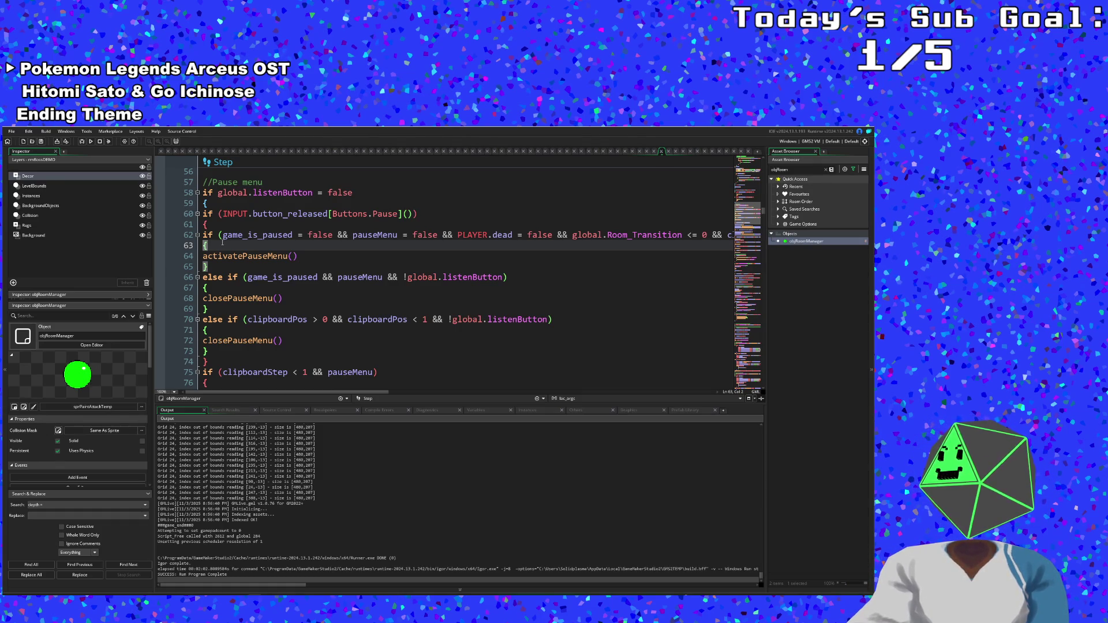
scroll(307, 259, up, 15)
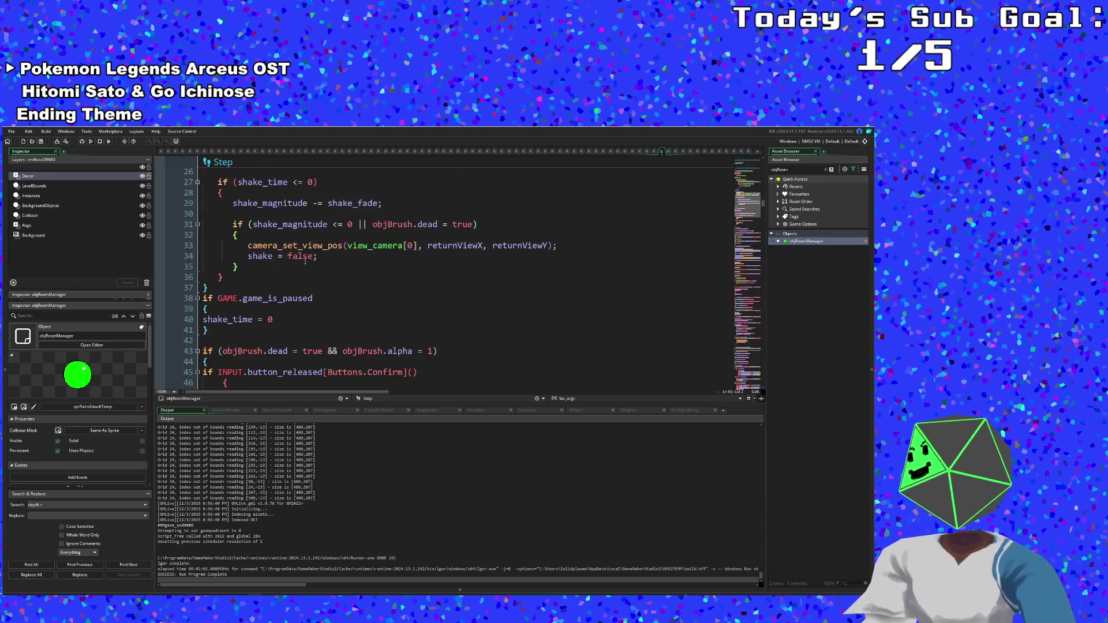
scroll(306, 259, up, 2)
click(797, 170)
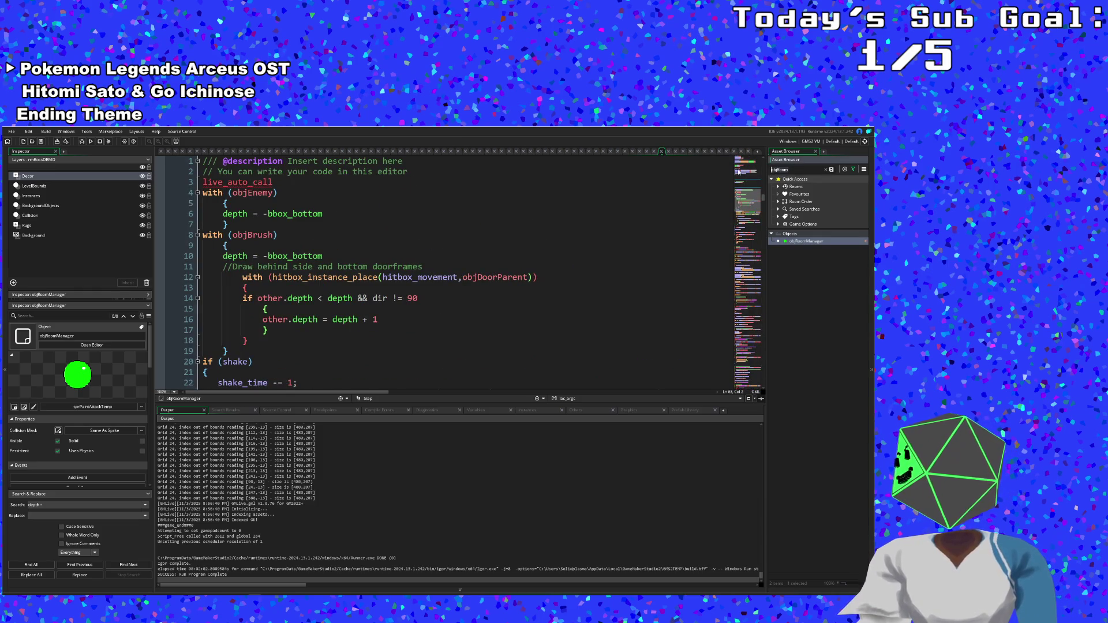
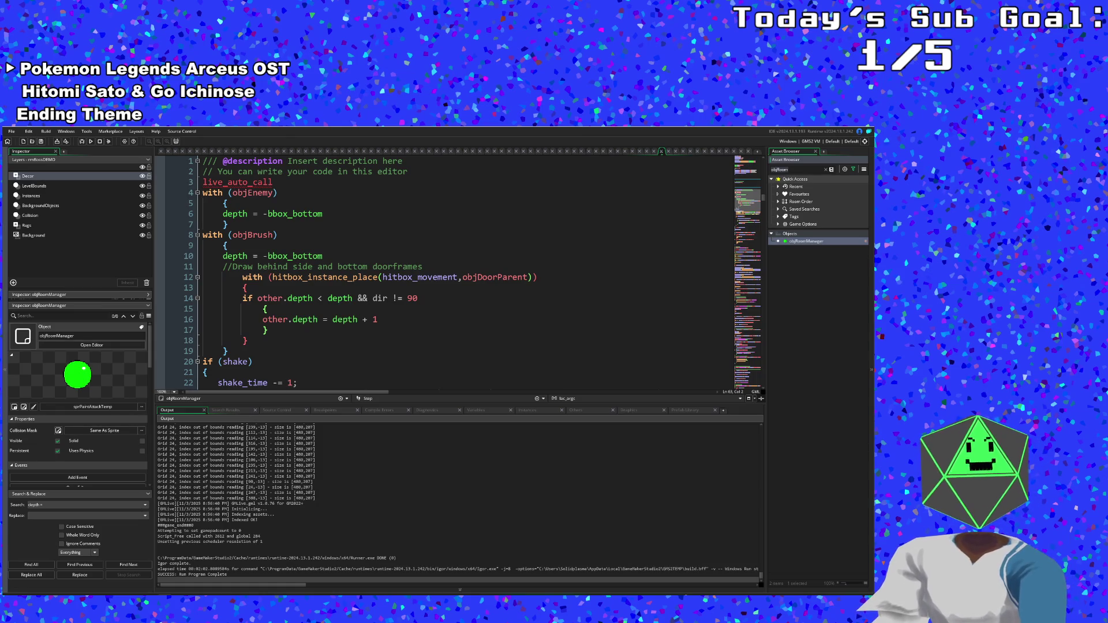
- Scroll through objRoomManager's Step event code to review it
click(324, 362)
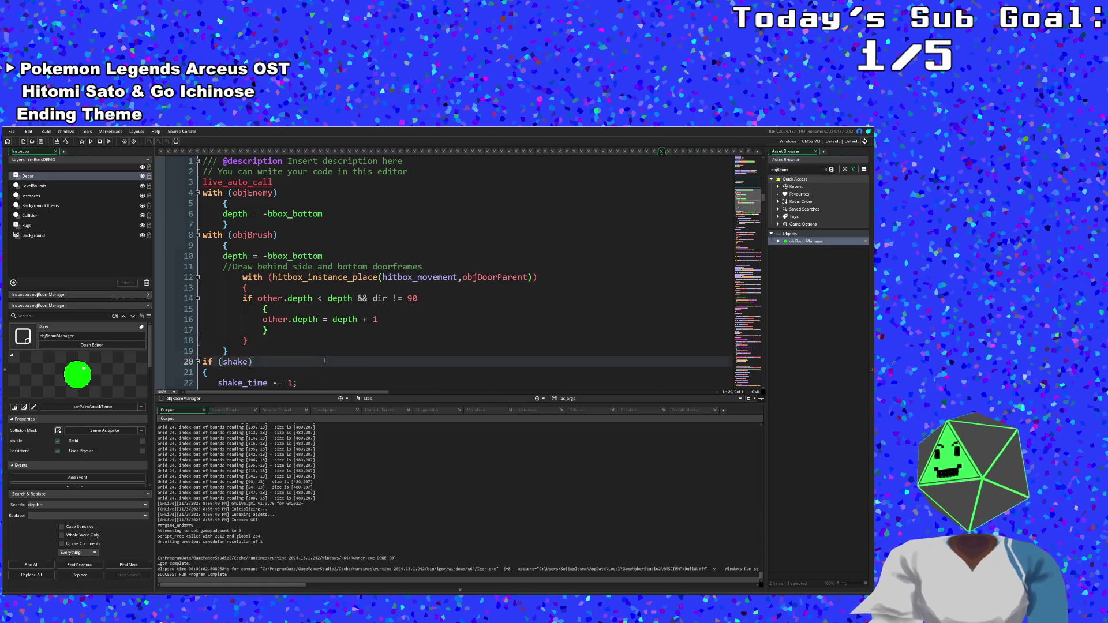
scroll(324, 363, up, 8)
scroll(324, 363, down, 4)
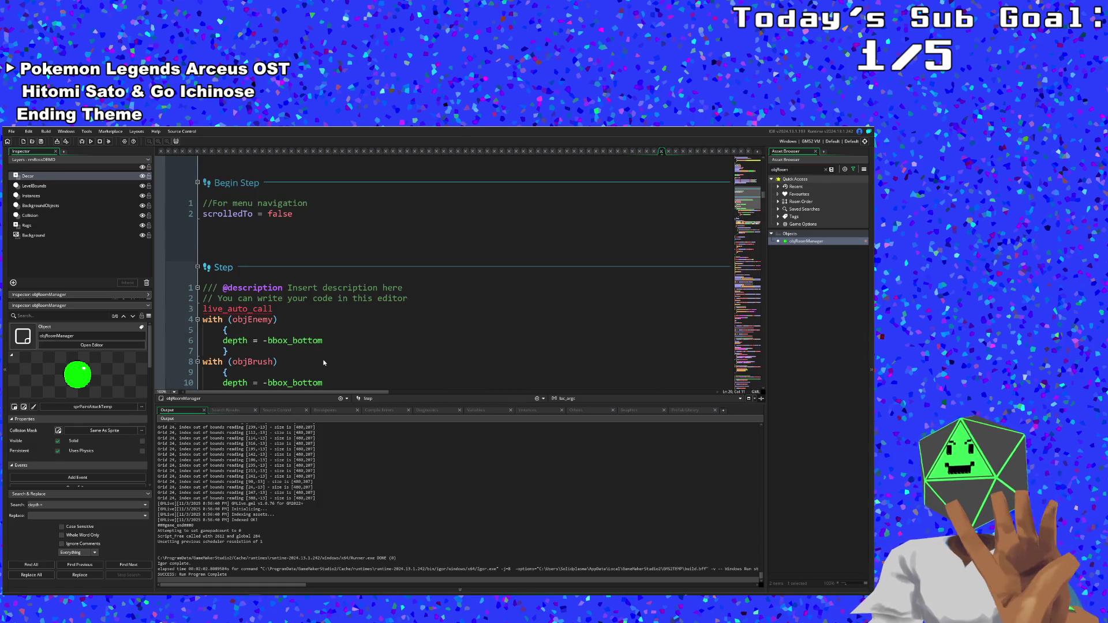
scroll(332, 354, down, 2)
scroll(452, 329, up, 4)
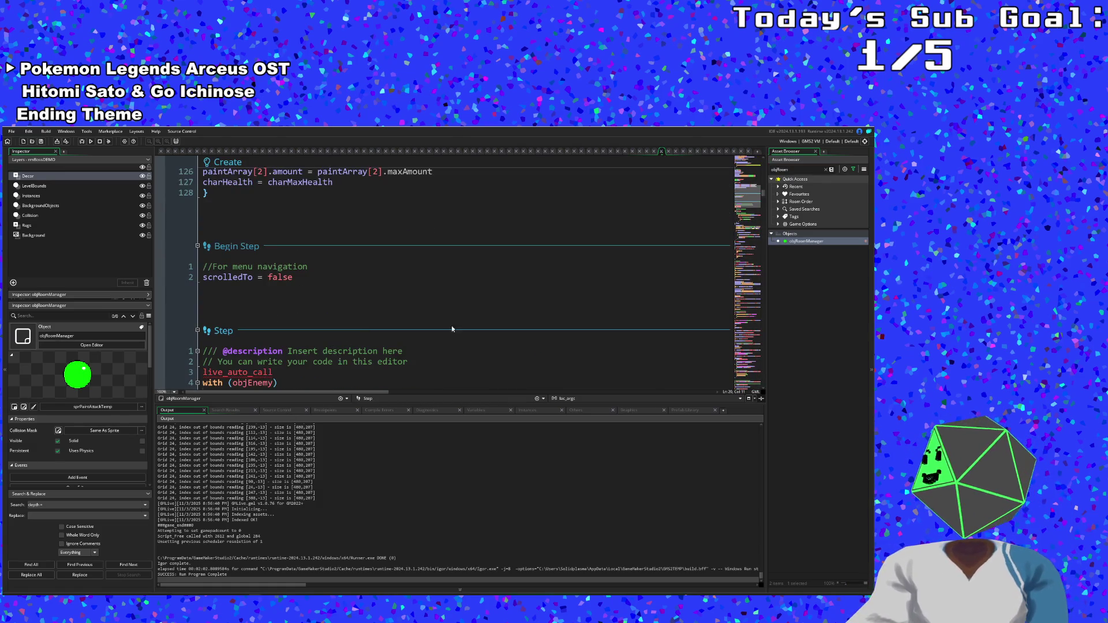
scroll(447, 327, down, 20)
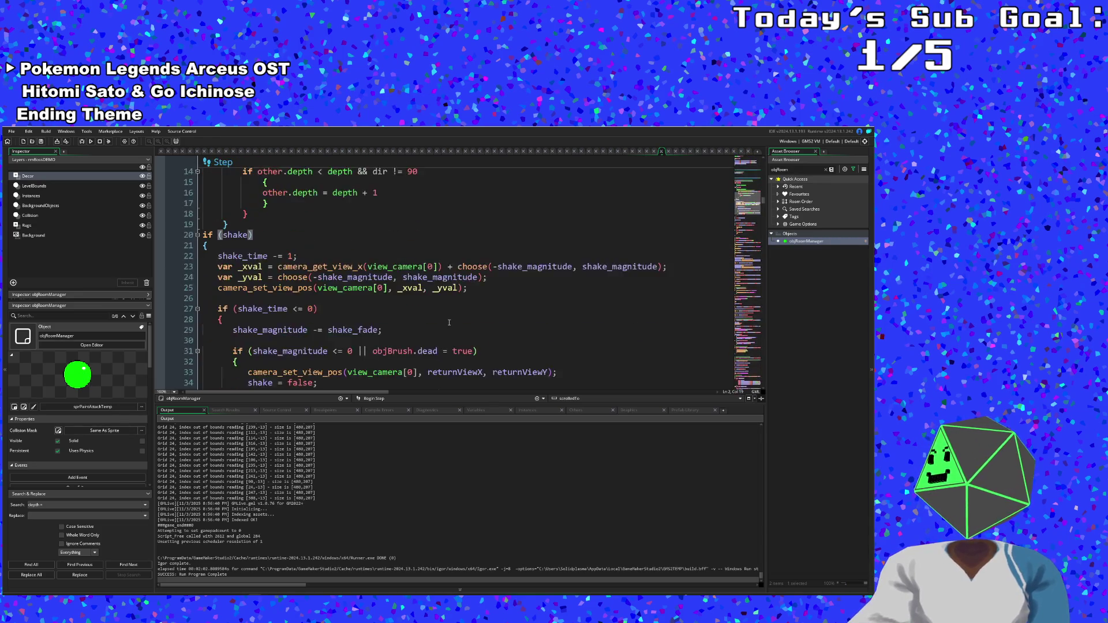
scroll(443, 311, down, 20)
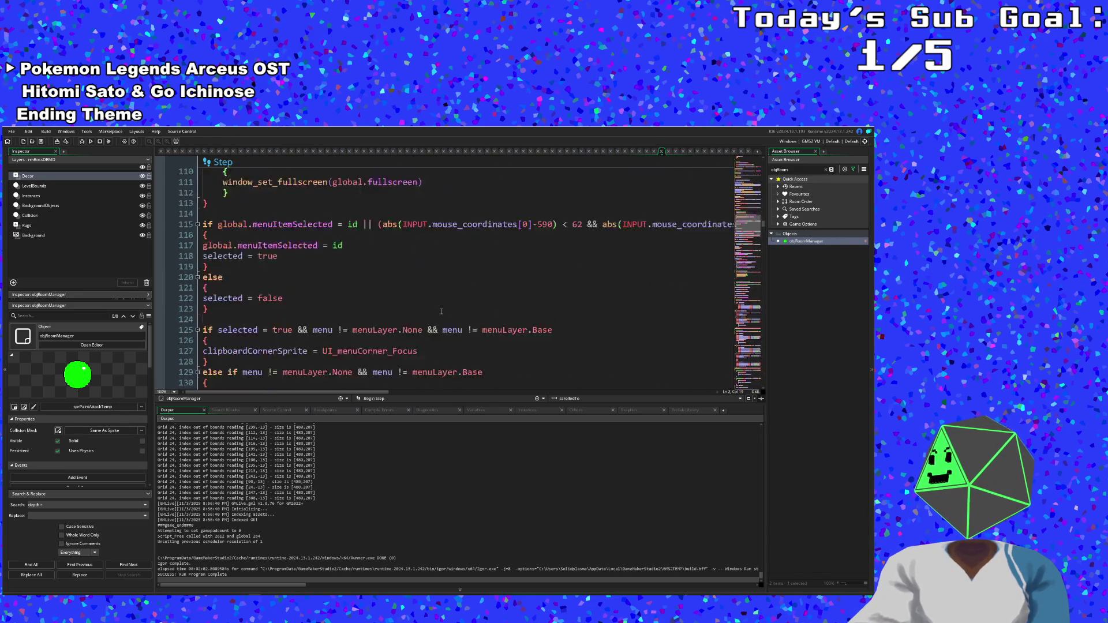
scroll(440, 311, down, 8)
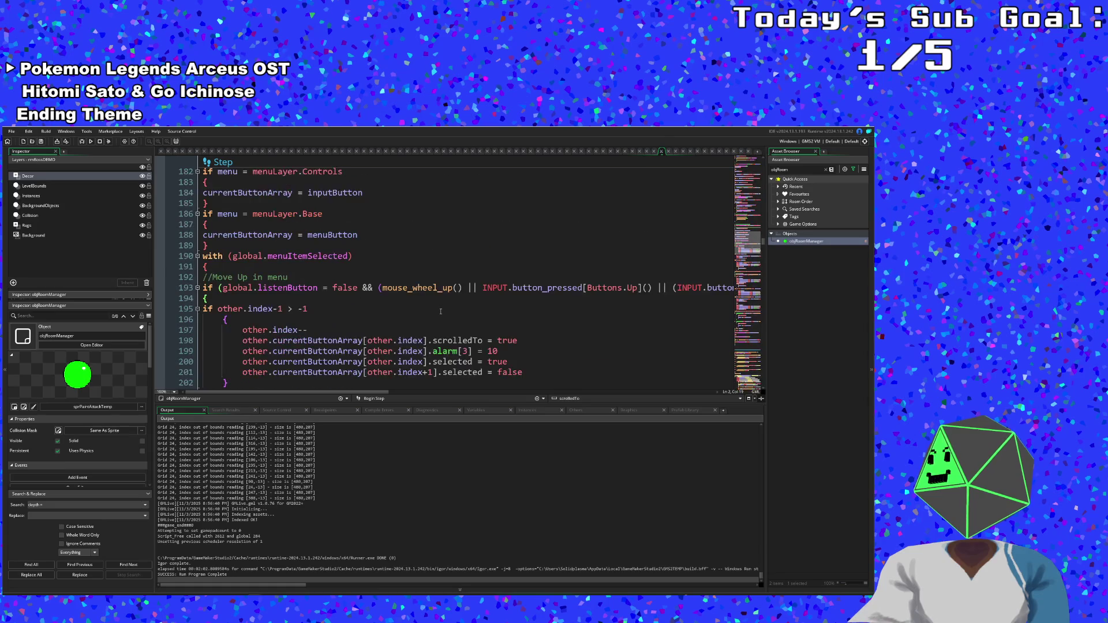
scroll(441, 311, up, 3)
- Check the menu code around line 201, then switch to objJohnnyBossController's Draw GUI code
click(440, 310)
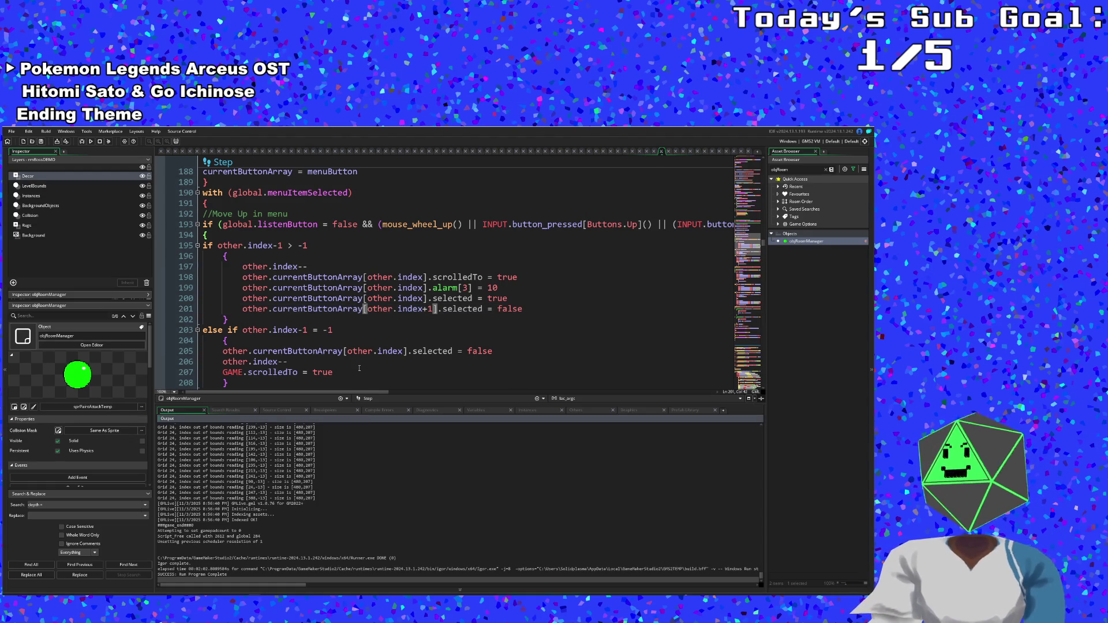
scroll(358, 352, up, 2)
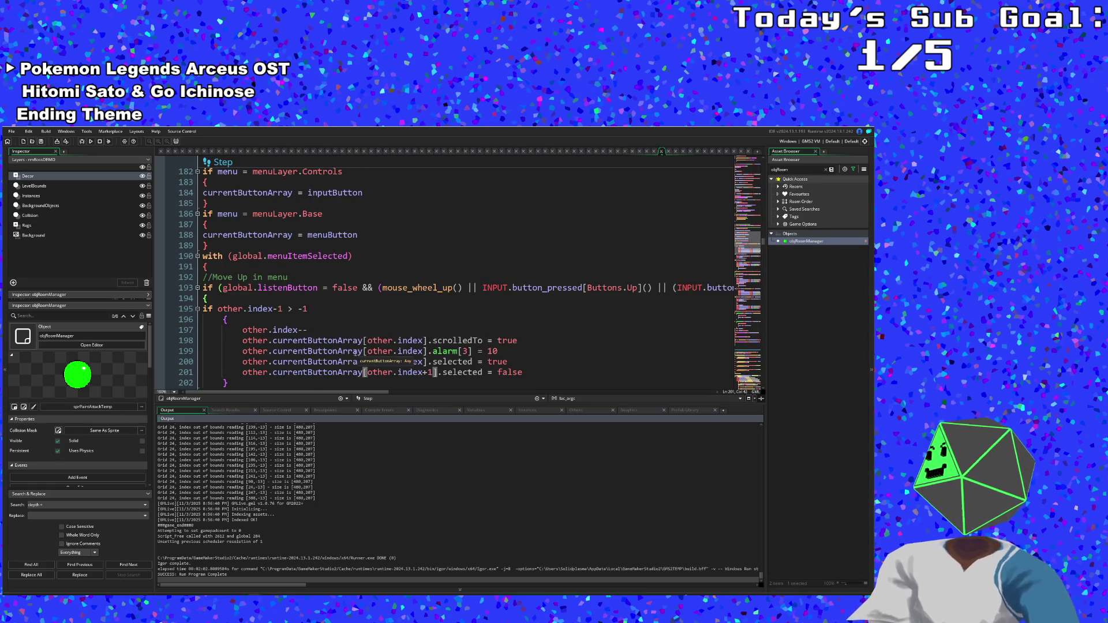
scroll(342, 341, down, 4)
scroll(675, 206, up, 4)
click(663, 151)
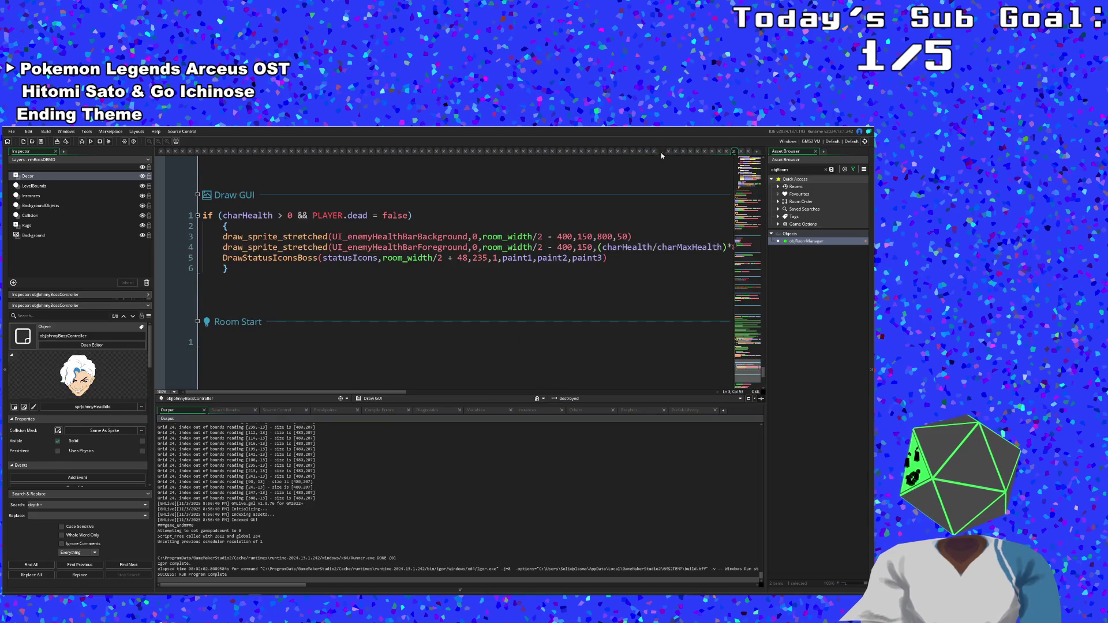
- Look over the boss controller's Draw GUI health bar code and its Draw event
click(605, 237)
click(600, 247)
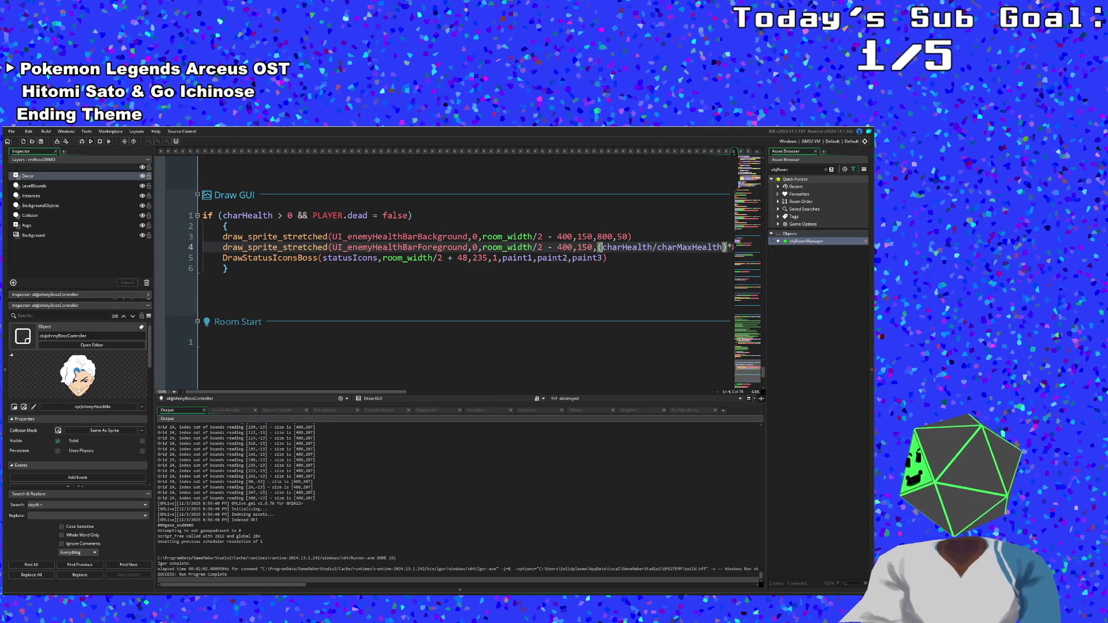
scroll(599, 274, up, 2)
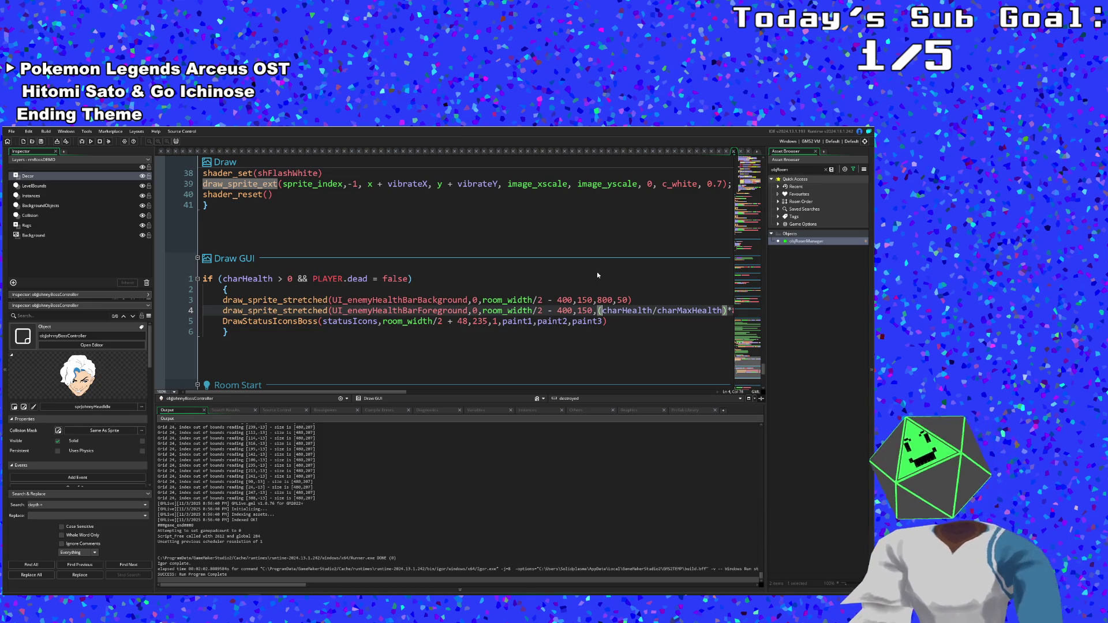
click(597, 275)
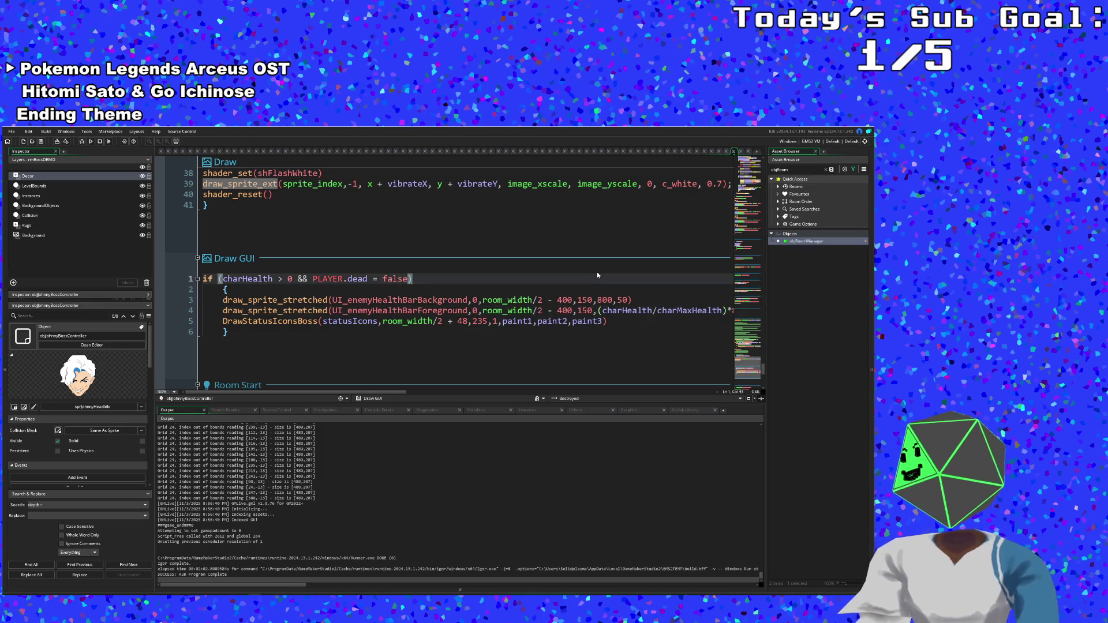
scroll(597, 275, up, 10)
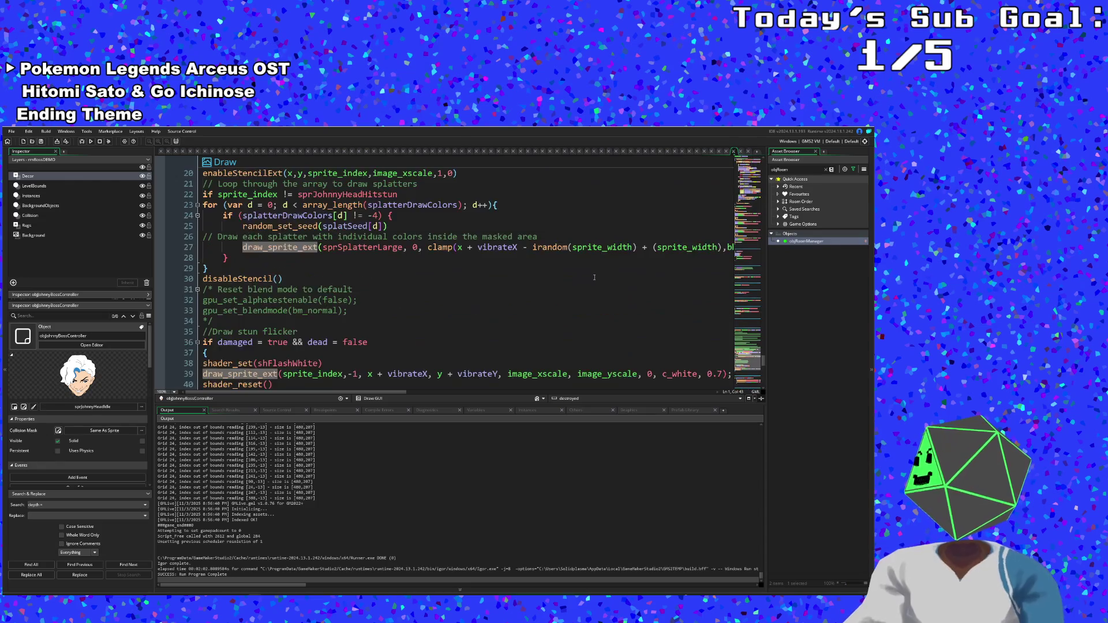
click(593, 279)
scroll(593, 278, down, 15)
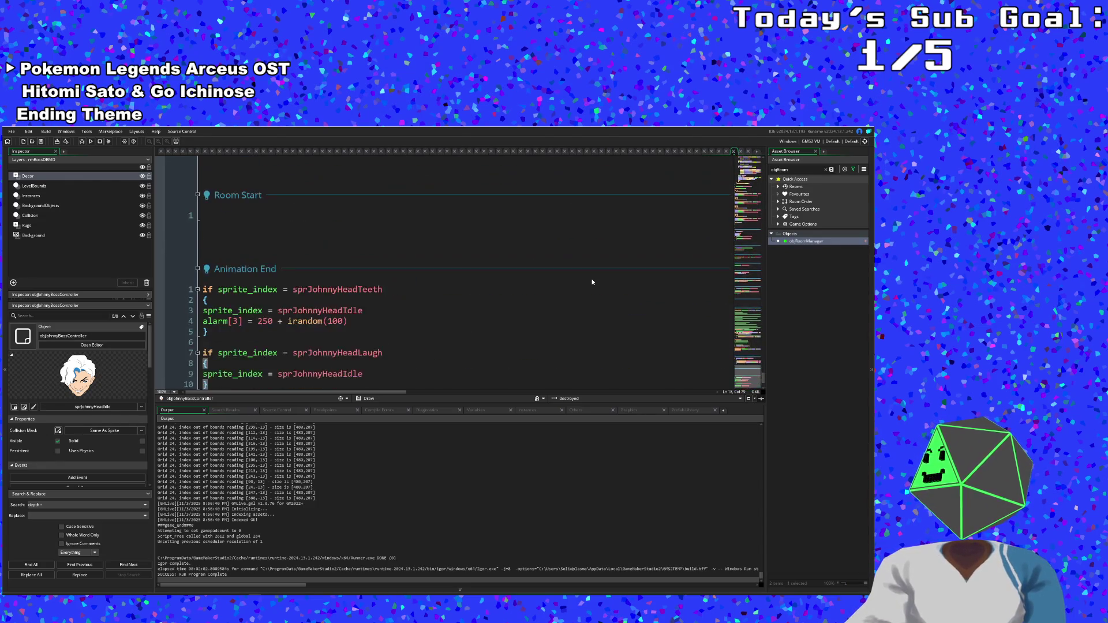
- In Animation End, change alarm[3] = 250 + irandom(100) to use irandom(charHealth/10)
click(442, 319)
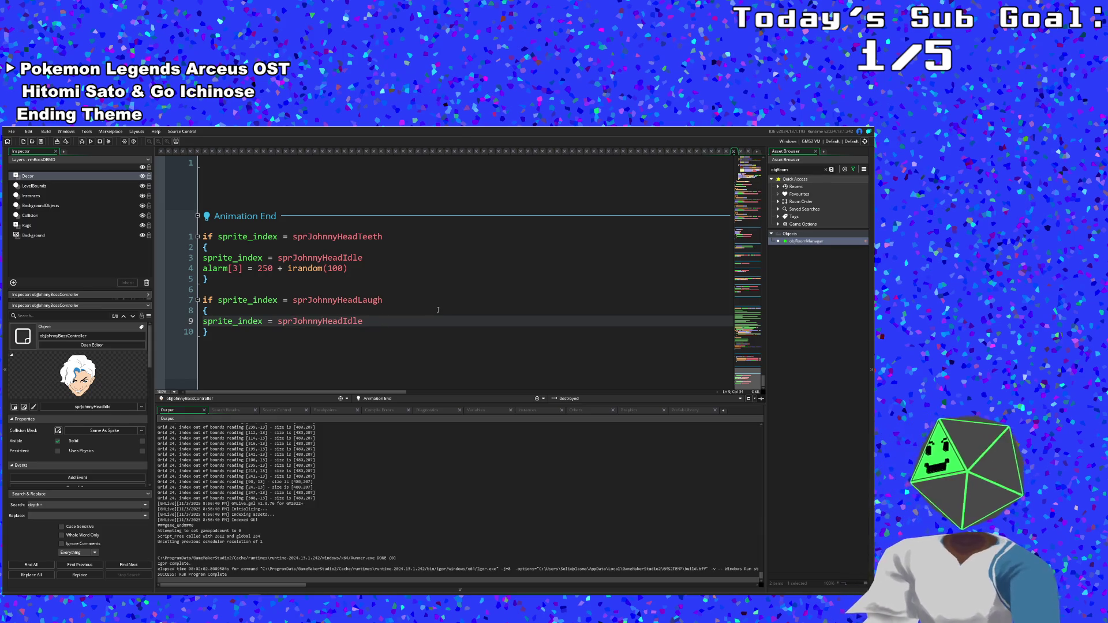
click(358, 289)
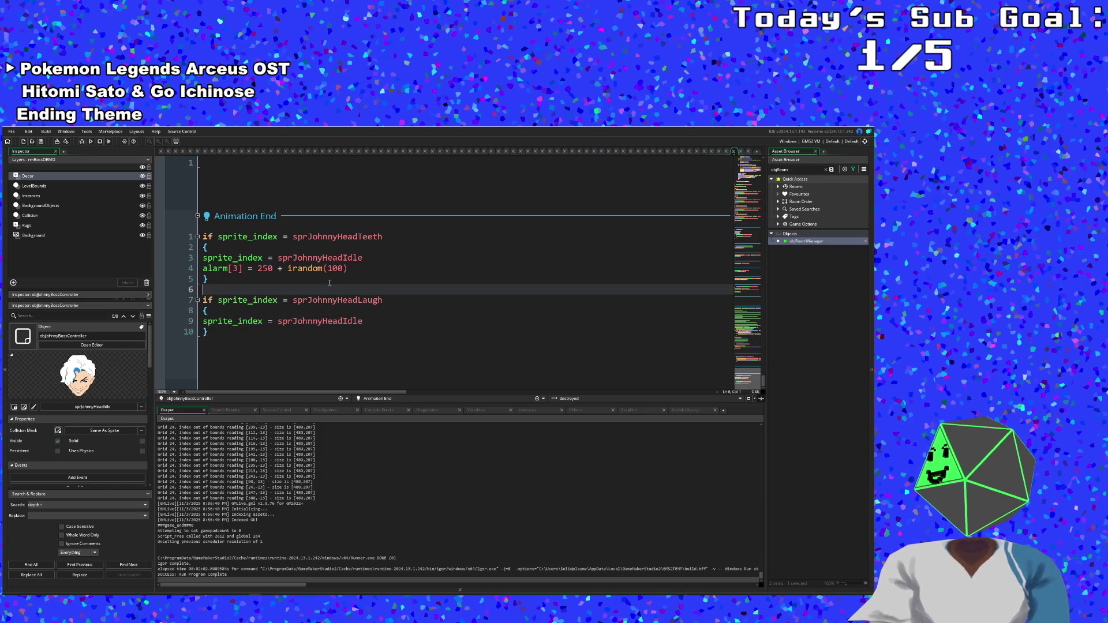
click(336, 275)
click(344, 268)
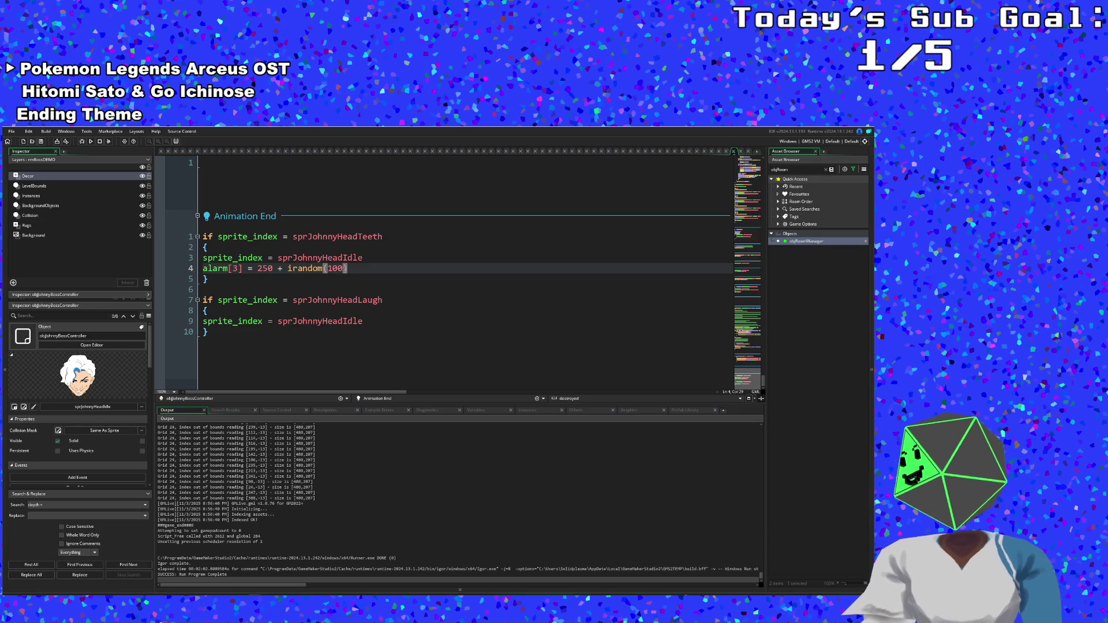
double_click(320, 258)
click(340, 275)
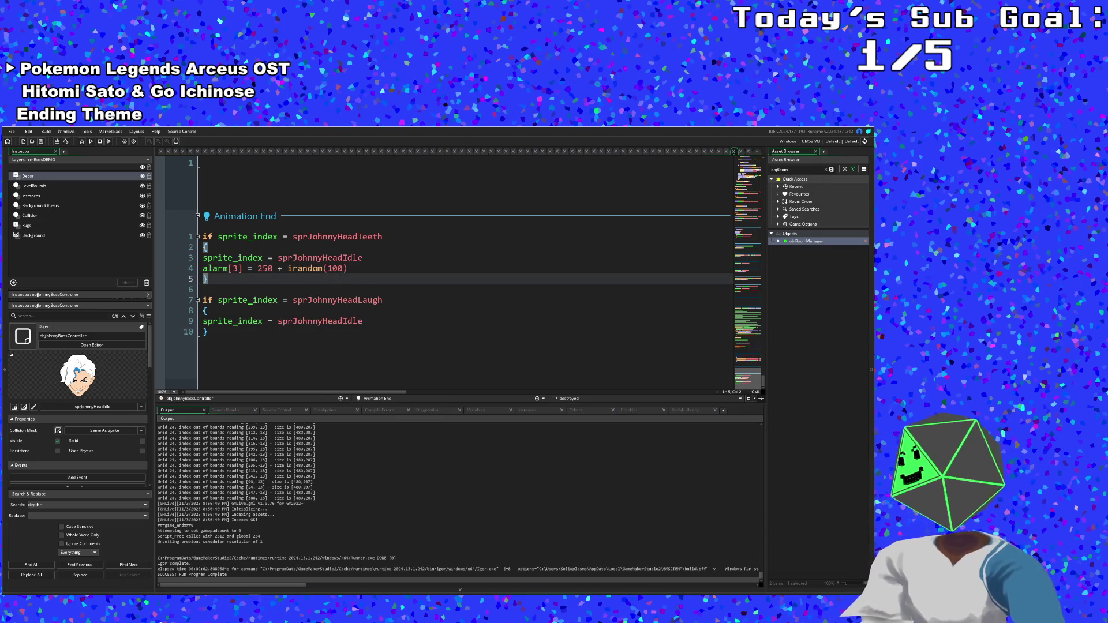
click(344, 269)
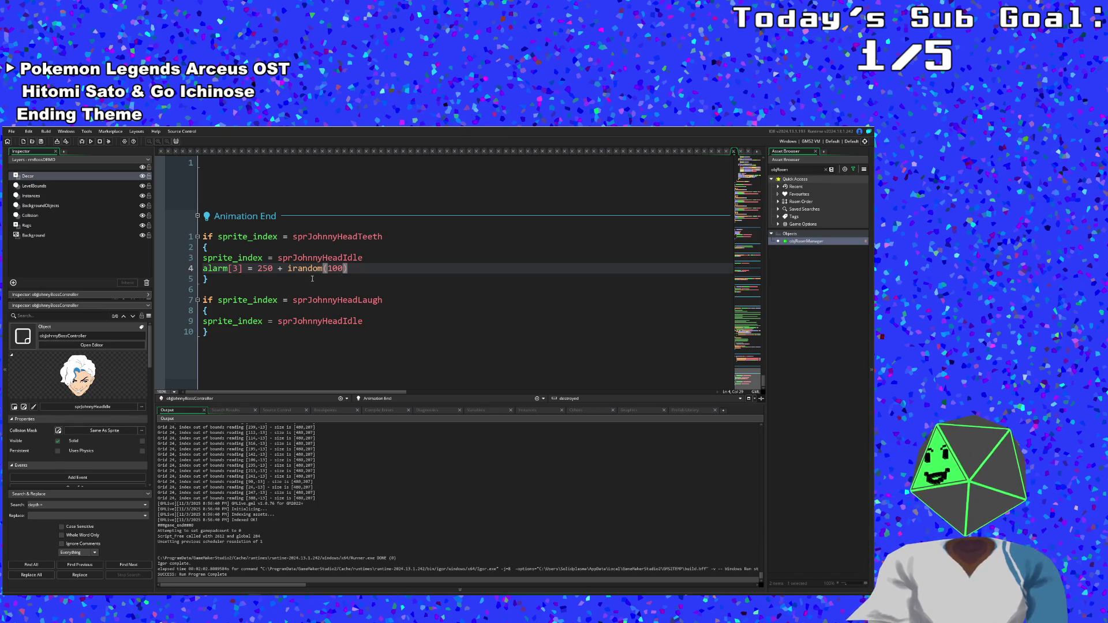
click(273, 269)
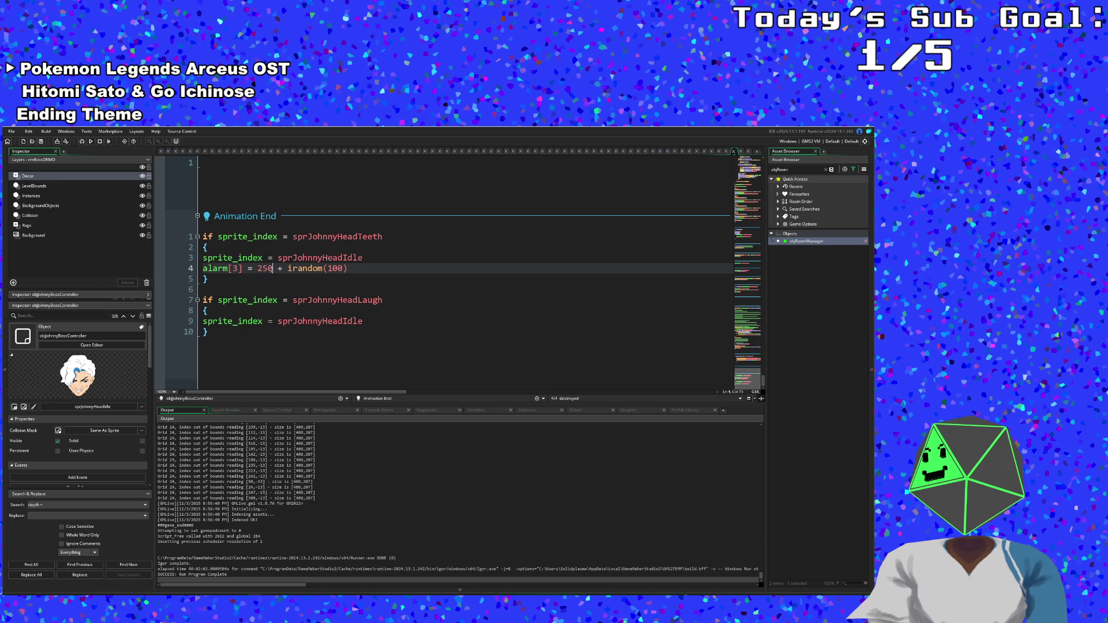
drag(343, 269, 333, 269)
click(328, 269)
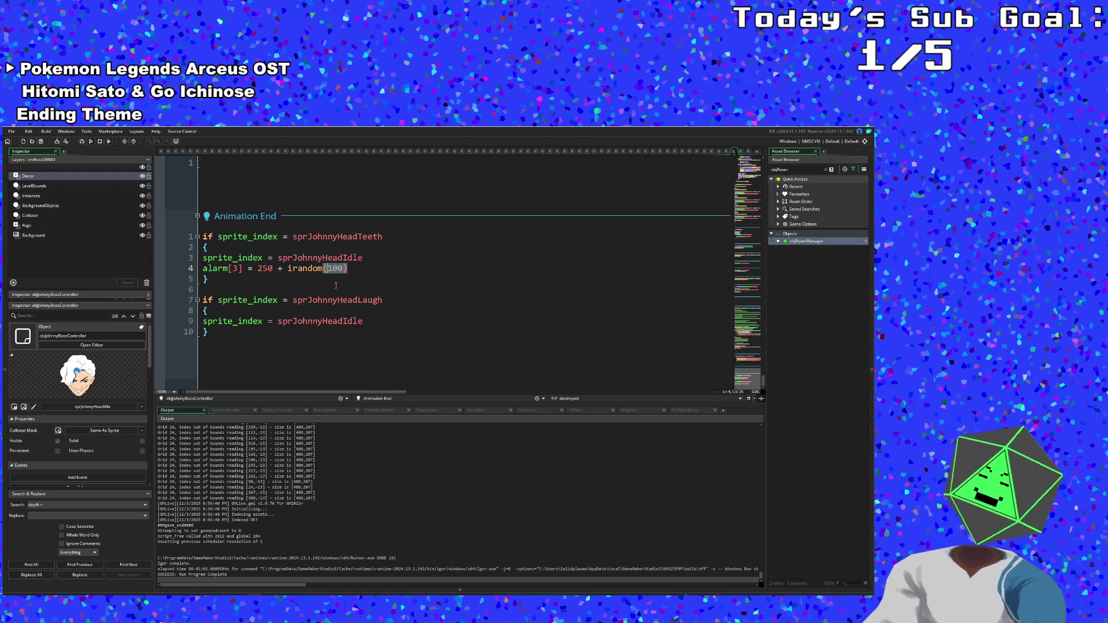
text(charHealth)
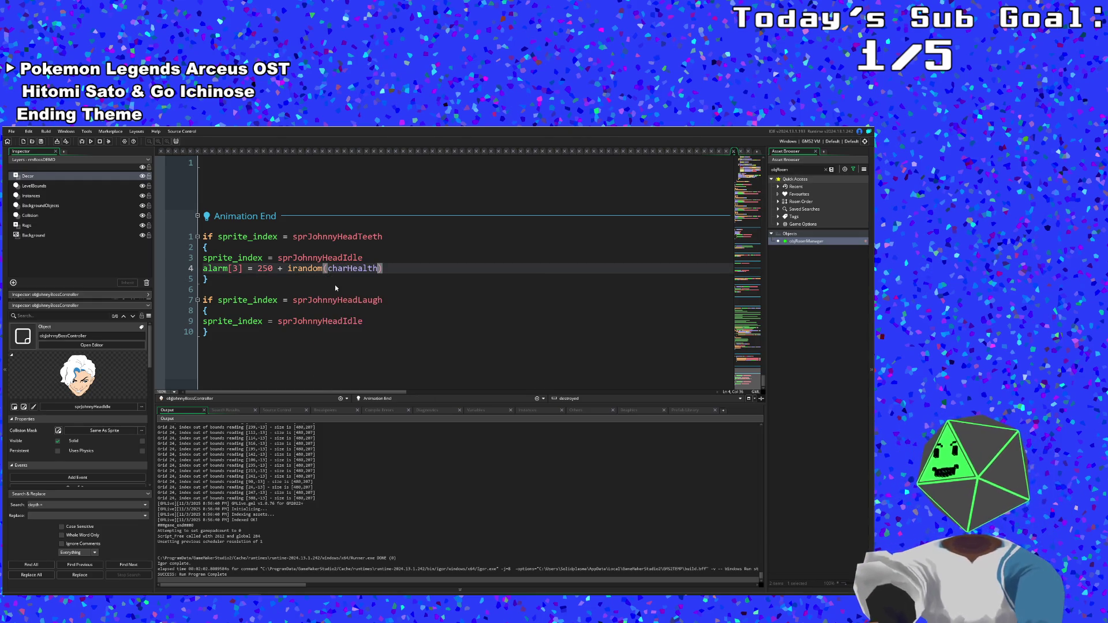
text(/10)
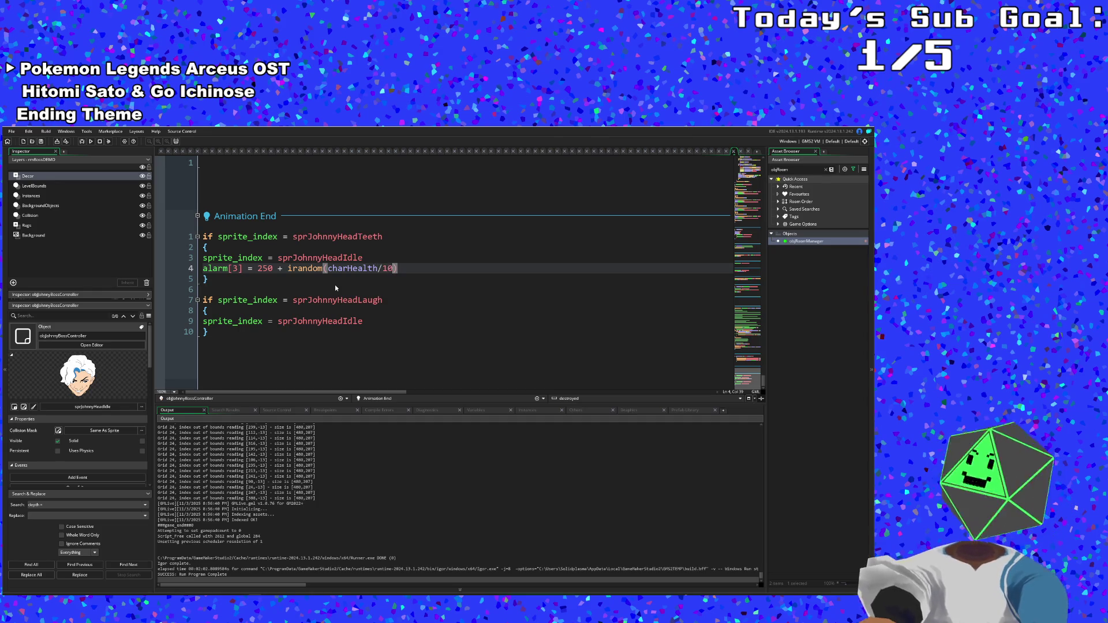
click(335, 287)
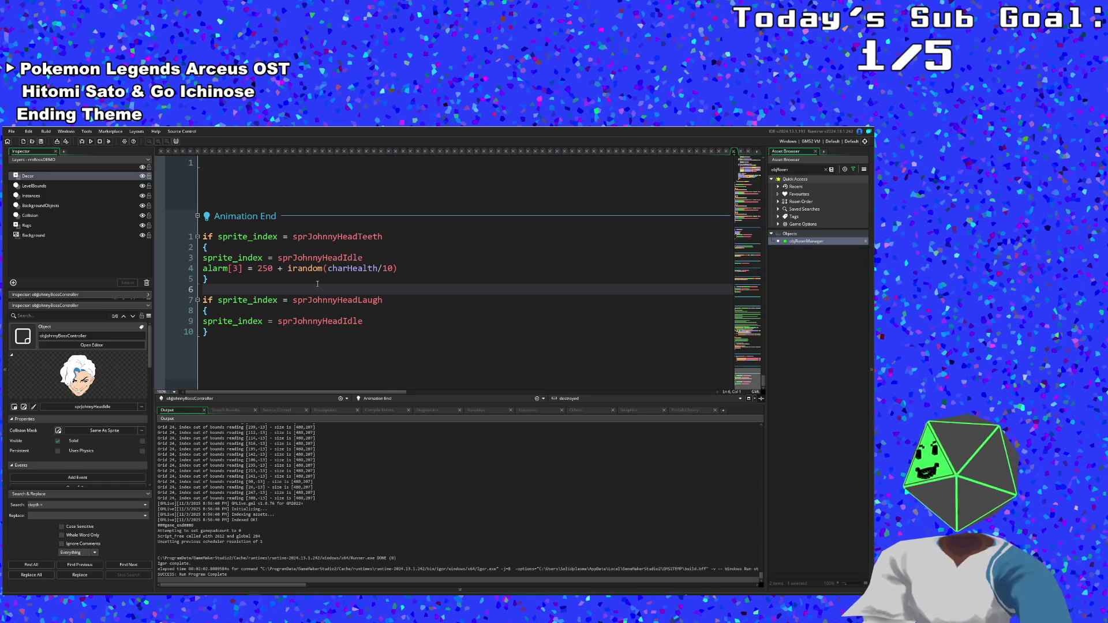
click(307, 280)
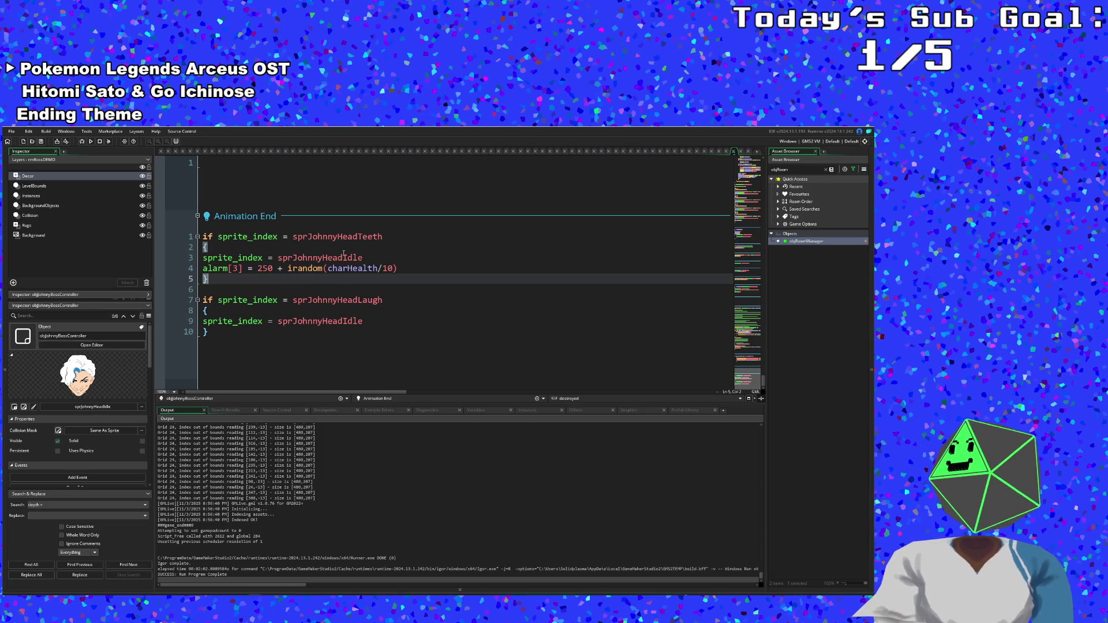
- Find Alarm 2's alarm[2] = 120 line and replace the 120 delay value
scroll(338, 293, up, 20)
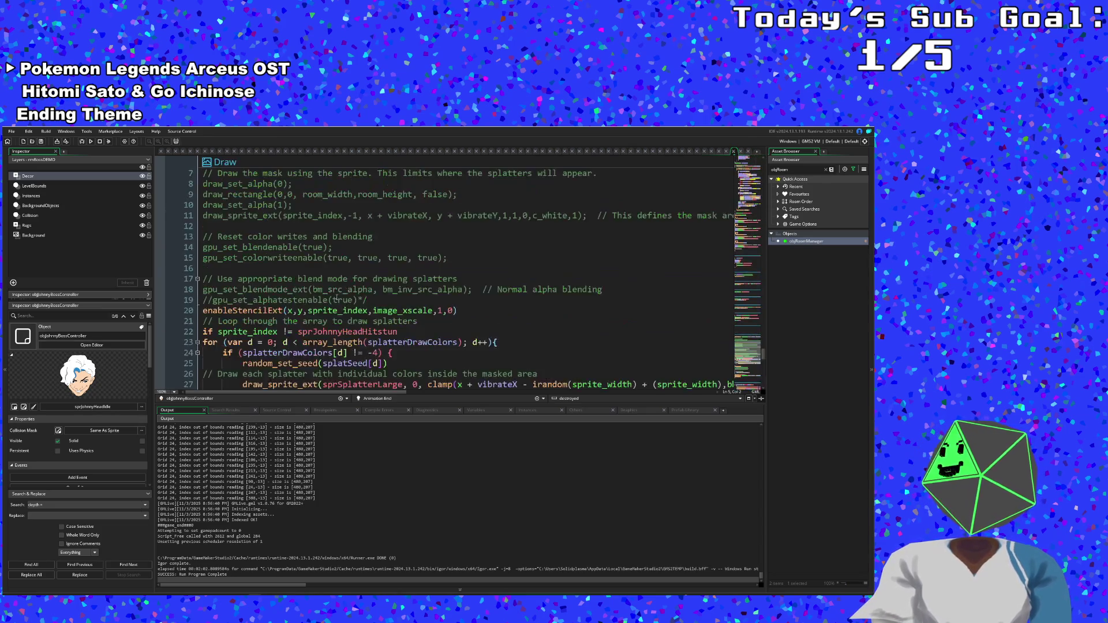
scroll(337, 295, up, 6)
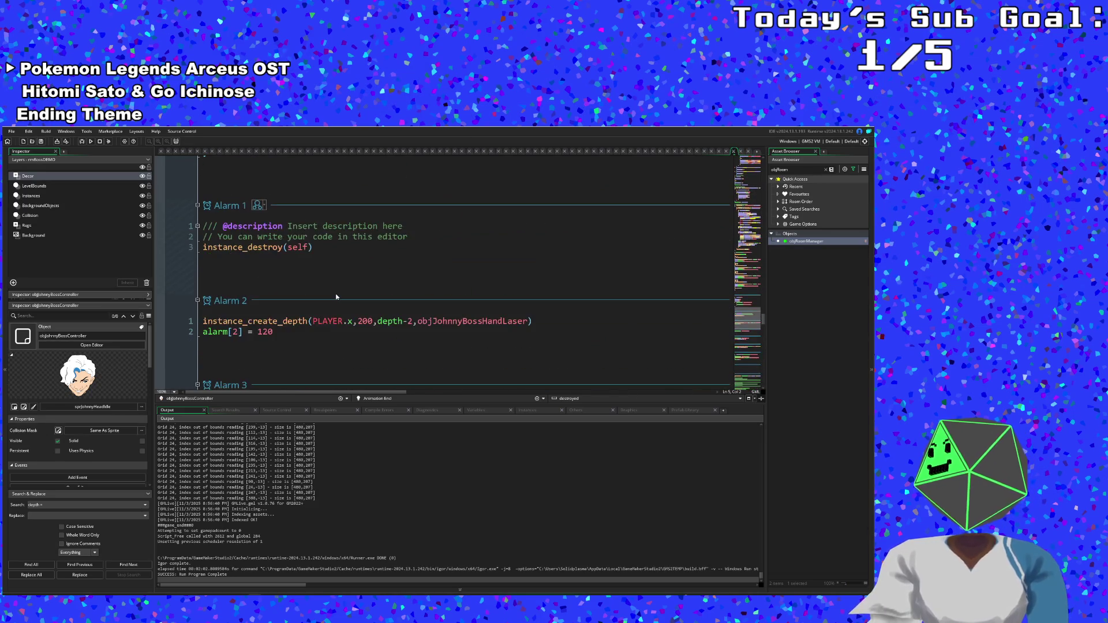
click(288, 323)
click(282, 332)
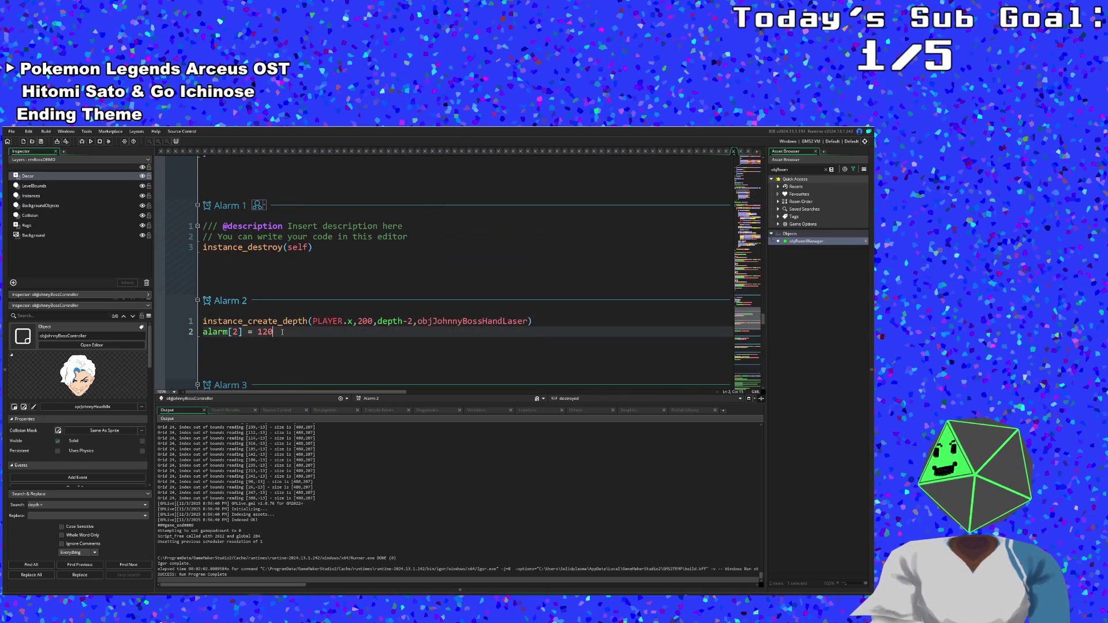
key(ctrl+shift+Left)
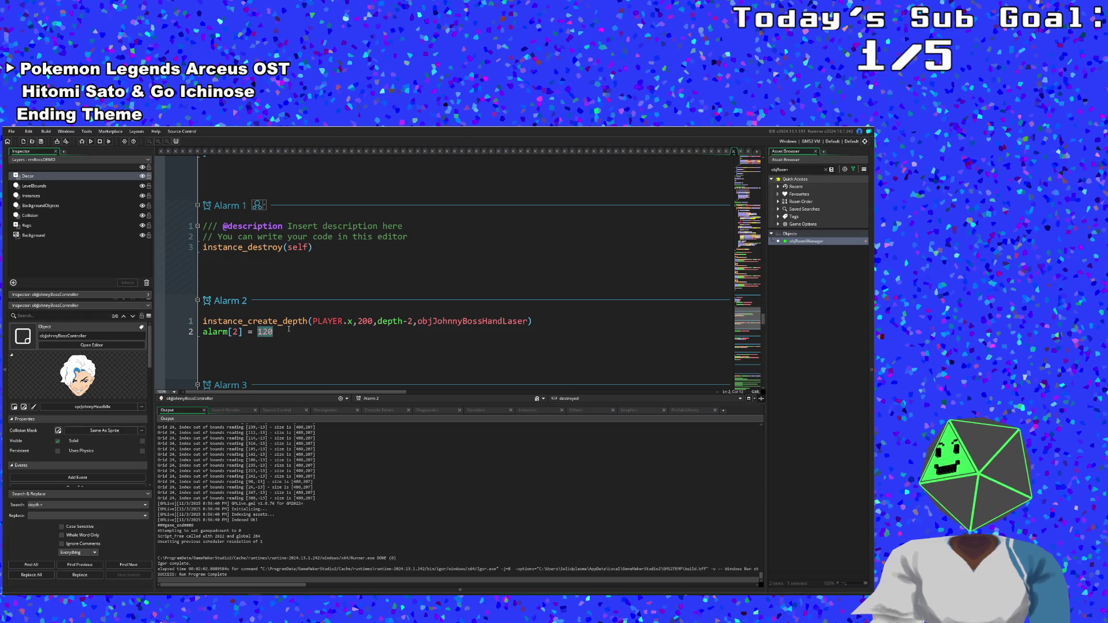
click(281, 330)
drag(280, 330, 258, 332)
click(269, 333)
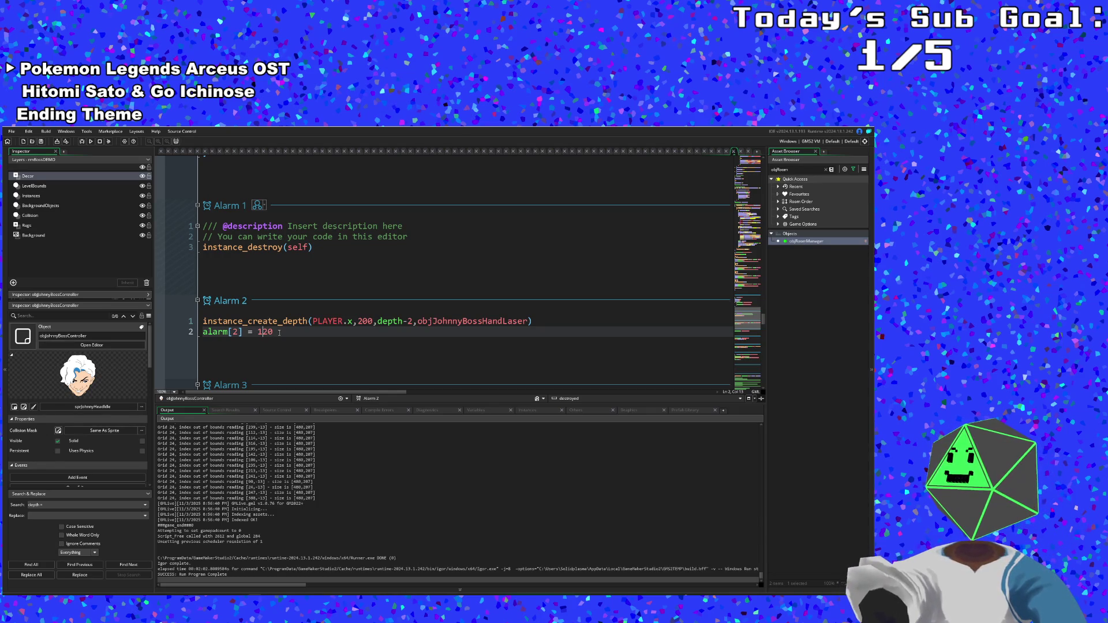
key(BackSpace)
key(BackSpace)
key(BackSpace)
text(240)
key(BackSpace)
key(BackSpace)
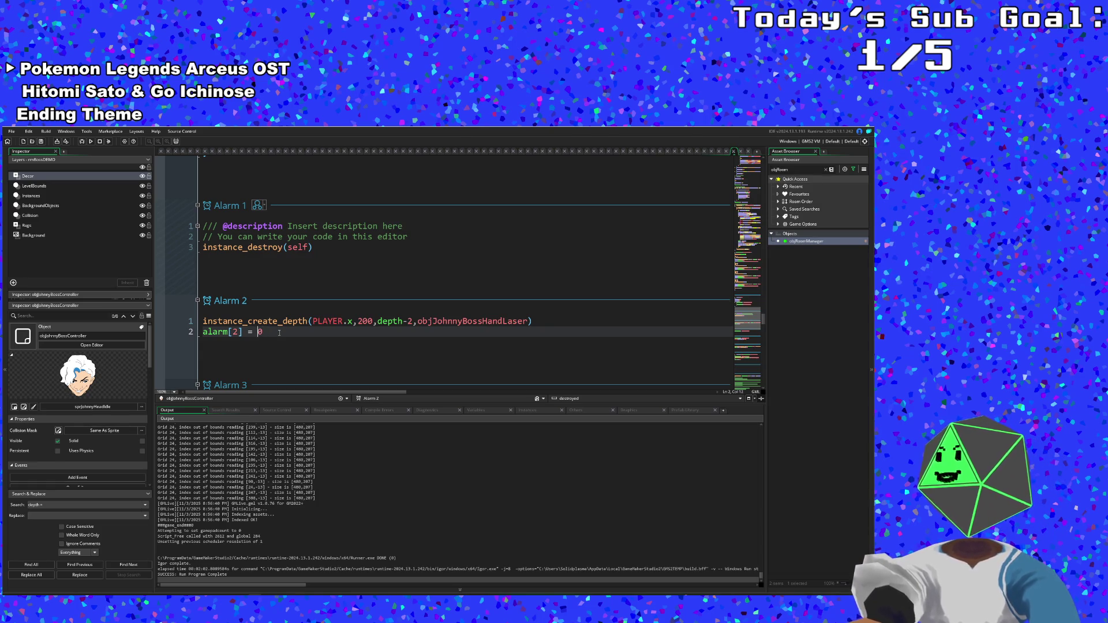
text(36)
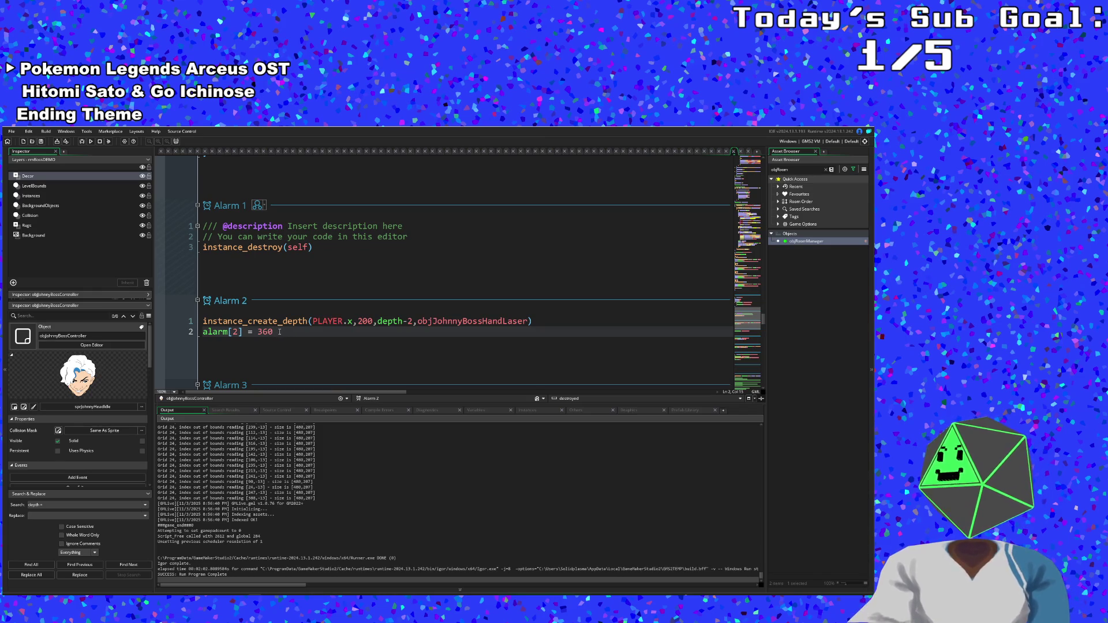
- Rewrite the Alarm 2 delay as 240 + irandom(charHealth/10)
drag(279, 332, 258, 333)
text(240)
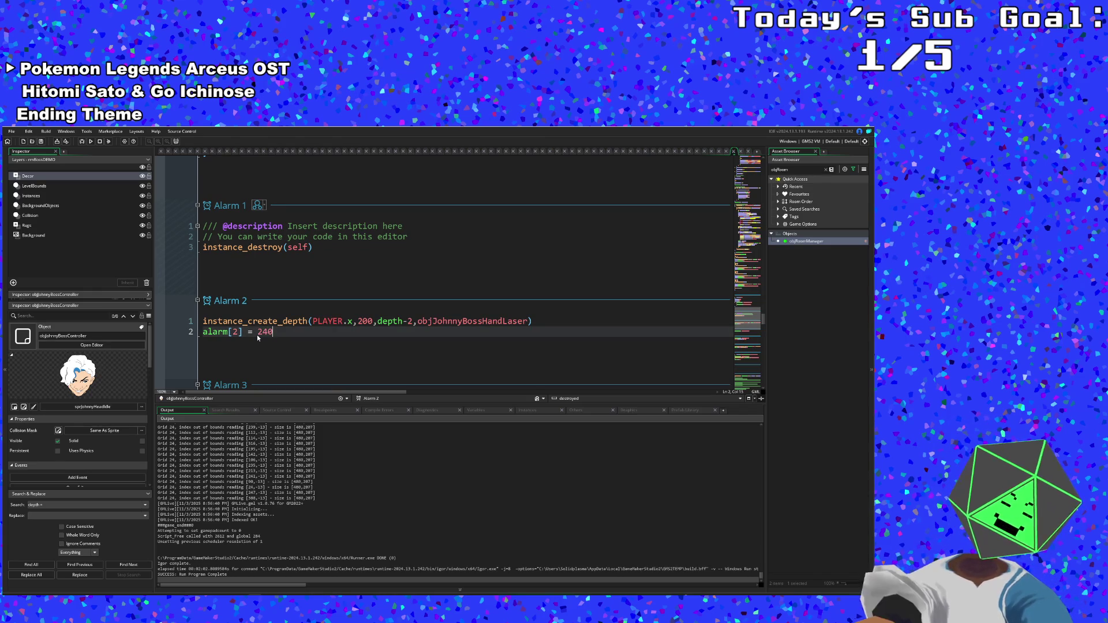
text(()
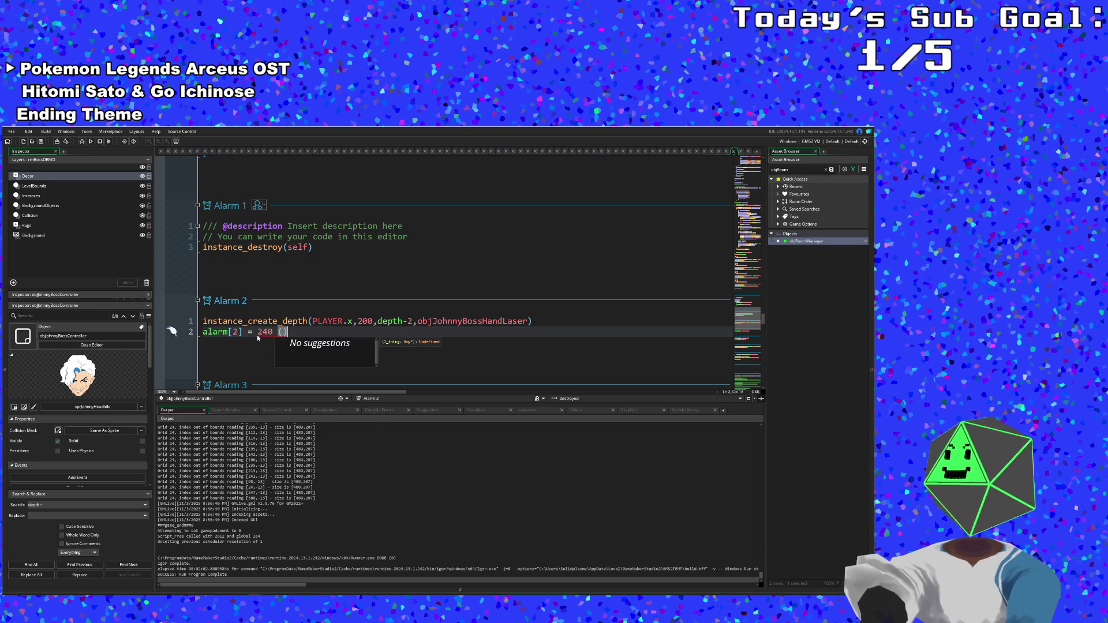
text(+ iran)
text(dom)
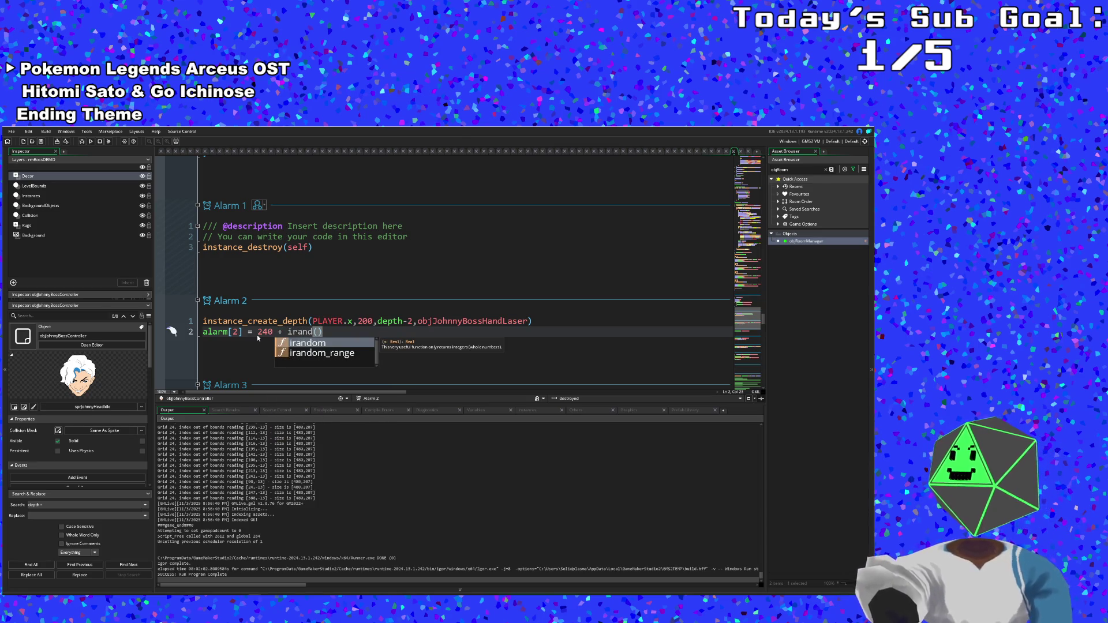
key(Return)
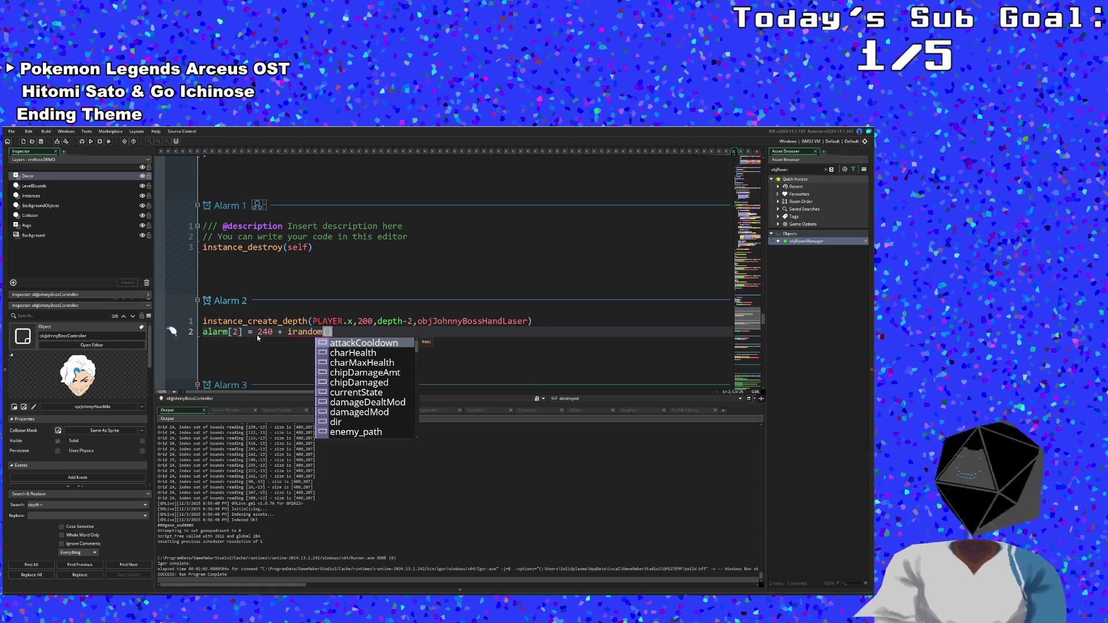
text(char)
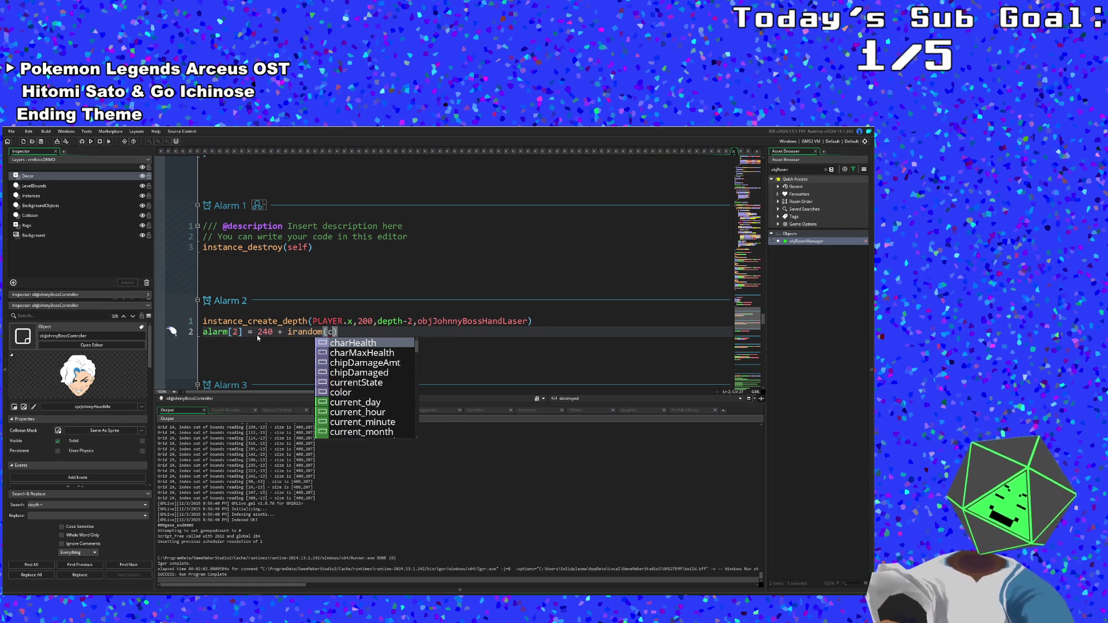
key(Return)
text(/10)
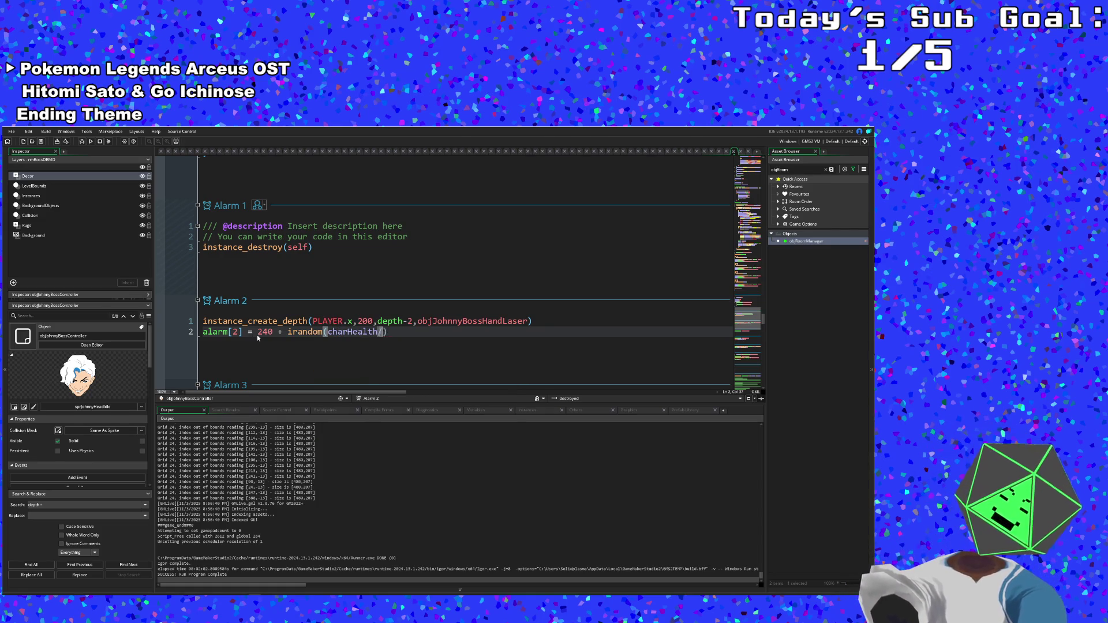
click(257, 334)
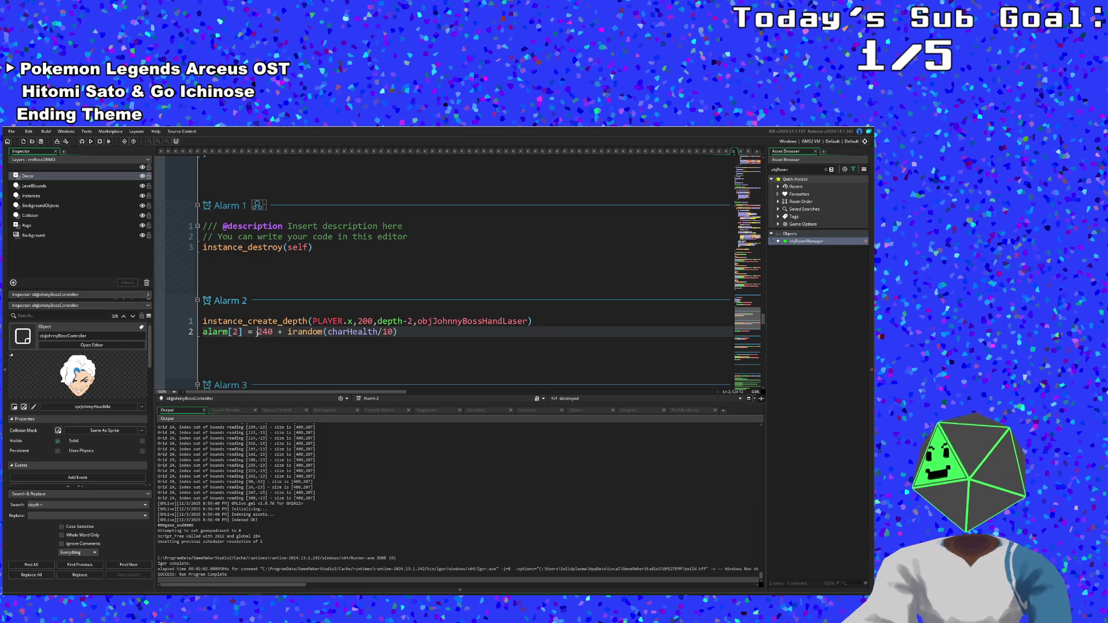
scroll(258, 334, down, 4)
scroll(258, 335, up, 4)
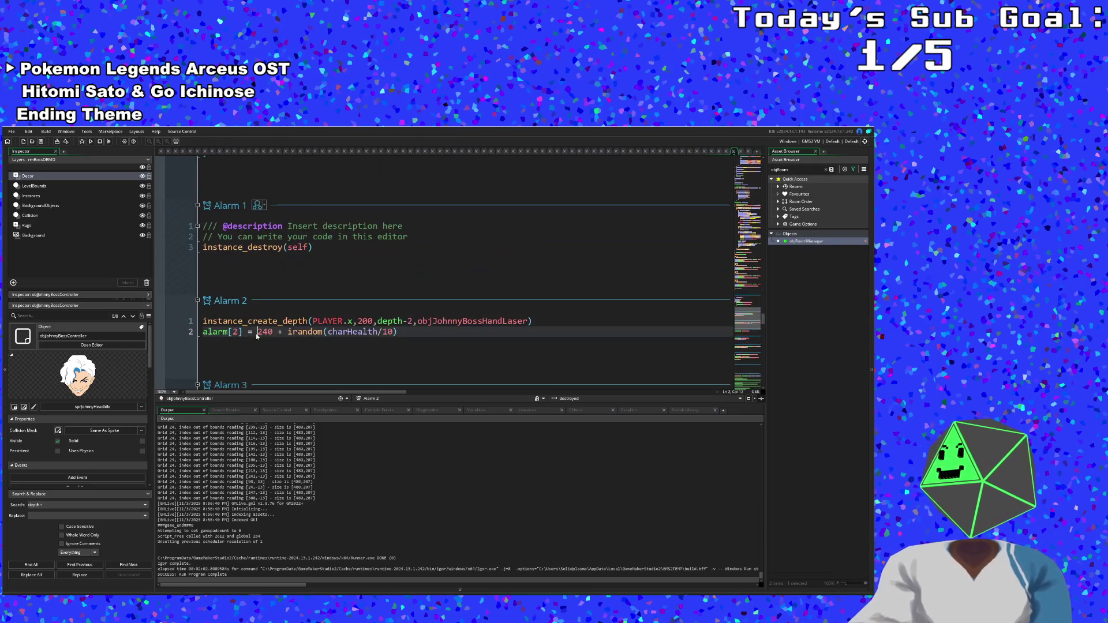
scroll(257, 334, down, 10)
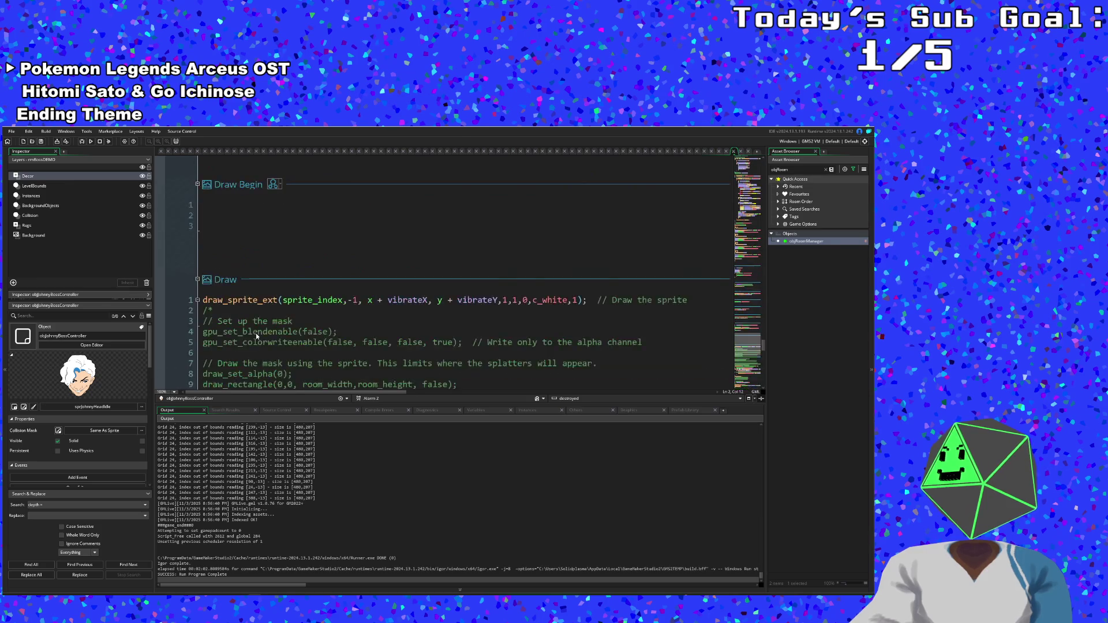
- Scroll through the boss controller's events, from Alarm 6's 600 reset up to the Create event
scroll(257, 335, up, 5)
click(316, 330)
click(298, 310)
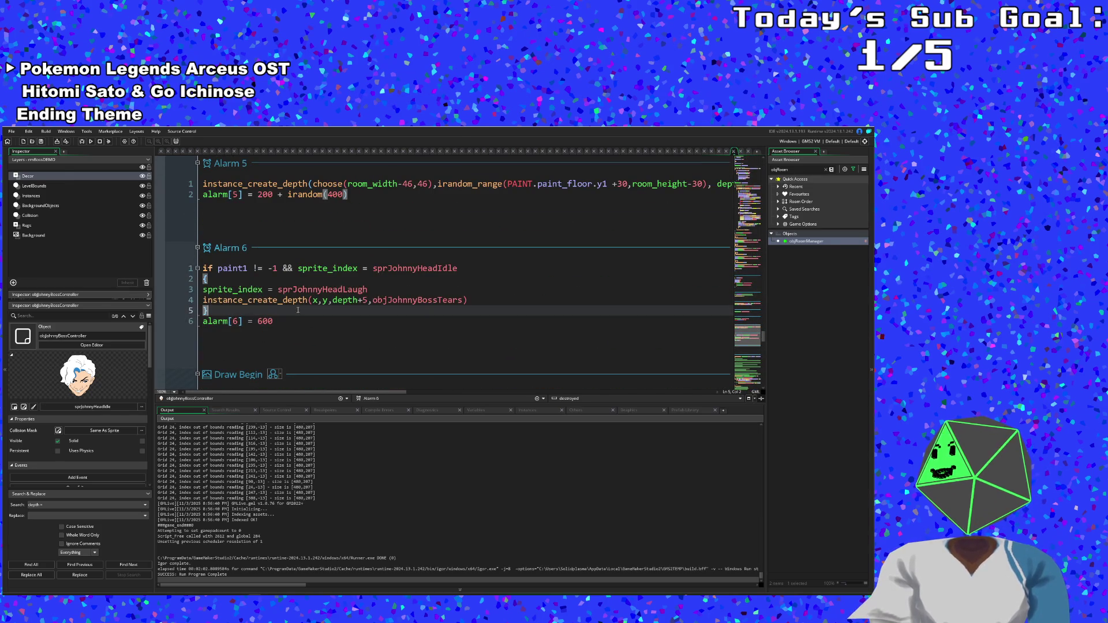
click(281, 321)
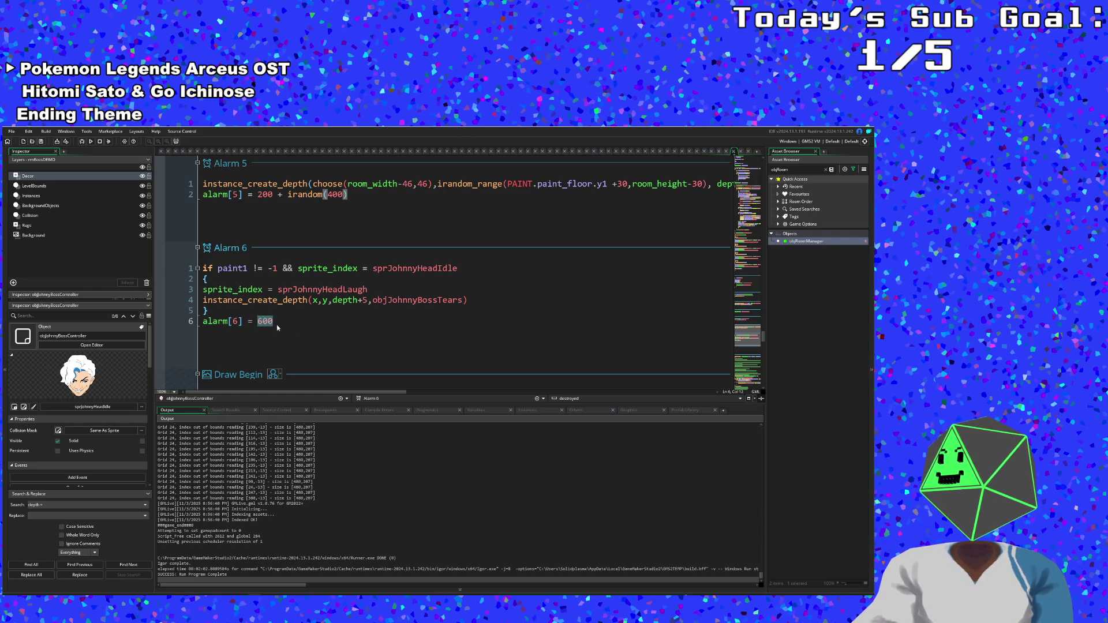
scroll(280, 326, up, 8)
scroll(281, 327, up, 10)
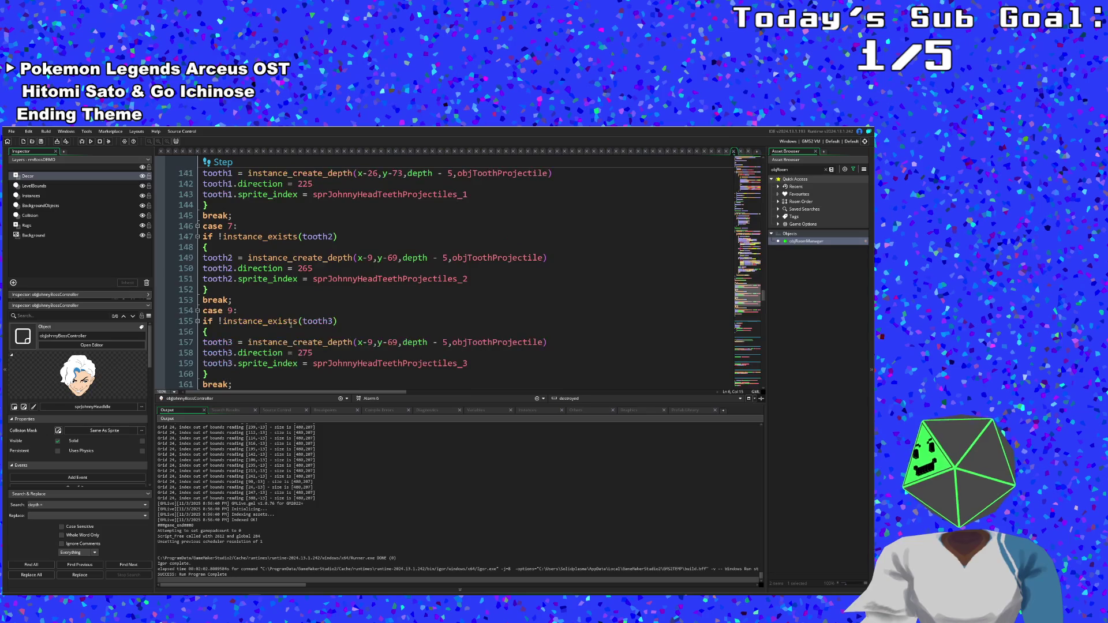
scroll(291, 324, up, 20)
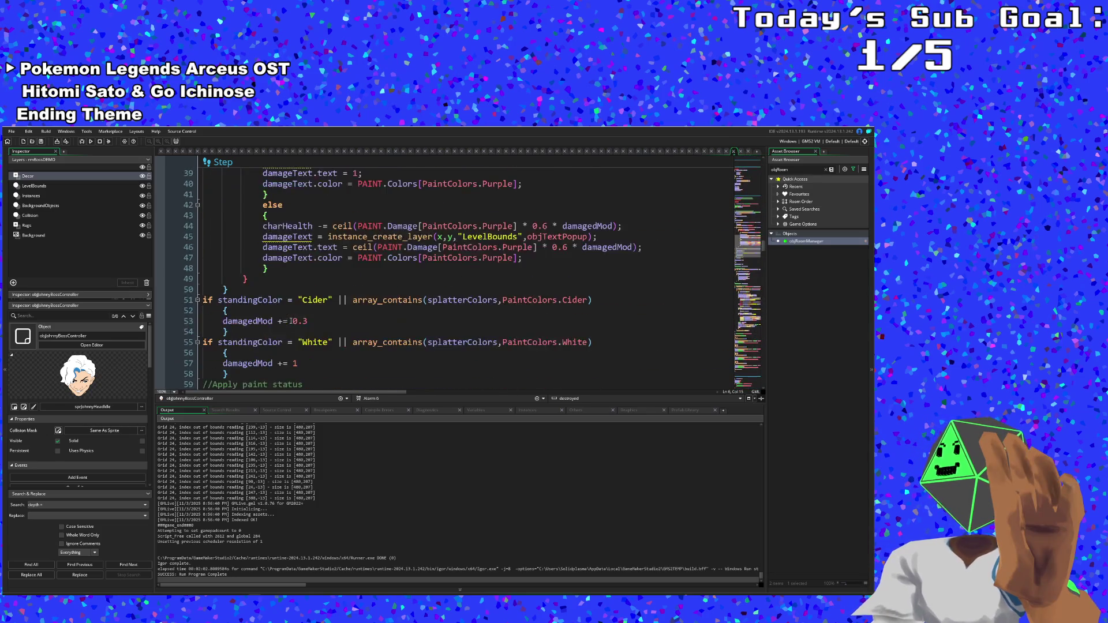
scroll(290, 322, down, 20)
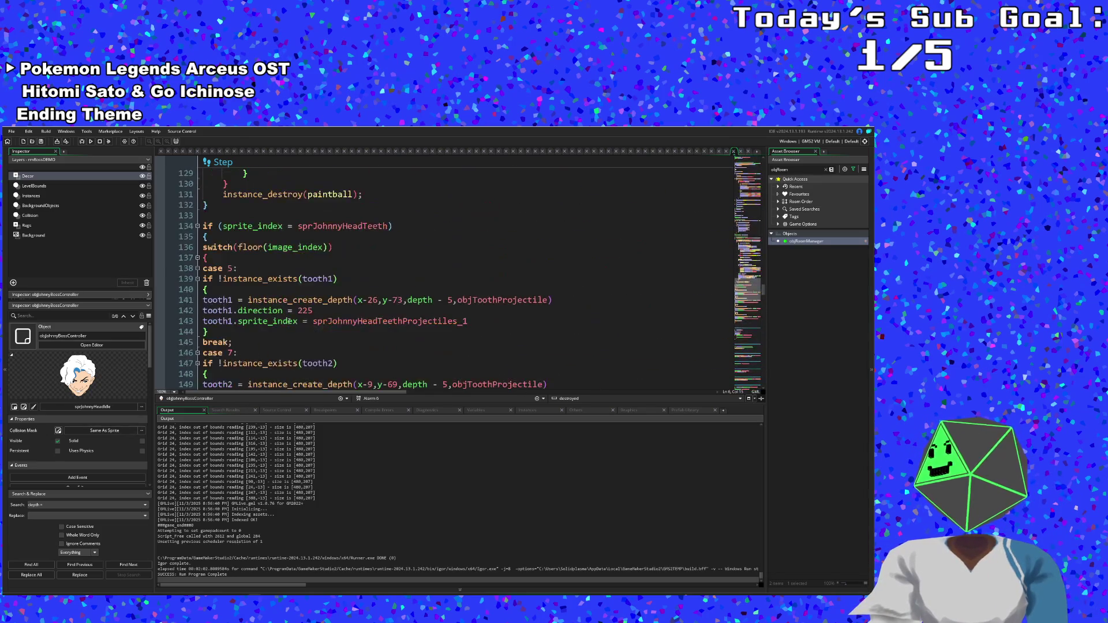
scroll(288, 322, down, 20)
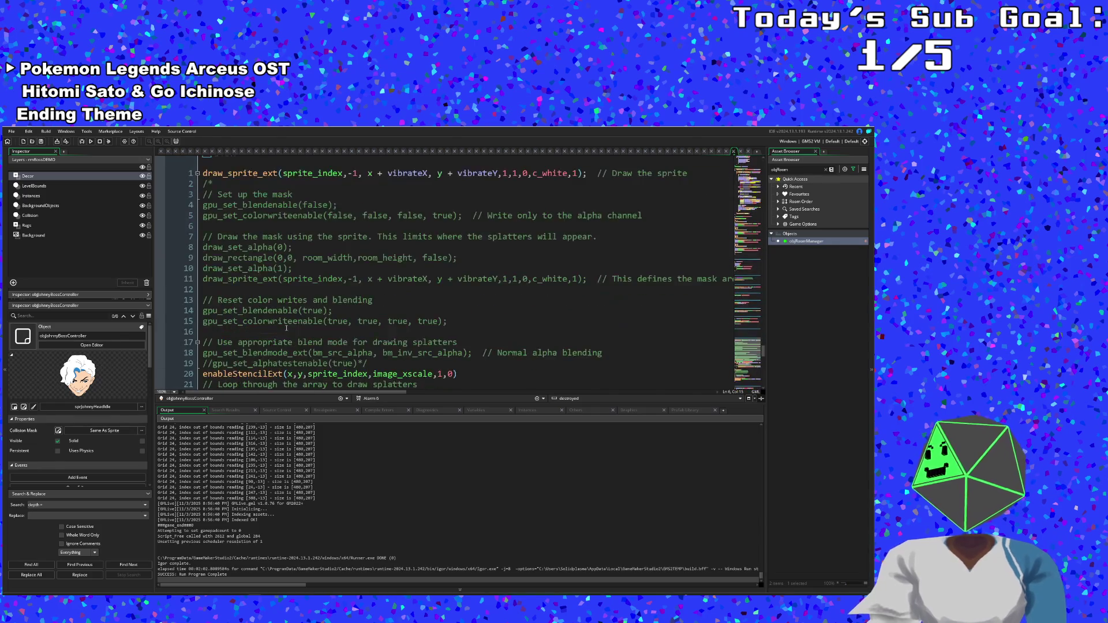
scroll(284, 326, down, 15)
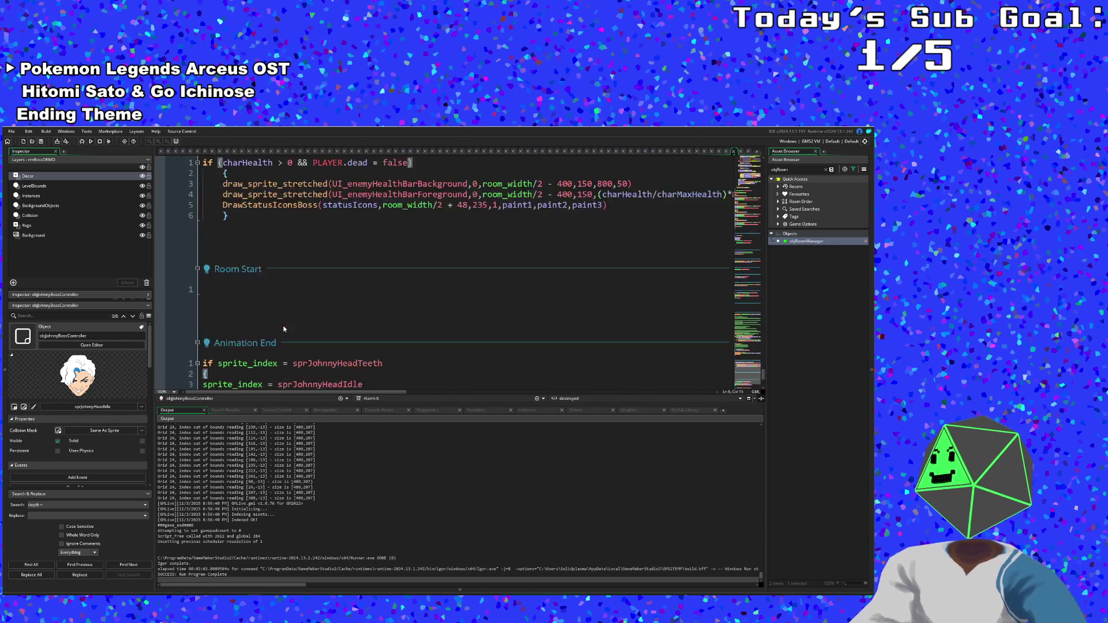
scroll(542, 311, up, 20)
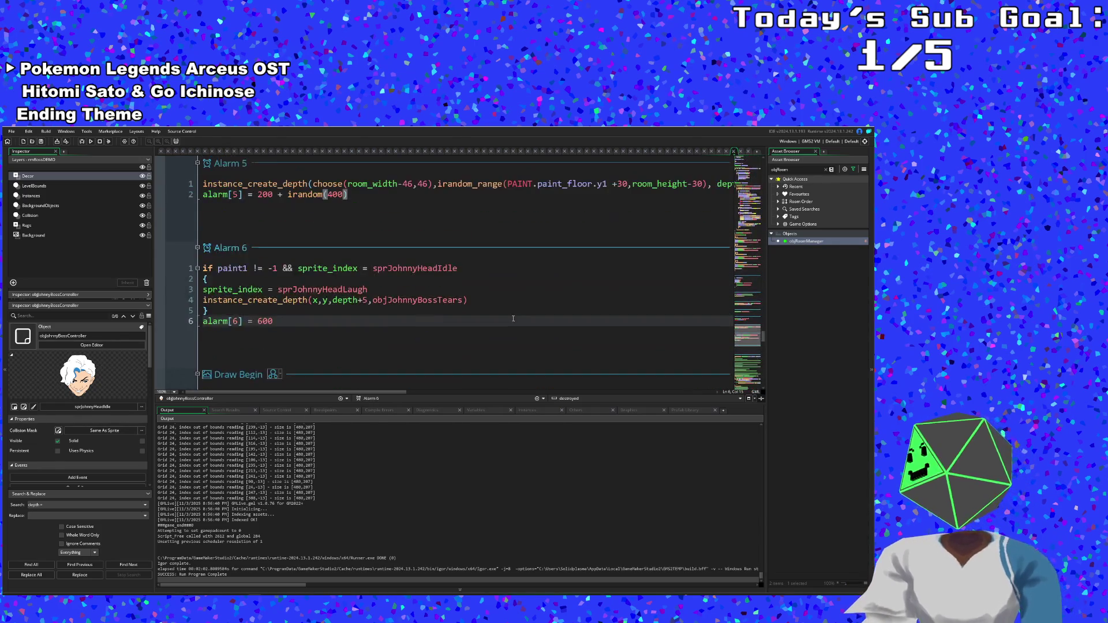
scroll(513, 321, up, 20)
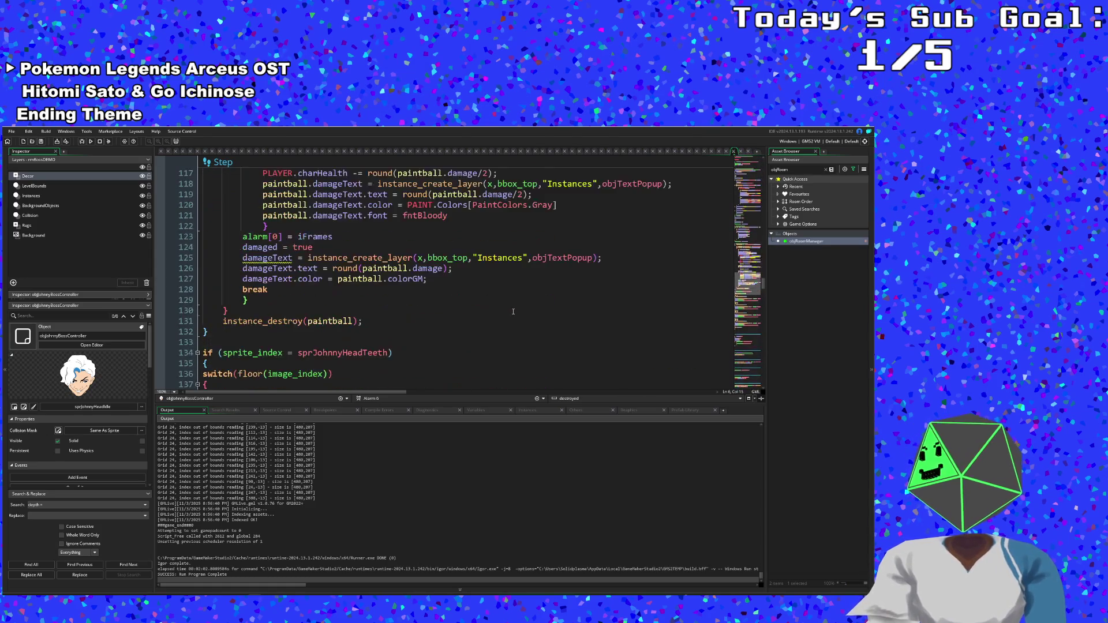
scroll(513, 310, up, 20)
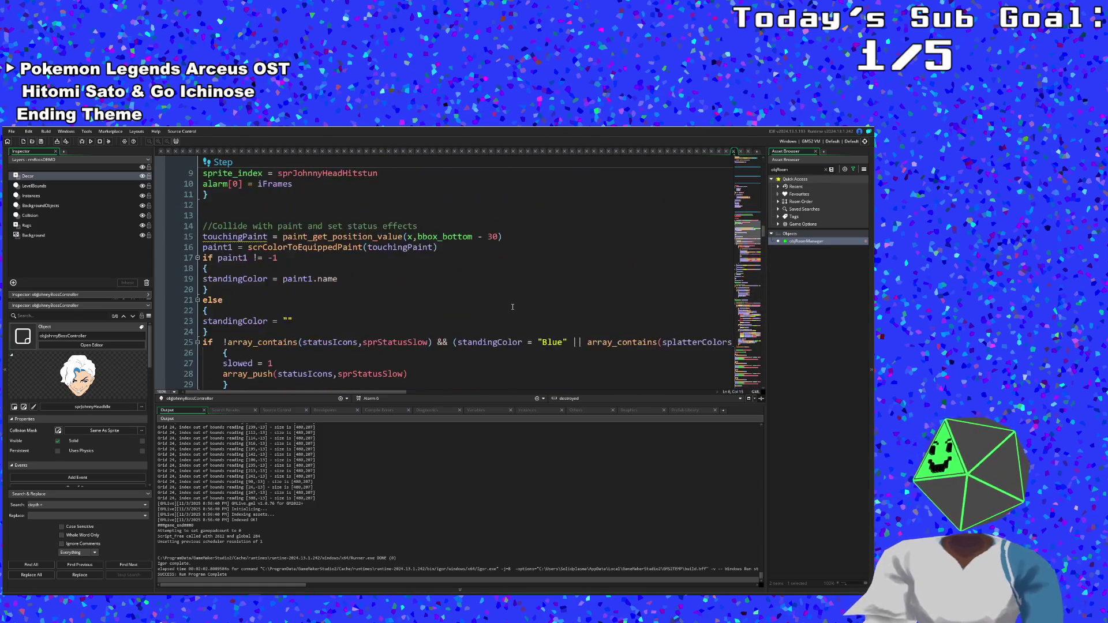
scroll(512, 309, up, 15)
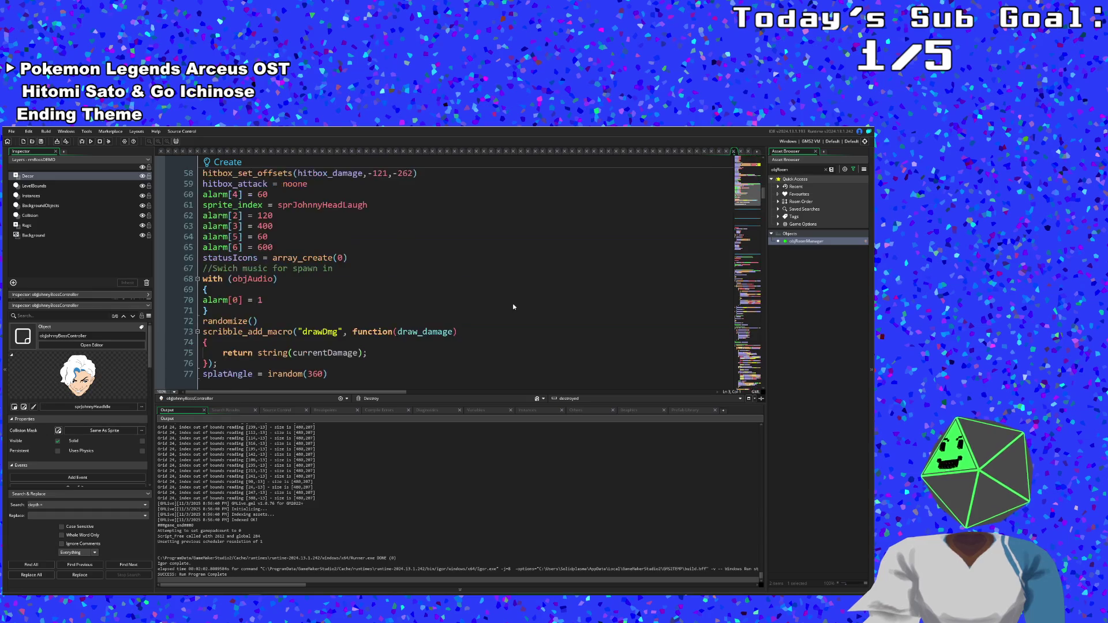
- Clear the old text from the Asset Browser search box
click(807, 309)
click(786, 170)
key(BackSpace)
key(BackSpace)
key(BackSpace)
- Search the assets for 'audio', open objAudio, then clear the search
text(audio)
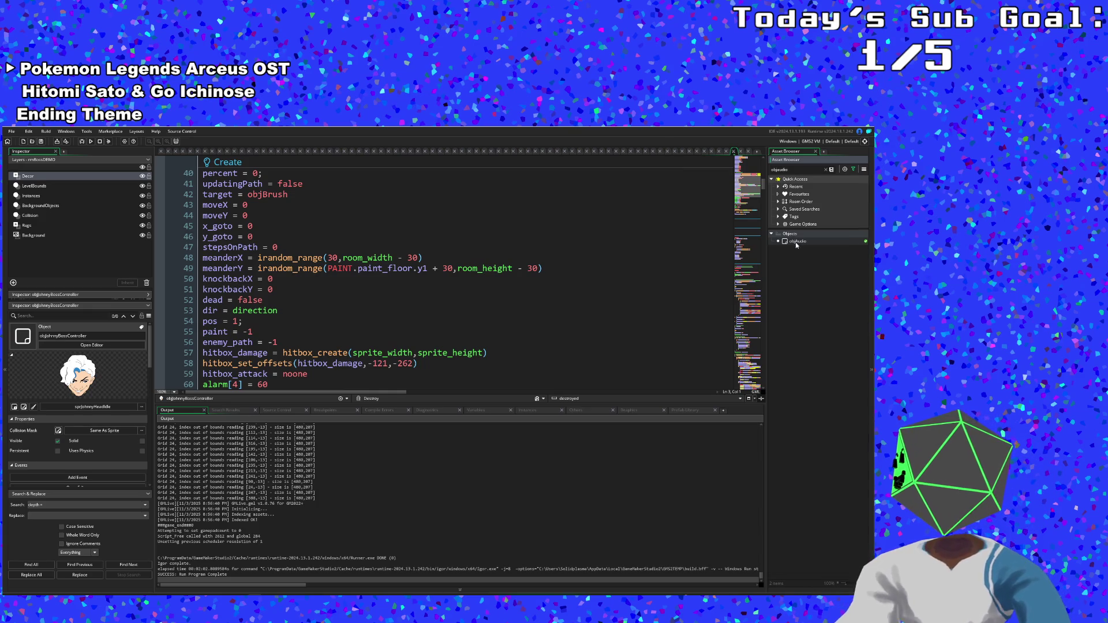
double_click(796, 241)
click(829, 171)
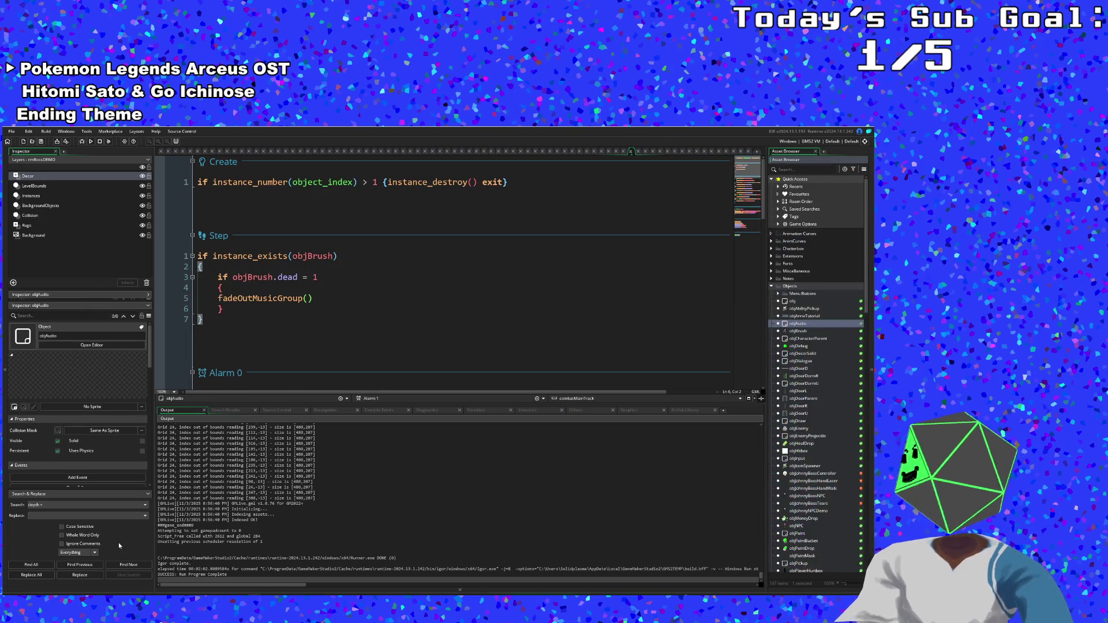
- Drag johnnydigits_theme_v01 from File Explorer into the Sounds folder
key(super+e)
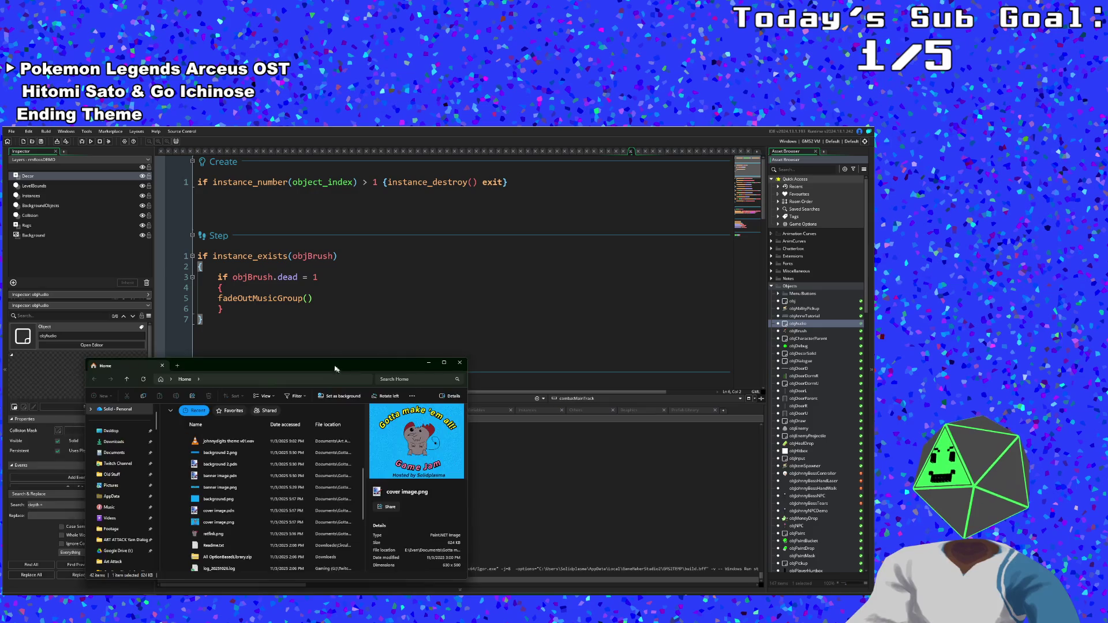
drag(334, 368, 0, 369)
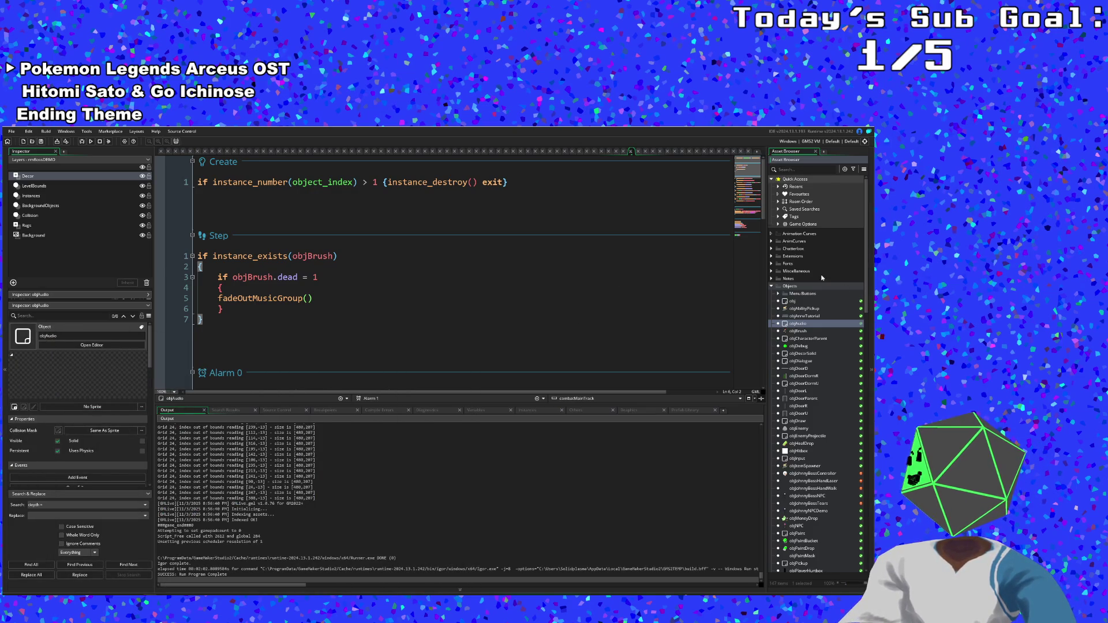
click(772, 288)
scroll(813, 334, down, 1)
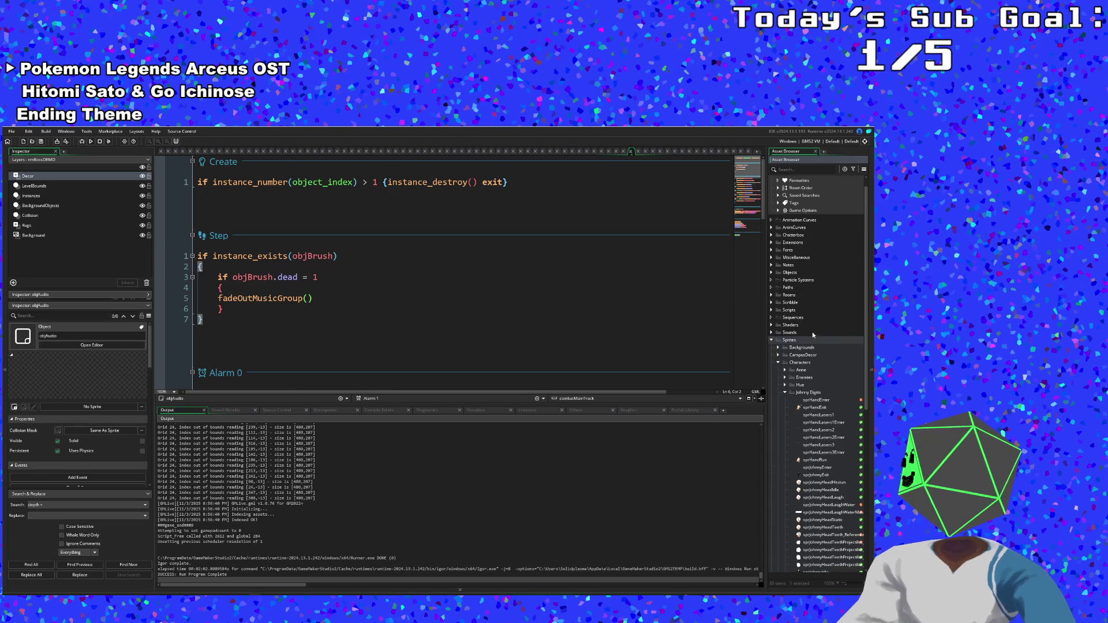
click(772, 333)
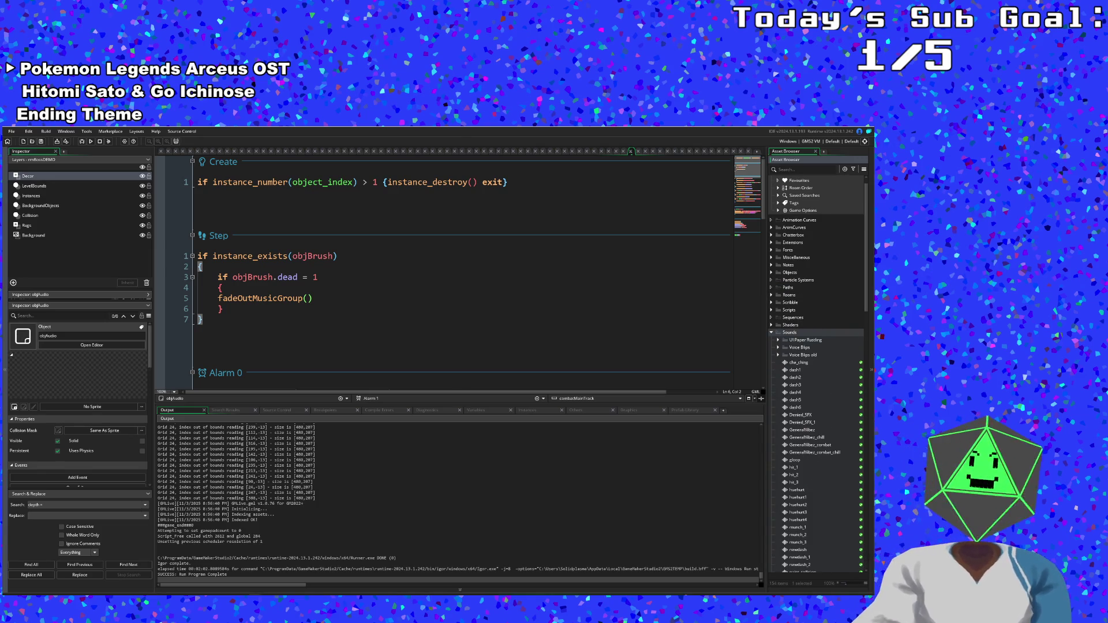
mouse_move(809, 517)
mouse_down()
mouse_move(850, 382)
mouse_move(842, 486)
mouse_up()
drag(840, 465, 833, 443)
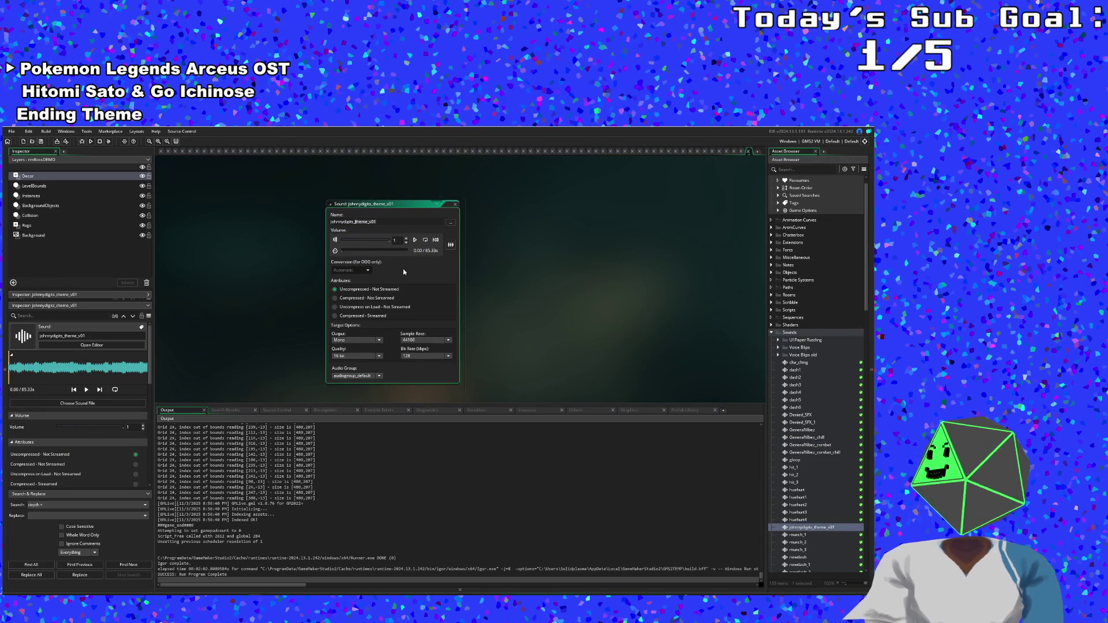
- Correct the new sound's name to johnnydigits_placeholder and commit it
key(BackSpace)
key(BackSpace)
key(BackSpace)
text(placeholde)
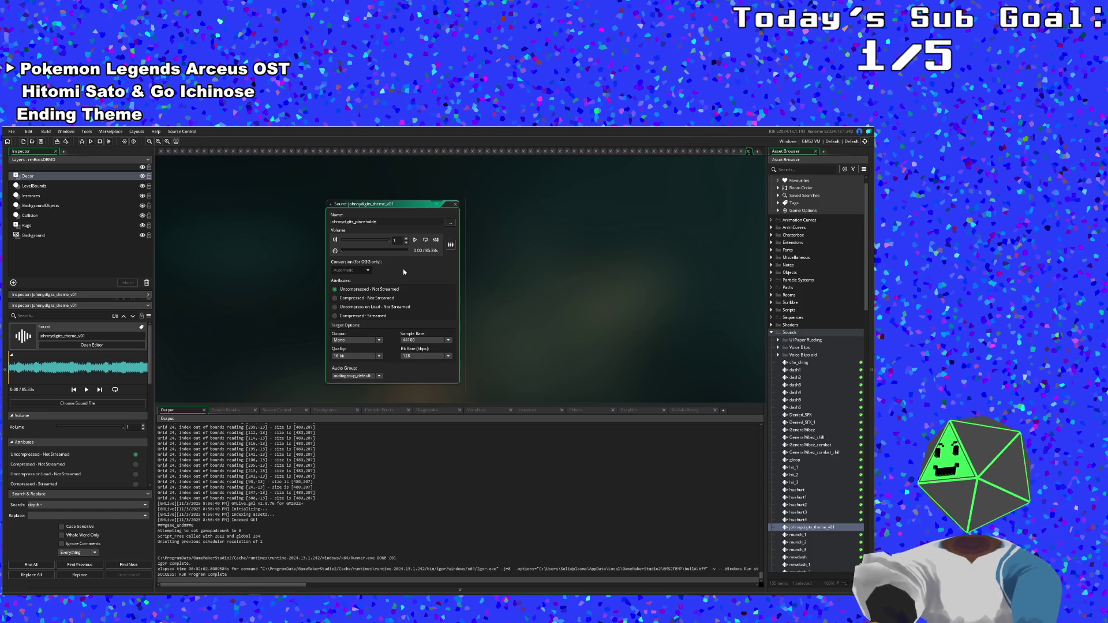
text(r)
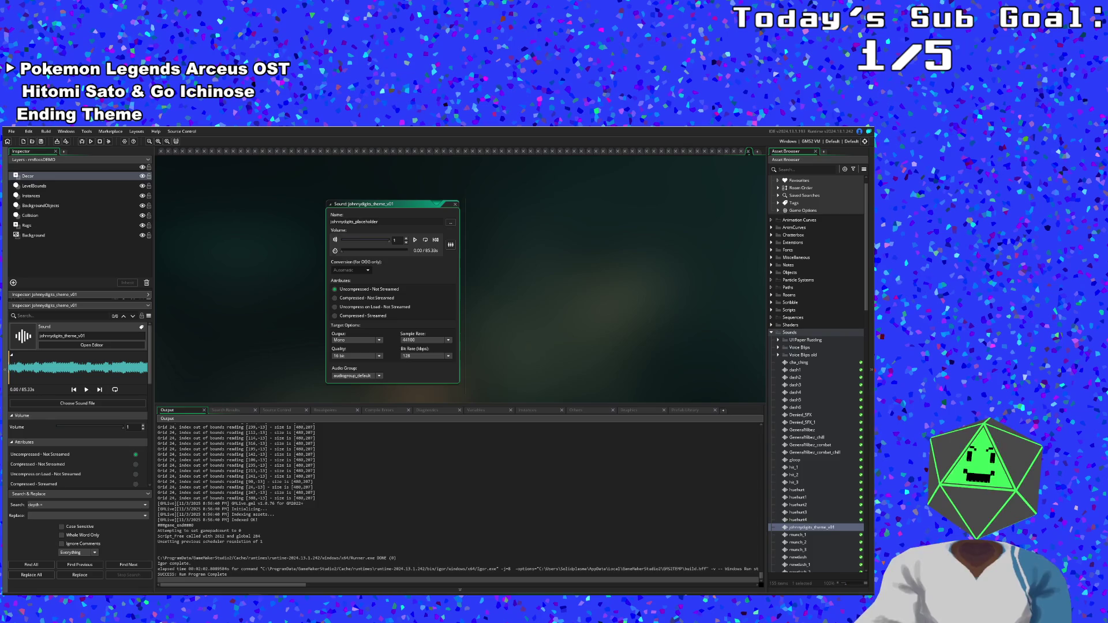
click(241, 303)
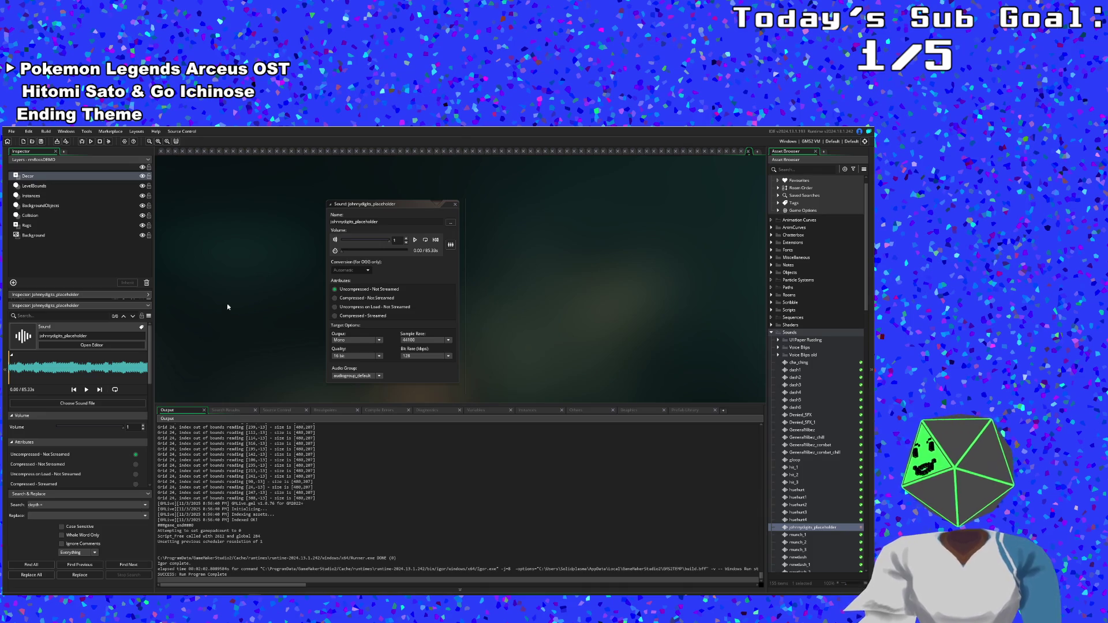
click(86, 131)
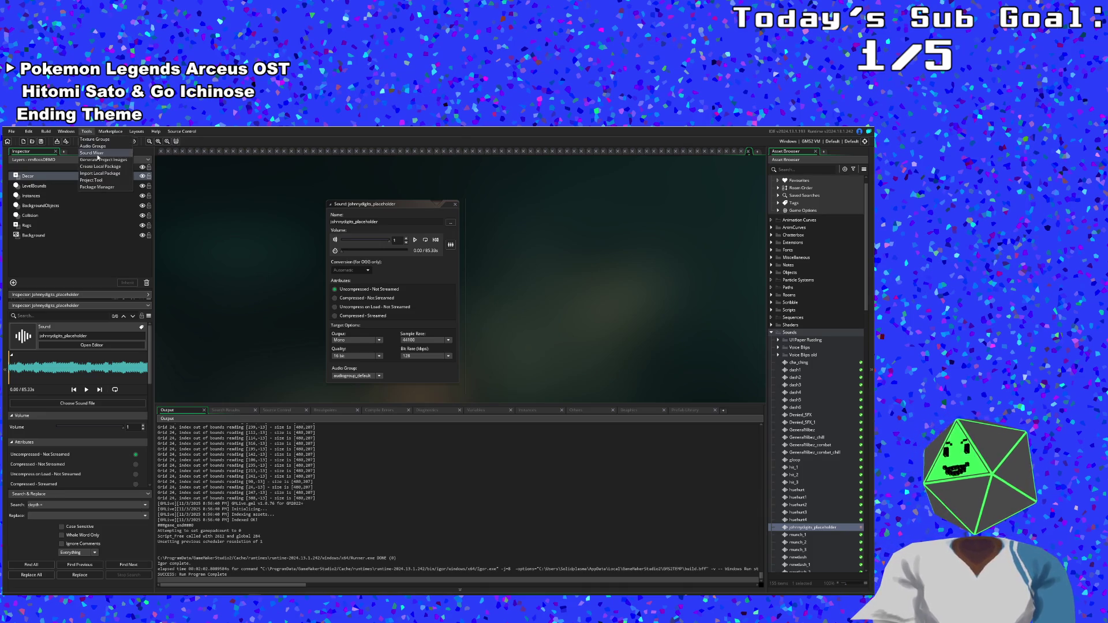
- Open and close the Package Manager, then bring up the Audio Groups window from Tools
click(99, 187)
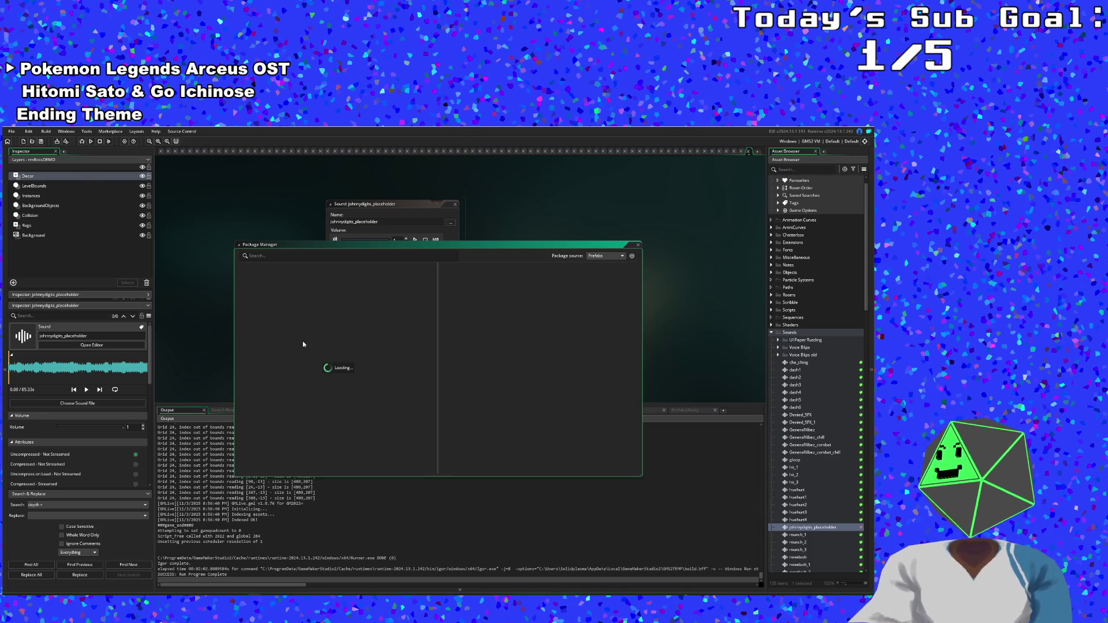
click(637, 247)
click(89, 133)
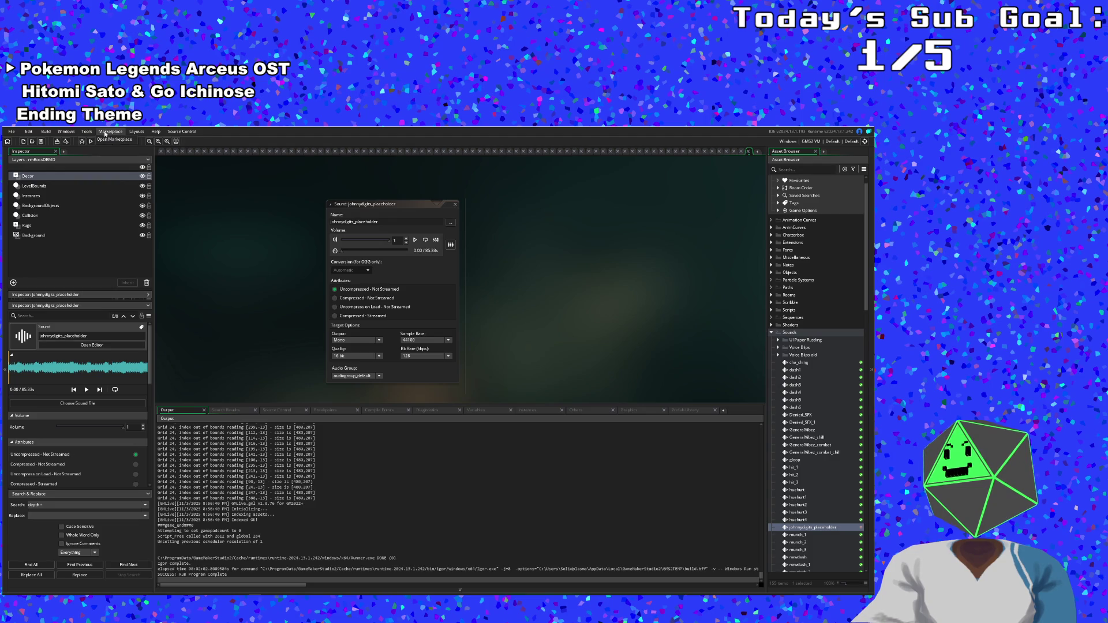
mouse_move(121, 130)
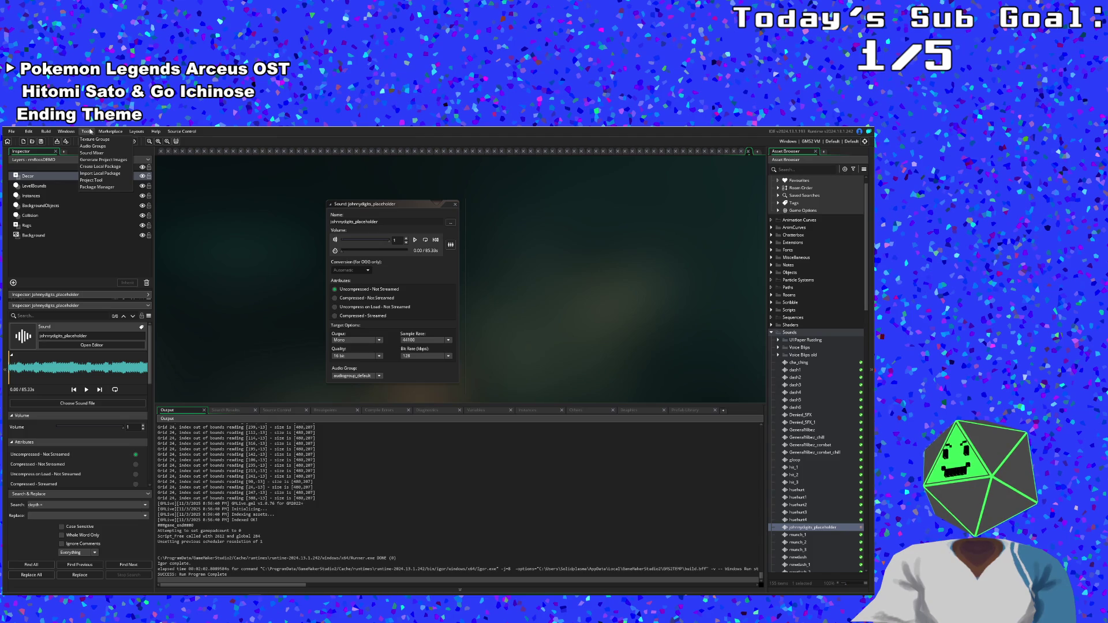
click(90, 146)
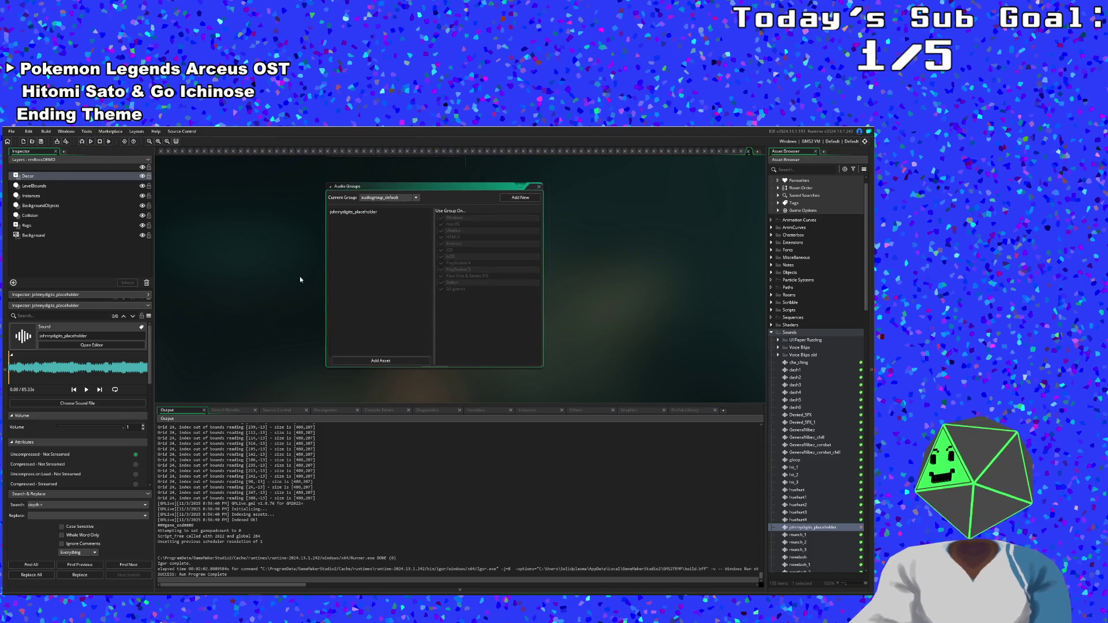
- Move johnnydigits_placeholder into the Music audio group
right_click(410, 214)
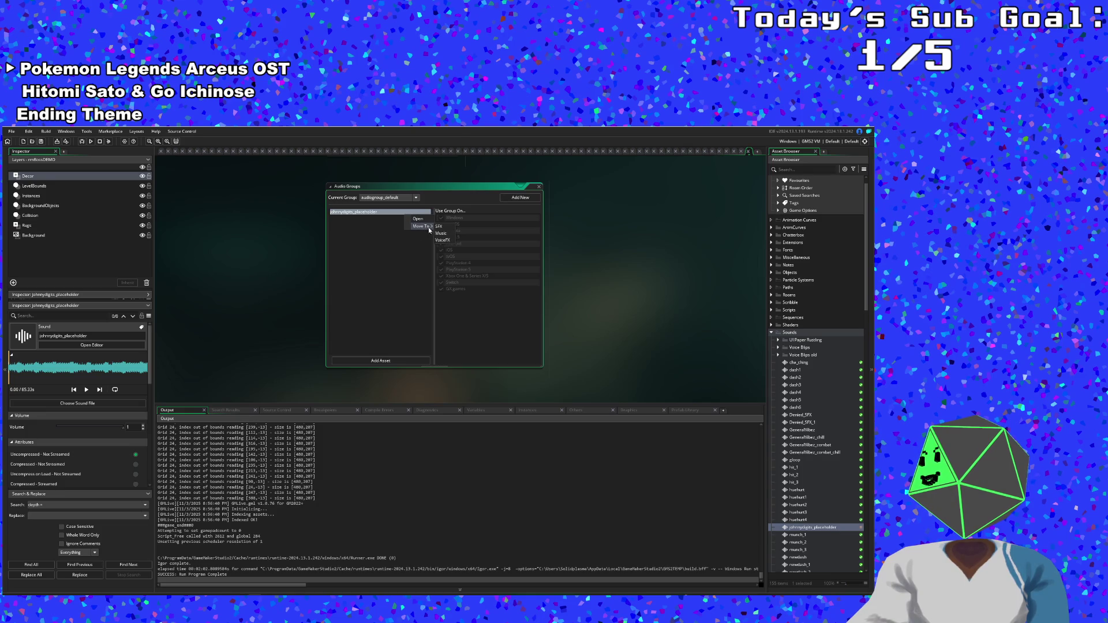
click(442, 234)
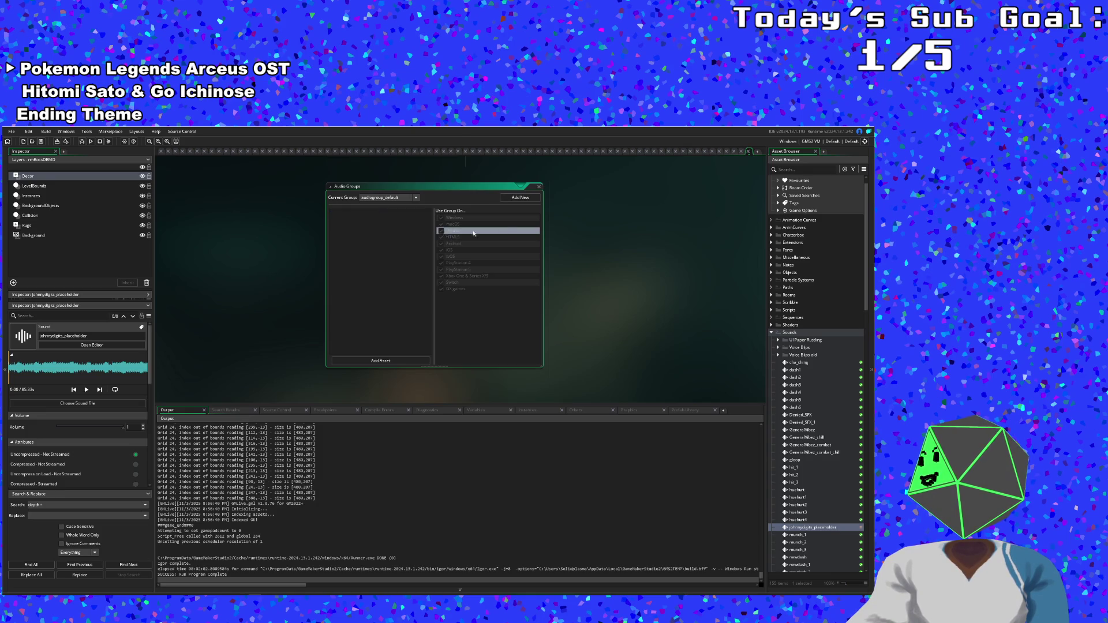
click(538, 186)
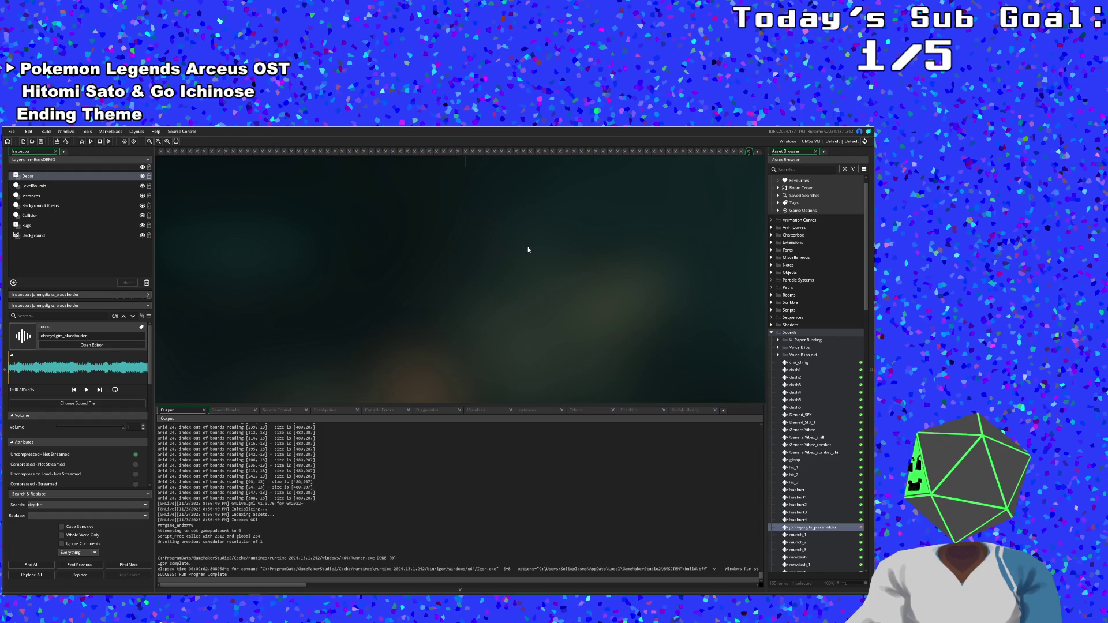
- Play johnnydigits_placeholder to confirm it works, then search assets for objaudio
double_click(836, 528)
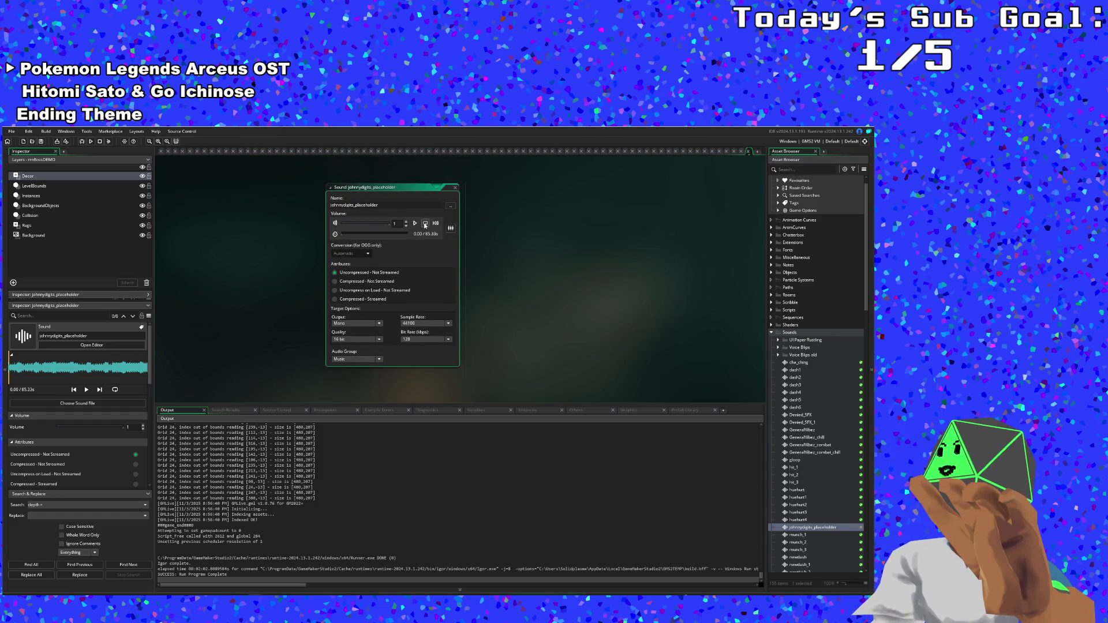
click(415, 223)
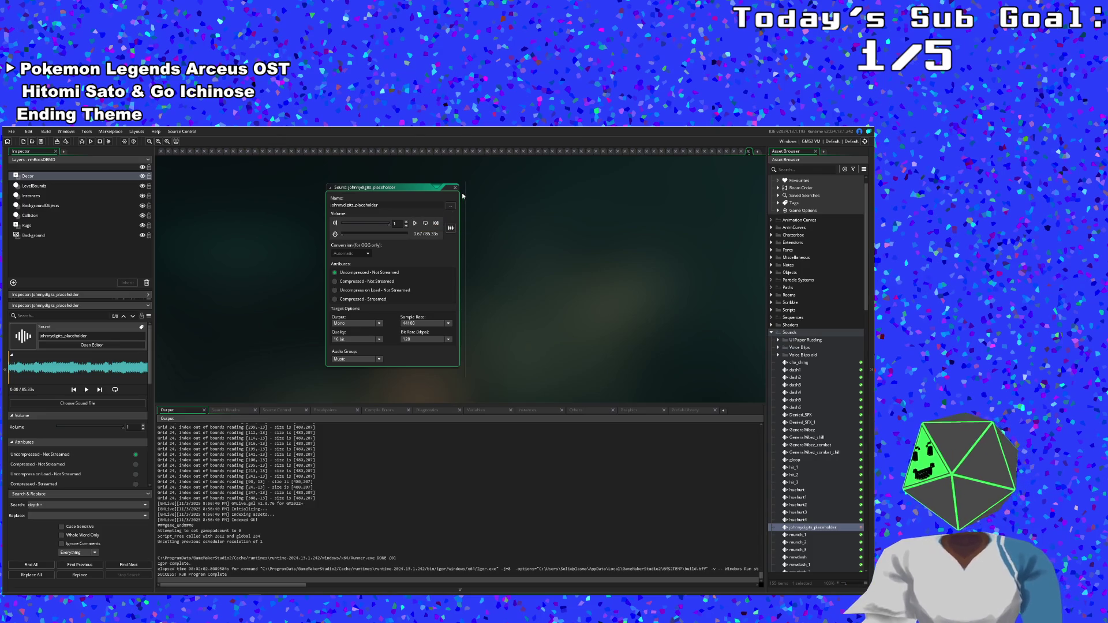
click(455, 188)
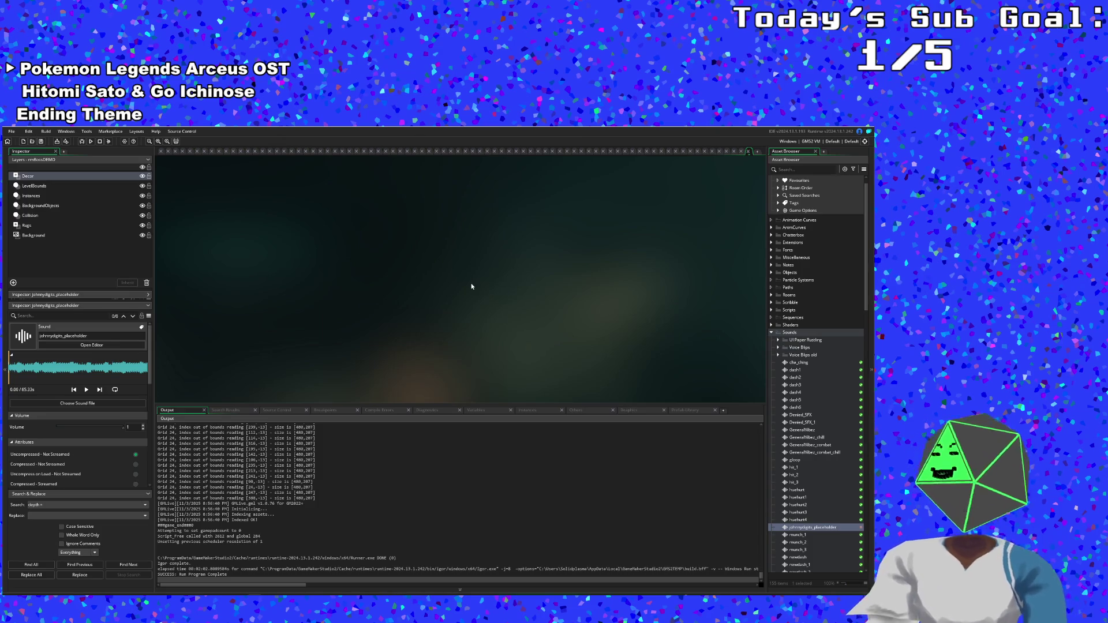
key(ctrl+t)
text(objaudio)
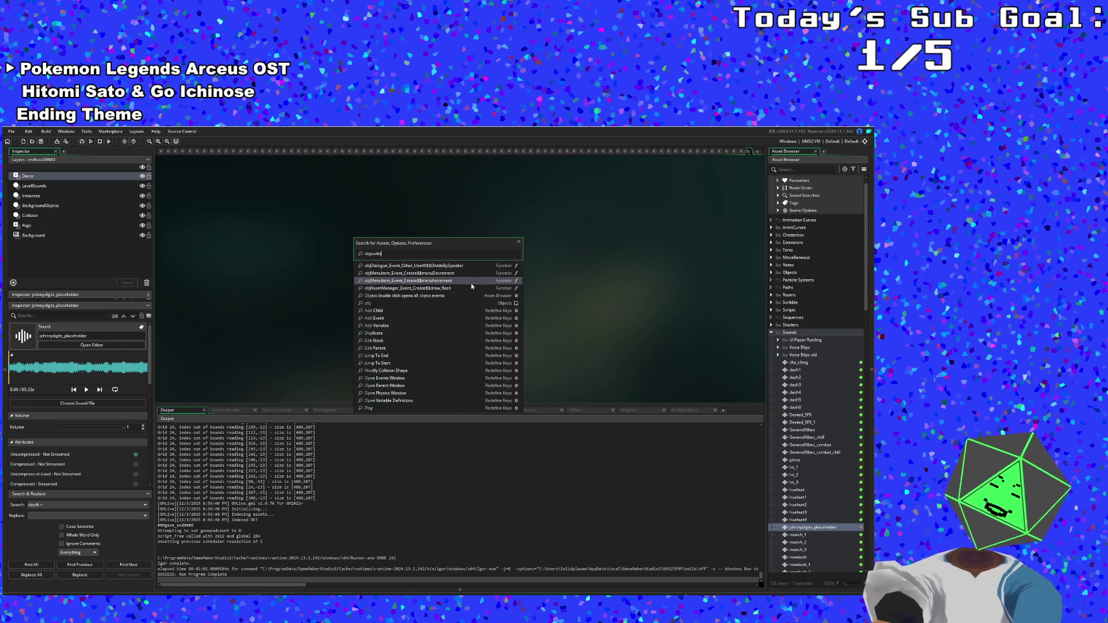
- Open objAudio and scroll through its event code
click(403, 267)
click(401, 277)
scroll(392, 280, down, 10)
scroll(384, 281, down, 5)
scroll(385, 280, up, 5)
scroll(381, 289, down, 2)
scroll(375, 305, up, 3)
scroll(375, 305, up, 10)
scroll(374, 304, down, 12)
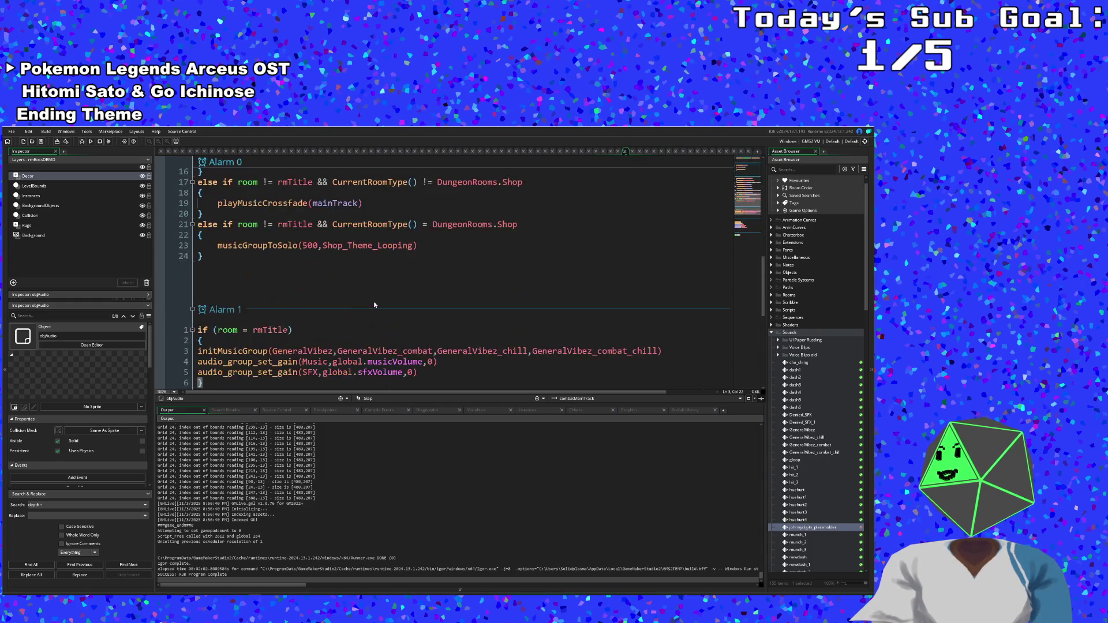
scroll(374, 305, up, 2)
scroll(374, 305, down, 4)
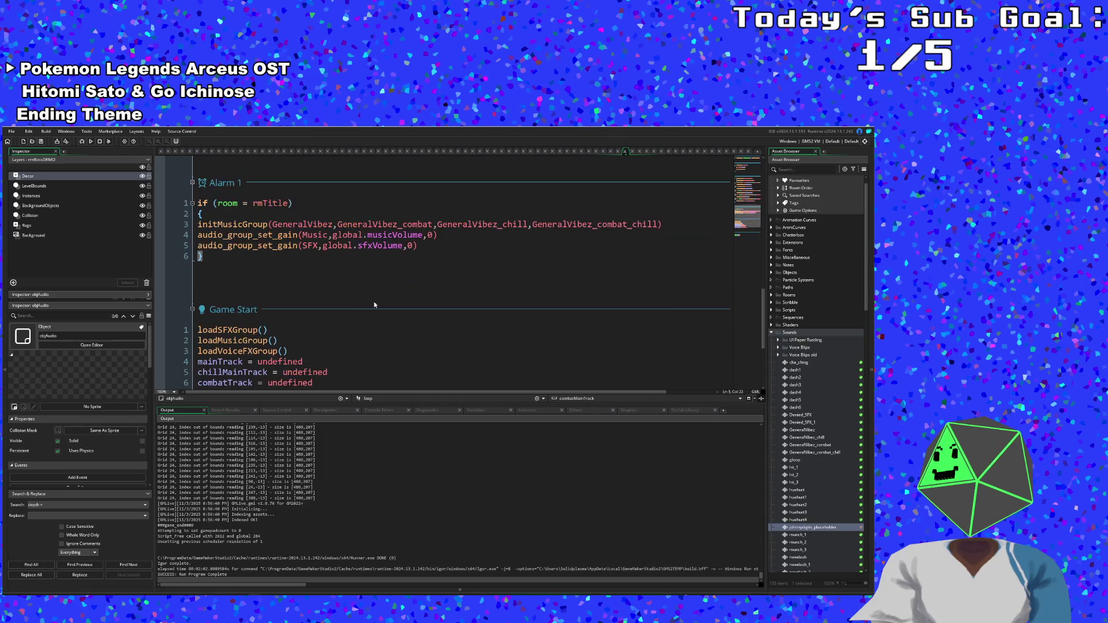
- Inspect the end of Alarm 1 and the Game Start lines setting tracks to undefined
click(340, 278)
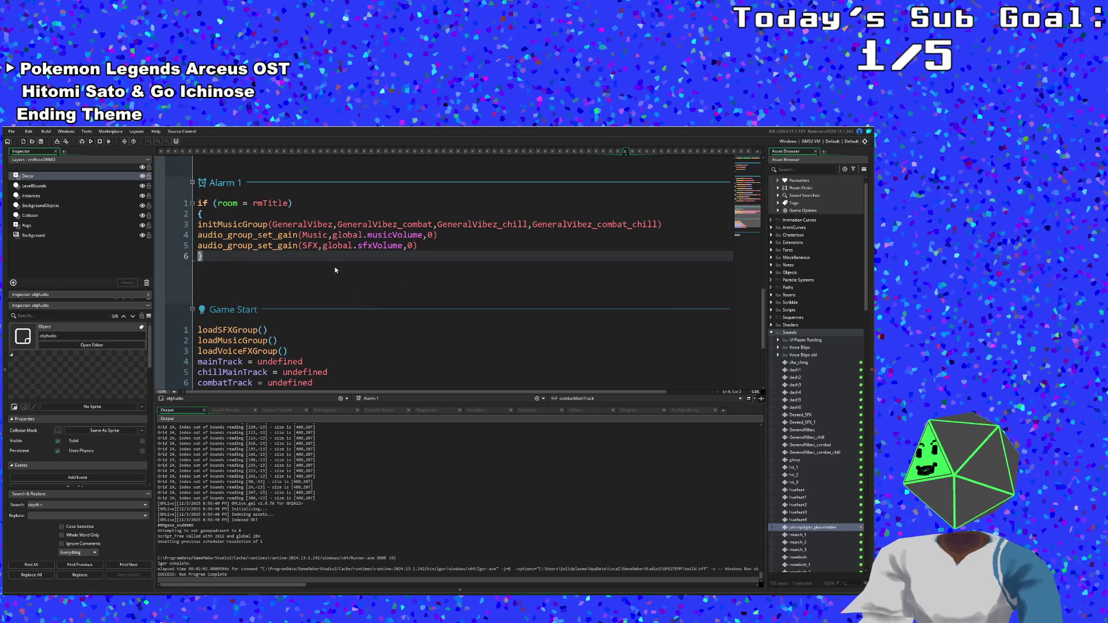
scroll(335, 271, down, 4)
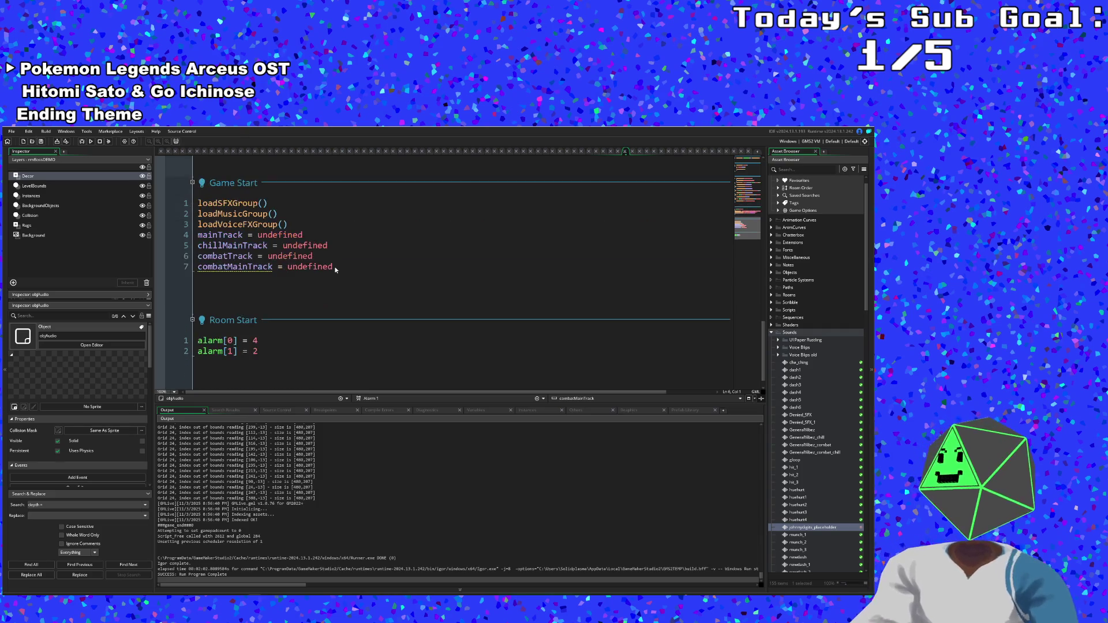
click(327, 284)
scroll(328, 283, down, 1)
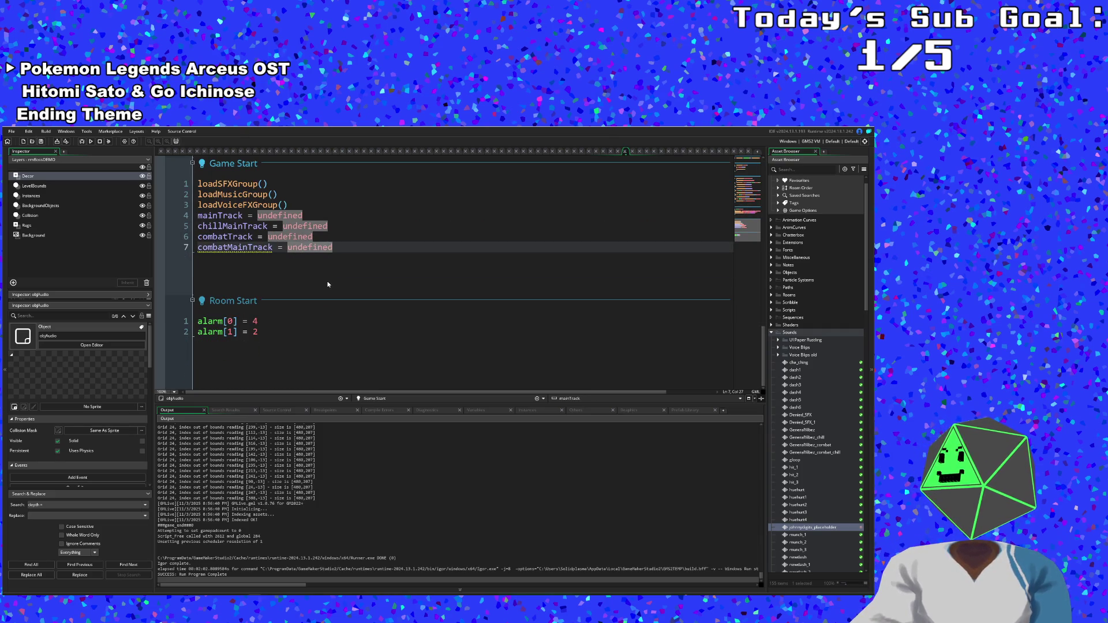
scroll(288, 317, up, 3)
click(288, 311)
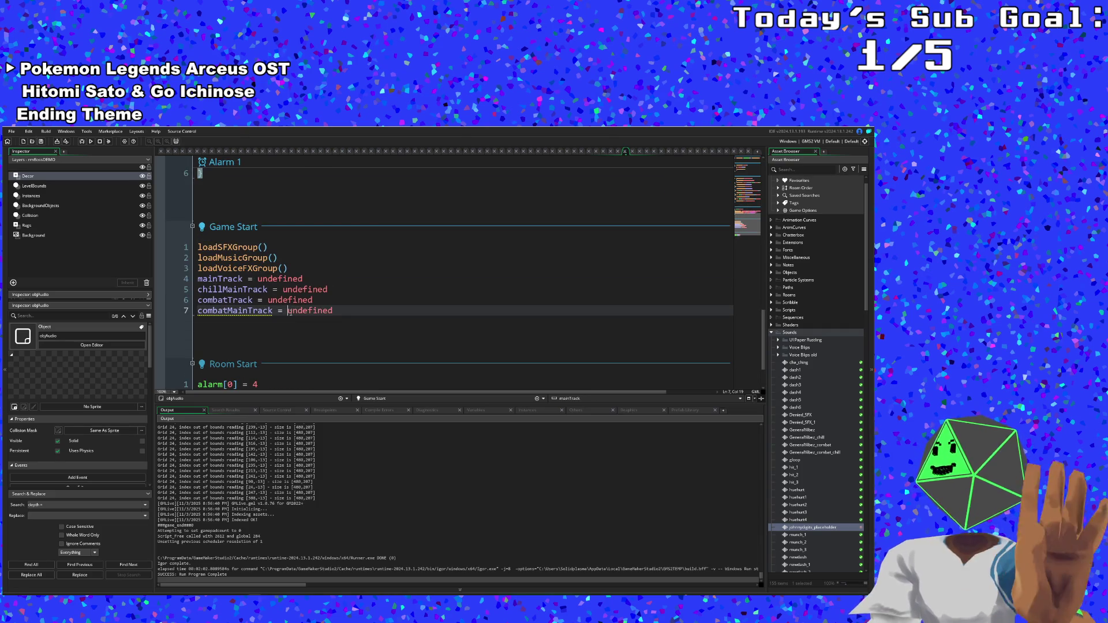
- Search the assets for objmenu and open objMenuItem
key(ctrl+t)
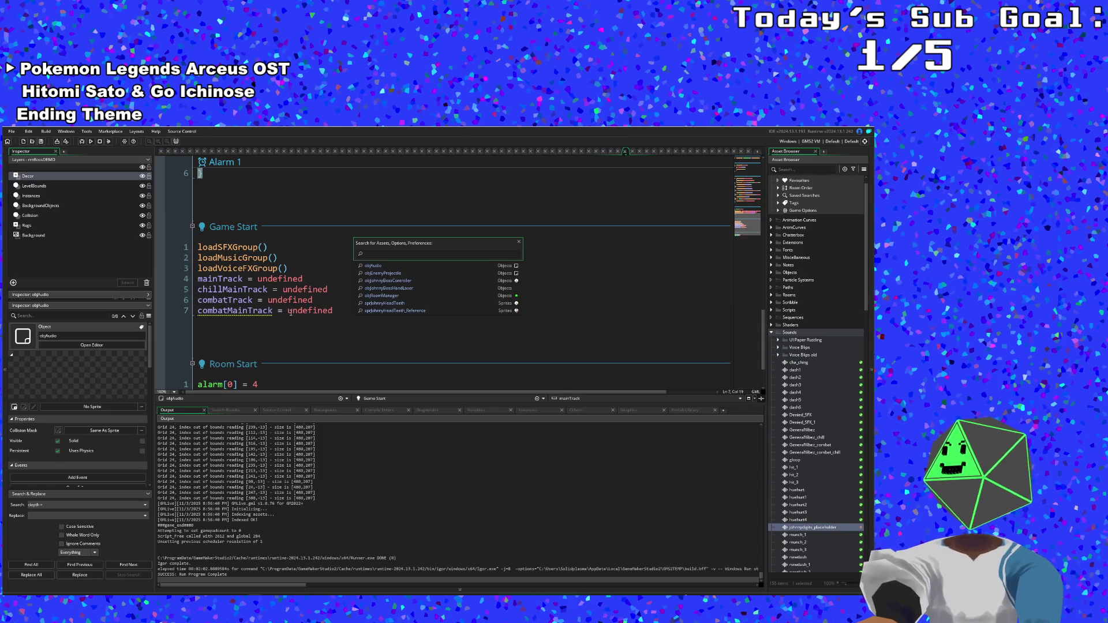
text(obj)
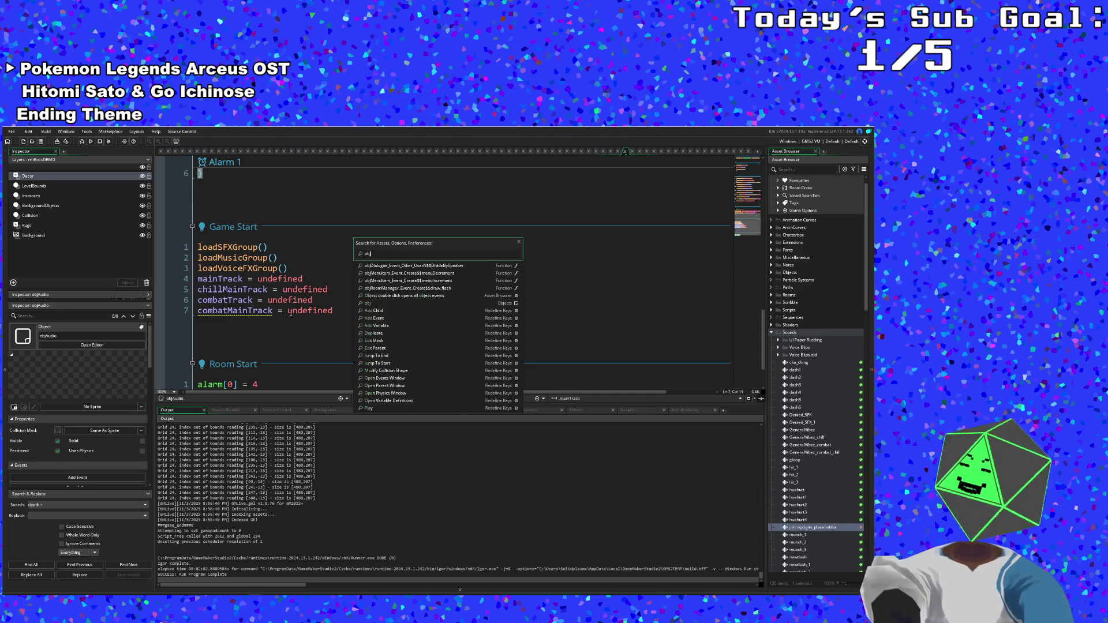
text(au)
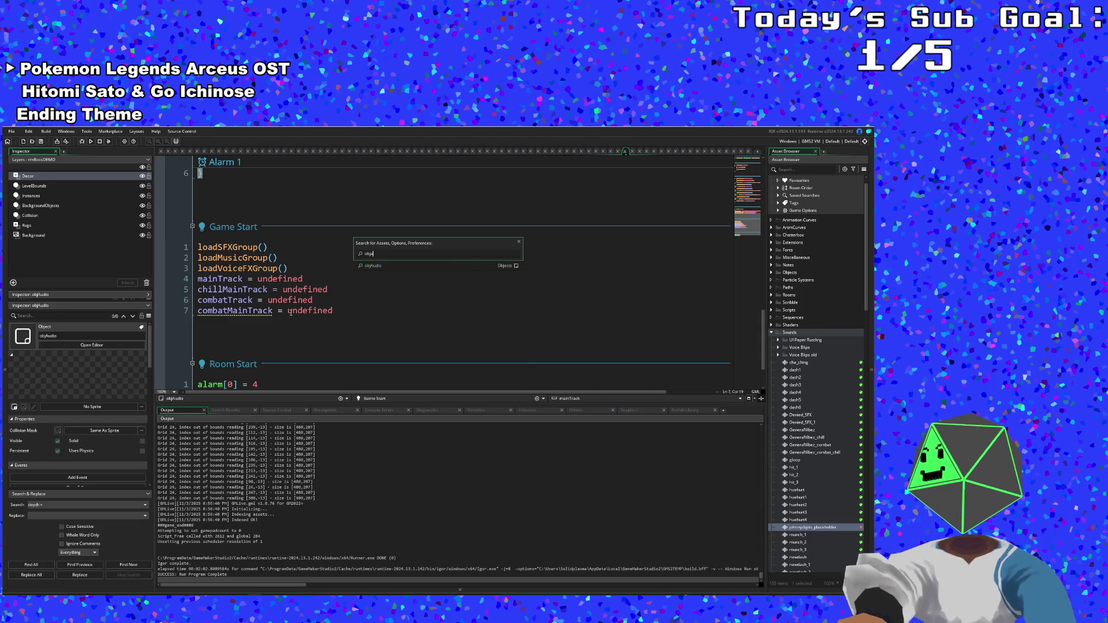
key(BackSpace)
text(u)
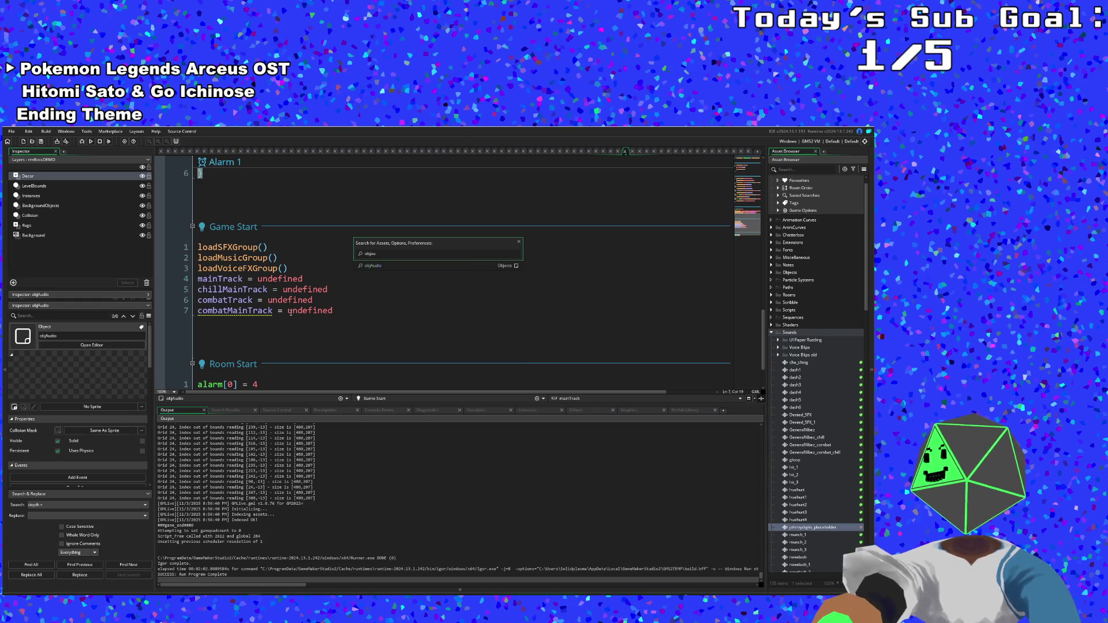
double_click(368, 254)
text(objmenu)
key(Return)
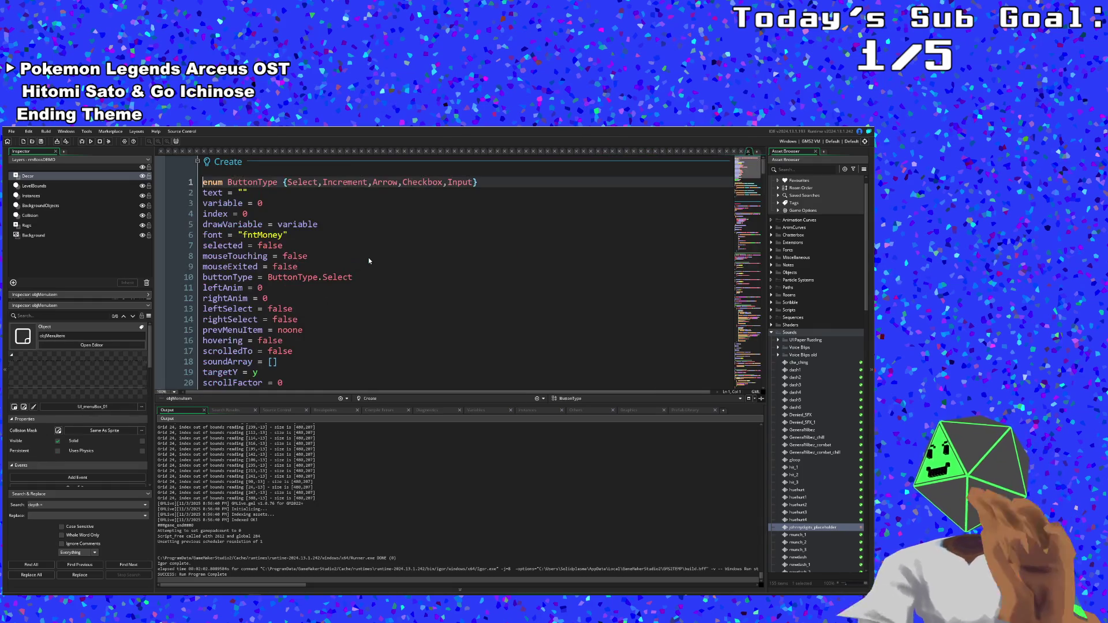
- Scroll objMenuItem's Step code to the ev_alarm call and jump to objAudio's code from there
scroll(375, 219, down, 20)
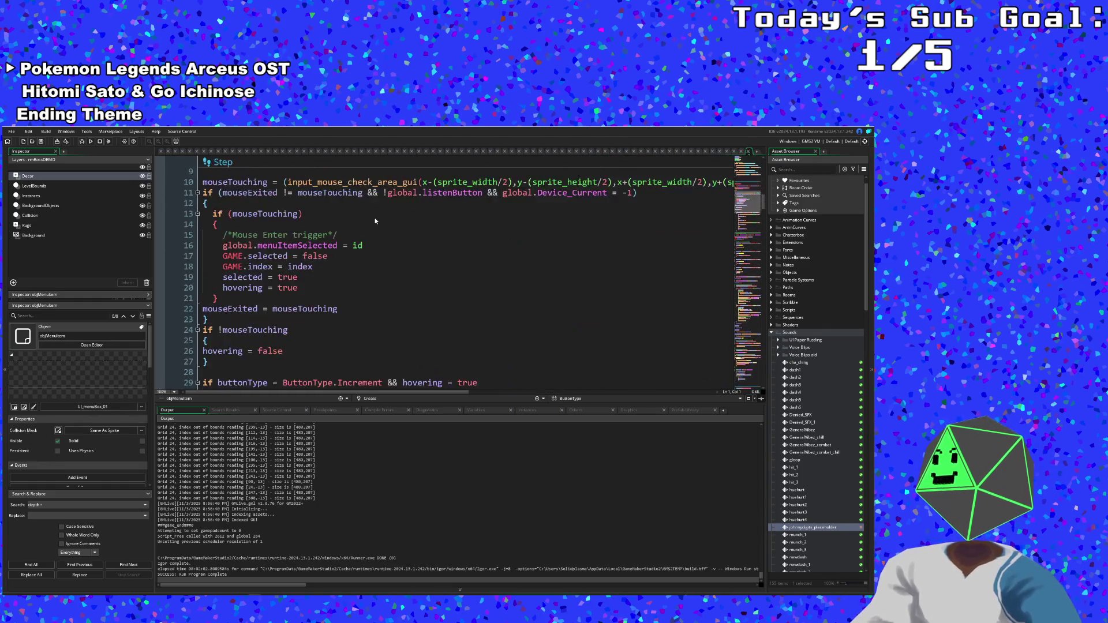
scroll(375, 221, down, 6)
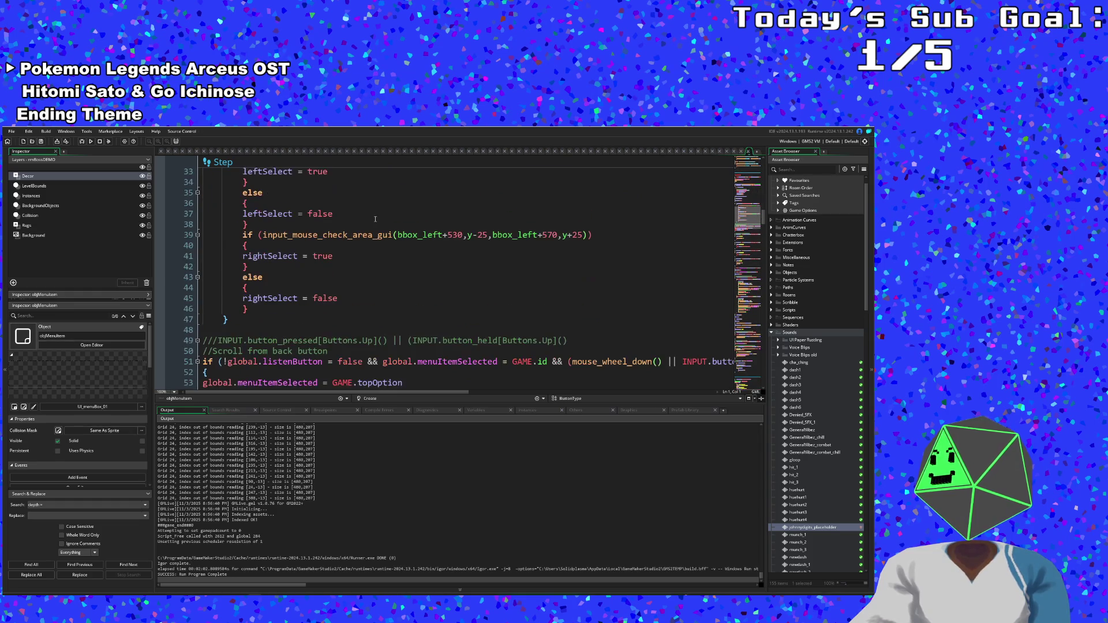
scroll(375, 219, down, 6)
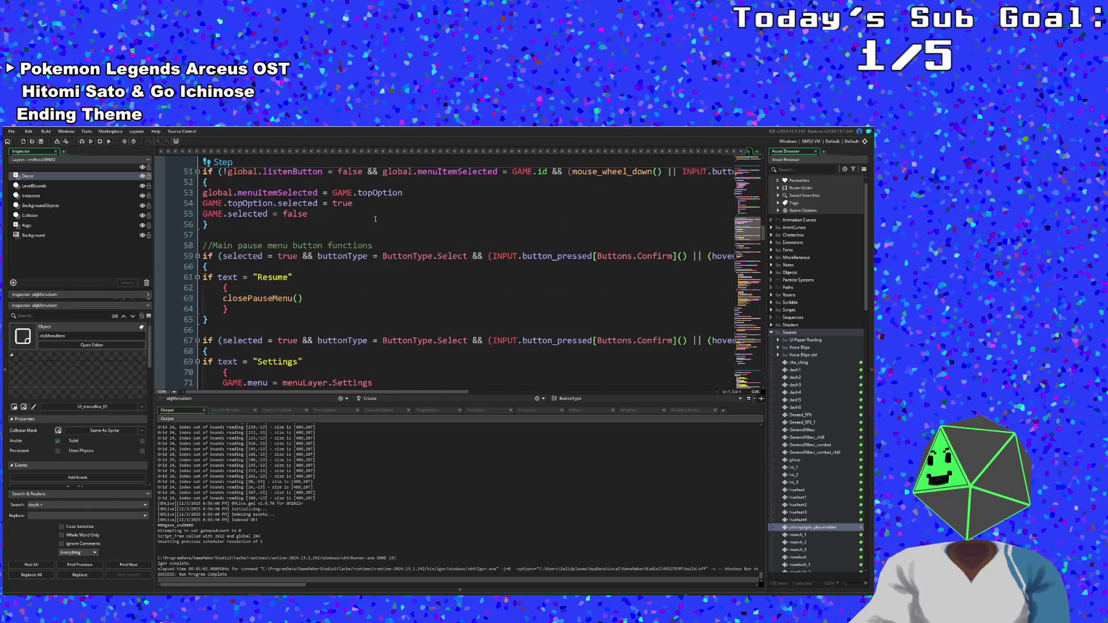
scroll(375, 219, up, 10)
scroll(375, 219, down, 18)
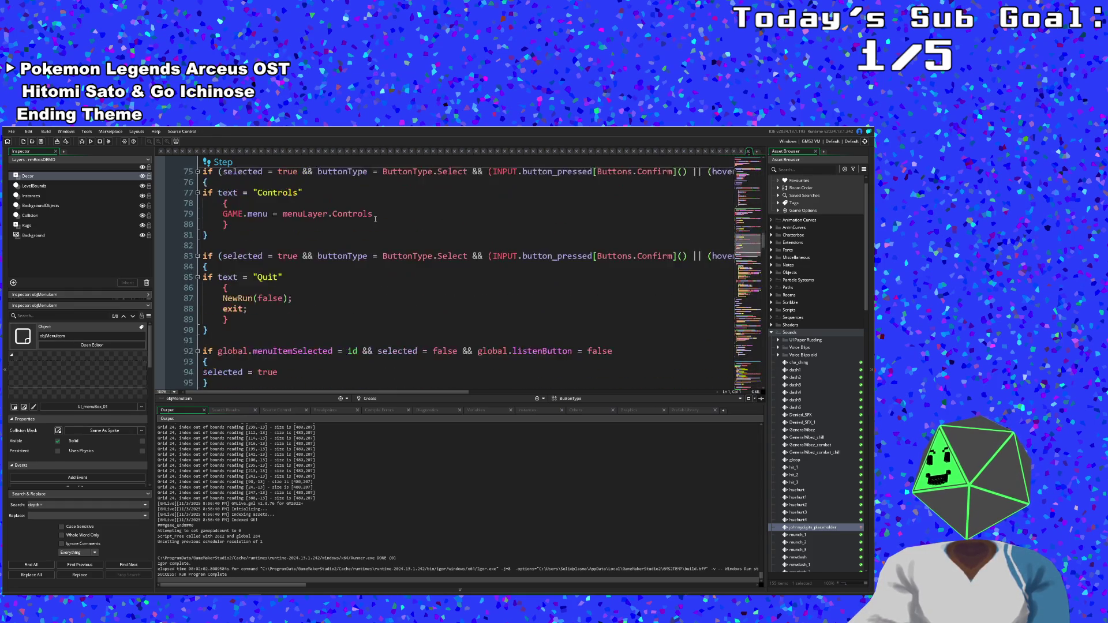
scroll(375, 219, down, 4)
scroll(375, 219, down, 2)
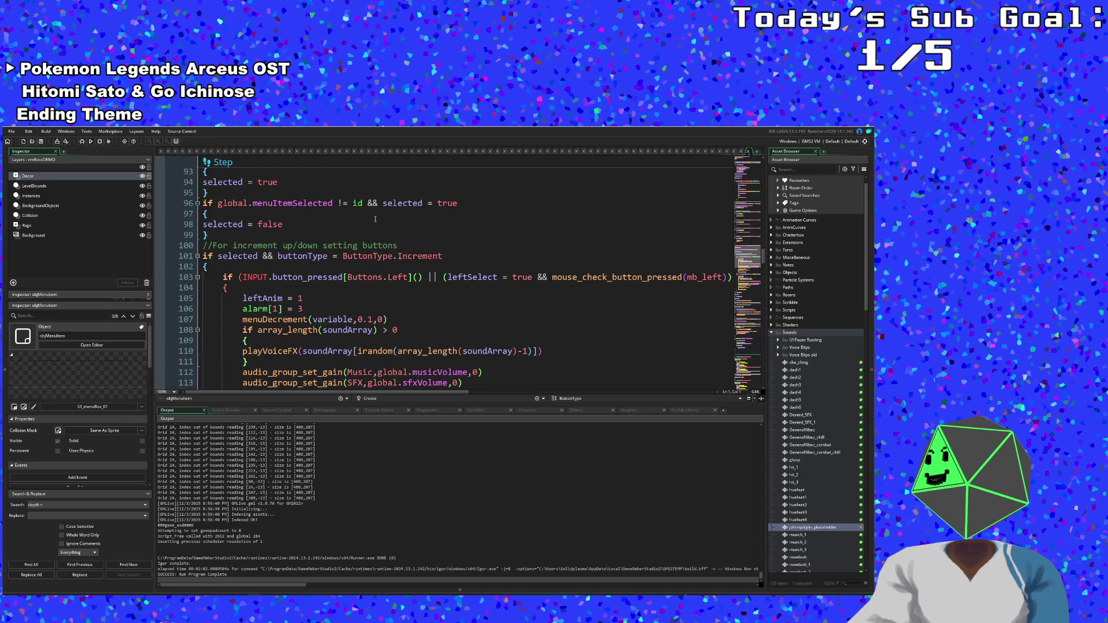
scroll(375, 219, down, 4)
double_click(349, 288)
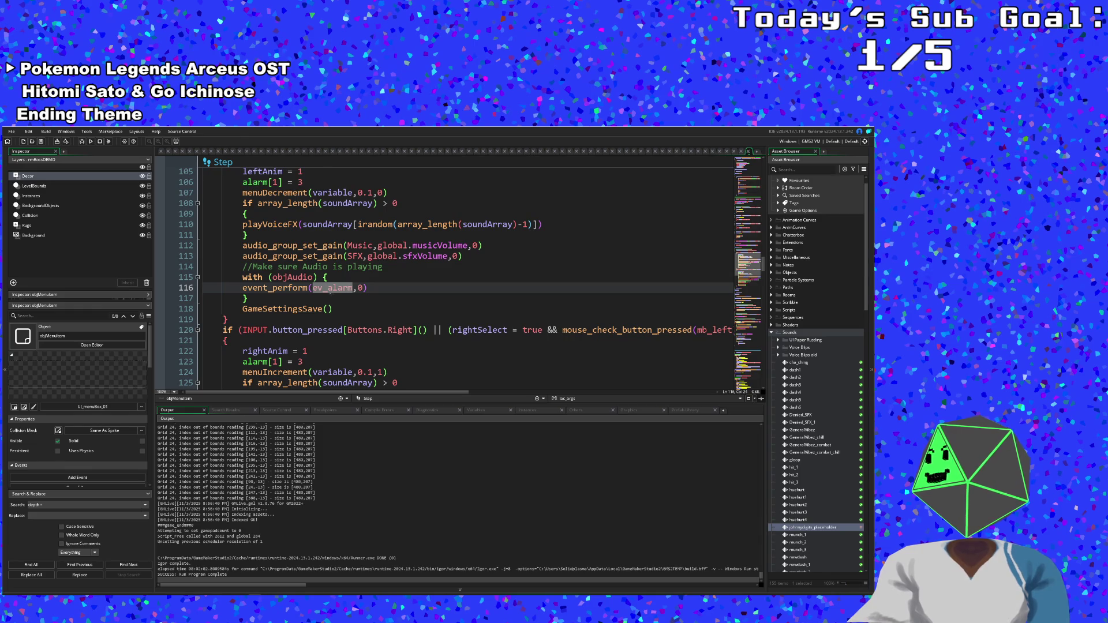
middle_click(298, 277)
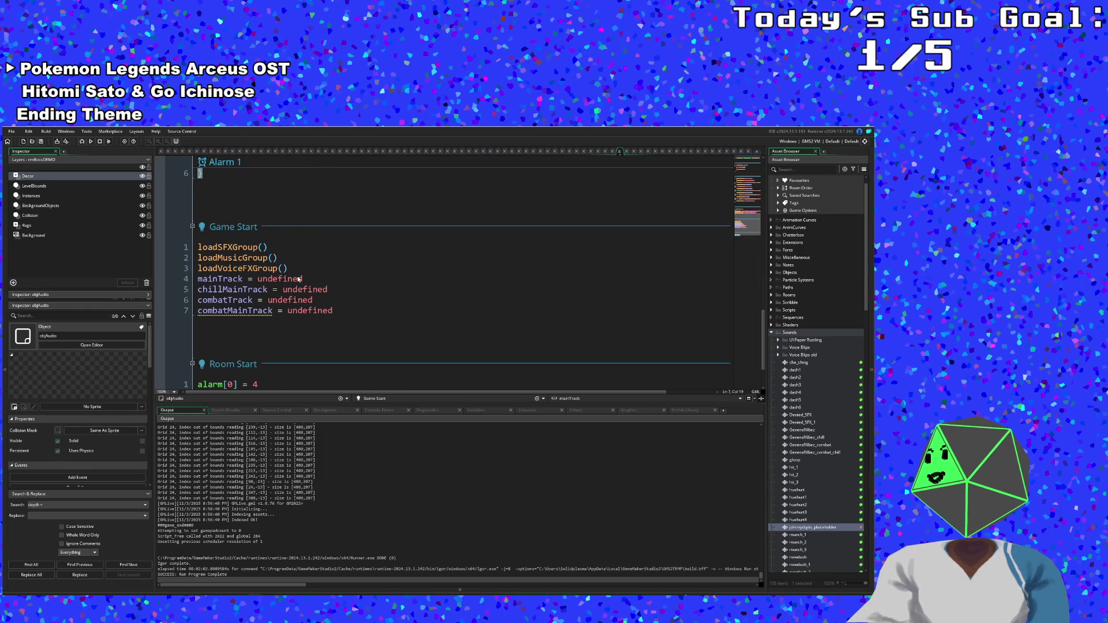
- Insert a blank line after the closing brace on line 4 of objAudio's Alarm 0
scroll(299, 278, up, 4)
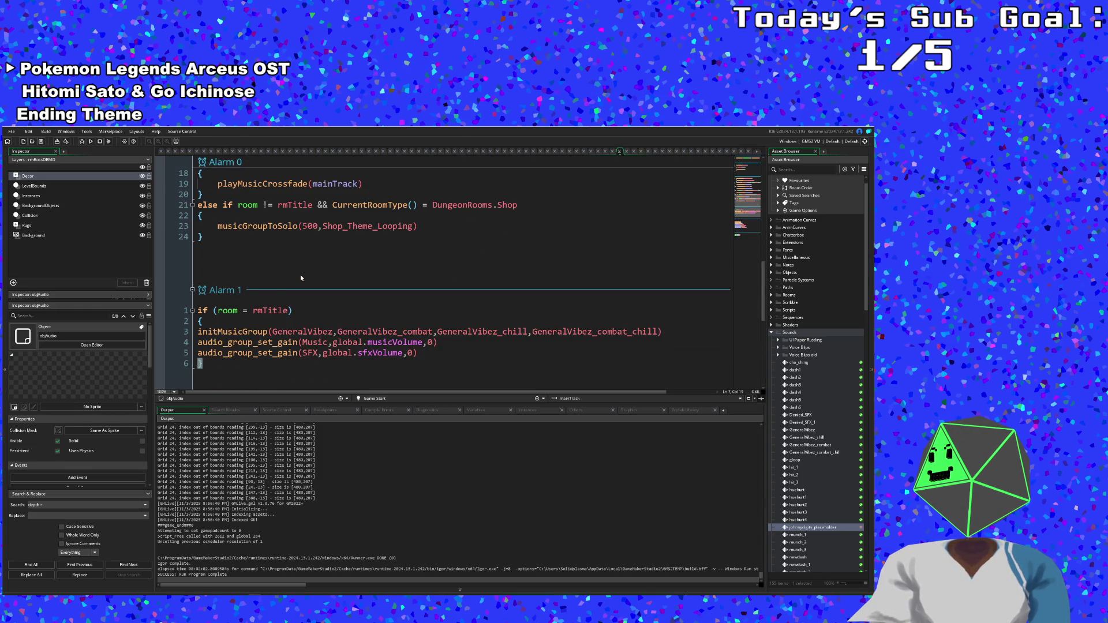
scroll(300, 275, up, 6)
click(301, 279)
click(294, 257)
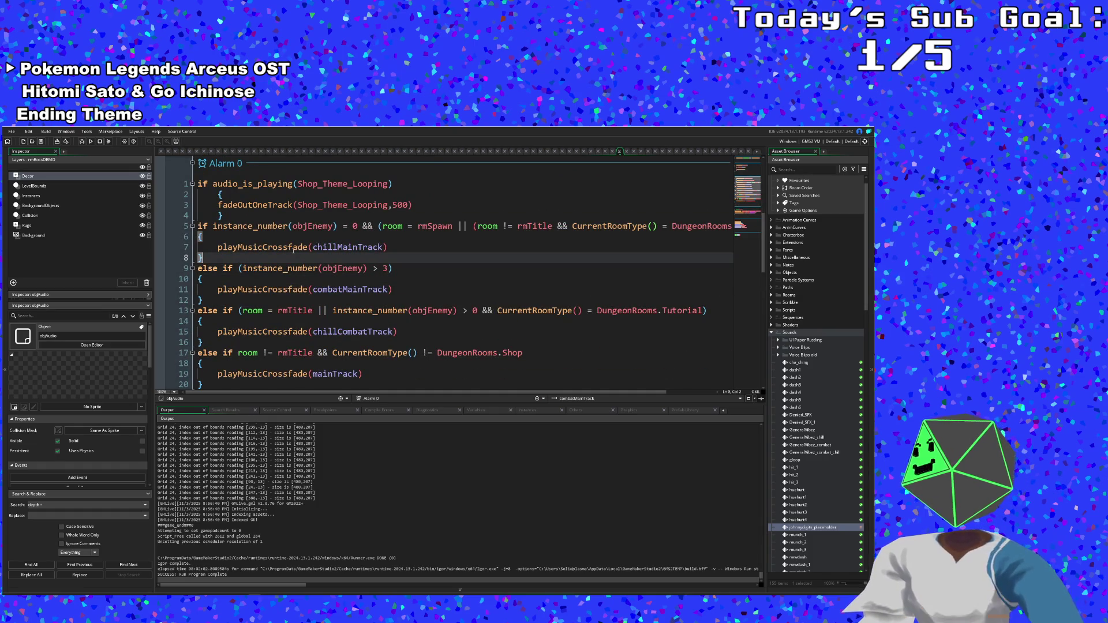
click(293, 248)
click(262, 215)
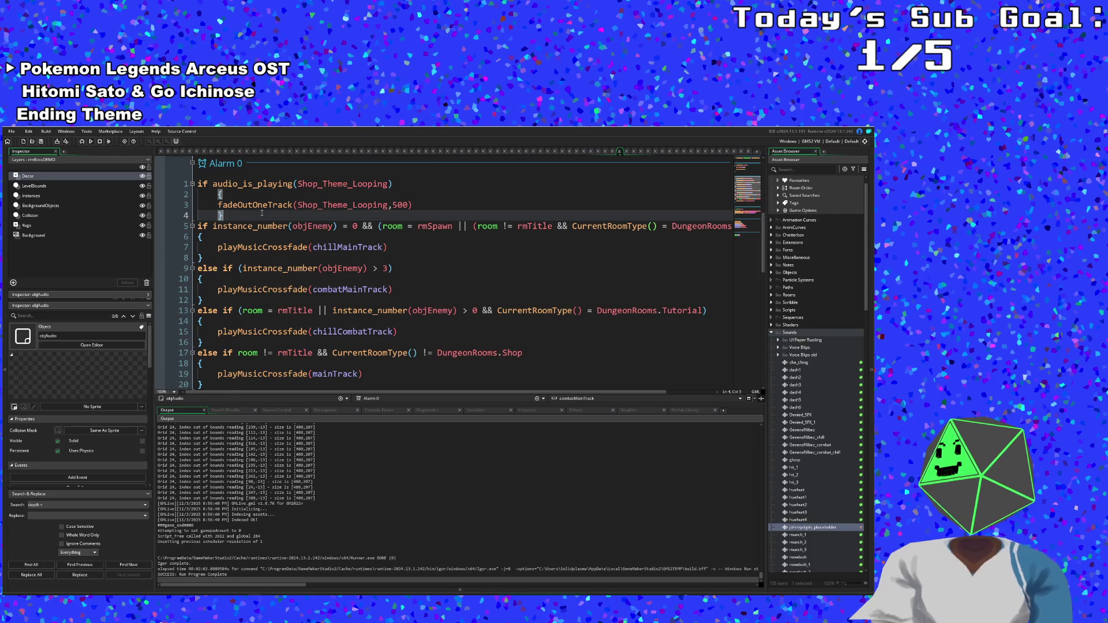
scroll(262, 213, up, 2)
click(264, 246)
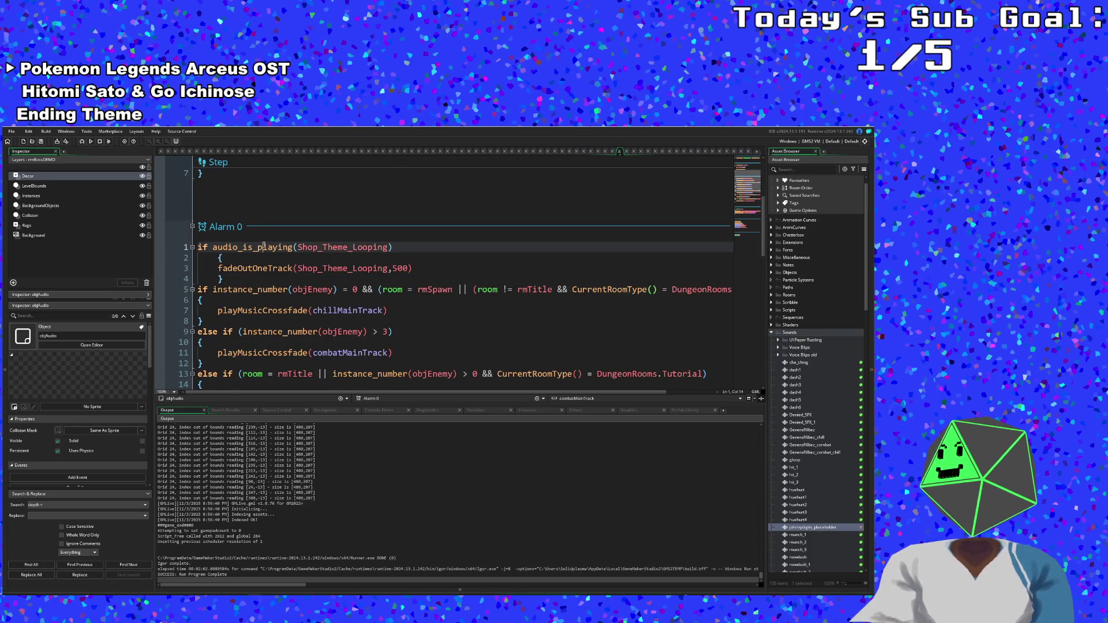
click(275, 290)
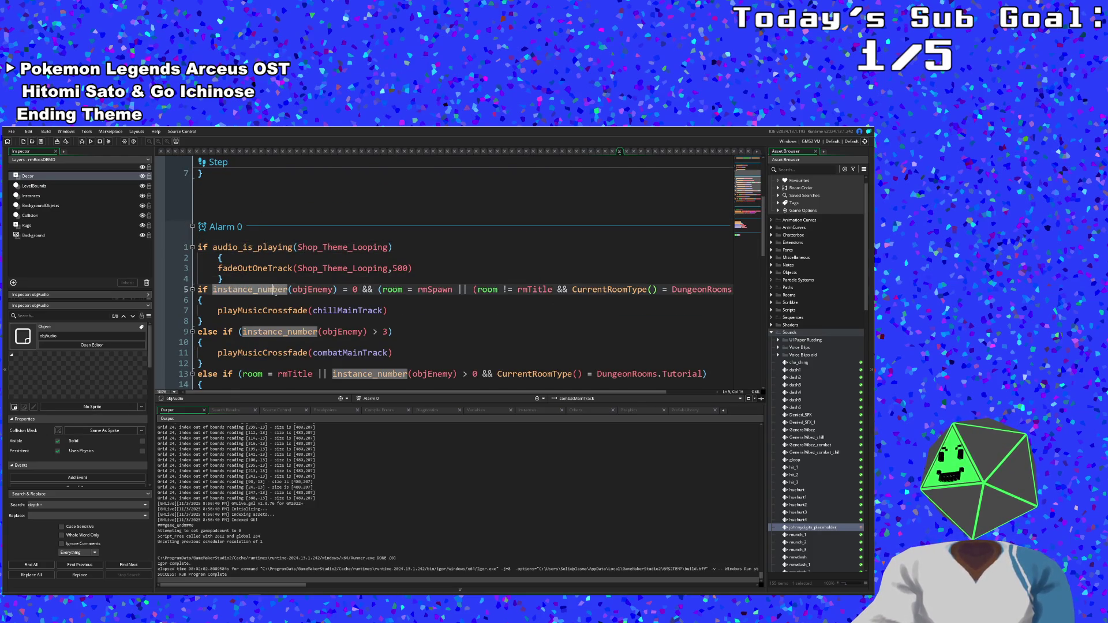
click(237, 278)
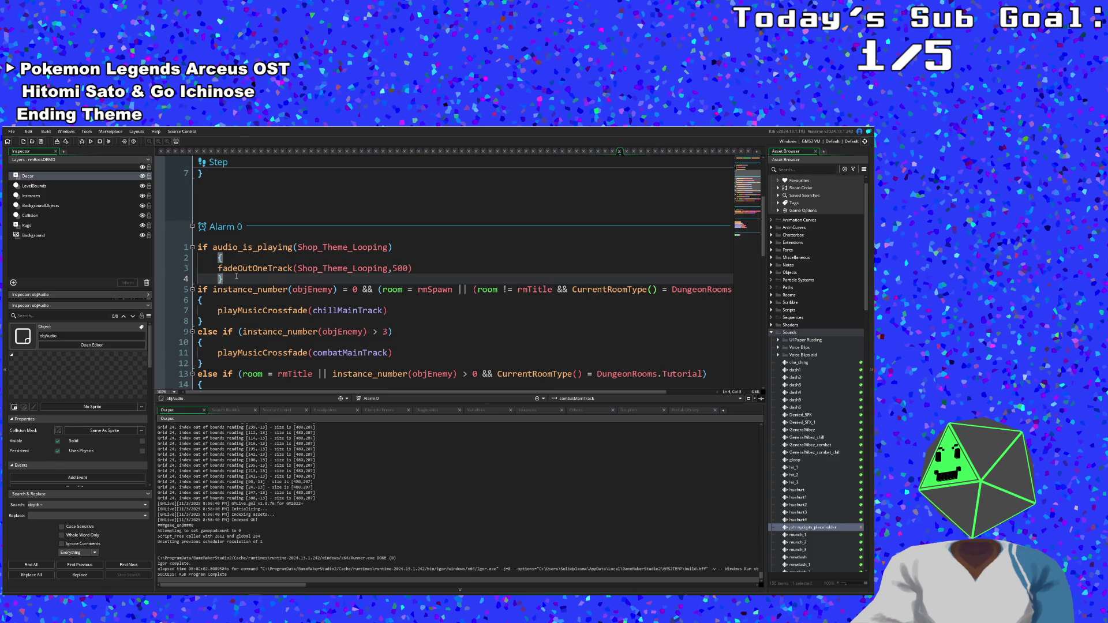
click(218, 258)
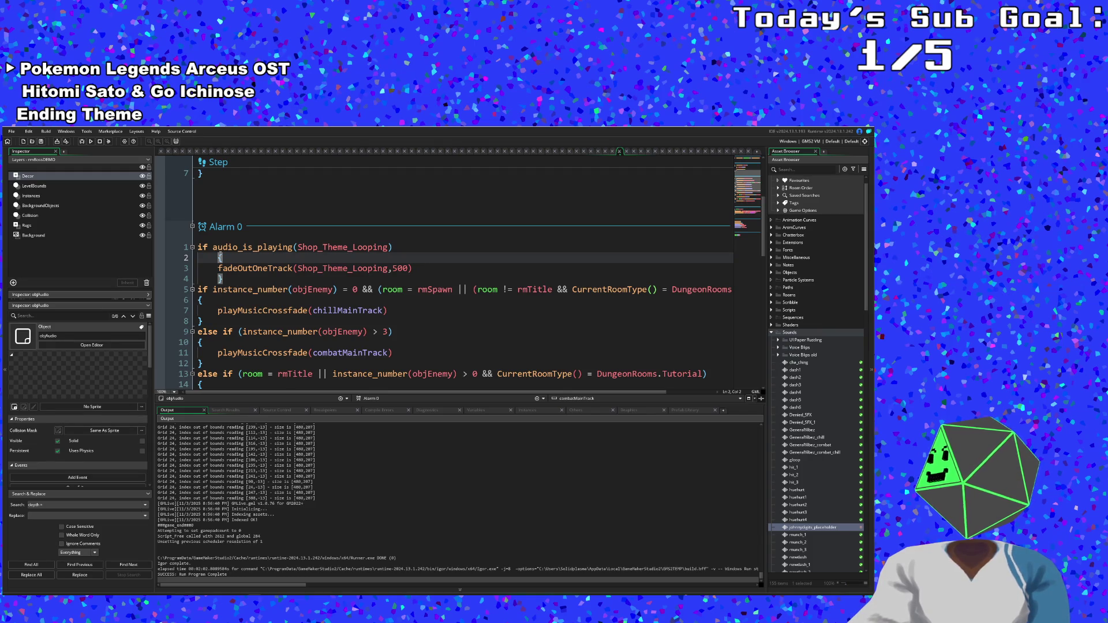
click(219, 278)
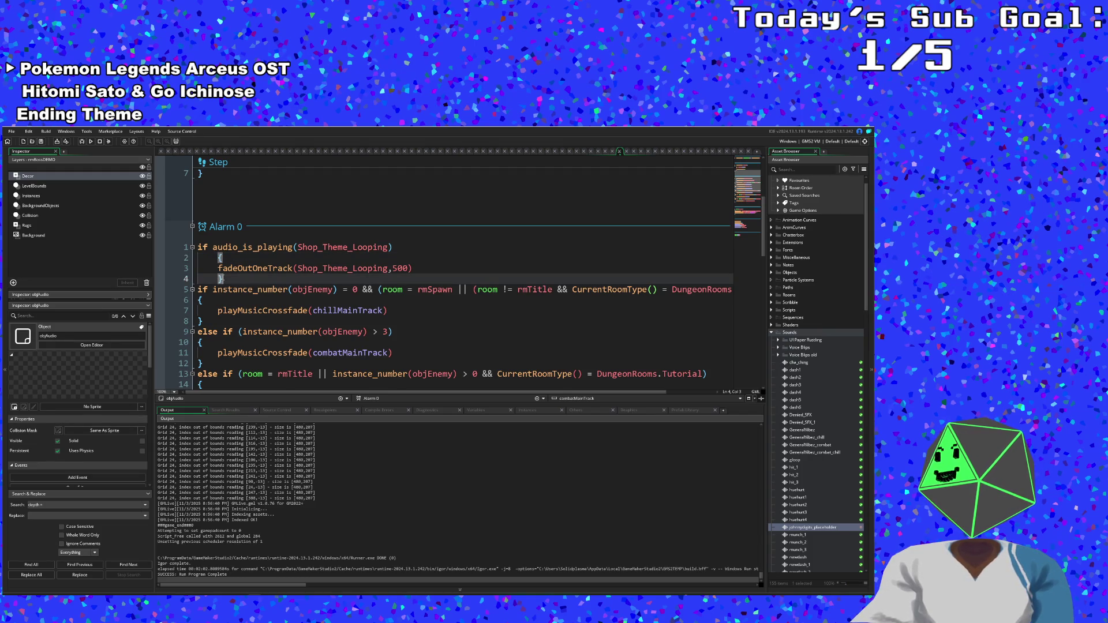
key(Return)
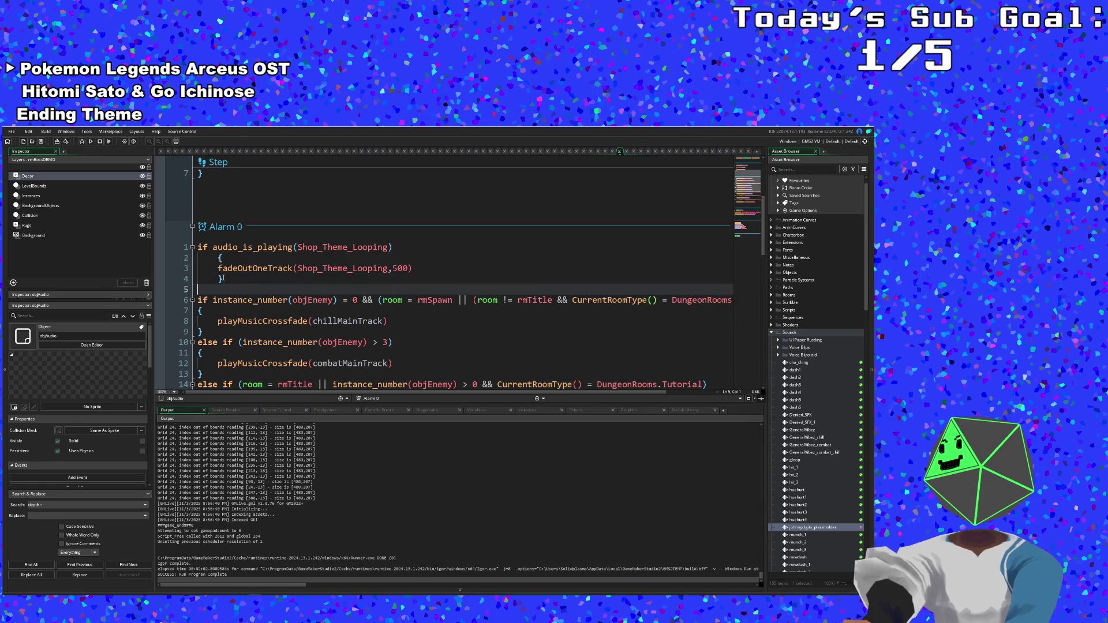
- Write an empty if room = rmBossJohnny { } block in Alarm 0
text(if r)
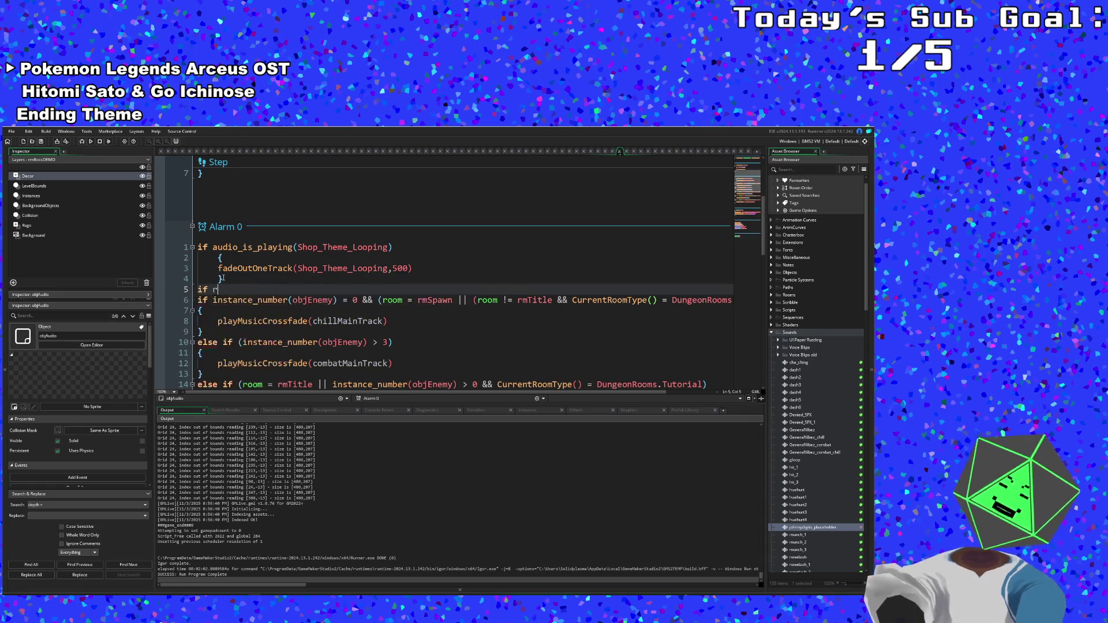
text(oom = rm)
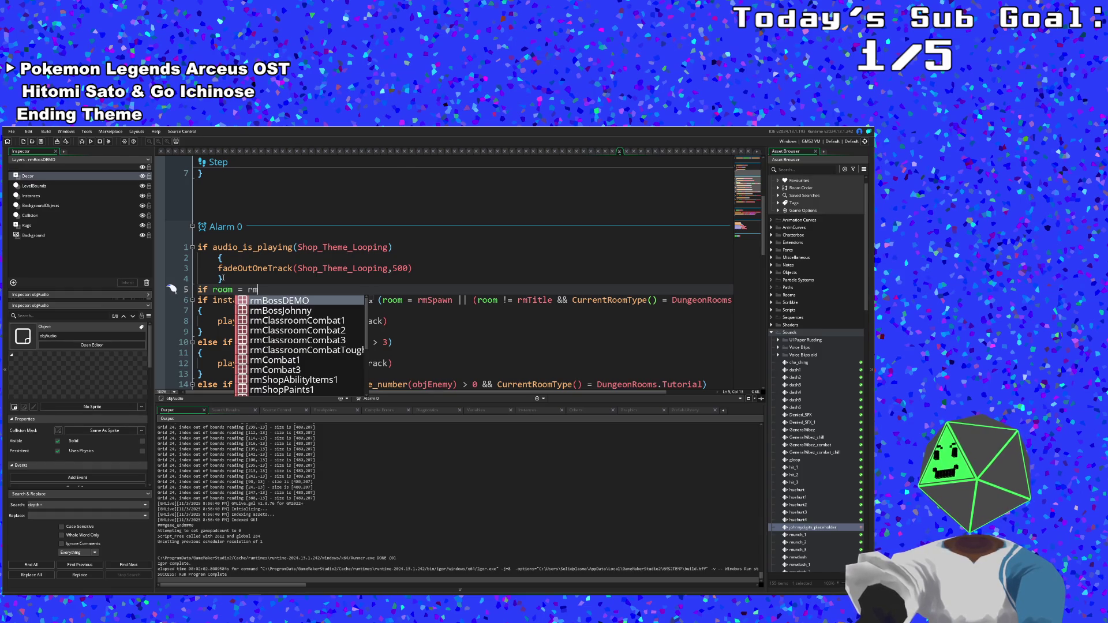
key(Down)
key(Return)
key(Return)
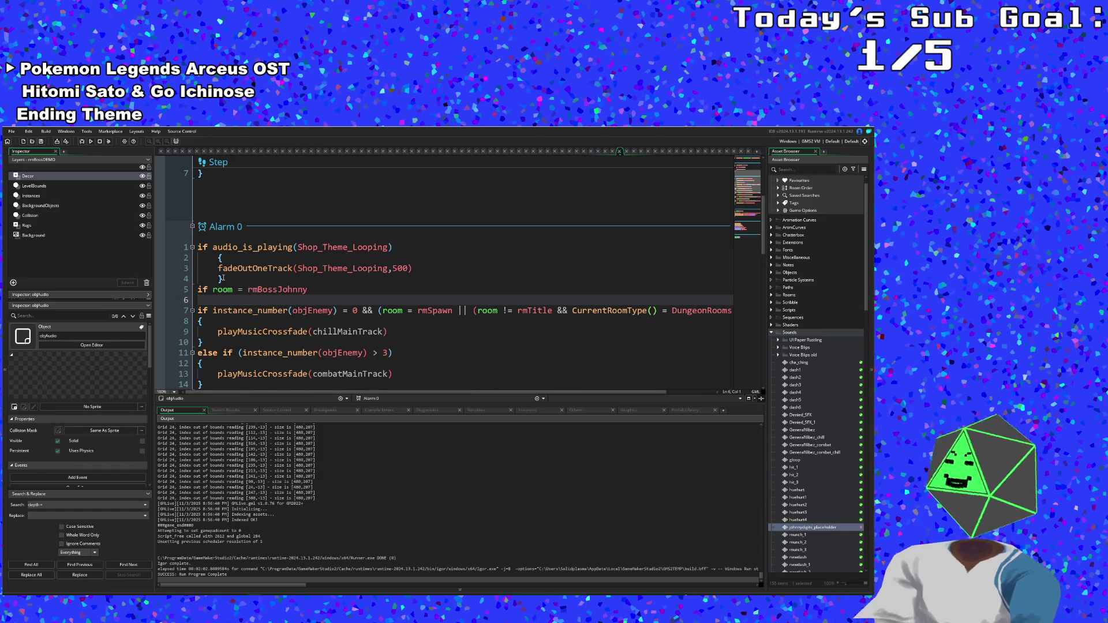
text({)
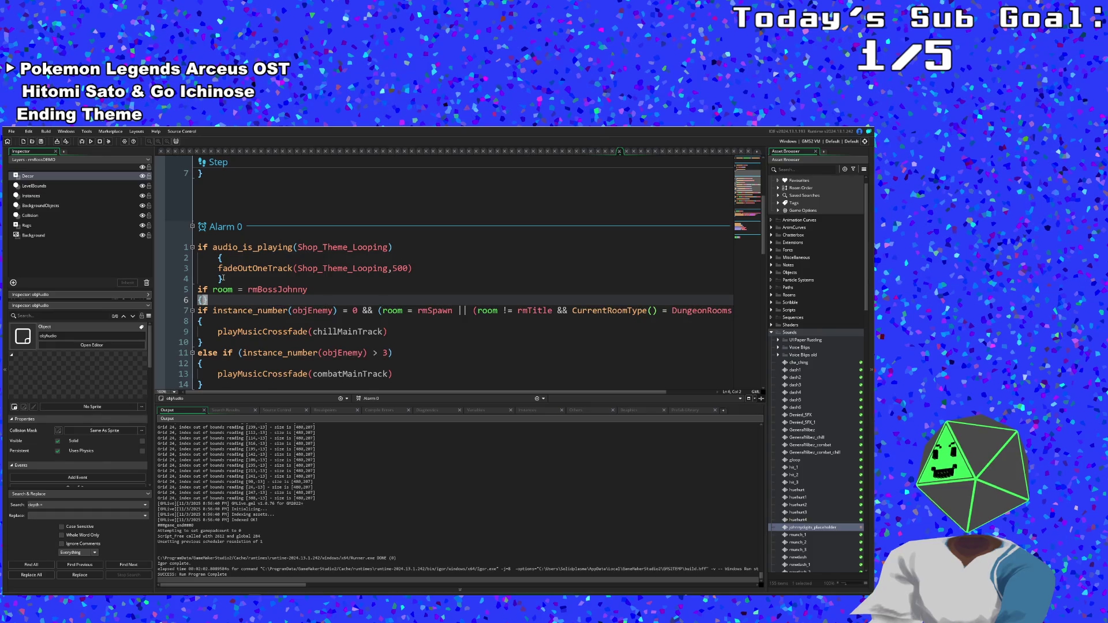
key(Return)
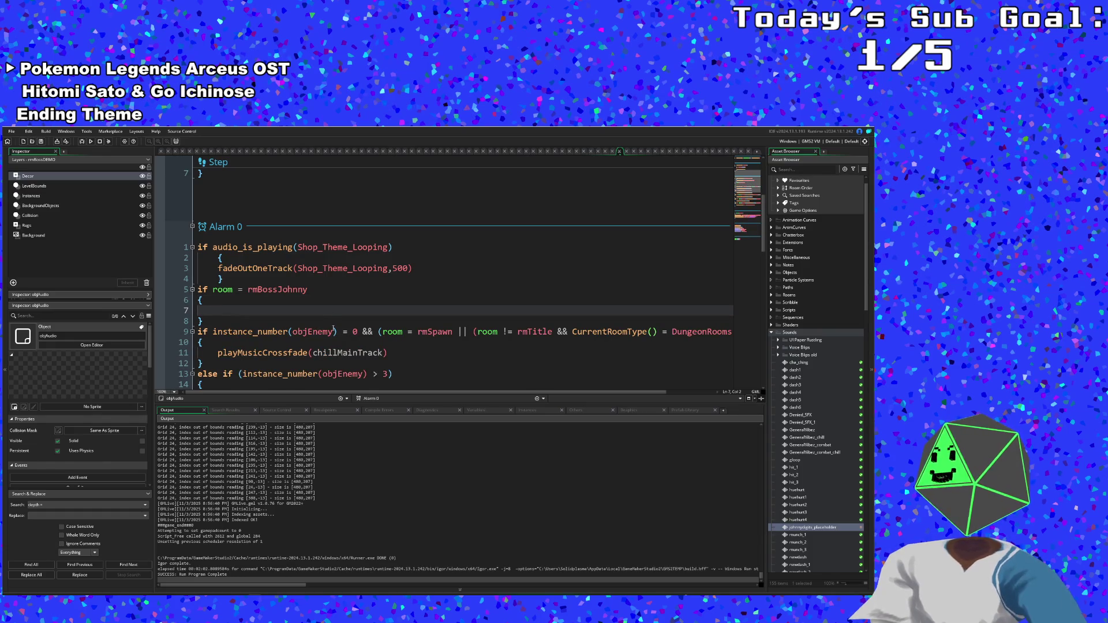
- Move the rmBossJohnny block to after the shop music branch at Alarm 0's end
click(349, 341)
scroll(338, 322, down, 10)
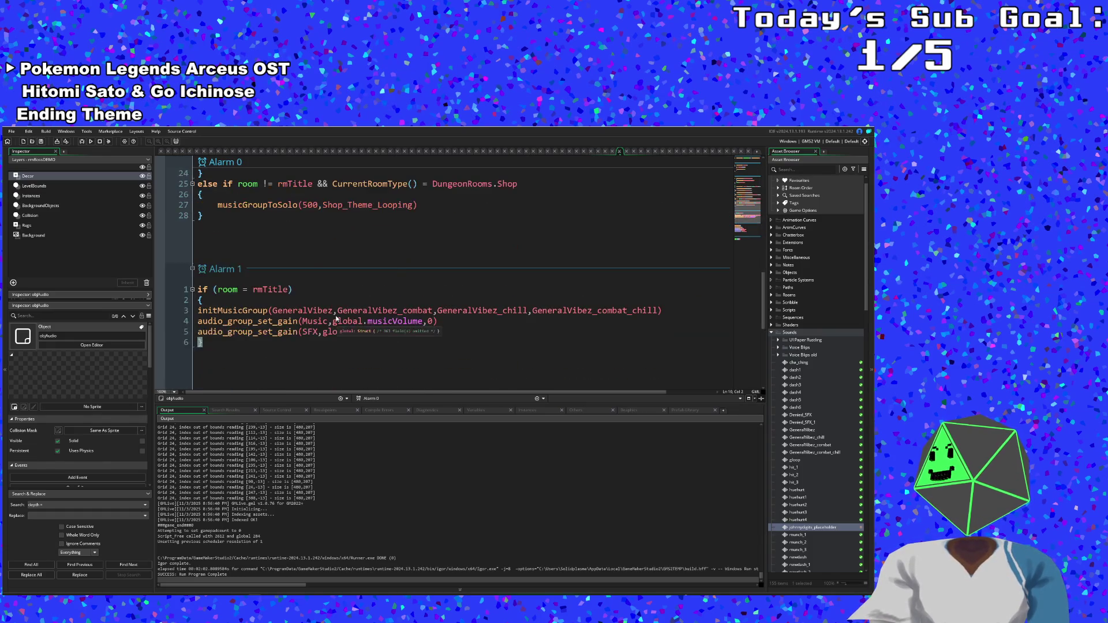
scroll(337, 318, up, 2)
scroll(336, 318, up, 8)
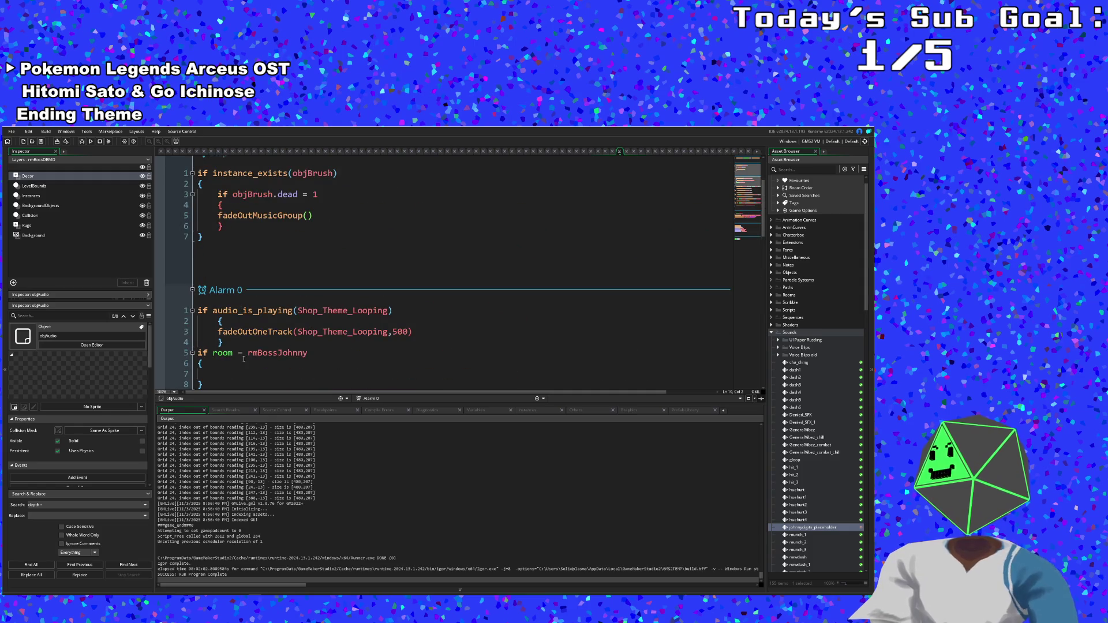
drag(219, 321, 197, 289)
key(ctrl+c)
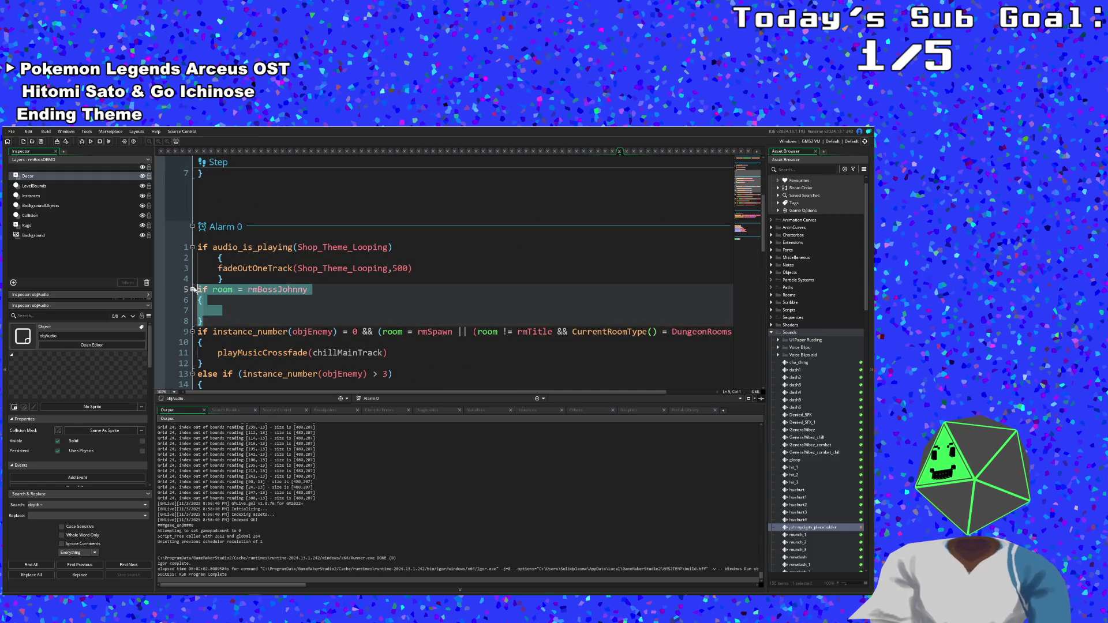
right_click(206, 291)
click(219, 325)
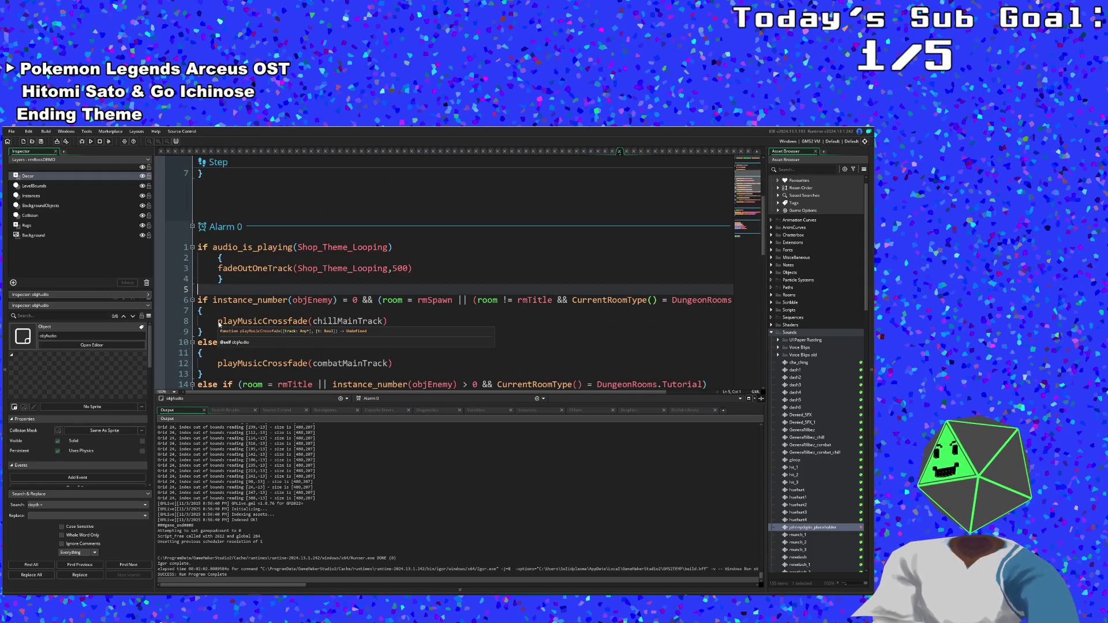
key(BackSpace)
scroll(220, 321, down, 8)
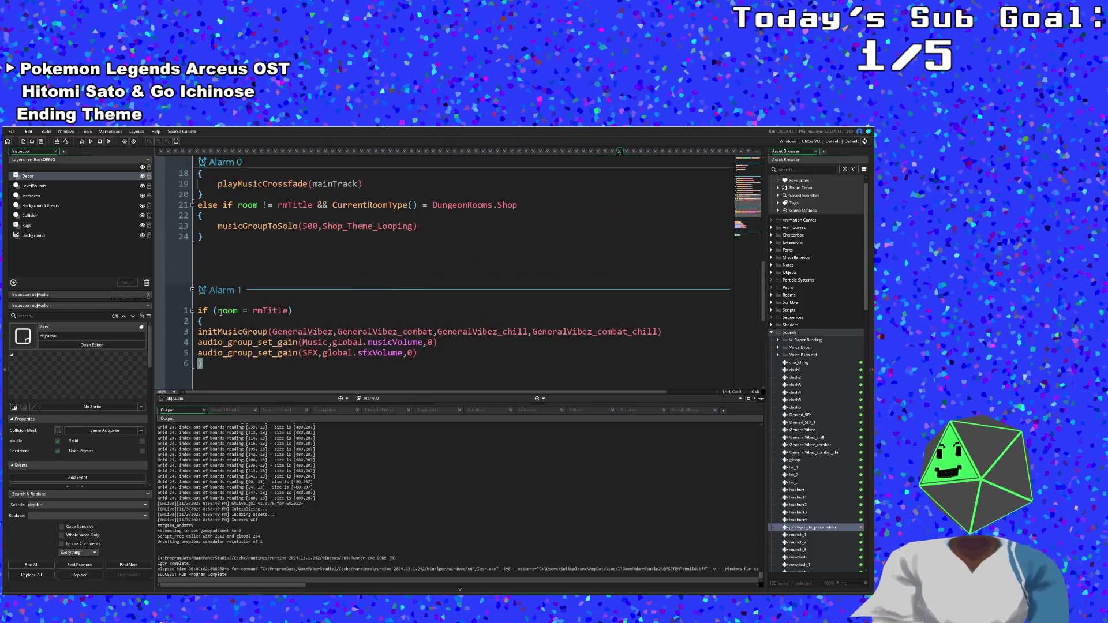
click(217, 237)
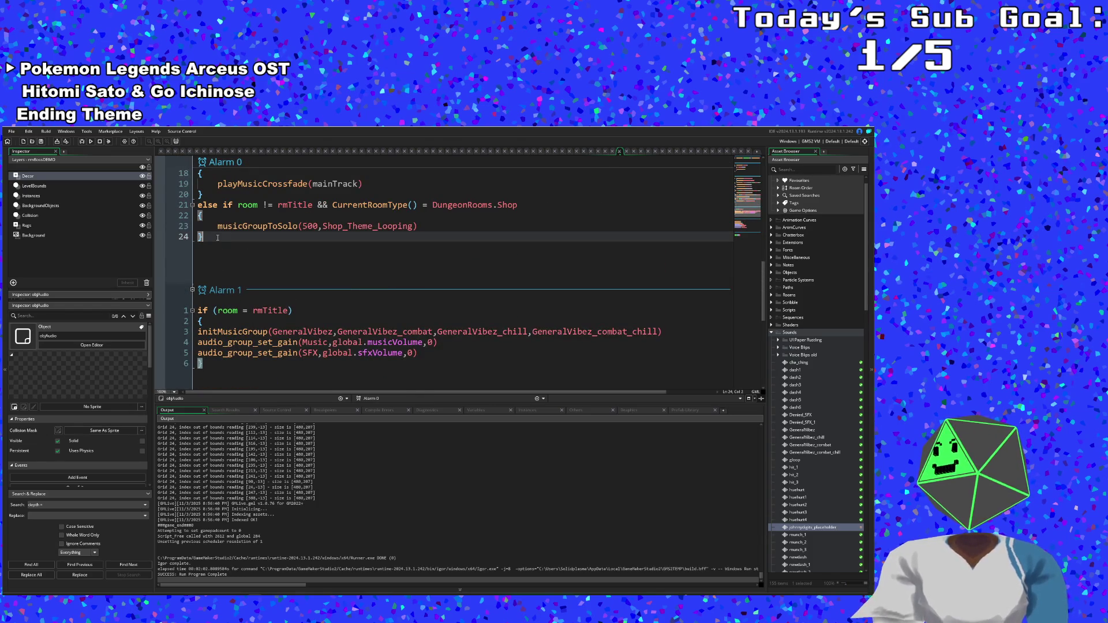
key(Return)
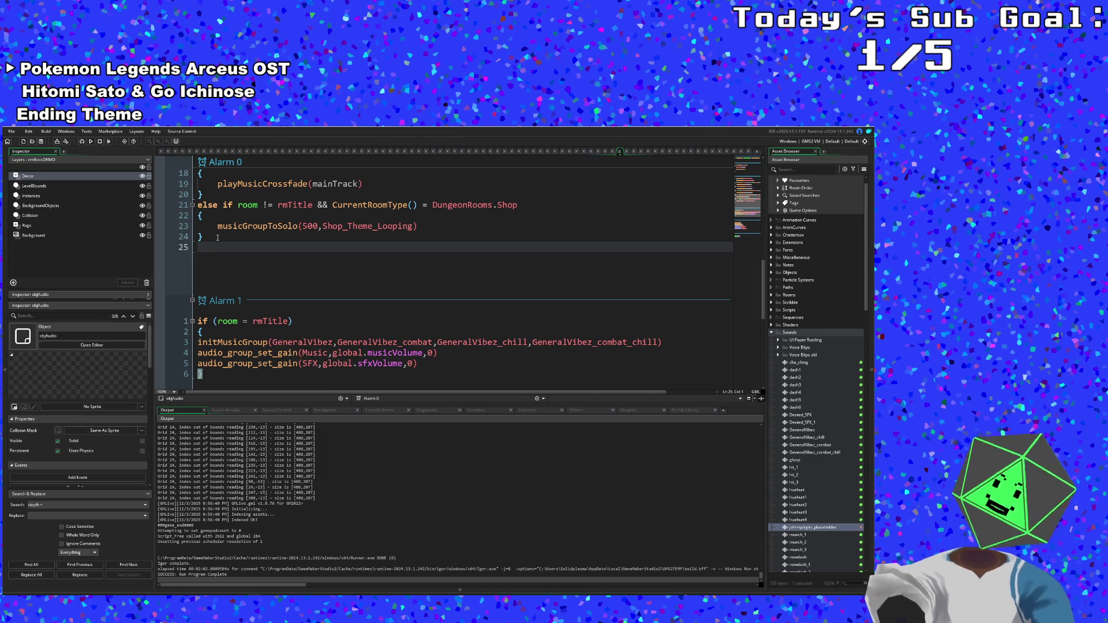
key(ctrl+v)
- Prefix the block with else, then select the musicGroupToSolo call on line 23
click(211, 219)
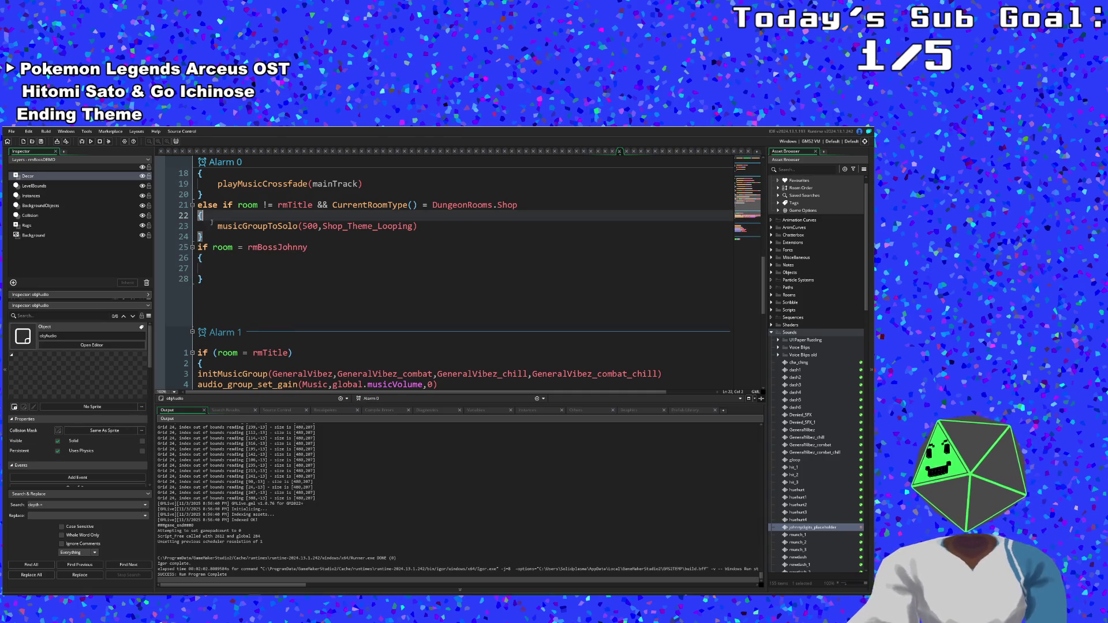
click(198, 247)
text(else)
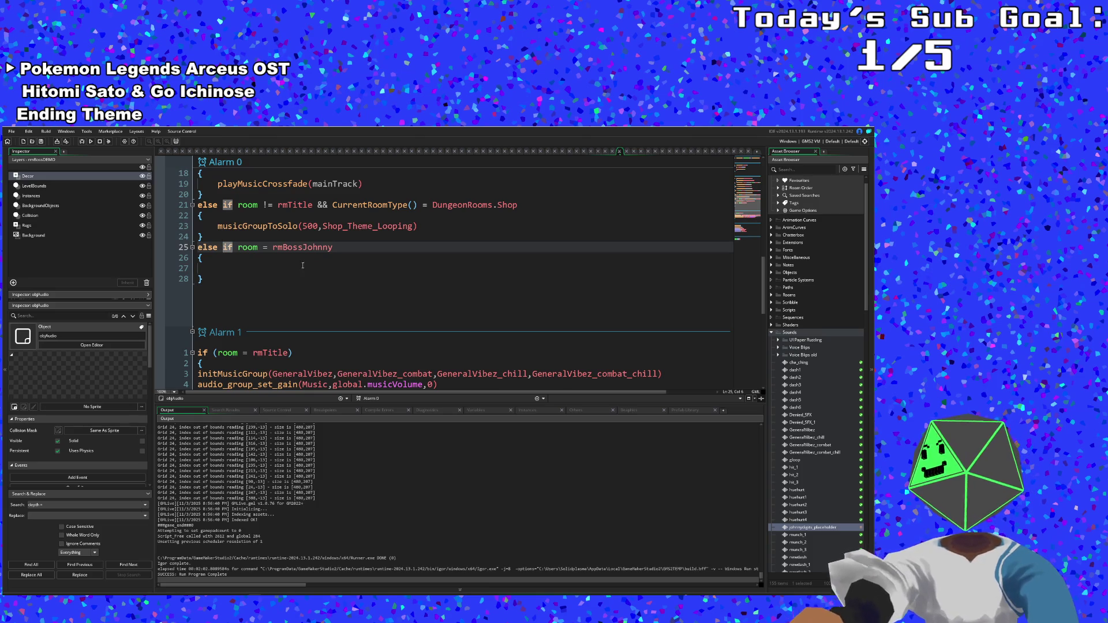
click(296, 248)
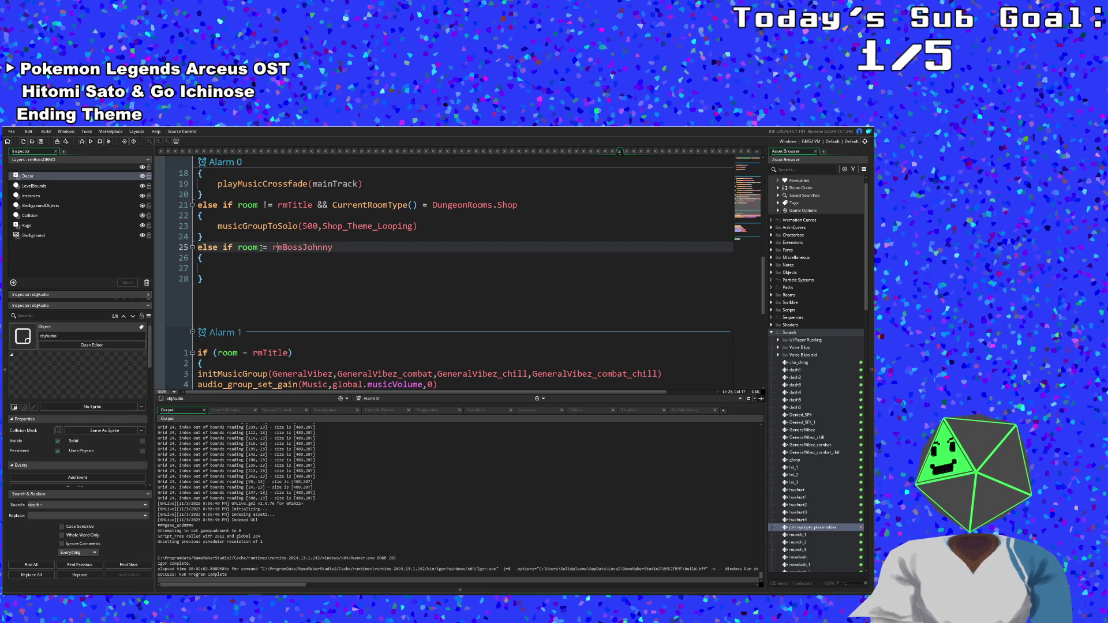
drag(238, 247, 341, 249)
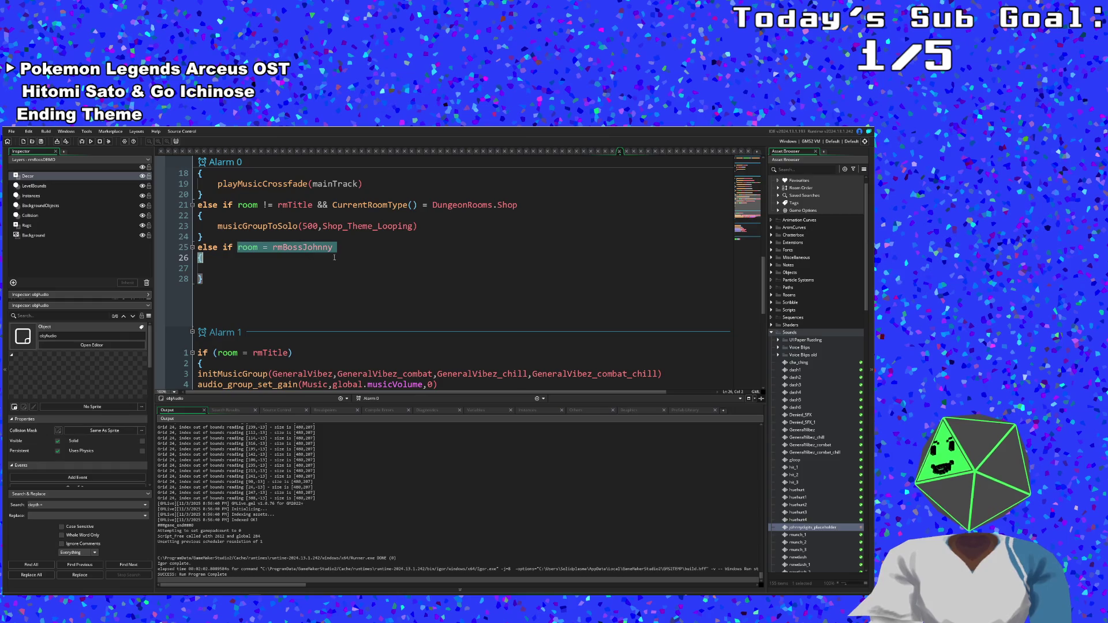
click(341, 250)
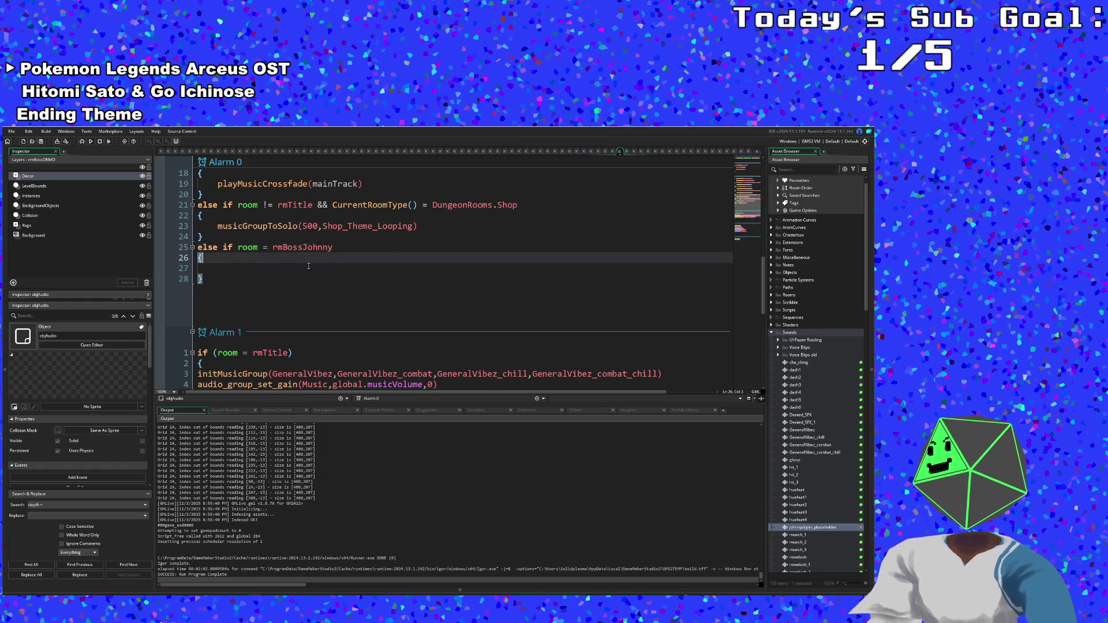
click(300, 269)
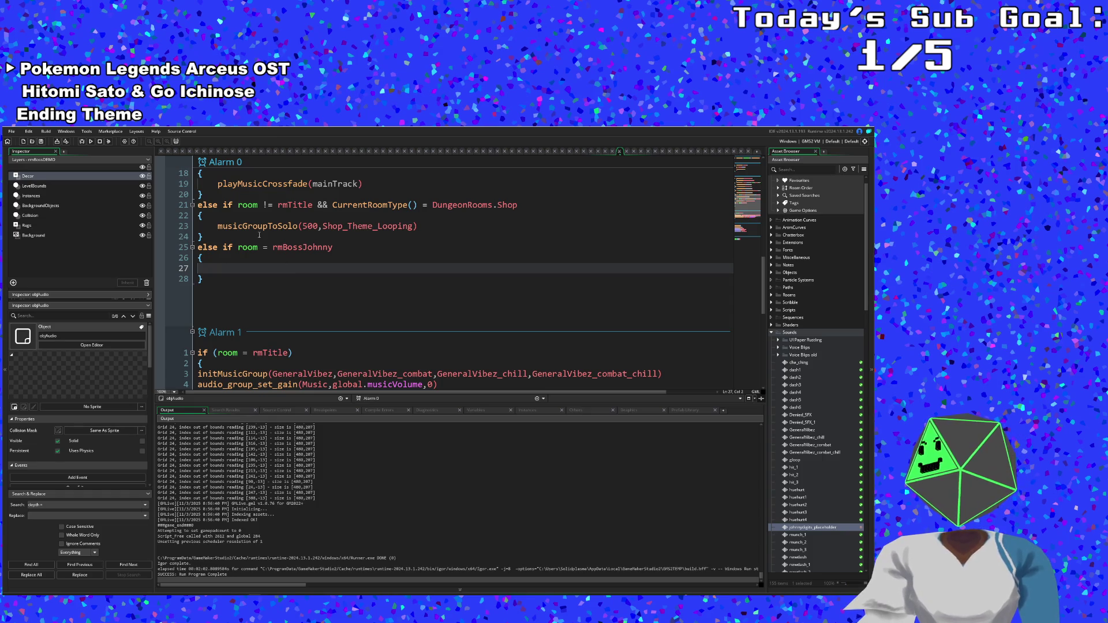
drag(217, 226, 419, 226)
key(ctrl+c)
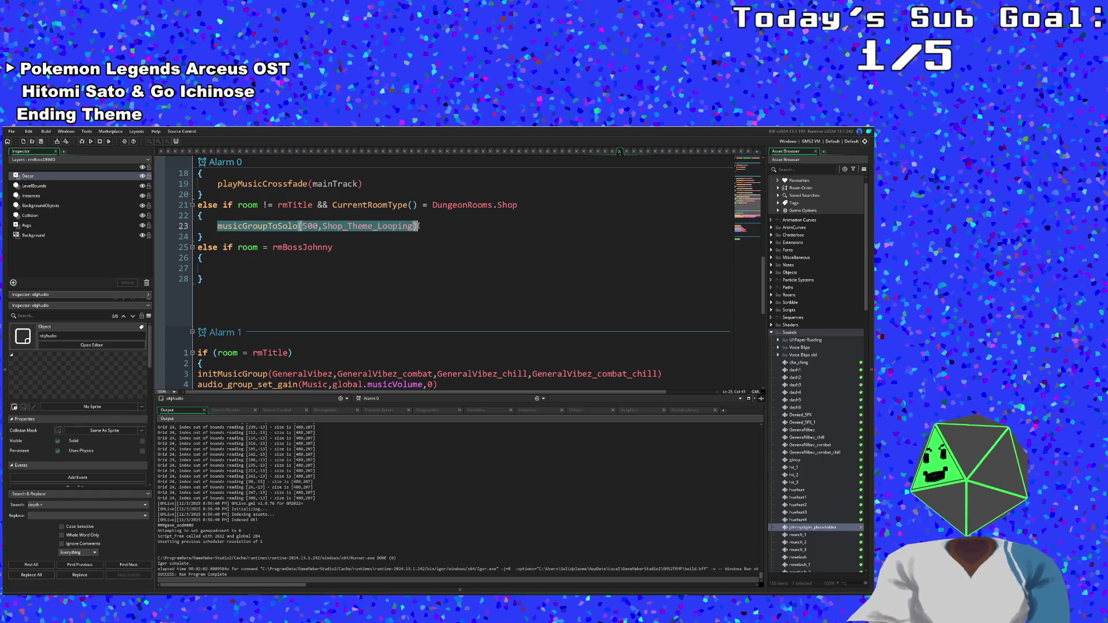
- Paste the musicGroupToSolo call into the rmBossJohnny block, using johnnydigits_placeholder as the group
click(235, 269)
key(ctrl+v)
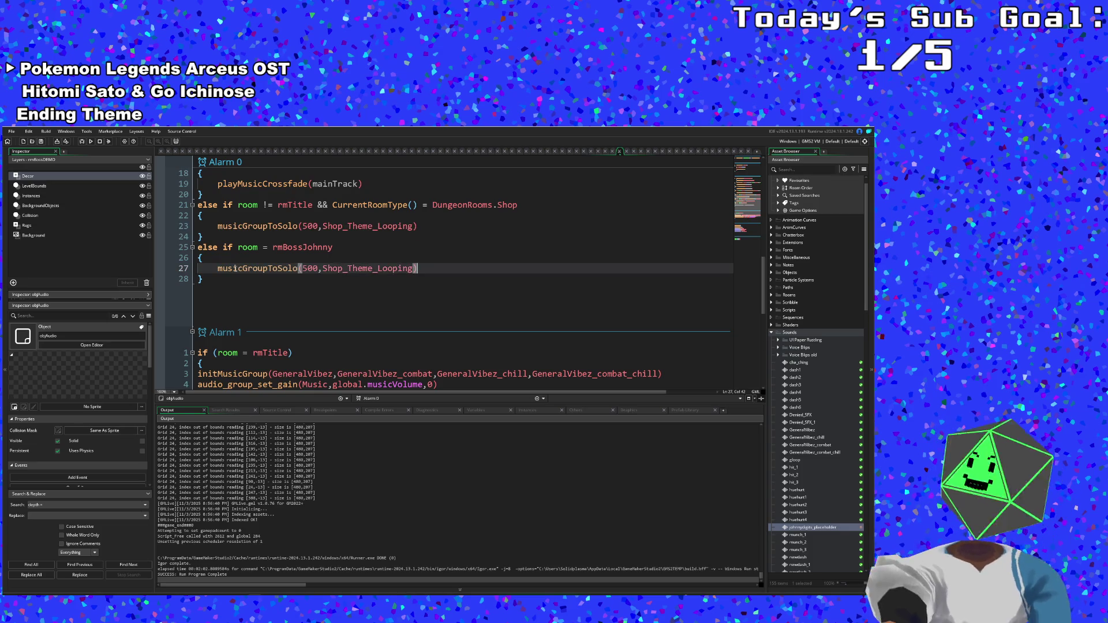
click(414, 269)
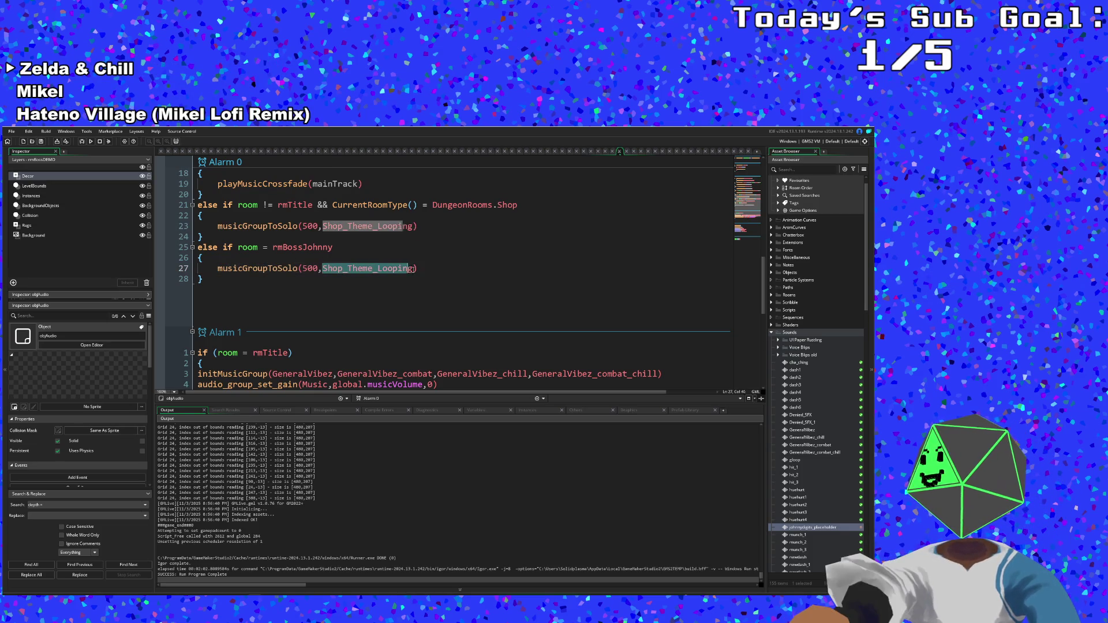
text(joh)
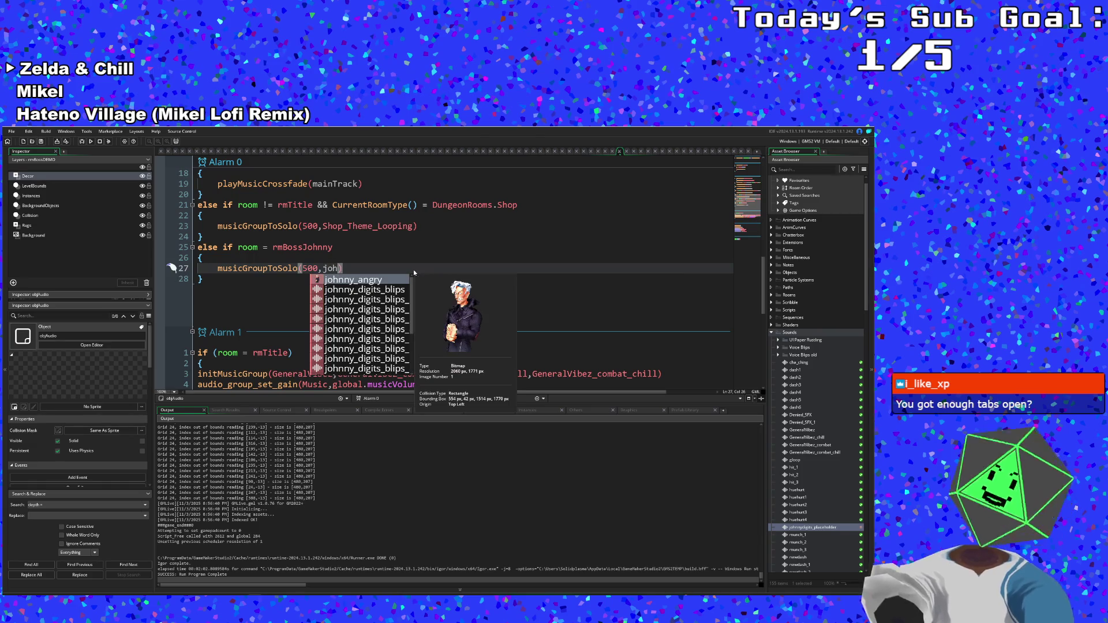
text(nny)
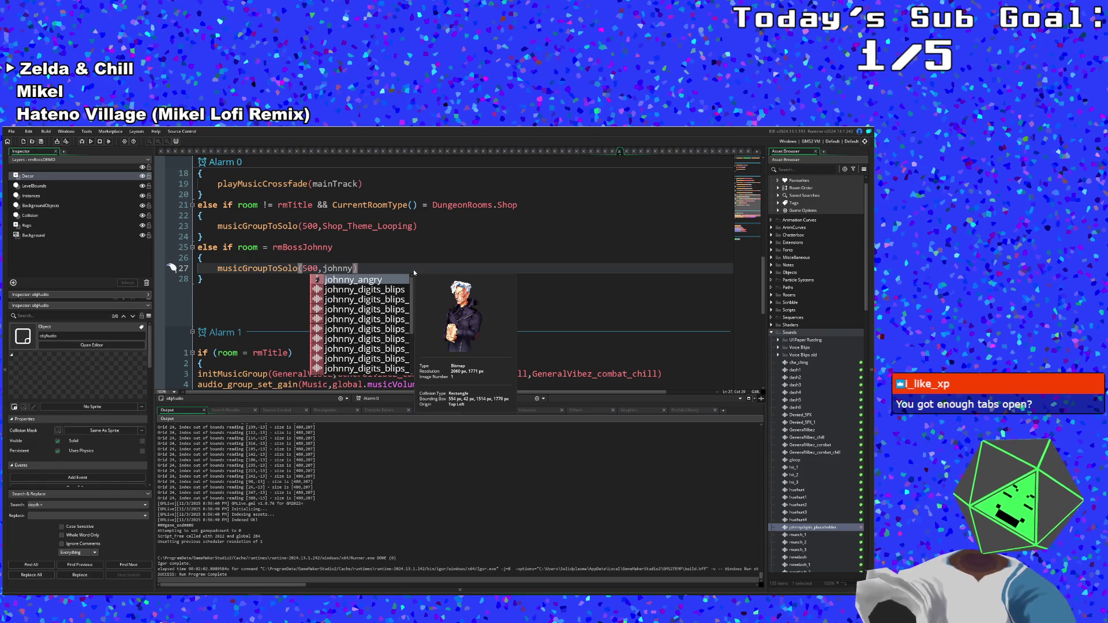
text(_digi)
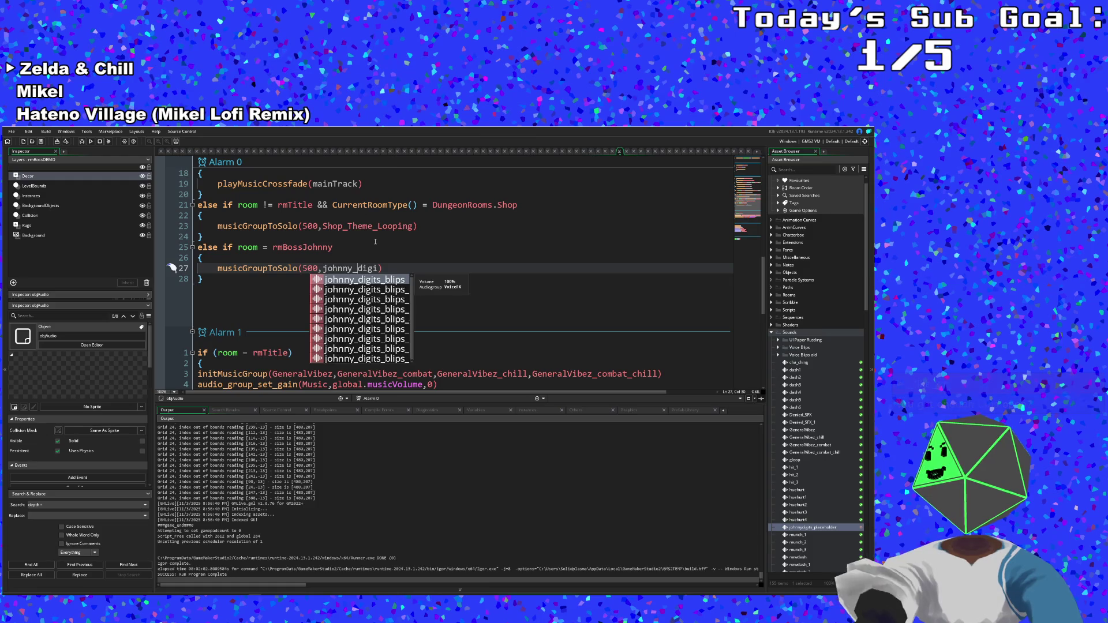
key(Left)
key(Left)
key(Left)
key(BackSpace)
key(Return)
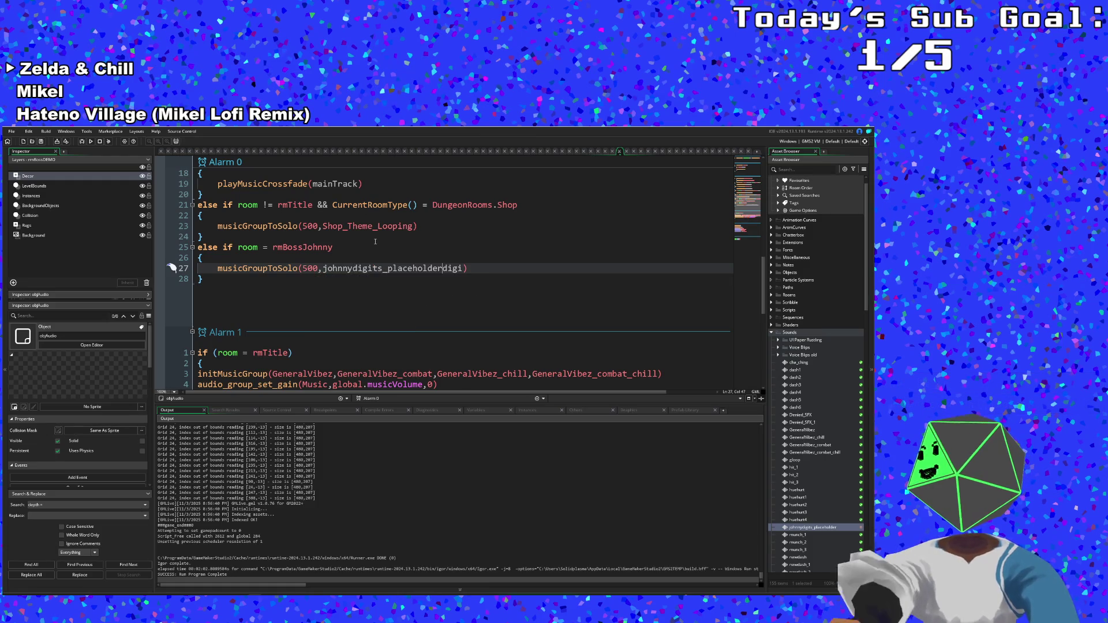
key(Delete)
key(BackSpace)
key(BackSpace)
key(BackSpace)
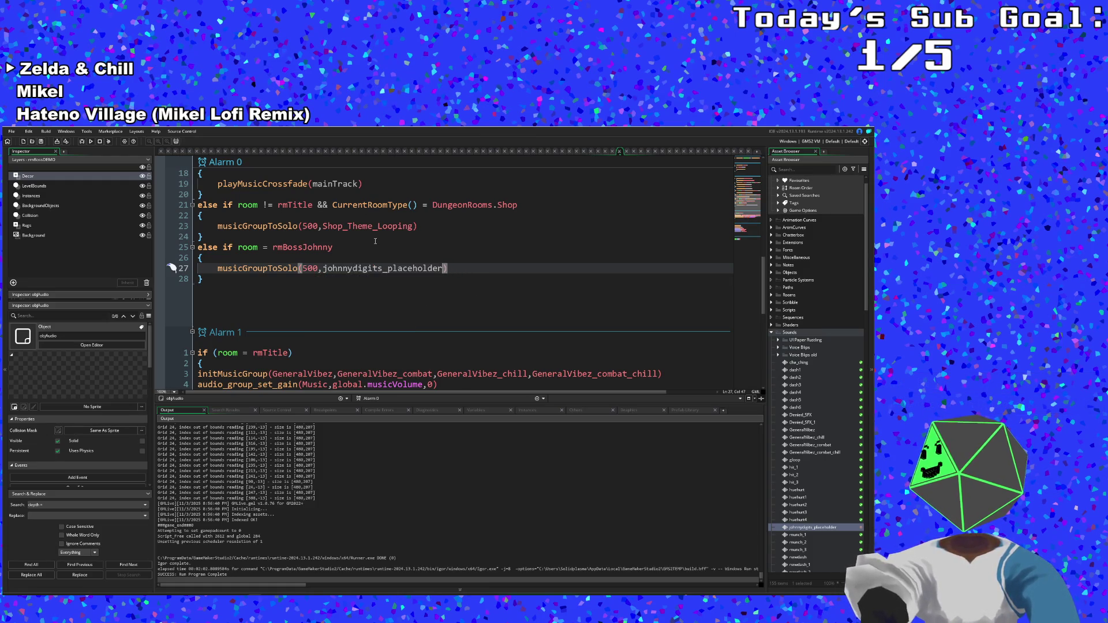
- Change the call's fade value from 500 to 200
click(308, 268)
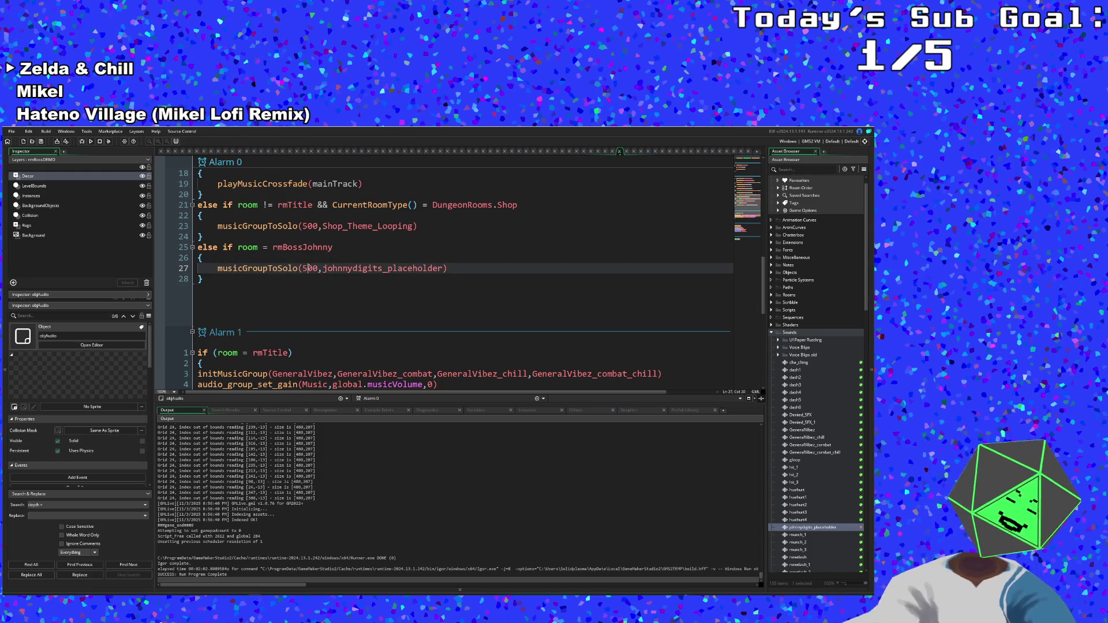
text(2)
double_click(310, 268)
text(200)
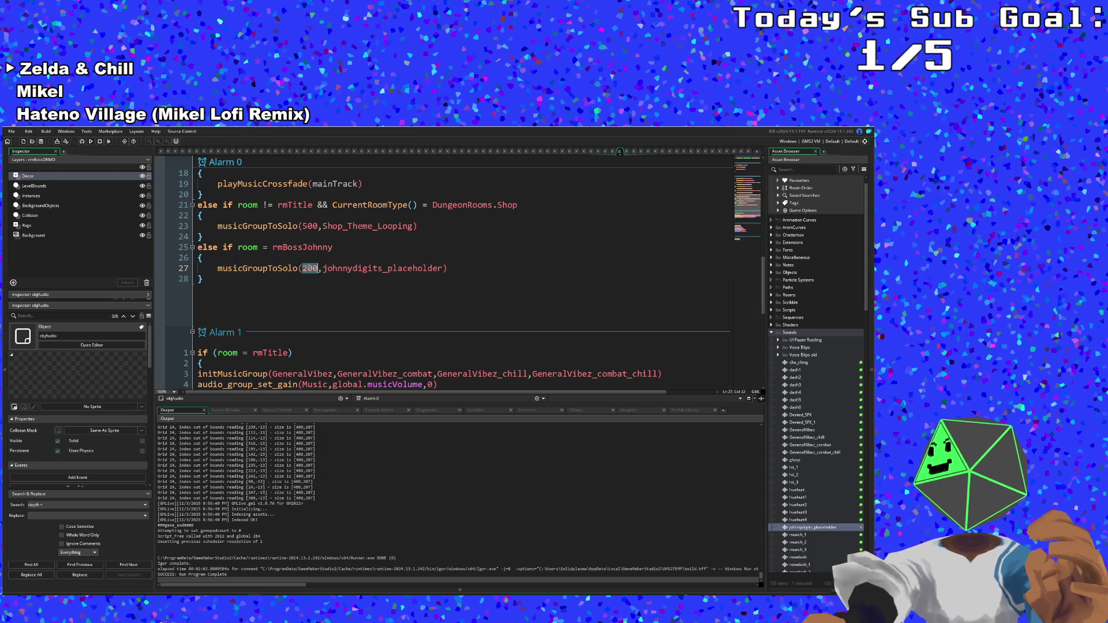
click(306, 287)
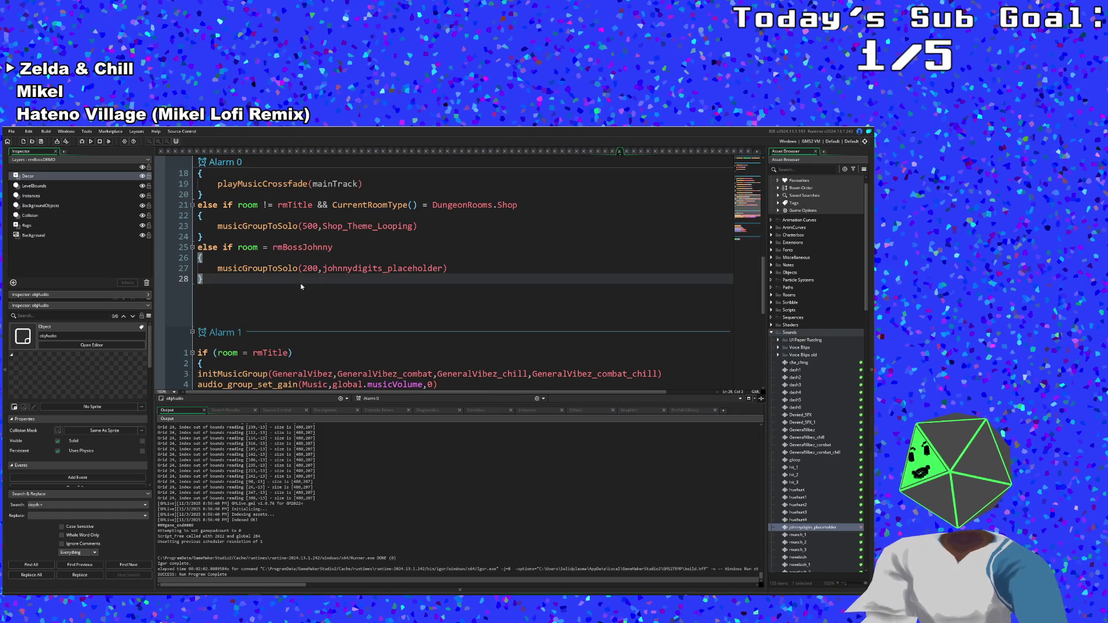
scroll(299, 281, up, 10)
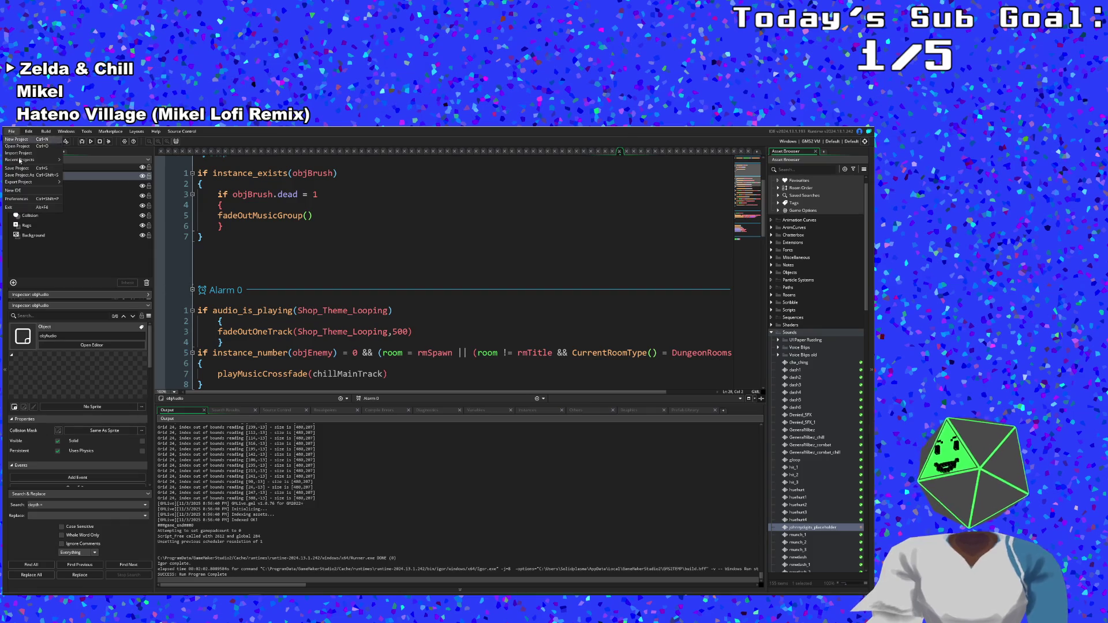
- Review objAudio's Step dead check and the instance_number call in its Create event
click(346, 237)
scroll(662, 366, up, 3)
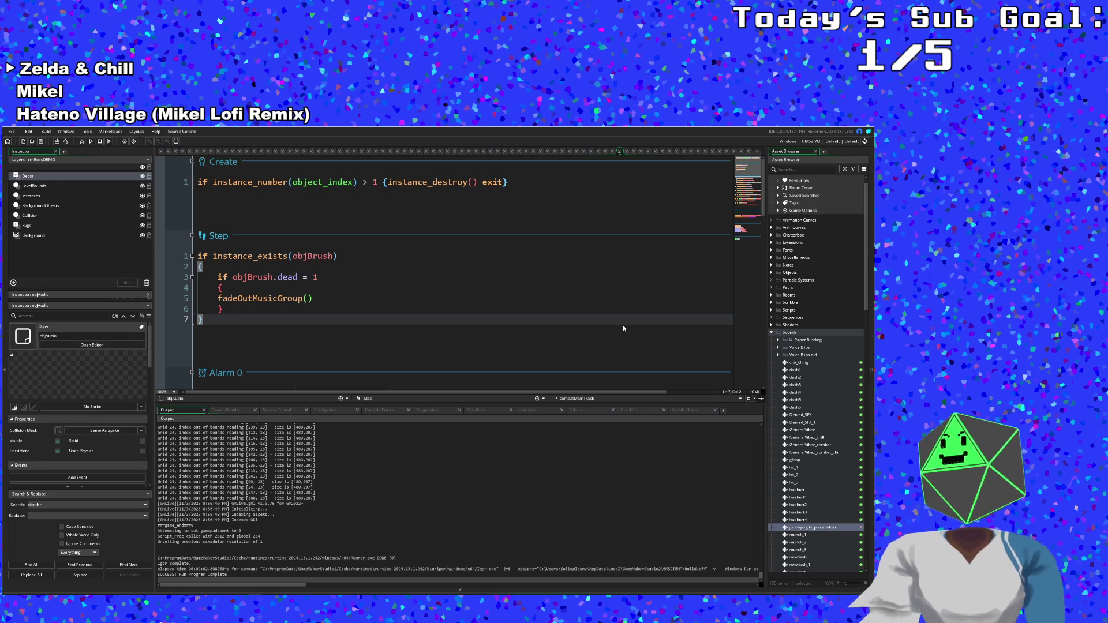
click(563, 313)
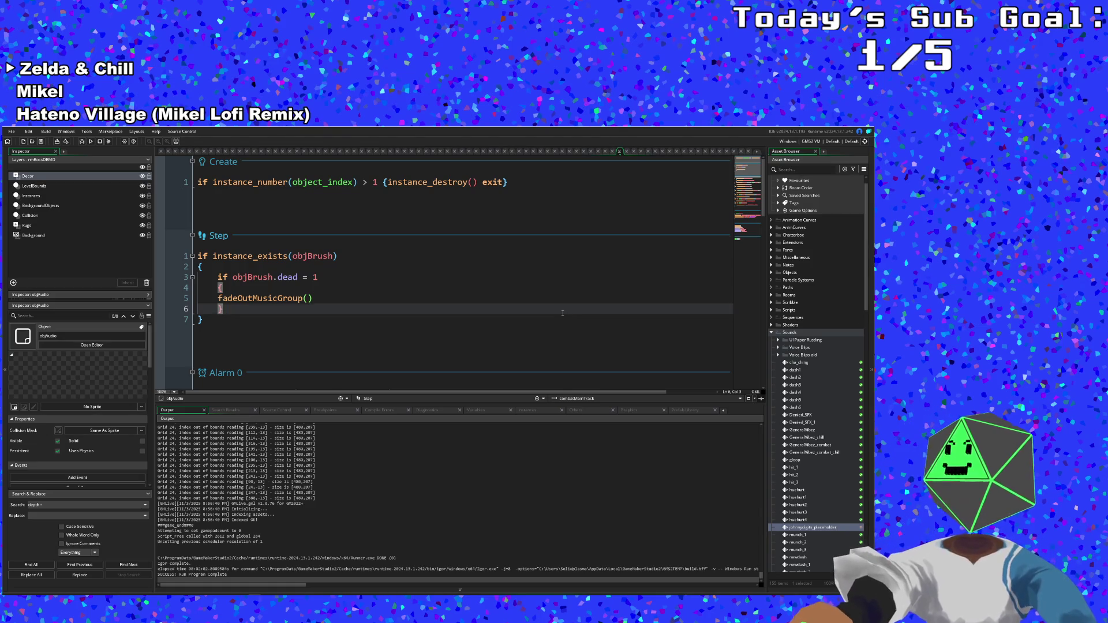
click(523, 296)
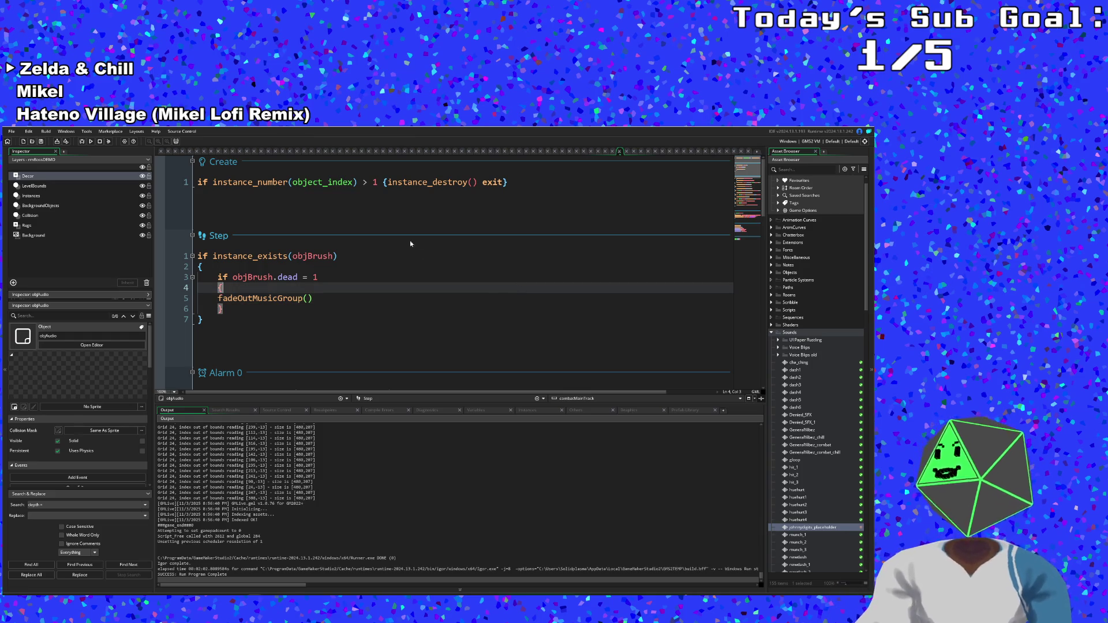
click(443, 214)
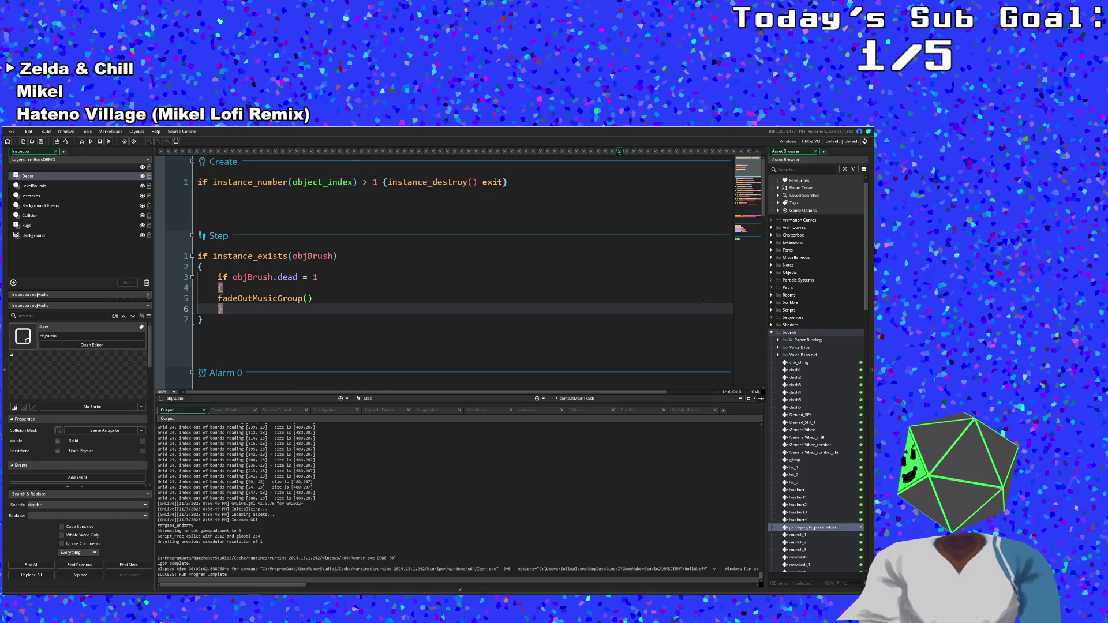
click(510, 183)
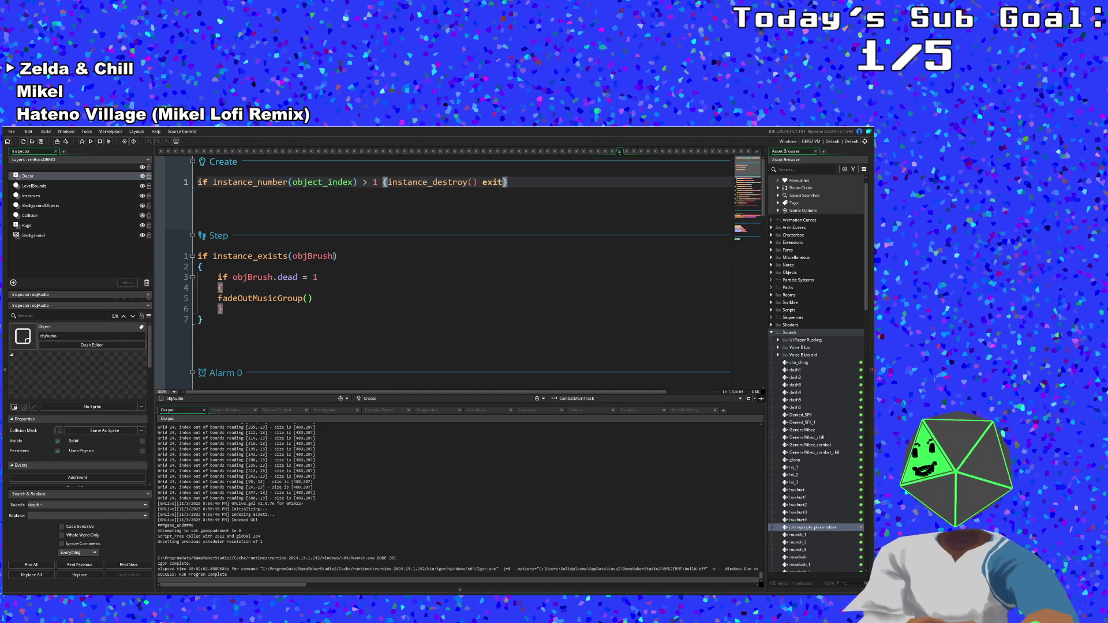
click(322, 255)
click(321, 181)
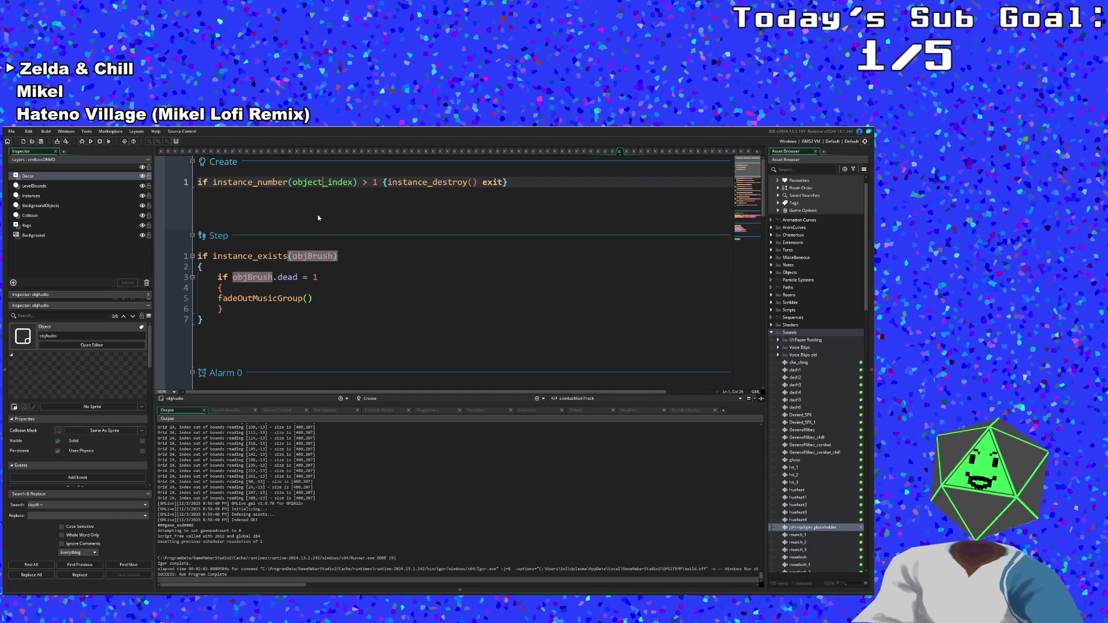
click(357, 182)
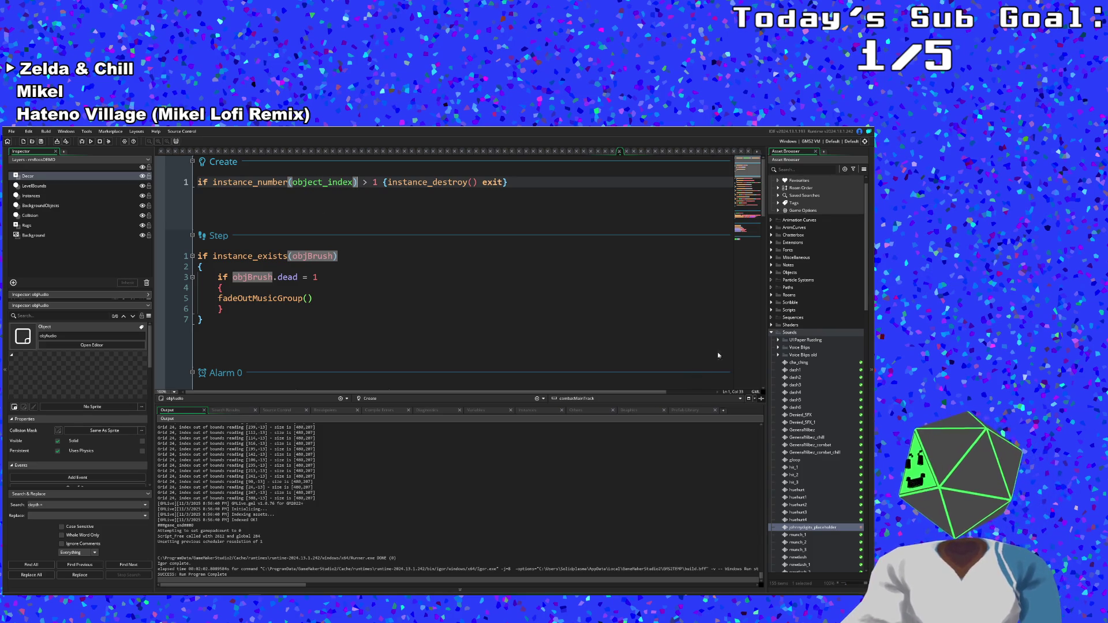
click(268, 199)
right_click(268, 200)
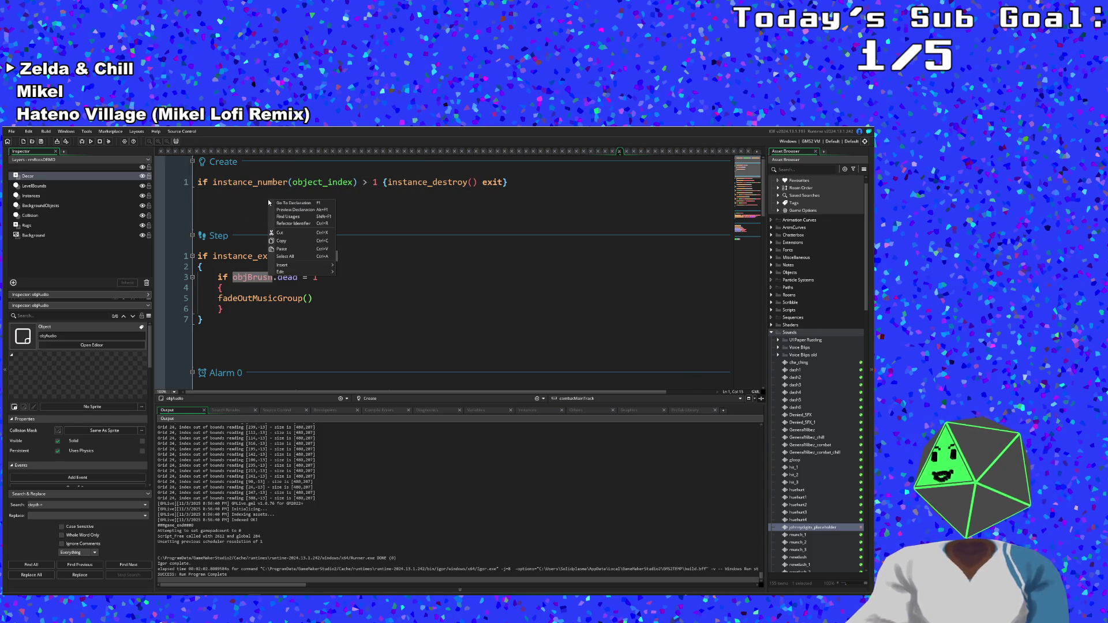
click(242, 205)
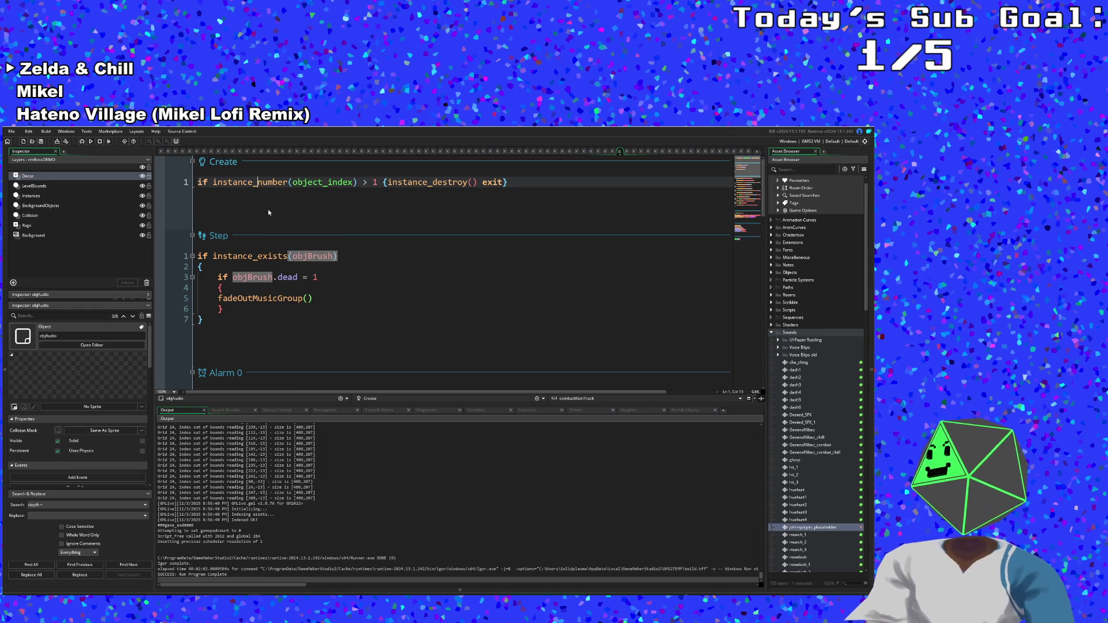
- Check the Create line's object_index, then bring up asset search over objMenuItem's Step code
key(End)
click(286, 213)
scroll(293, 216, down, 3)
scroll(293, 215, up, 3)
click(302, 225)
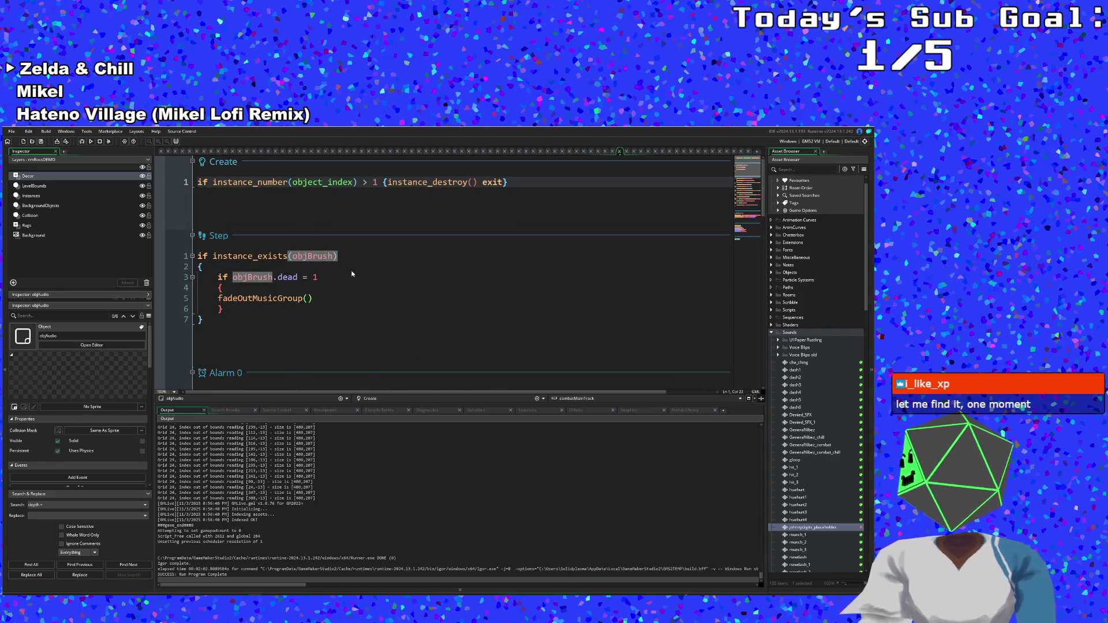
scroll(351, 274, down, 15)
scroll(352, 273, up, 4)
scroll(352, 270, up, 10)
scroll(355, 268, down, 18)
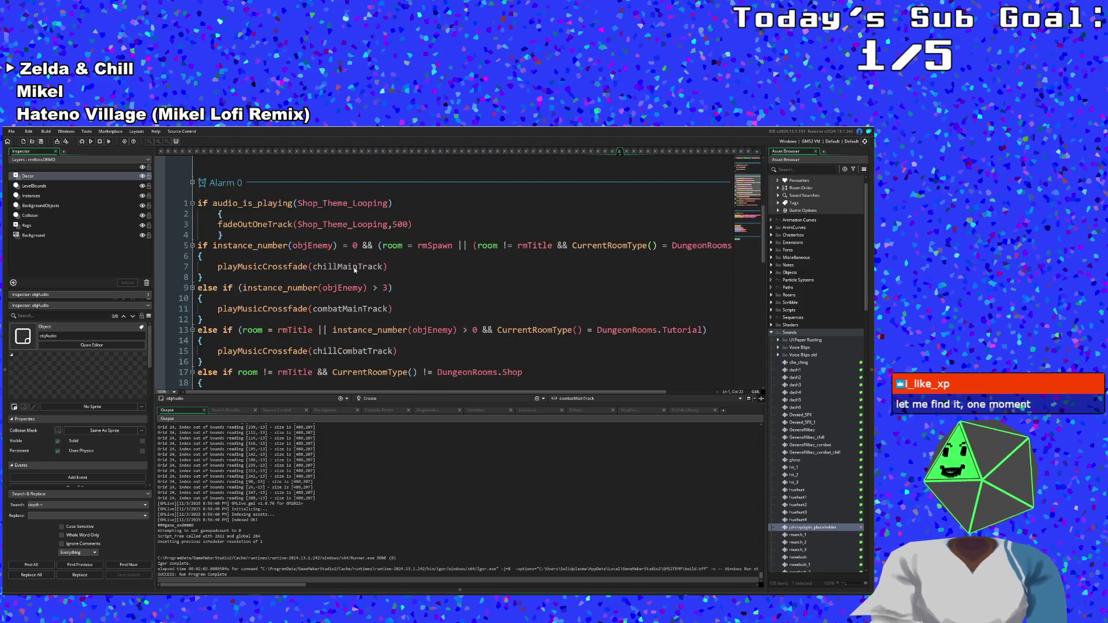
click(748, 151)
key(ctrl+t)
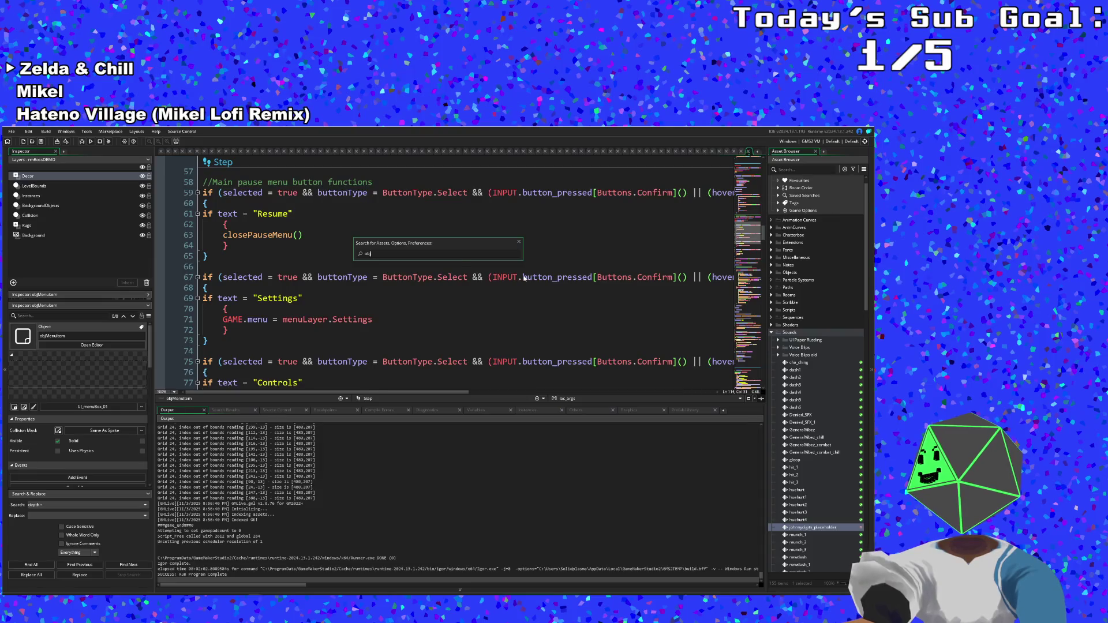
- Find objJohnnyBossController in the asset search and open its Create code
text(obj)
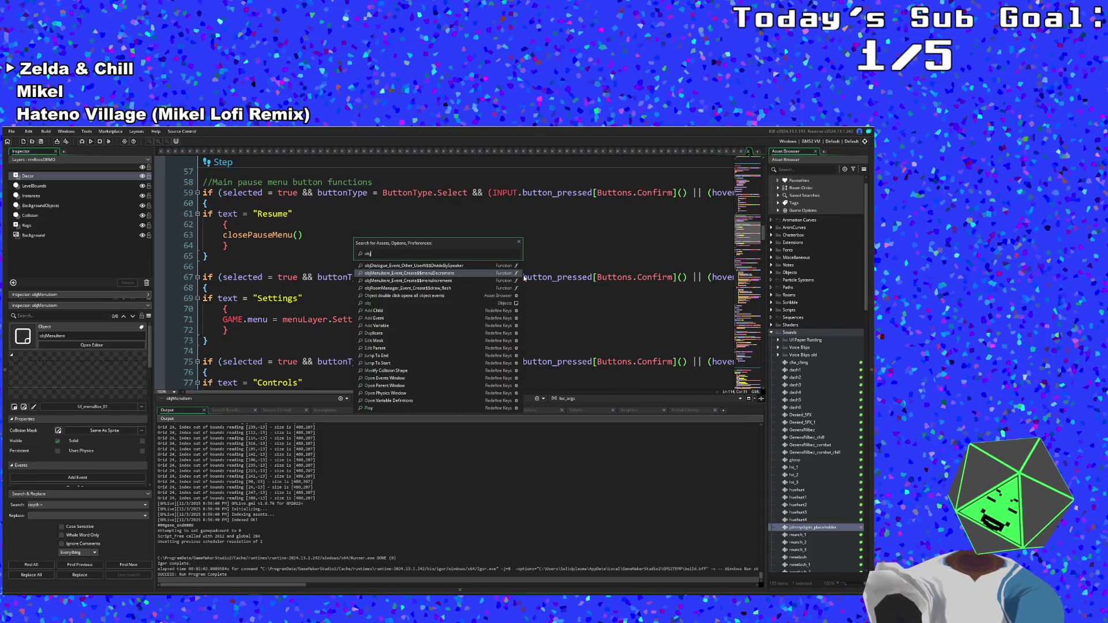
text(gam)
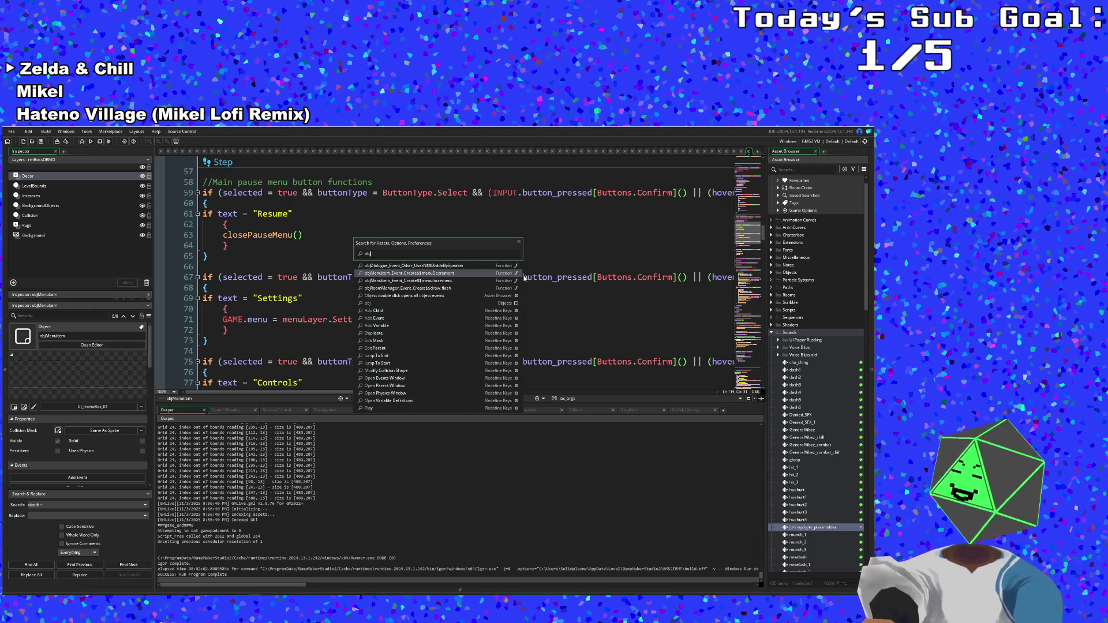
text(hnny)
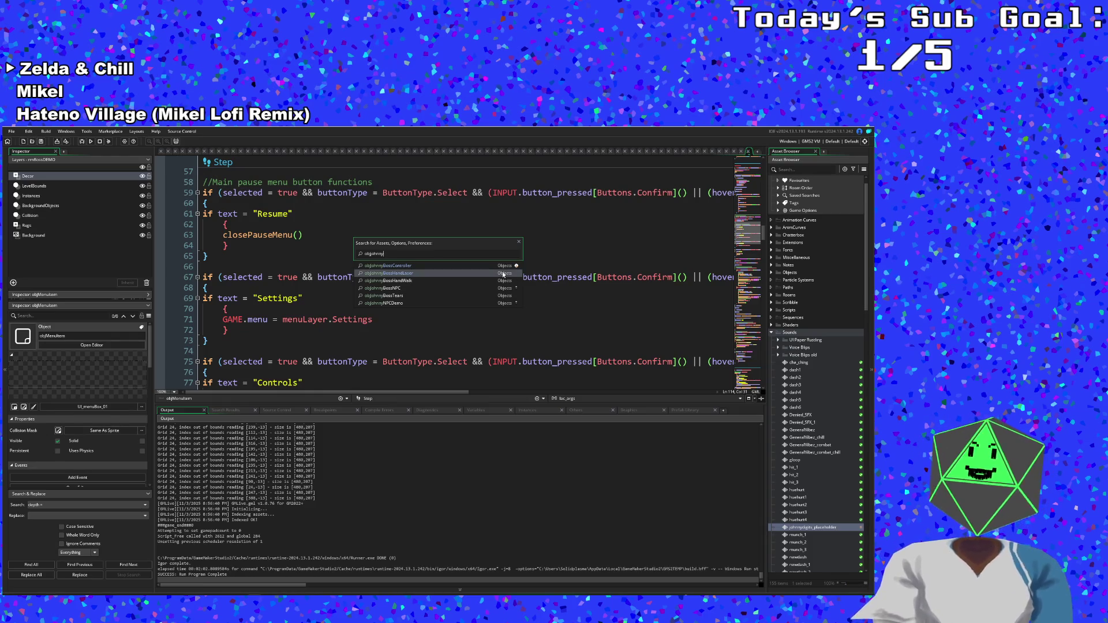
click(482, 267)
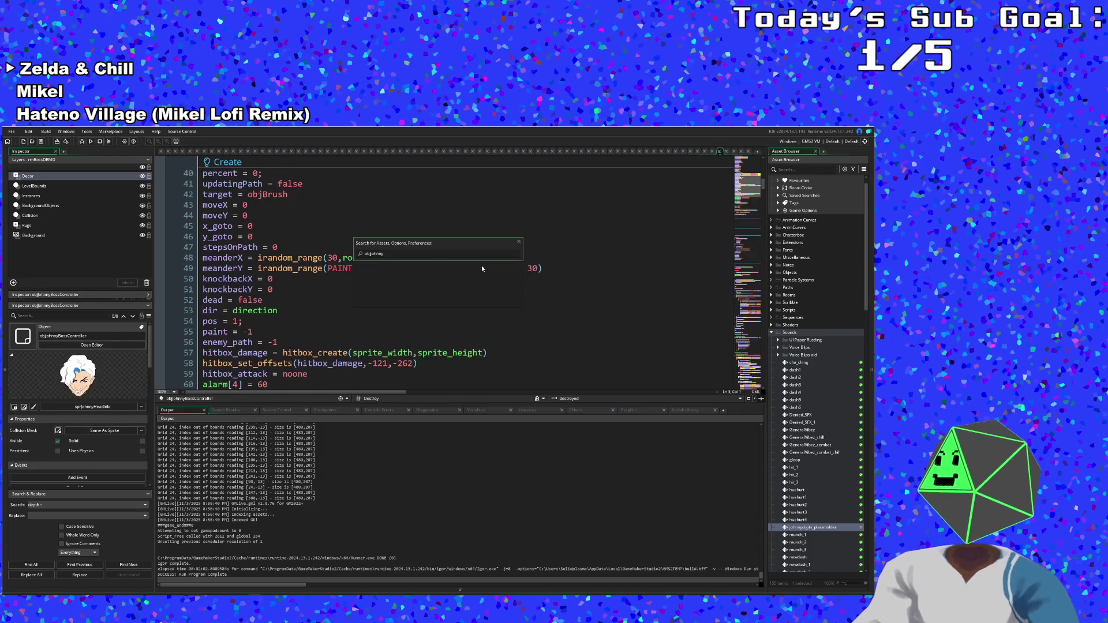
click(449, 300)
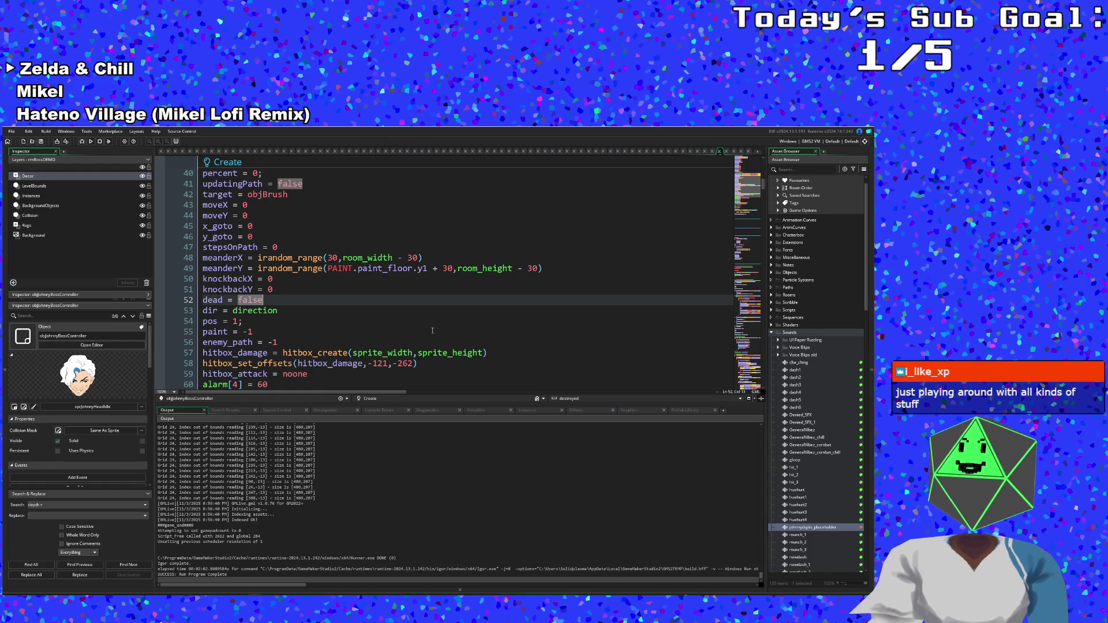
scroll(432, 330, down, 4)
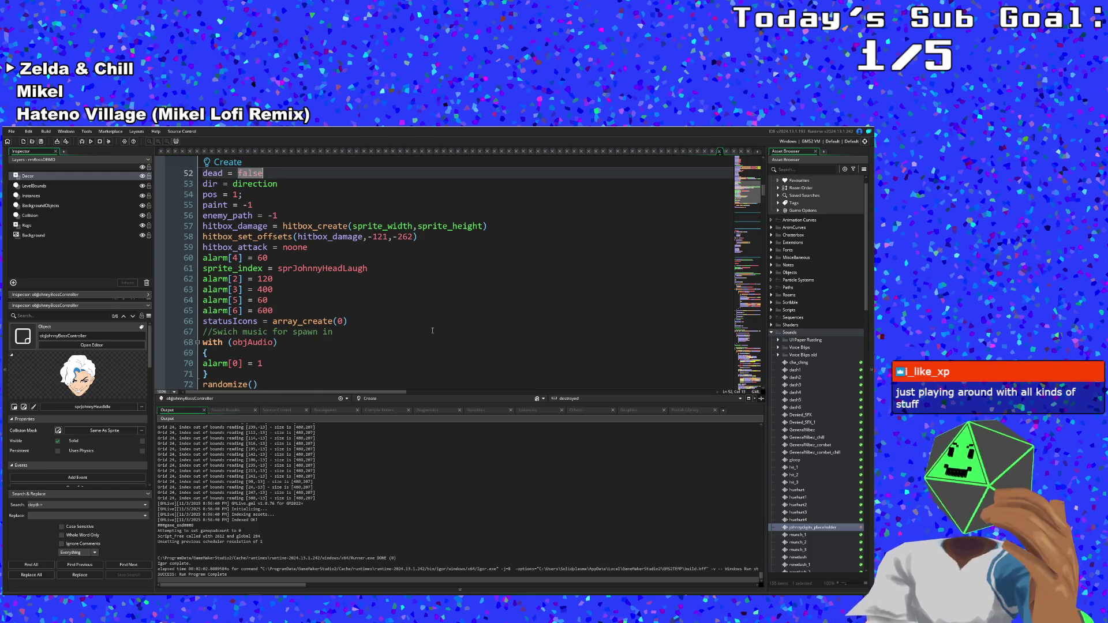
scroll(432, 330, up, 10)
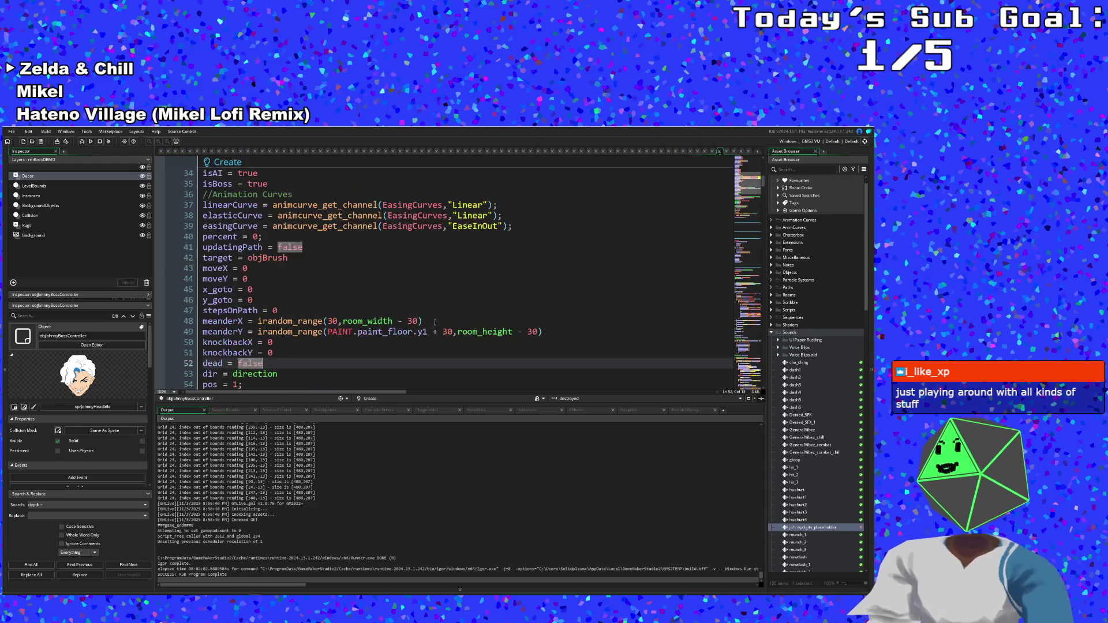
scroll(436, 319, down, 10)
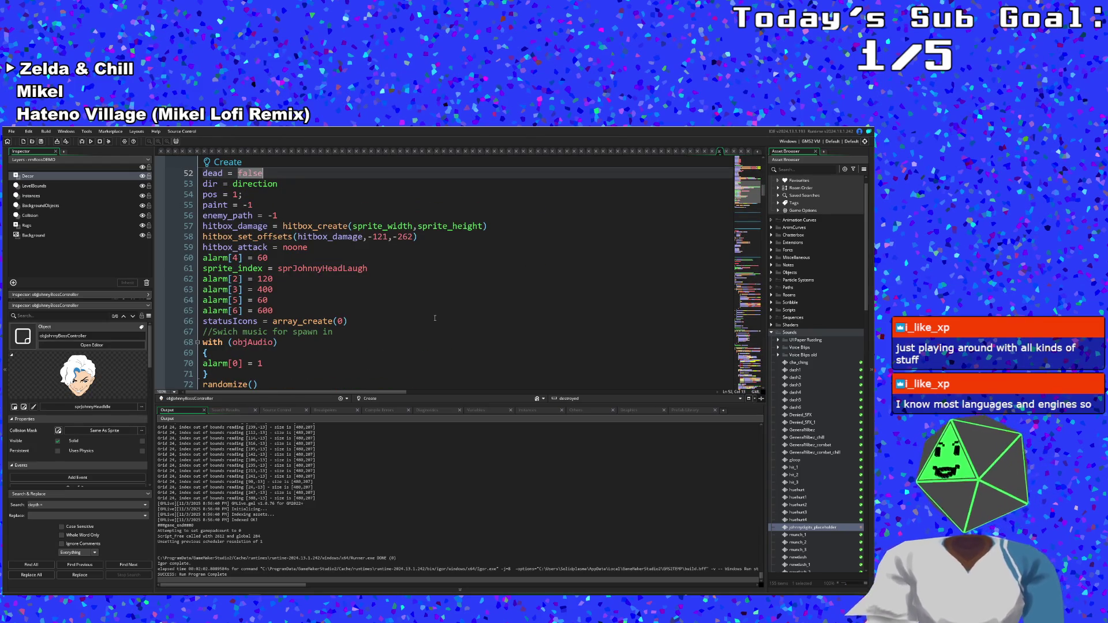
scroll(434, 318, up, 17)
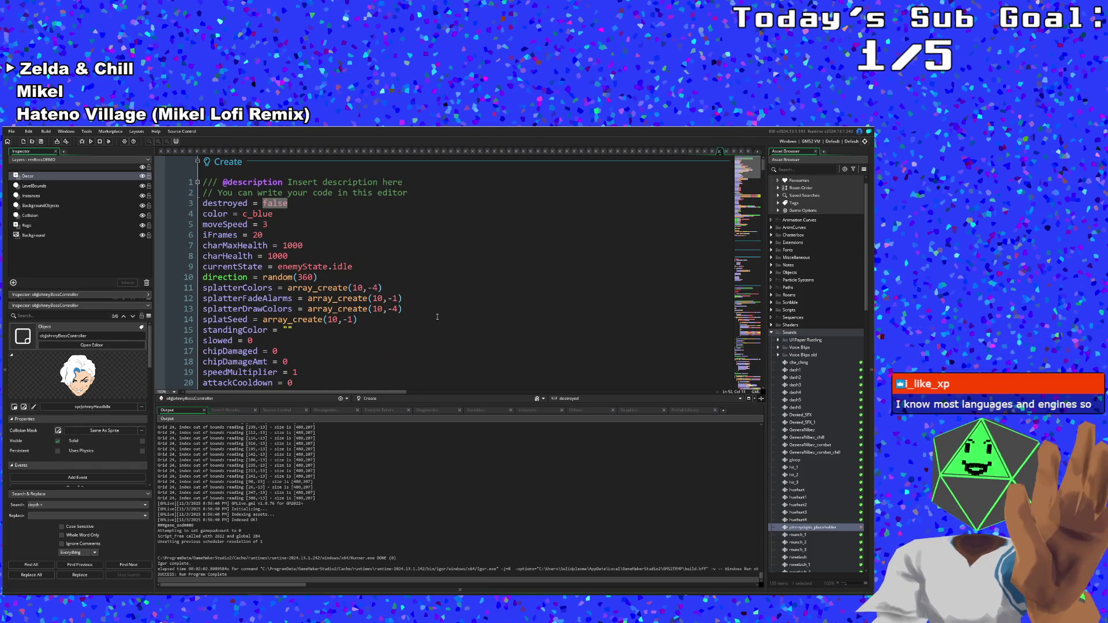
scroll(437, 316, down, 4)
scroll(437, 317, down, 6)
click(429, 319)
scroll(427, 318, down, 6)
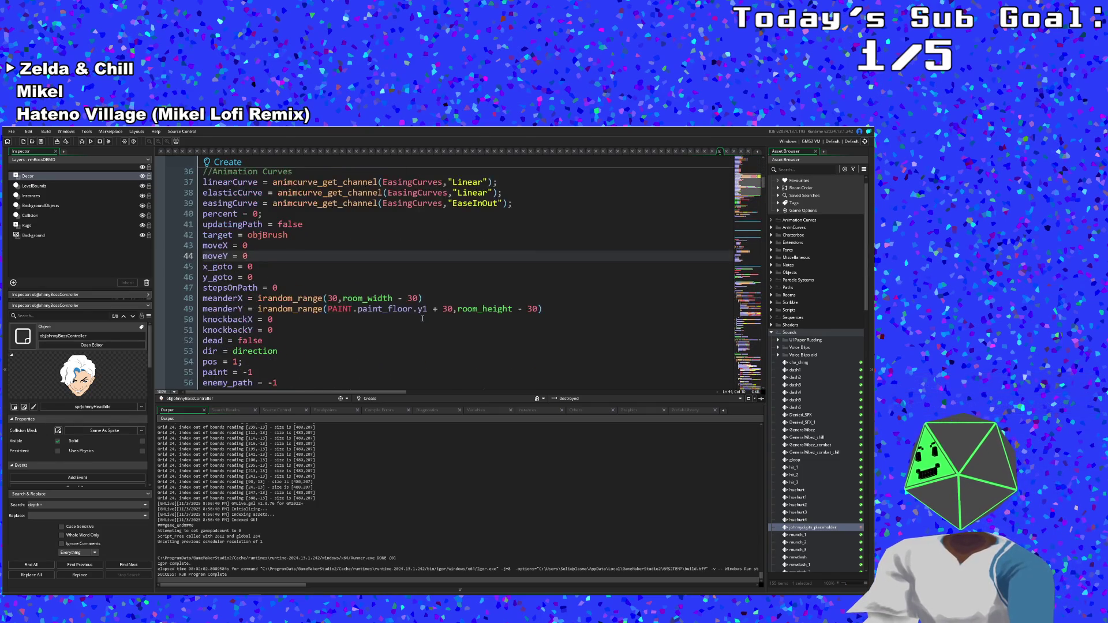
click(423, 319)
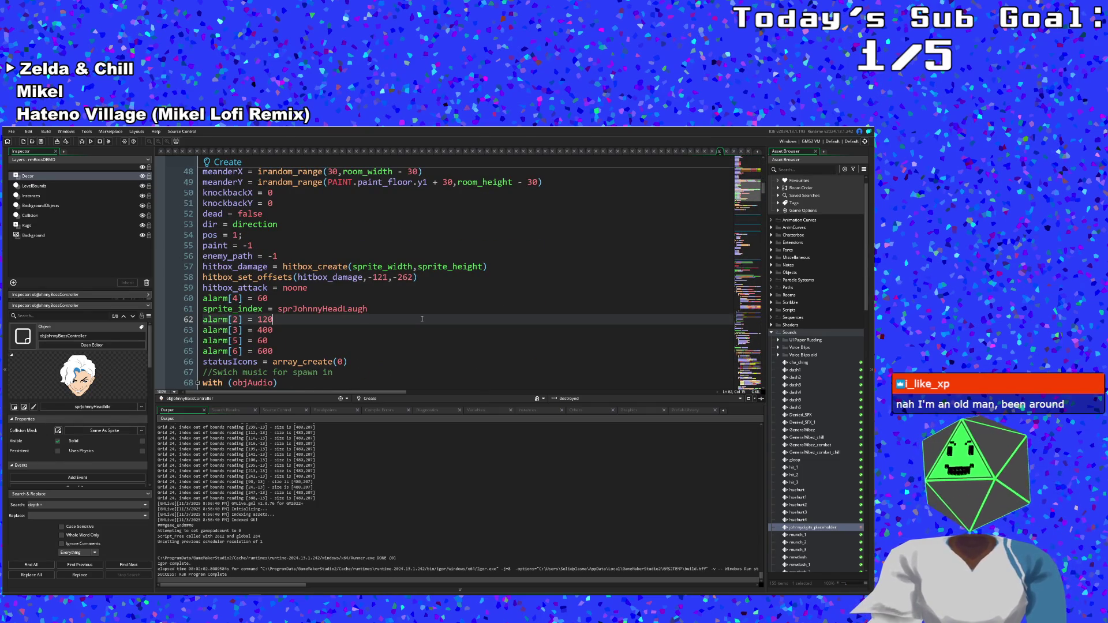
scroll(421, 317, down, 4)
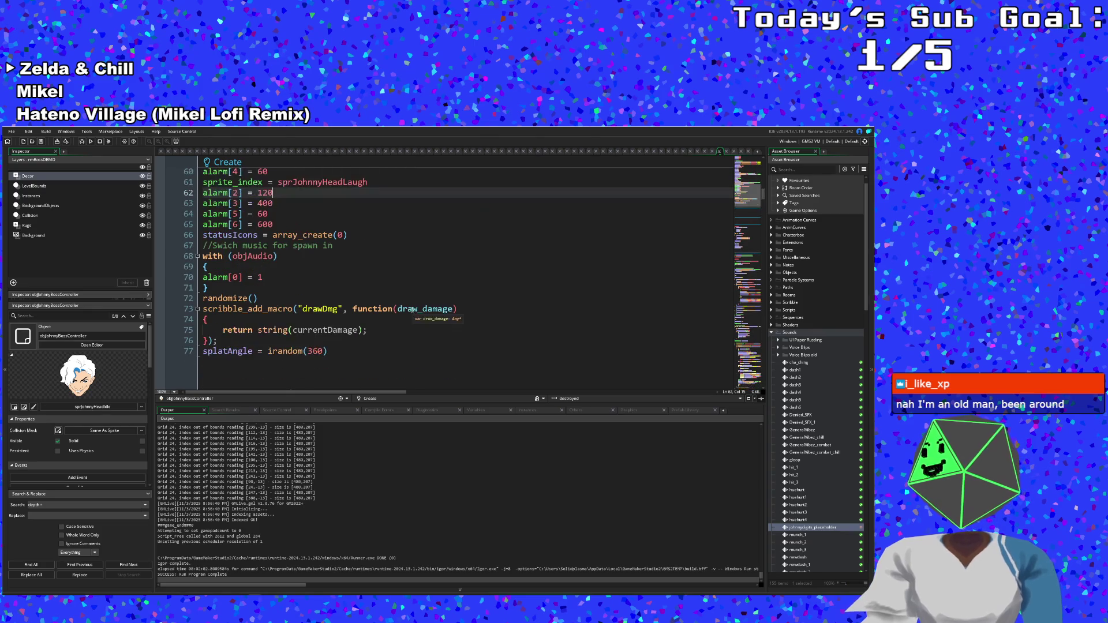
scroll(407, 330, up, 4)
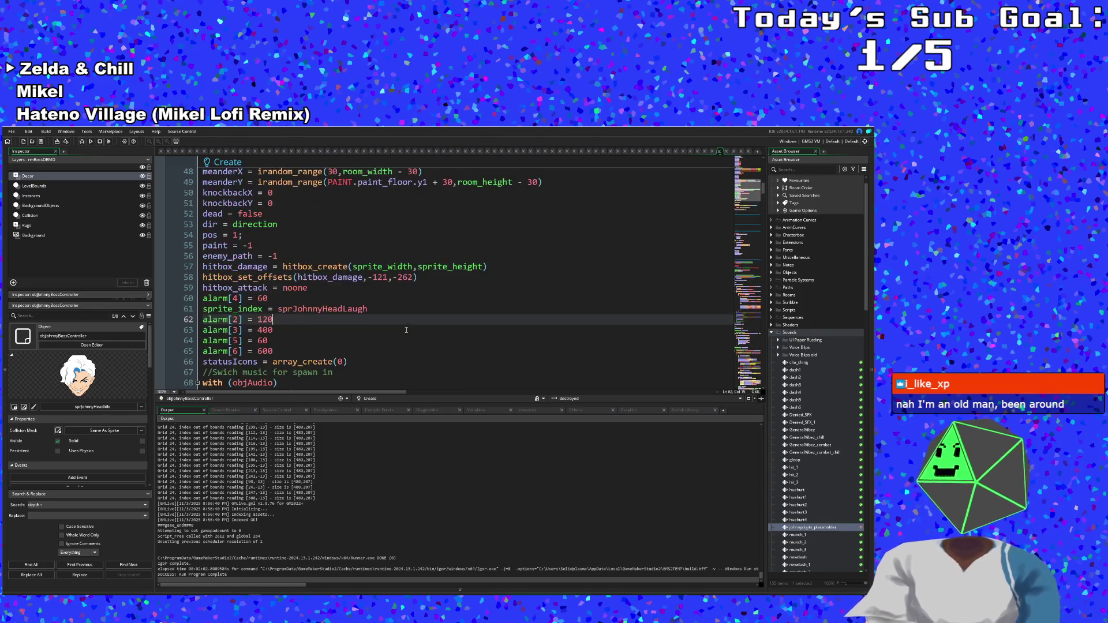
click(403, 330)
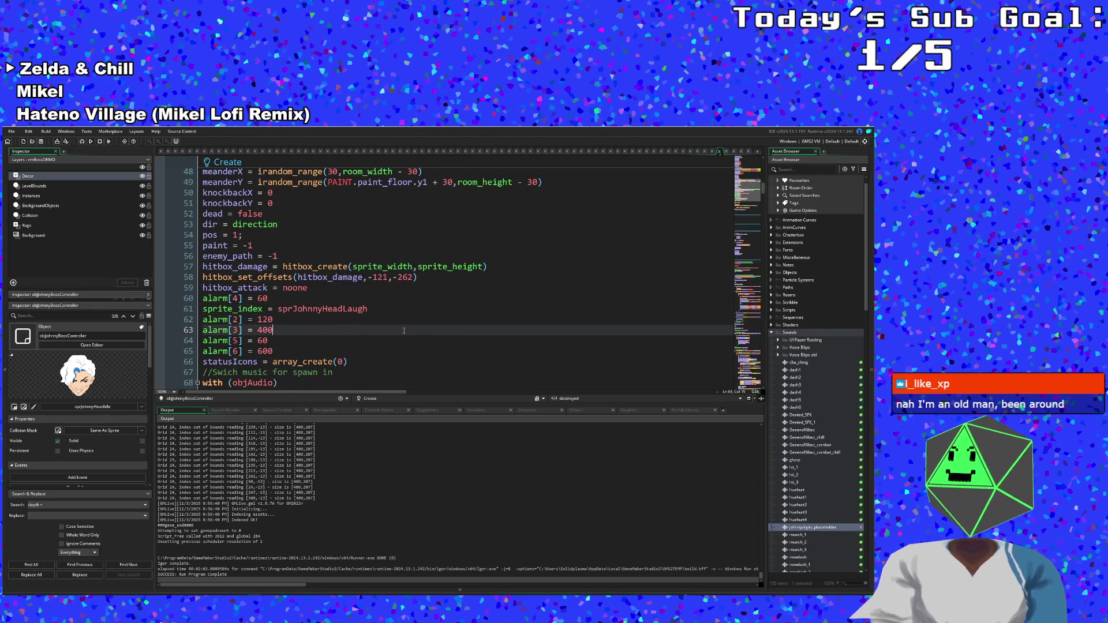
scroll(404, 330, up, 6)
scroll(404, 332, down, 14)
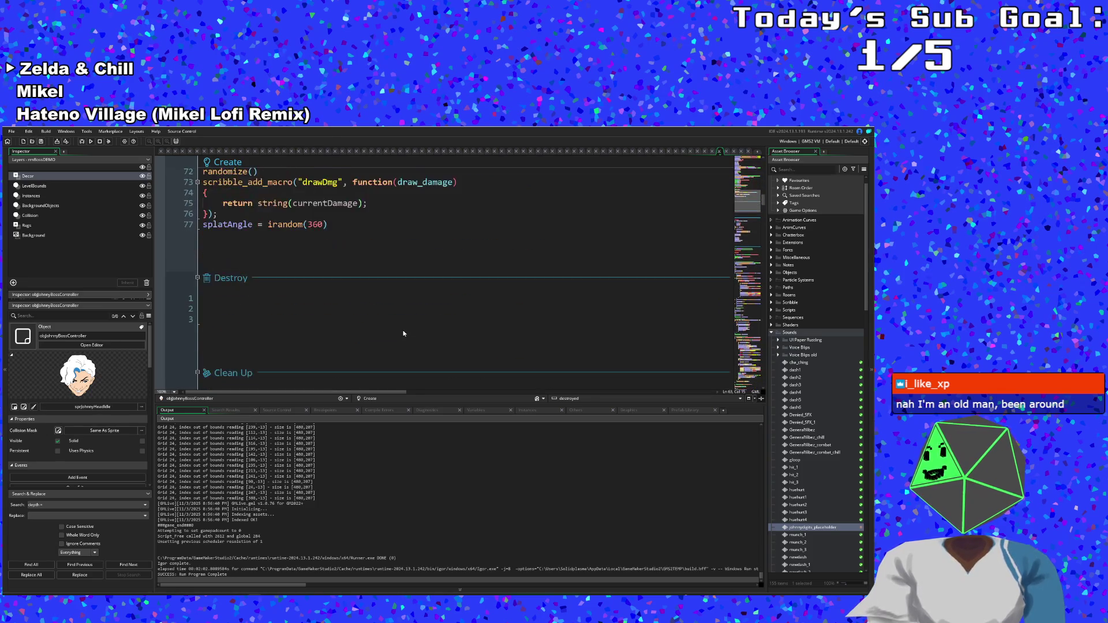
scroll(404, 334, down, 8)
click(283, 246)
click(284, 267)
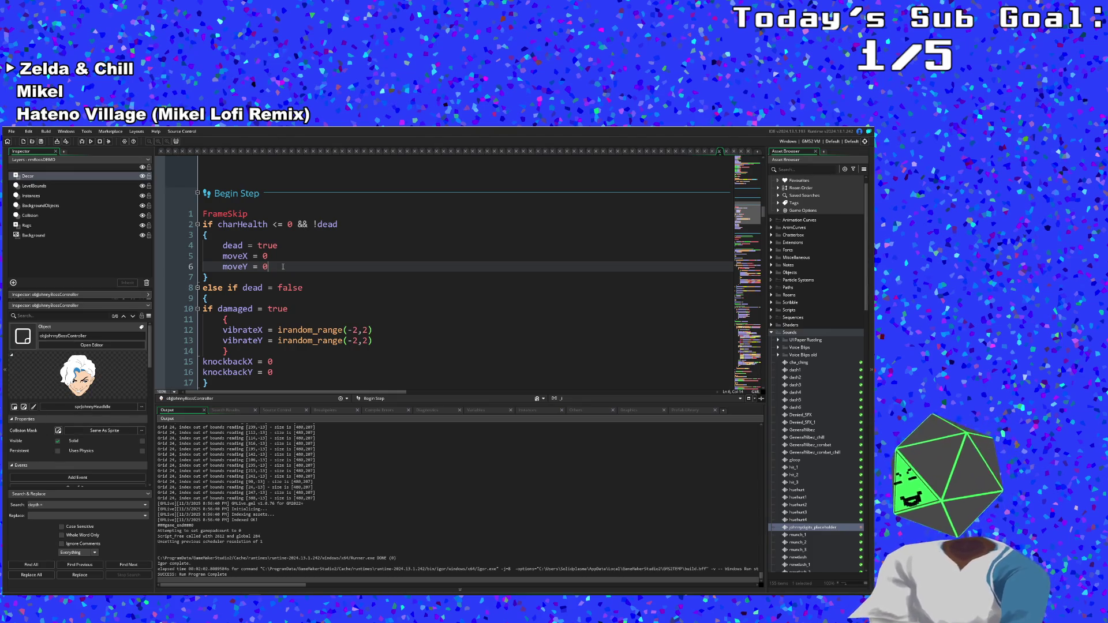
scroll(252, 305, down, 2)
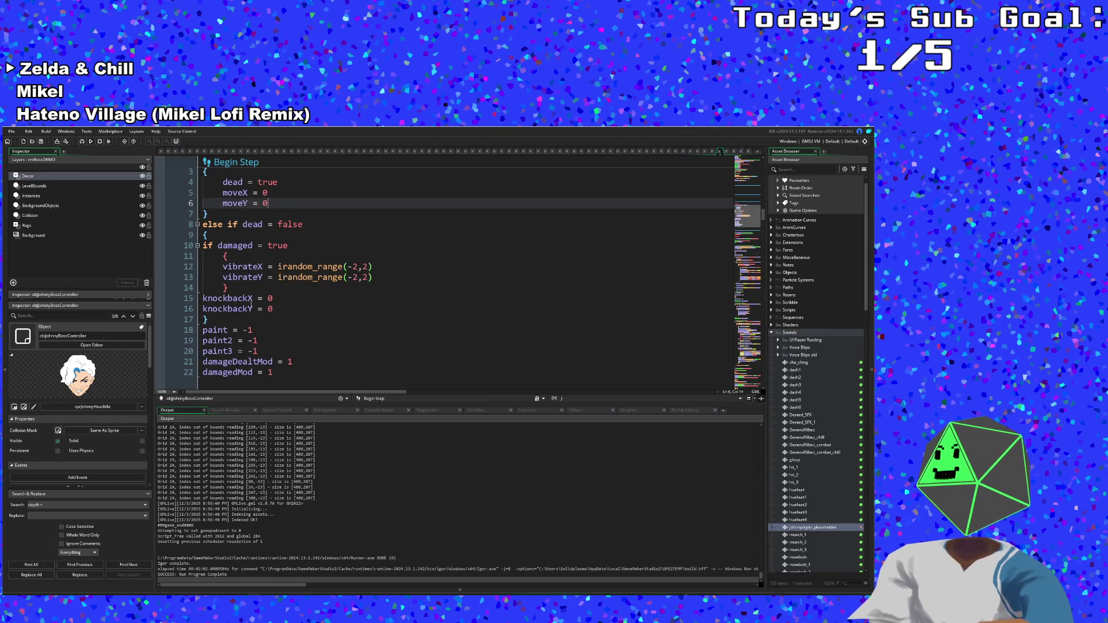
click(252, 308)
scroll(252, 306, down, 2)
scroll(252, 303, down, 7)
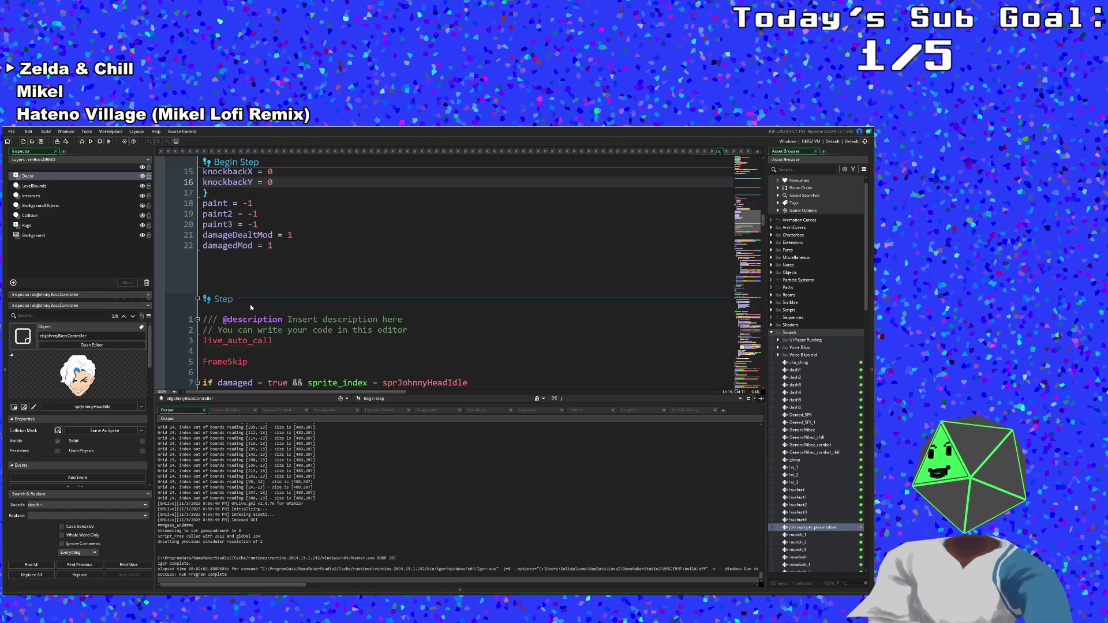
scroll(251, 307, up, 2)
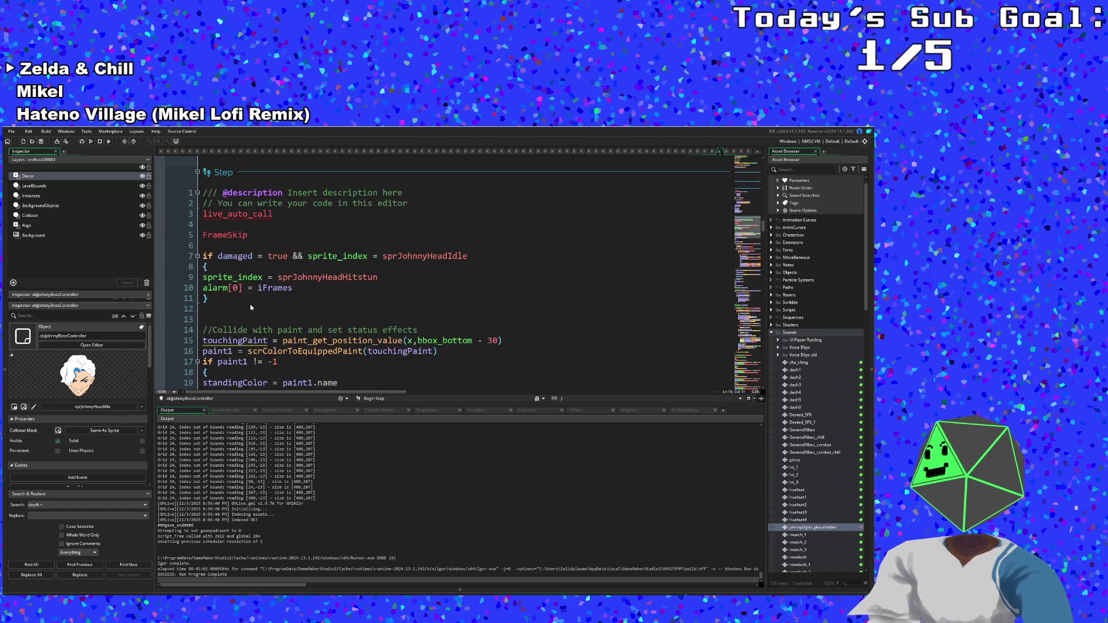
click(248, 300)
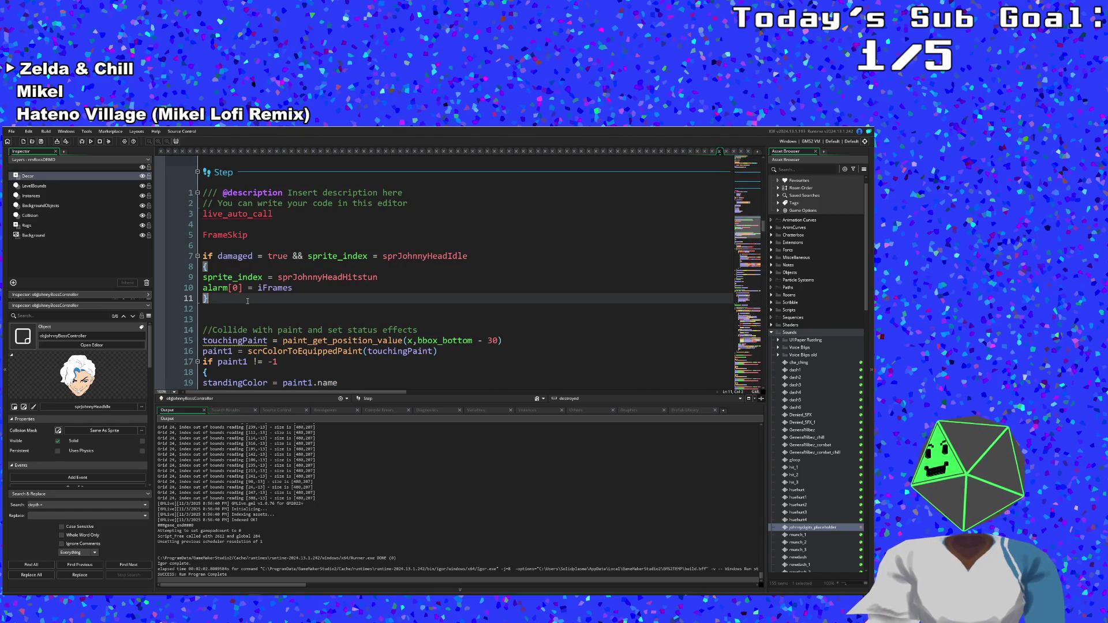
click(232, 315)
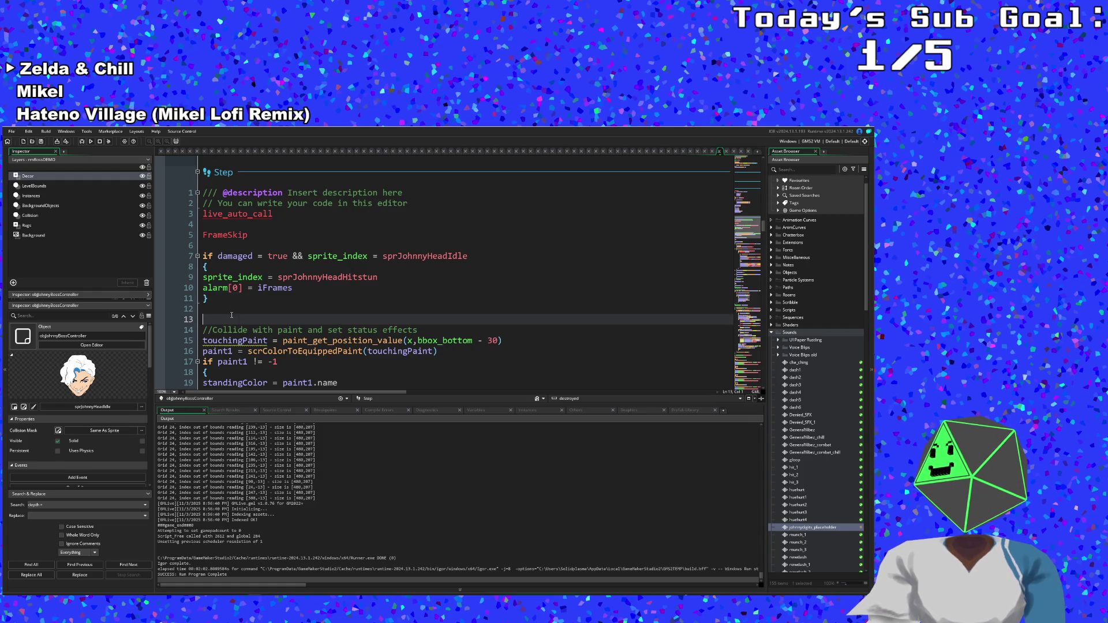
- Add an if dead = true block with braces in the Step event
text(if )
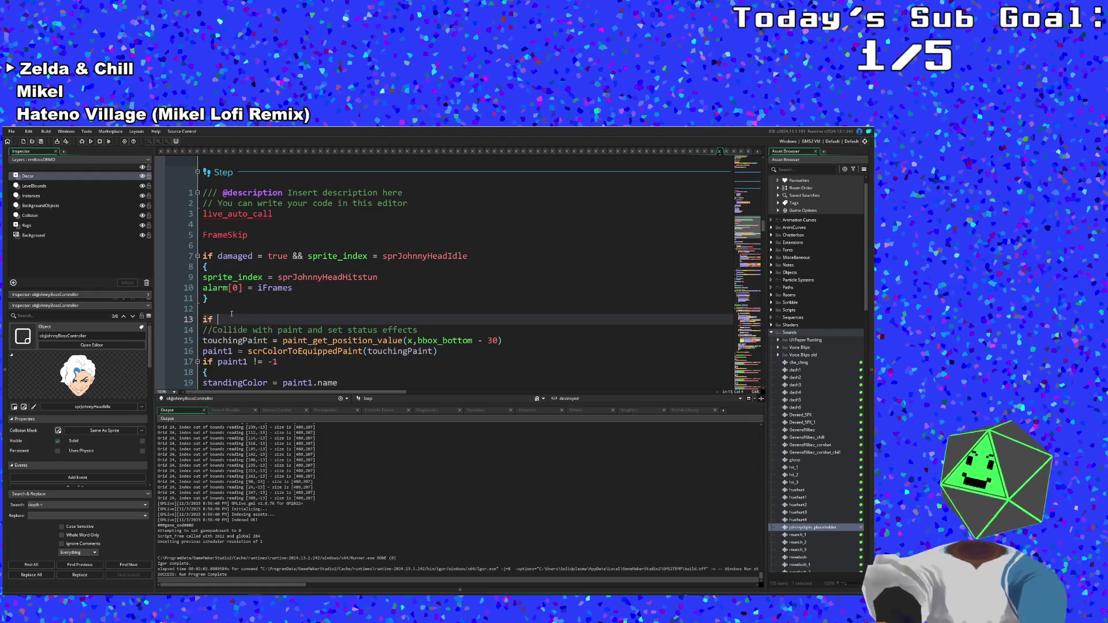
text(d)
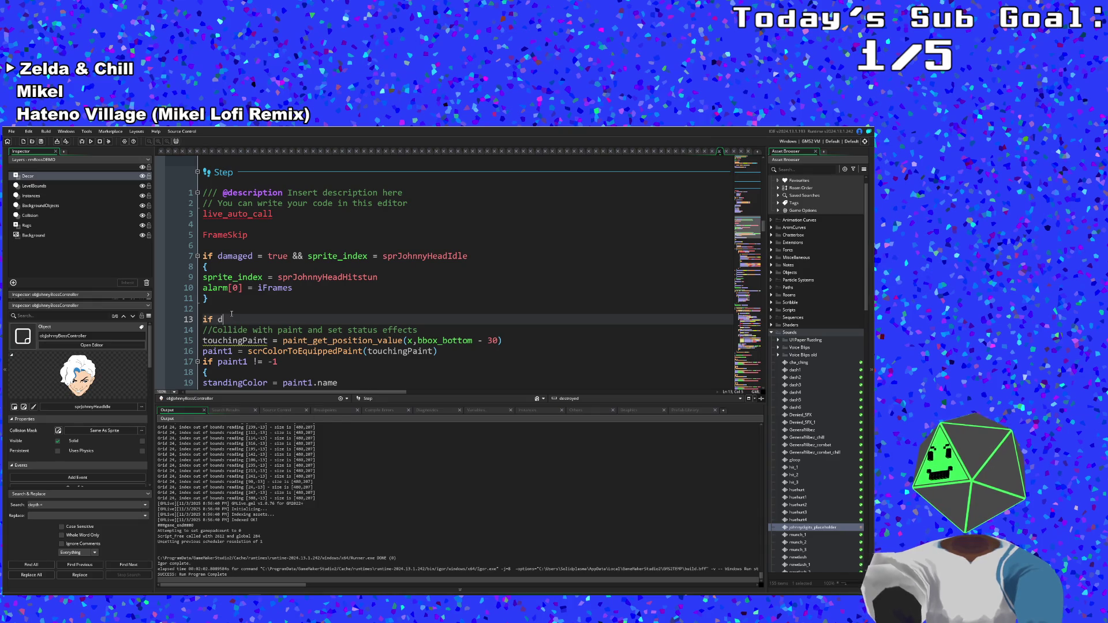
text(ead = true)
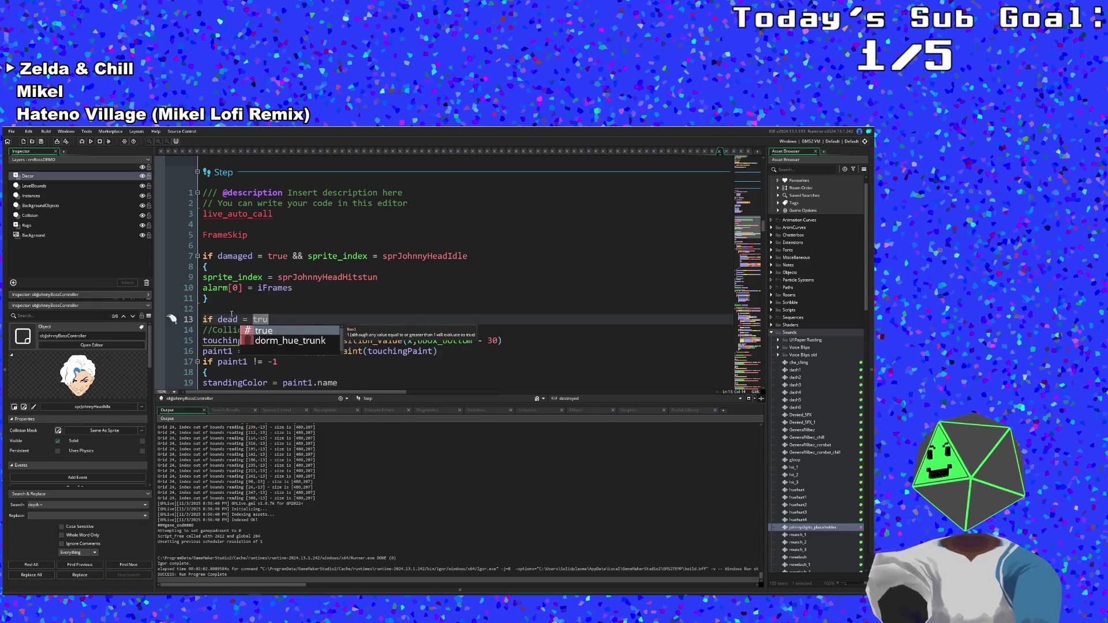
key(Return)
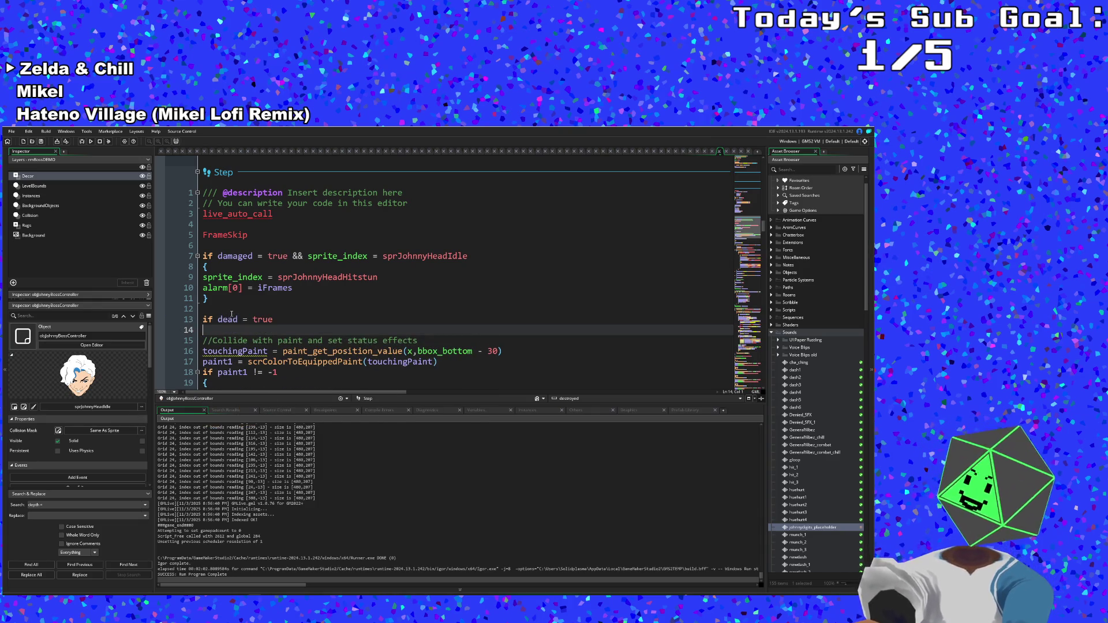
text({)
key(Return)
key(Return)
key(BackSpace)
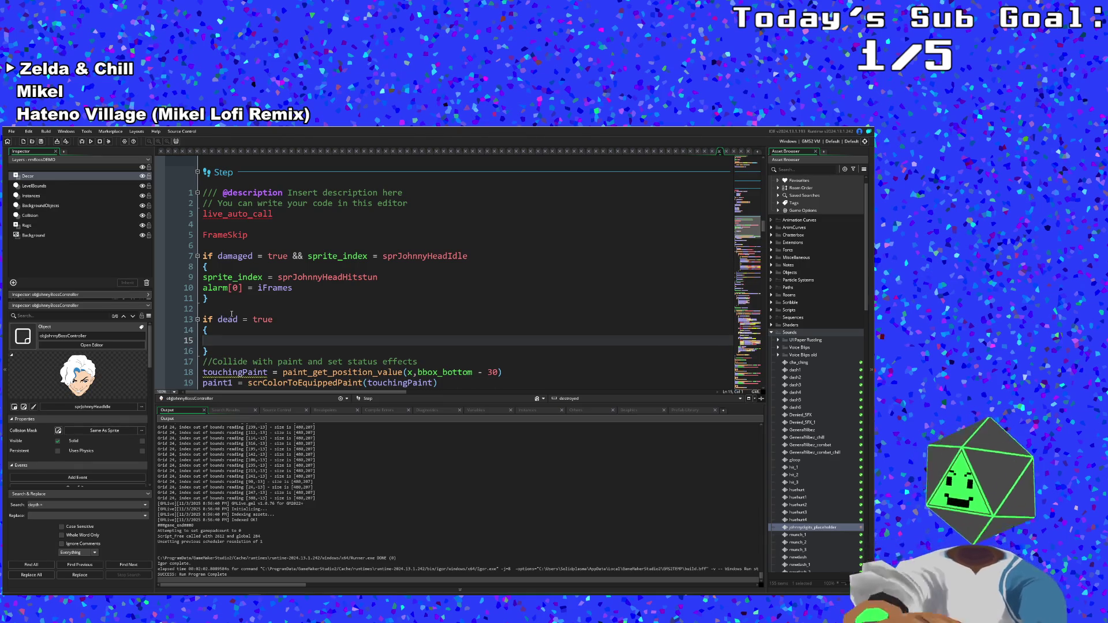
- Write a draw_flash call on line 15 inside the dead block
text(with)
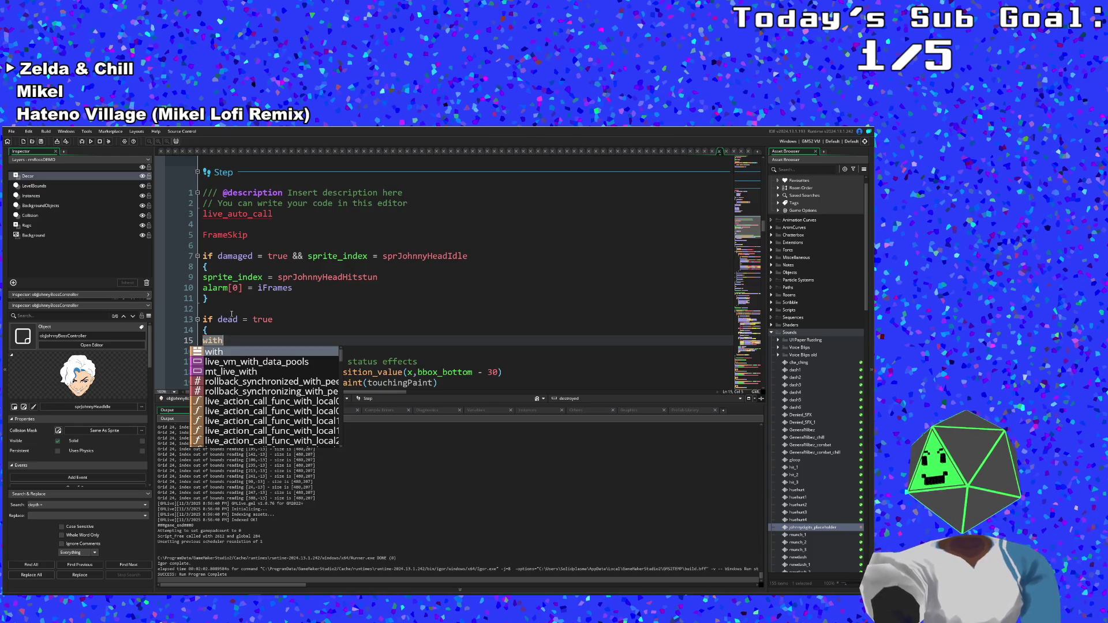
key(BackSpace)
key(BackSpace)
key(BackSpace)
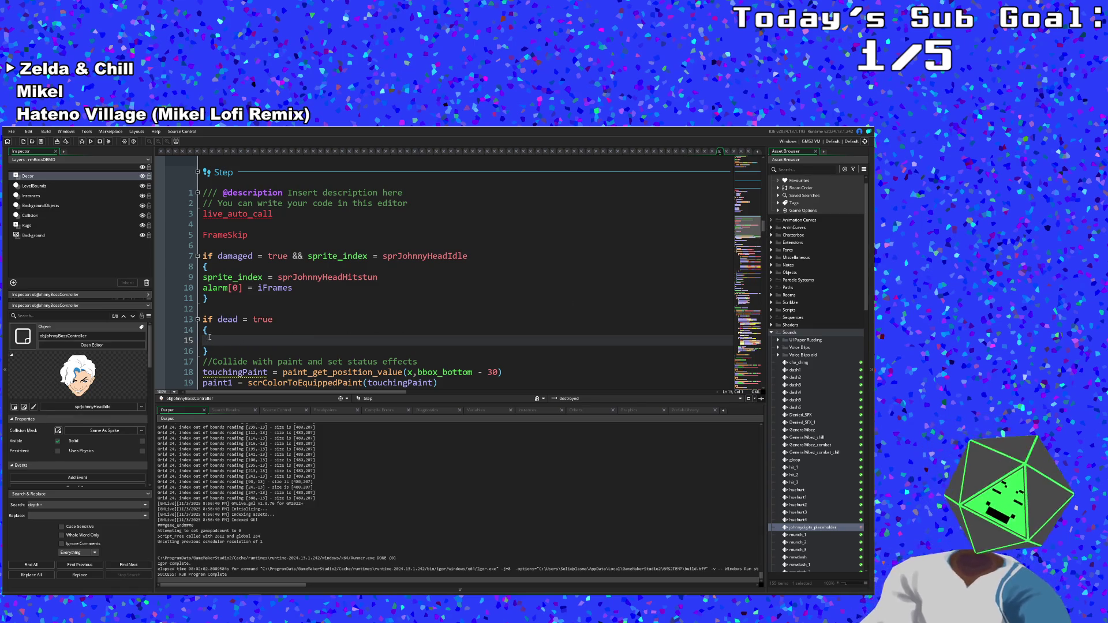
text(fade)
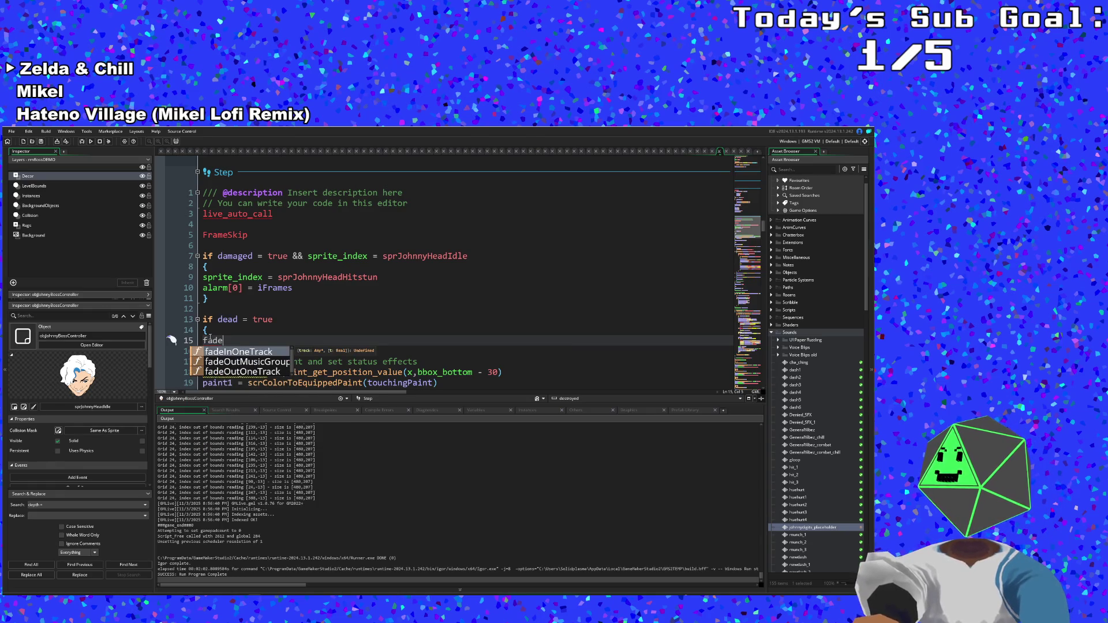
key(BackSpace)
key(BackSpace)
key(BackSpace)
text(dr)
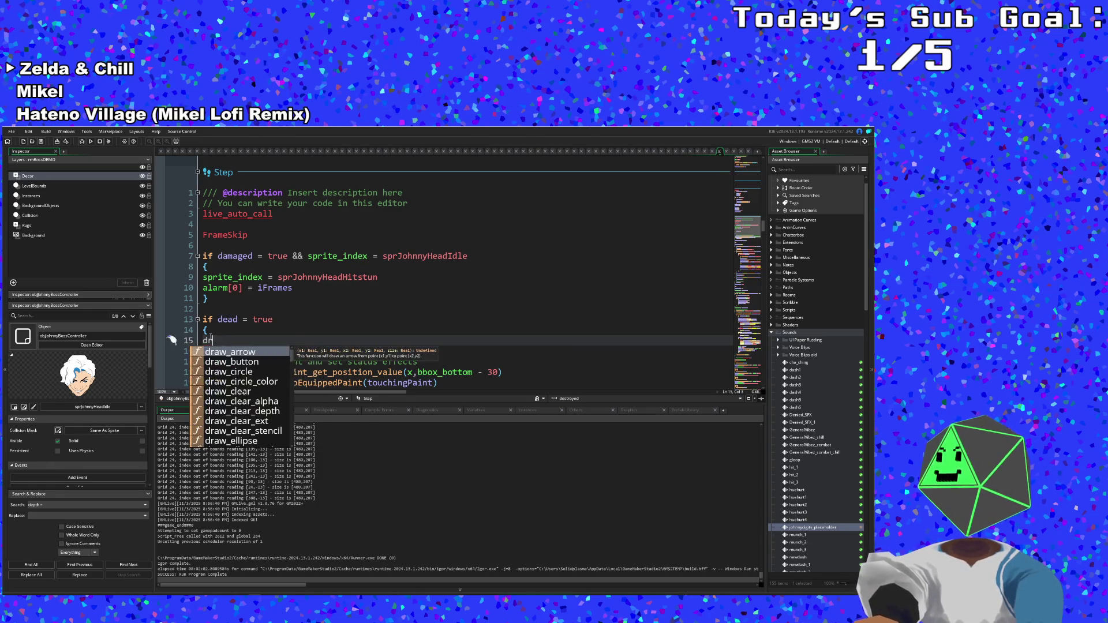
text(awf)
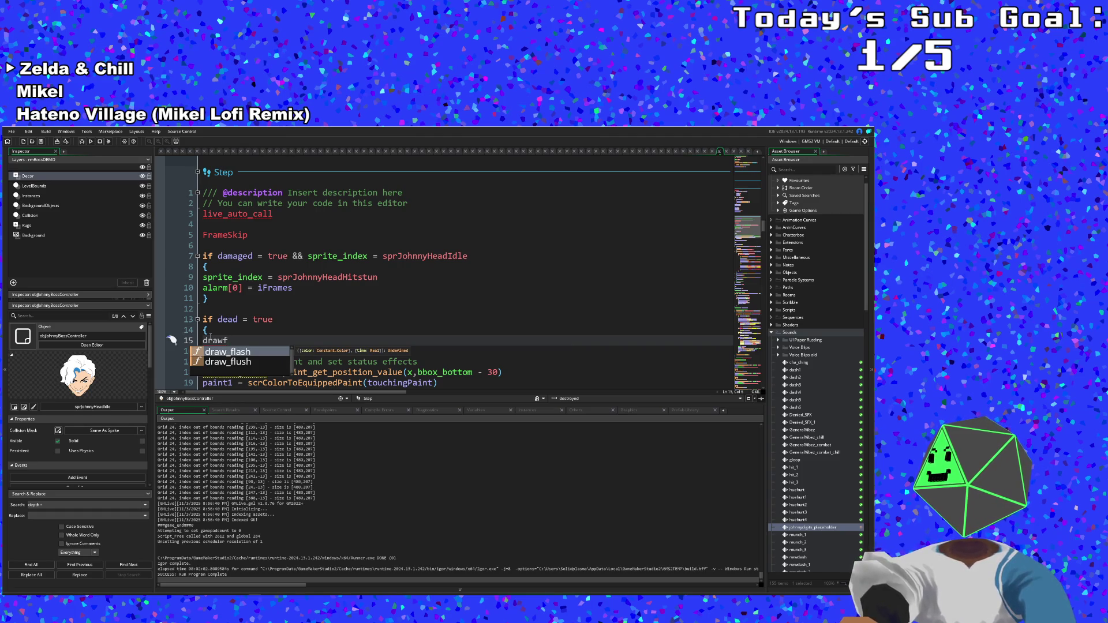
key(Return)
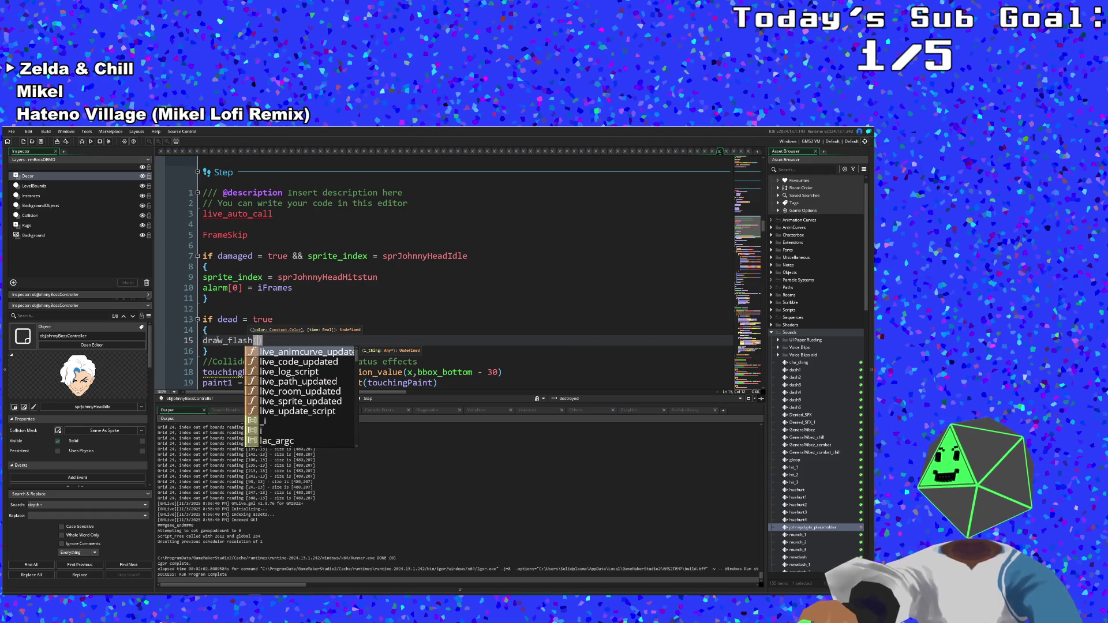
click(221, 340)
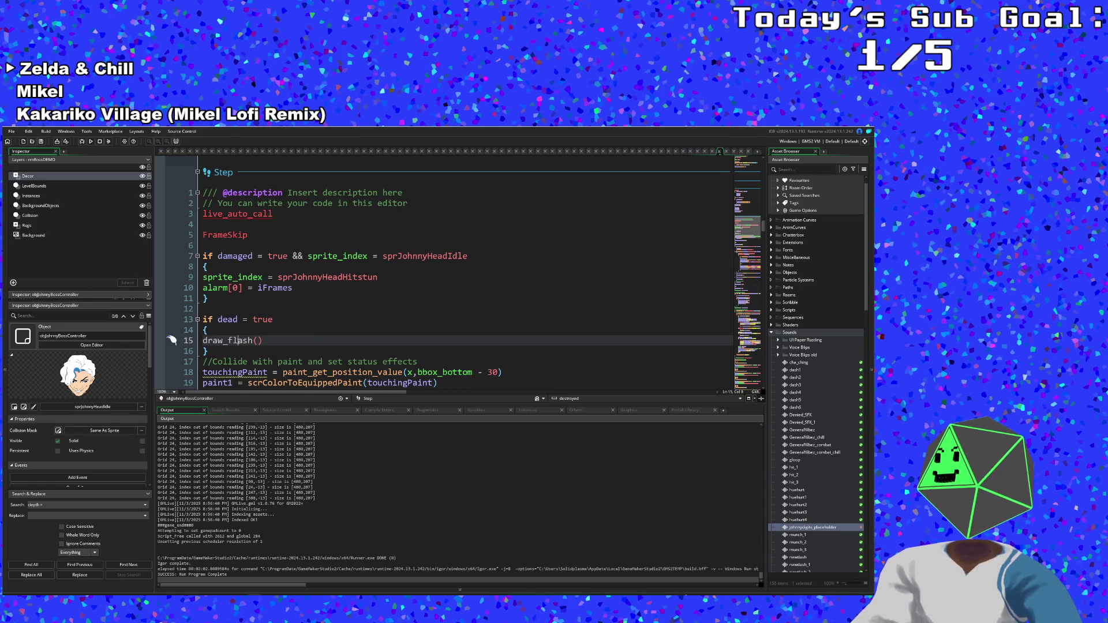
click(271, 343)
key(BackSpace)
key(BackSpace)
key(BackSpace)
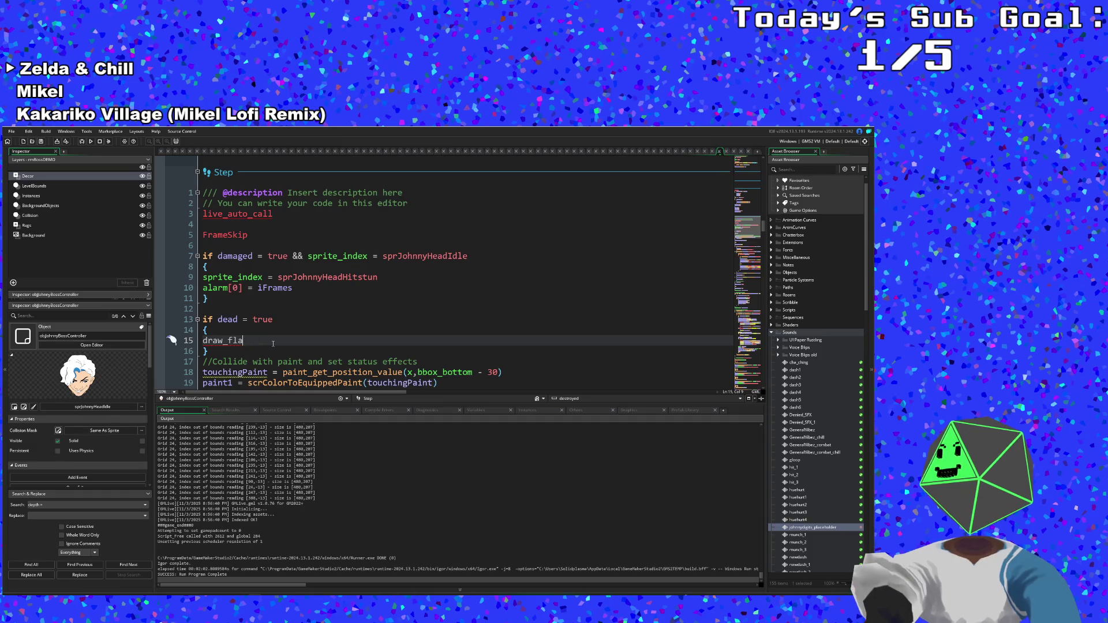
key(BackSpace)
key(BackSpace)
key(BackSpace)
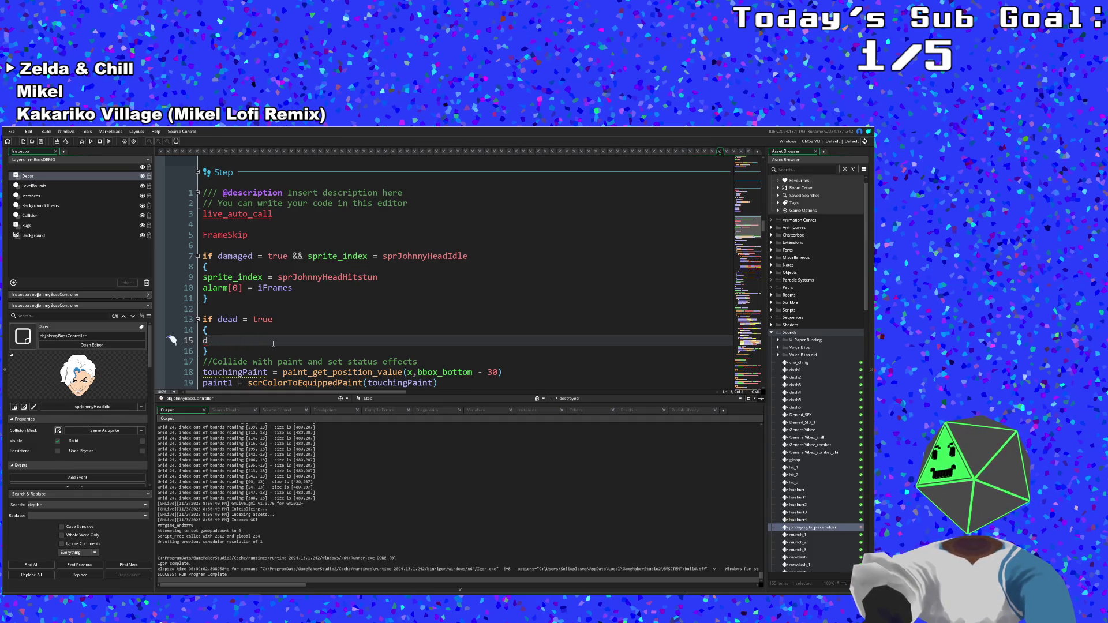
text(draw_arrow()
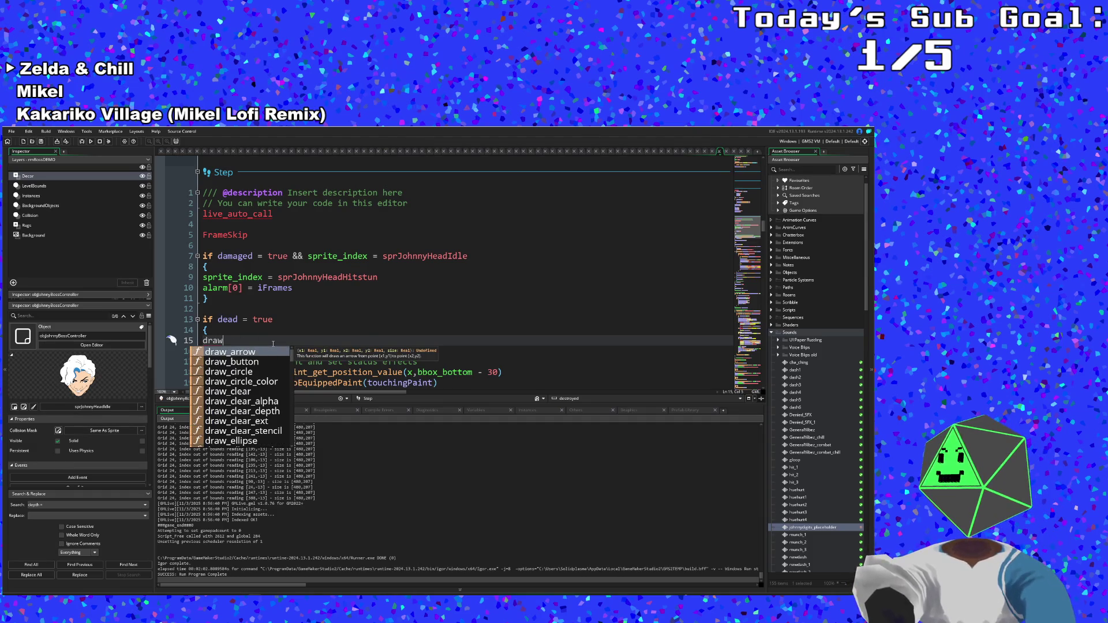
key(BackSpace)
key(BackSpace)
key(BackSpace)
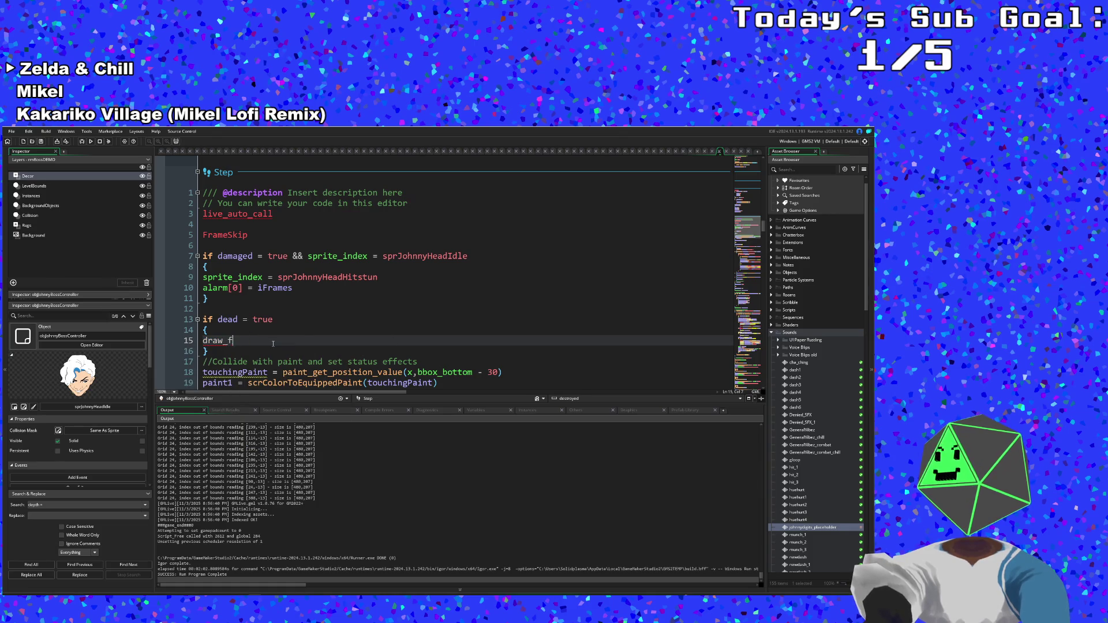
text(f)
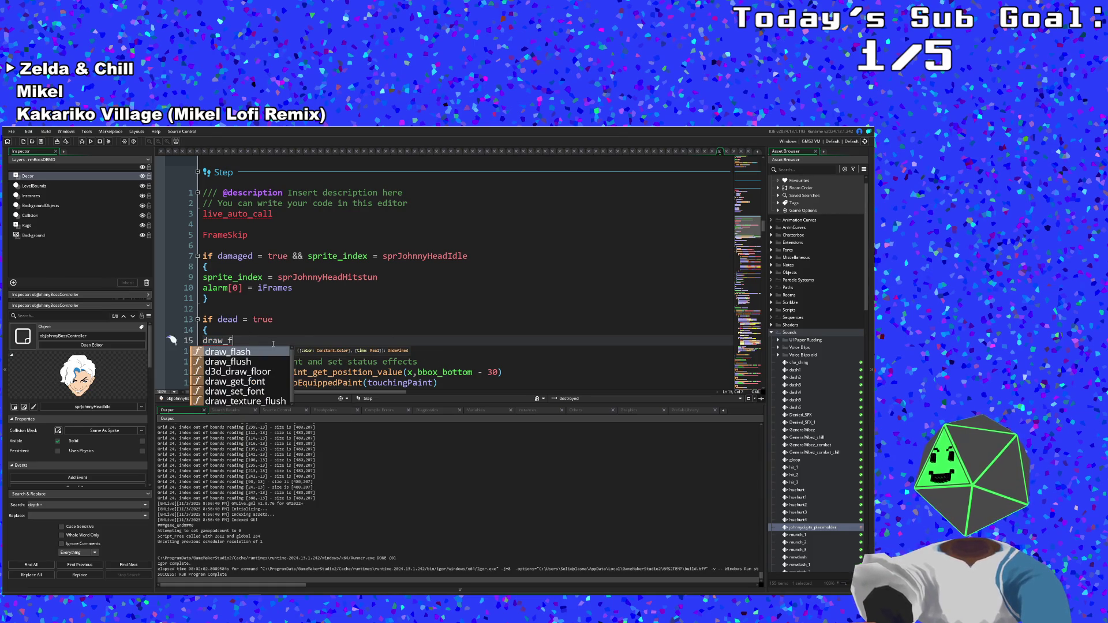
key(Return)
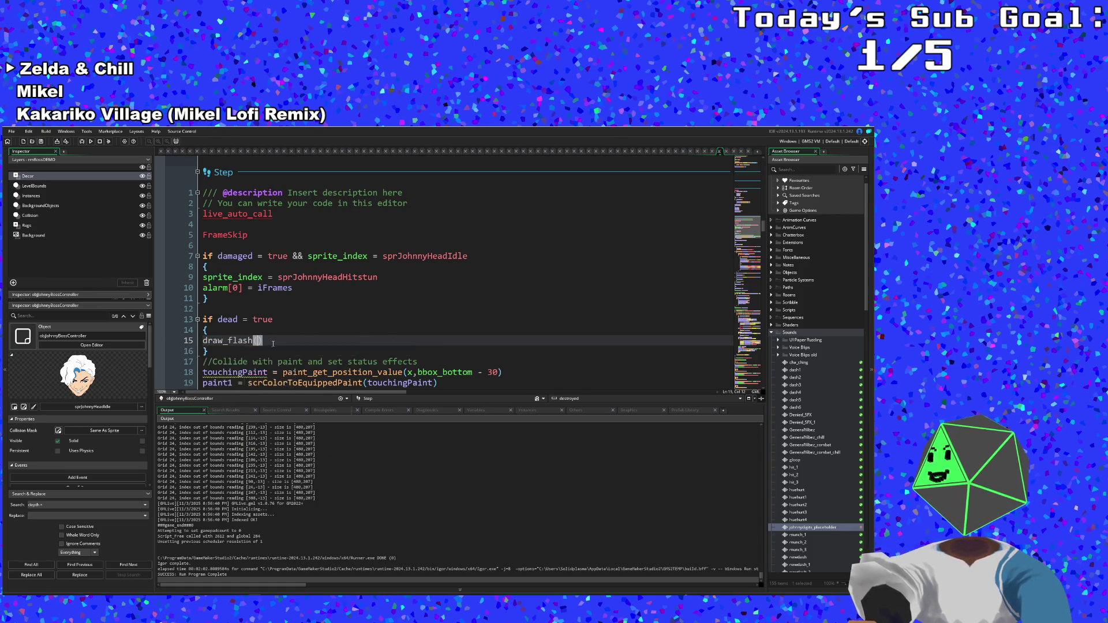
- Give the call the arguments c_white,300, making it draw_flash(c_white,300)
text(()
text(c_white)
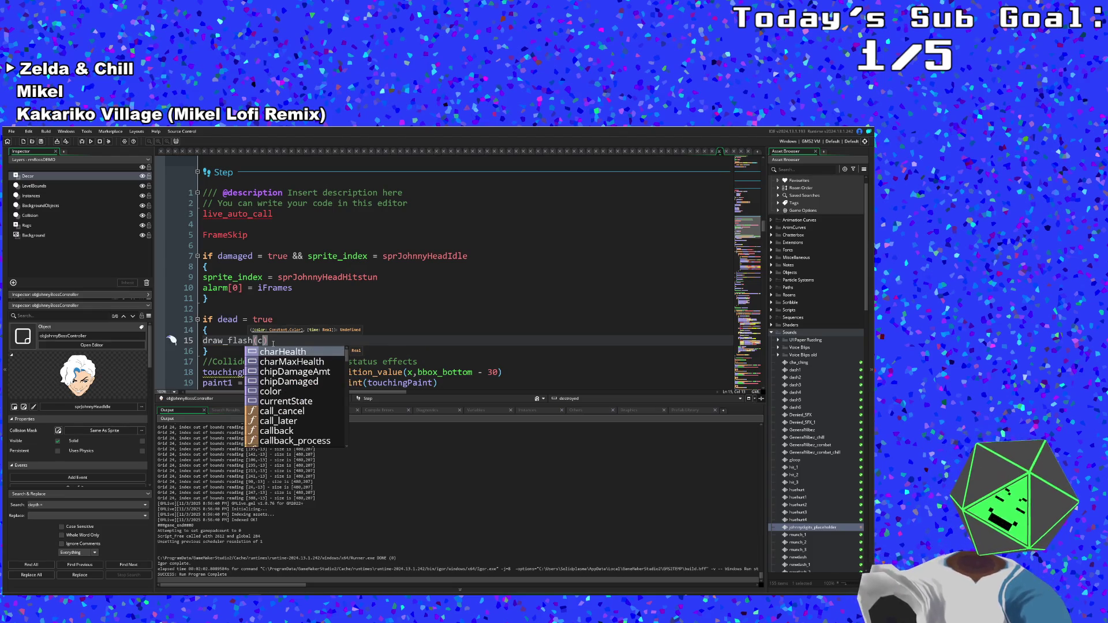
text(,)
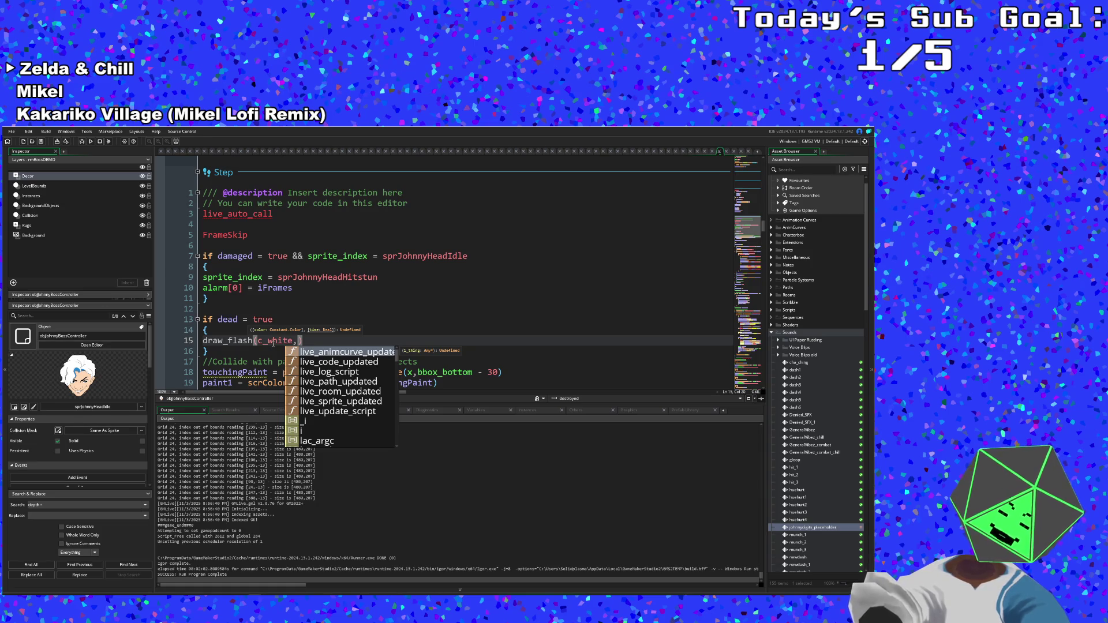
text(300)
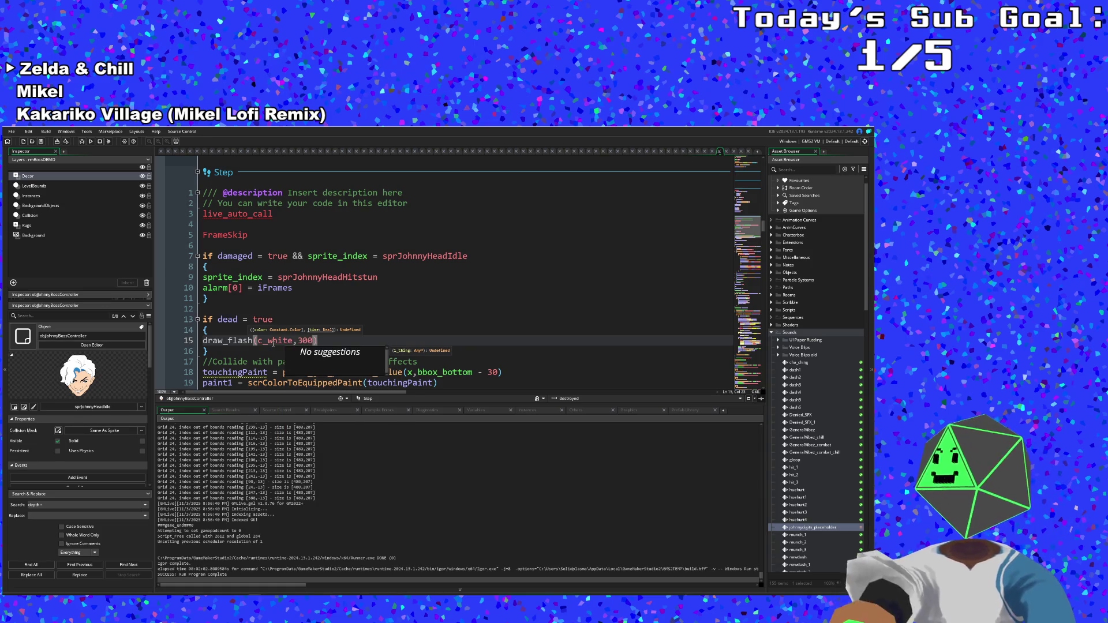
click(273, 342)
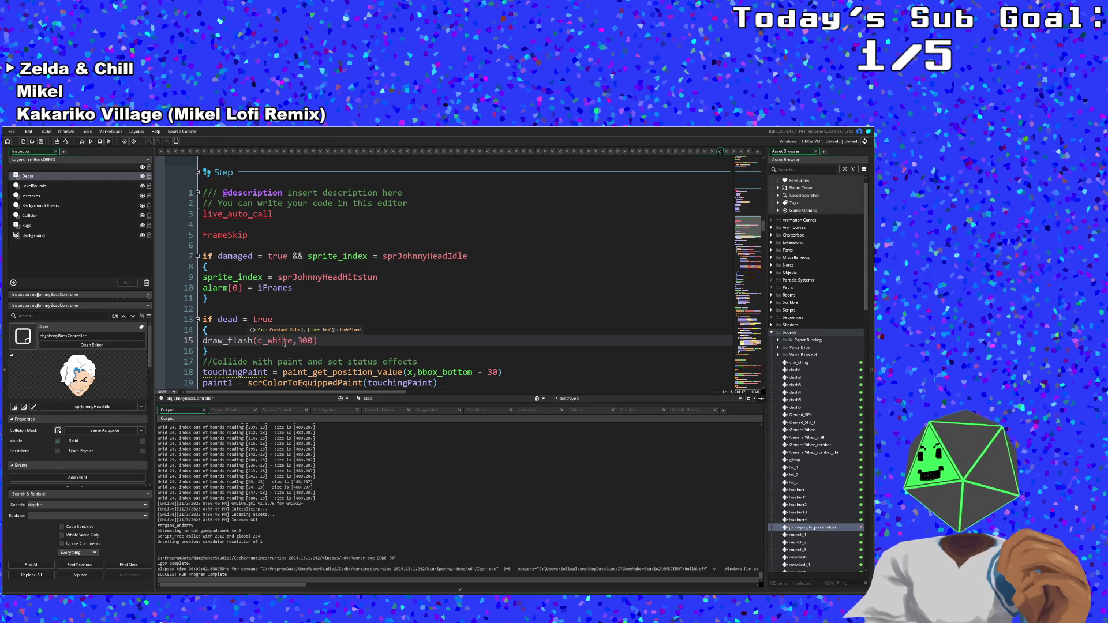
click(318, 344)
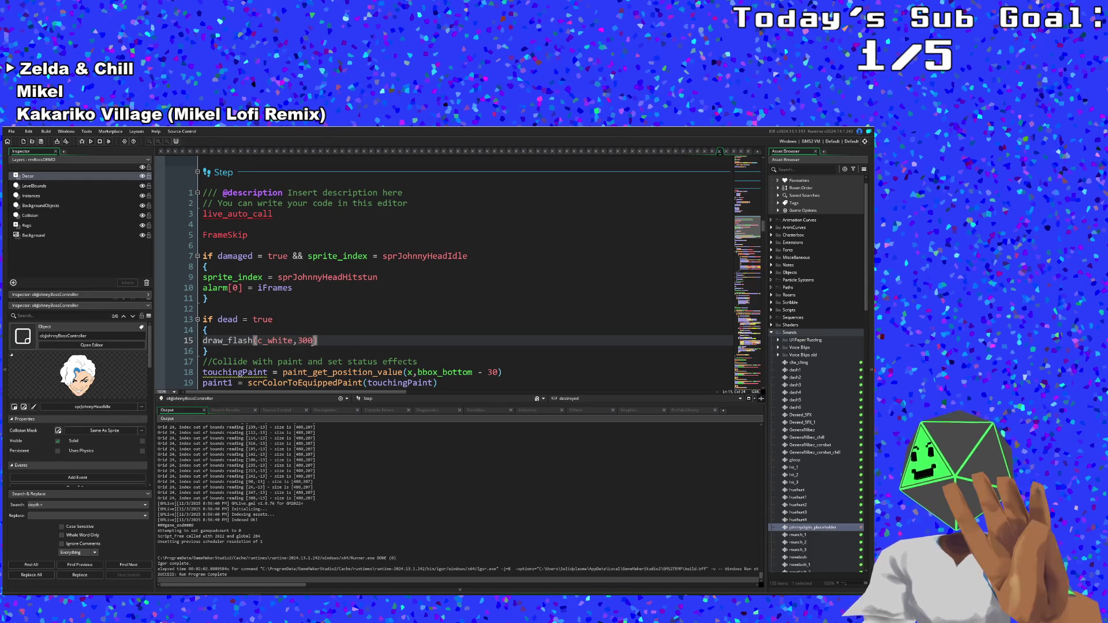
click(244, 331)
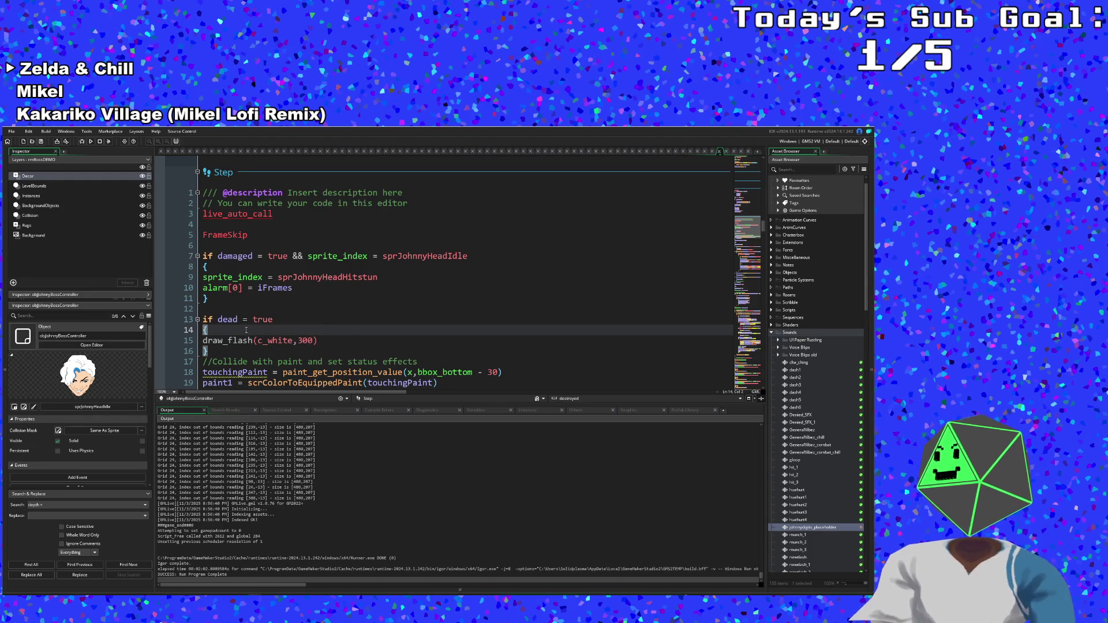
key(Return)
- Add sprite_index = sprJohnnyHeadHitstun inside the dead block
text(s)
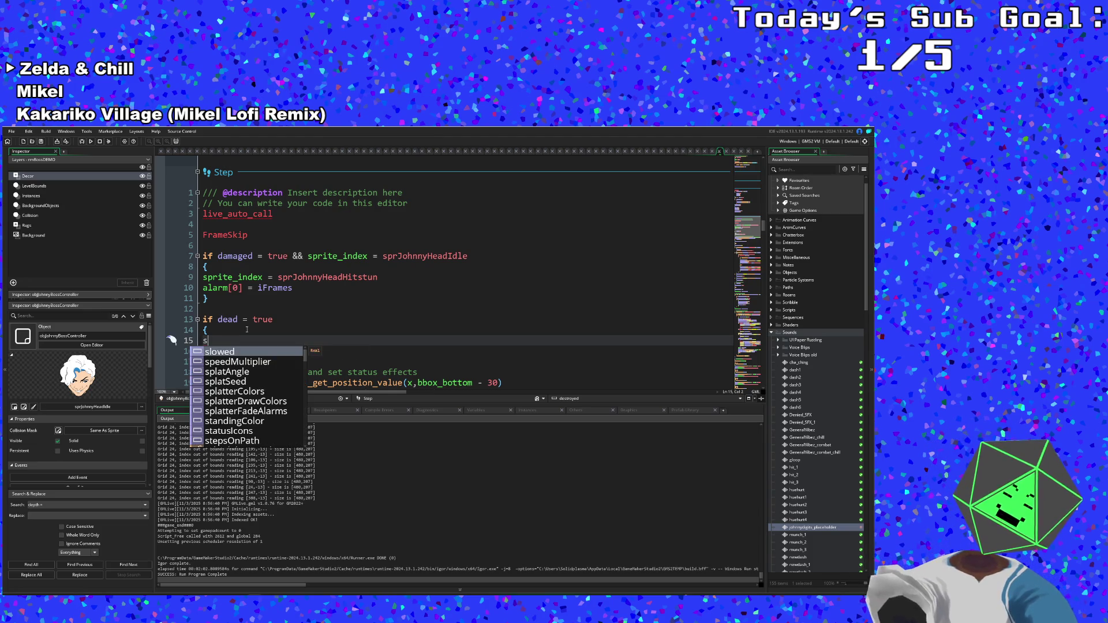
text(prite)
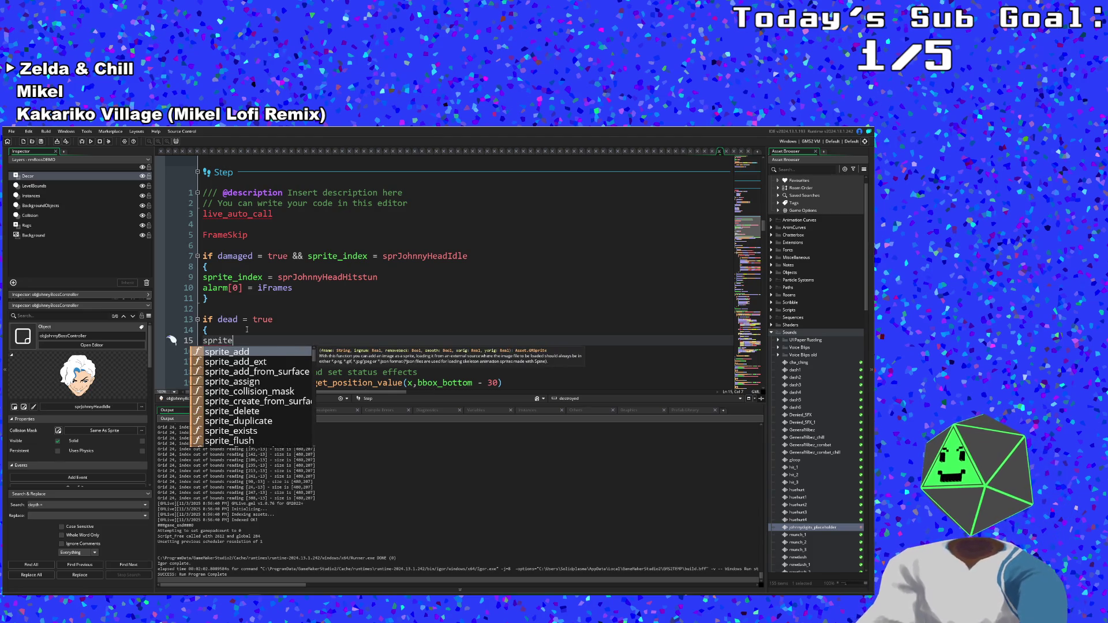
text(_in)
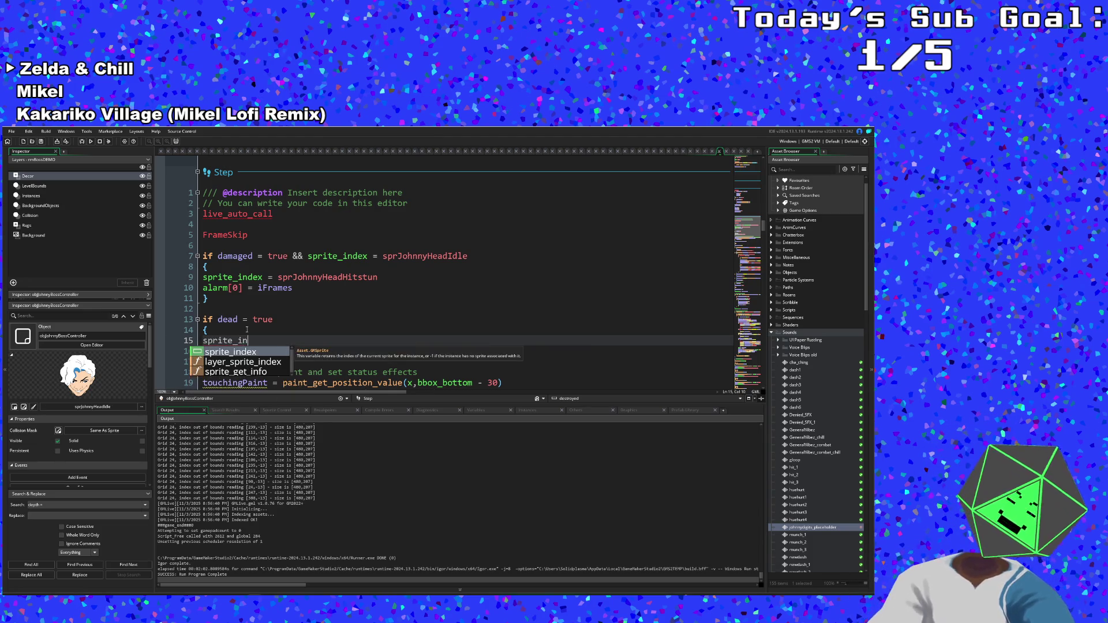
text(dex =)
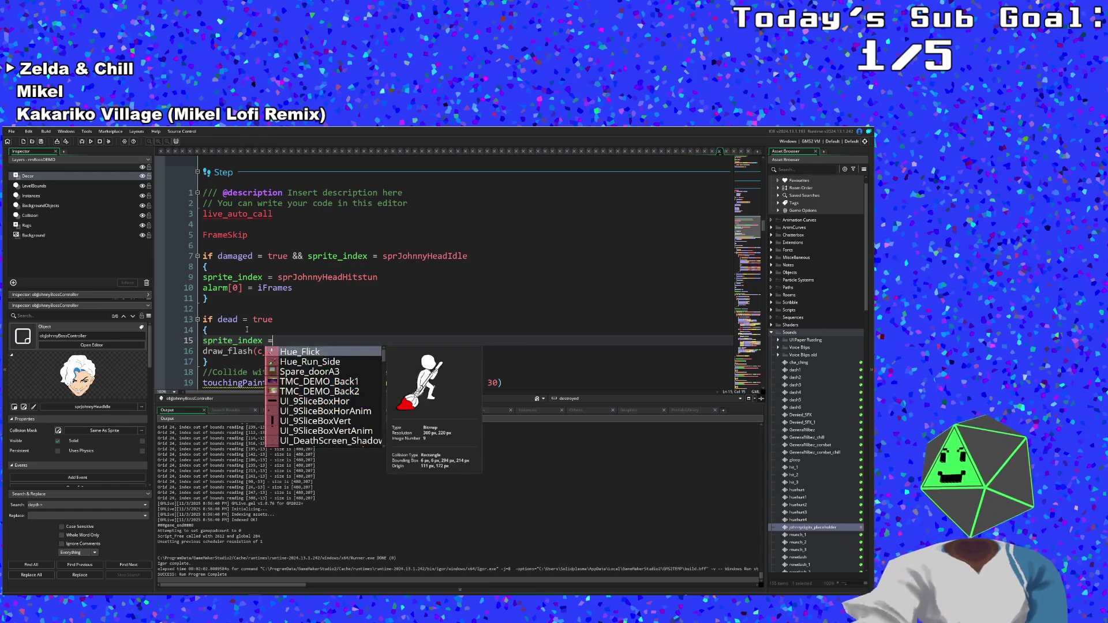
text( sprJoh)
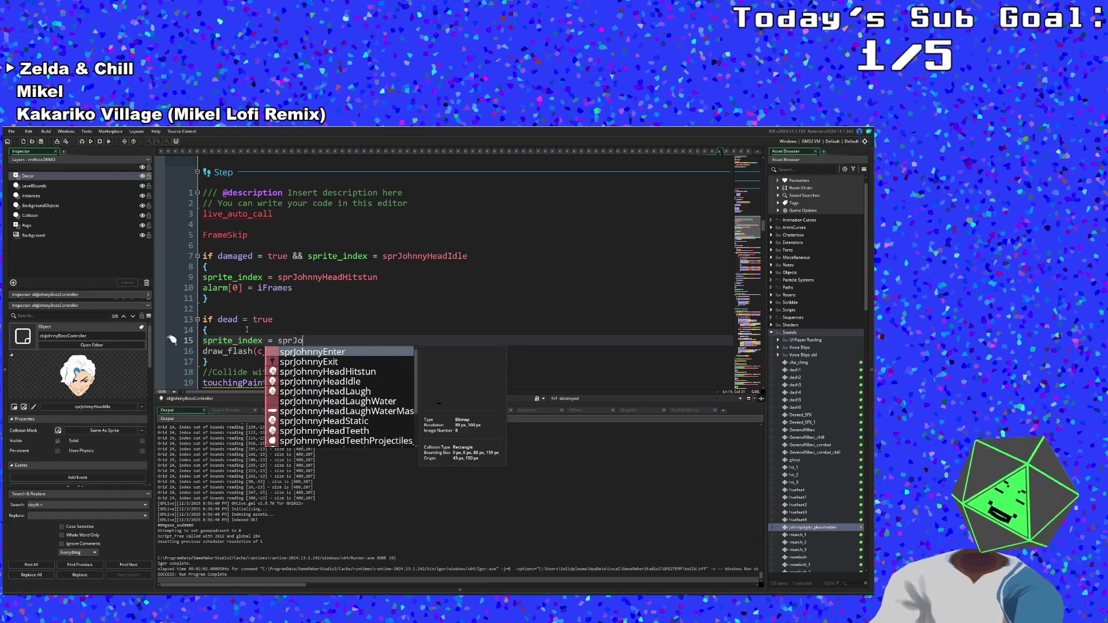
key(Down)
key(Down)
key(Return)
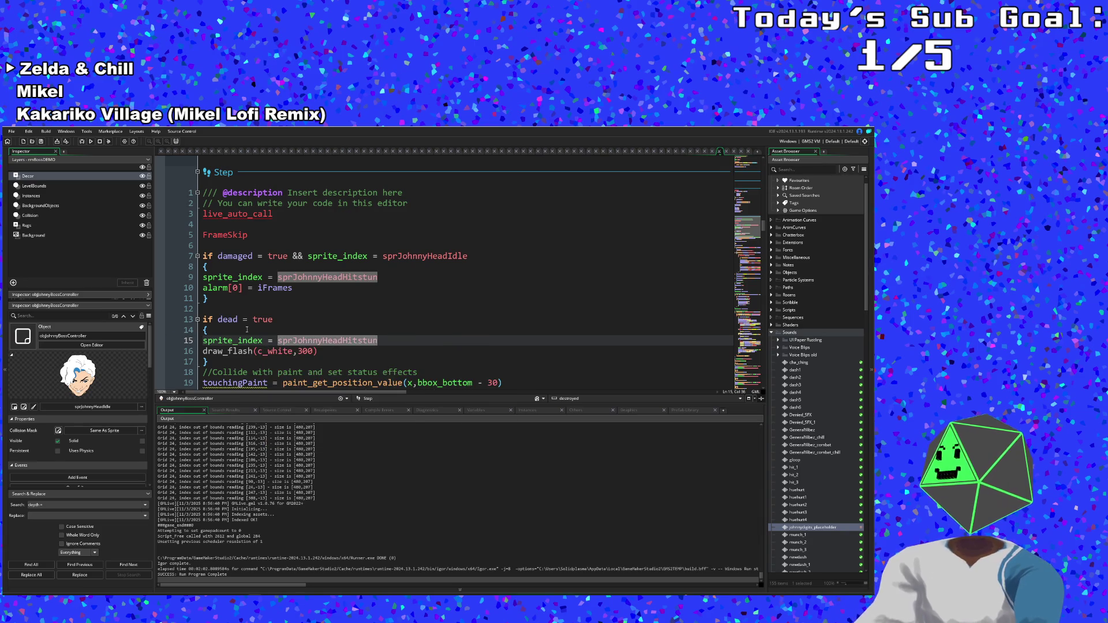
- Cut the draw_flash line out of the Step event and remove the leftover empty line
click(249, 350)
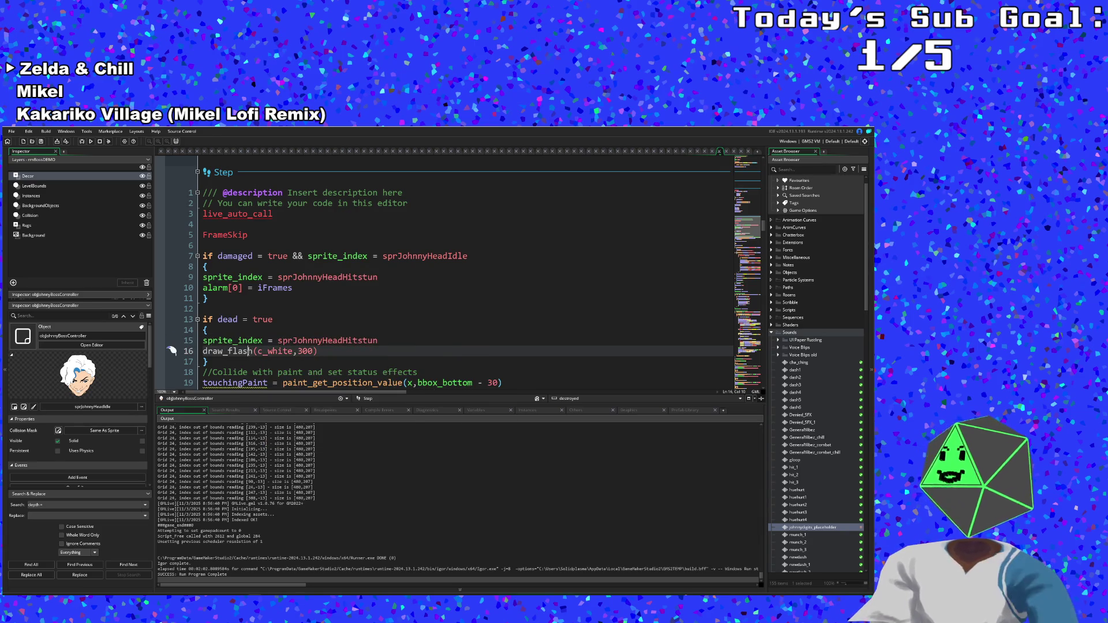
scroll(250, 350, down, 2)
drag(326, 289, 204, 289)
right_click(214, 287)
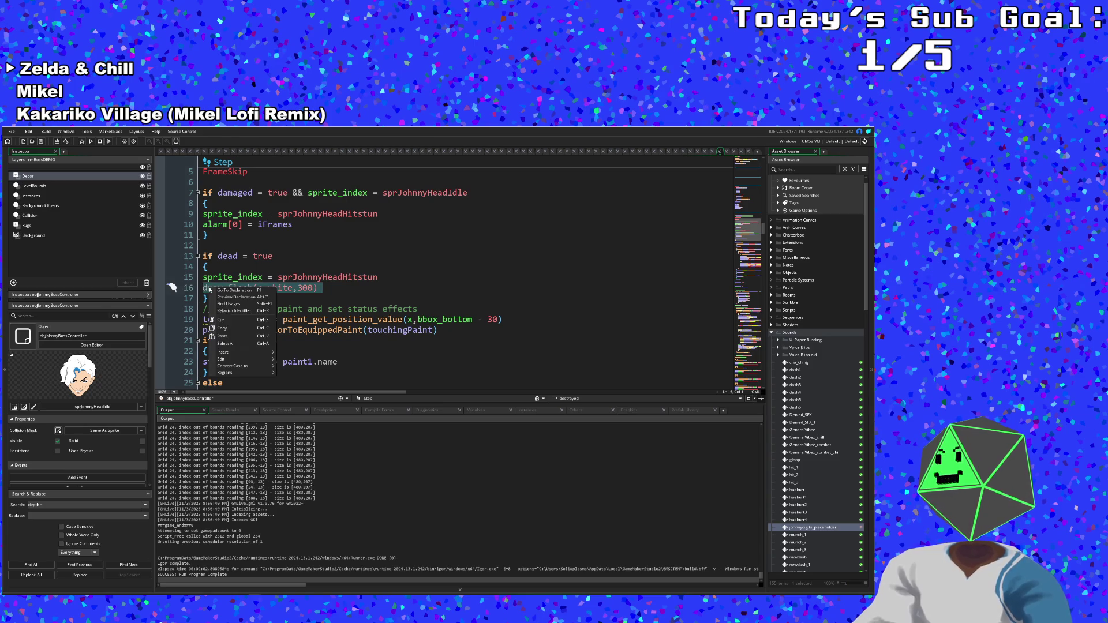
click(222, 319)
key(BackSpace)
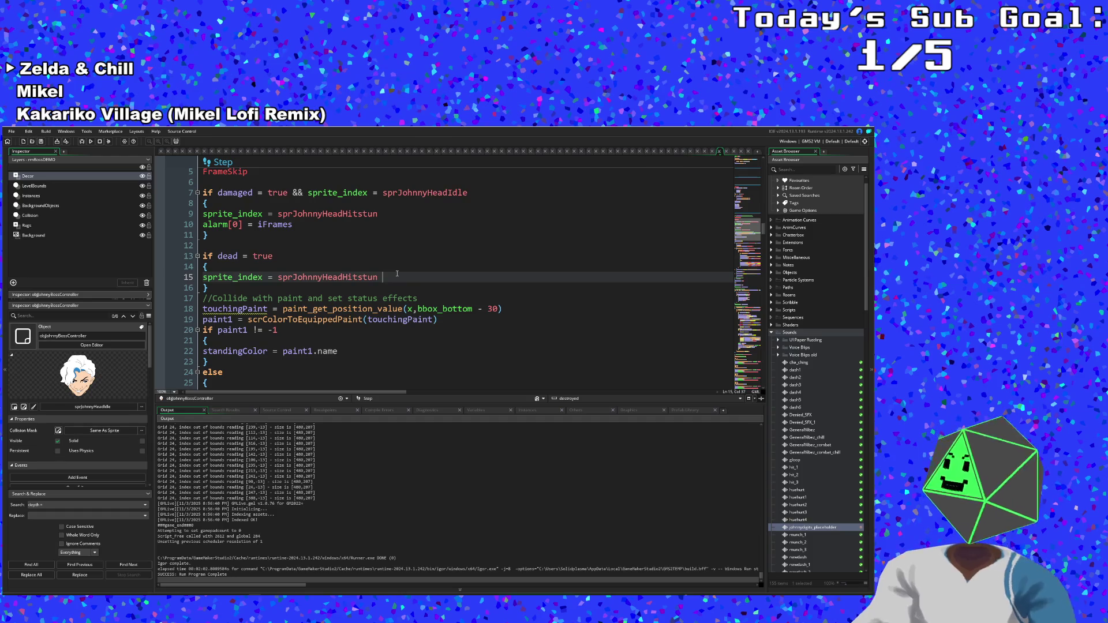
key(BackSpace)
- Tidy the spacing inside the dead block, leaving no extra blank lines
mouse_move(382, 281)
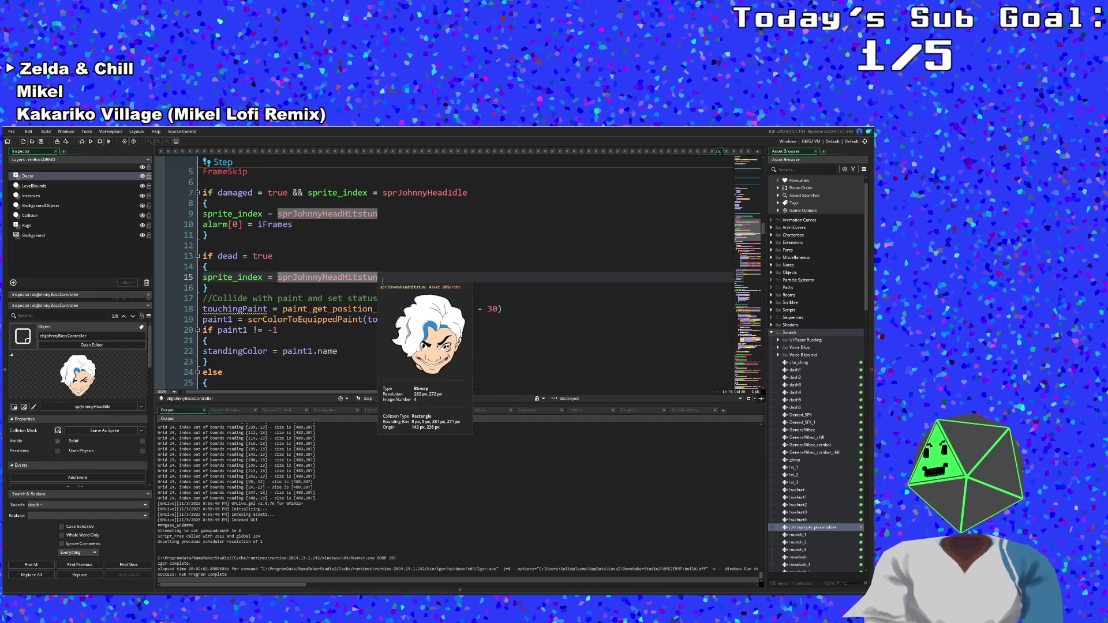
scroll(352, 288, down, 4)
scroll(350, 292, up, 4)
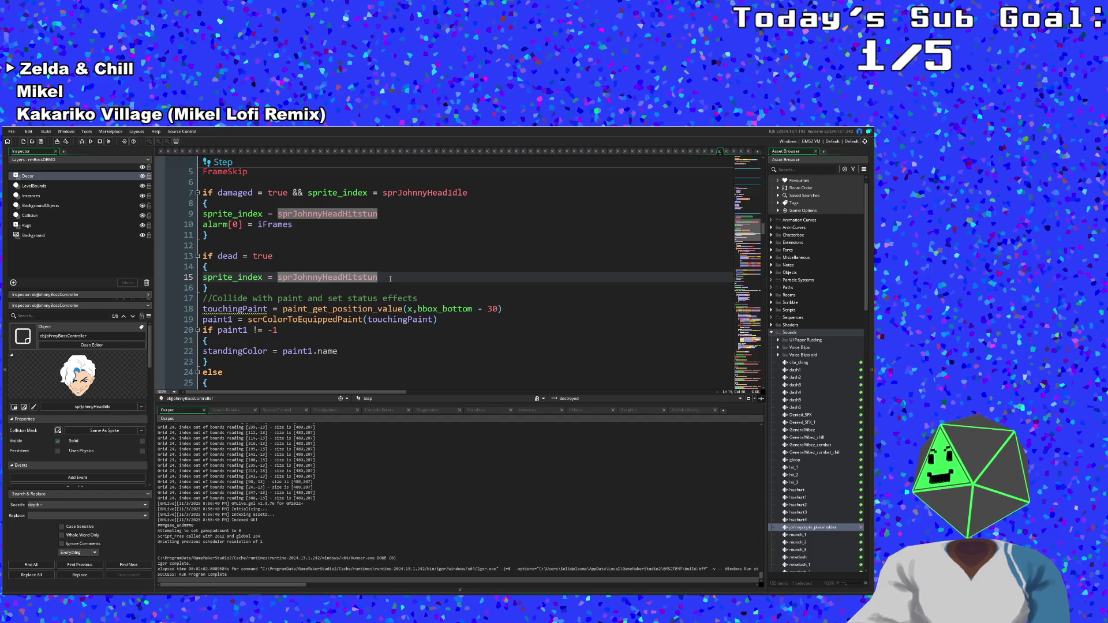
click(235, 269)
key(Return)
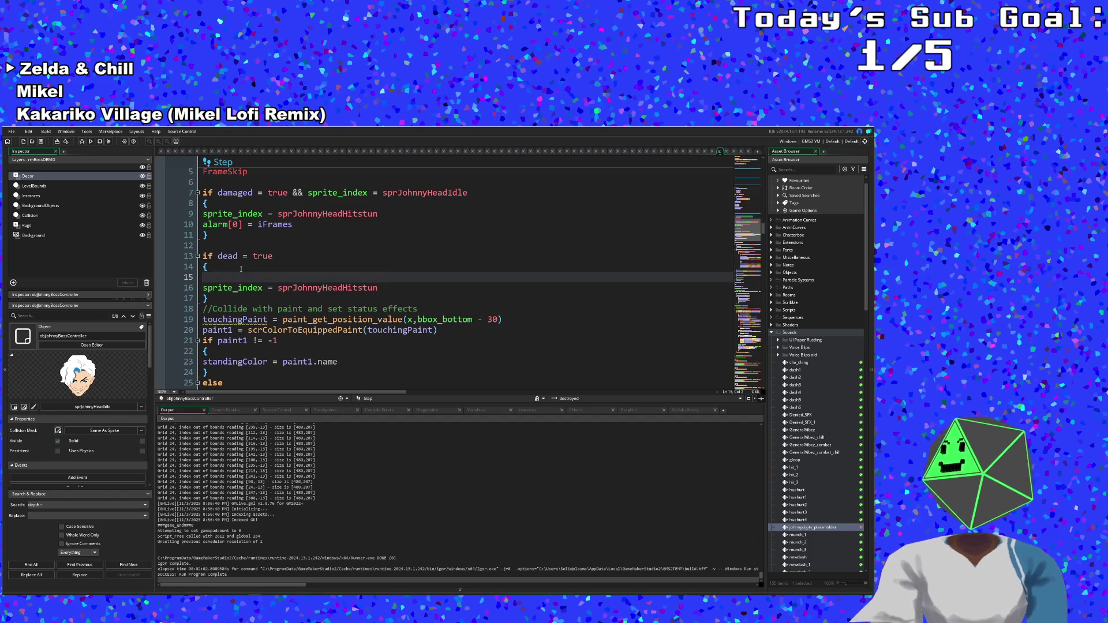
text(w)
key(BackSpace)
key(BackSpace)
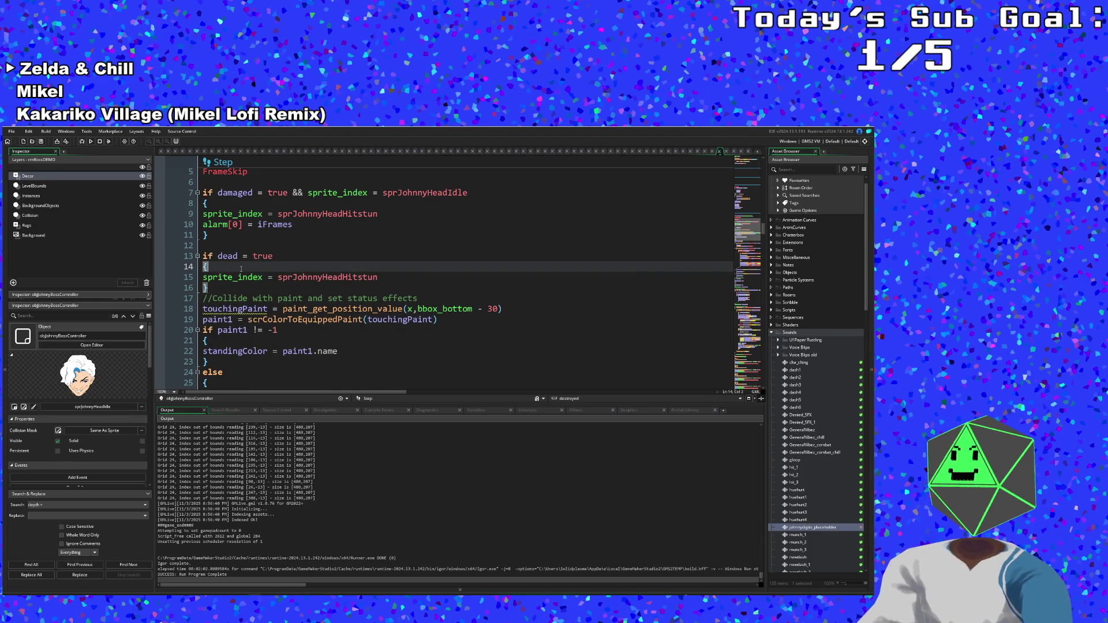
scroll(634, 321, down, 20)
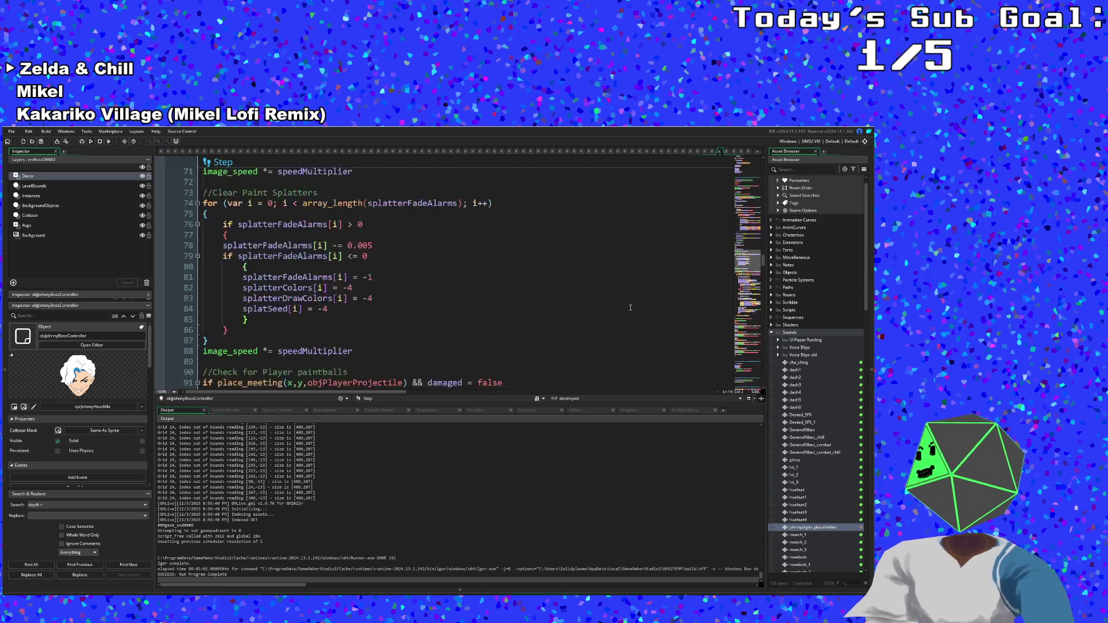
- Scroll past the Alarm and Draw Begin events to Draw event lines 24–41 with the stun flicker
scroll(633, 322, down, 15)
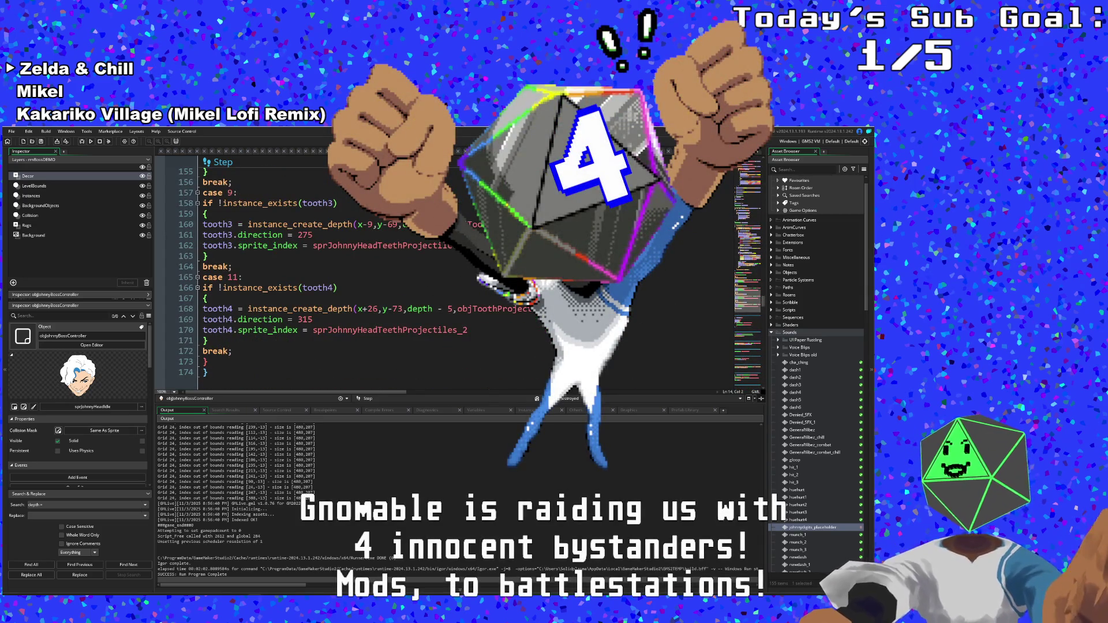
scroll(633, 321, down, 15)
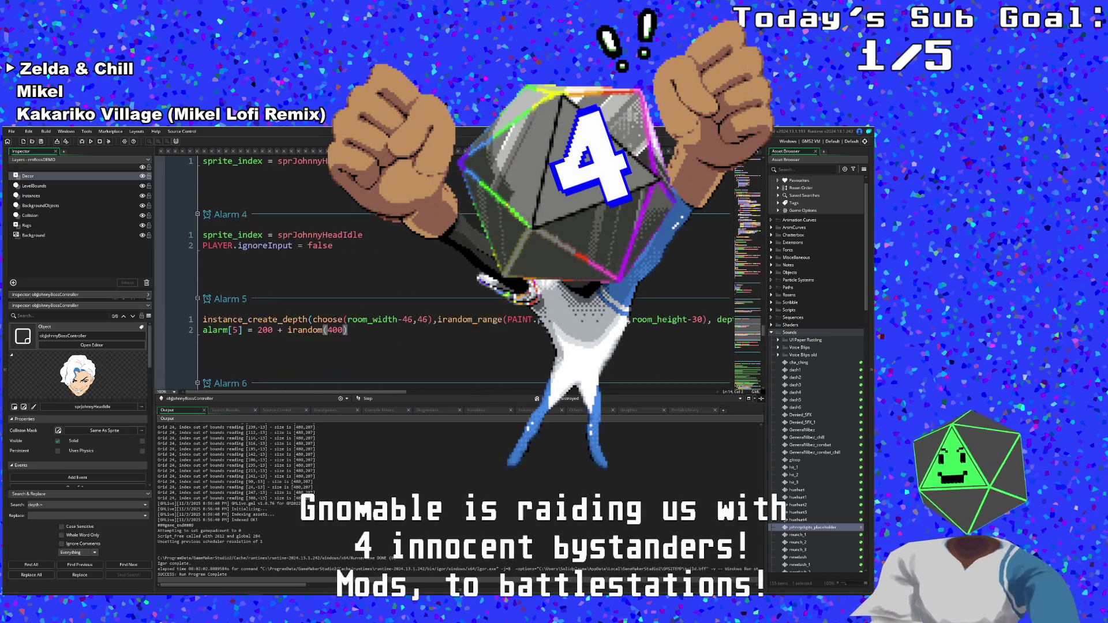
scroll(634, 321, down, 12)
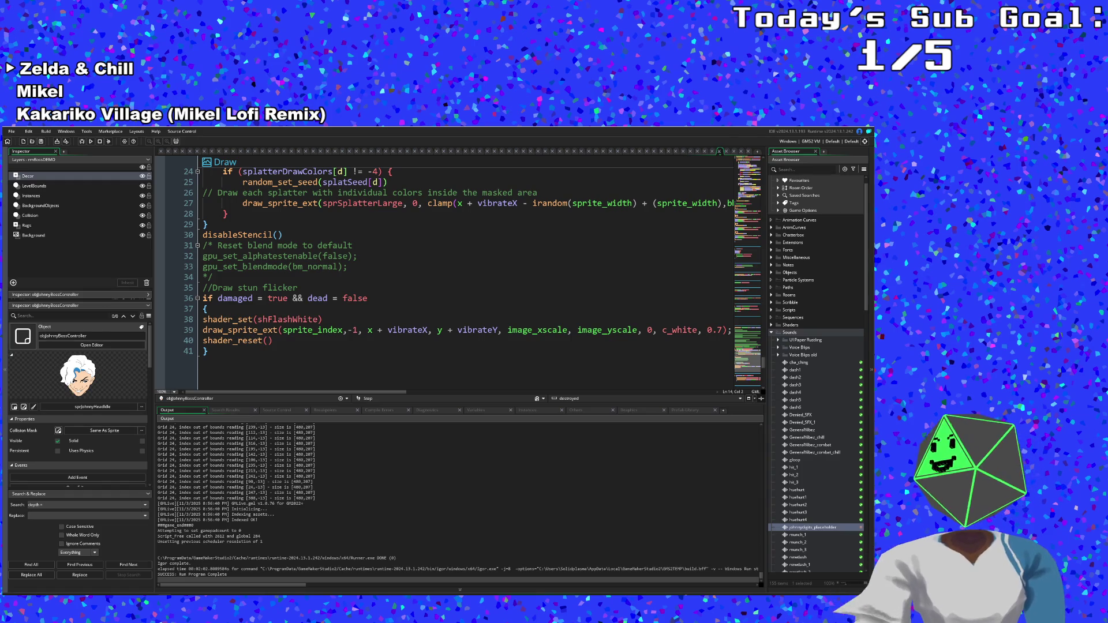
click(273, 353)
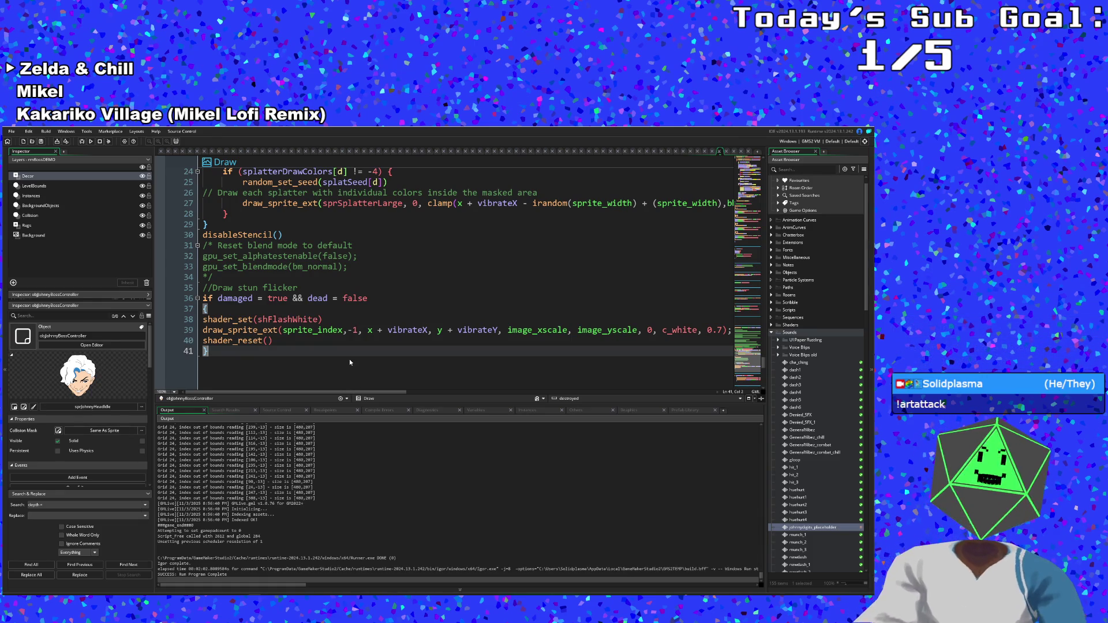
click(363, 340)
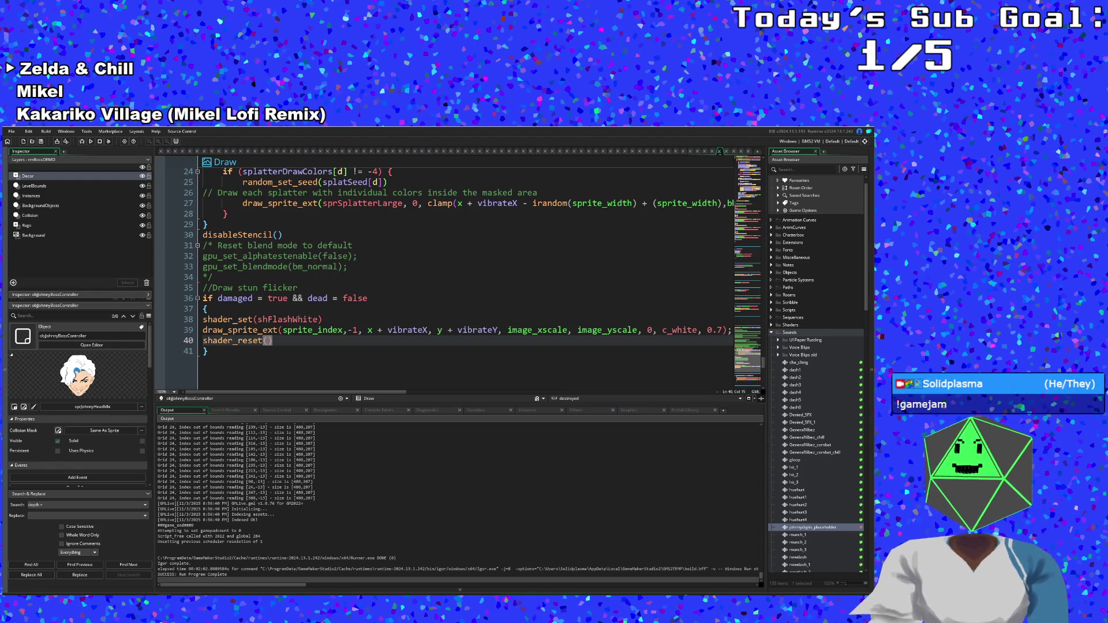
click(258, 350)
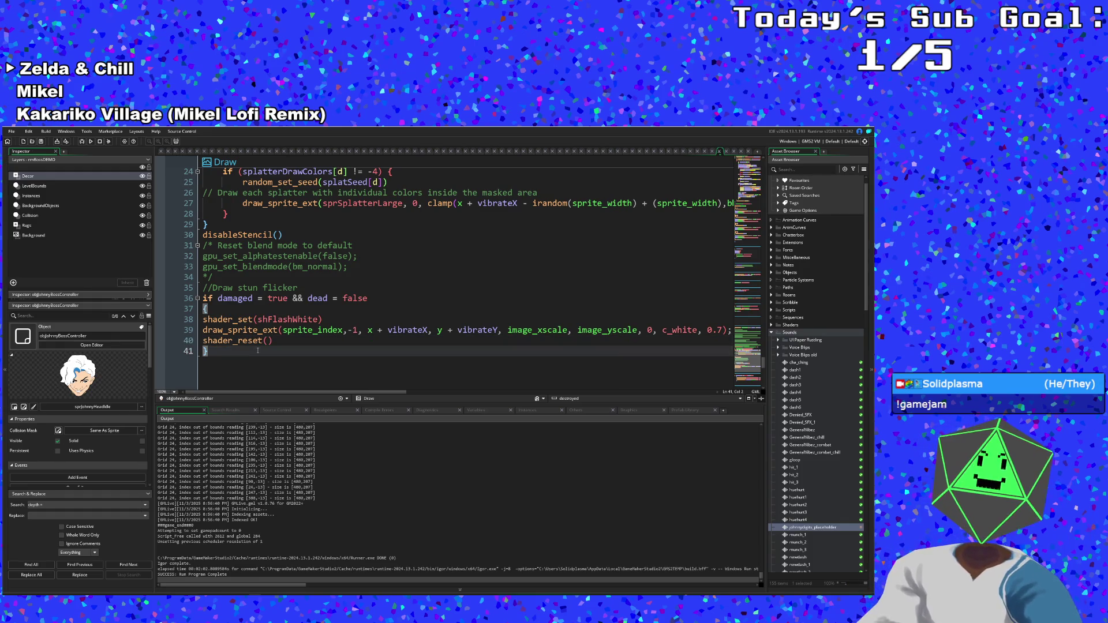
scroll(258, 350, up, 2)
scroll(265, 346, down, 2)
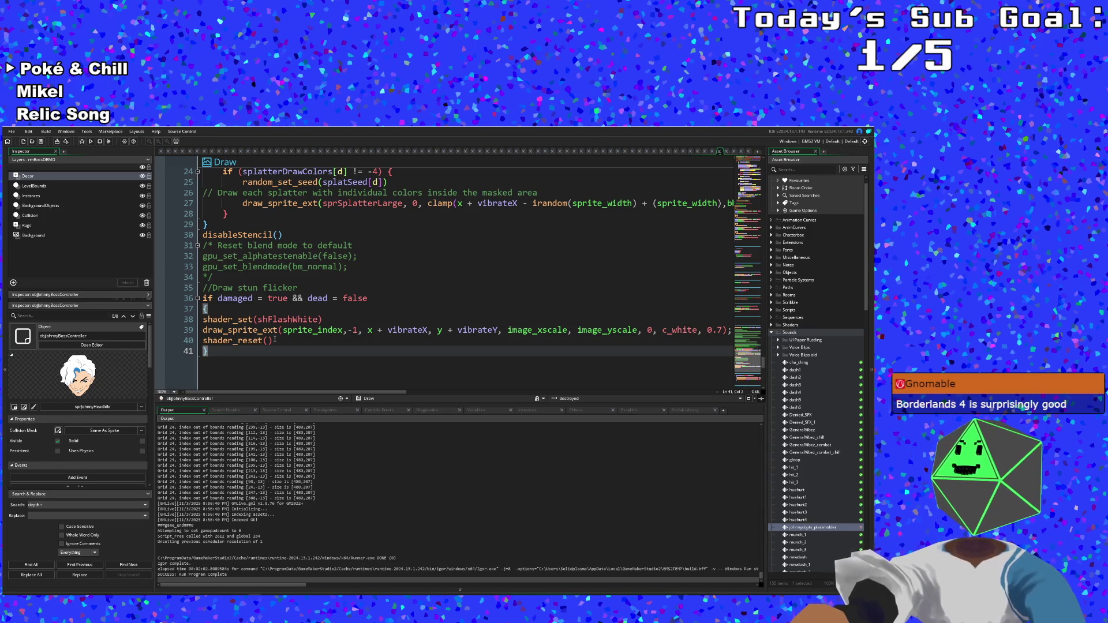
click(274, 341)
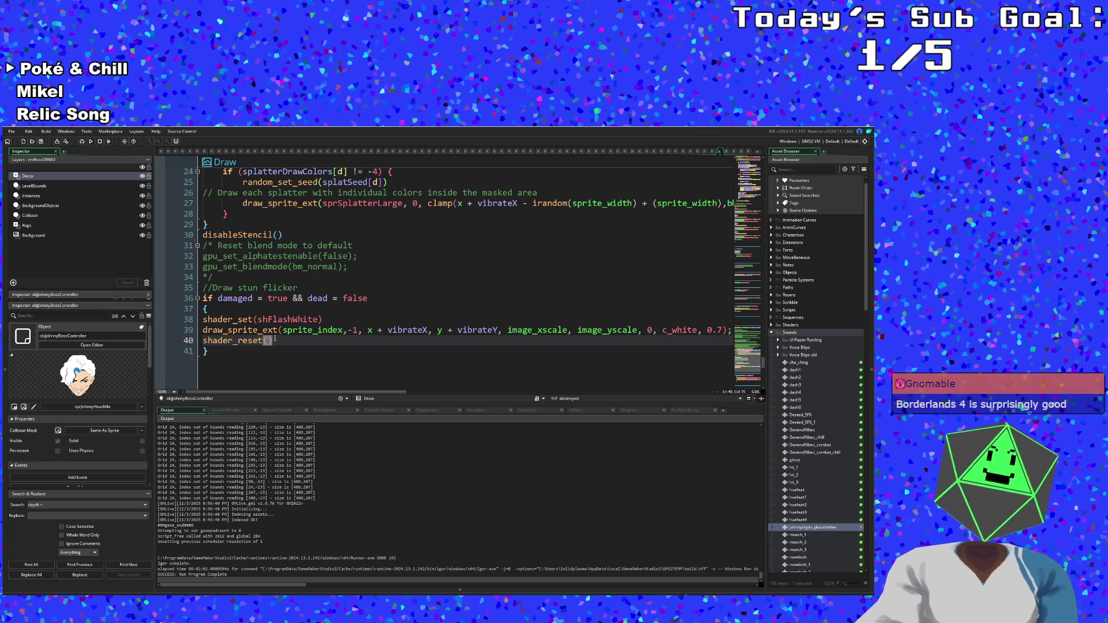
scroll(275, 338, up, 4)
scroll(275, 338, up, 3)
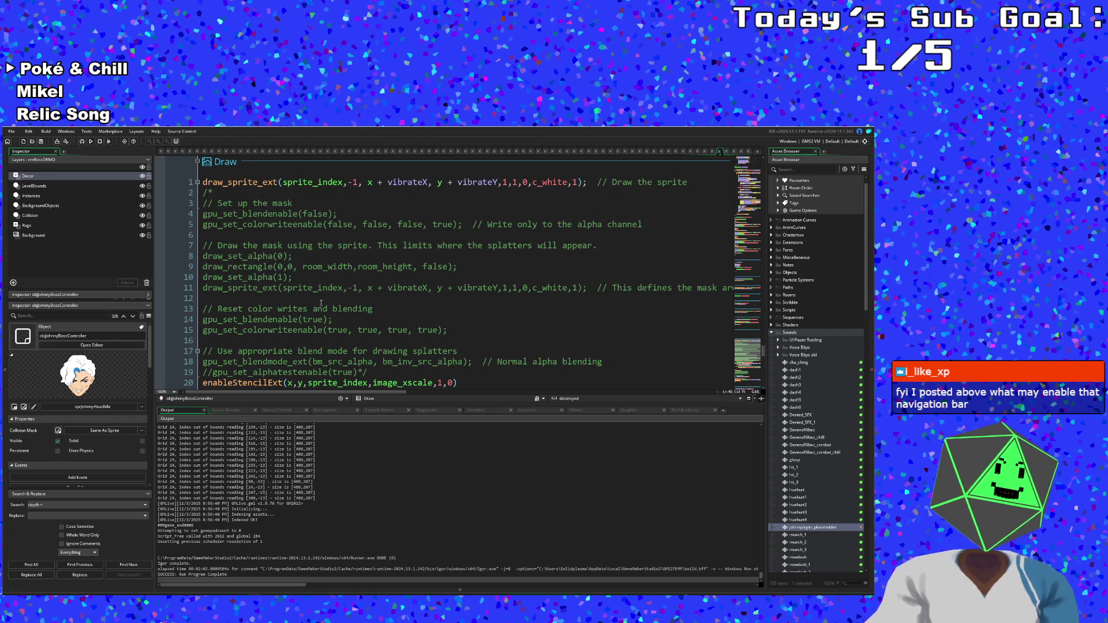
click(315, 287)
click(11, 131)
- In Preferences, set Code Editor 2's Navigation Orientation to Top
click(20, 198)
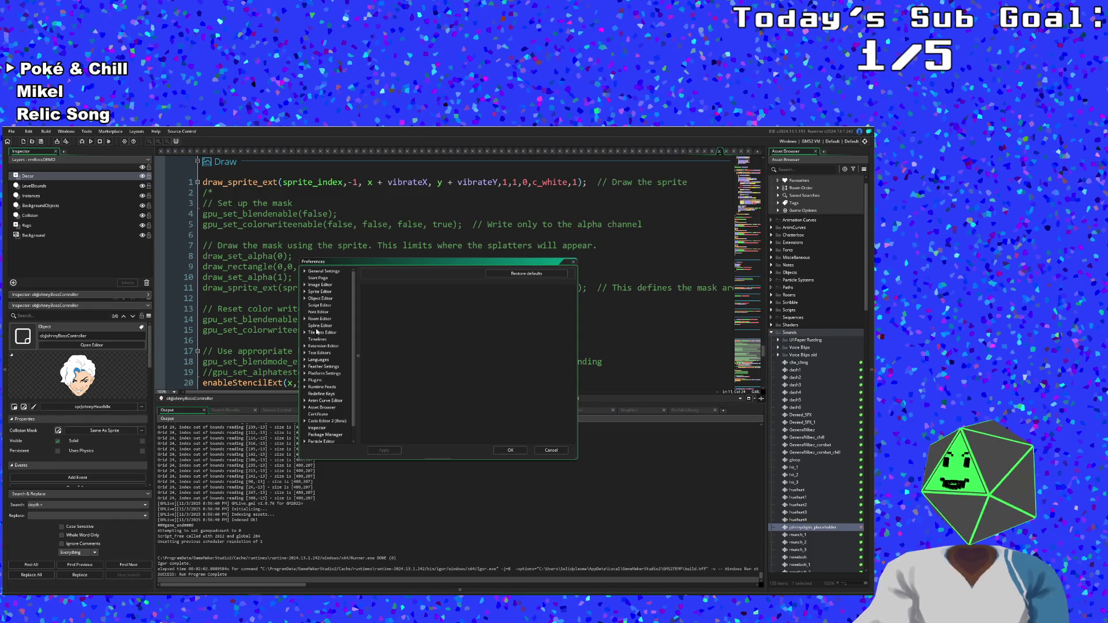
scroll(316, 332, down, 1)
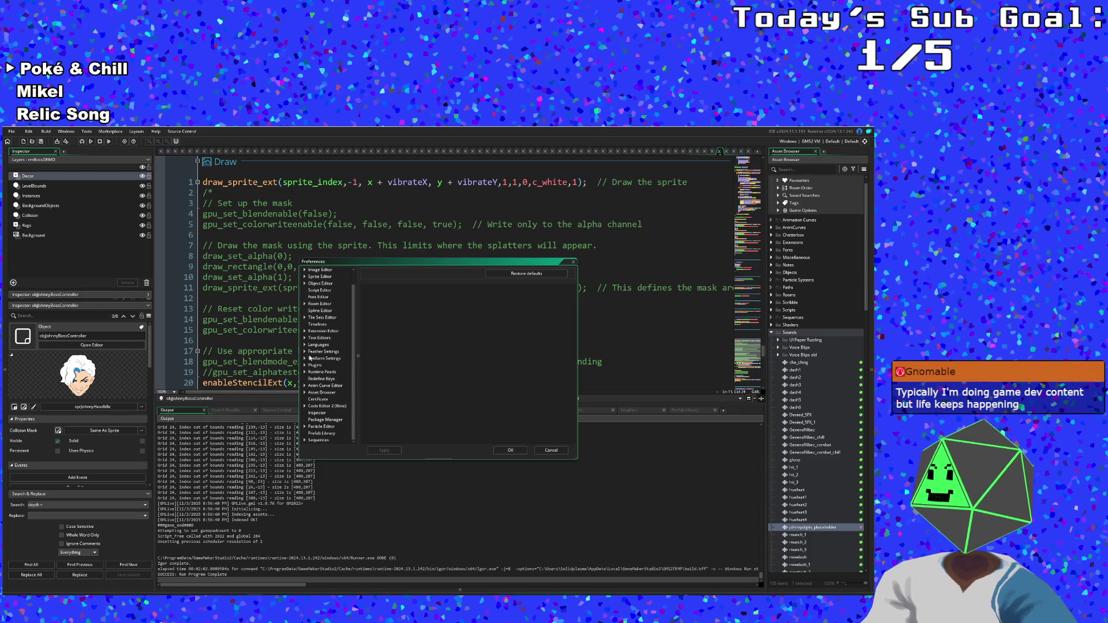
click(306, 406)
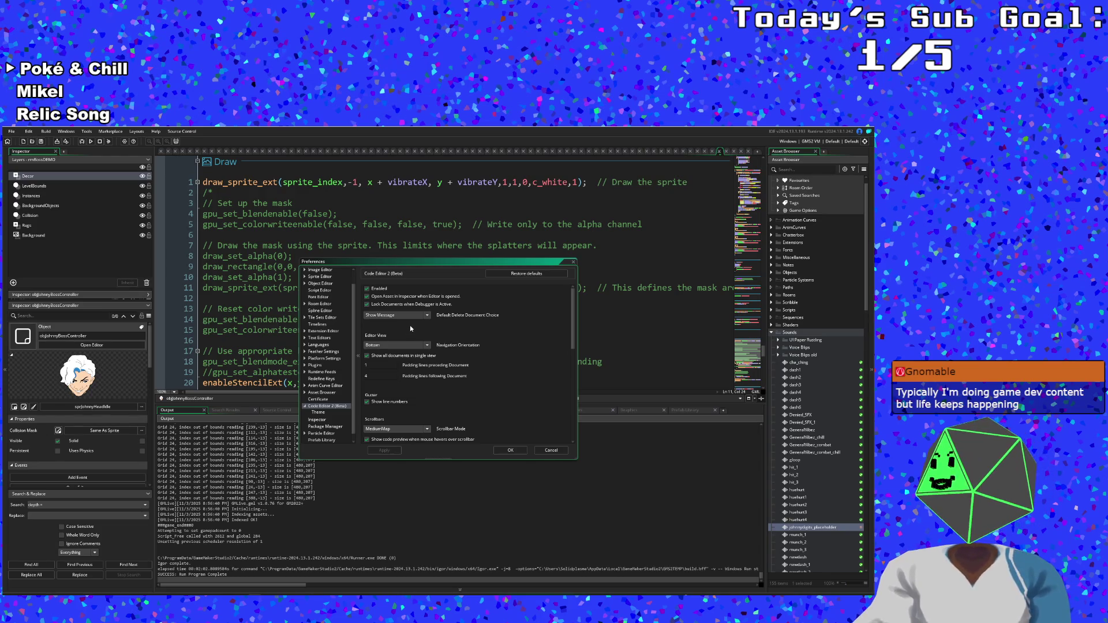
click(400, 353)
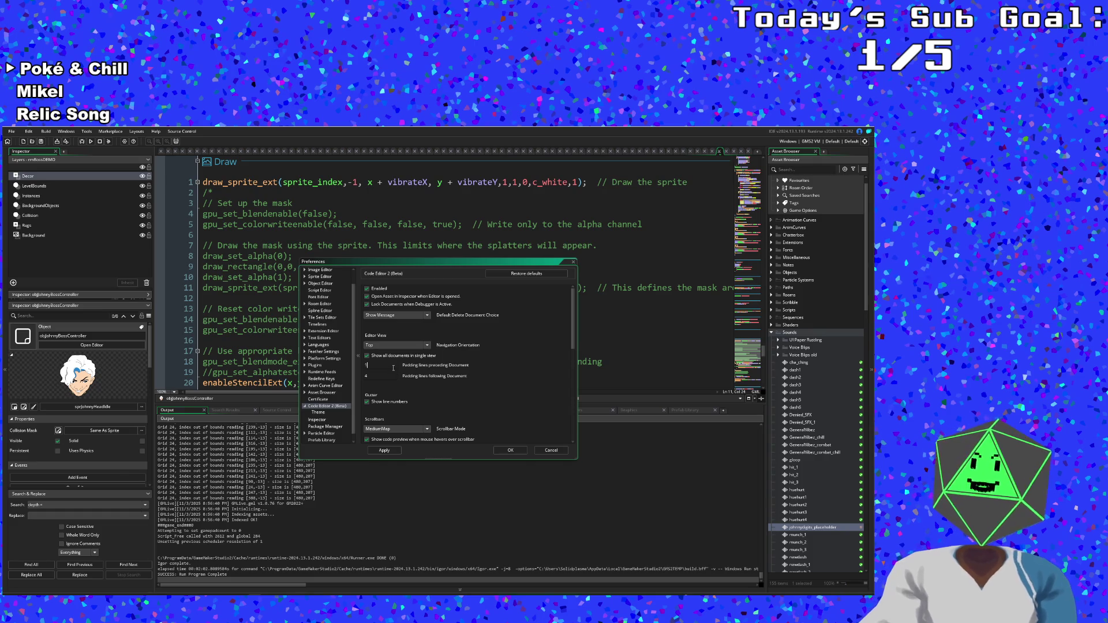
scroll(412, 392, down, 2)
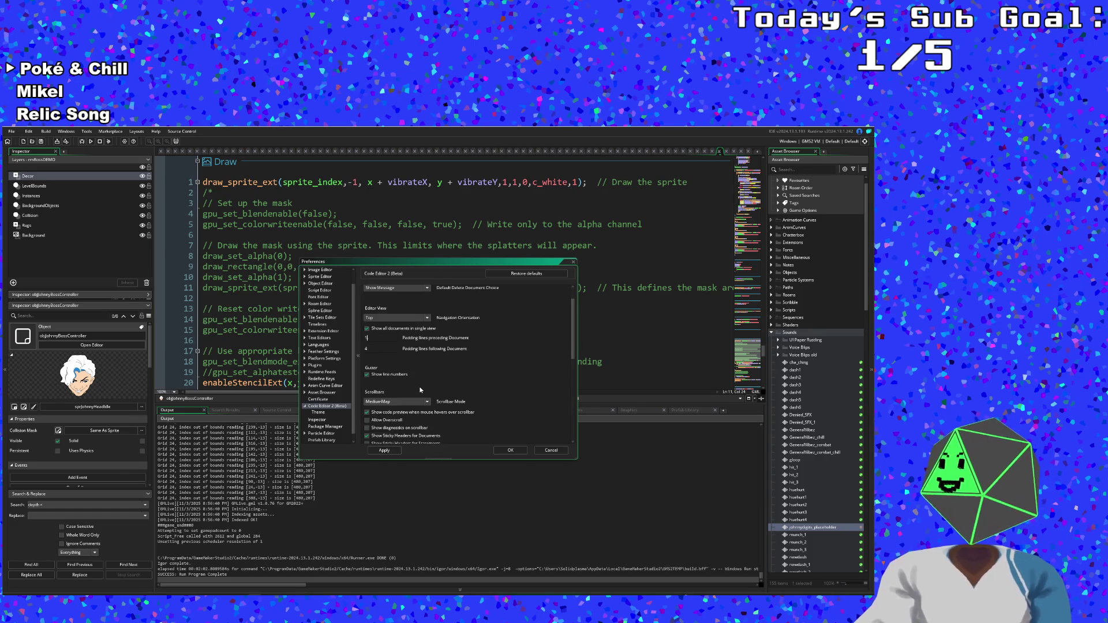
scroll(409, 357, down, 2)
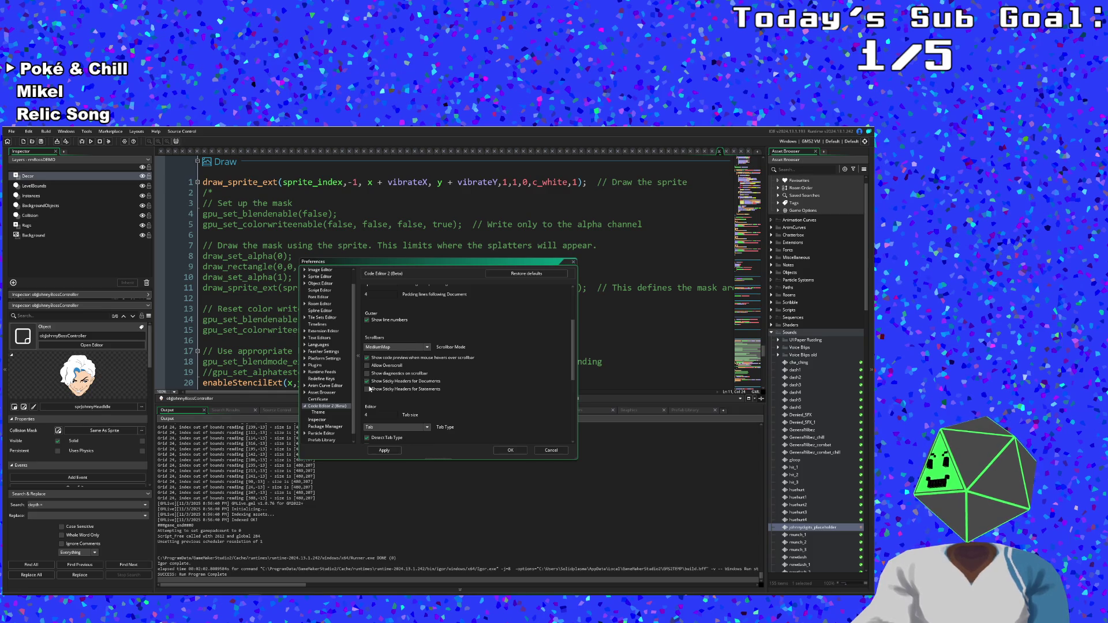
scroll(370, 389, down, 4)
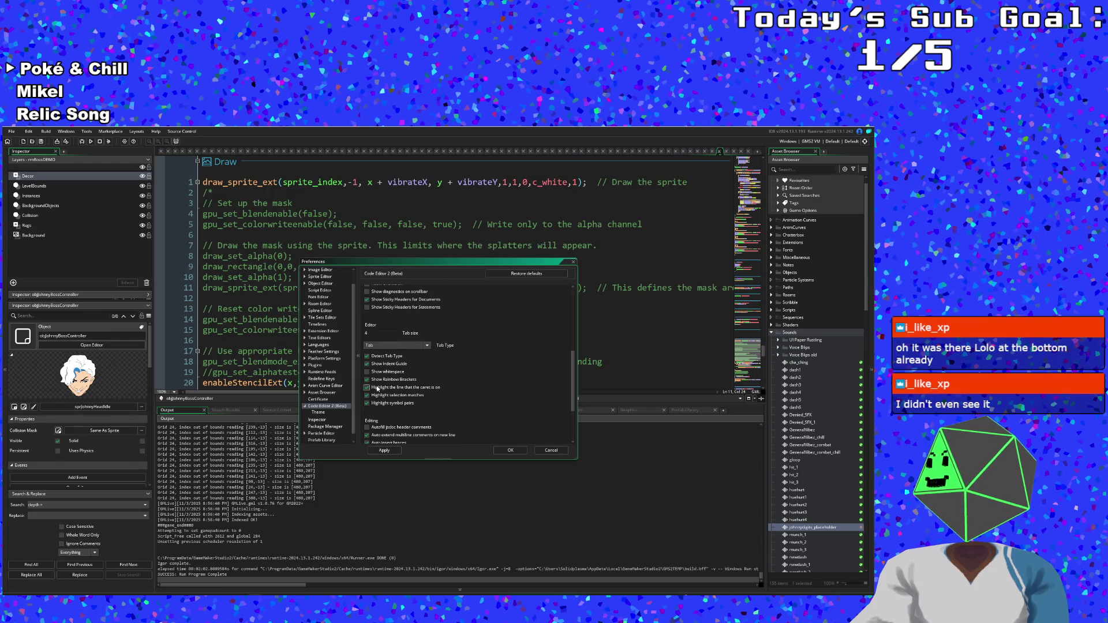
scroll(375, 389, down, 3)
scroll(376, 388, down, 1)
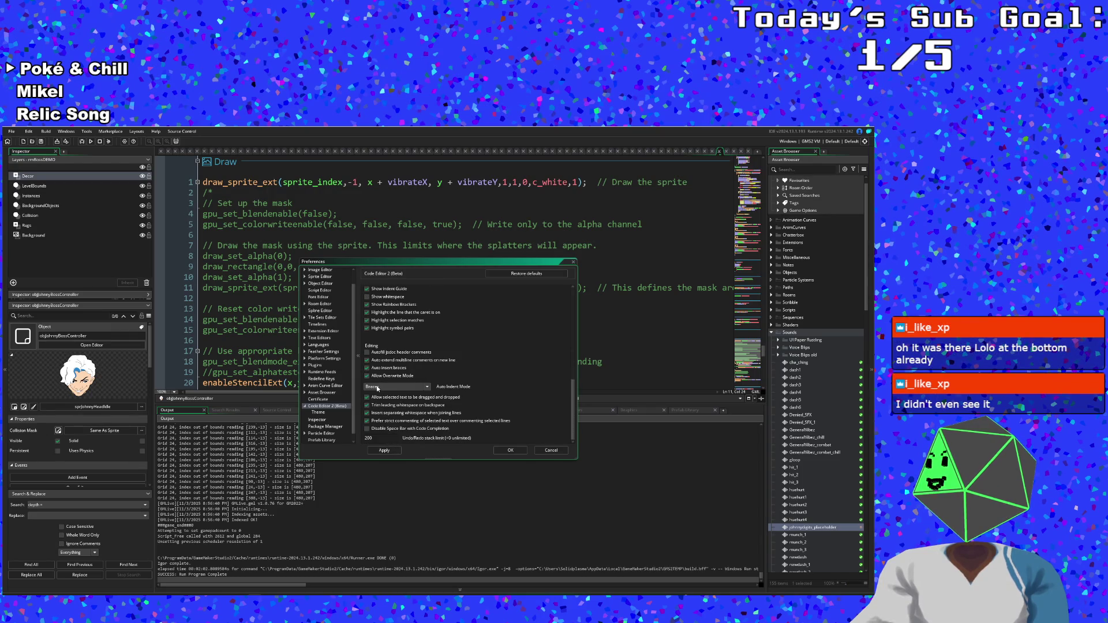
scroll(375, 409, up, 3)
scroll(374, 409, up, 1)
scroll(374, 409, up, 4)
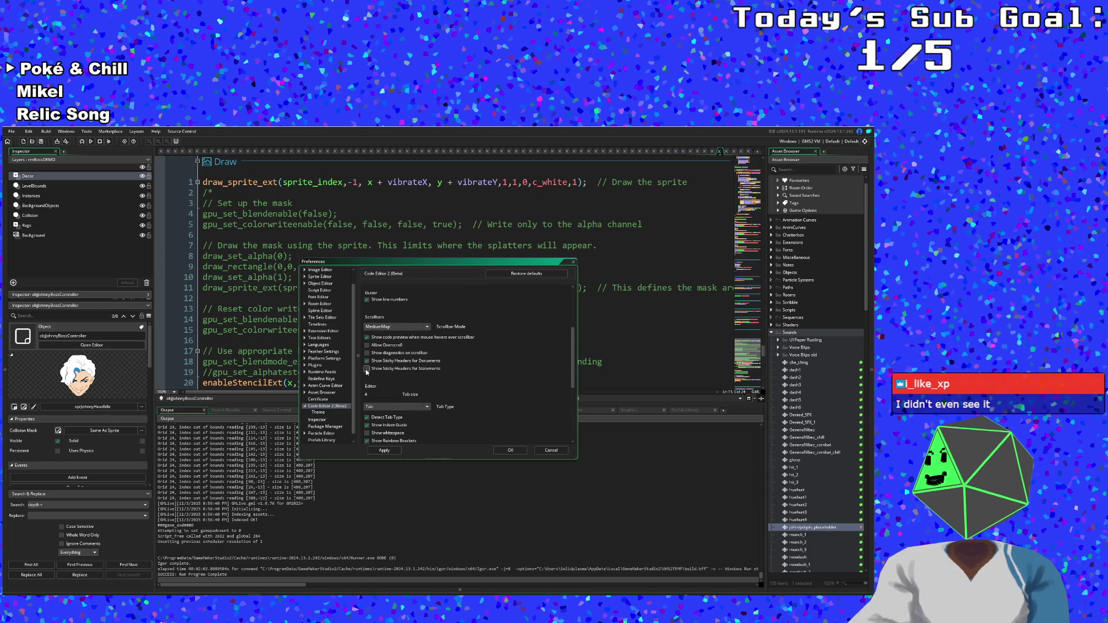
scroll(366, 372, up, 6)
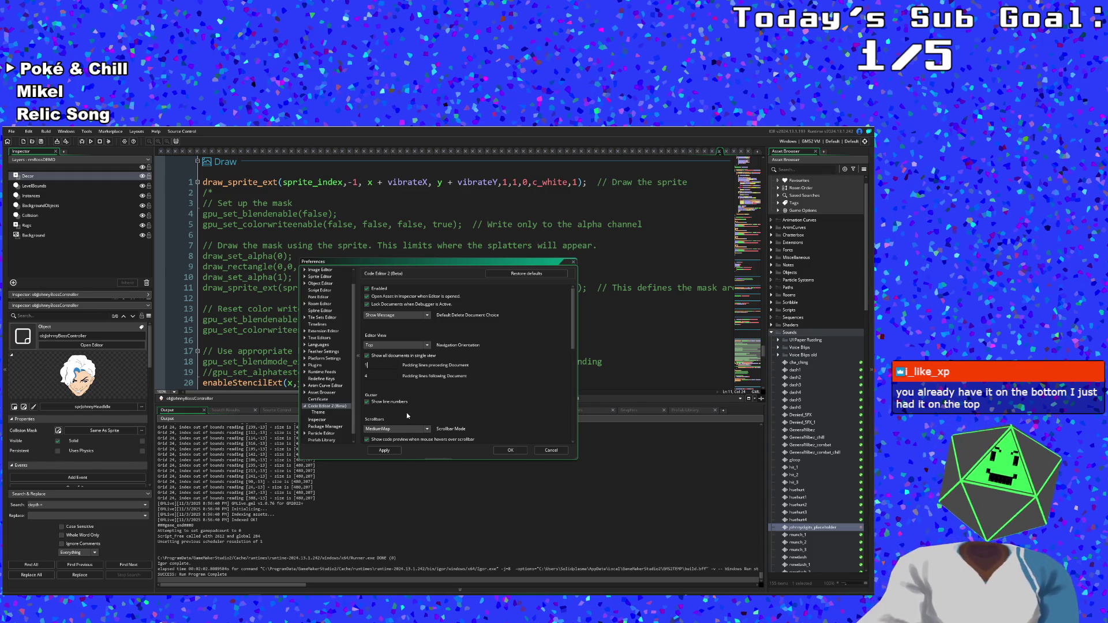
scroll(416, 403, down, 10)
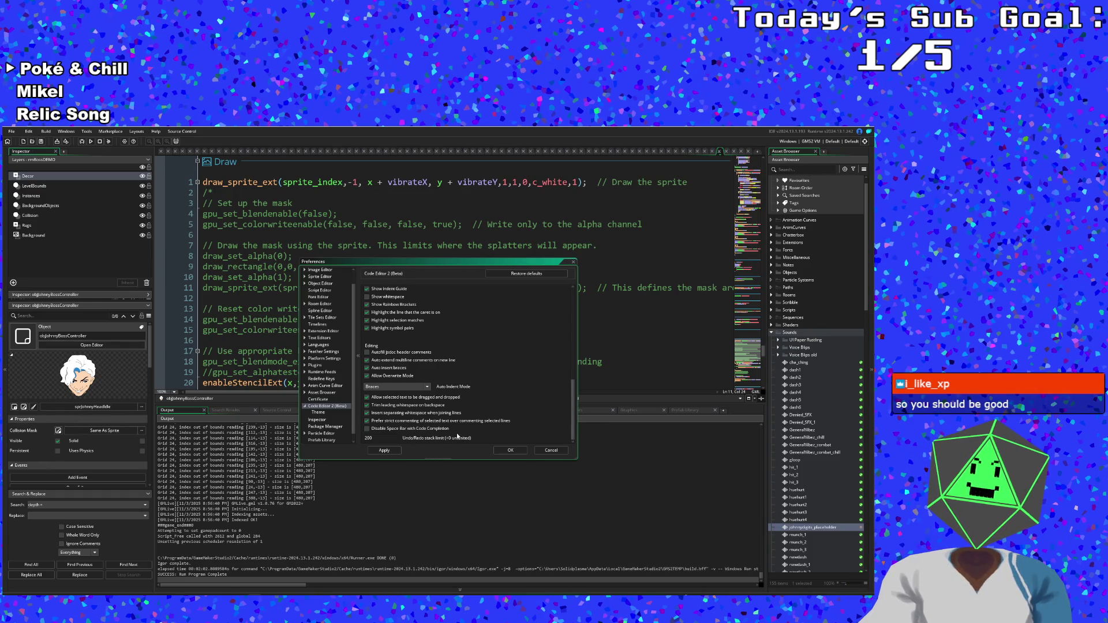
- Apply and close Preferences, then place the cursor on empty line 6 of the Draw code
click(384, 453)
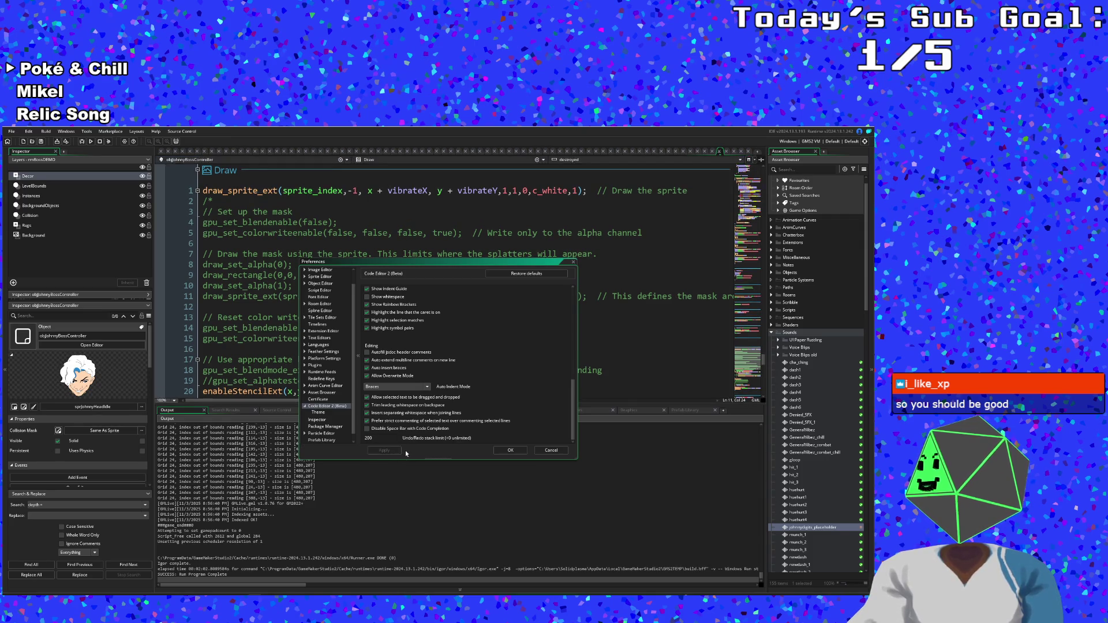
click(509, 450)
click(405, 246)
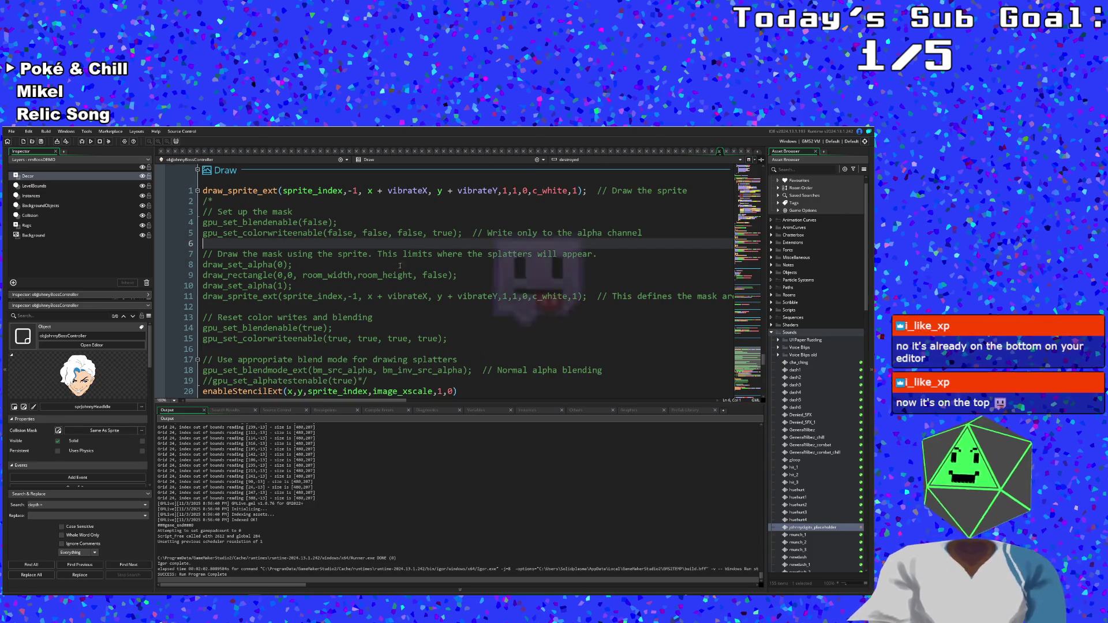
scroll(391, 292, up, 2)
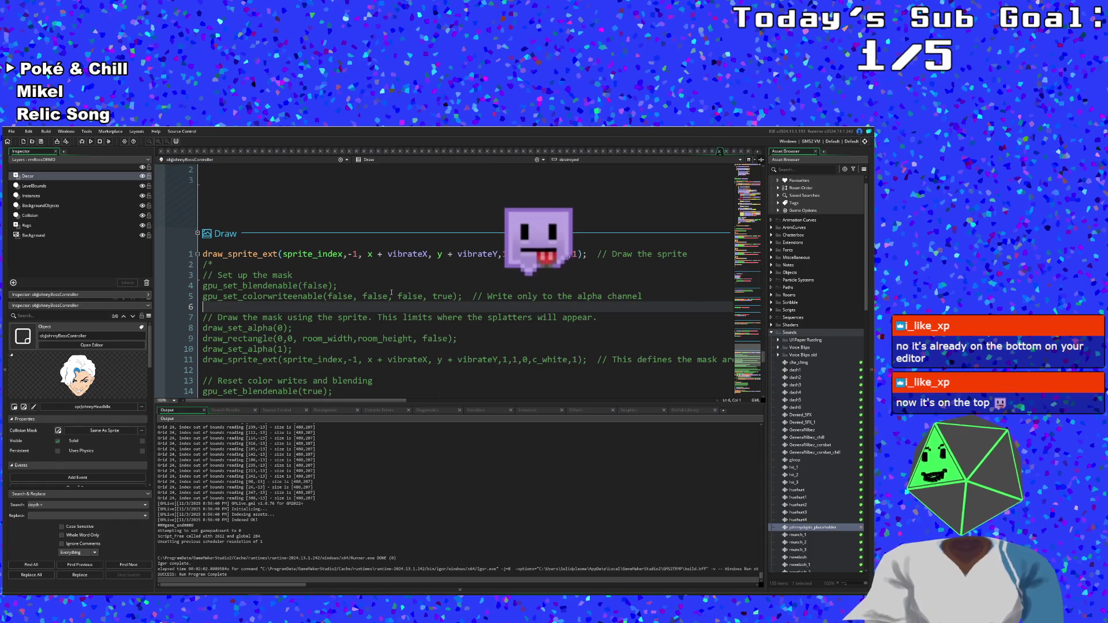
- Scroll to the controller's Draw GUI event and put the cursor after the health-bar block's closing brace
scroll(392, 287, down, 2)
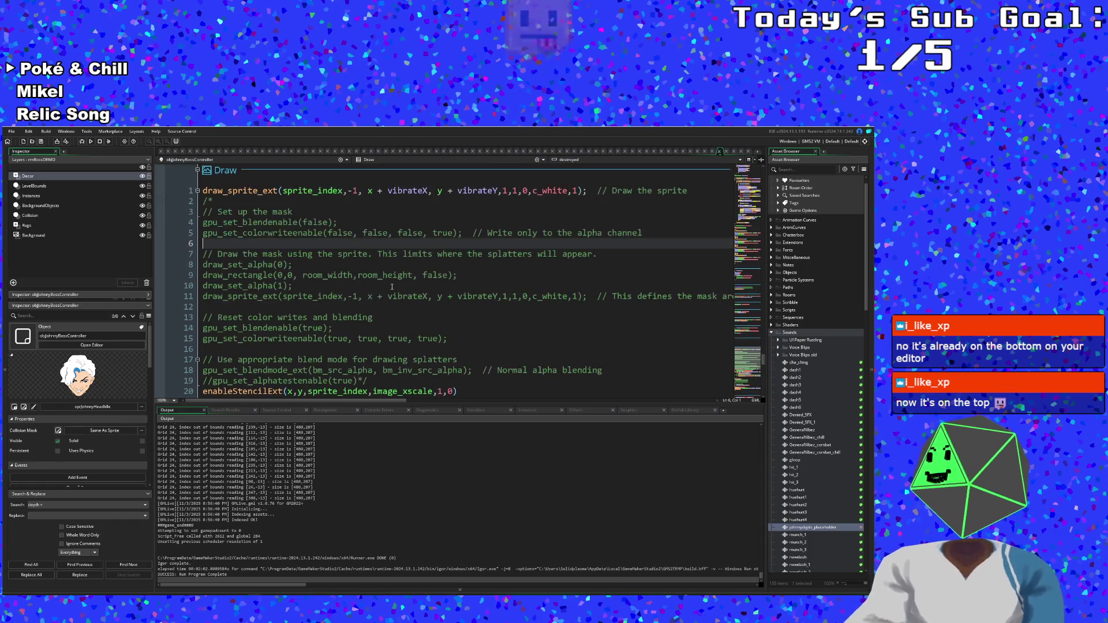
scroll(391, 286, down, 2)
scroll(391, 286, up, 4)
scroll(390, 285, up, 2)
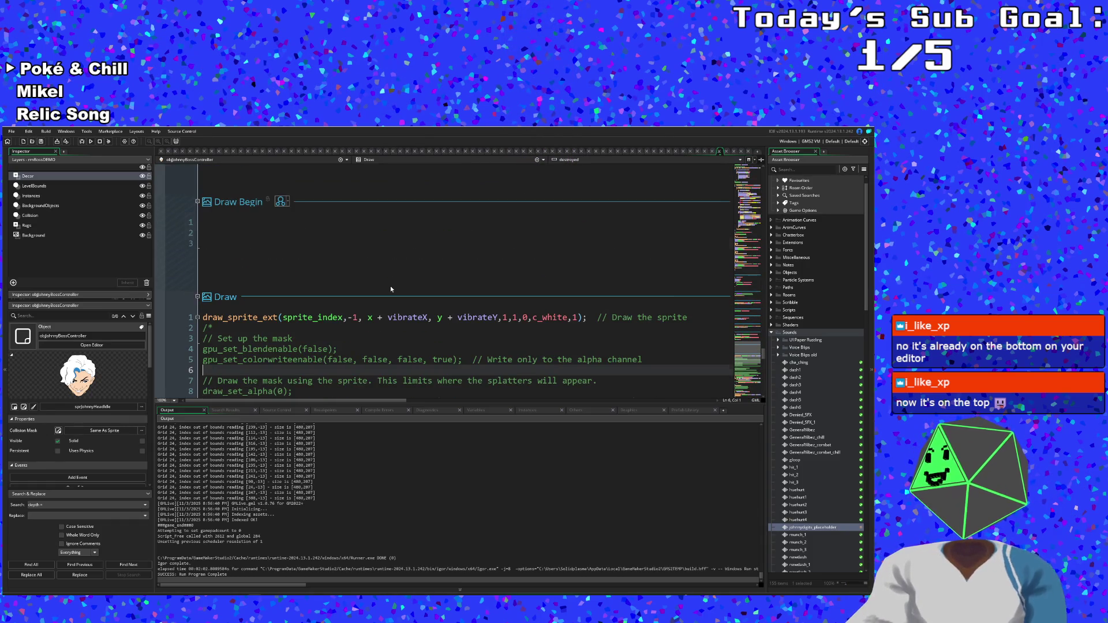
scroll(384, 294, down, 4)
scroll(381, 304, down, 10)
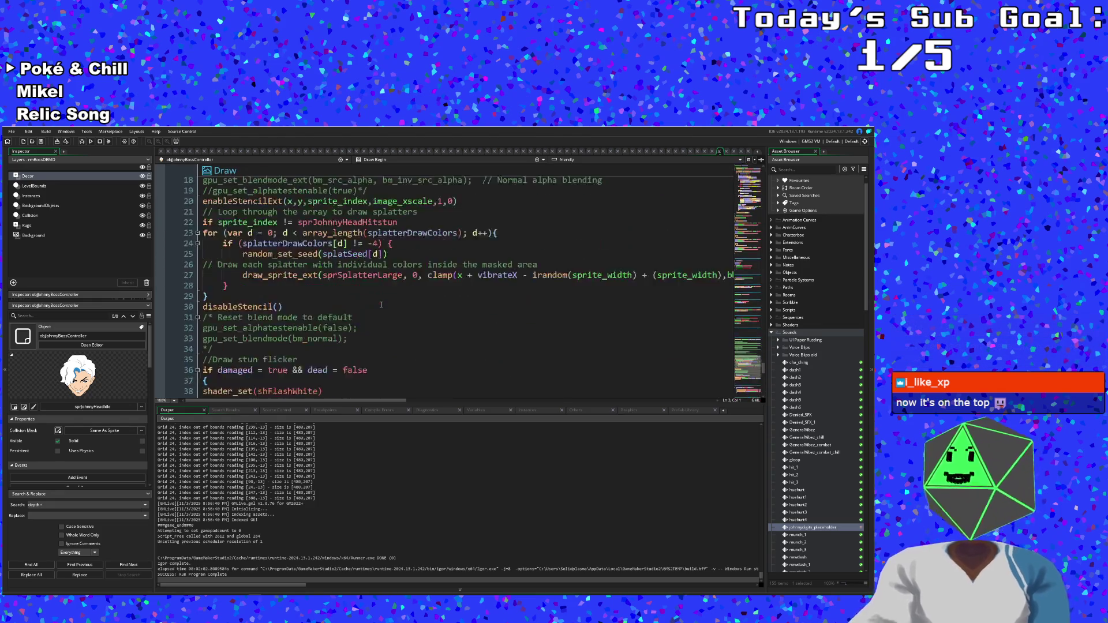
scroll(381, 301, up, 3)
scroll(381, 301, down, 3)
scroll(381, 301, down, 3)
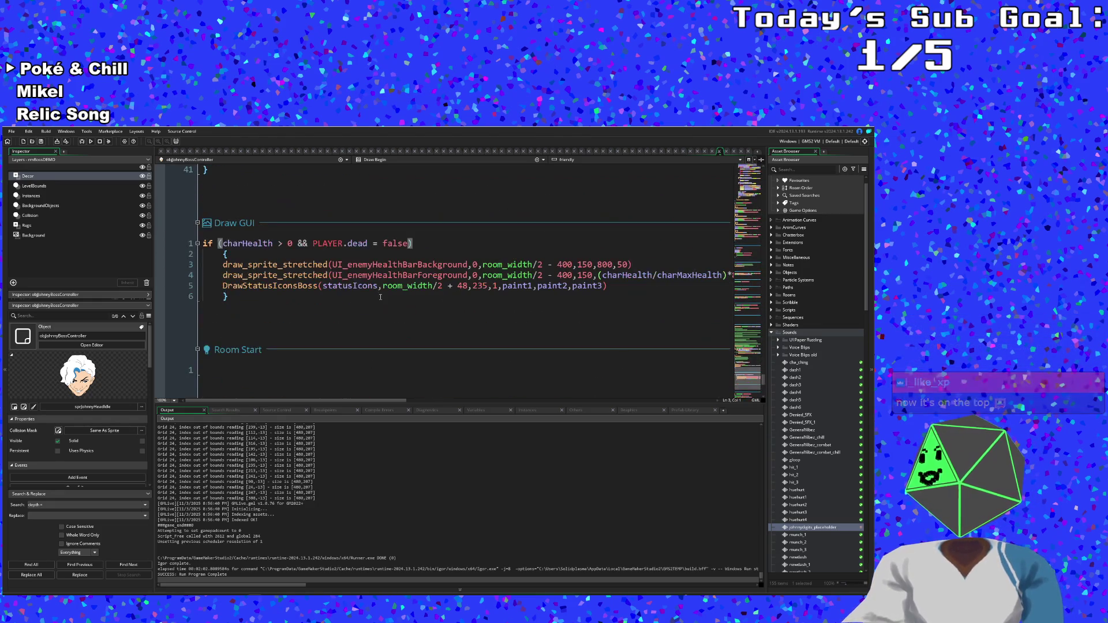
click(373, 296)
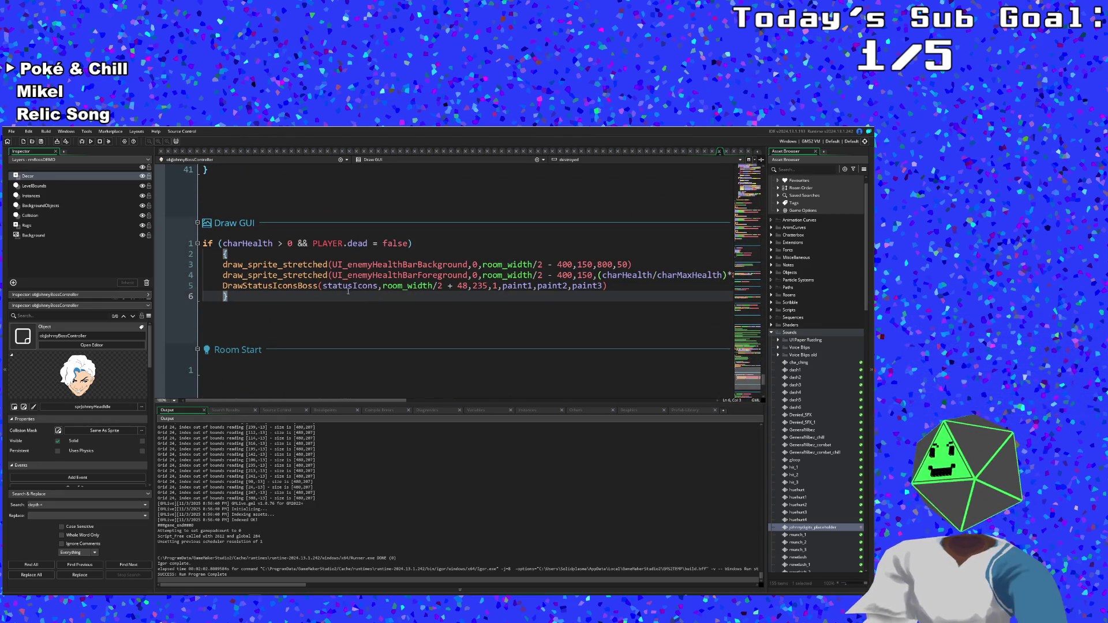
click(270, 284)
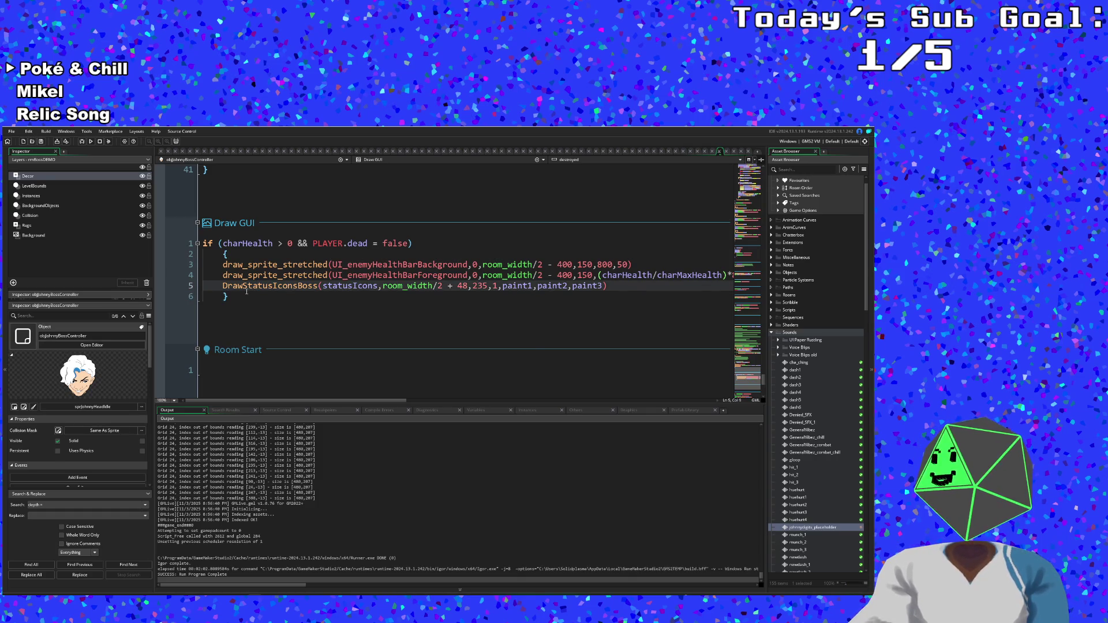
click(241, 297)
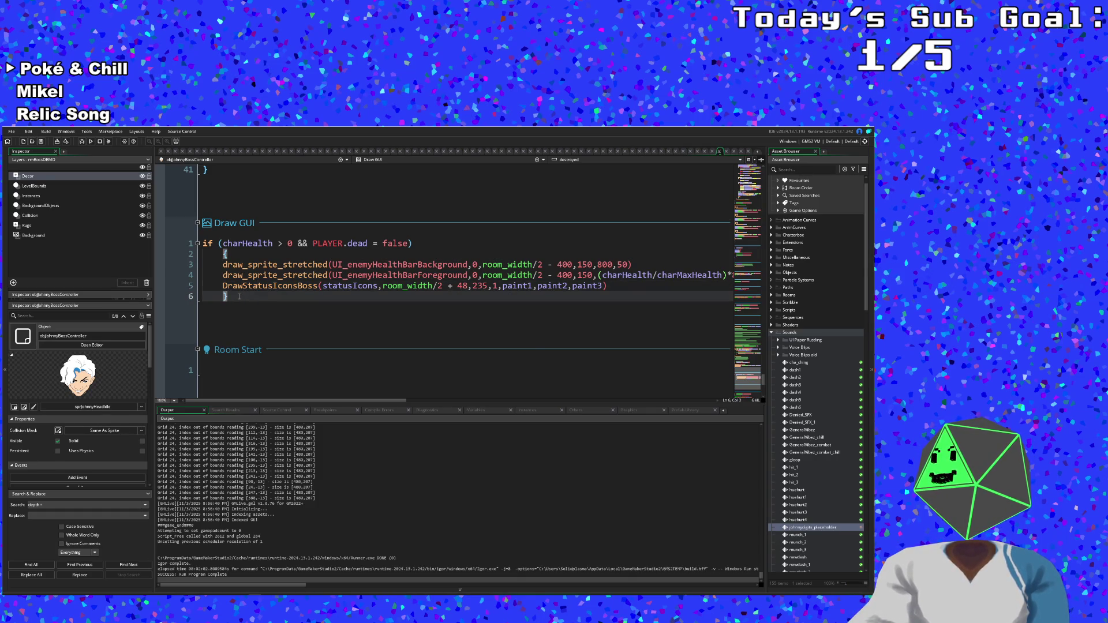
scroll(239, 296, up, 3)
scroll(239, 296, down, 9)
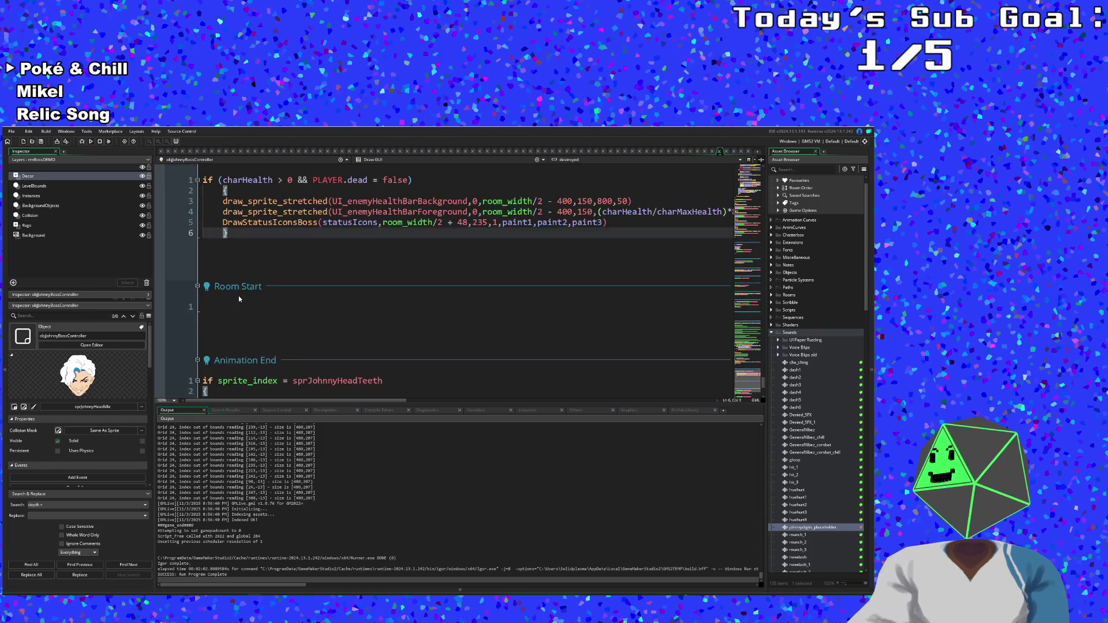
scroll(239, 296, up, 6)
key(shift+Left)
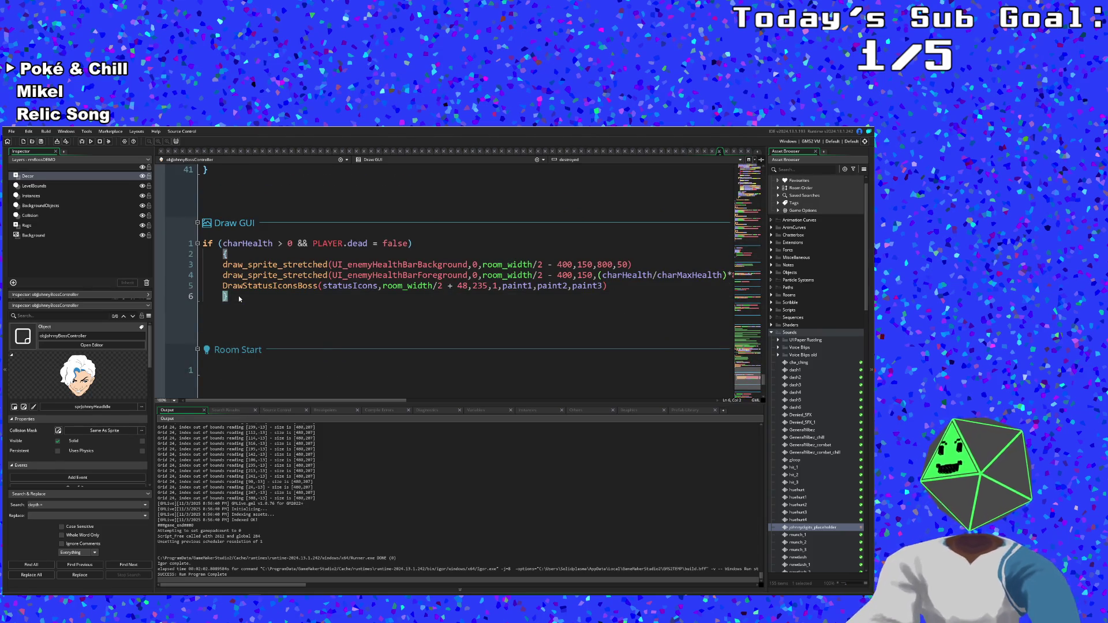
- Add an 'if dead = true' block with braces below the health-bar code
key(Return)
text(if d)
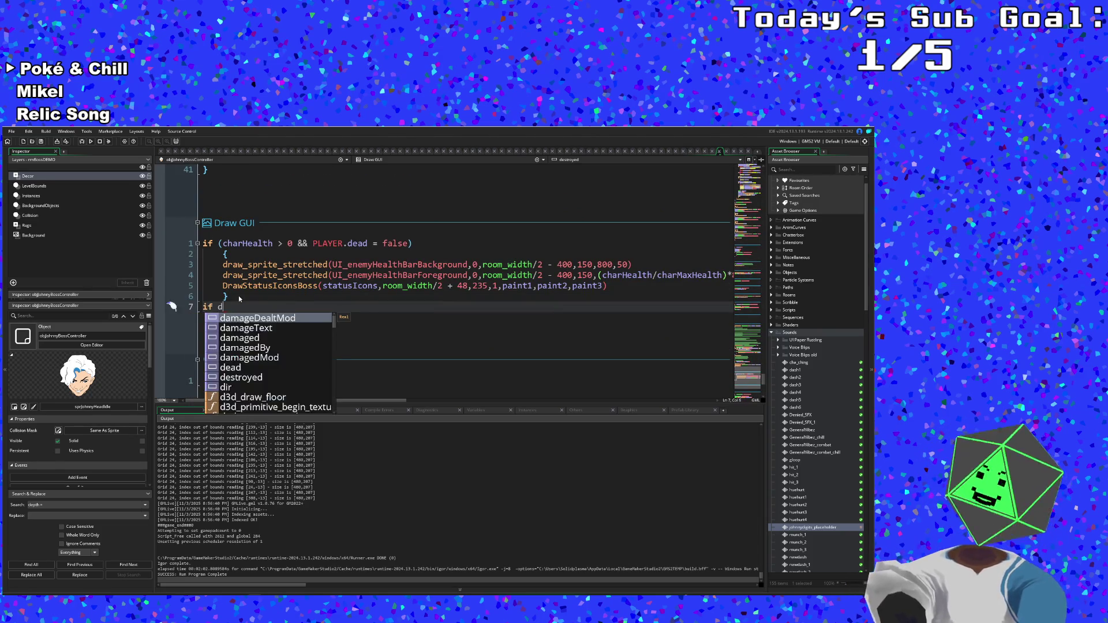
text(ead = true)
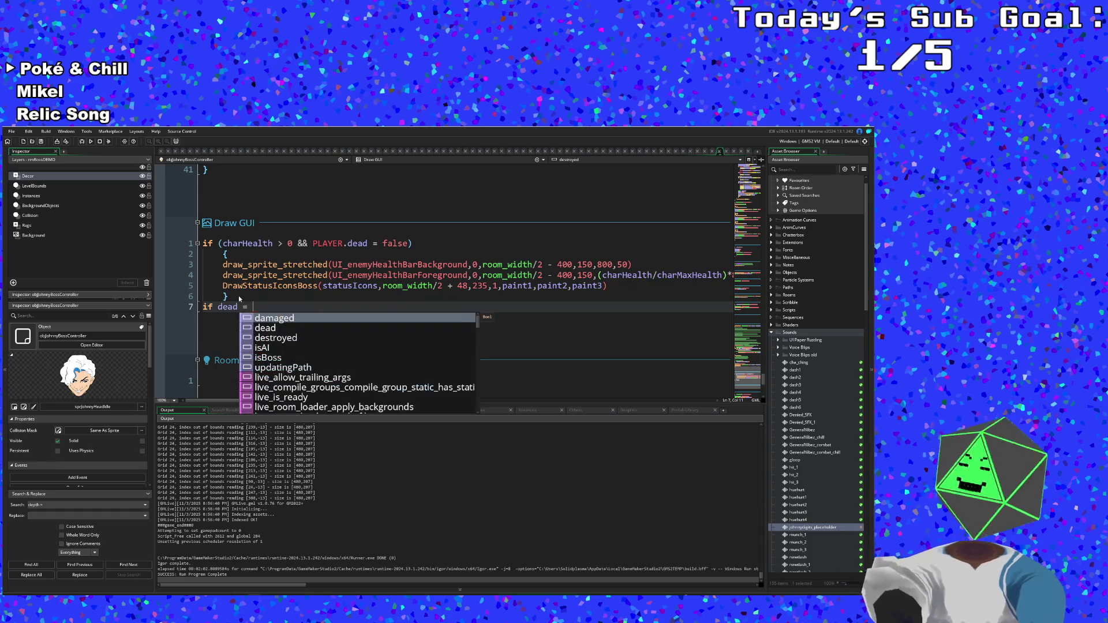
key(Return)
key(Return)
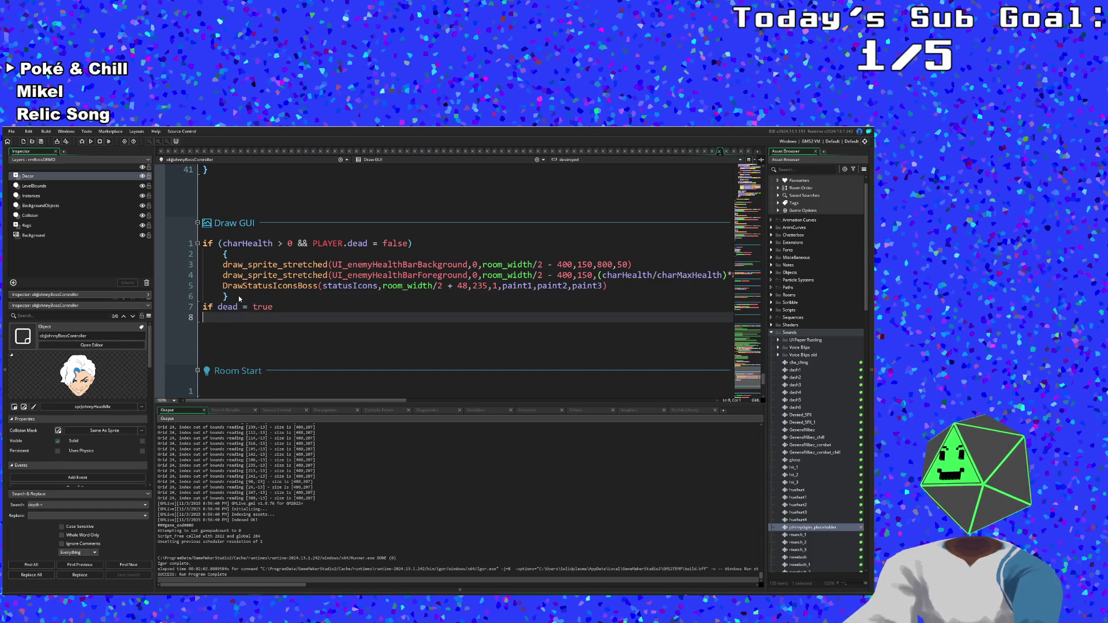
text({)
key(Return)
key(Return)
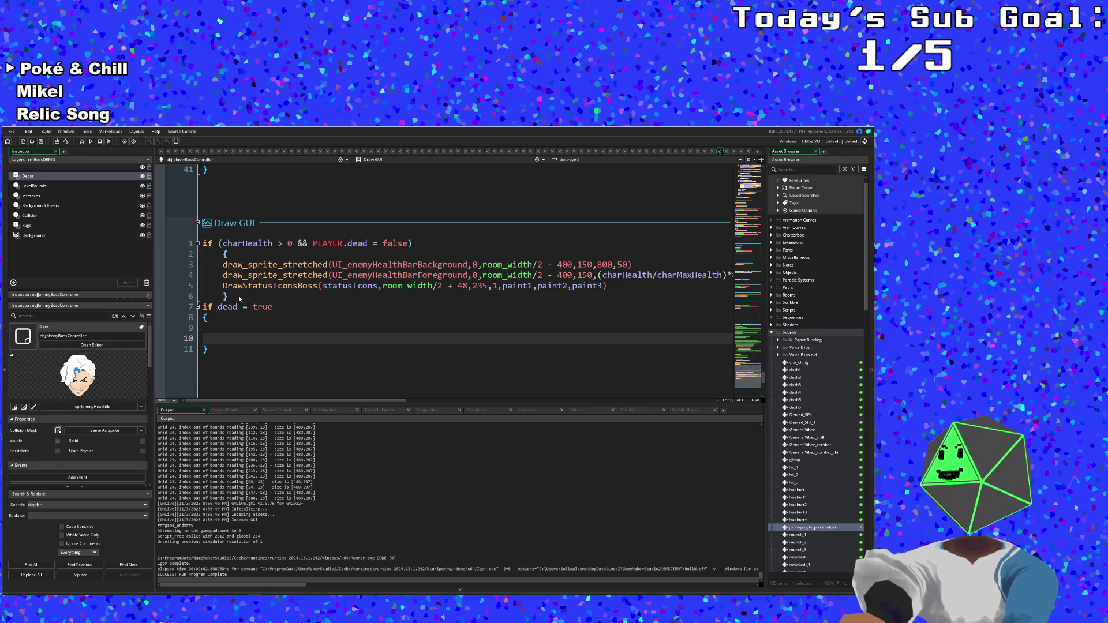
key(BackSpace)
- Inside the dead block, call draw_flash(c_white,600) using autocomplete
text(d)
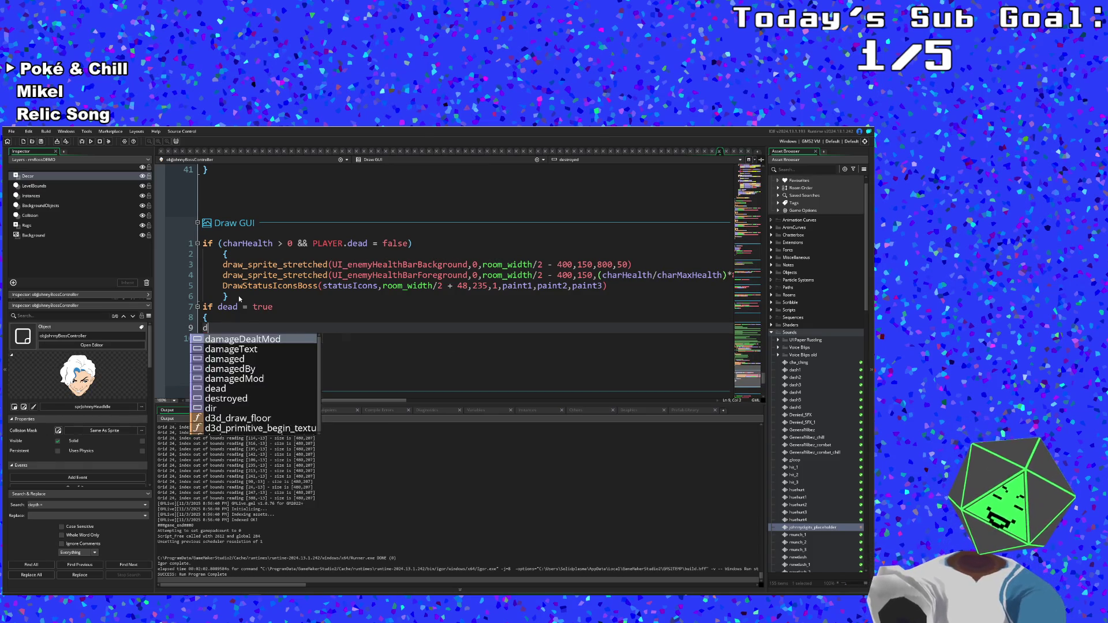
text(raw_fl)
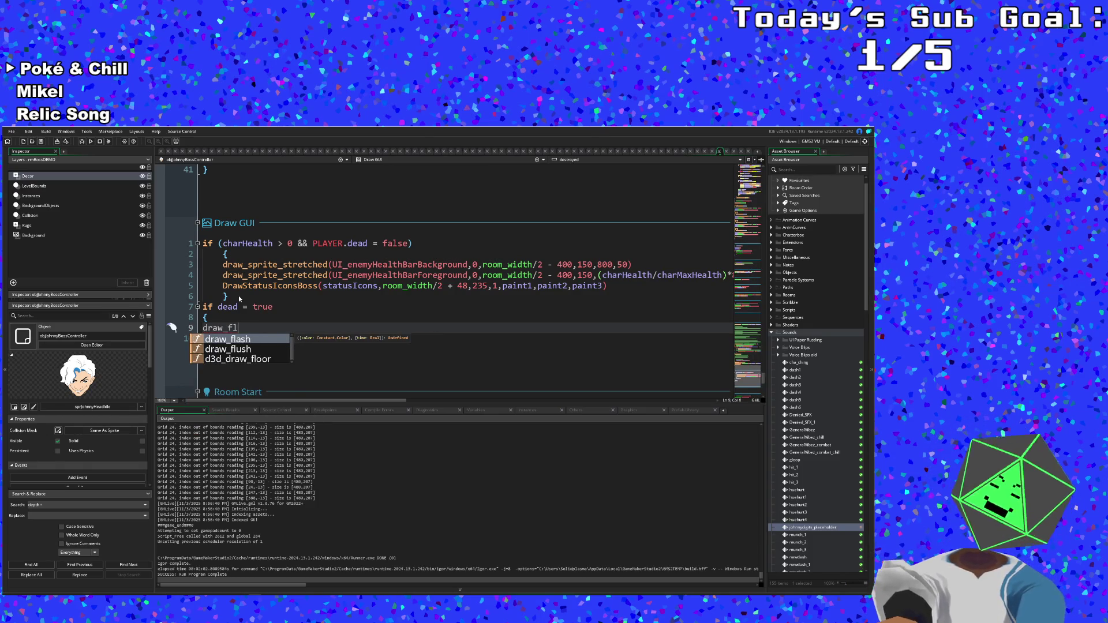
key(Return)
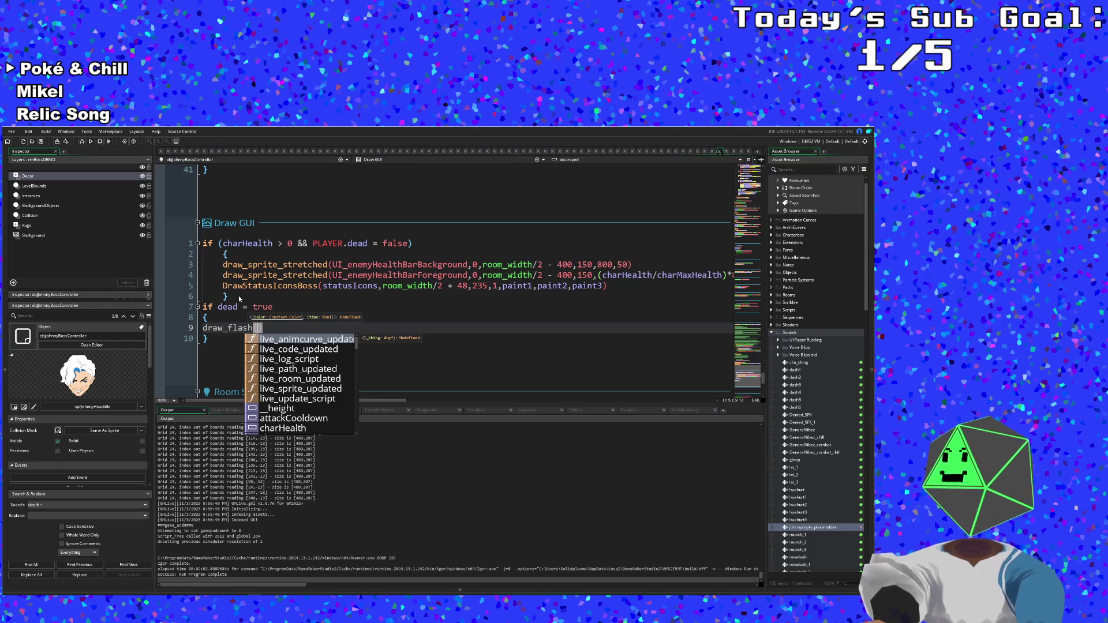
text(c_white)
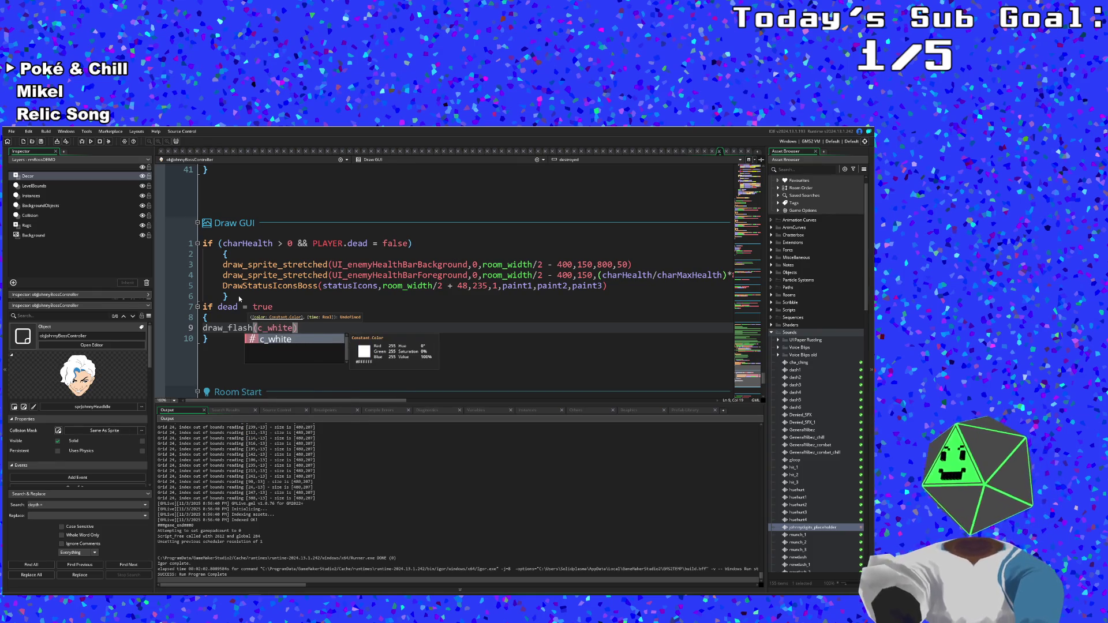
text(,)
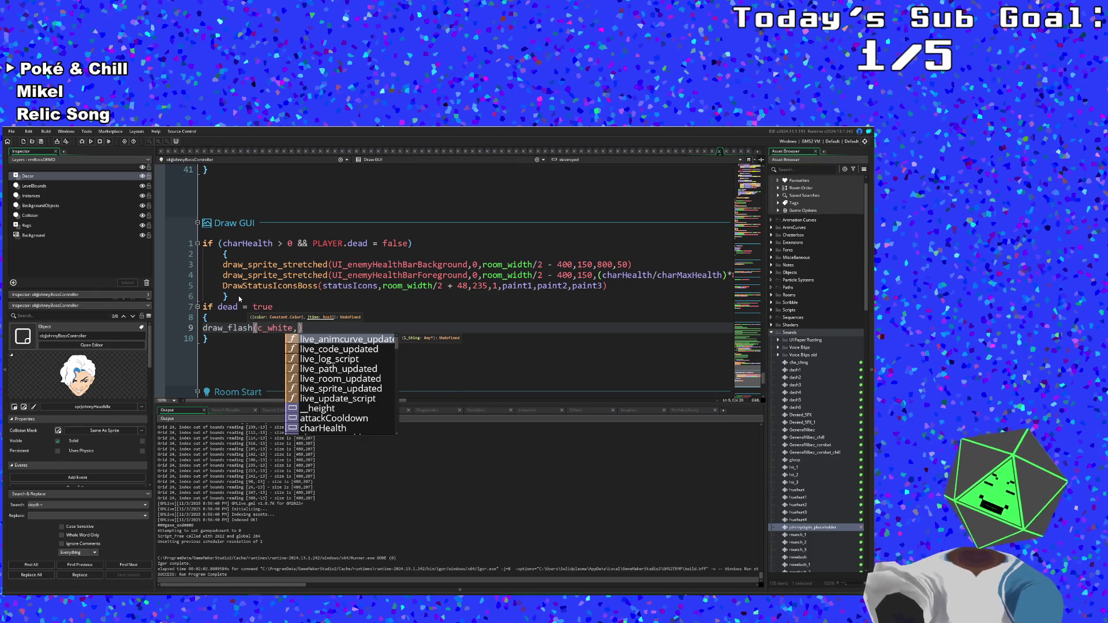
text(600)
click(234, 328)
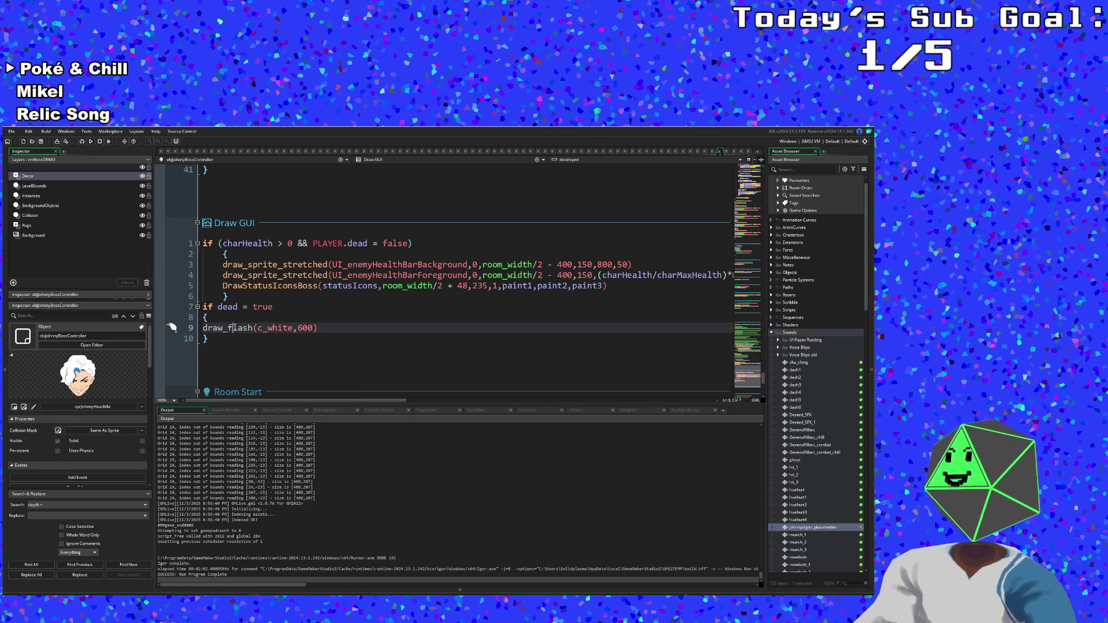
click(291, 327)
click(254, 327)
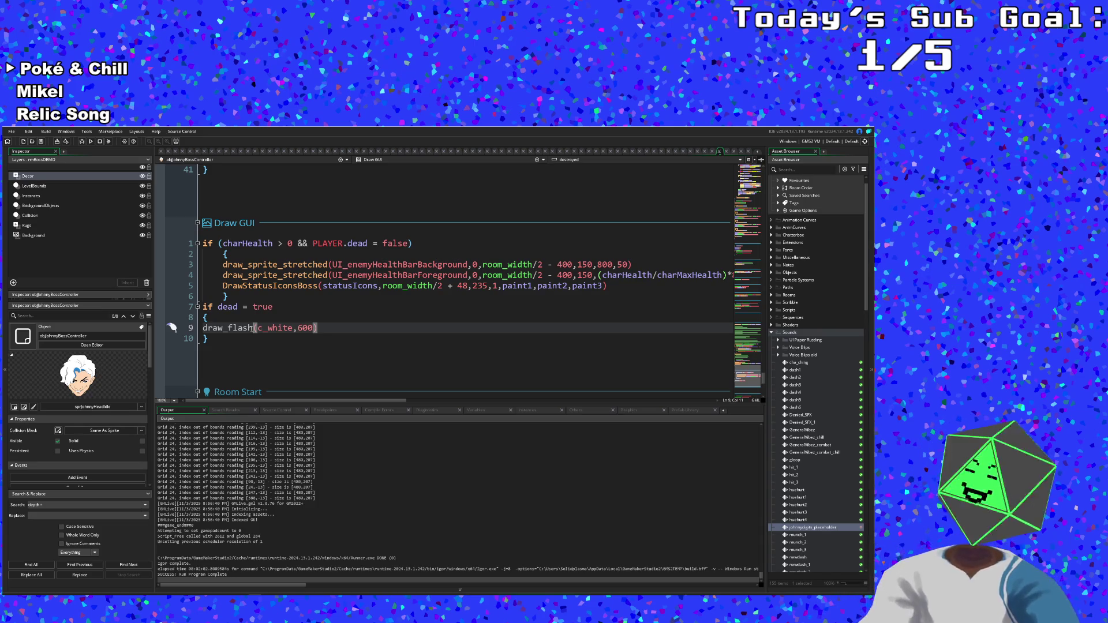
- Search the assets for draw_flash, then close the search
key(ctrl+t)
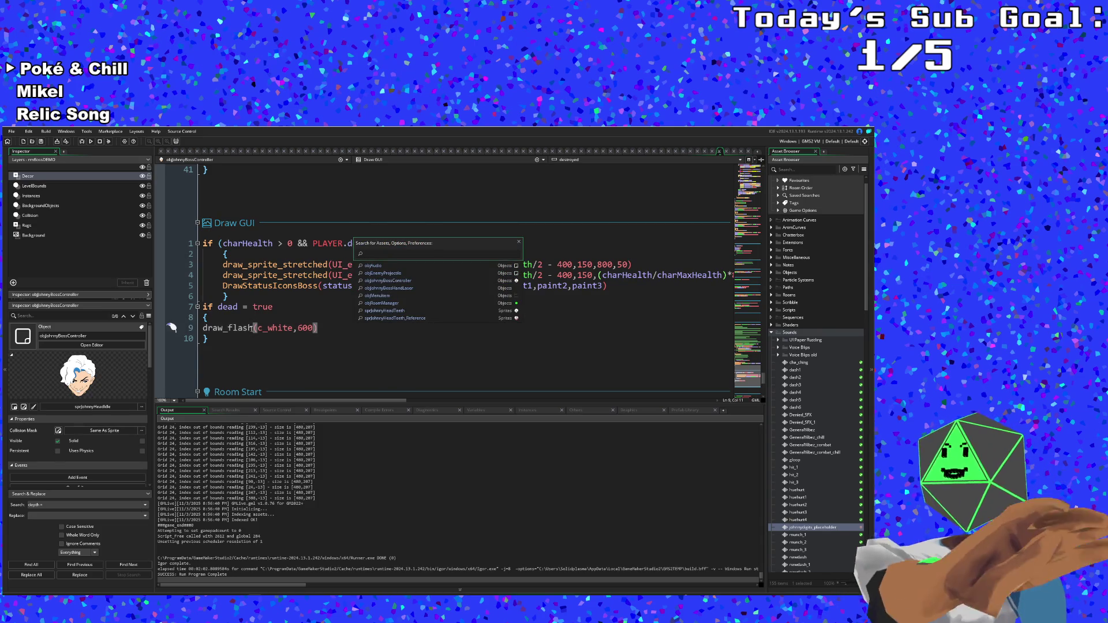
text(obj)
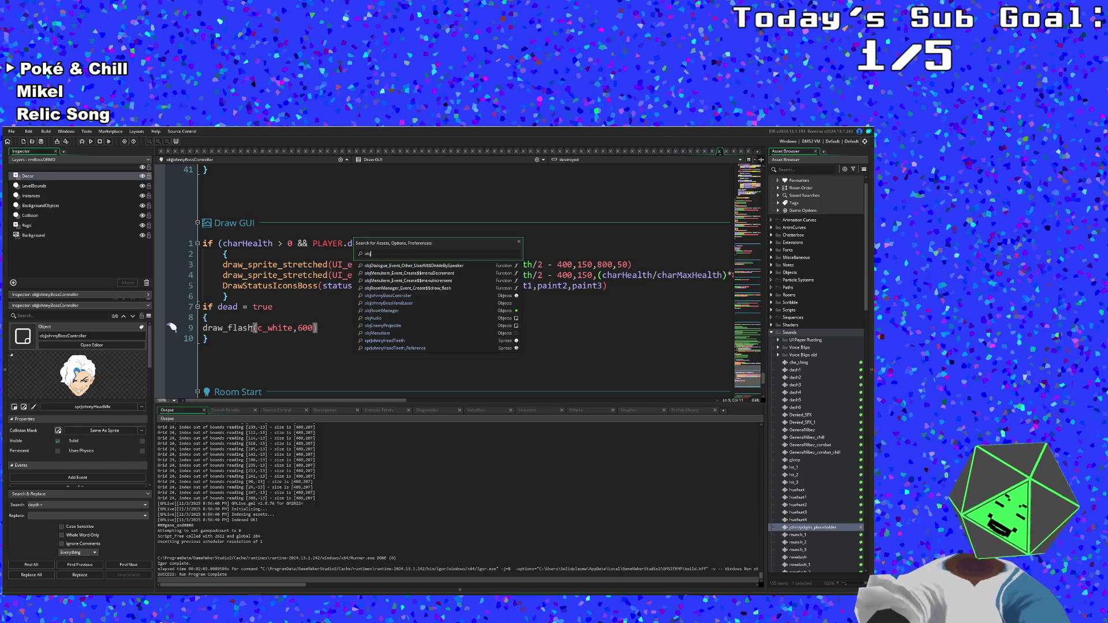
key(BackSpace)
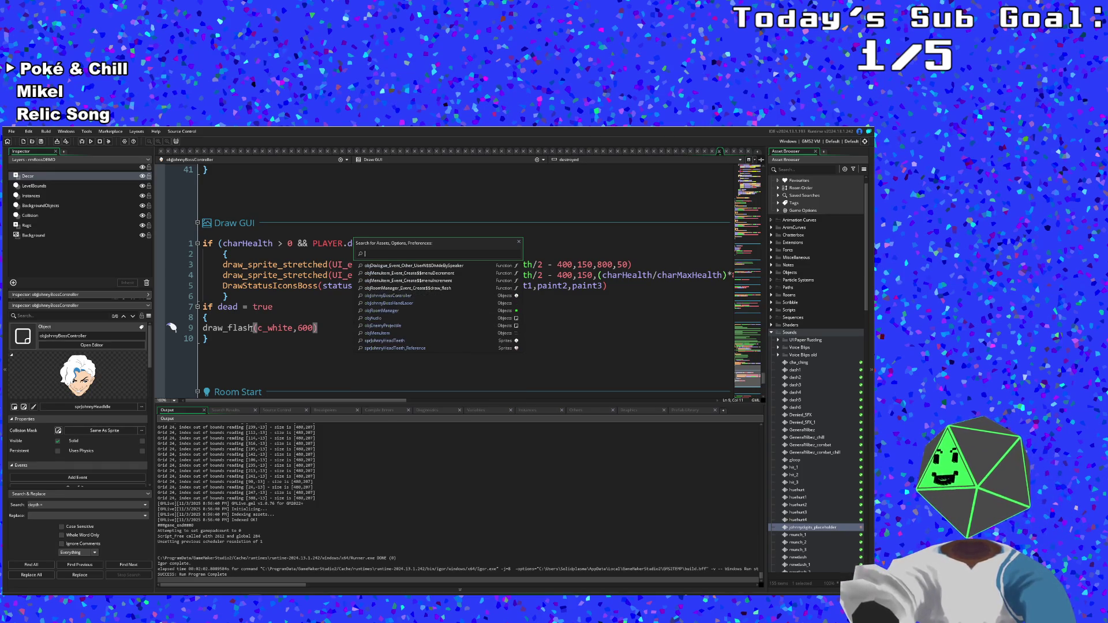
text(draw)
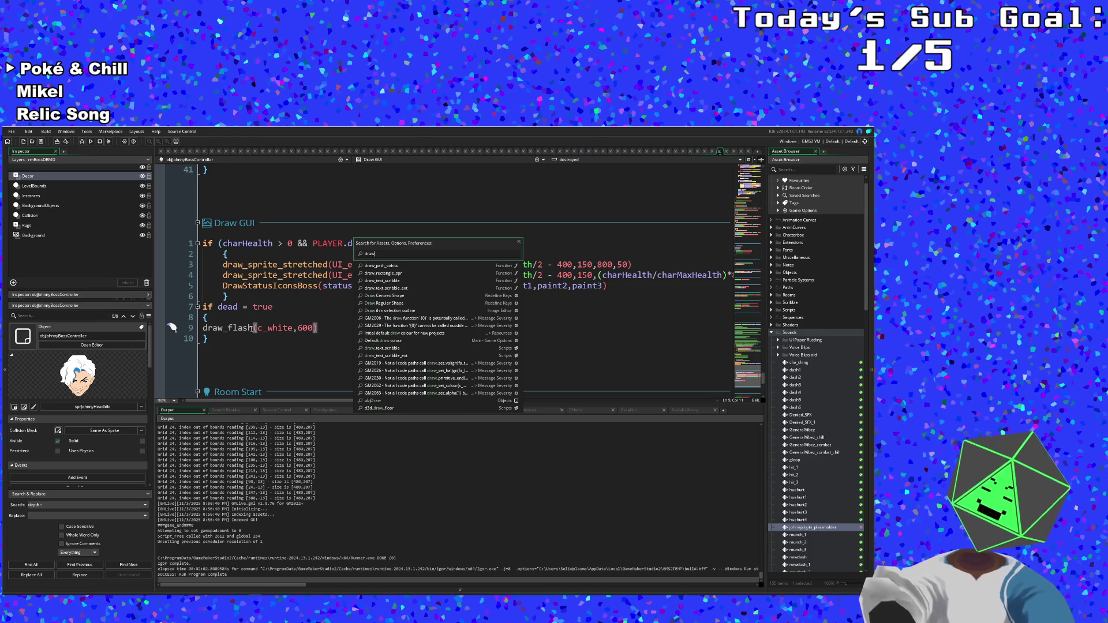
text(_)
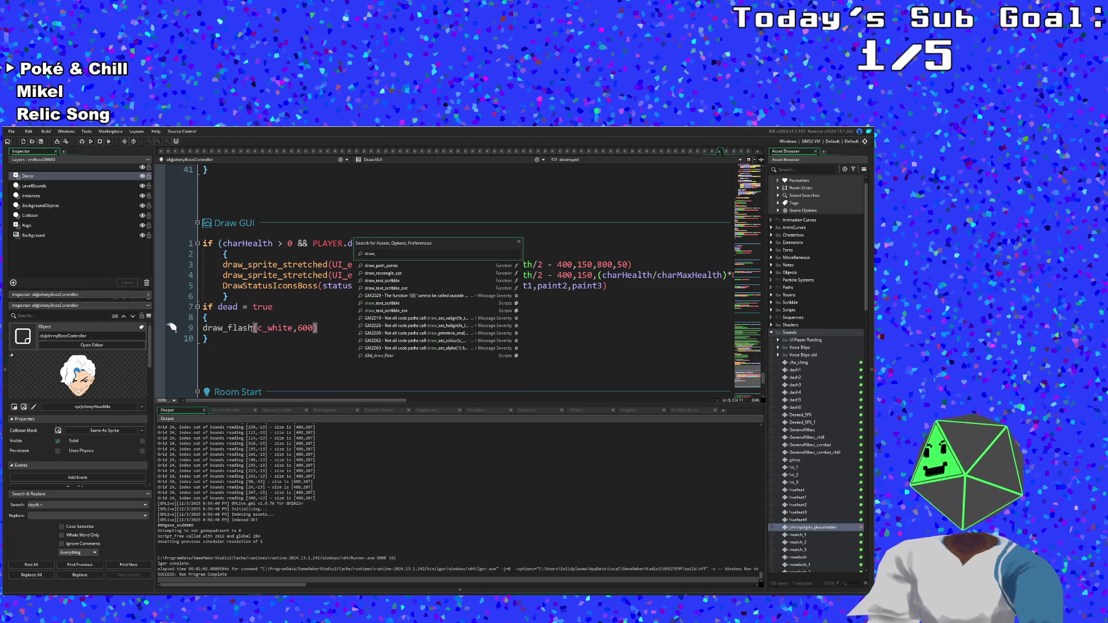
text(flash)
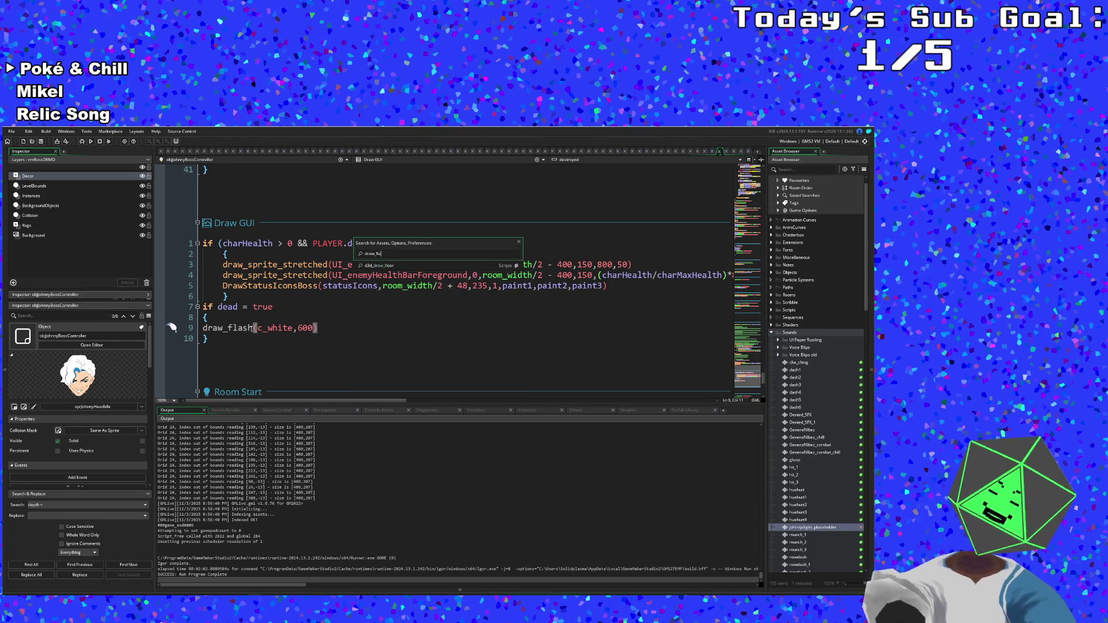
key(BackSpace)
key(BackSpace)
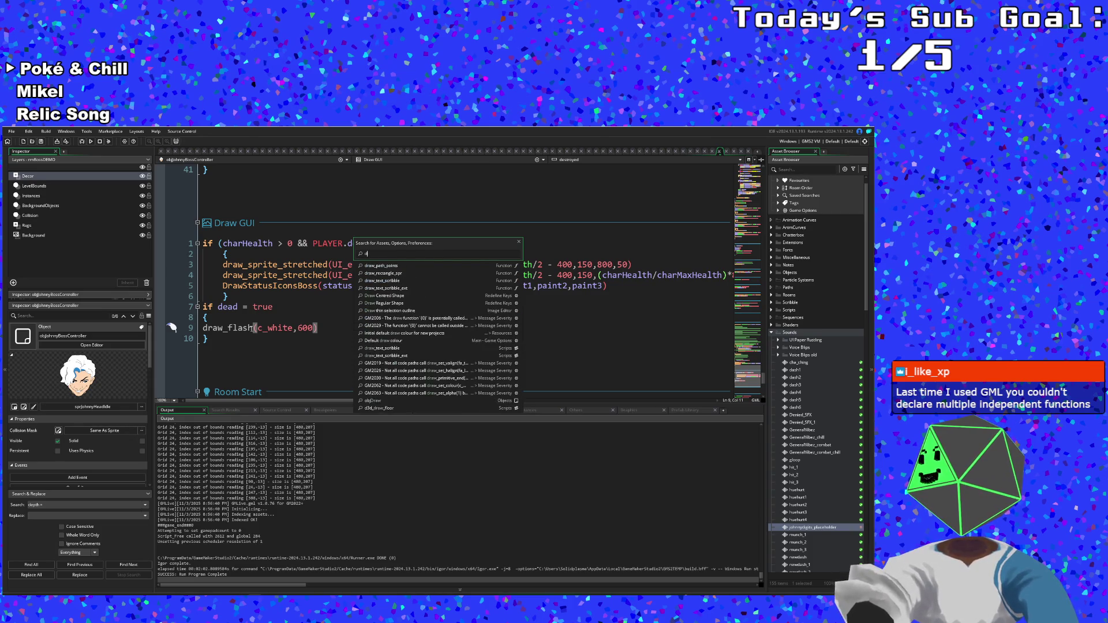
text(draw)
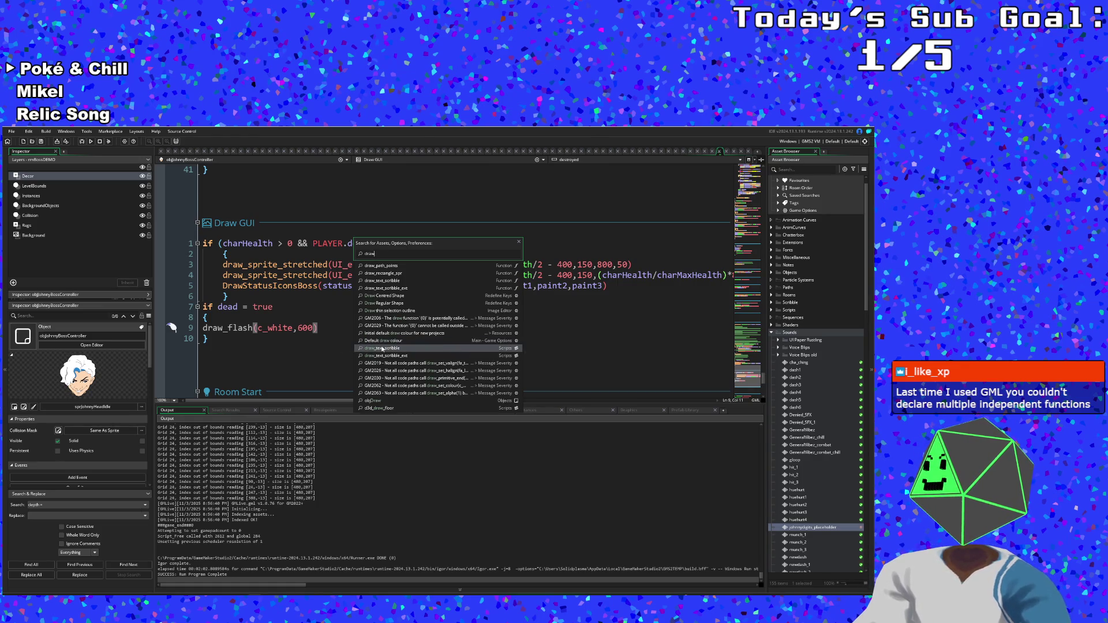
key(Escape)
- Delete the draw_flash line from the dead block and search assets for objjoybossn
click(182, 332)
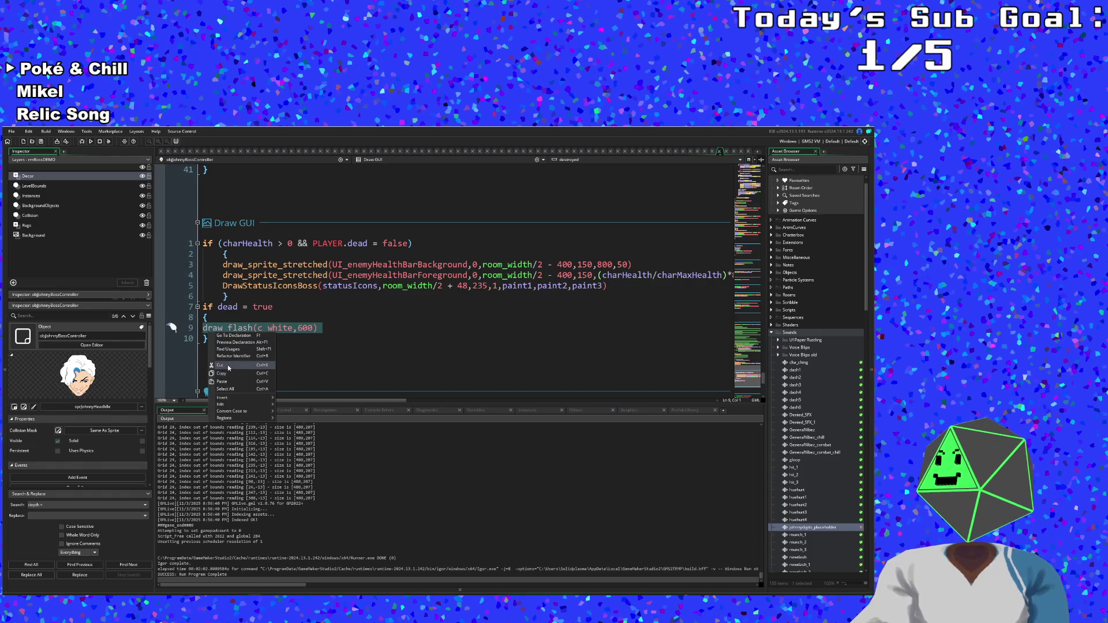
key(BackSpace)
key(ctrl+t)
text(objjohnn)
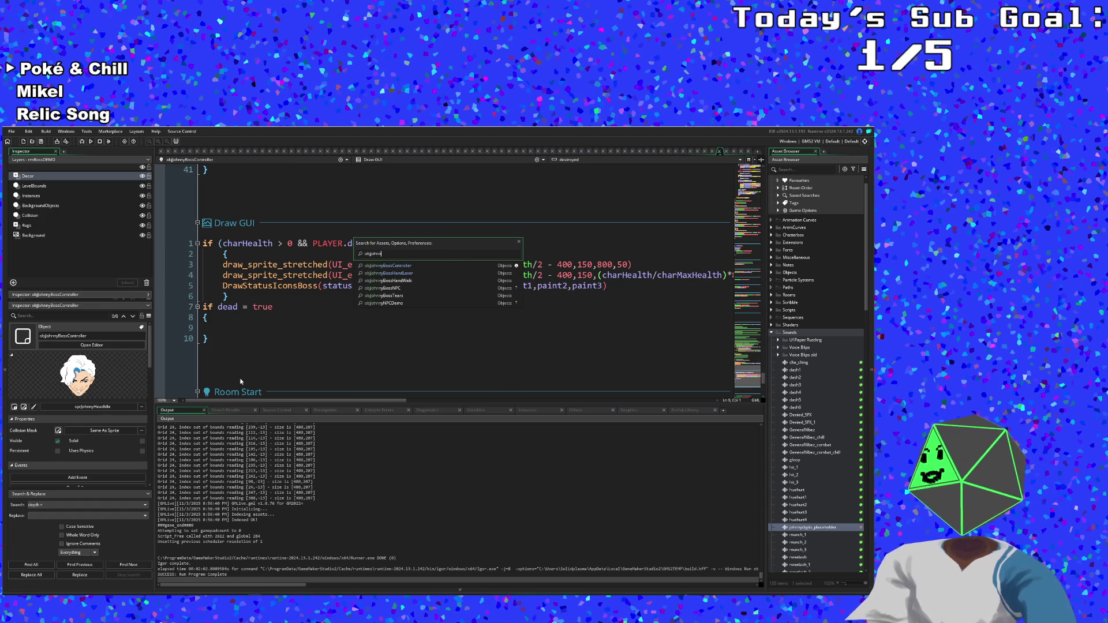
text(ybossn)
- Open objJohnnyBossNPC, select its Animation End GAME.draw_flash(c_white,60) line, and return to the controller
key(Return)
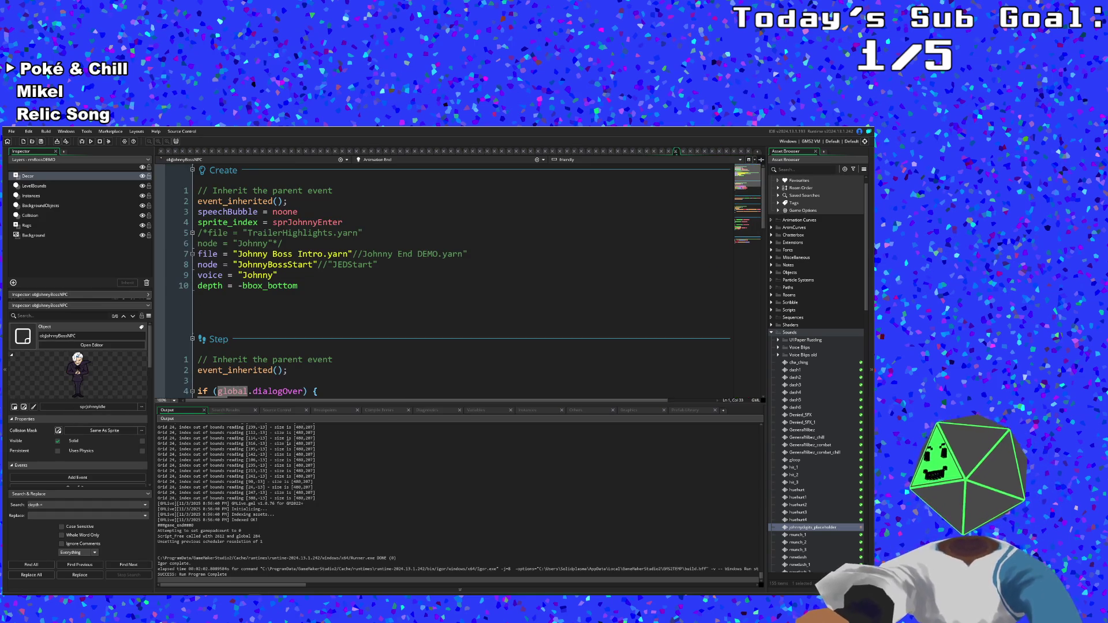
scroll(284, 368, down, 5)
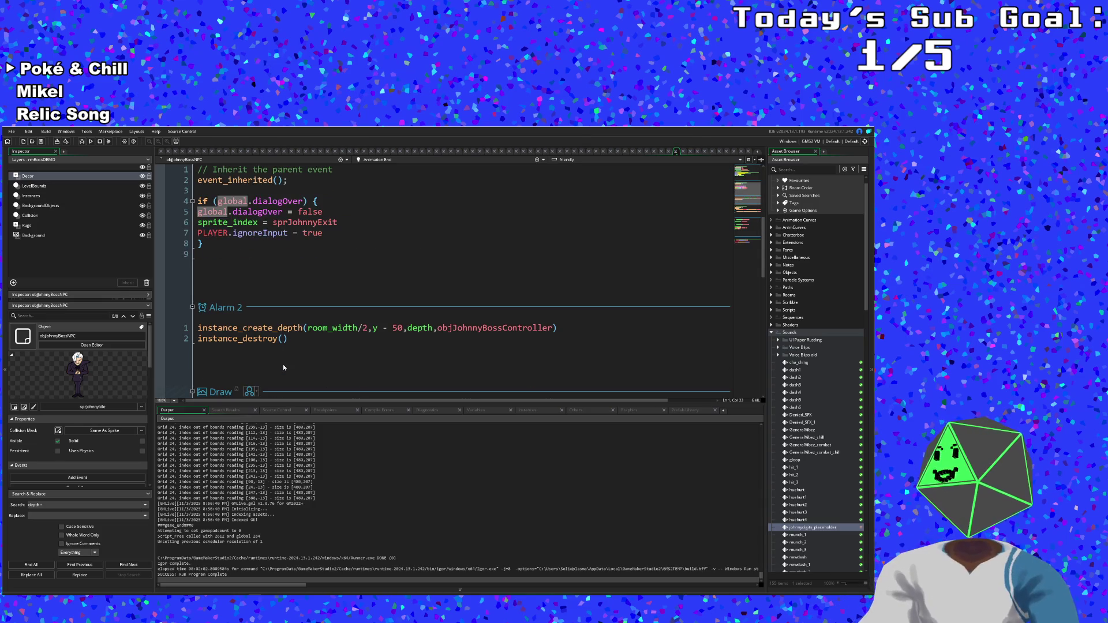
click(265, 244)
click(286, 255)
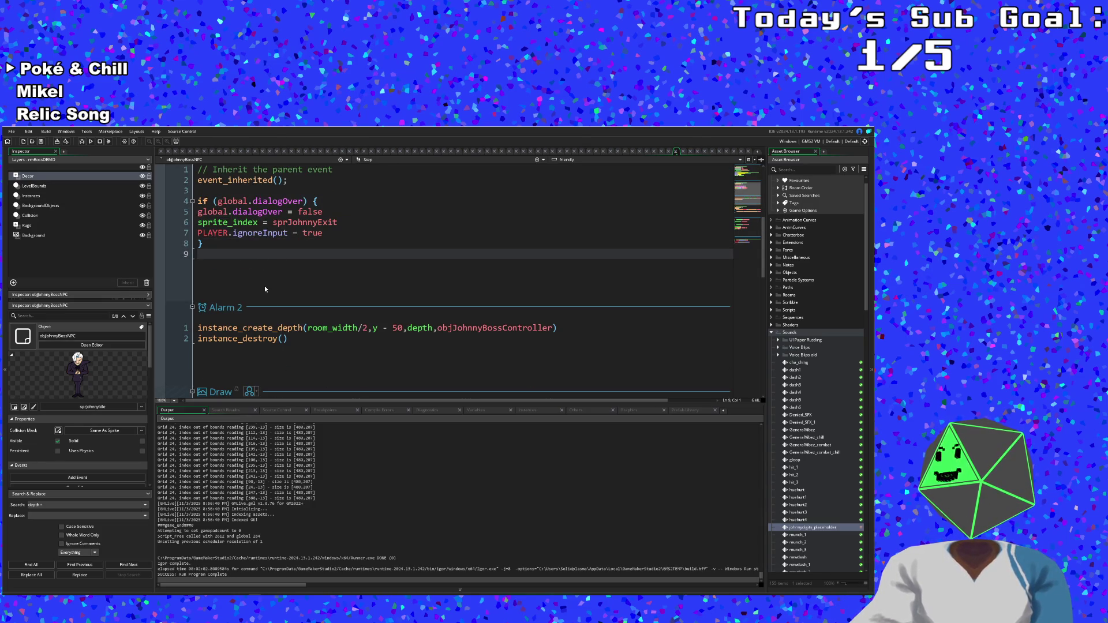
scroll(265, 288, down, 3)
scroll(265, 288, down, 5)
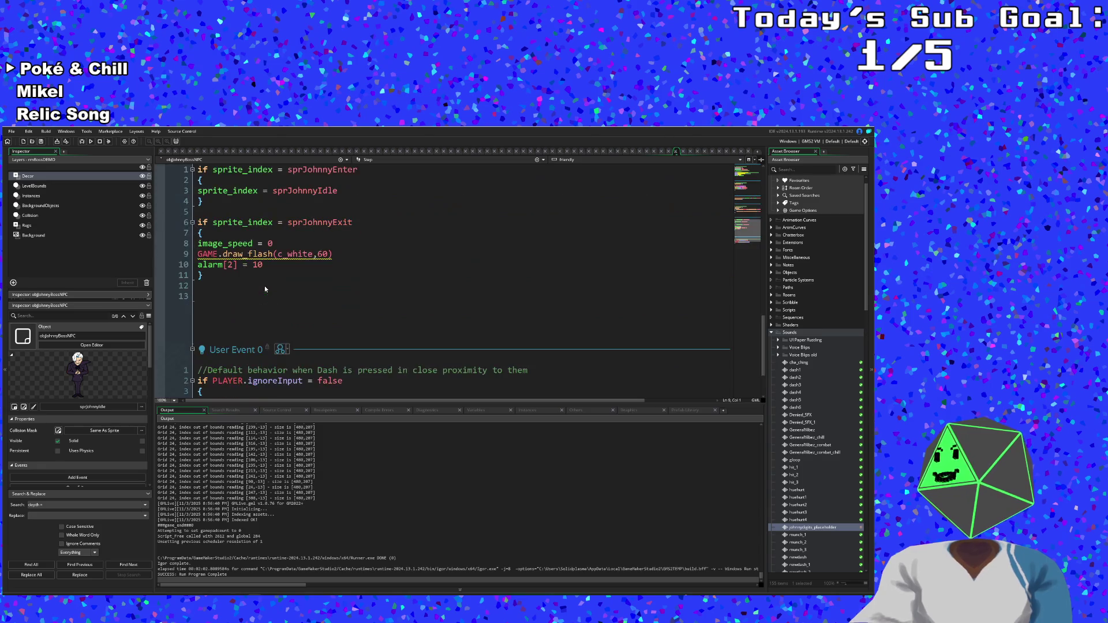
scroll(265, 289, up, 2)
click(317, 318)
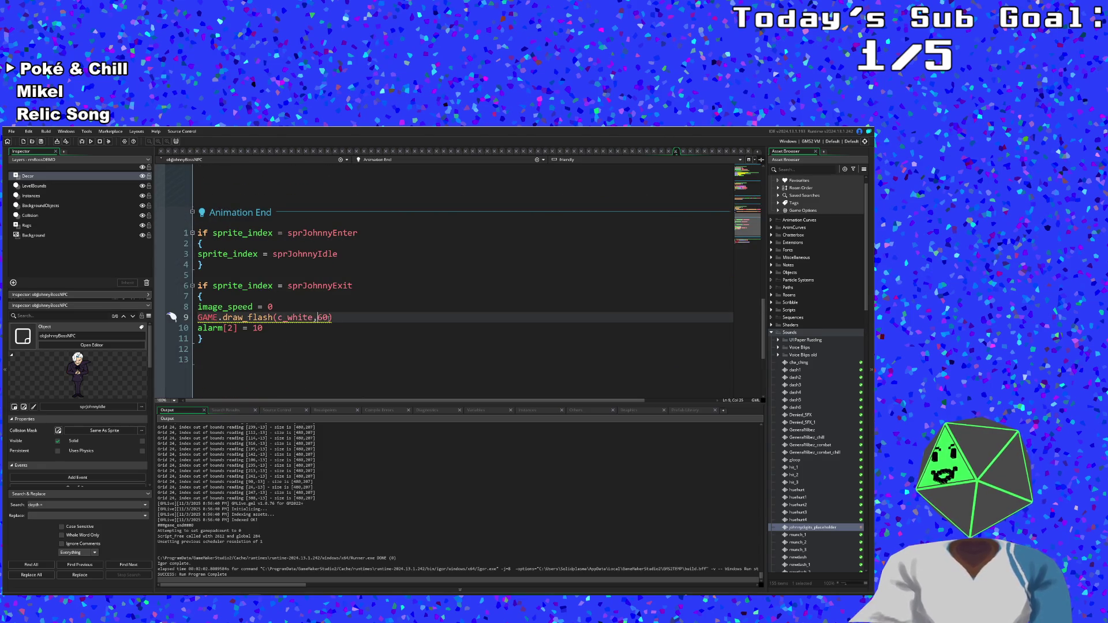
drag(341, 317, 188, 321)
key(ctrl+c)
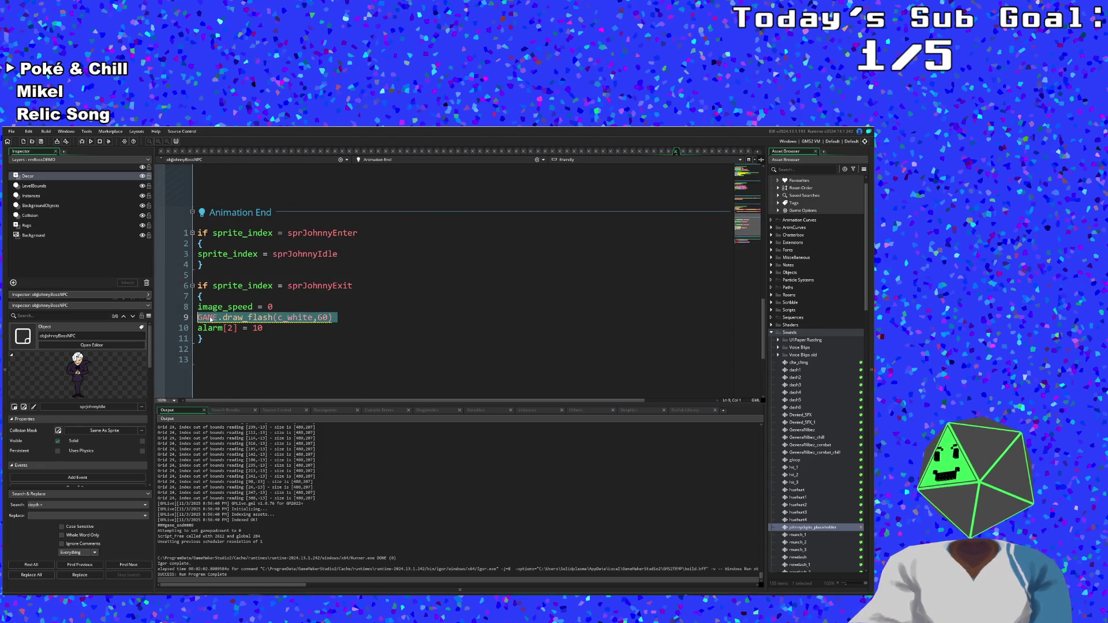
click(673, 152)
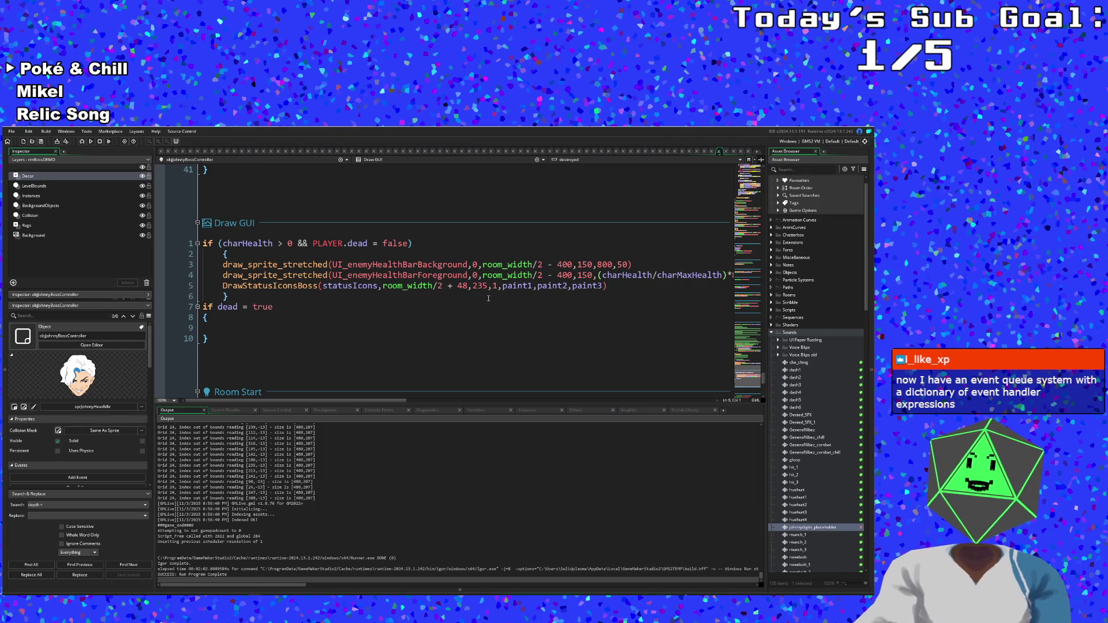
- Paste GAME.draw_flash(c_white,60) into the empty dead block and change the duration to 300
click(427, 305)
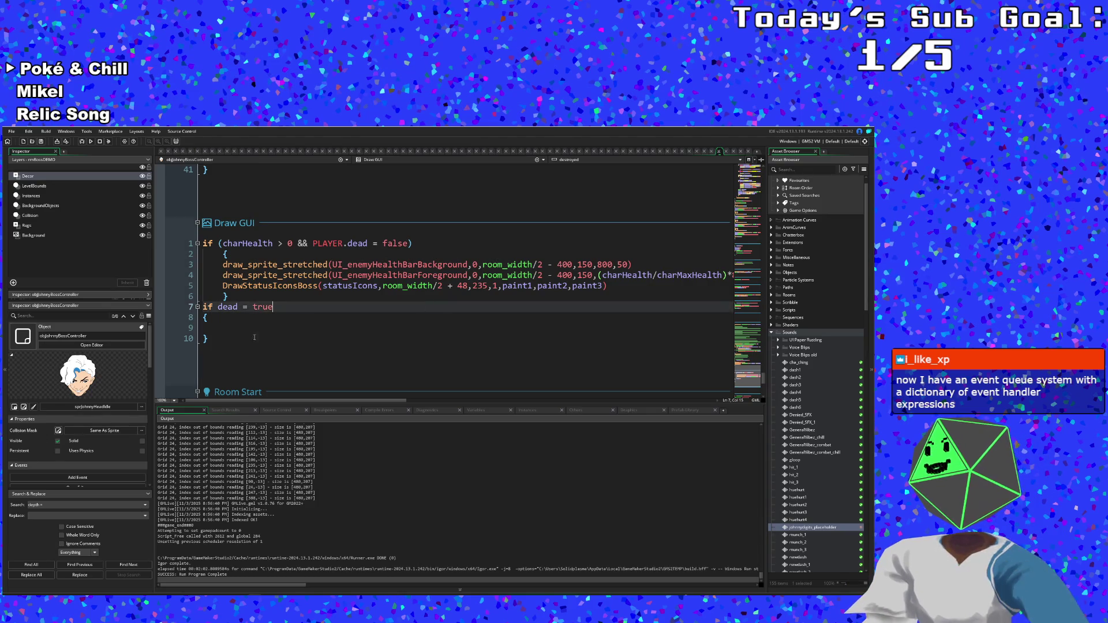
click(209, 326)
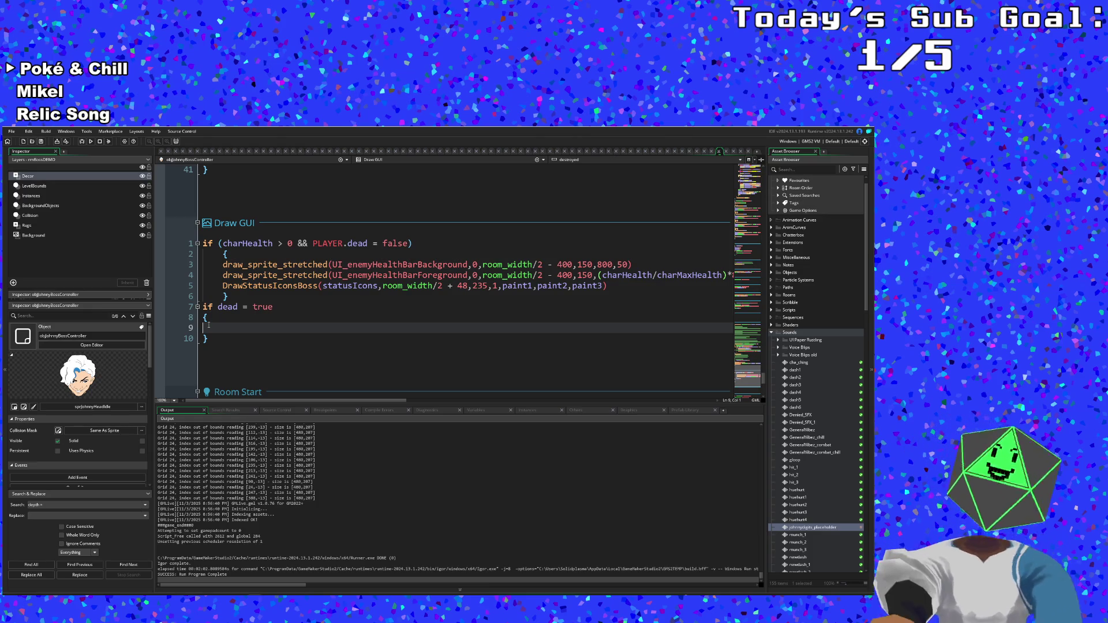
key(ctrl+v)
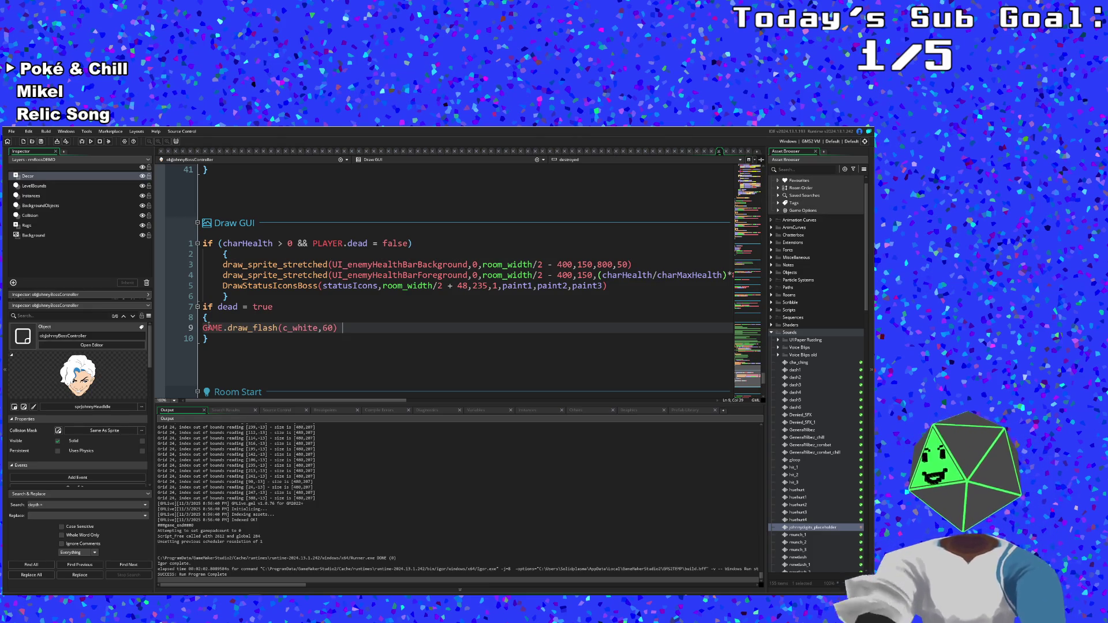
key(Left)
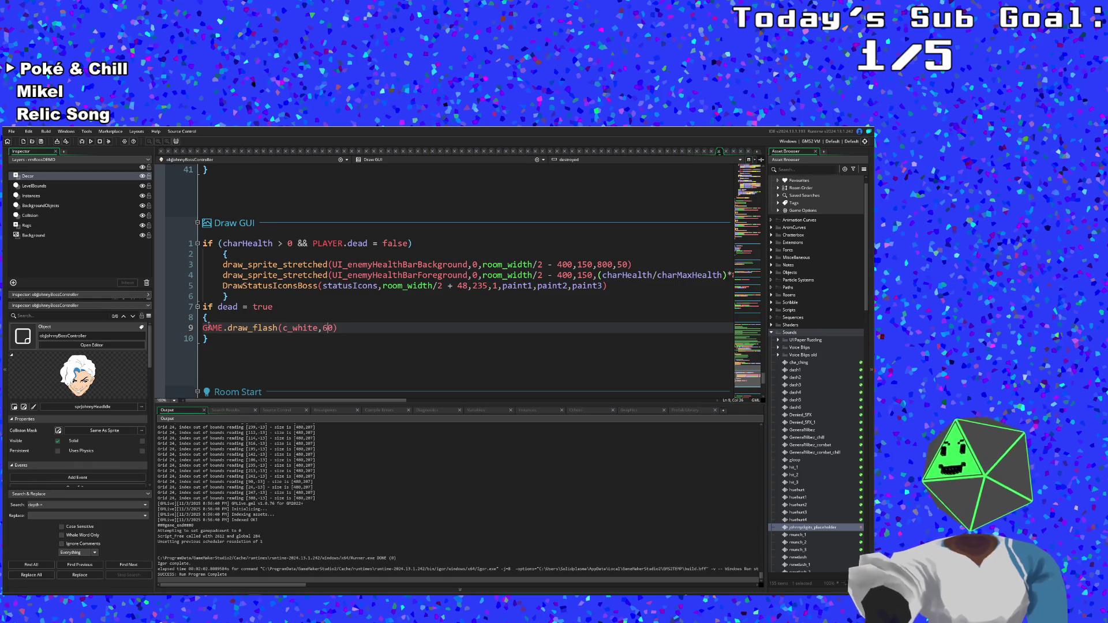
key(BackSpace)
text(30)
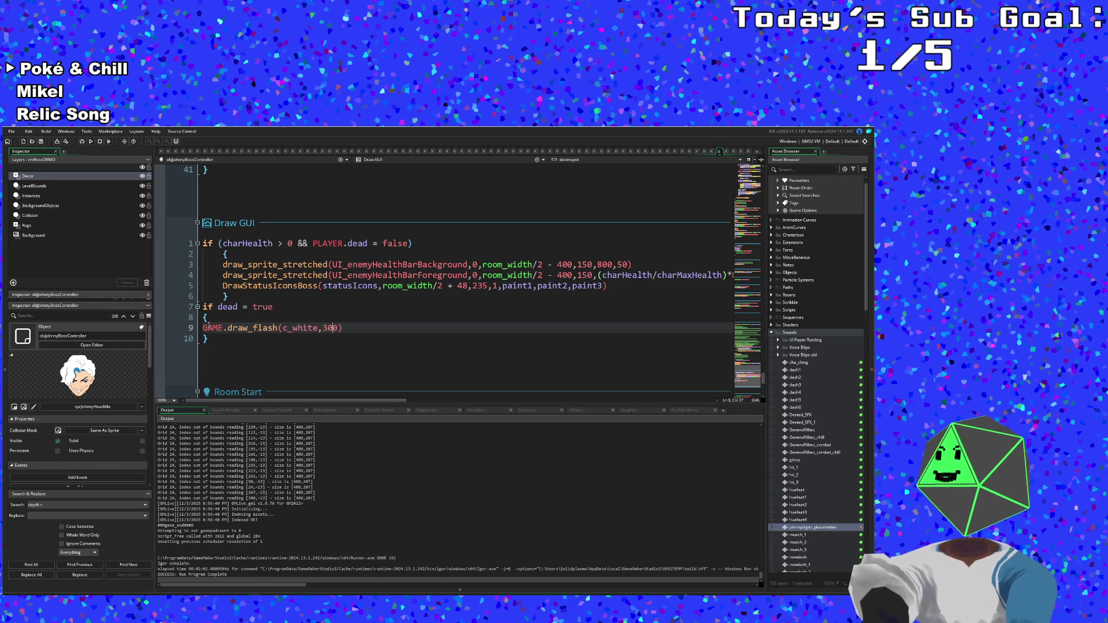
click(218, 341)
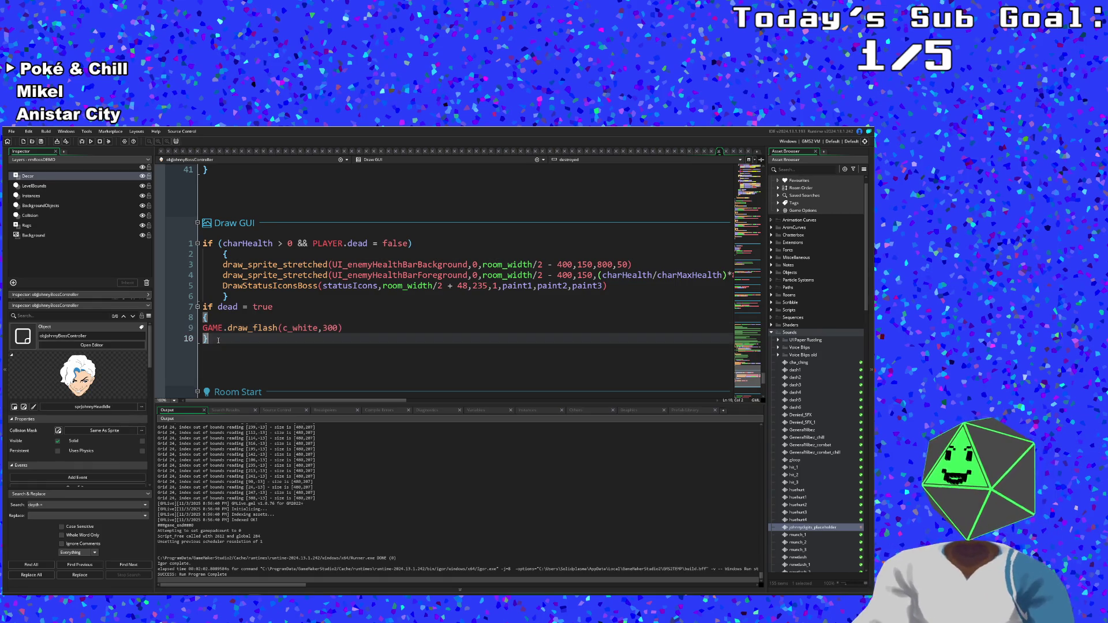
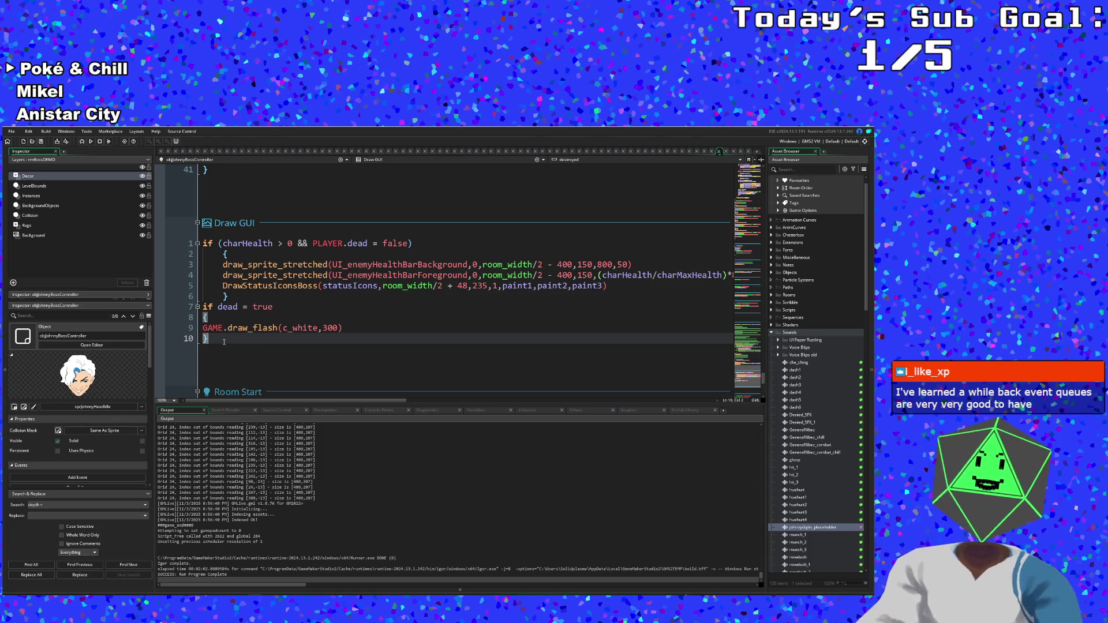
- Start a new line after GAME.draw_flash(c_white,300) and enter 'with objEnemy' via autocomplete
click(239, 328)
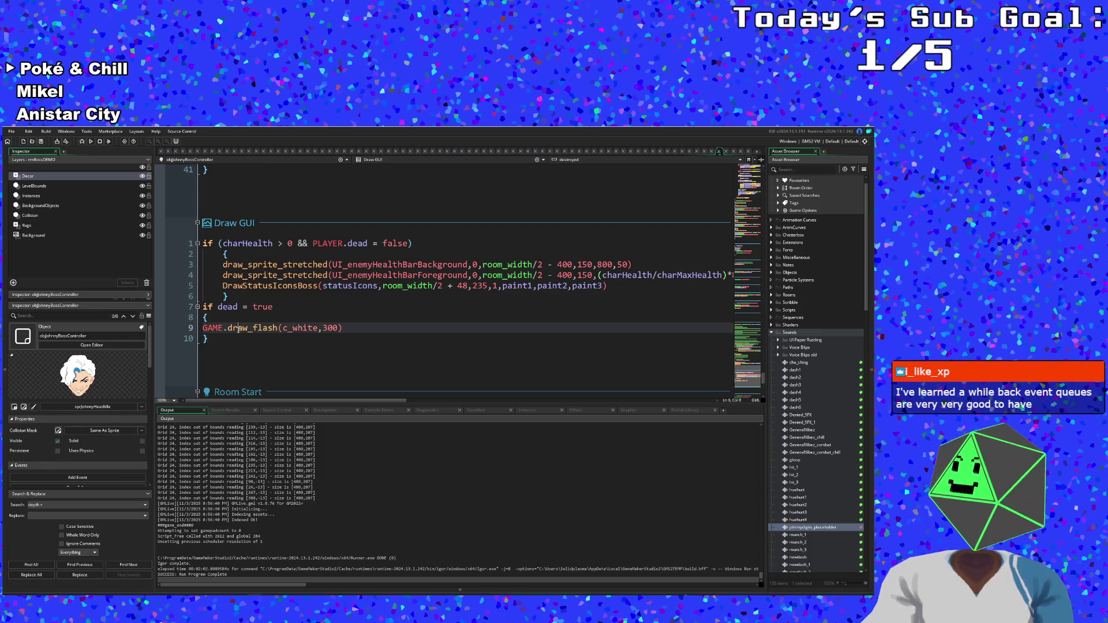
click(238, 334)
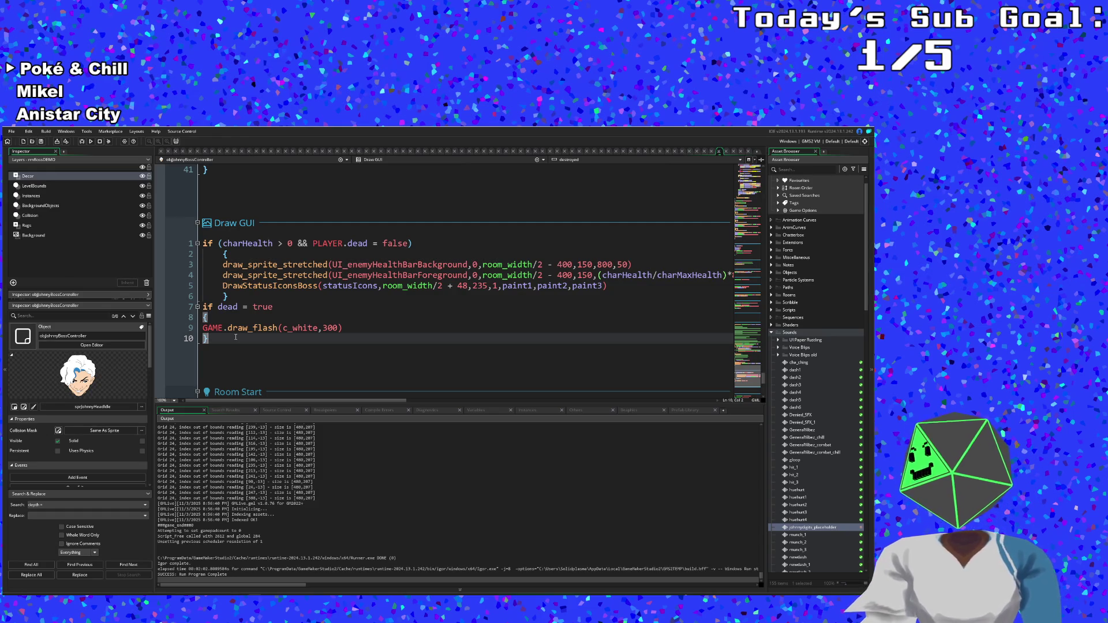
click(346, 326)
key(Return)
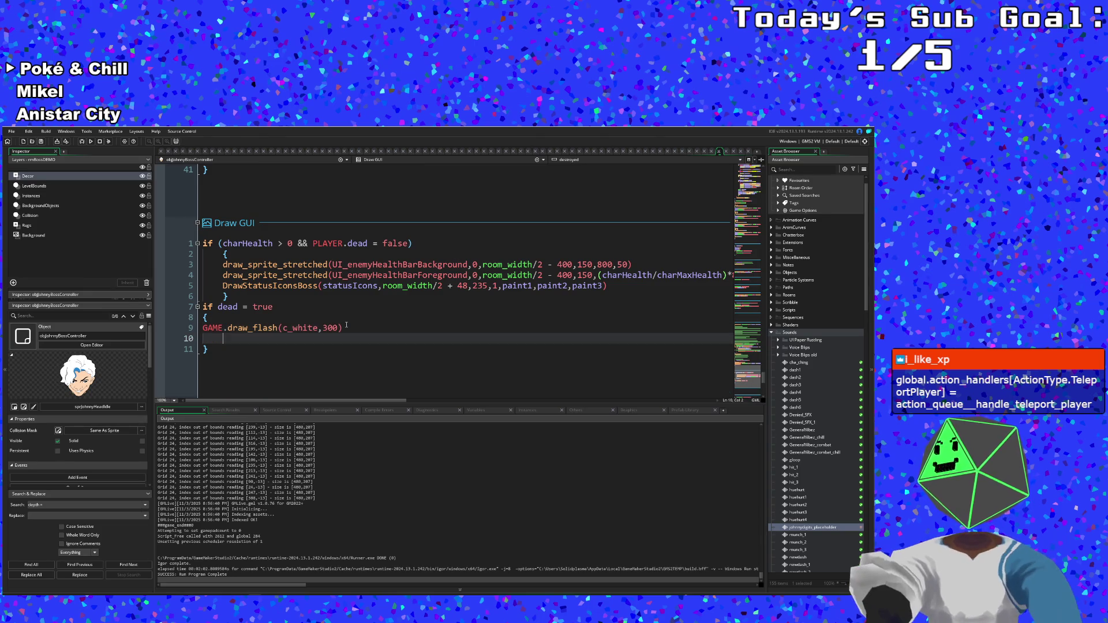
text(with objE)
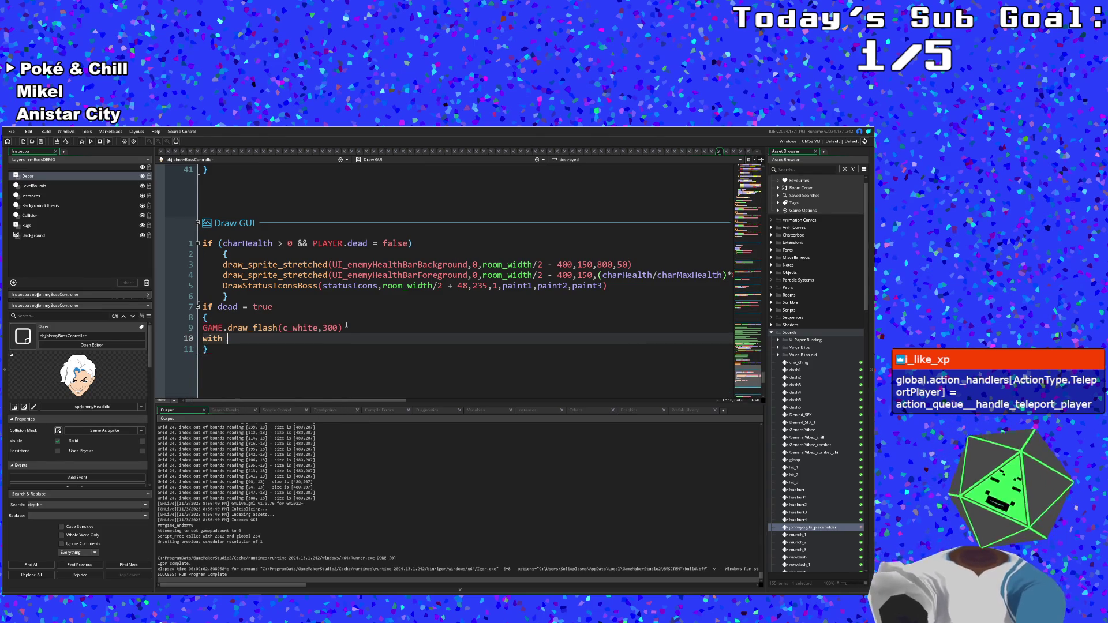
key(BackSpace)
text(ect_exists)
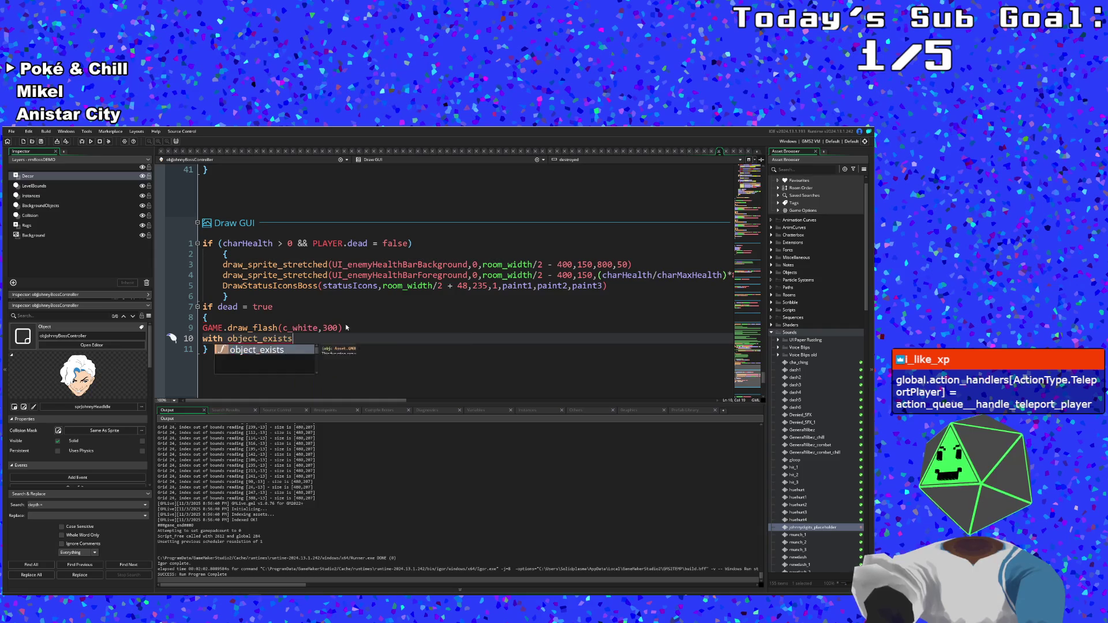
key(BackSpace)
key(BackSpace)
key(BackSpace)
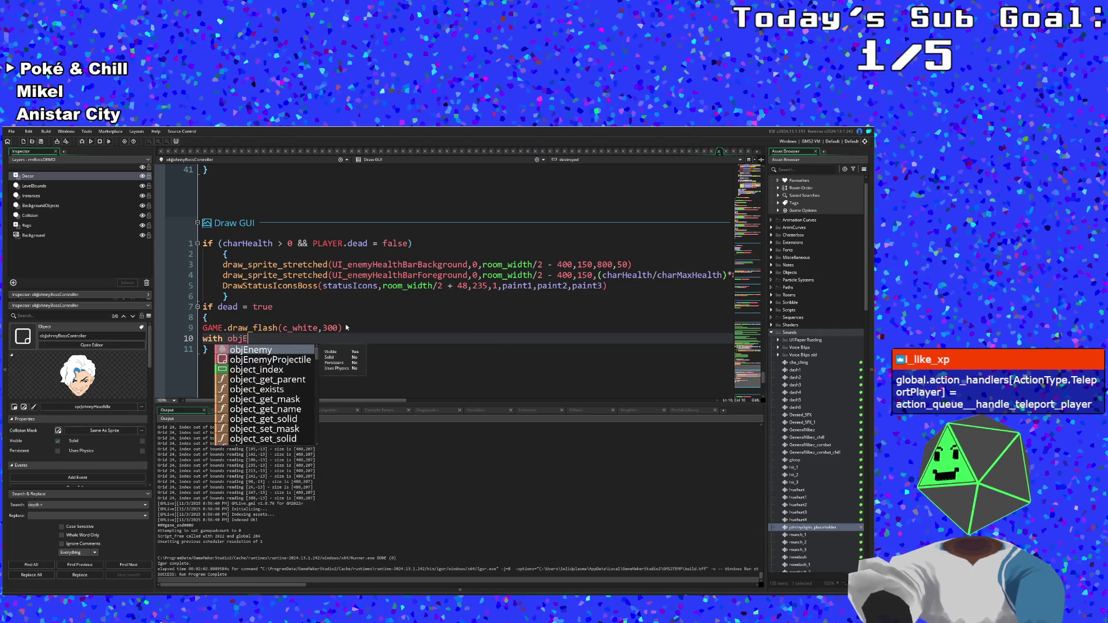
text(Enem'objEnemy)
key(BackSpace)
key(BackSpace)
key(BackSpace)
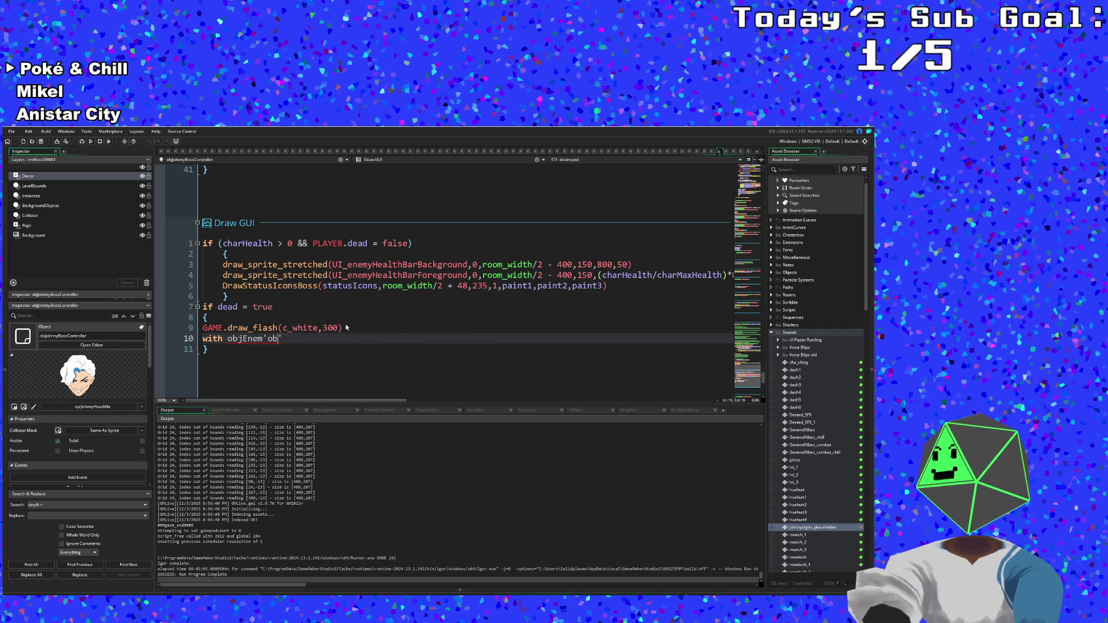
- Strip the stray instance_destroy text so the line reads just 'with objEnemy'
text(y)
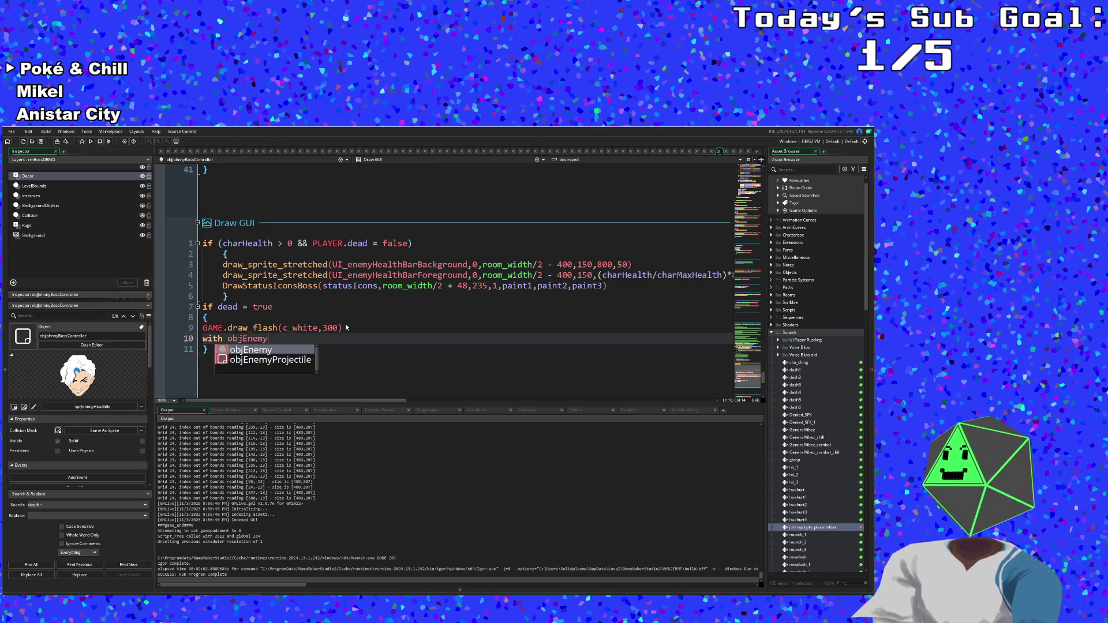
text(()
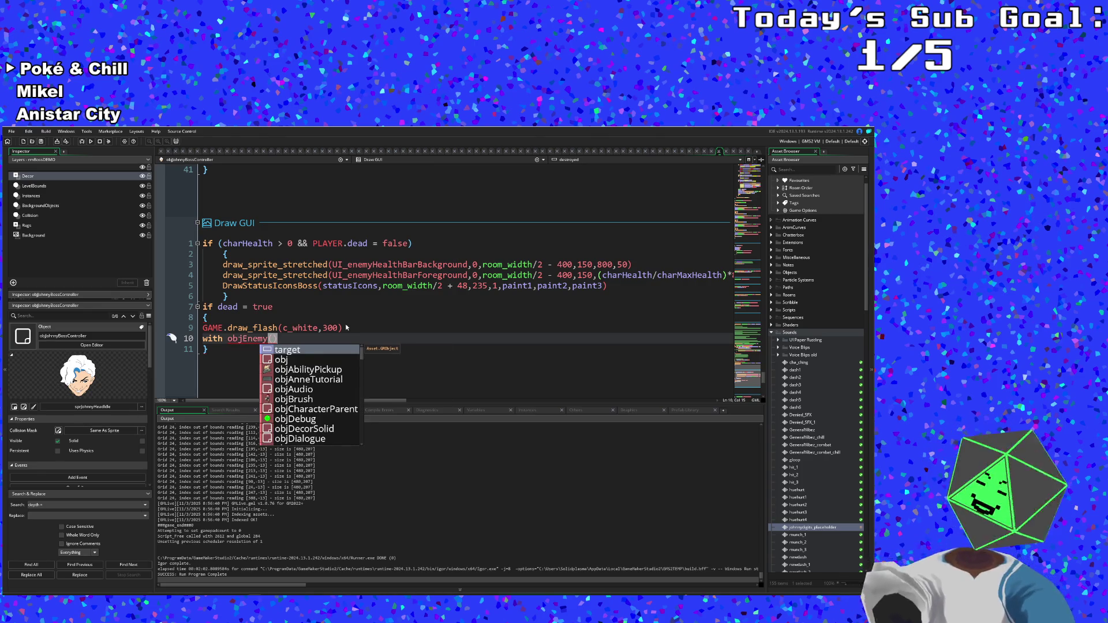
text(instac)
key(BackSpace)
key(BackSpace)
key(BackSpace)
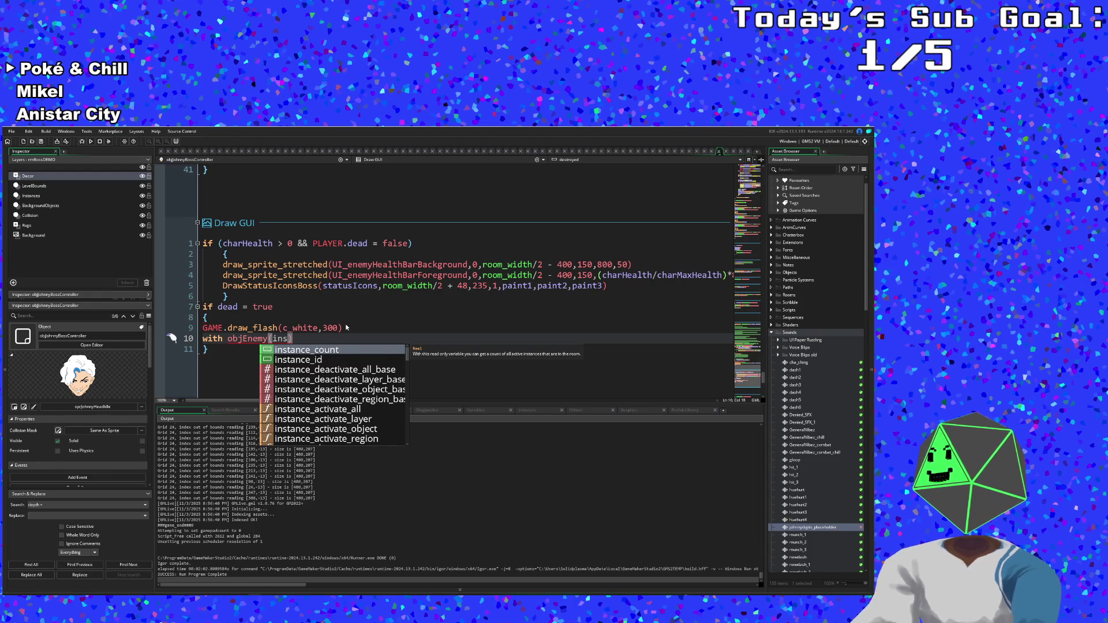
text(tance)
text(_des)
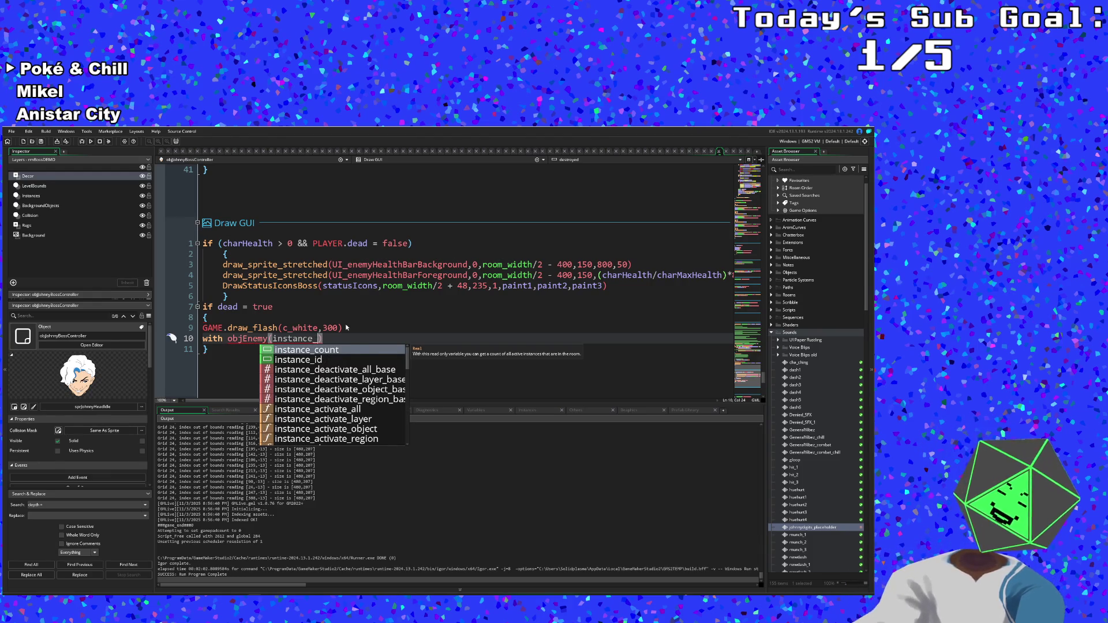
key(Return)
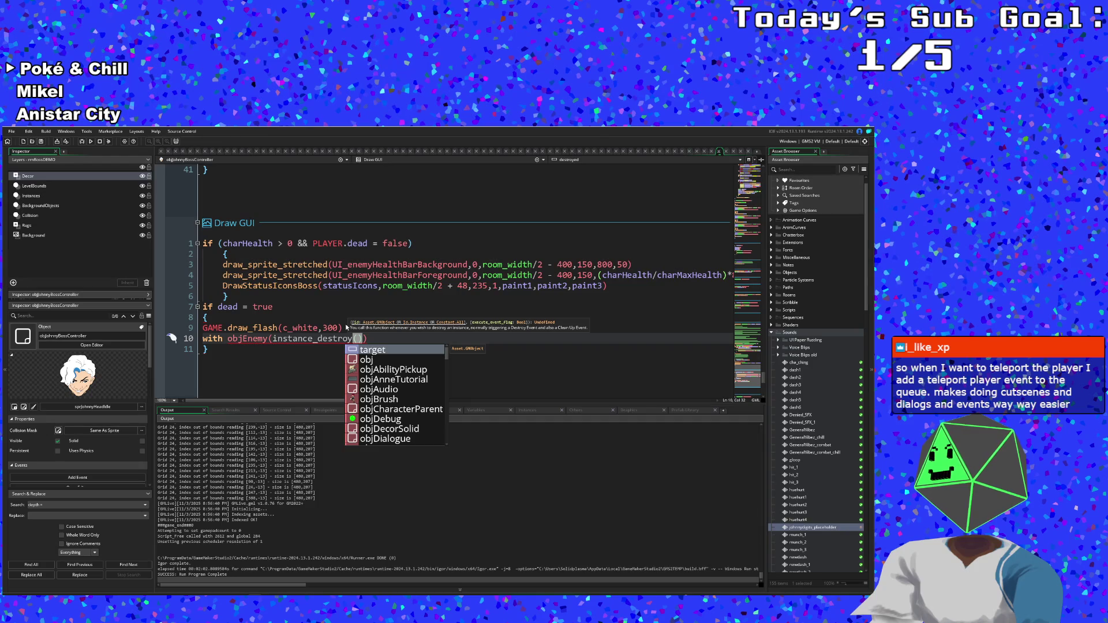
key(BackSpace)
key(BackSpace)
key(BackSpace)
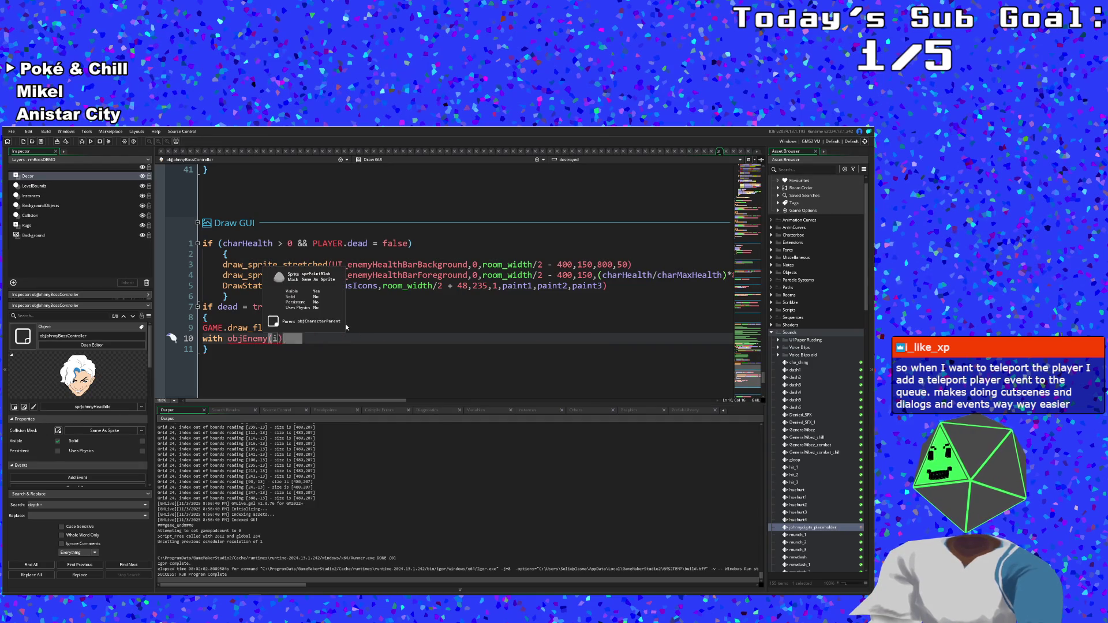
key(BackSpace)
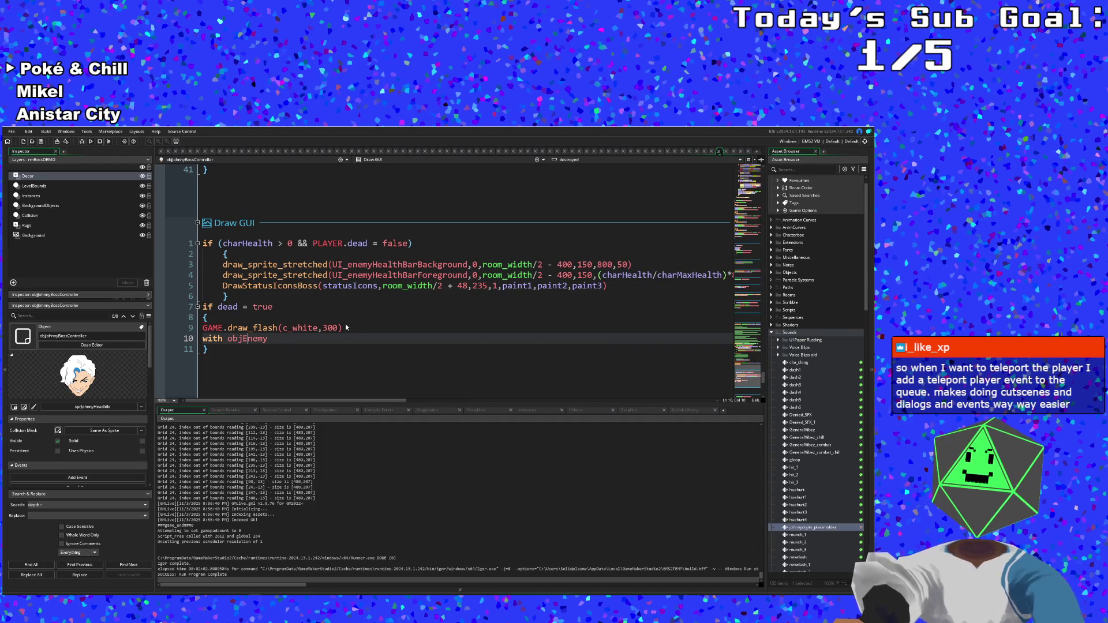
key(Left)
key(Left)
key(Left)
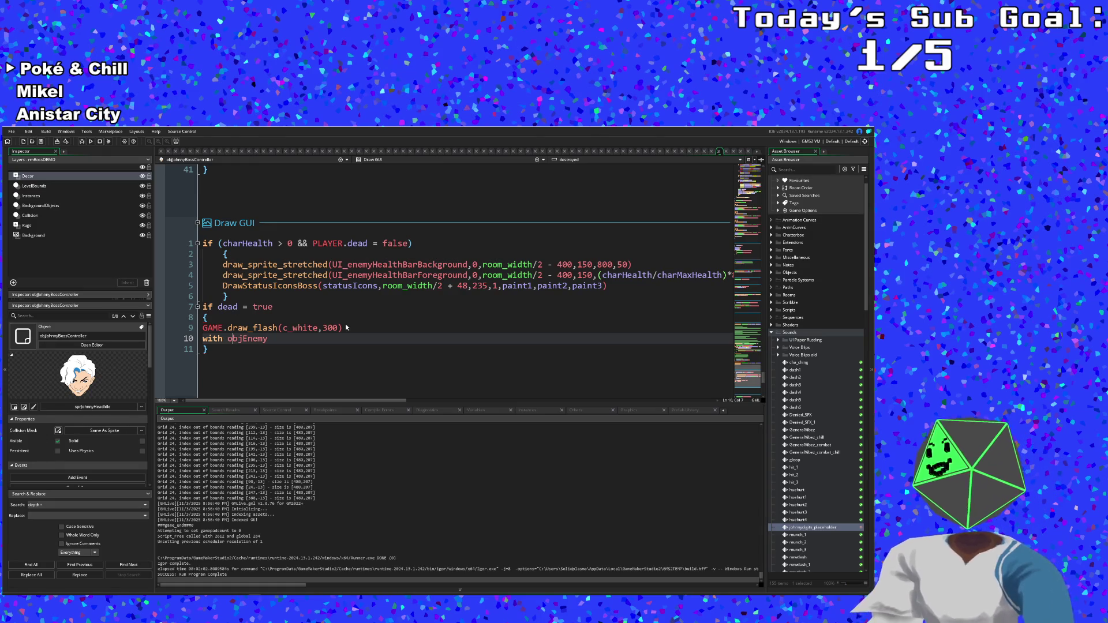
key(Down)
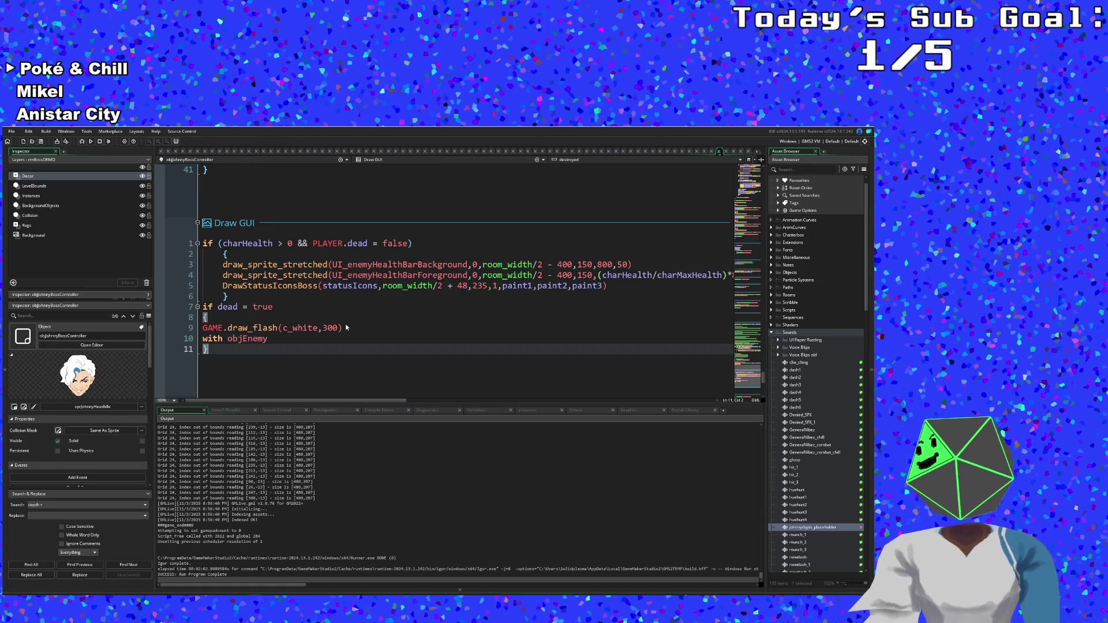
key(Up)
key(Up)
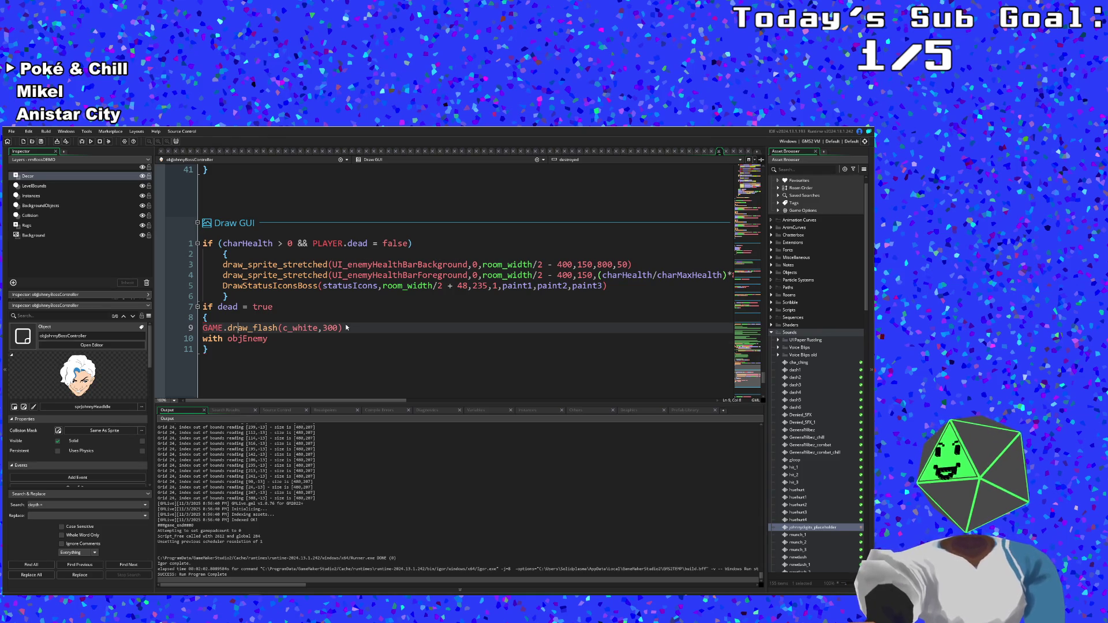
- Place the caret at the start of objEnemy on the with line, ready to add parentheses
key(Down)
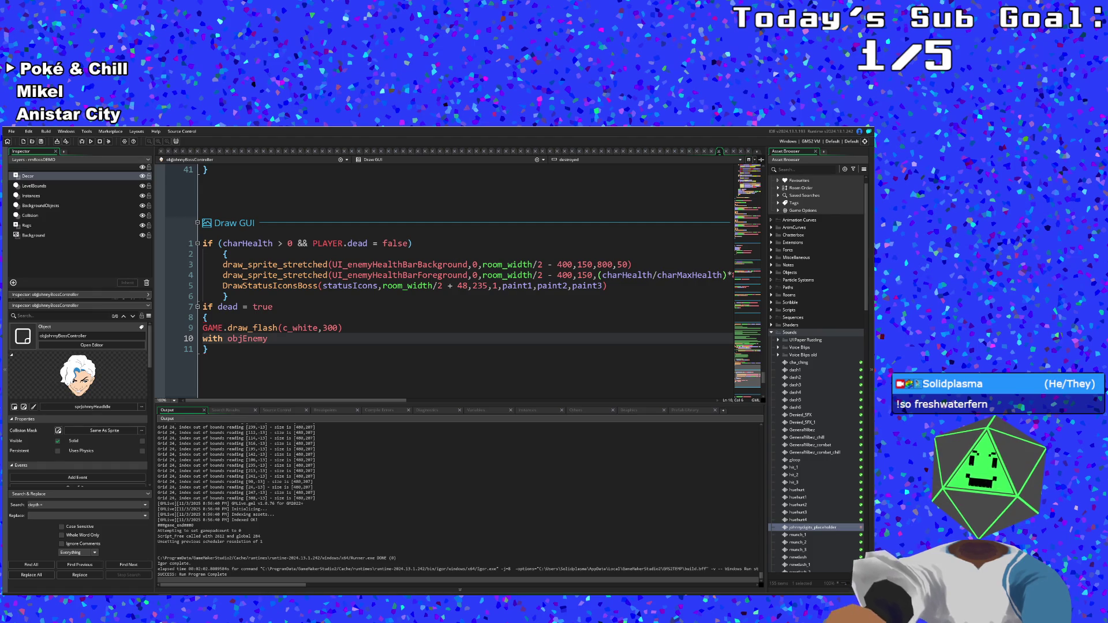
click(269, 328)
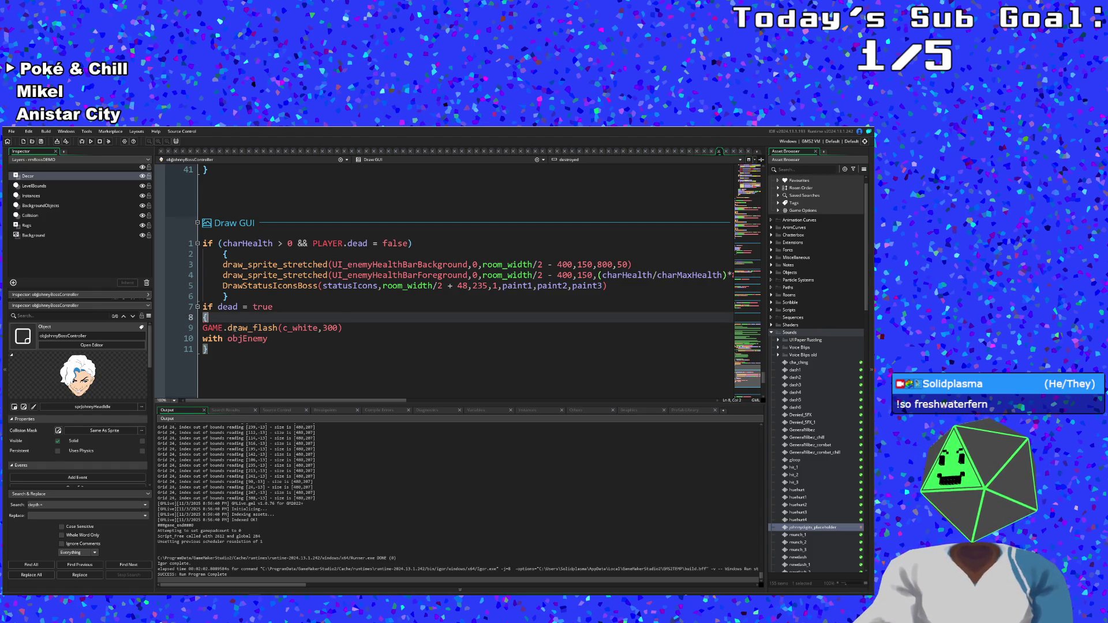
click(237, 318)
click(268, 340)
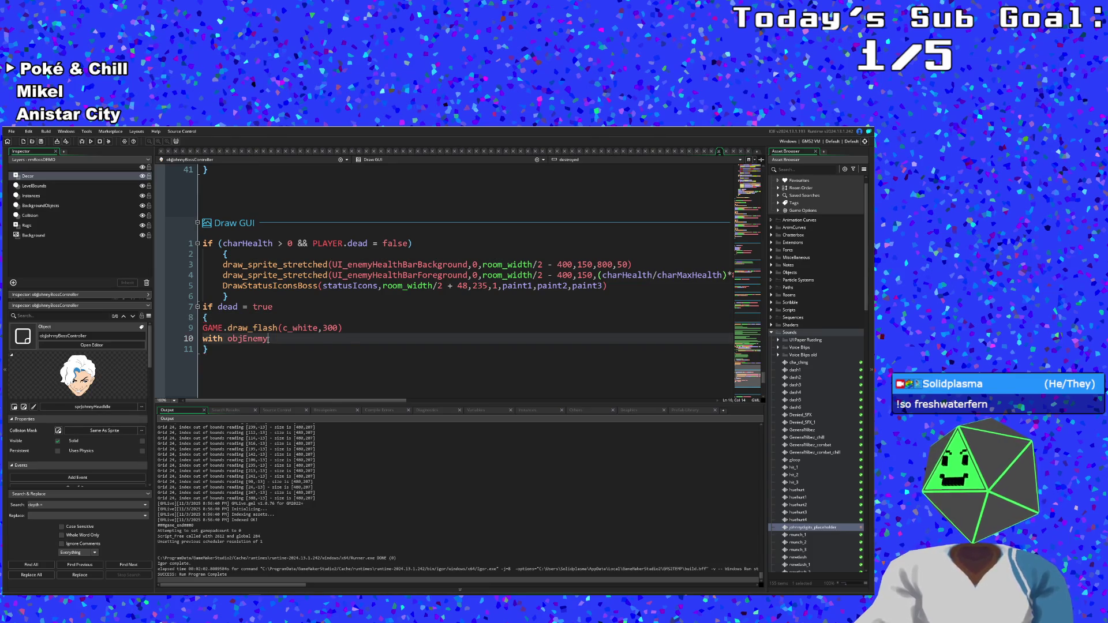
click(252, 338)
click(239, 339)
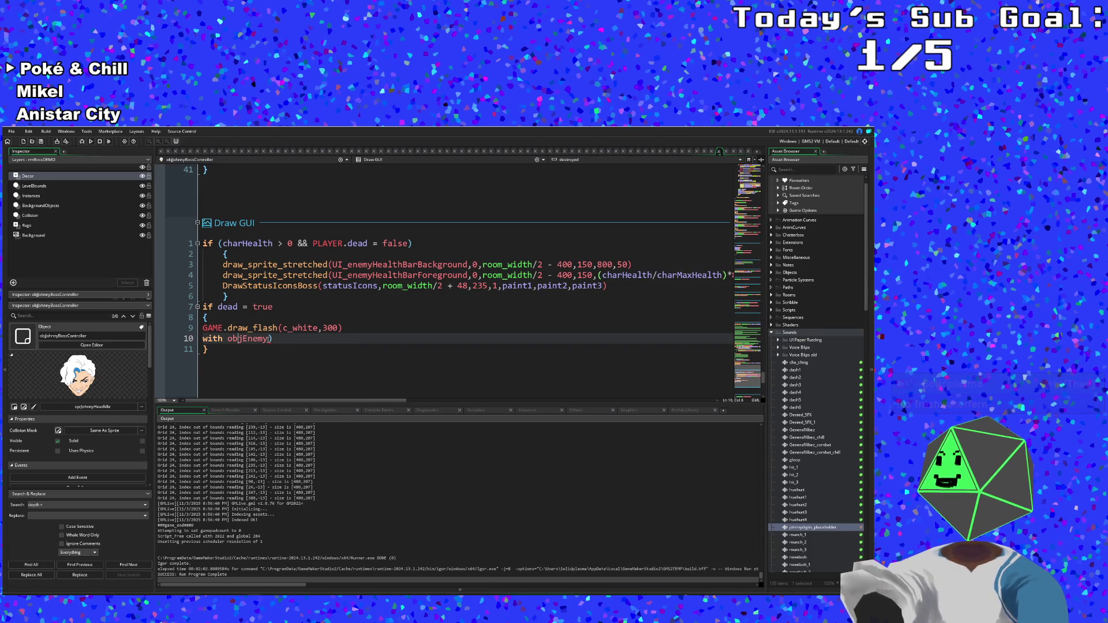
- Wrap objEnemy in parentheses and open a brace block below the with line
text(()
click(203, 349)
click(278, 338)
key(Return)
text({)
key(Return)
key(Return)
key(BackSpace)
key(BackSpace)
- Add an instance_destroy() call inside the with (objEnemy) block
text(instn)
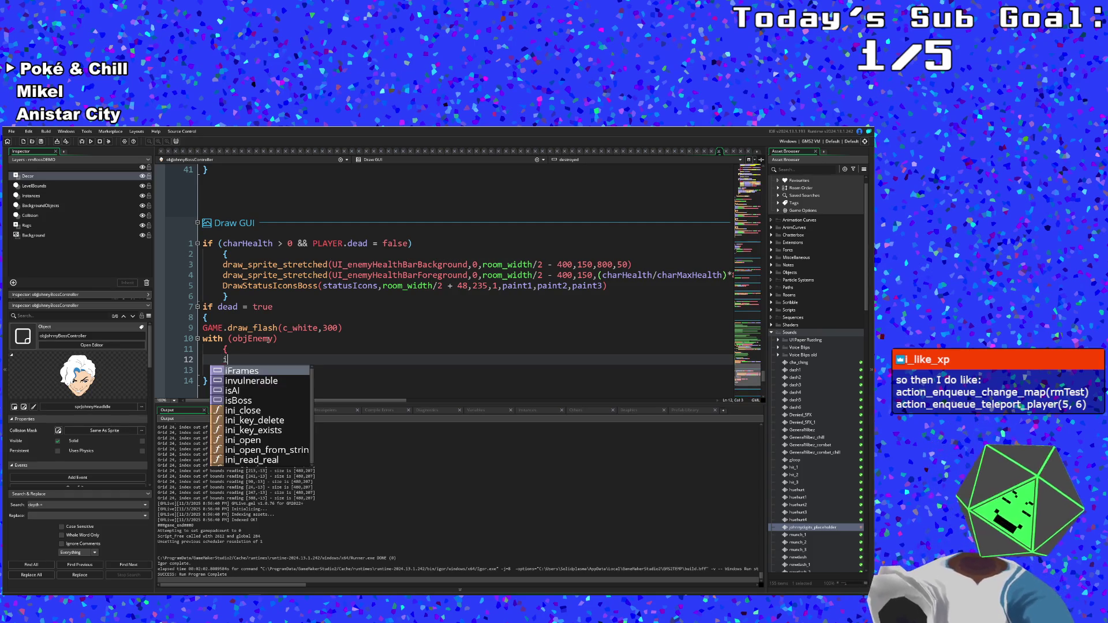
key(BackSpace)
text(ance_d)
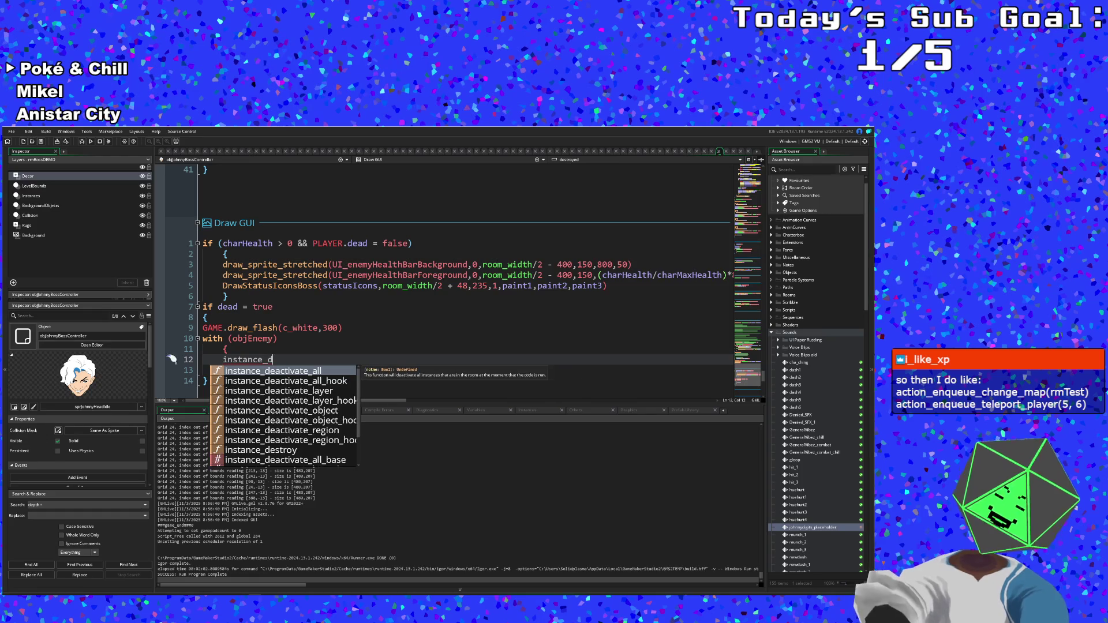
text(es)
key(Return)
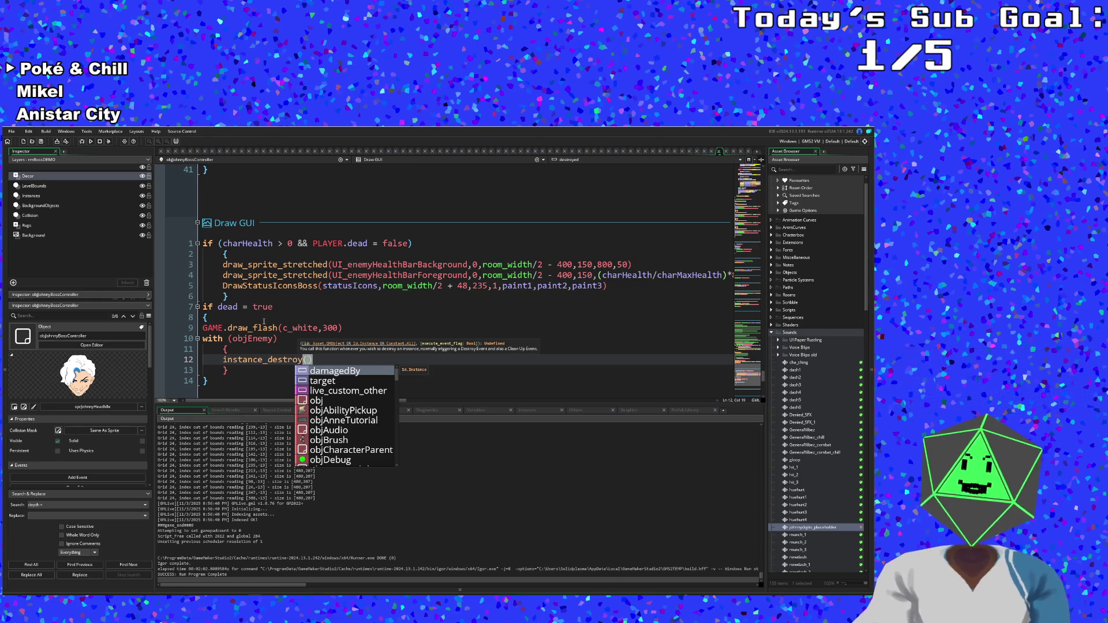
key(Escape)
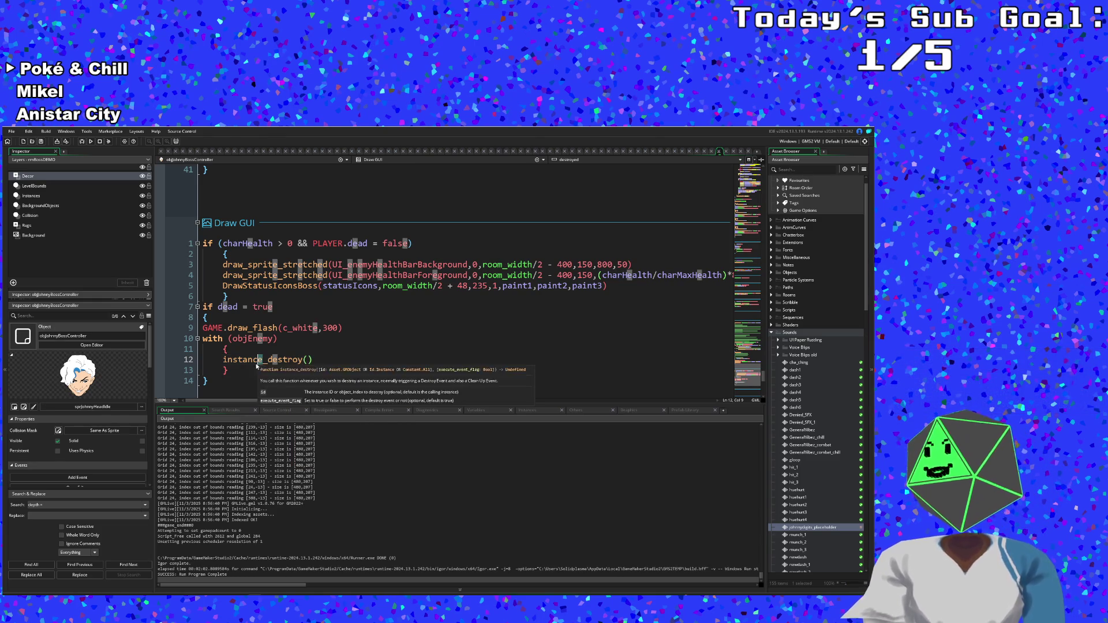
click(254, 371)
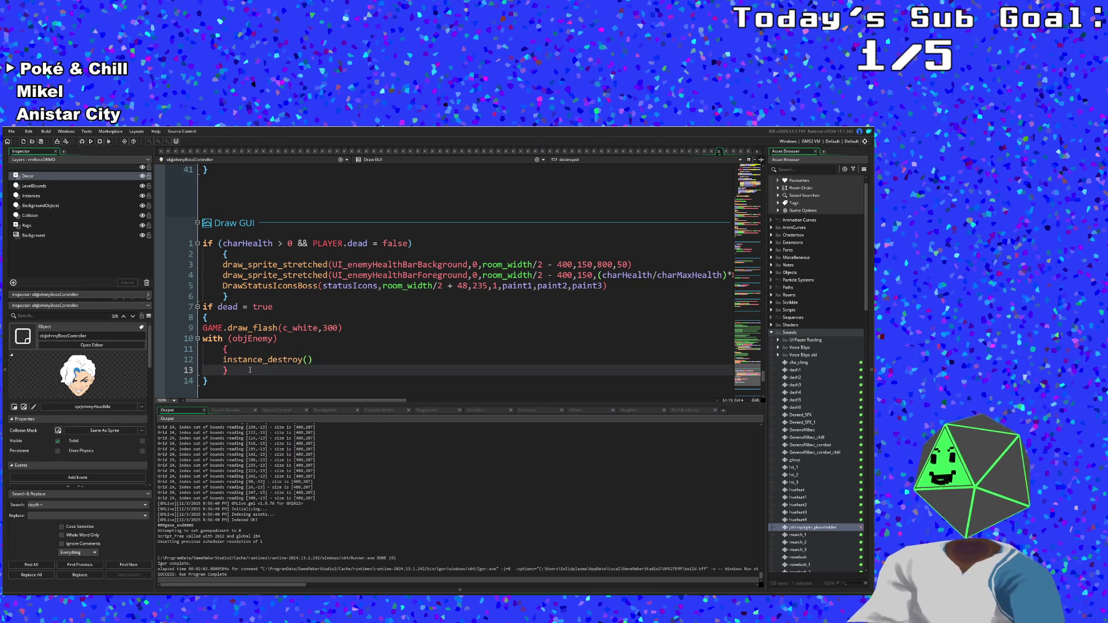
key(BackSpace)
key(BackSpace)
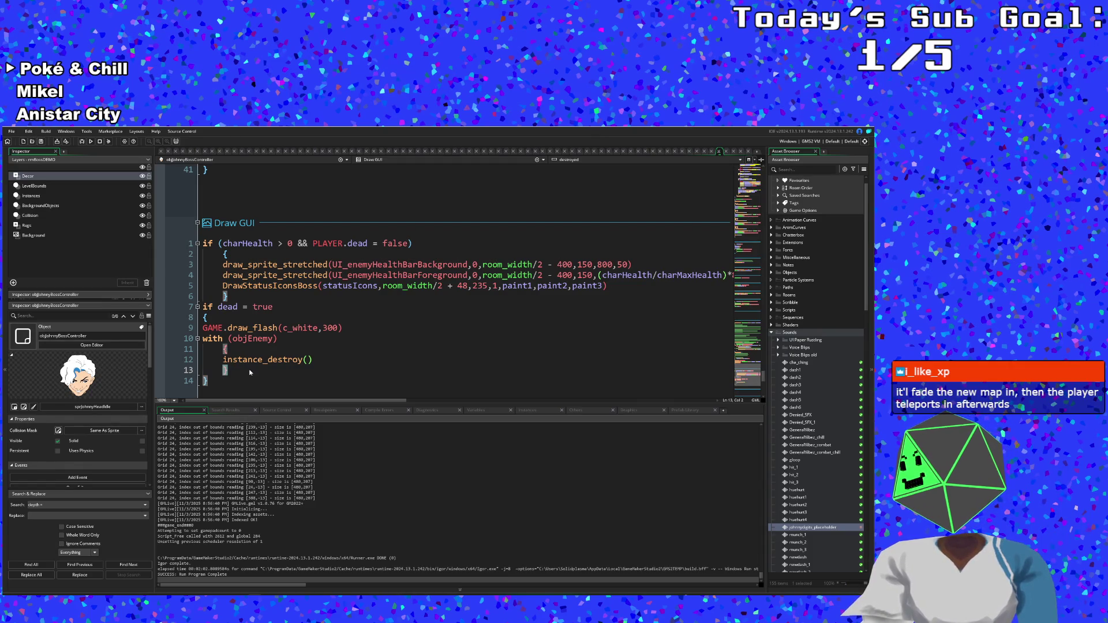
click(249, 370)
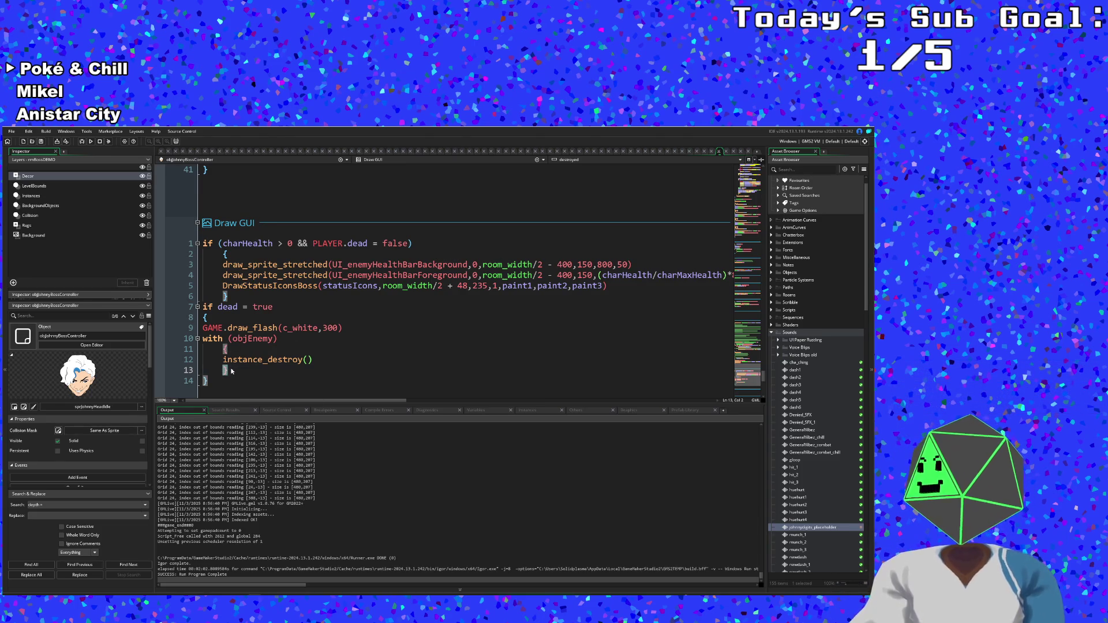
key(Left)
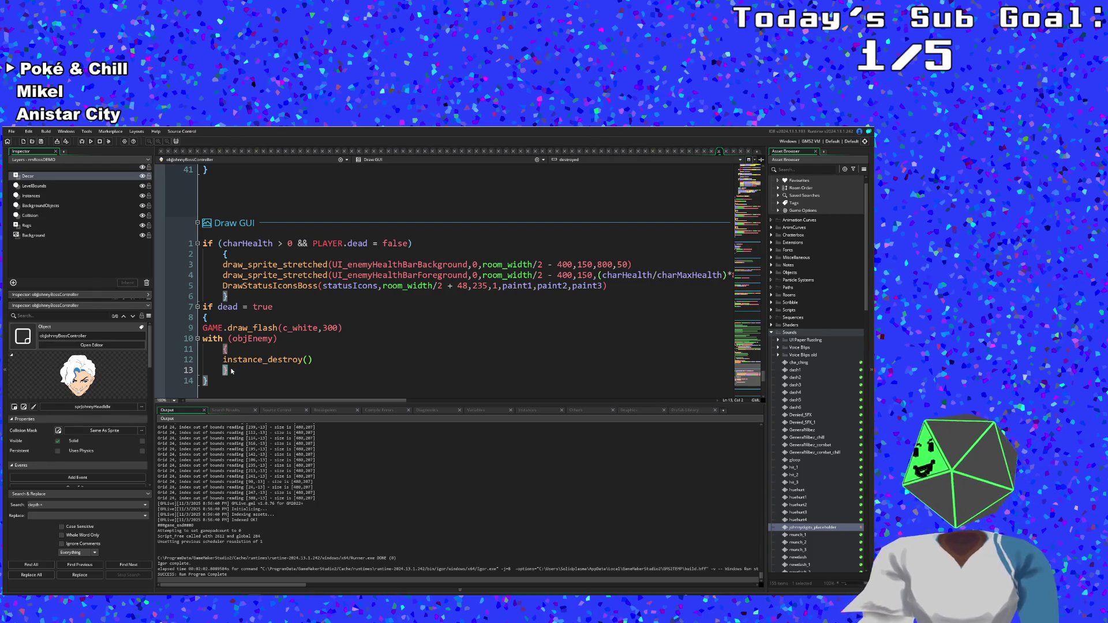
scroll(231, 371, up, 2)
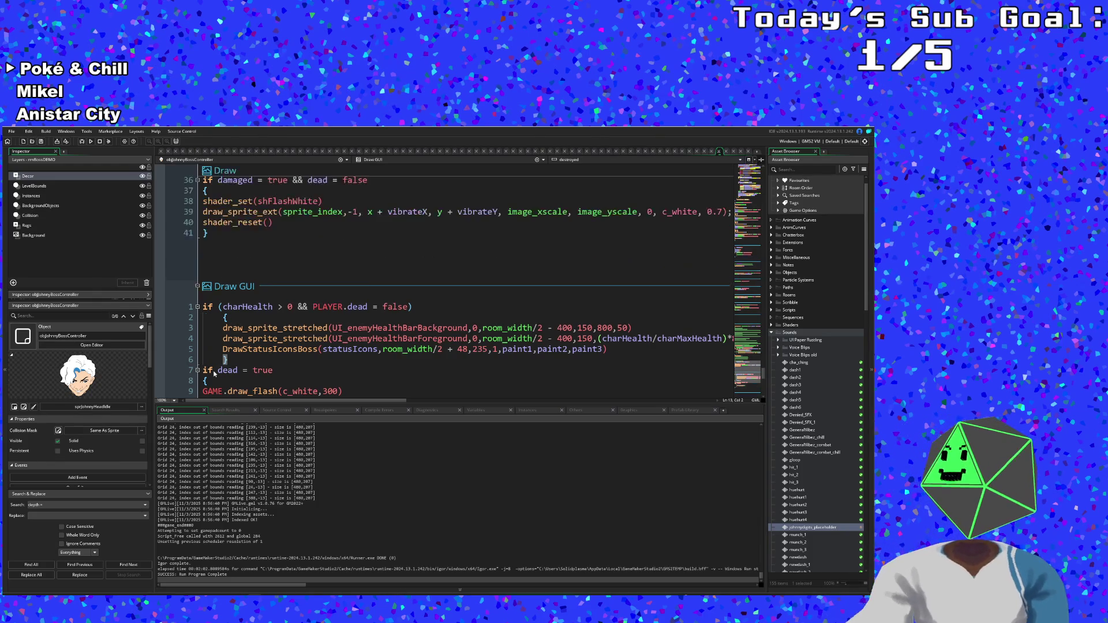
scroll(242, 347, down, 4)
click(254, 320)
click(255, 309)
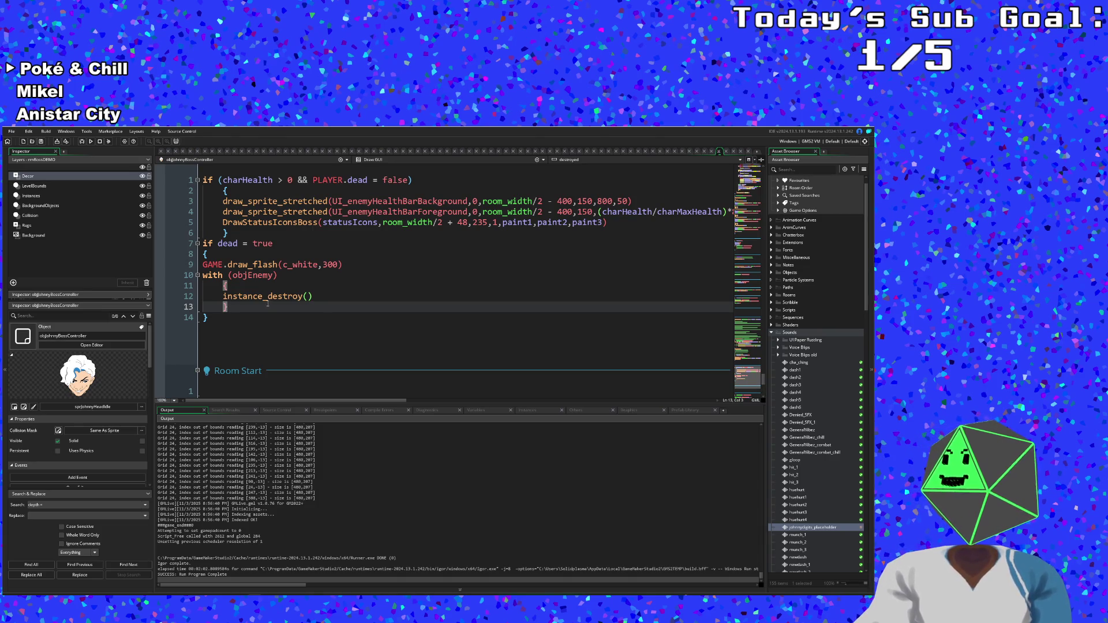
- Add PLAYER.gameWon = true on a new line below instance_destroy()
click(307, 296)
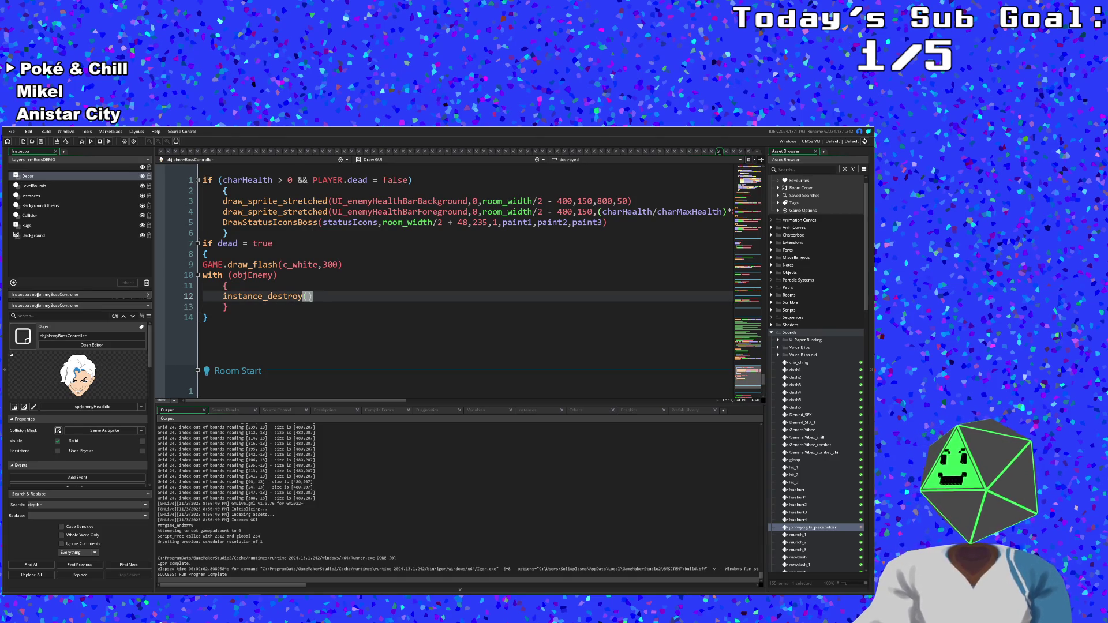
click(315, 298)
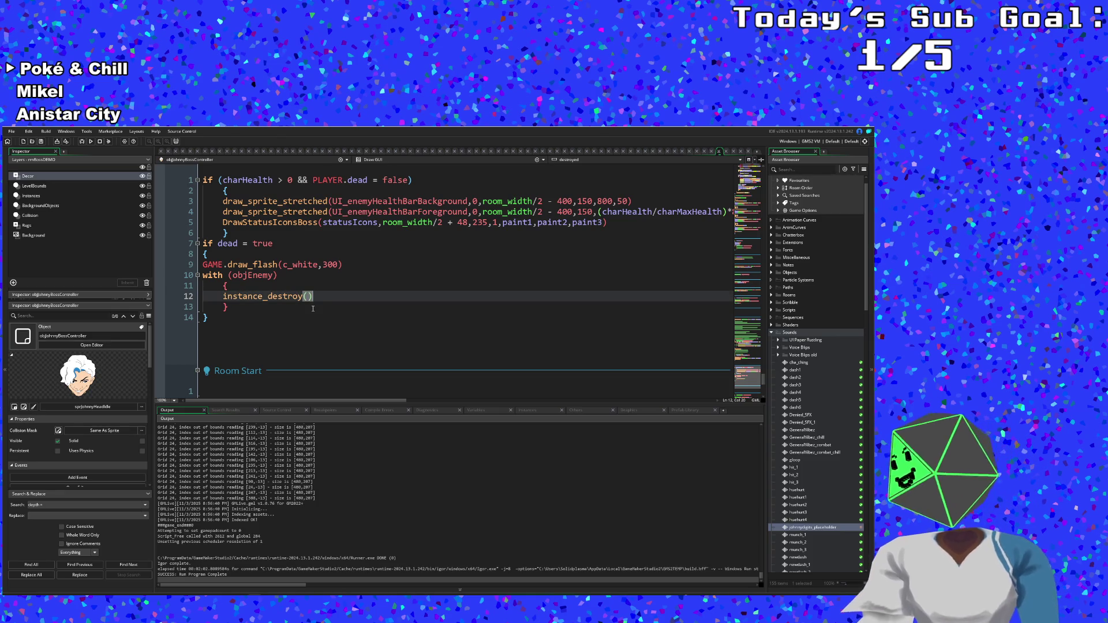
click(298, 310)
click(322, 297)
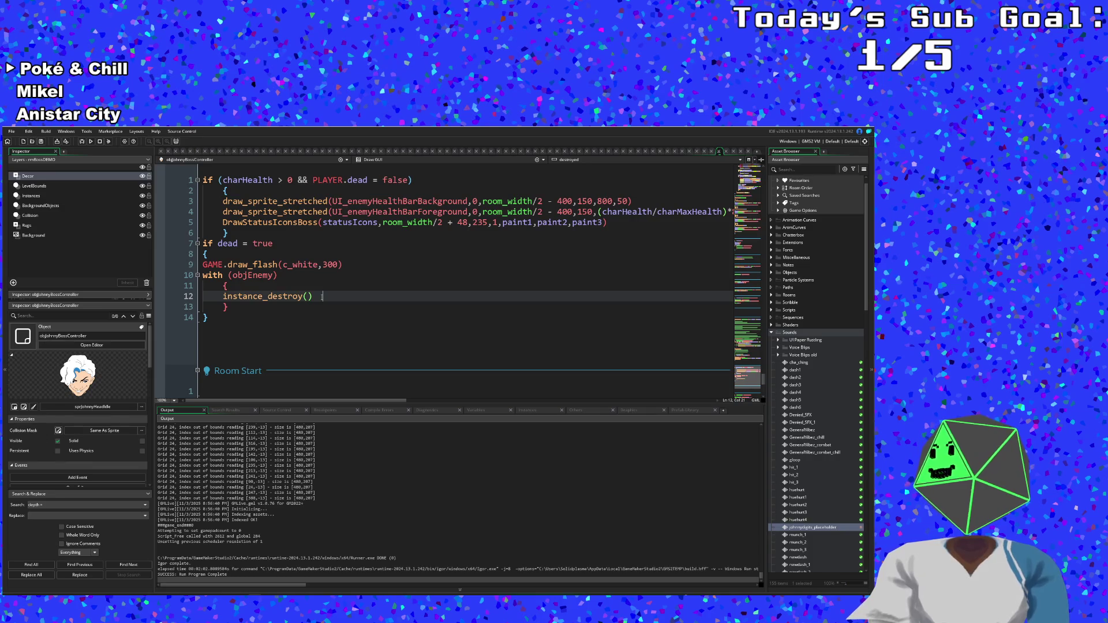
text(;)
key(Return)
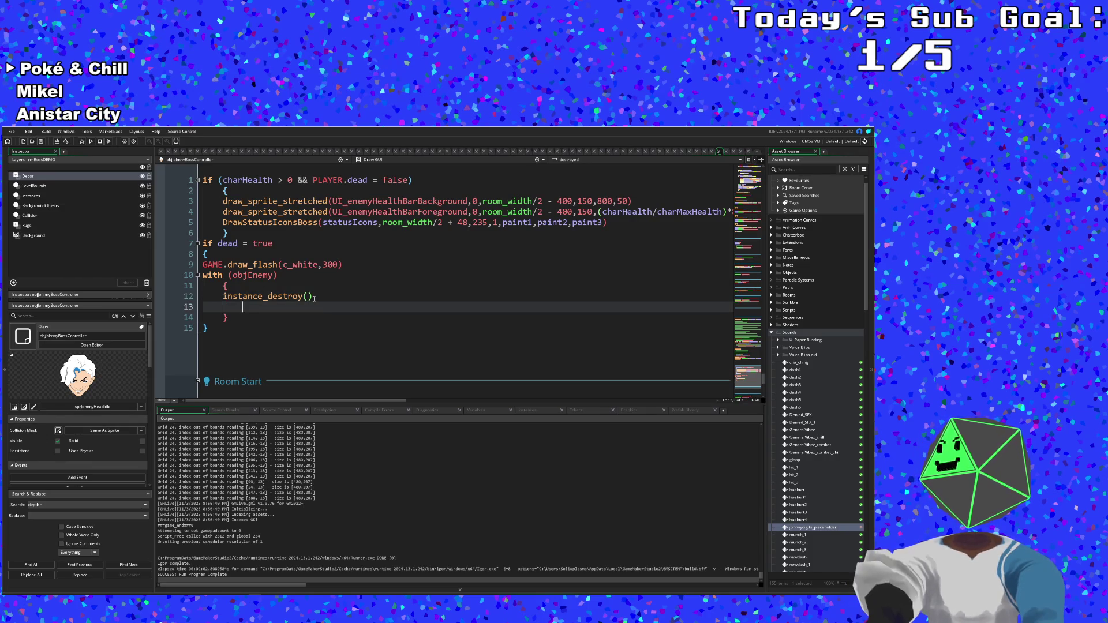
text(PLAYER.)
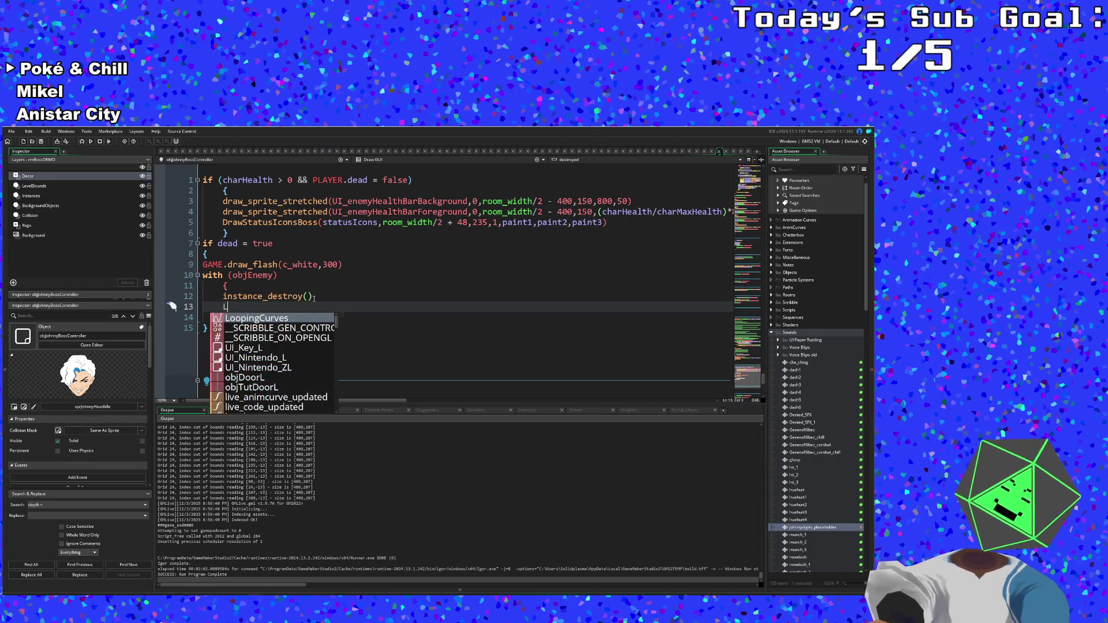
key(Escape)
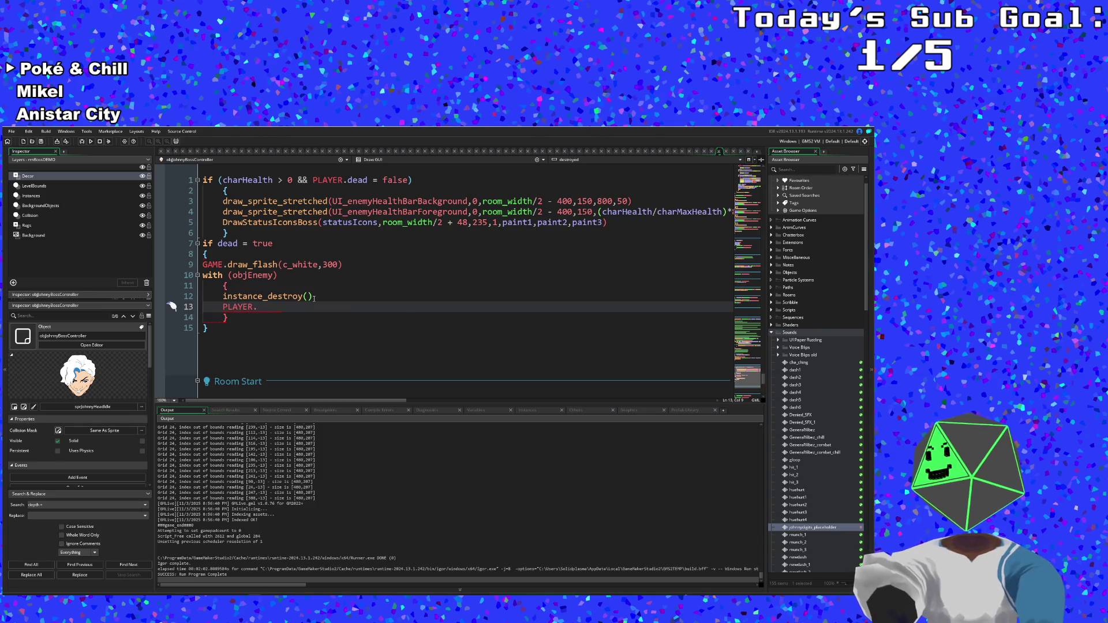
text(game)
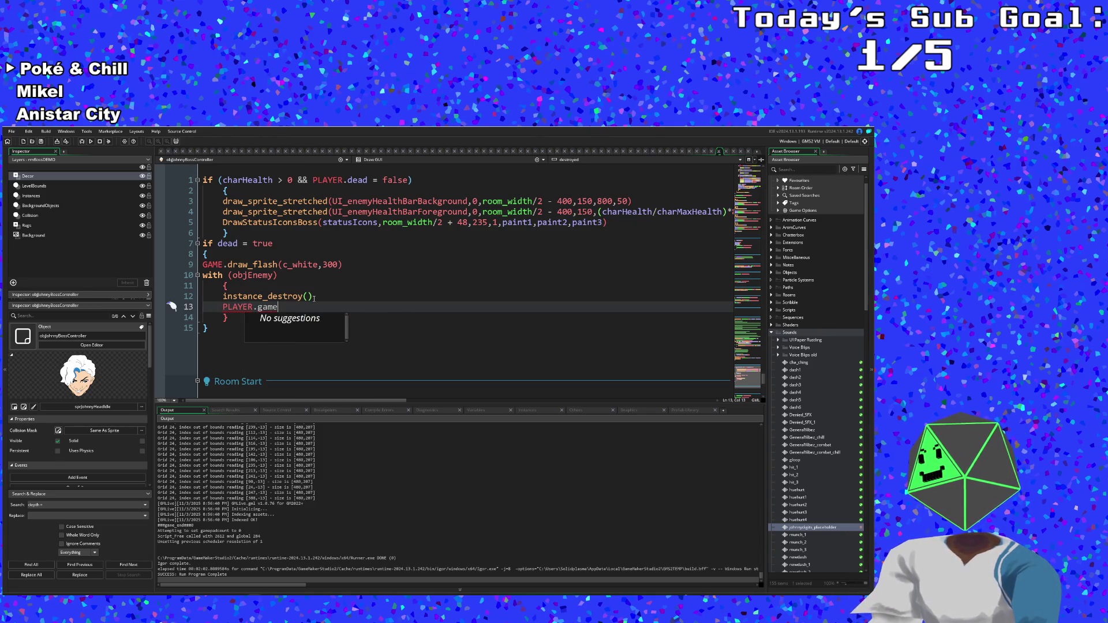
text(Won)
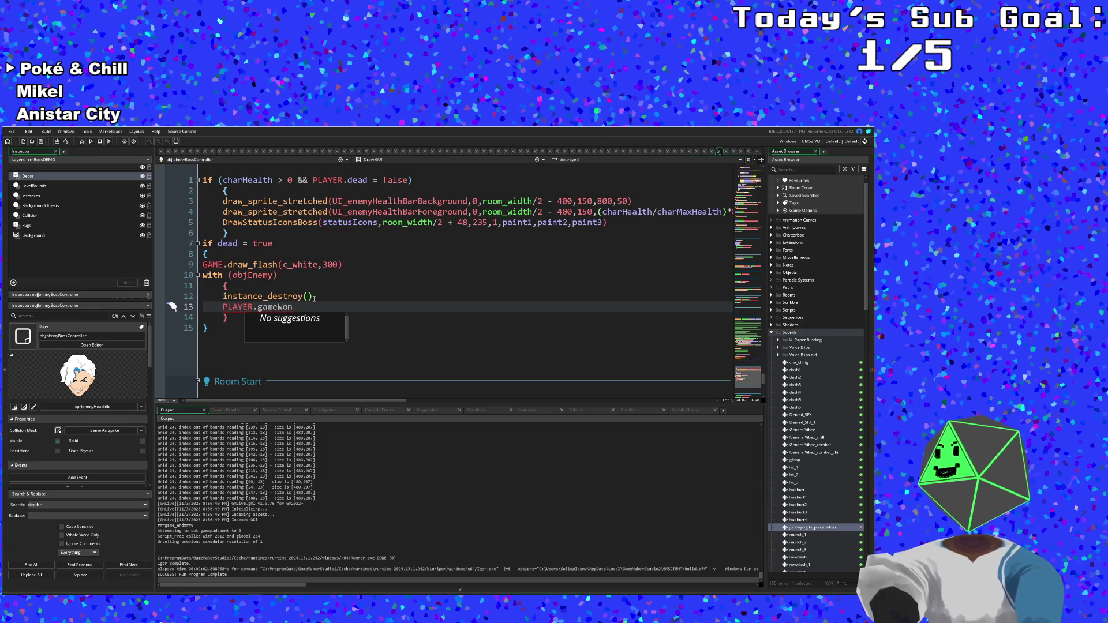
text( = true)
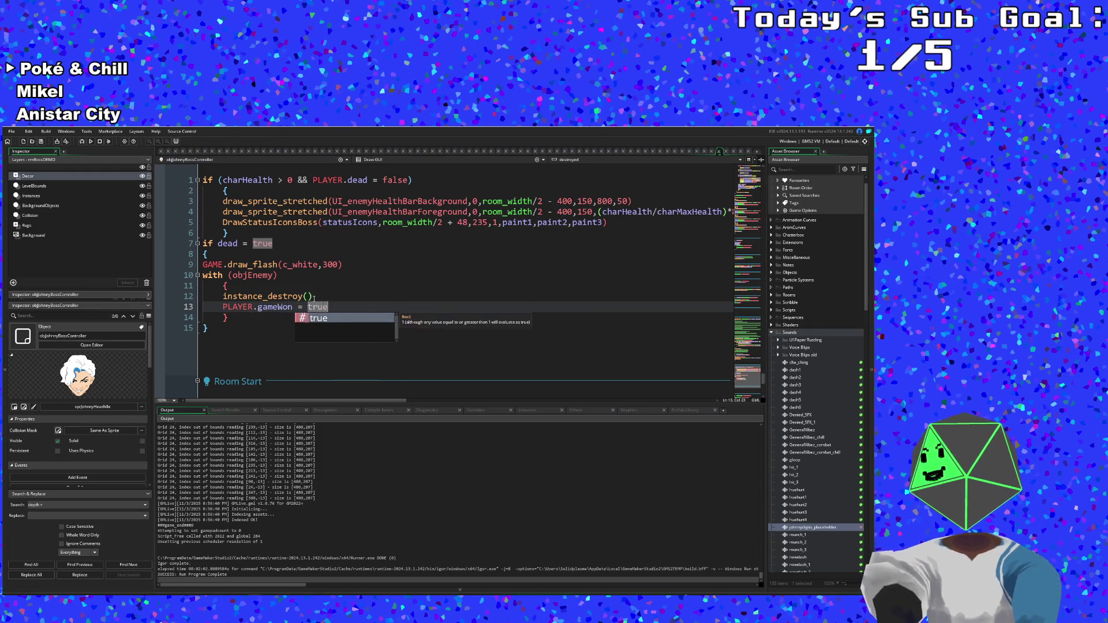
click(314, 297)
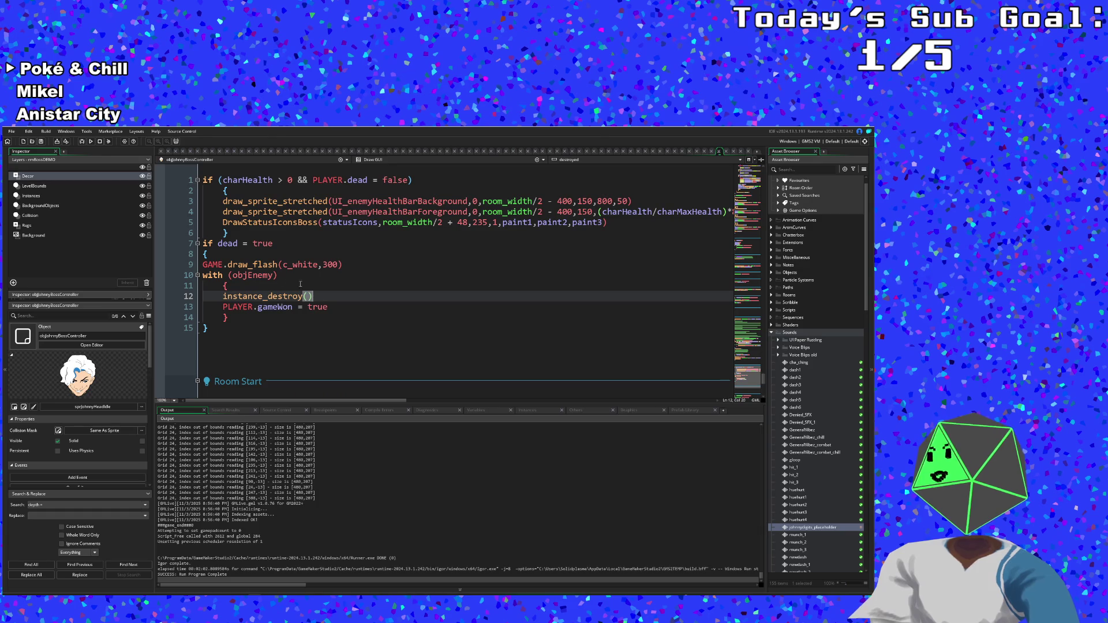
click(250, 306)
click(322, 295)
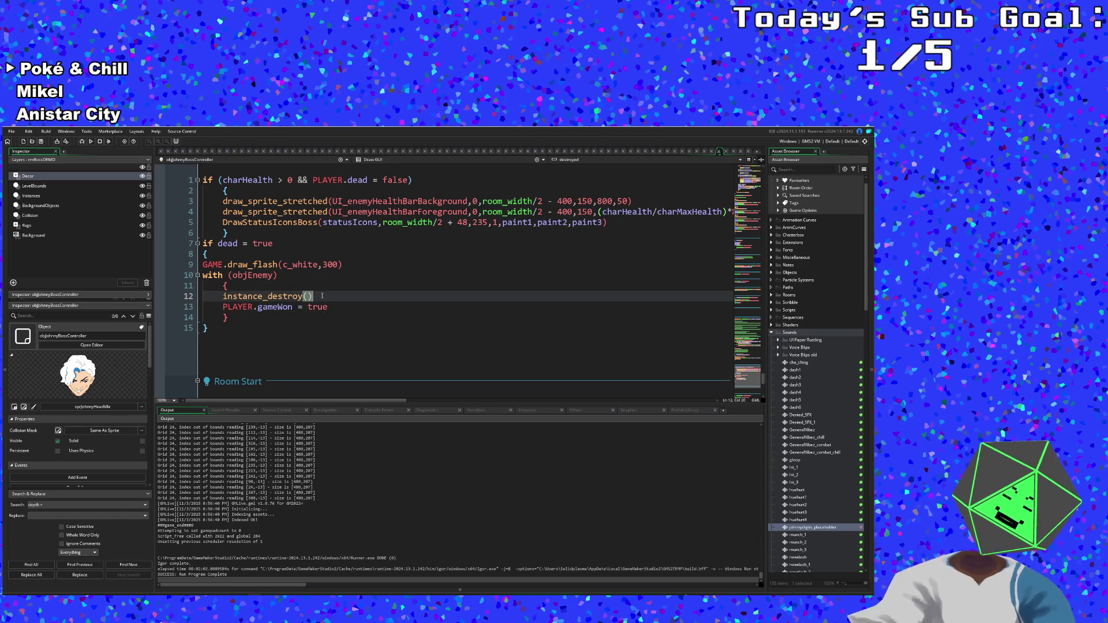
- Search the assets for 'brush' and open objBrush's Create event
key(ctrl+t)
text(objbrush)
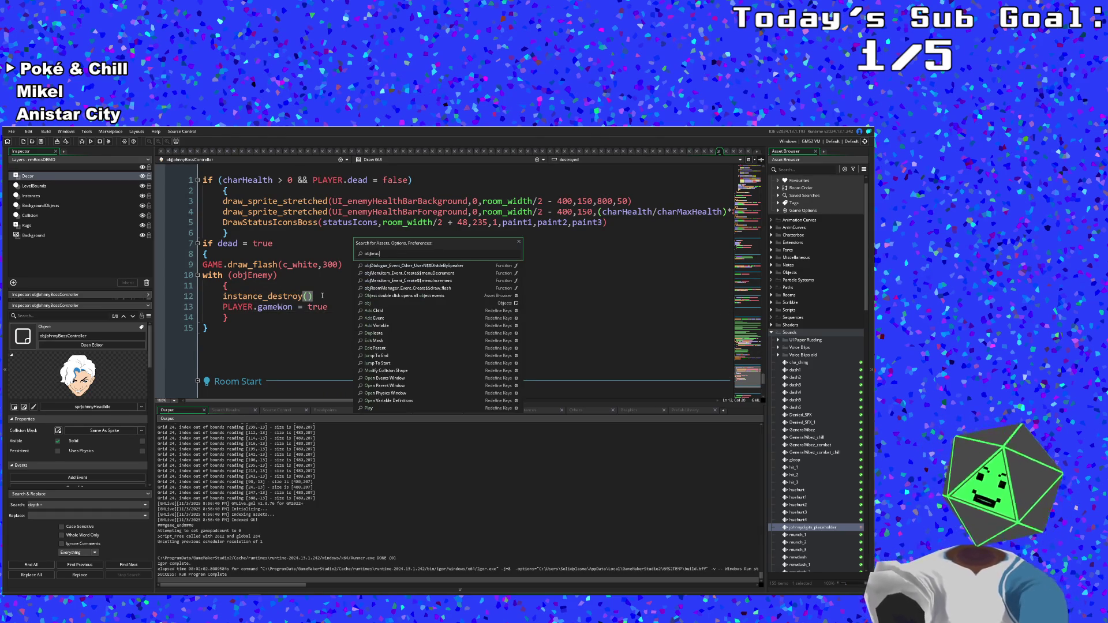
key(Return)
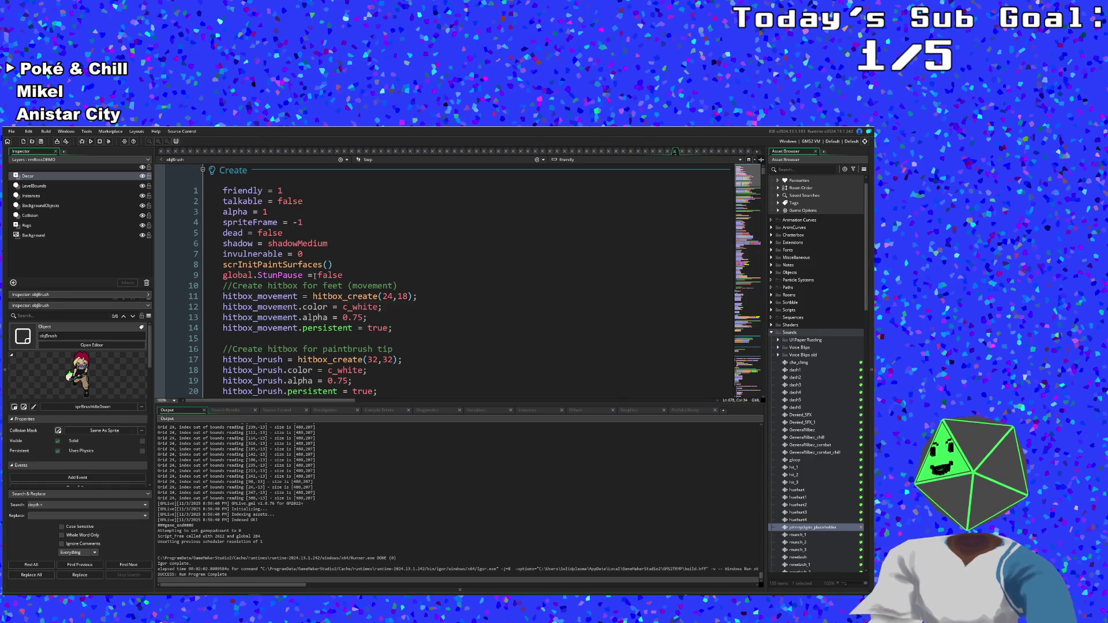
click(289, 232)
- Declare gameWon = false on line 6, directly below dead = false, without a leading space
key(Return)
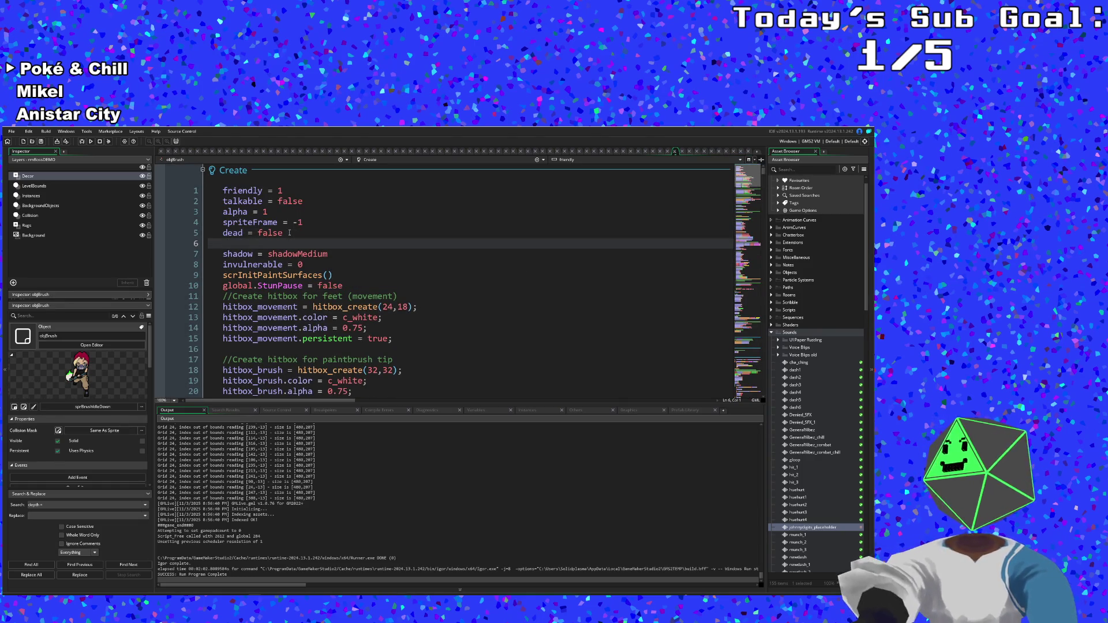
text(gameWon)
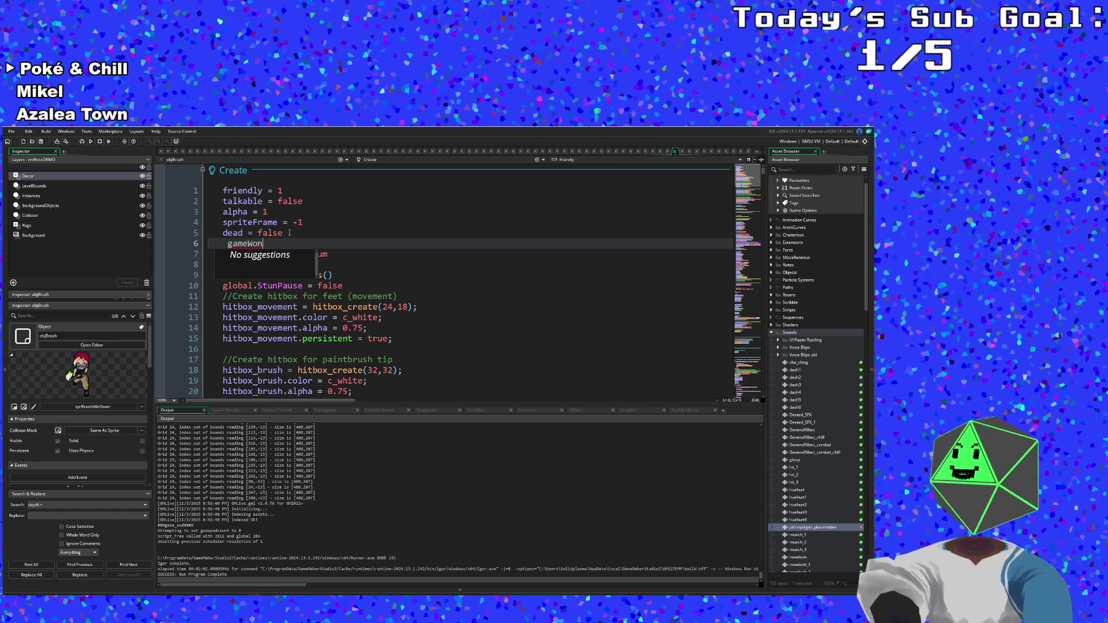
text( = false)
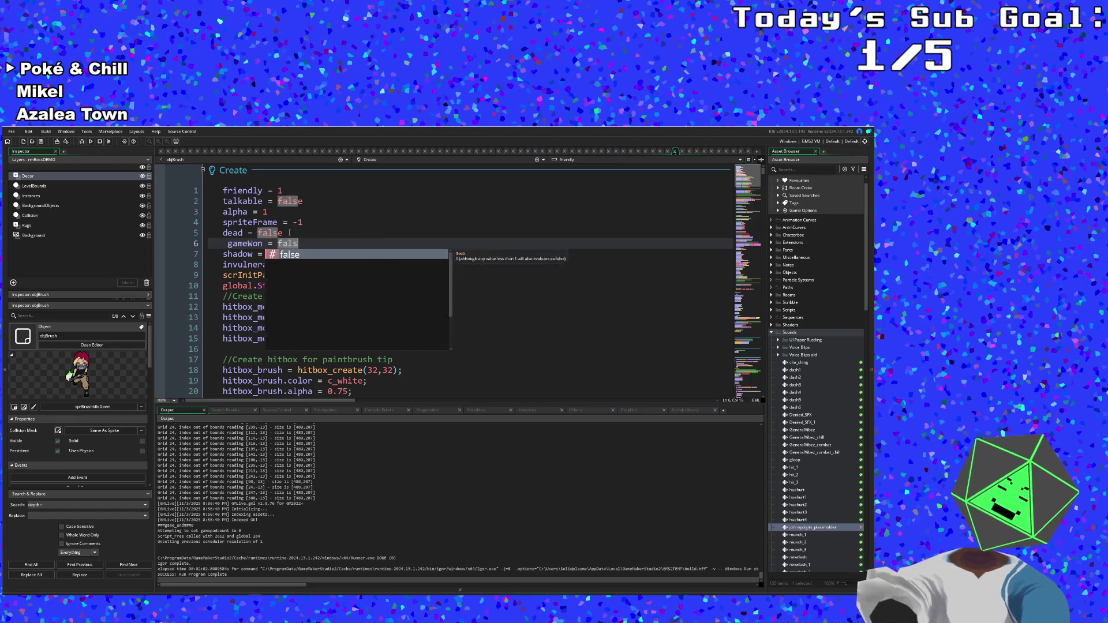
click(221, 242)
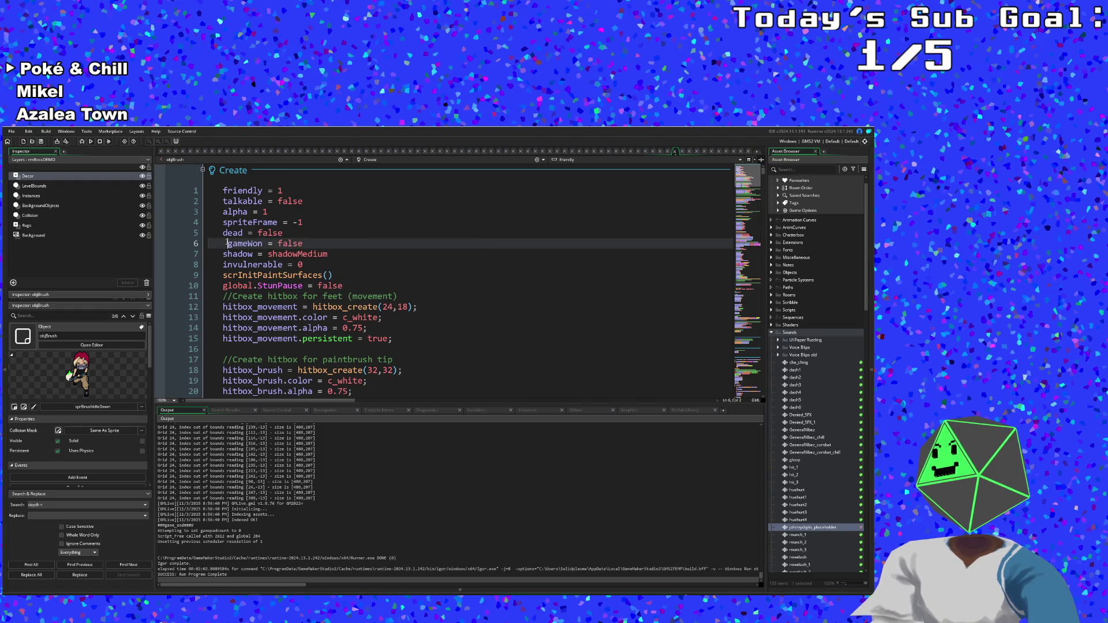
key(BackSpace)
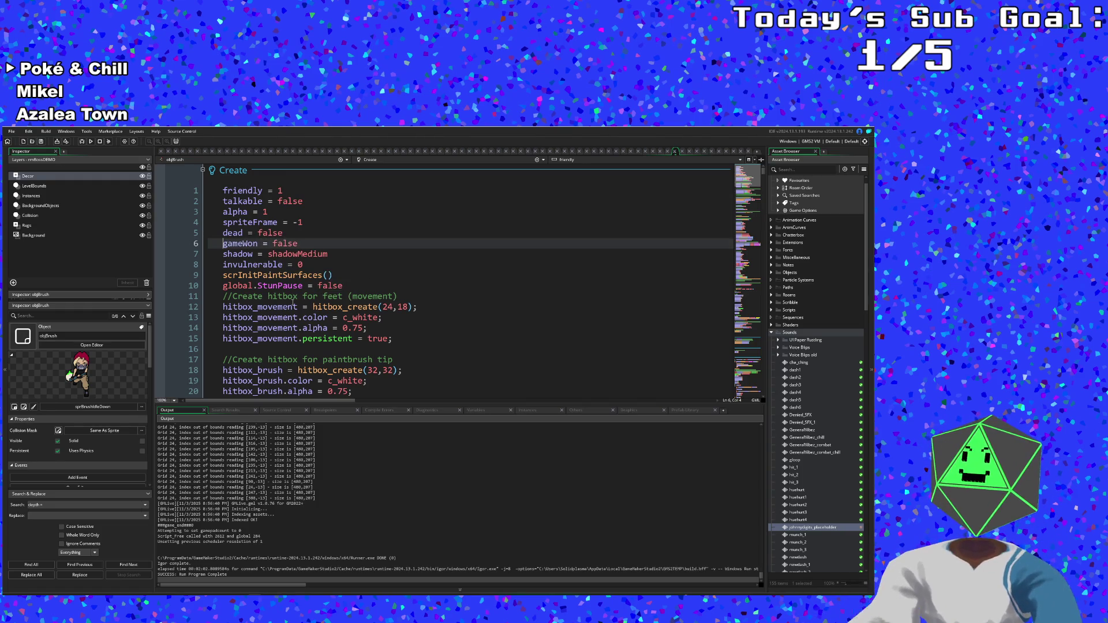
double_click(293, 303)
click(428, 303)
scroll(428, 304, down, 10)
scroll(429, 304, down, 12)
mouse_move(763, 185)
mouse_down()
mouse_move(758, 372)
mouse_move(758, 357)
mouse_up()
scroll(599, 339, down, 10)
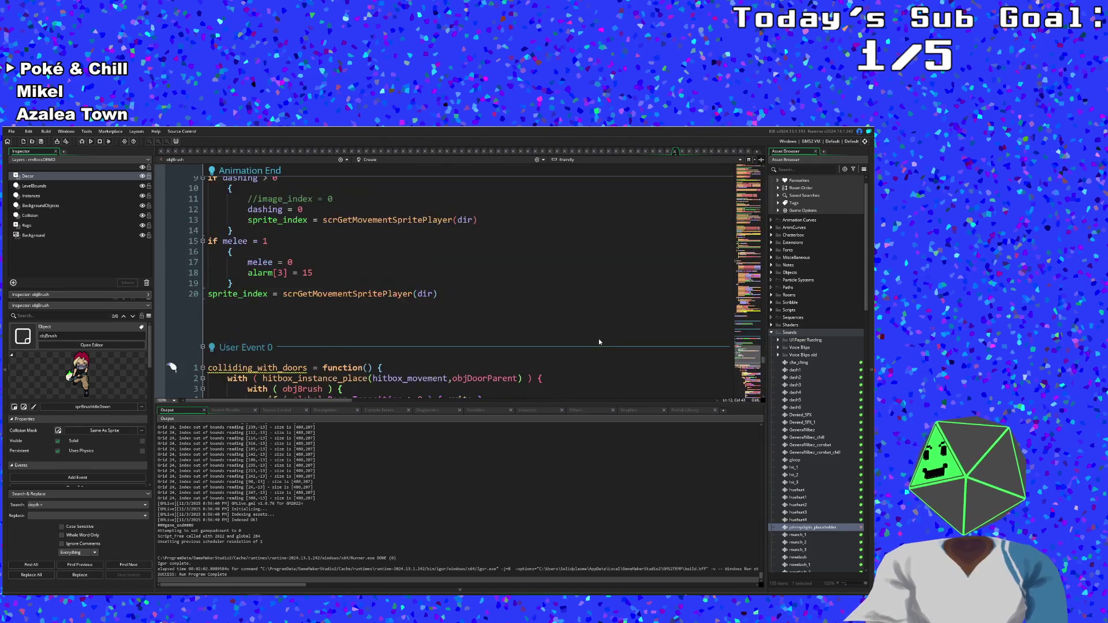
scroll(600, 339, up, 4)
scroll(599, 340, down, 20)
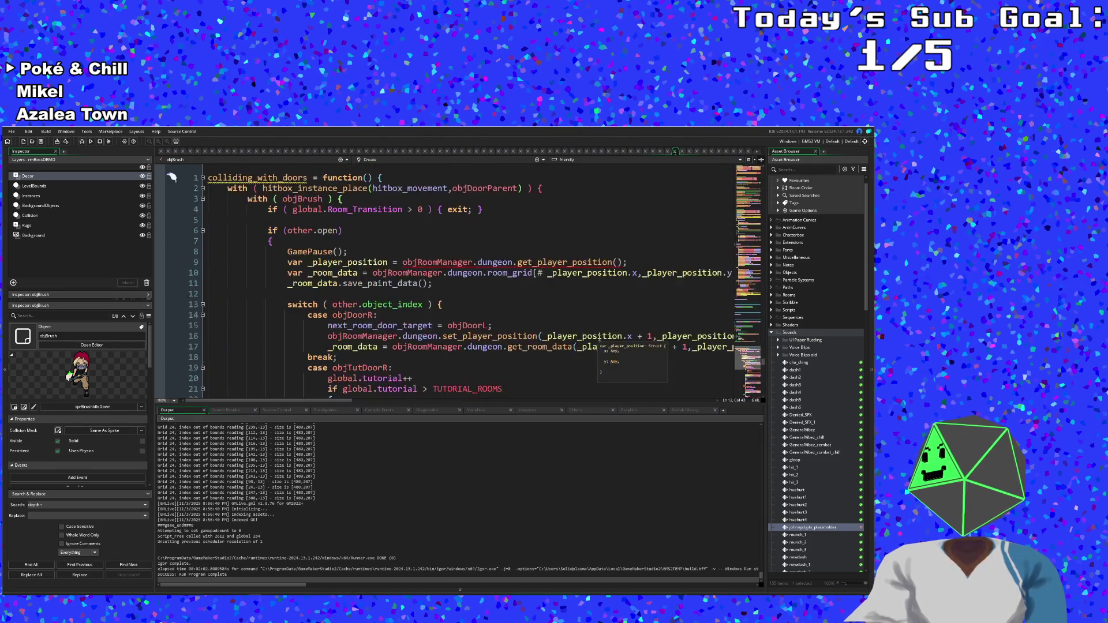
scroll(599, 338, down, 20)
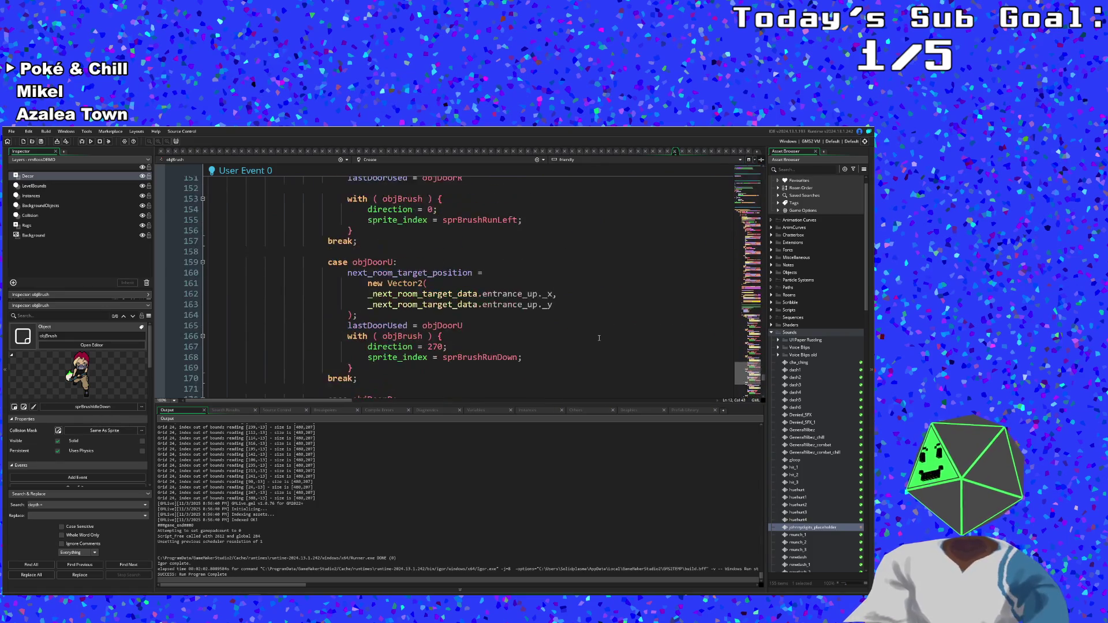
scroll(598, 337, up, 20)
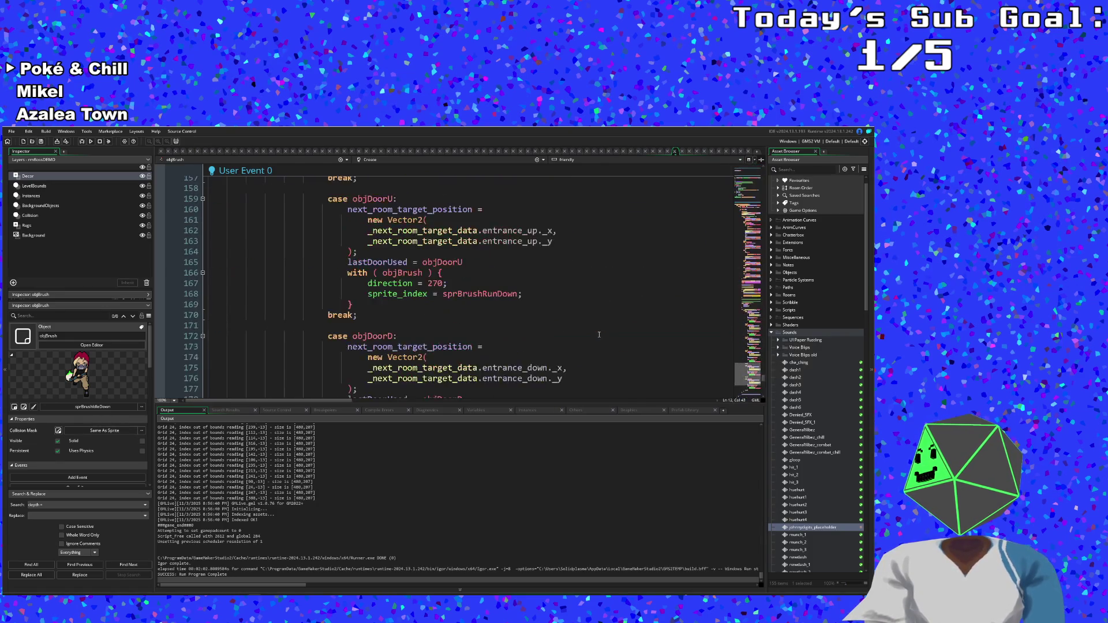
scroll(599, 327, up, 20)
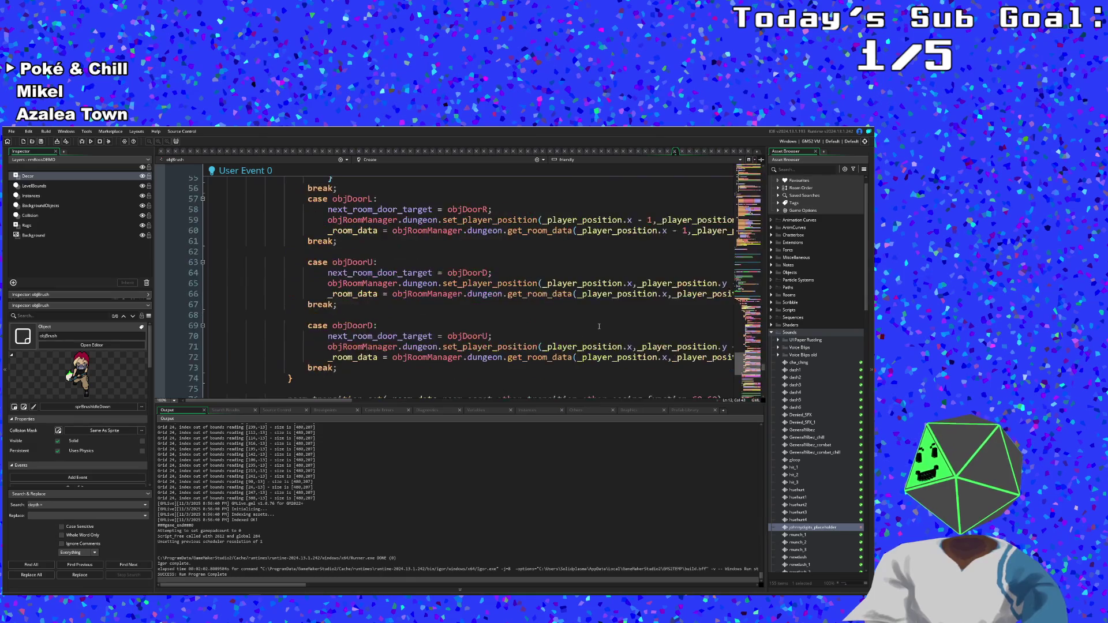
scroll(598, 326, up, 8)
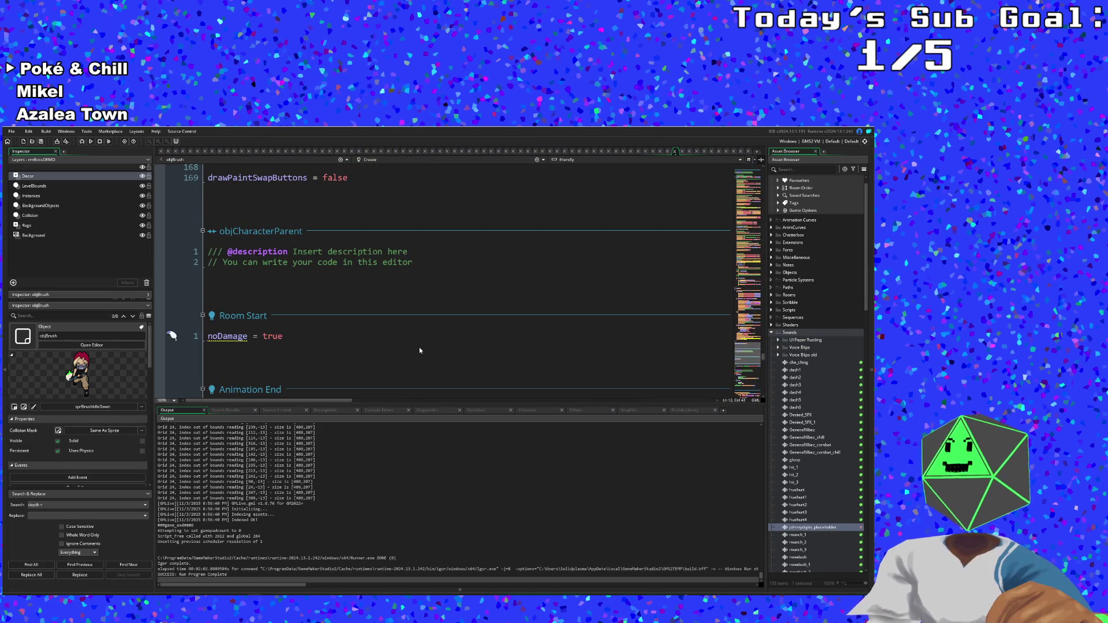
scroll(419, 348, down, 2)
mouse_move(419, 348)
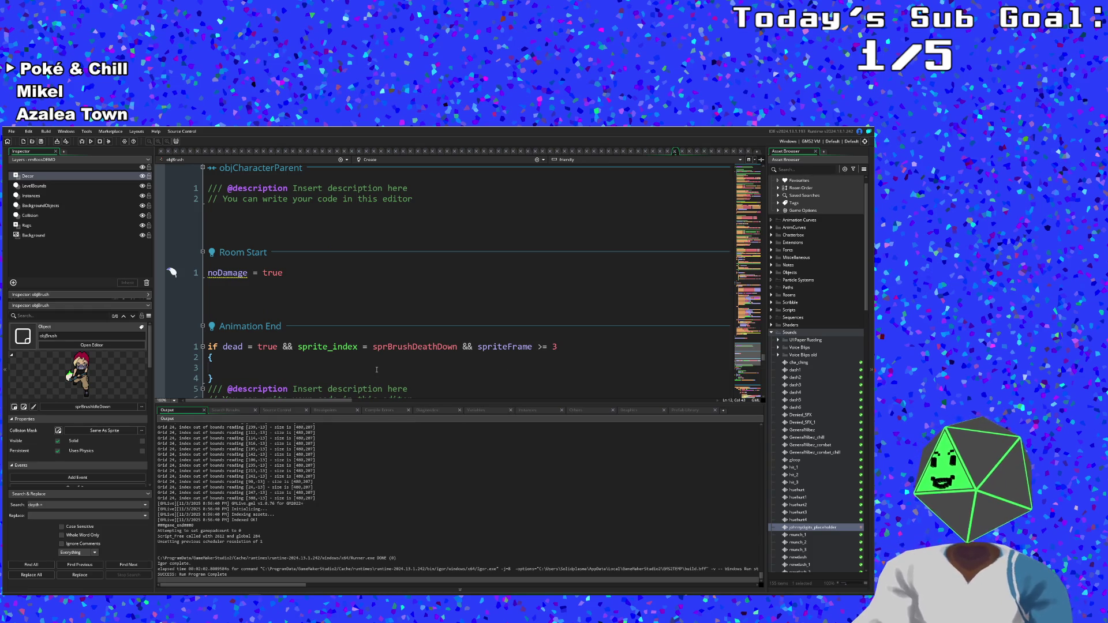
scroll(375, 368, up, 5)
scroll(378, 365, down, 5)
scroll(378, 365, down, 7)
scroll(383, 349, up, 5)
scroll(382, 349, down, 2)
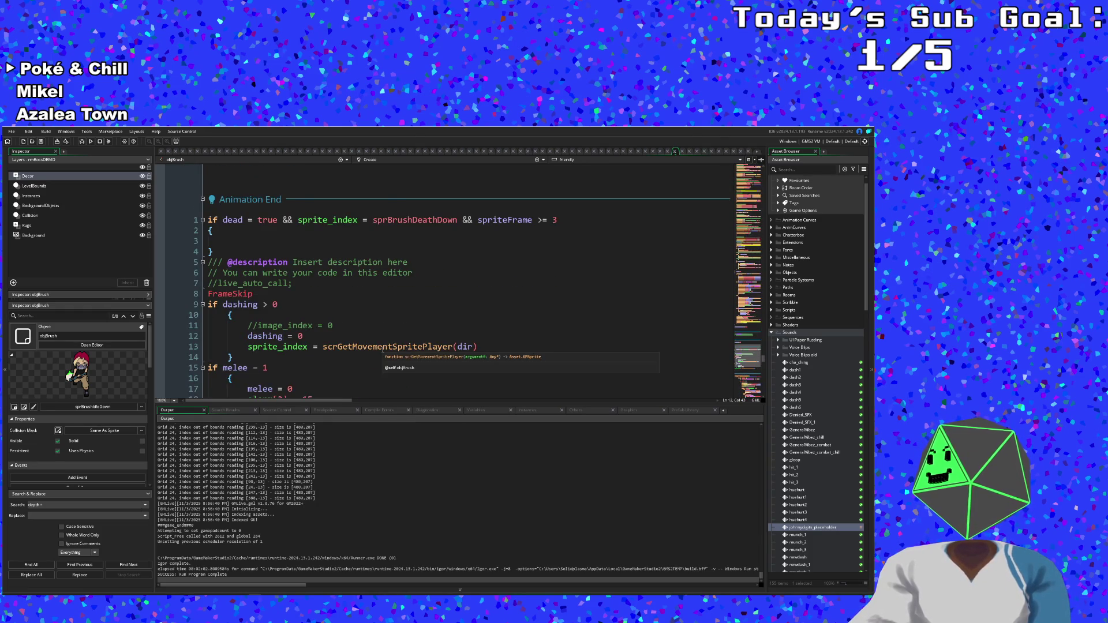
scroll(382, 349, down, 4)
scroll(386, 337, up, 8)
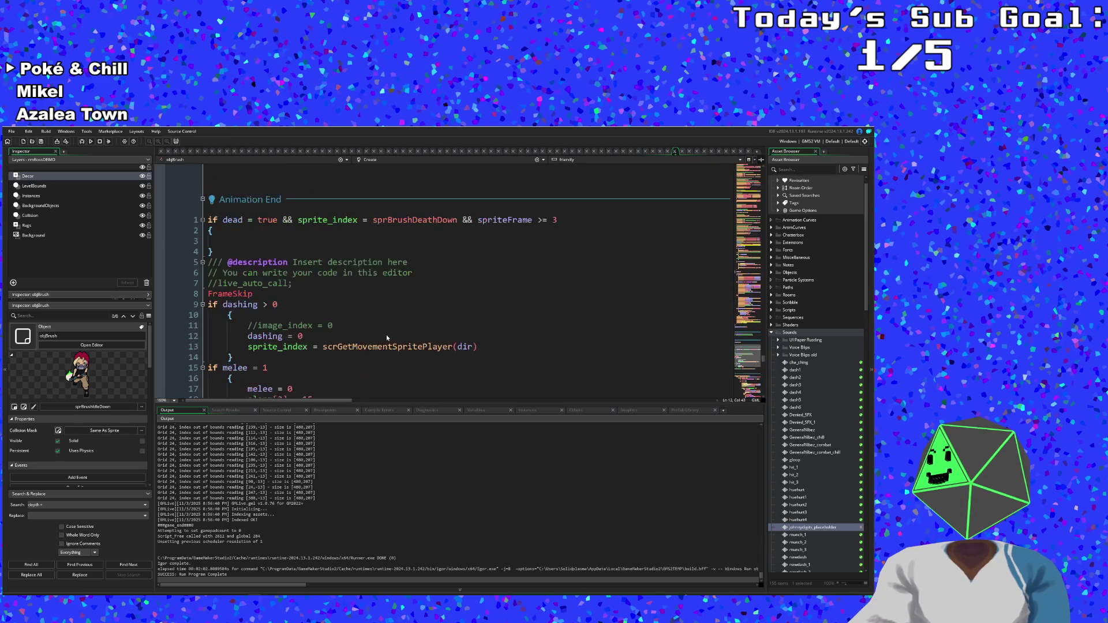
scroll(388, 336, down, 4)
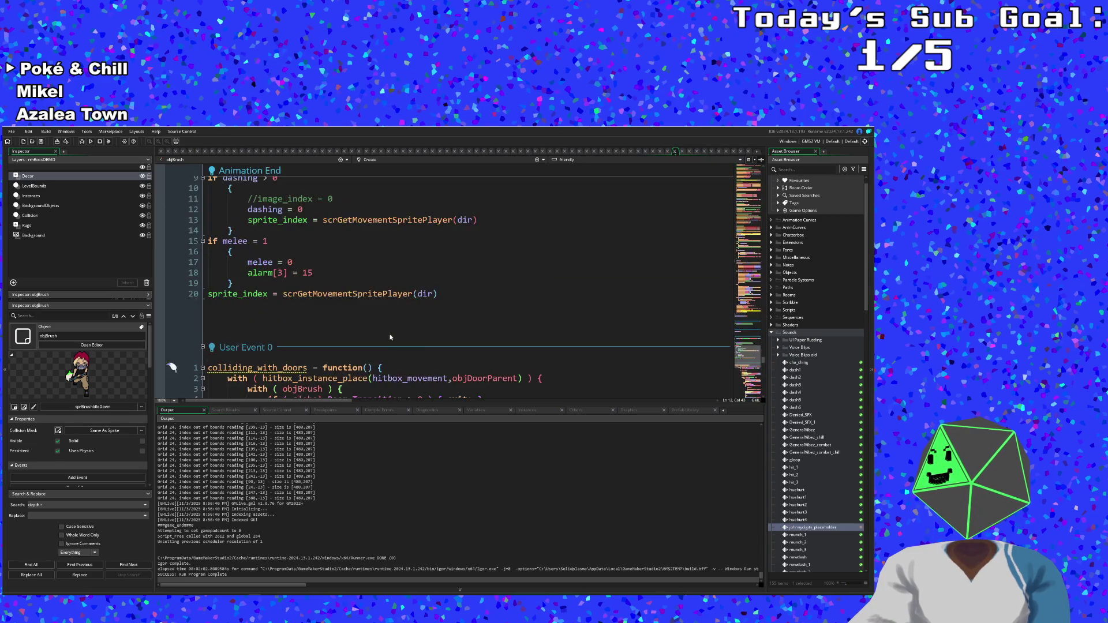
click(456, 294)
- Start an 'if gameWon' block with braces and a 'draw' call after line 20
key(Return)
key(Return)
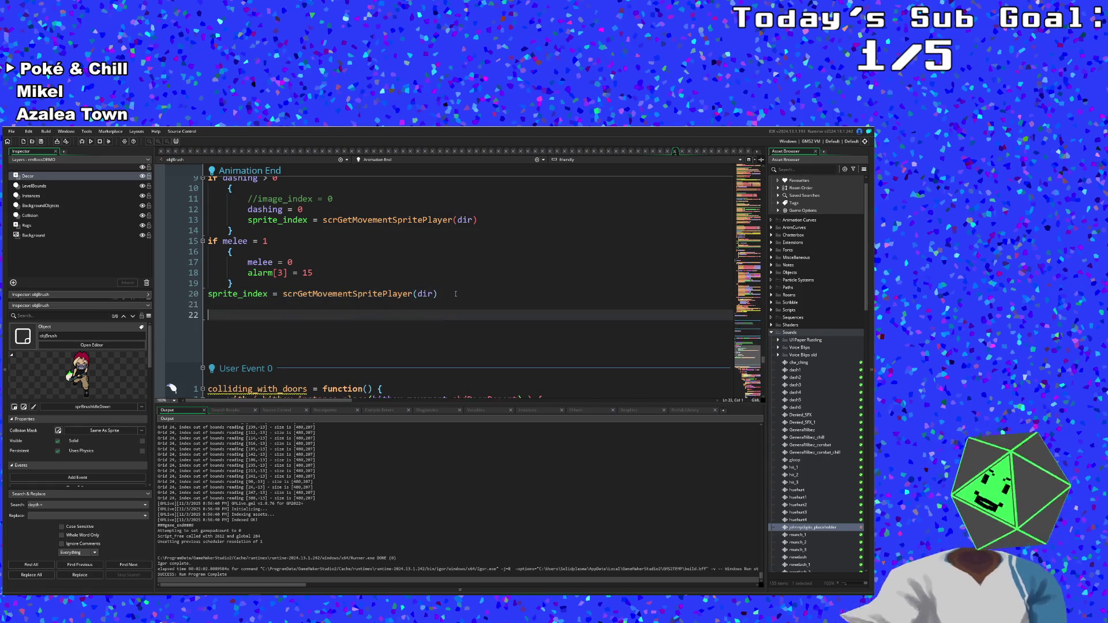
text(if Ga)
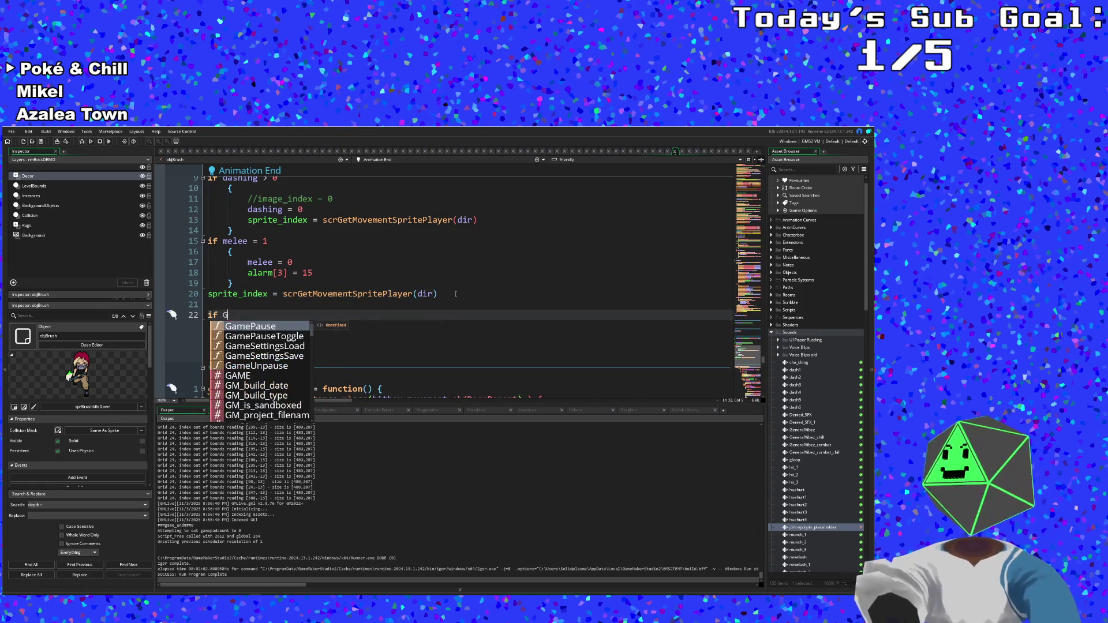
key(BackSpace)
key(BackSpace)
text(gamr)
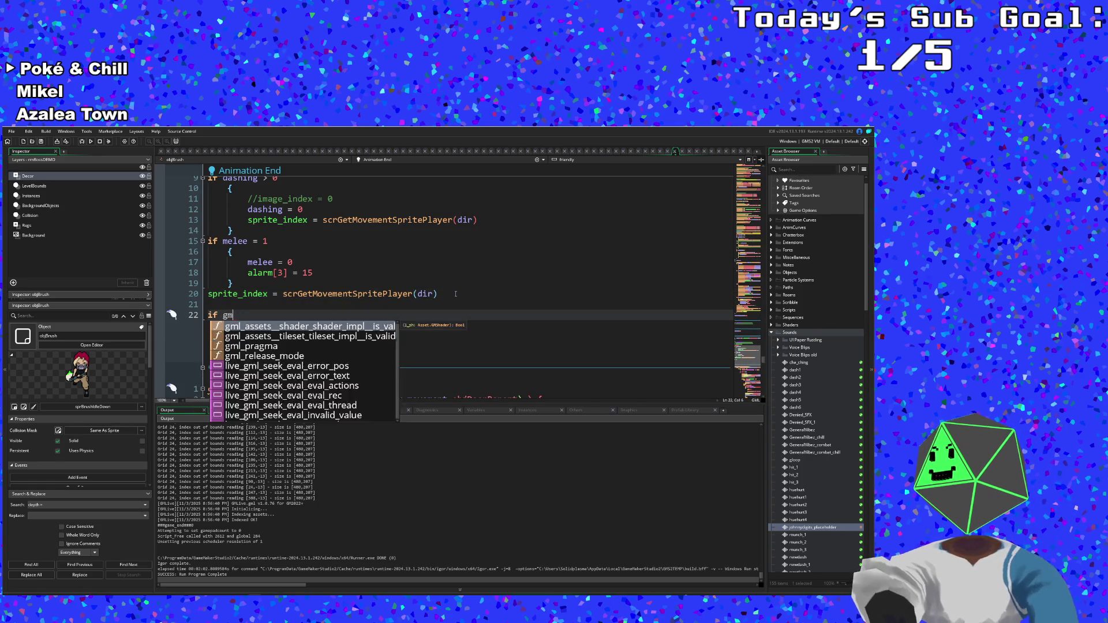
key(BackSpace)
text(eWon)
key(Return)
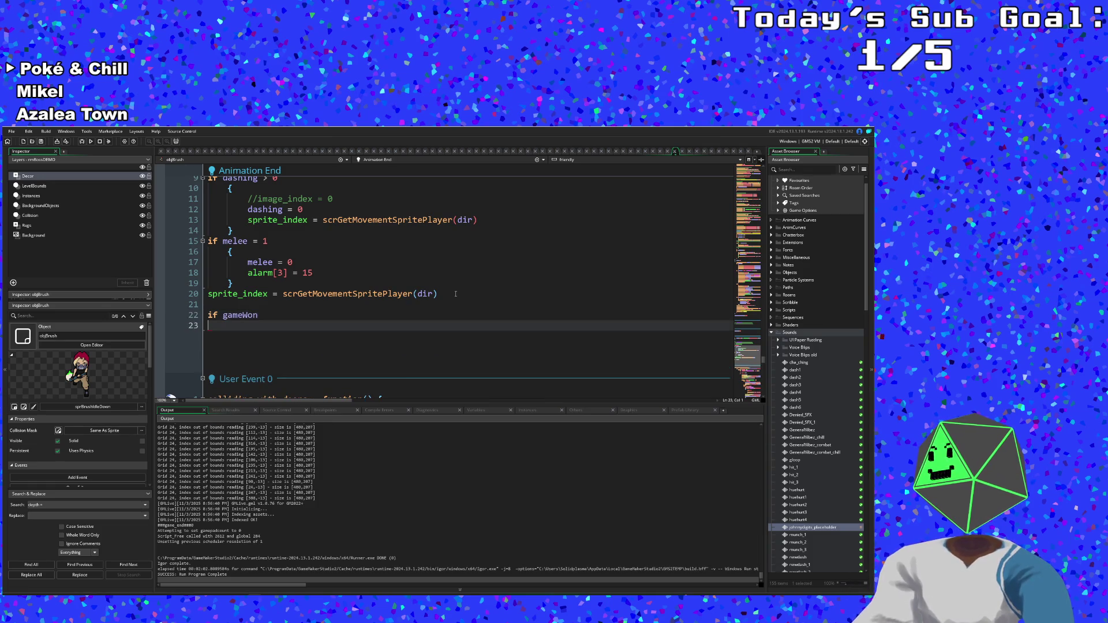
text({)
key(Return)
key(Return)
key(Return)
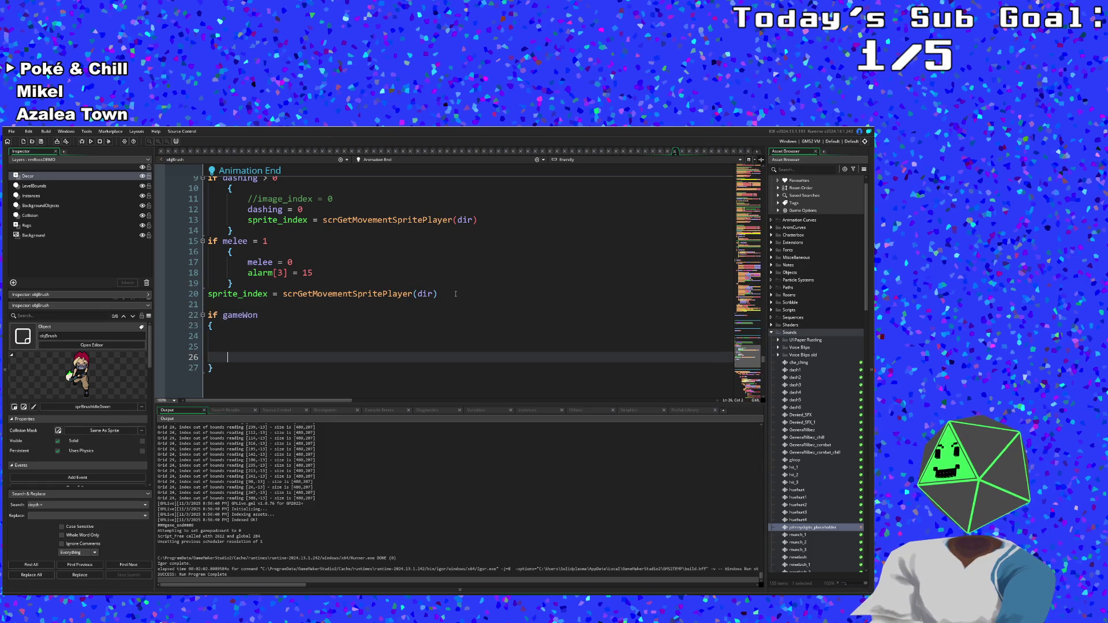
key(BackSpace)
key(BackSpace)
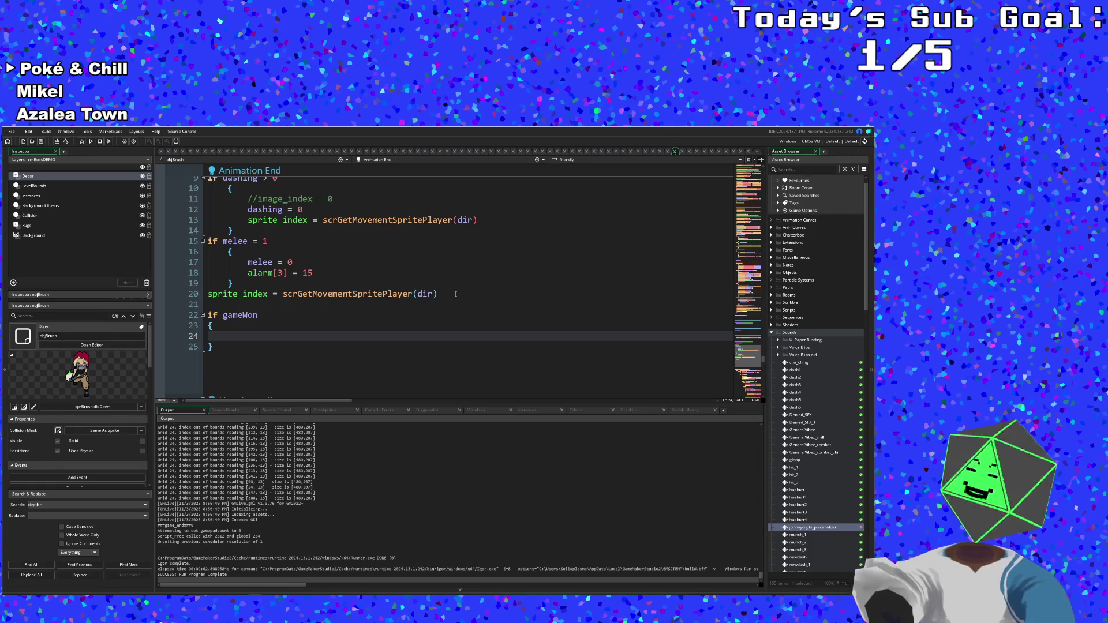
text(draw)
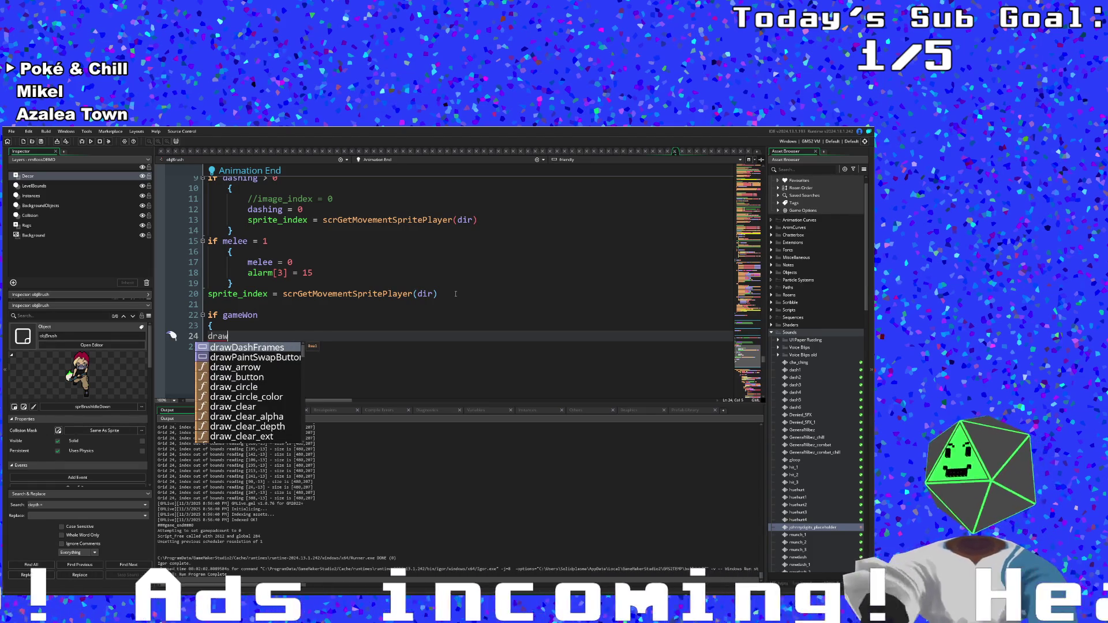
- Select the unfinished gameWon block and delete it
click(517, 290)
drag(219, 345, 208, 316)
right_click(218, 319)
click(224, 350)
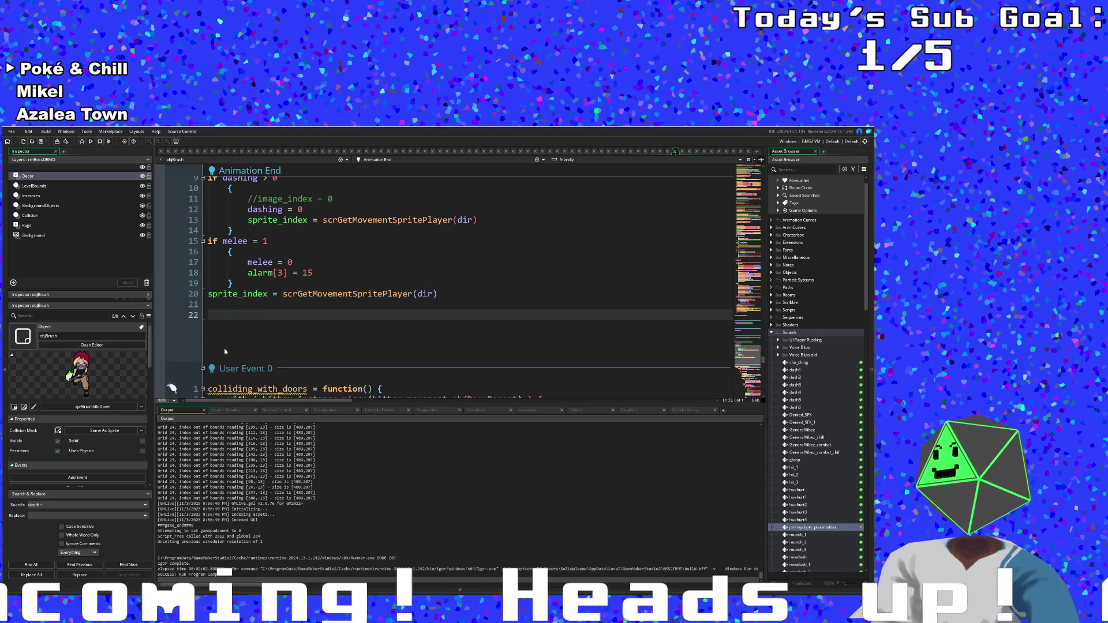
key(BackSpace)
key(BackSpace)
- Append '&& gameWon = false' to the Animation End death condition on line 1
scroll(231, 342, up, 10)
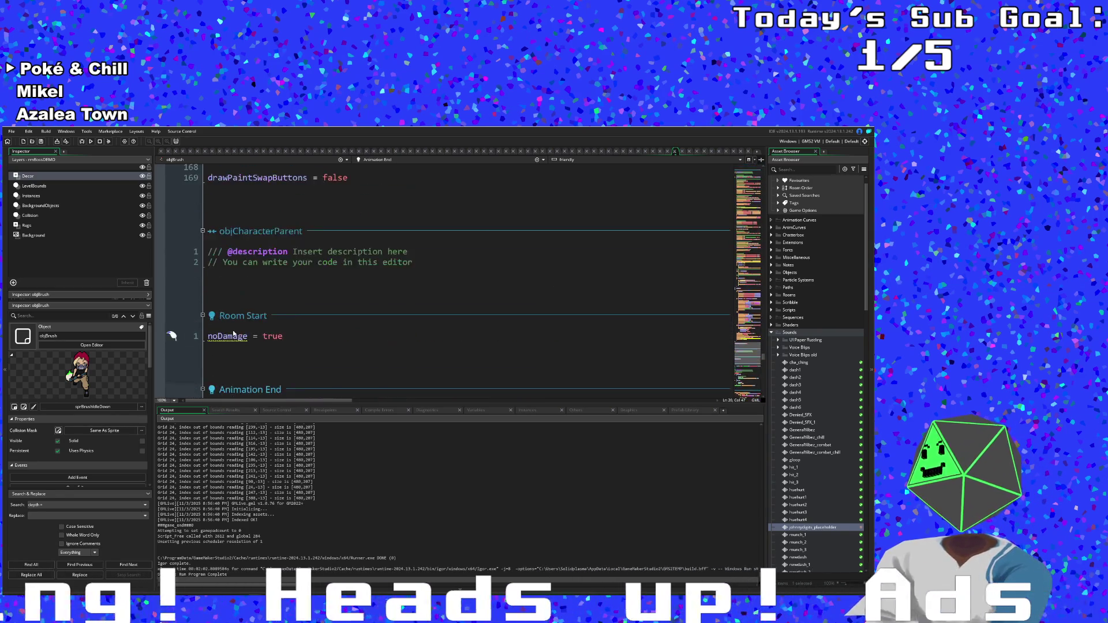
scroll(233, 334, down, 3)
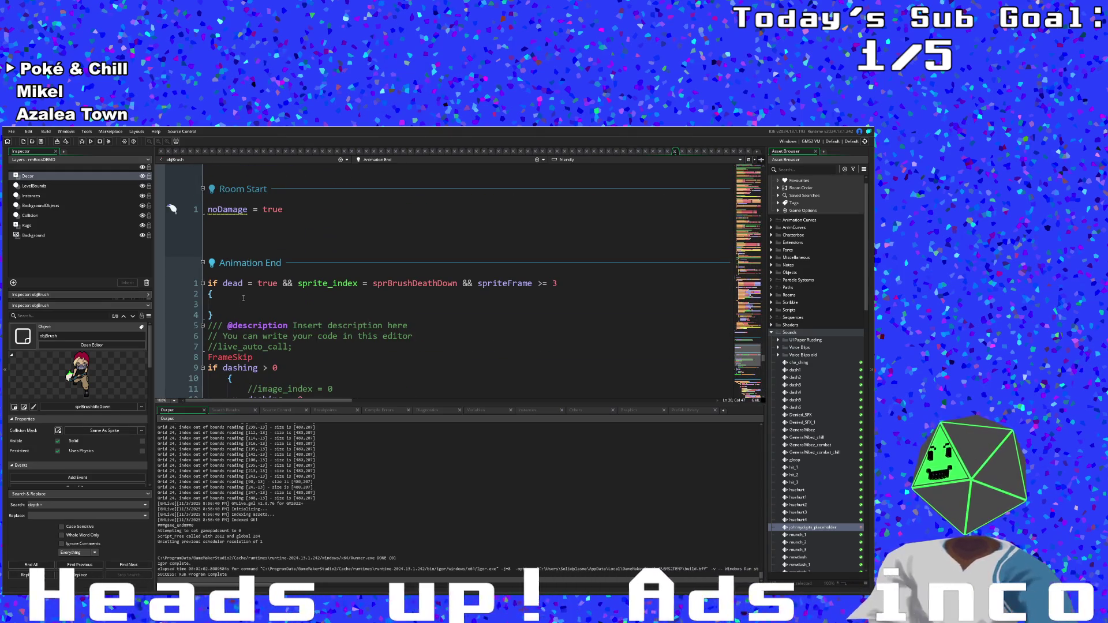
click(242, 304)
scroll(242, 304, down, 5)
scroll(241, 303, up, 5)
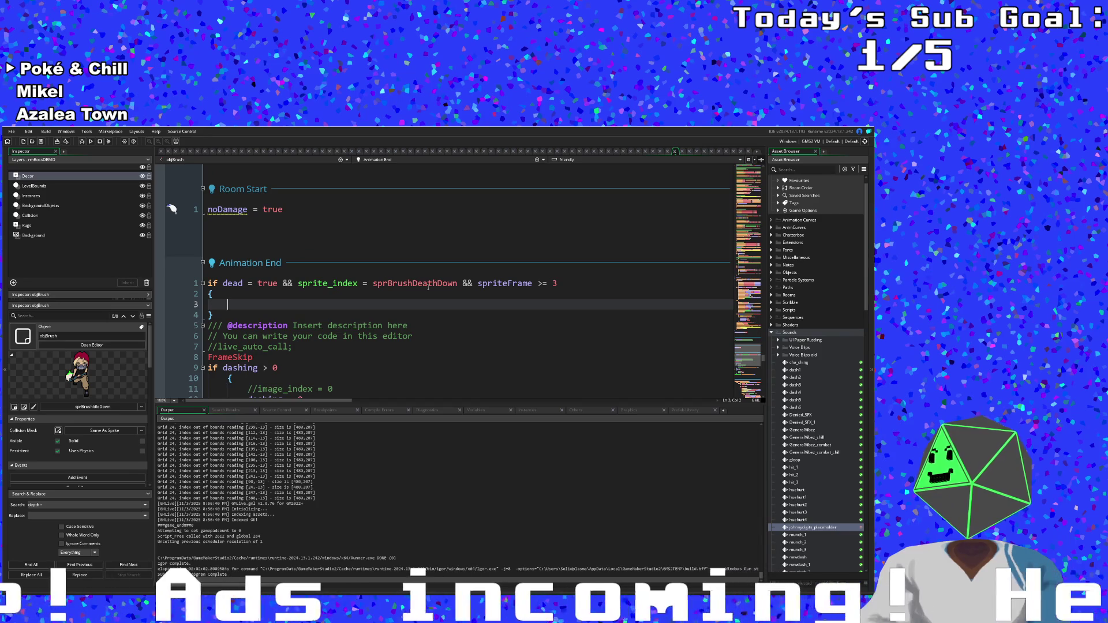
click(559, 282)
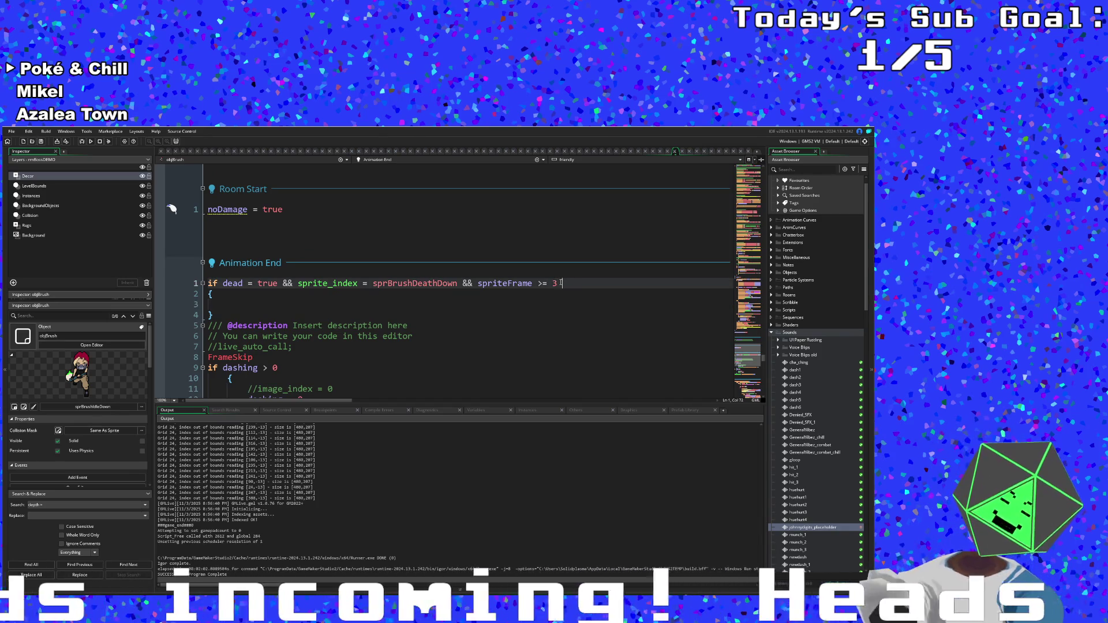
text(&& game)
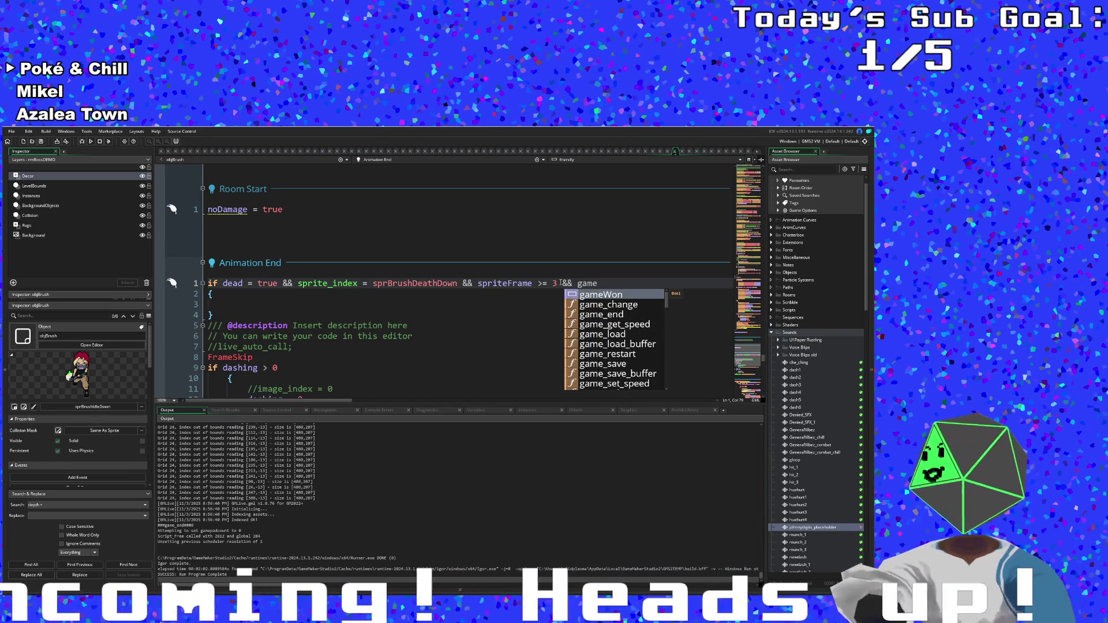
key(Return)
text(= false)
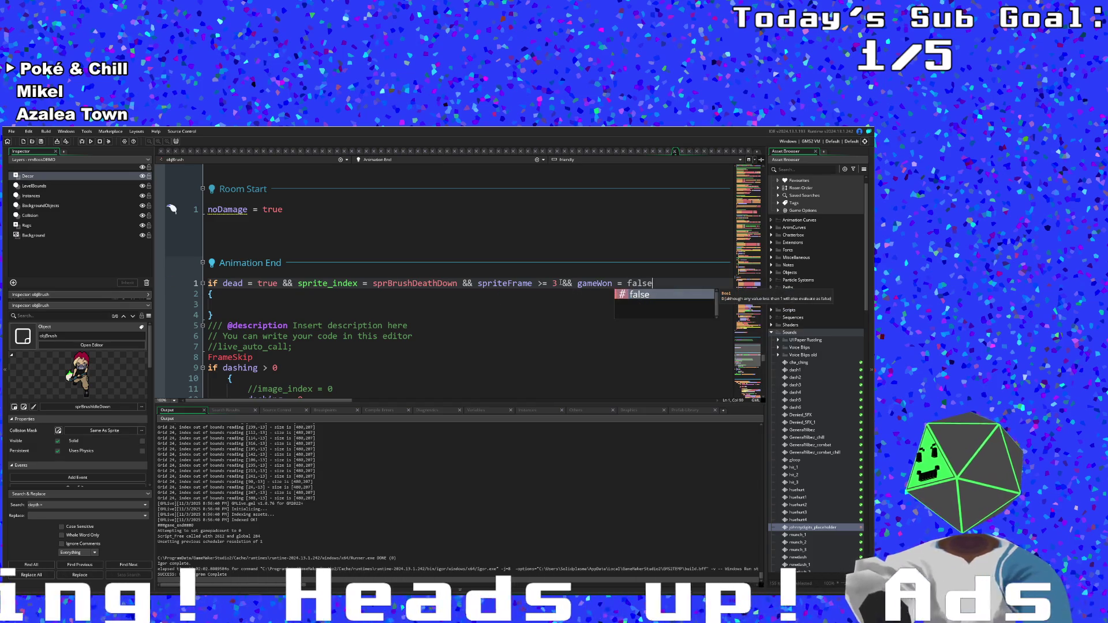
click(307, 246)
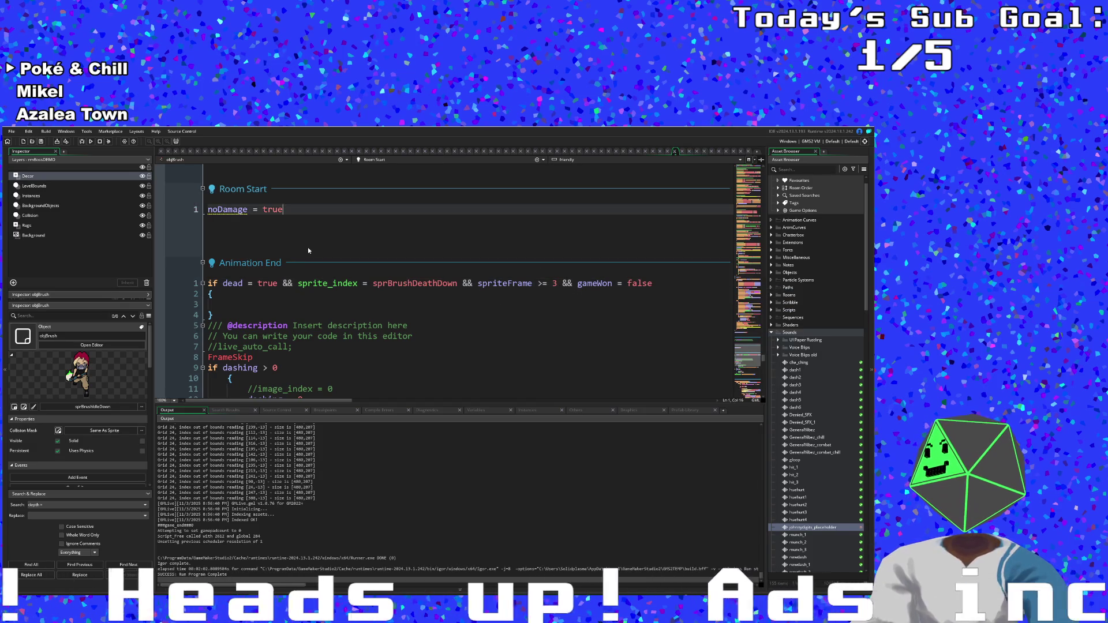
- Browse the Add Event > Draw options for objBrush, then dismiss the menu
right_click(270, 263)
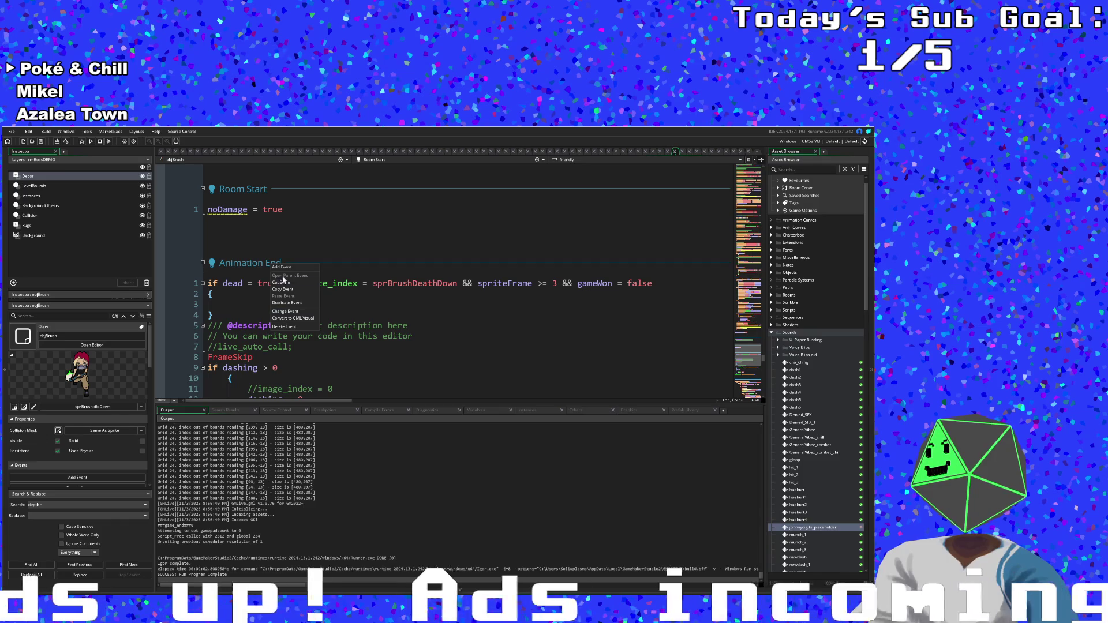
click(281, 267)
mouse_move(296, 311)
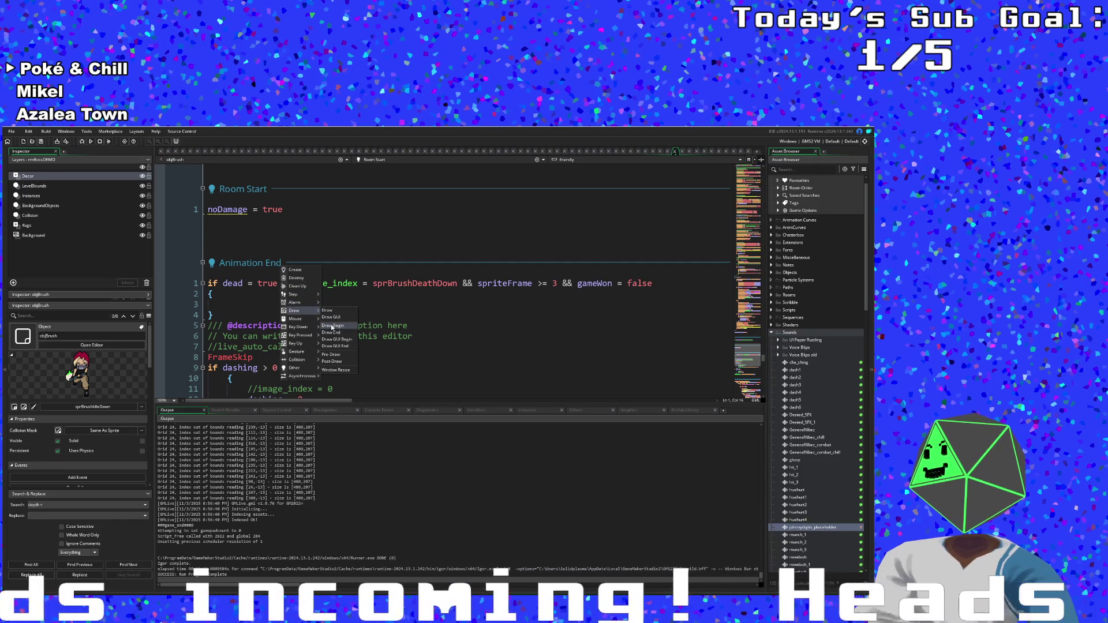
key(Escape)
scroll(263, 330, down, 5)
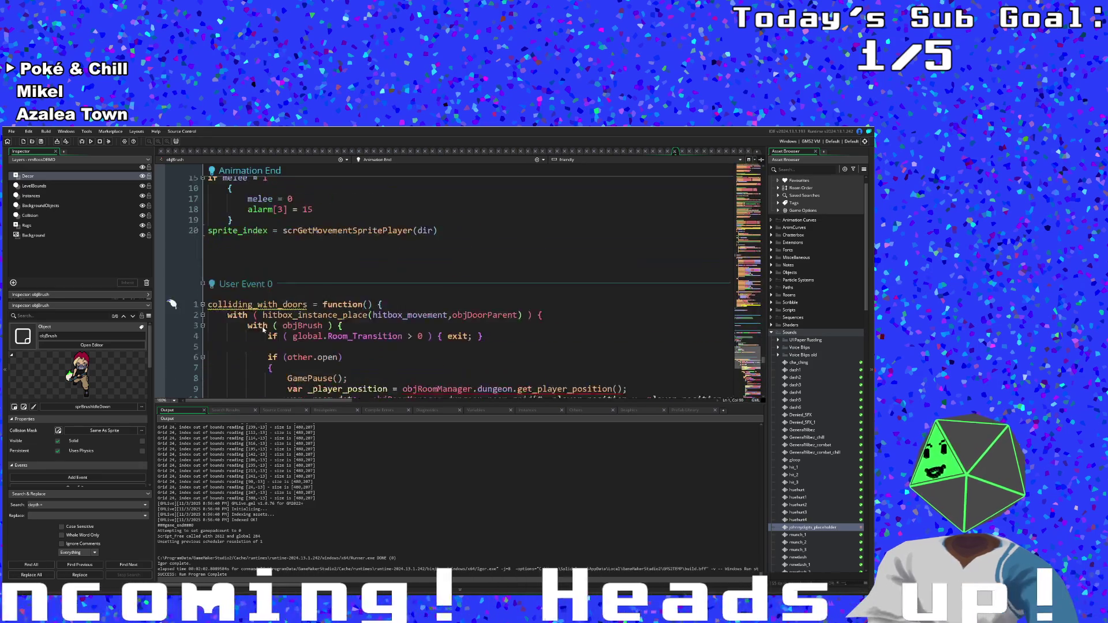
scroll(263, 330, up, 3)
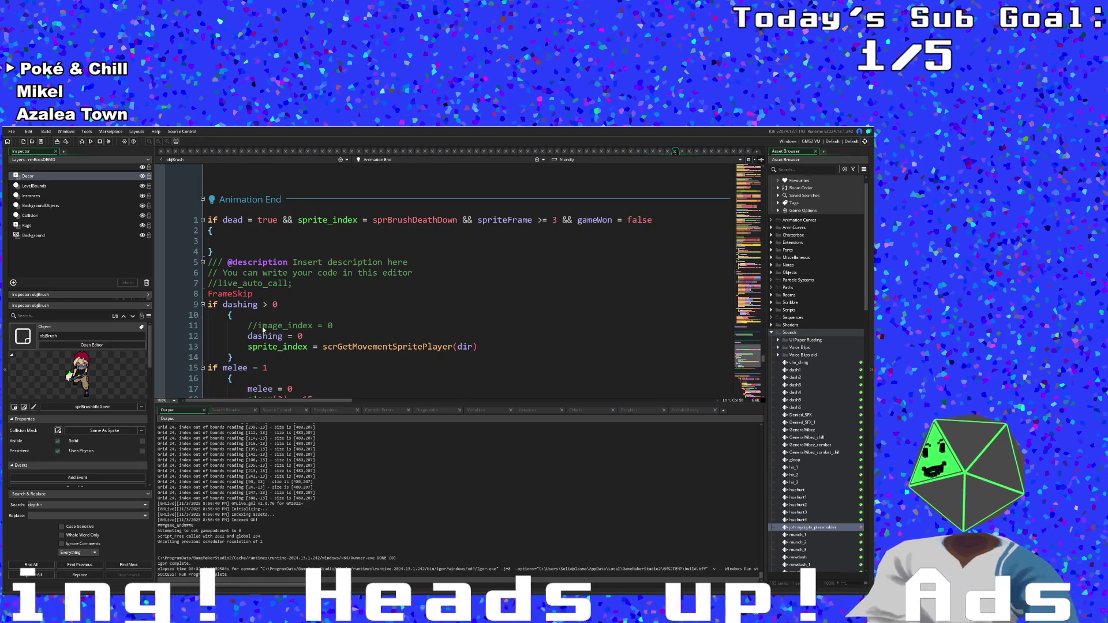
- Remove the gameWon = false condition from the death check
click(575, 259)
click(512, 273)
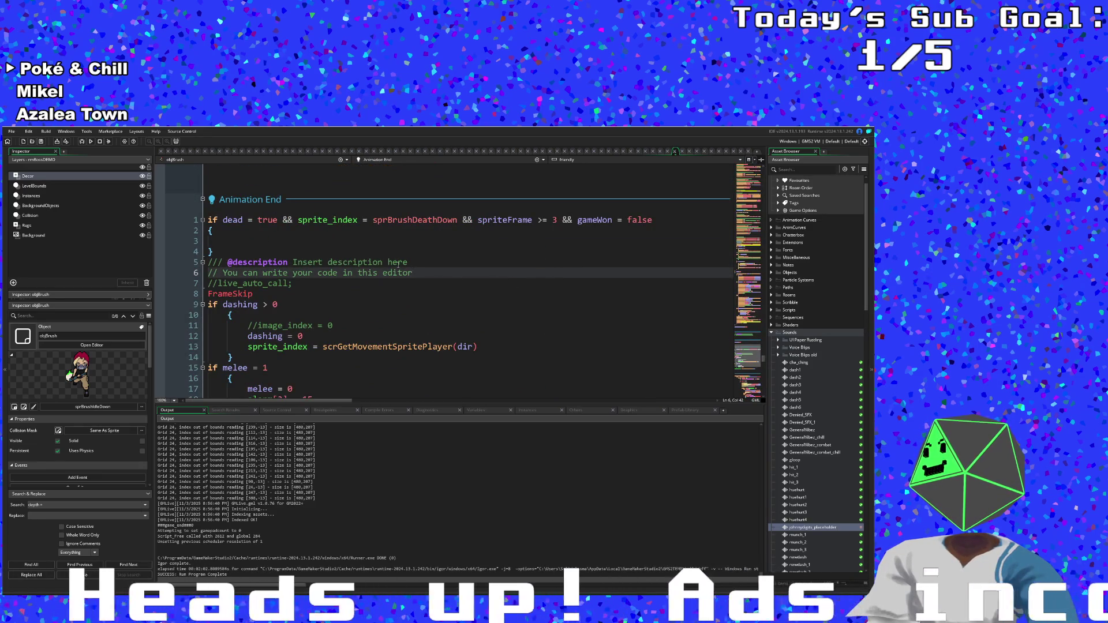
key(Up)
key(Up)
key(Up)
key(End)
key(BackSpace)
key(BackSpace)
key(BackSpace)
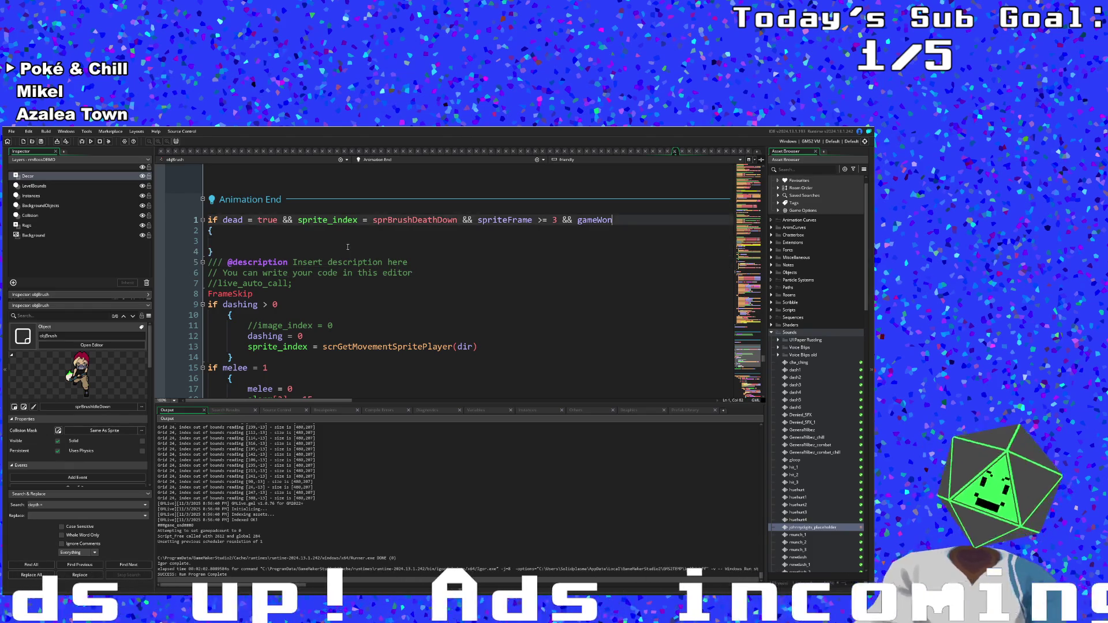
key(BackSpace)
key(BackSpace)
key(BackSpace)
- Add an empty 'if gameWon { }' block at the end of the Animation End code
key(ctrl+End)
key(Return)
key(Return)
text(if gameWon)
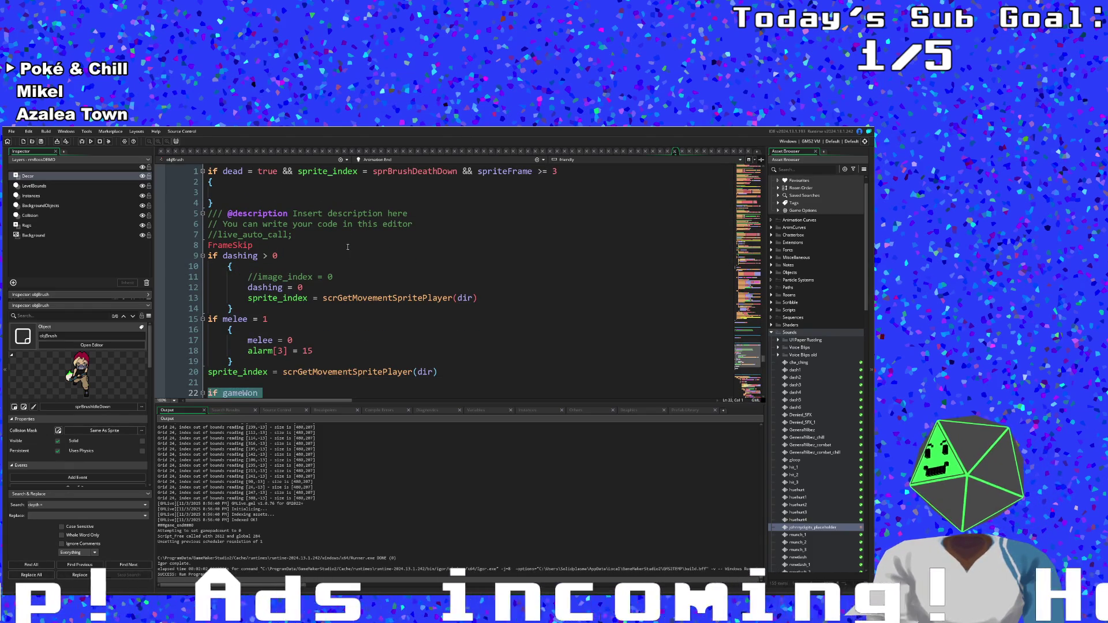
key(Return)
text({)
key(Return)
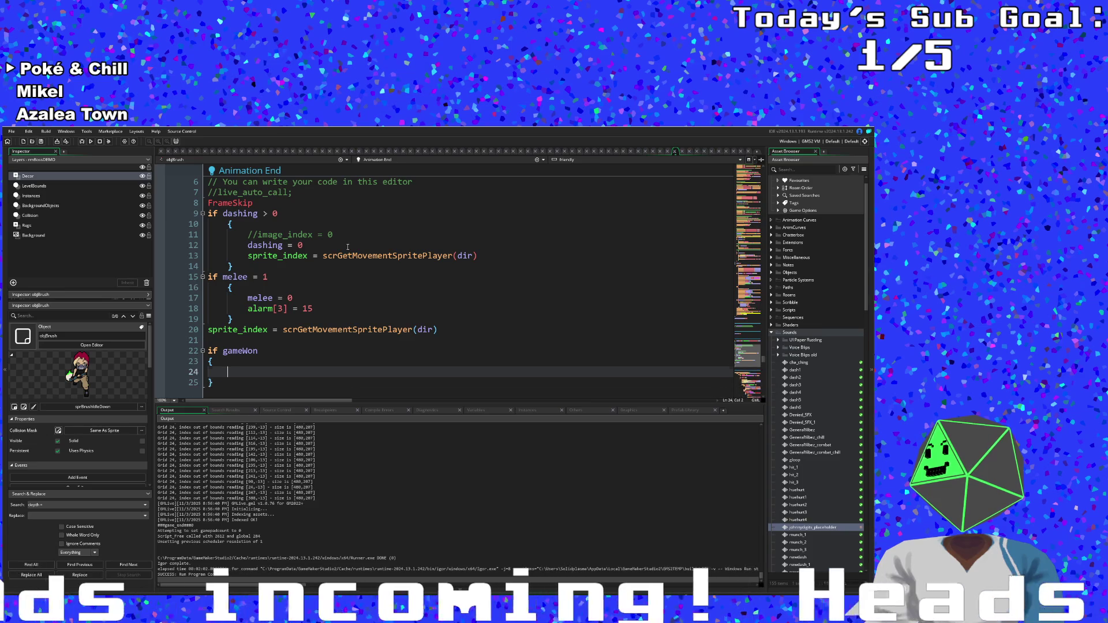
- Undo and delete the newly added if gameWon block
key(ctrl+z)
key(BackSpace)
key(BackSpace)
key(BackSpace)
text(m)
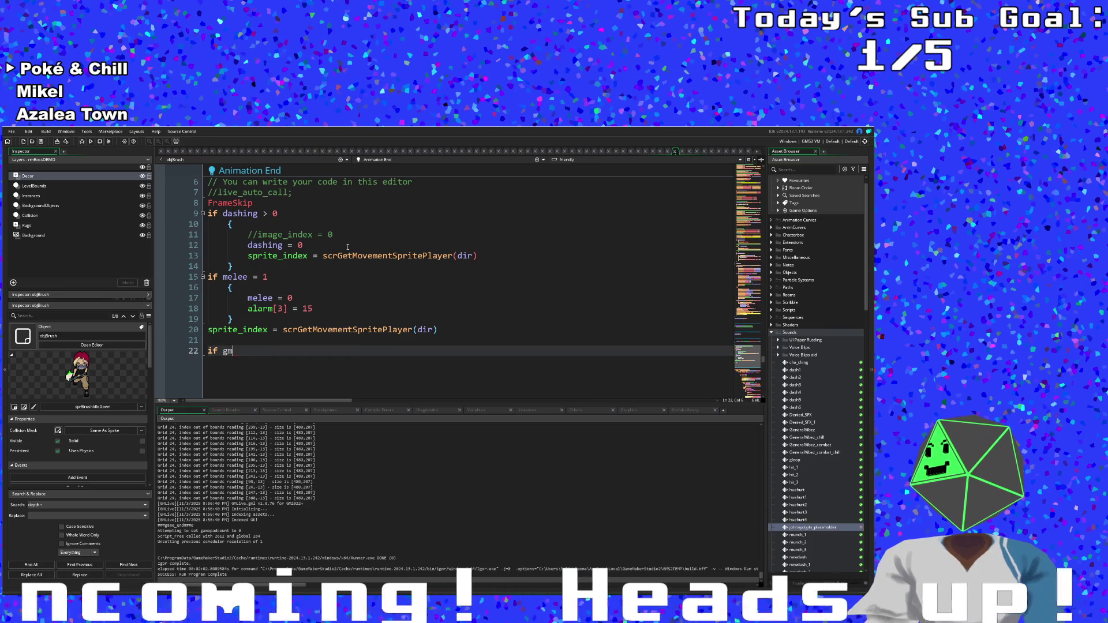
key(BackSpace)
key(BackSpace)
key(BackSpace)
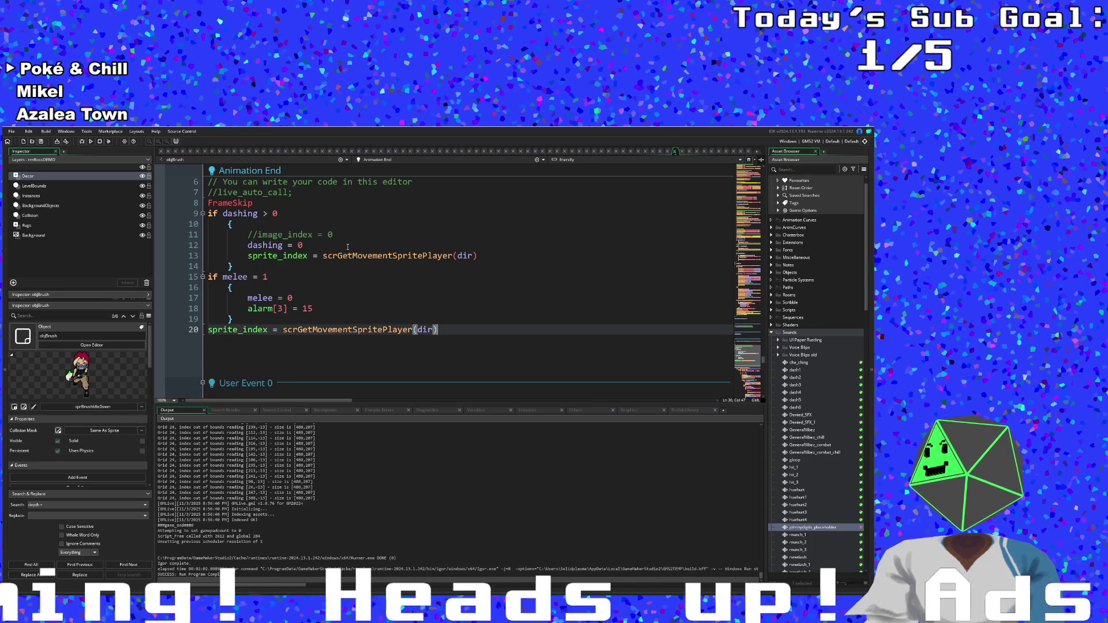
- Select the empty 'if dead = true' block on lines 1–4 and delete it
scroll(348, 247, up, 5)
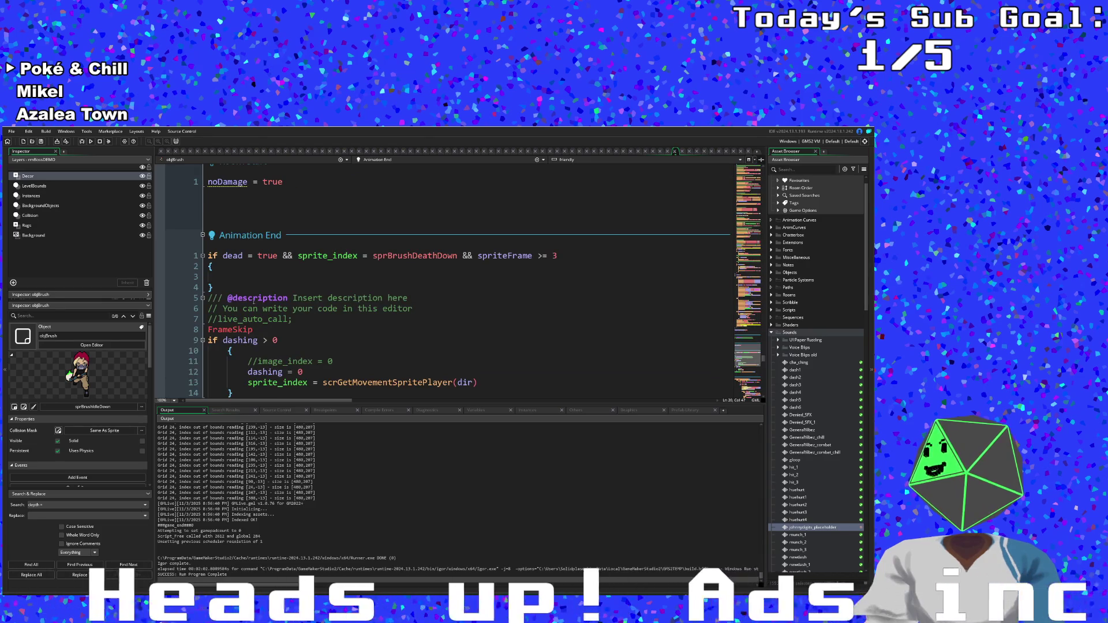
click(243, 281)
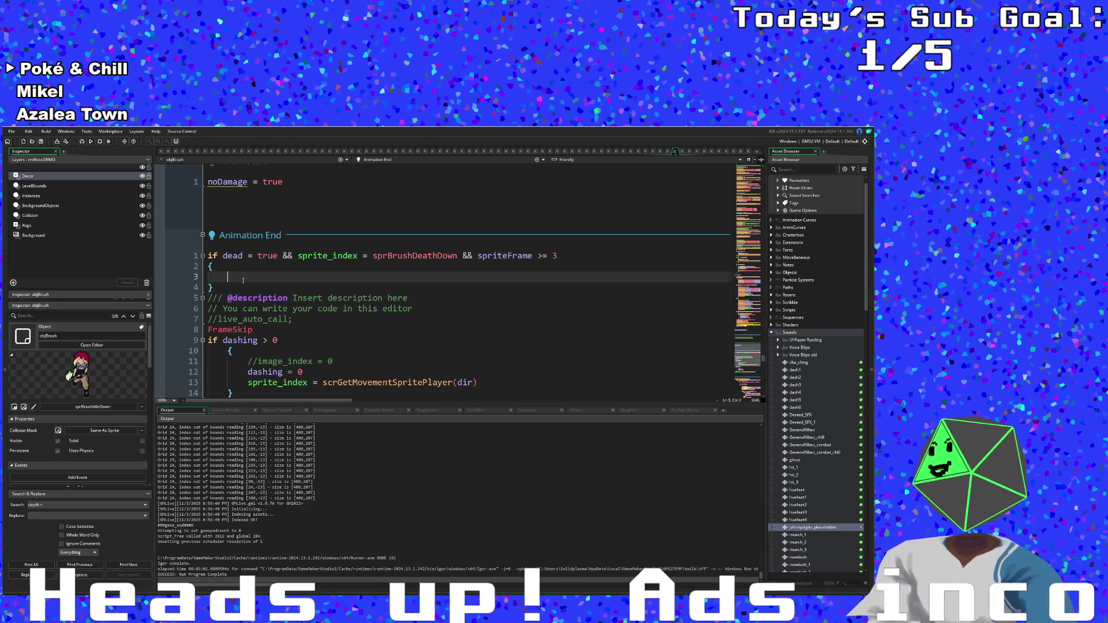
click(221, 286)
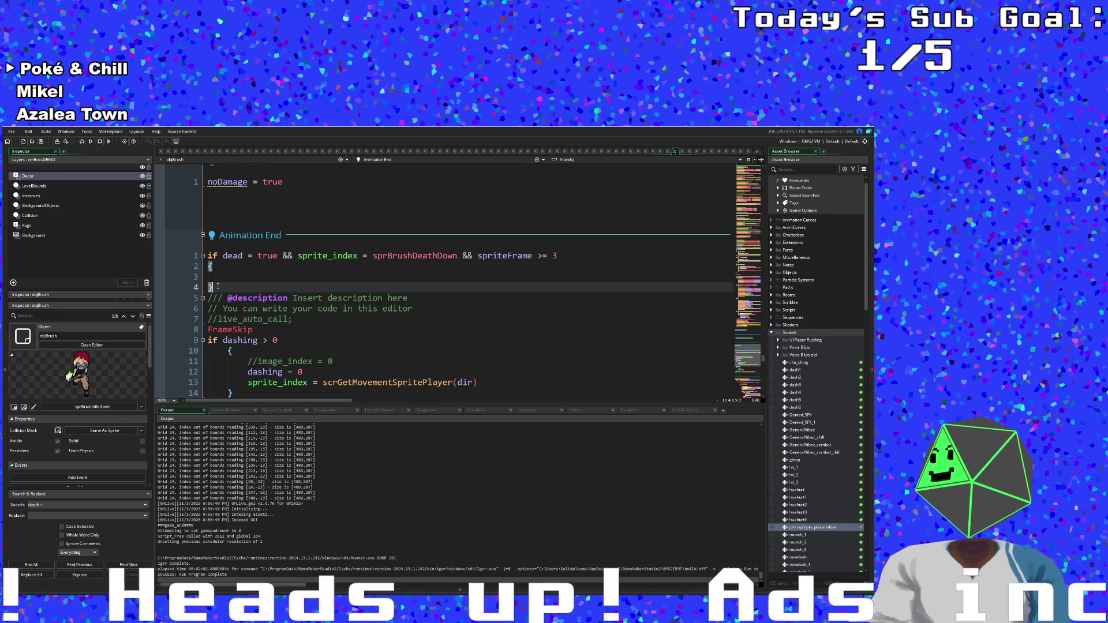
click(210, 287)
key(shift+Up)
key(shift+Up)
key(shift+Up)
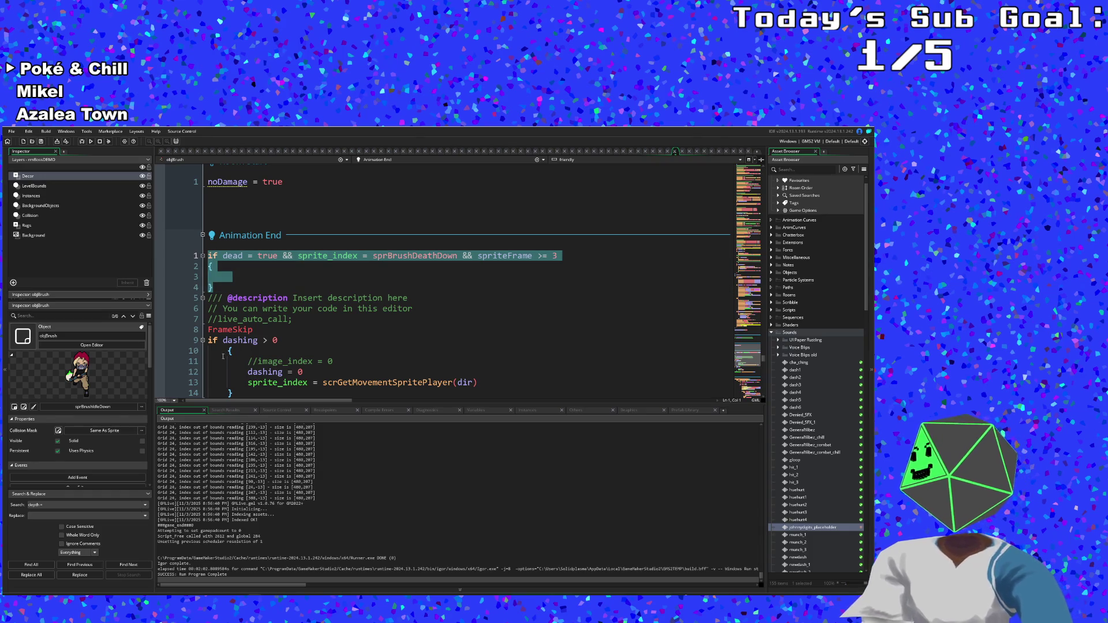
key(BackSpace)
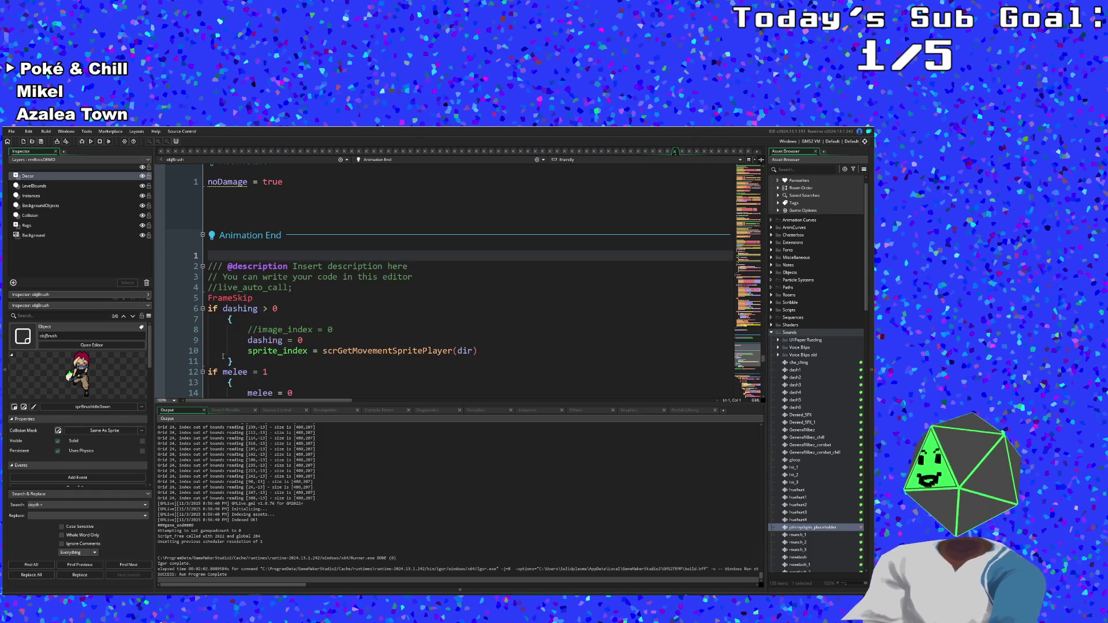
key(Delete)
scroll(217, 272, up, 10)
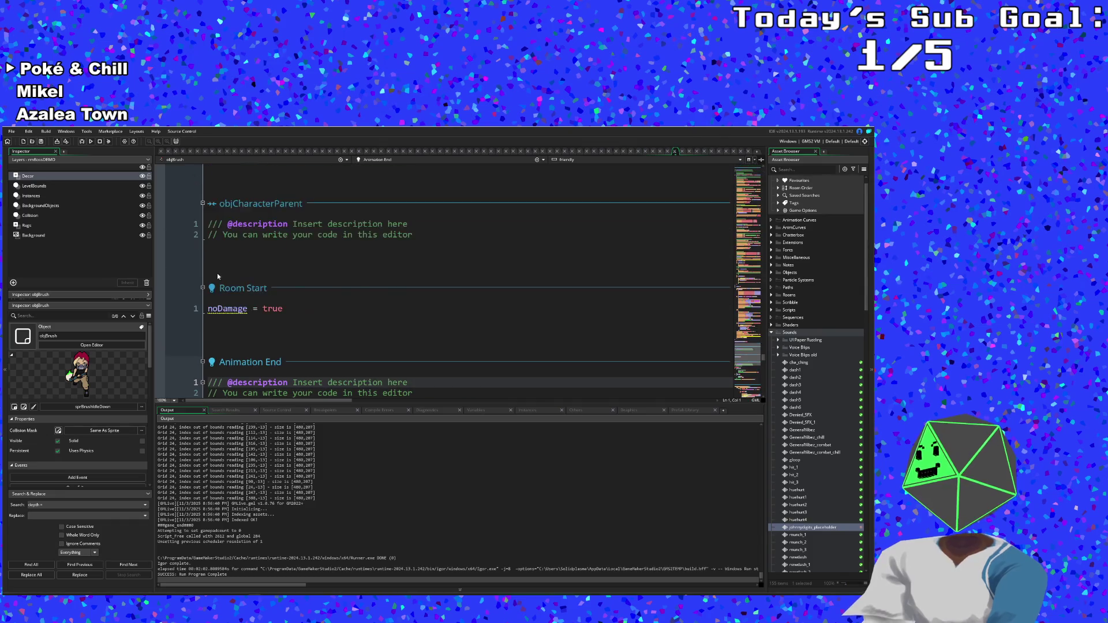
- Switch objBrush's code view to the Draw event from the event list
scroll(219, 285, down, 5)
scroll(218, 285, down, 15)
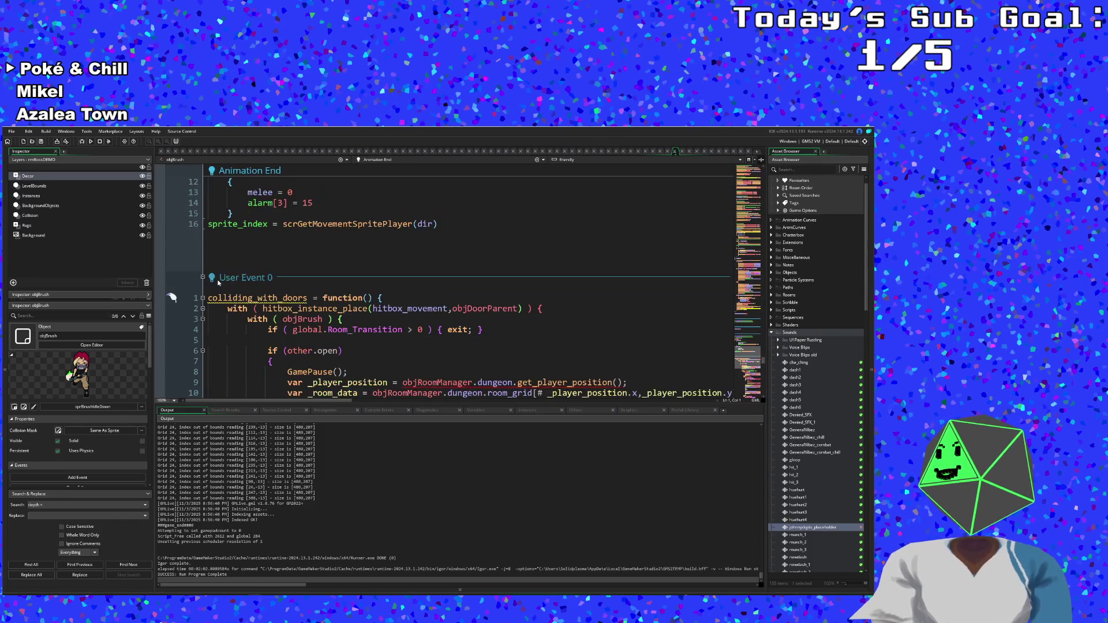
scroll(218, 283, down, 12)
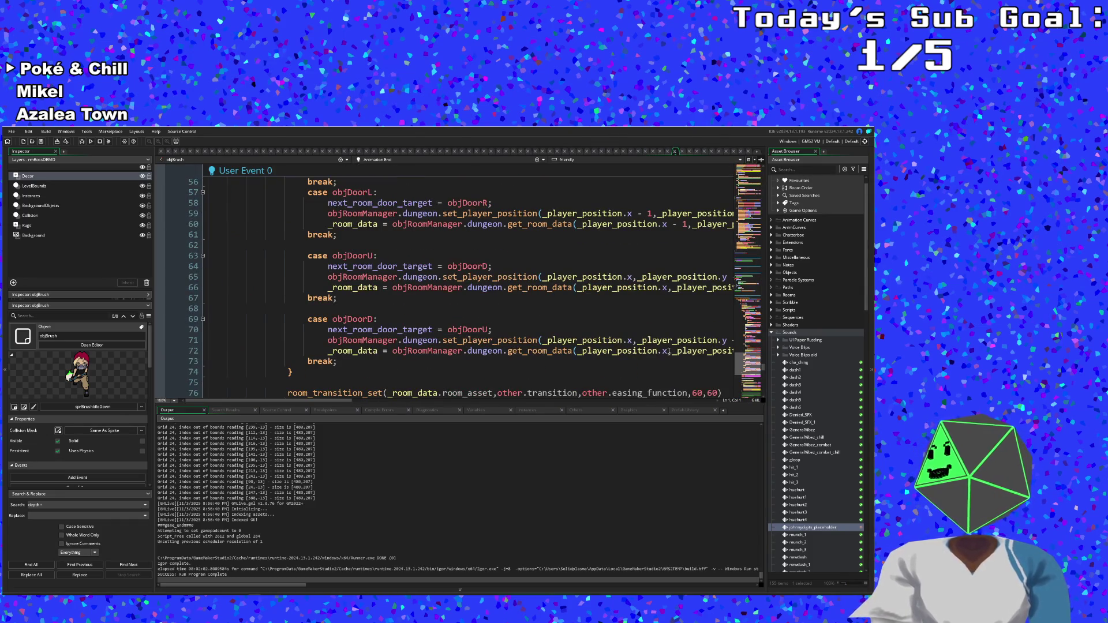
drag(753, 368, 749, 264)
scroll(635, 257, up, 20)
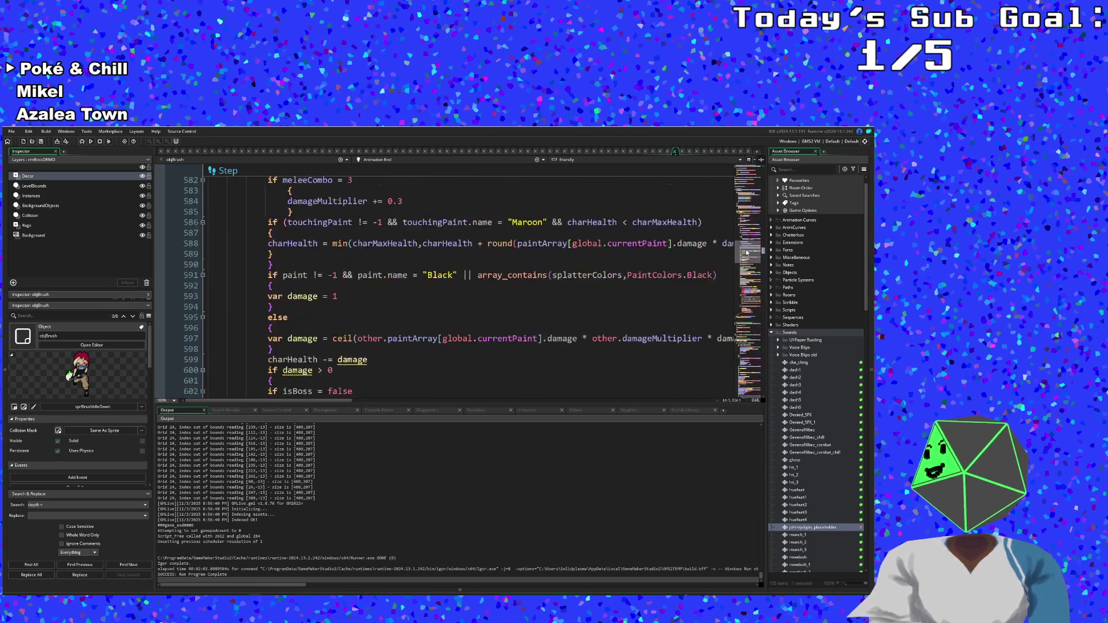
click(542, 160)
scroll(465, 207, down, 4)
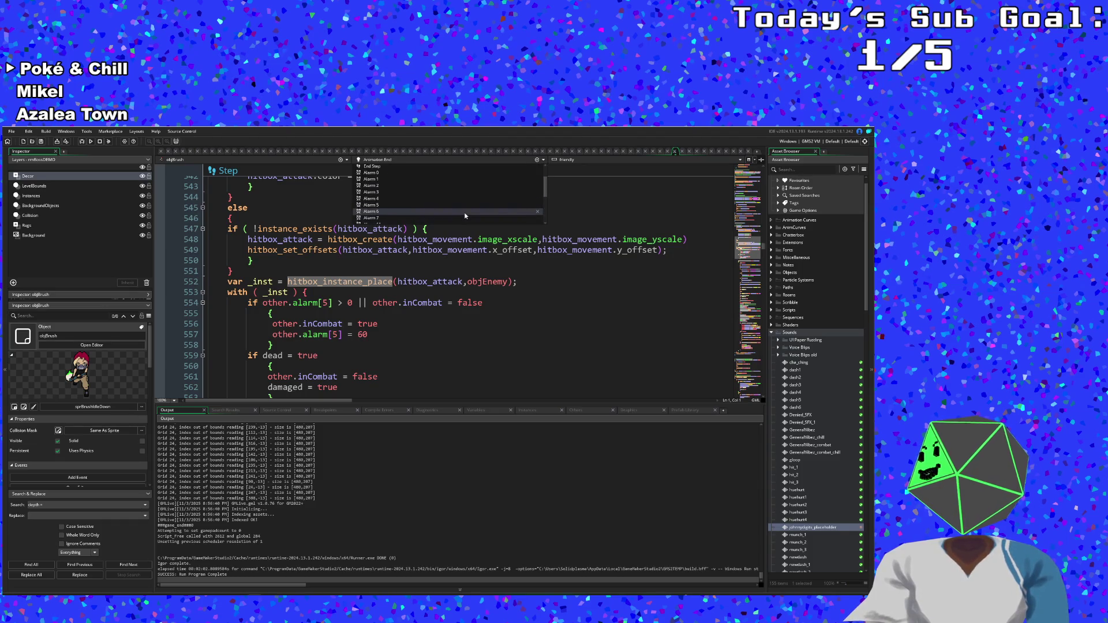
click(400, 183)
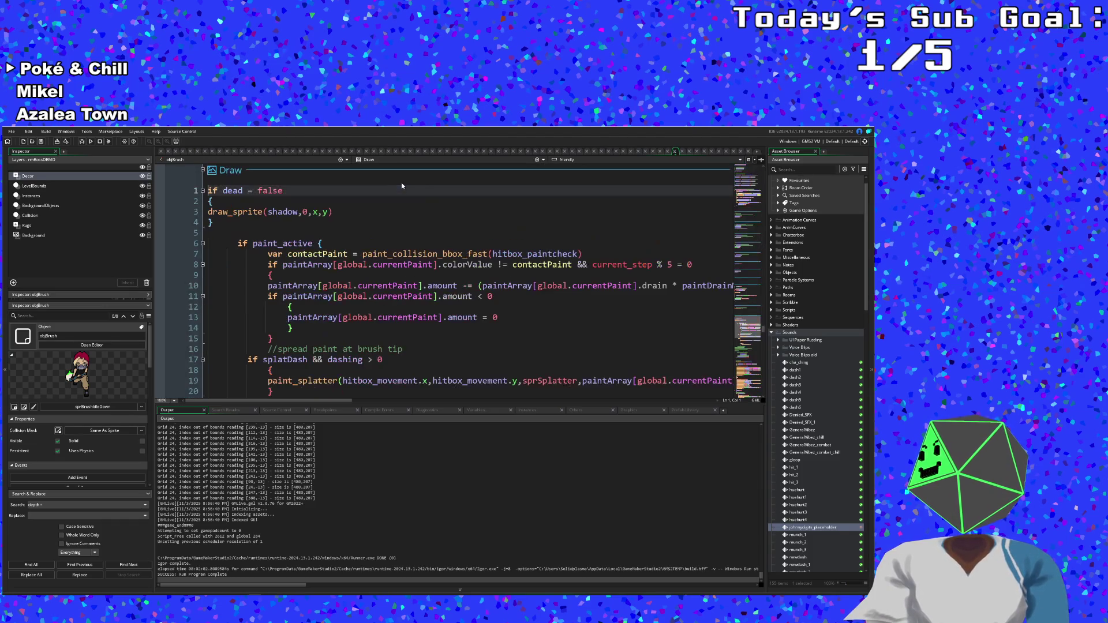
- Review the shadow-drawing block and the Draw Begin code
scroll(407, 258, down, 2)
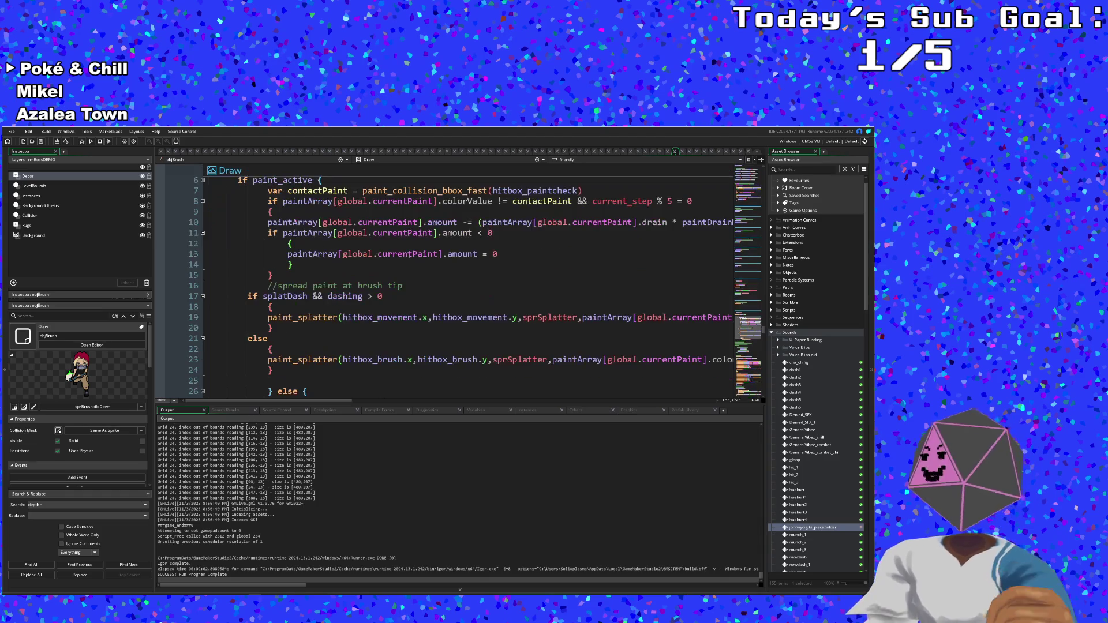
scroll(401, 269, up, 4)
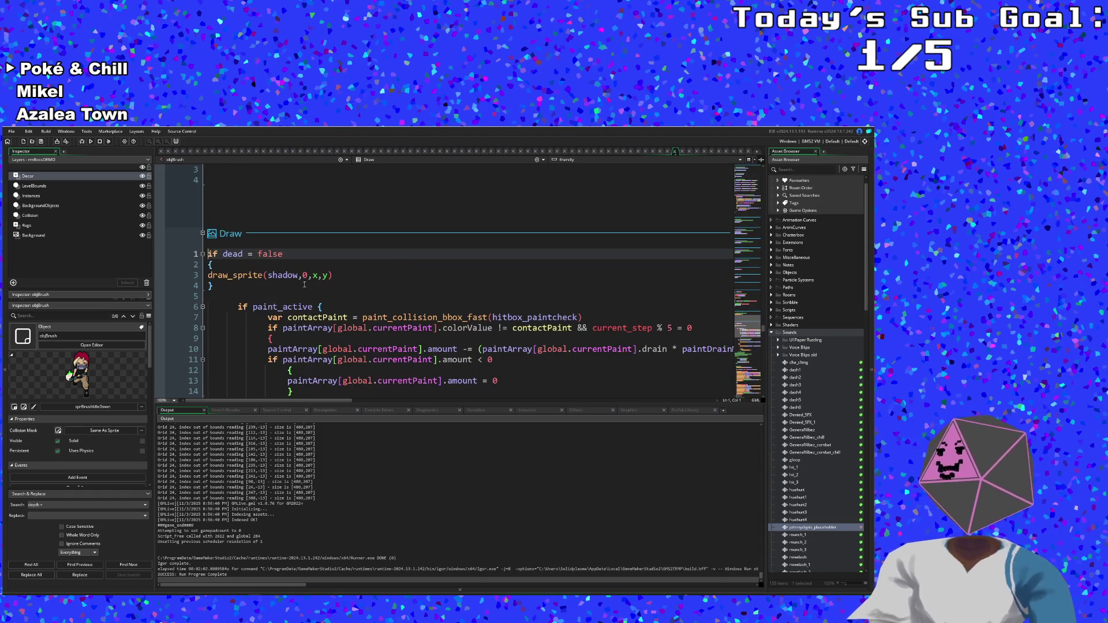
click(248, 297)
click(248, 287)
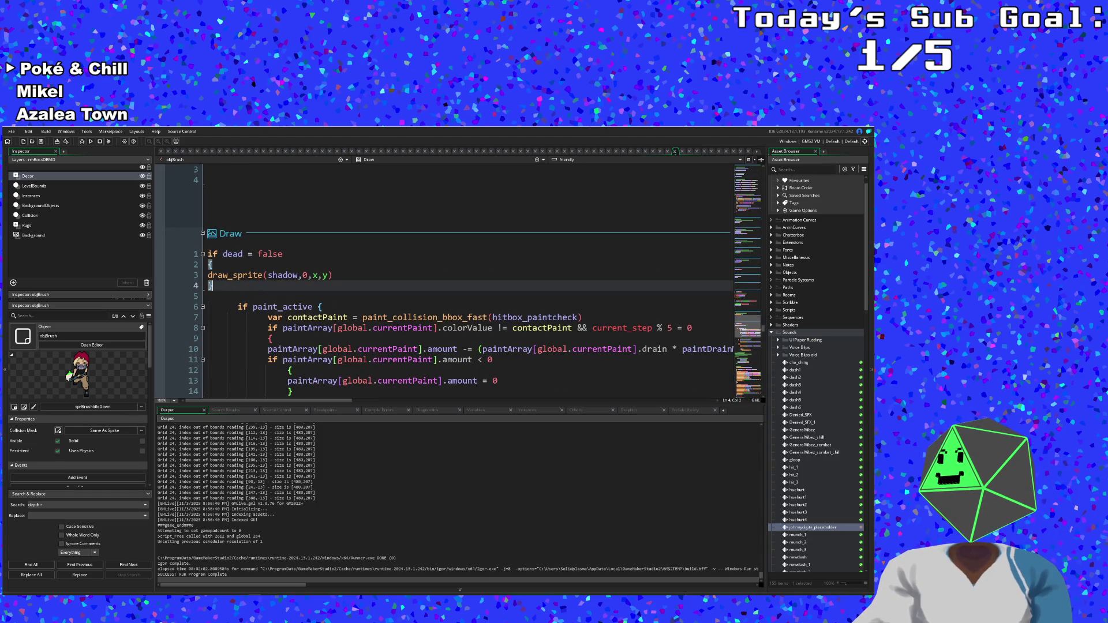
click(208, 266)
scroll(211, 266, down, 12)
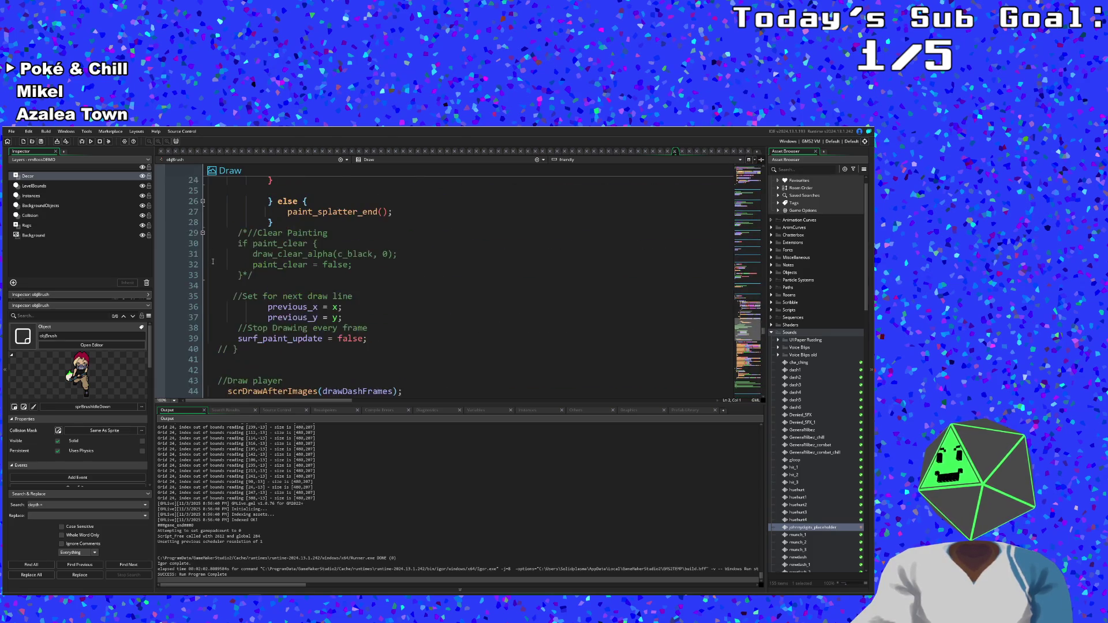
scroll(213, 261, up, 15)
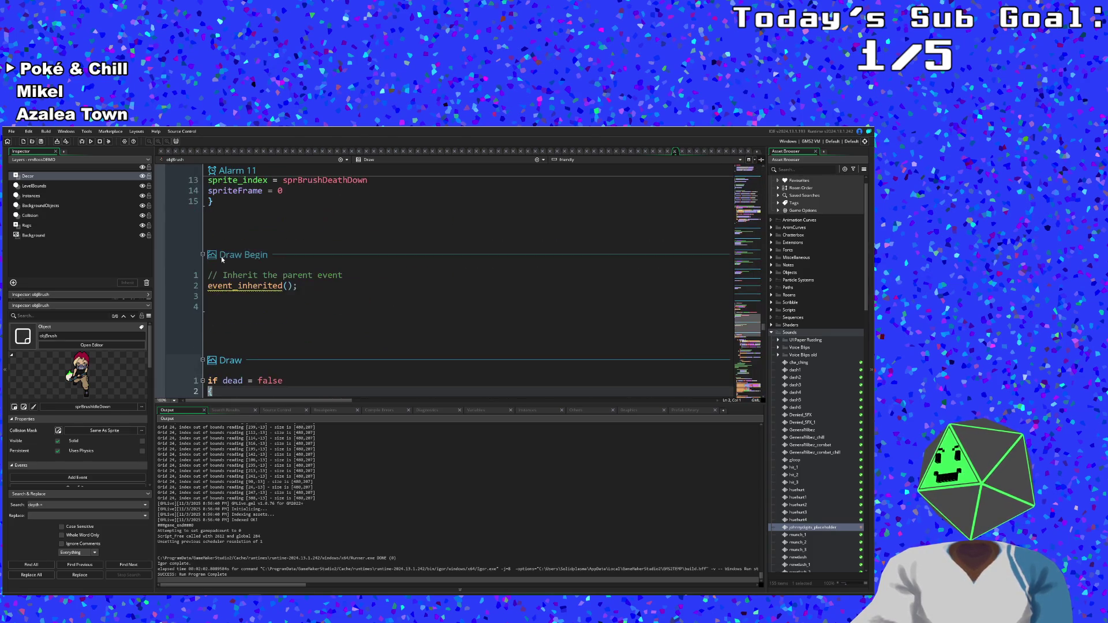
click(249, 293)
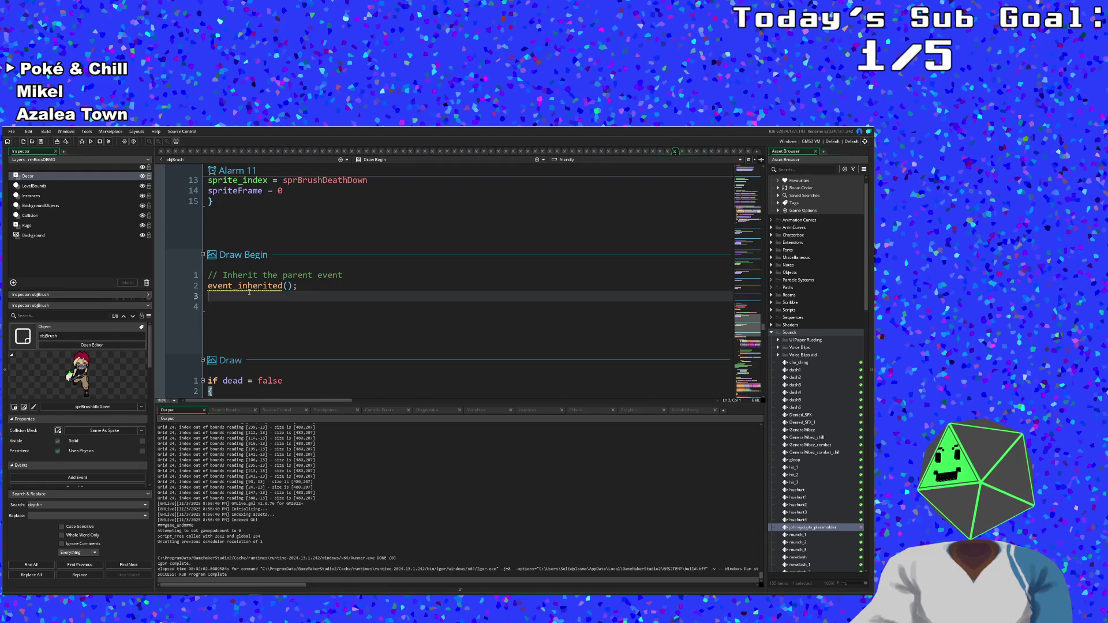
scroll(250, 289, down, 6)
scroll(250, 289, up, 4)
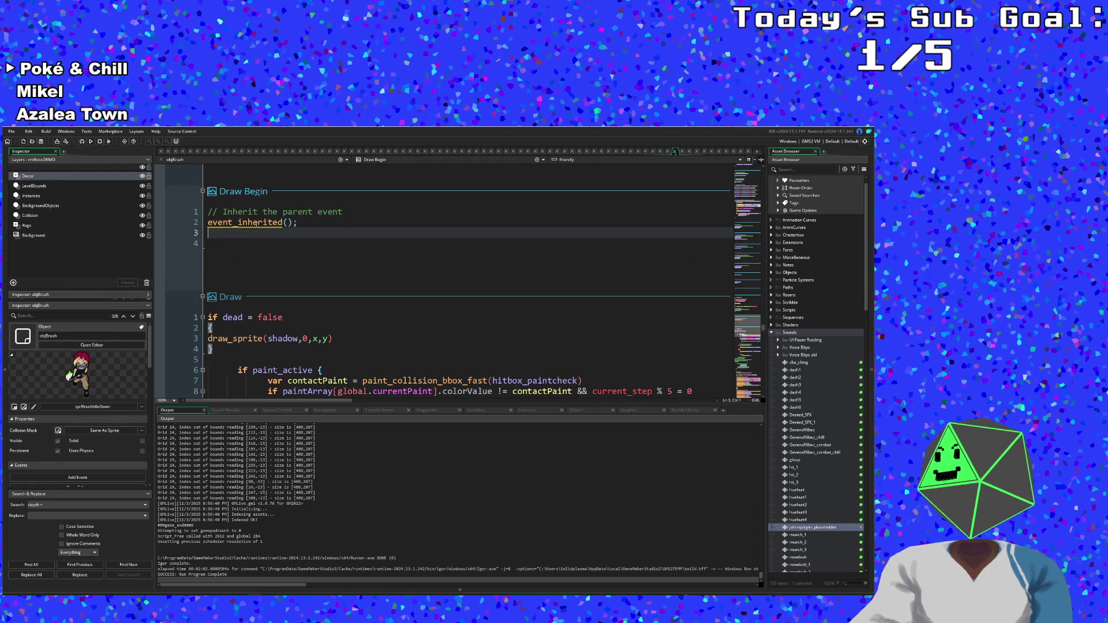
- Delete the inherited-parent comment and event_inherited call from Draw Begin
click(258, 223)
scroll(256, 251, down, 2)
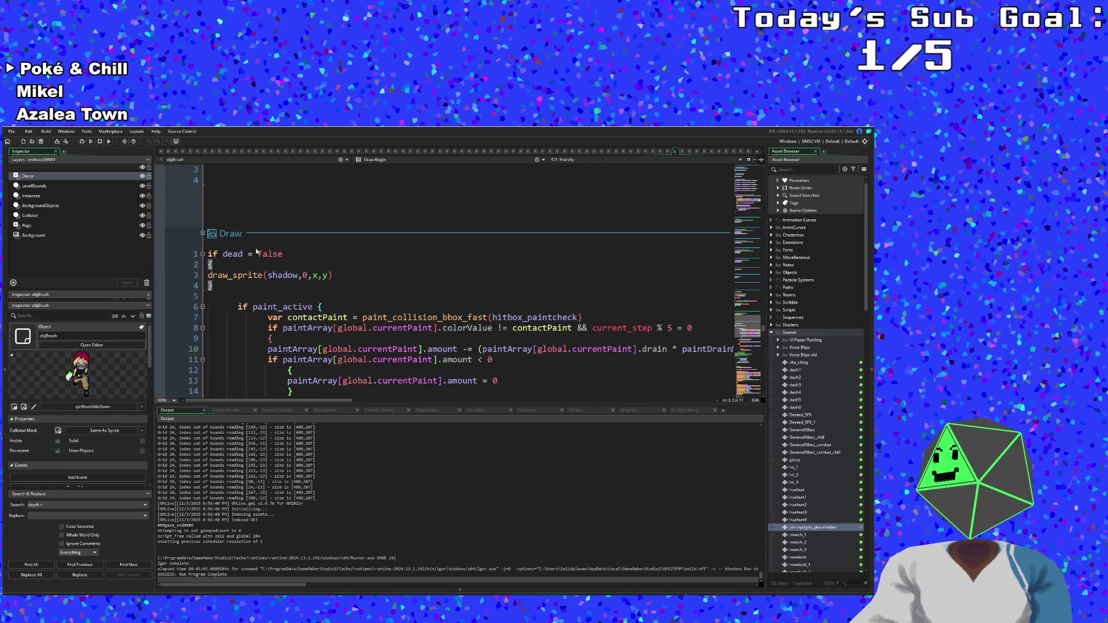
scroll(256, 250, up, 4)
mouse_move(252, 282)
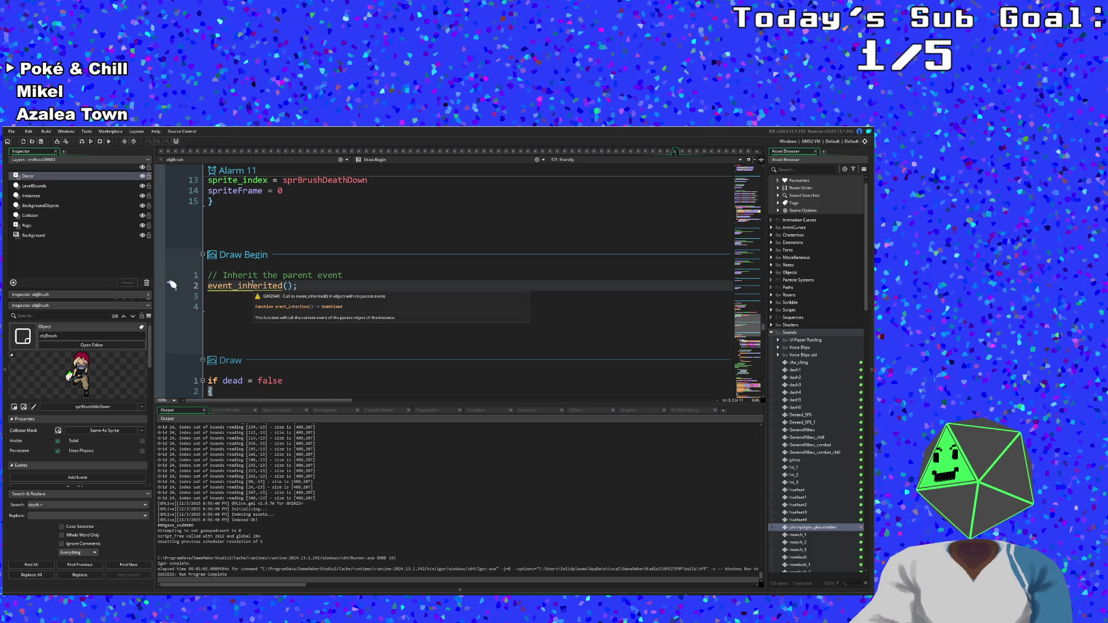
drag(172, 285, 181, 266)
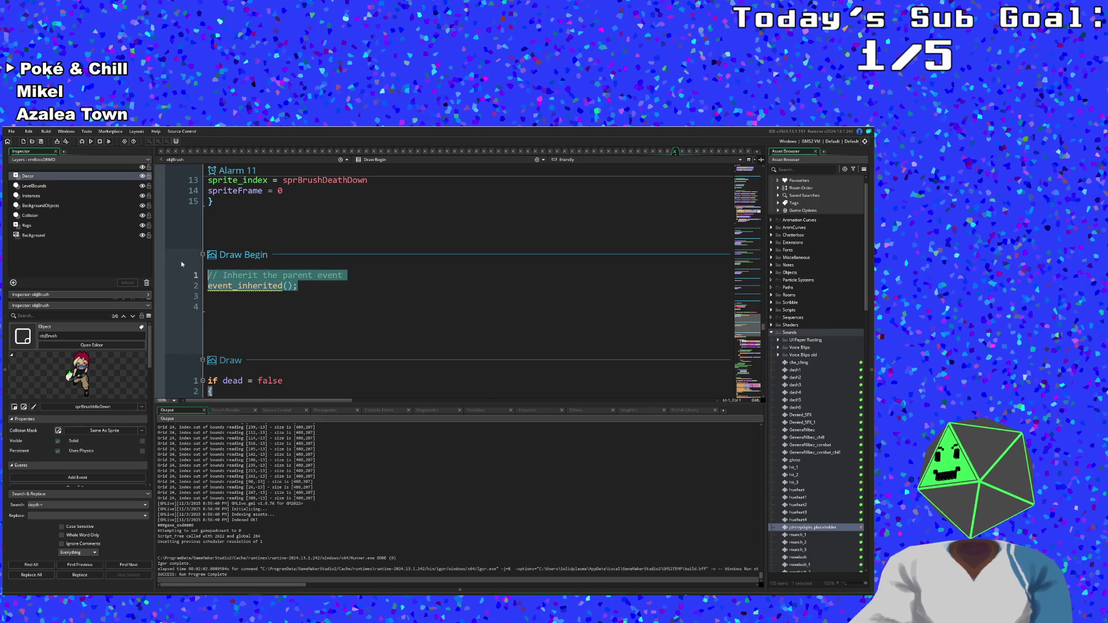
key(BackSpace)
- Go to the end of the Draw GUI code, after its final closing brace
scroll(246, 292, down, 20)
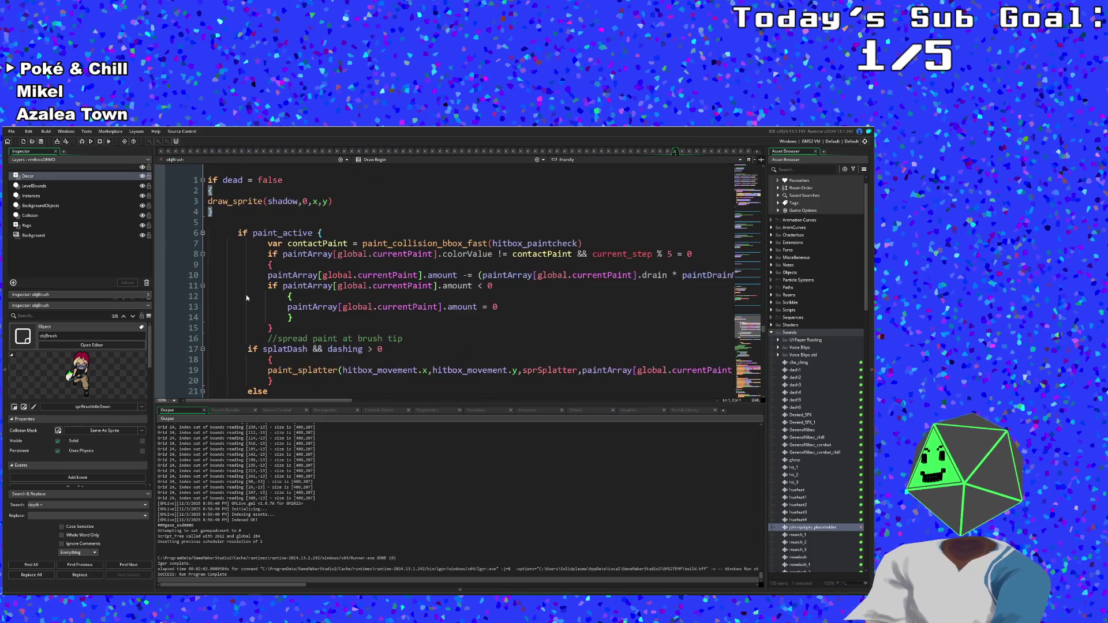
scroll(247, 289, down, 15)
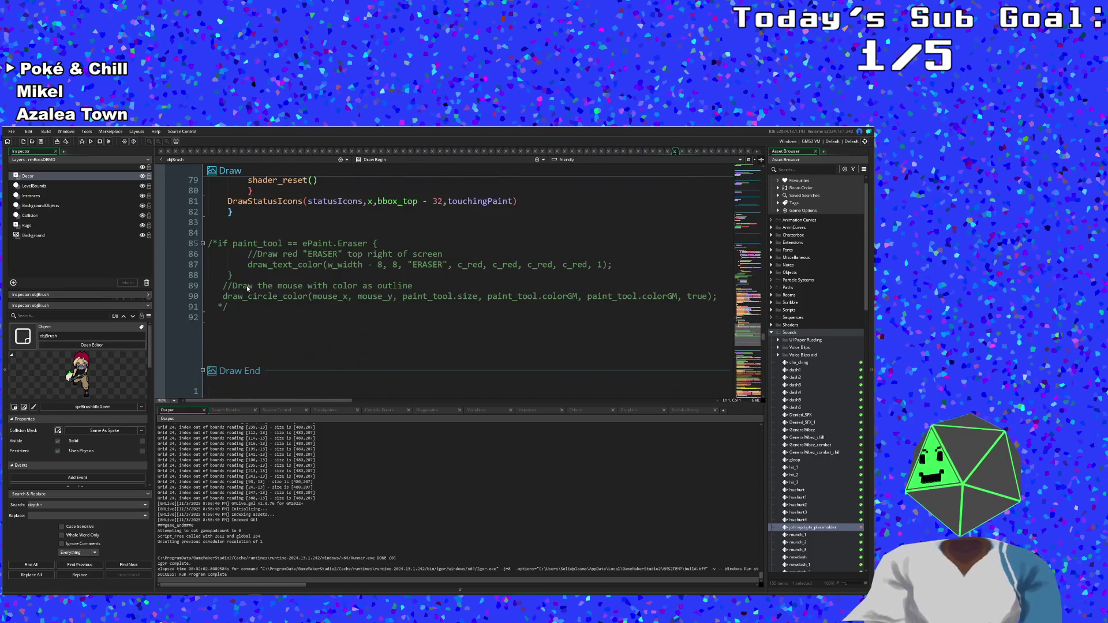
scroll(244, 297, down, 15)
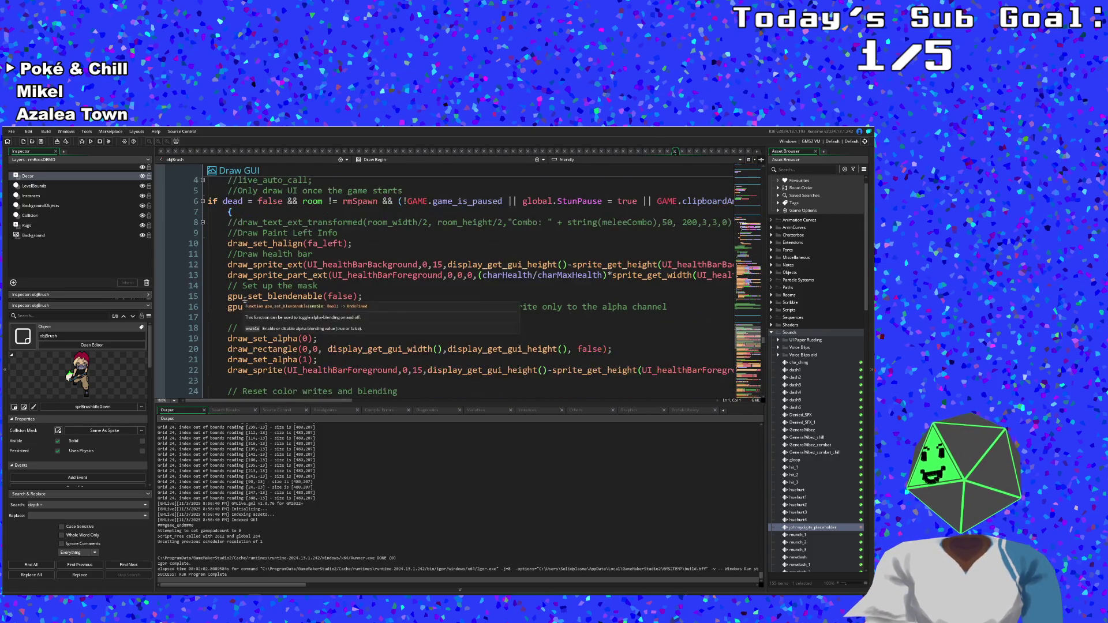
scroll(245, 293, down, 18)
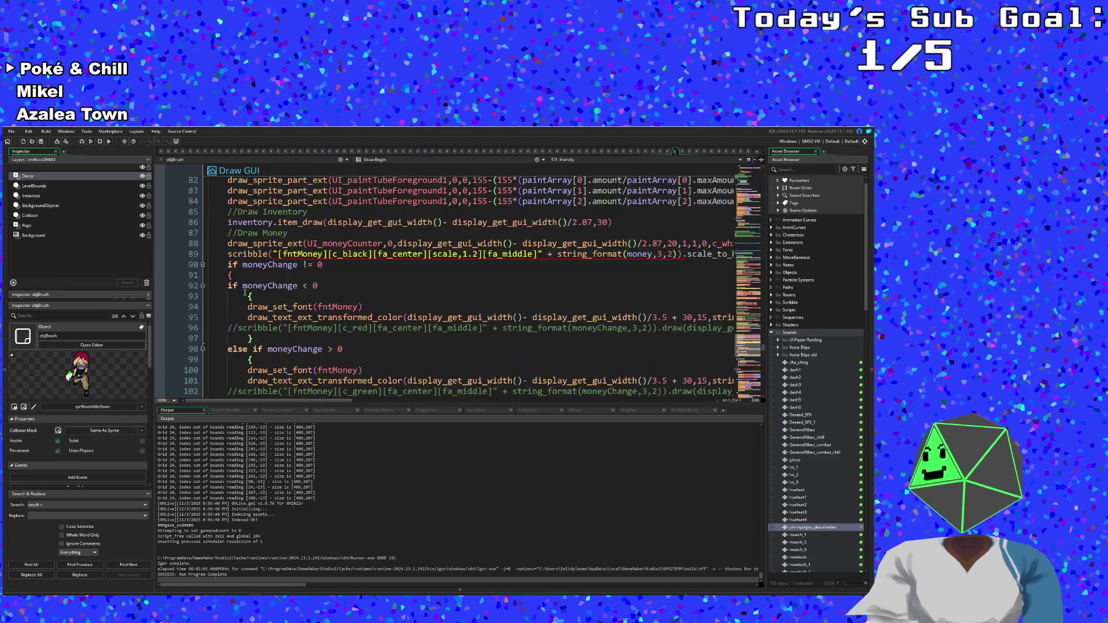
scroll(244, 292, down, 1)
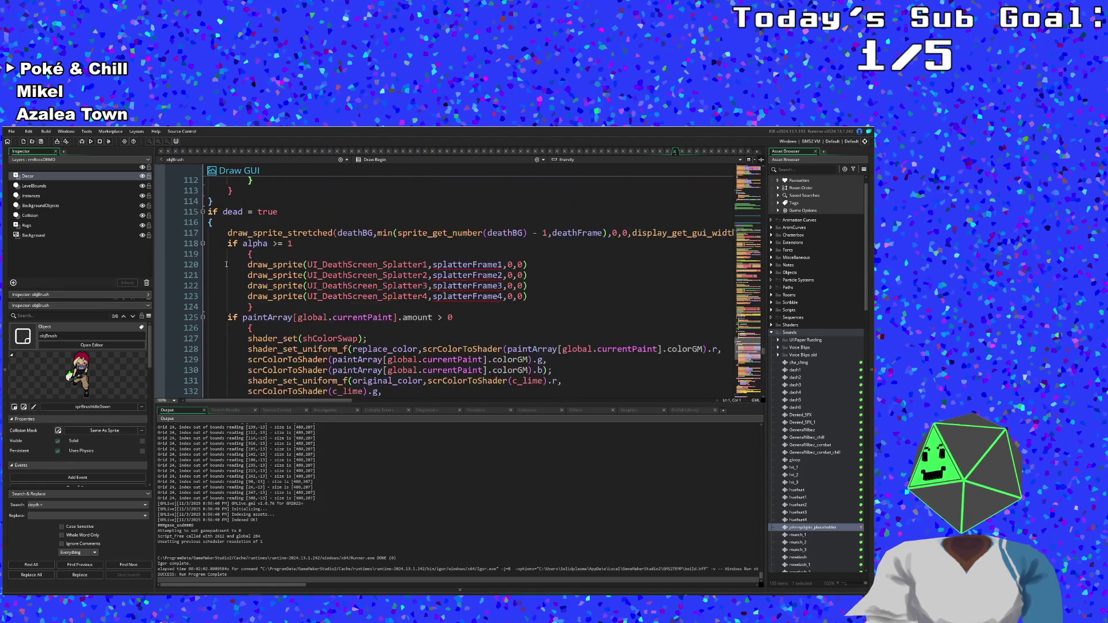
scroll(210, 223, down, 9)
scroll(210, 223, down, 8)
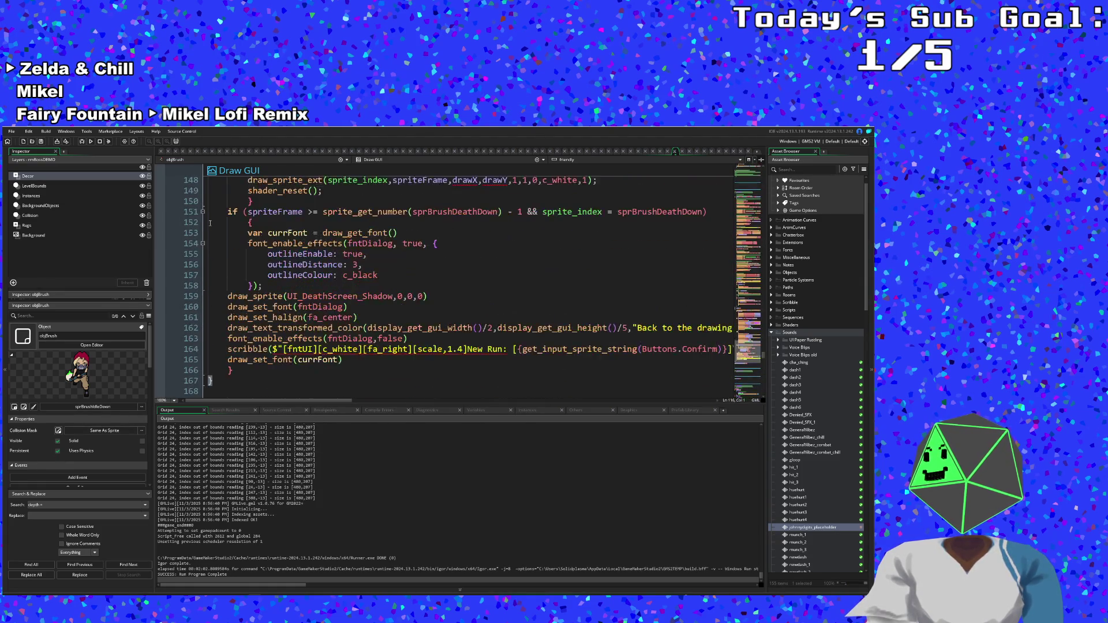
click(222, 253)
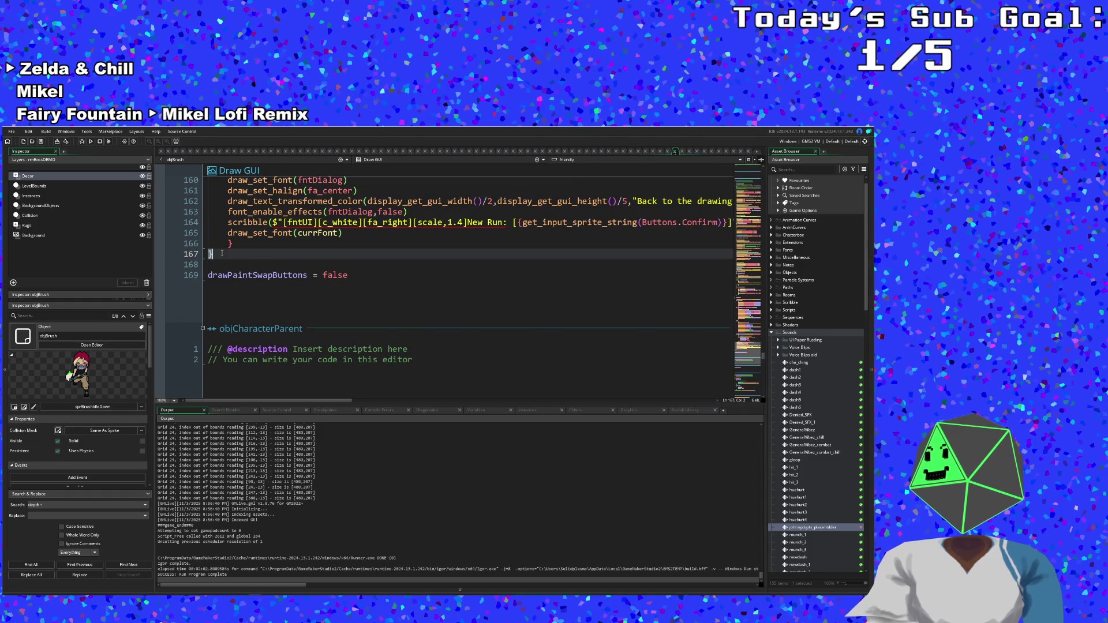
- Add an else if gameWon = true branch beginning a DrawInfoBox(frame, call
key(Return)
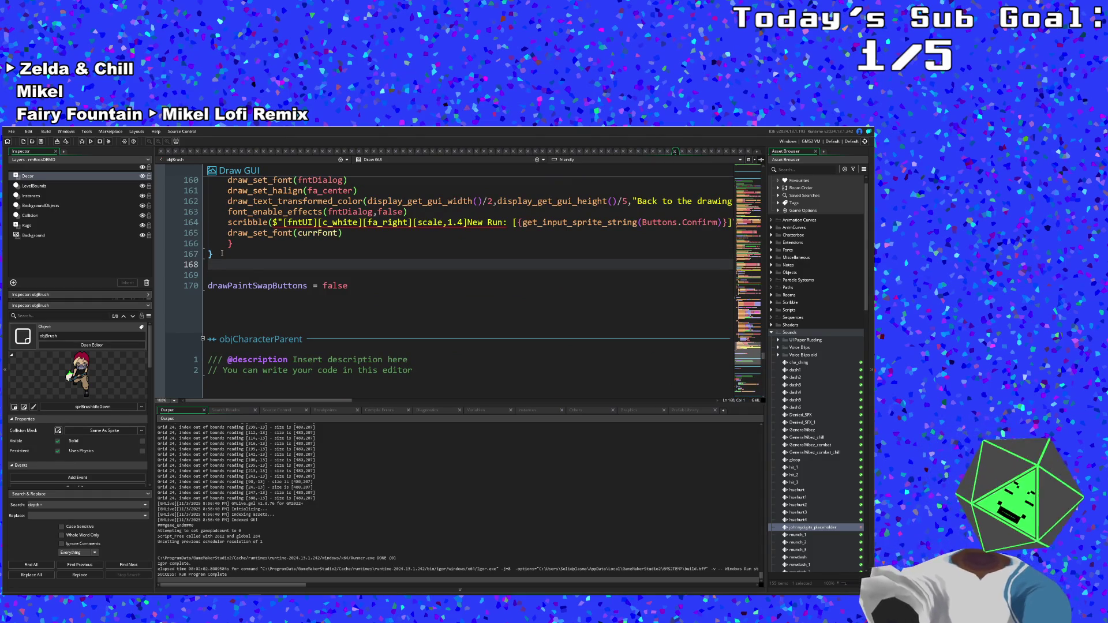
text(else if gameWon)
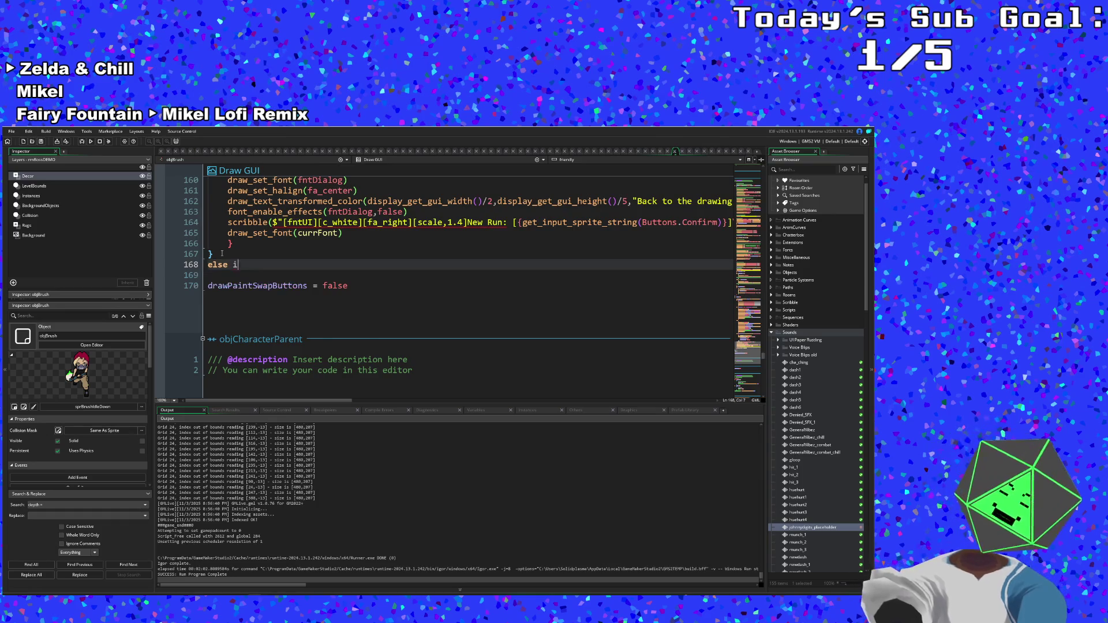
text( = true)
key(Return)
text({)
key(Return)
text(DrawInfoBox()
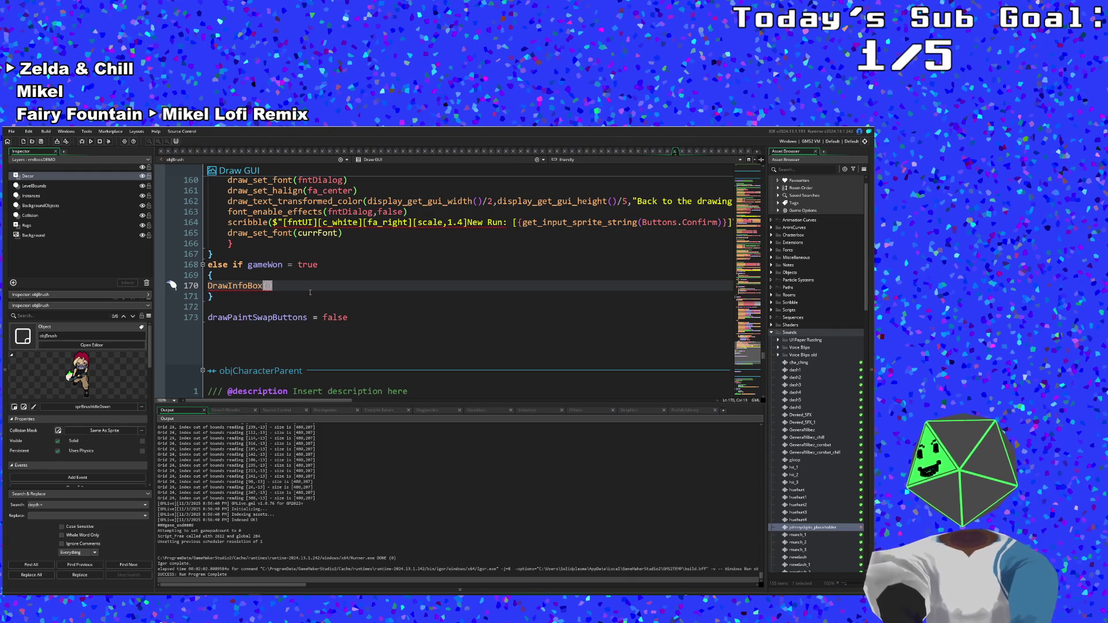
text(frame)
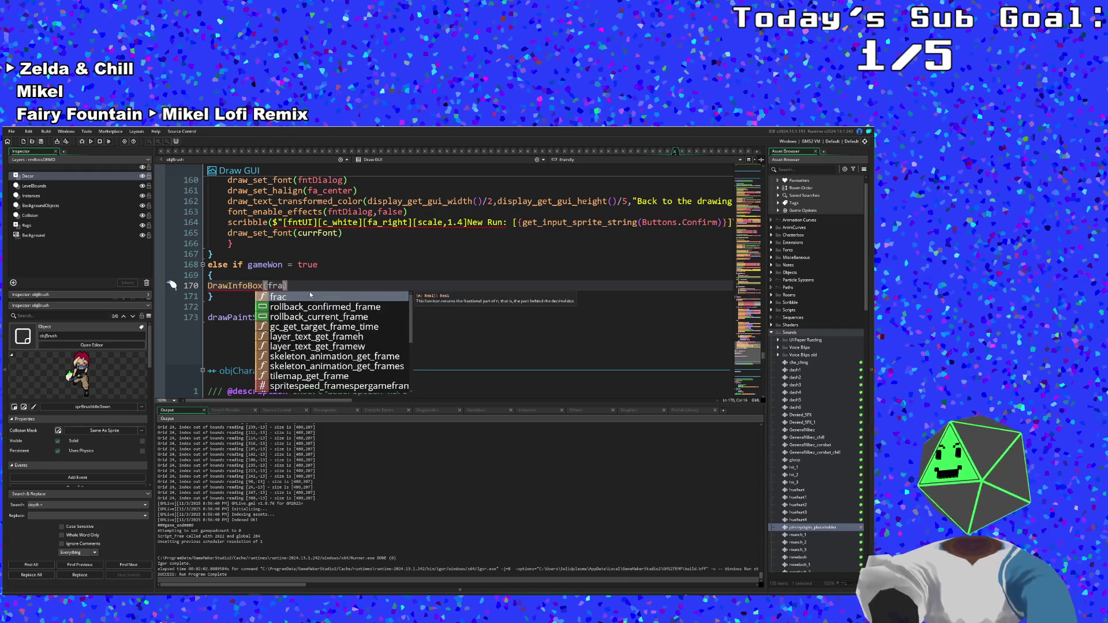
text(,)
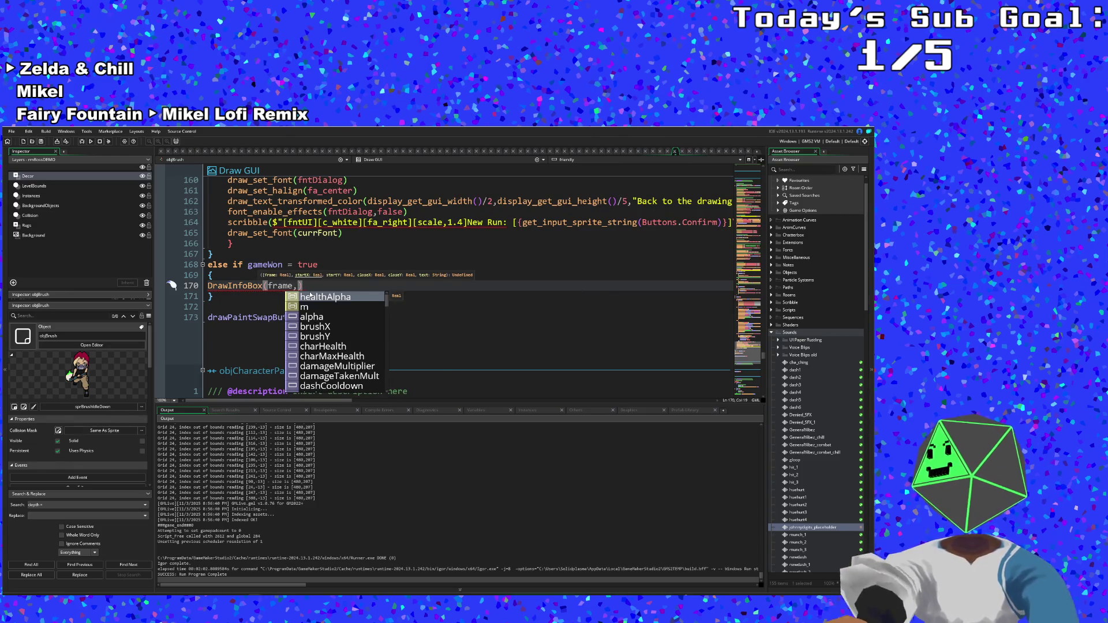
key(Escape)
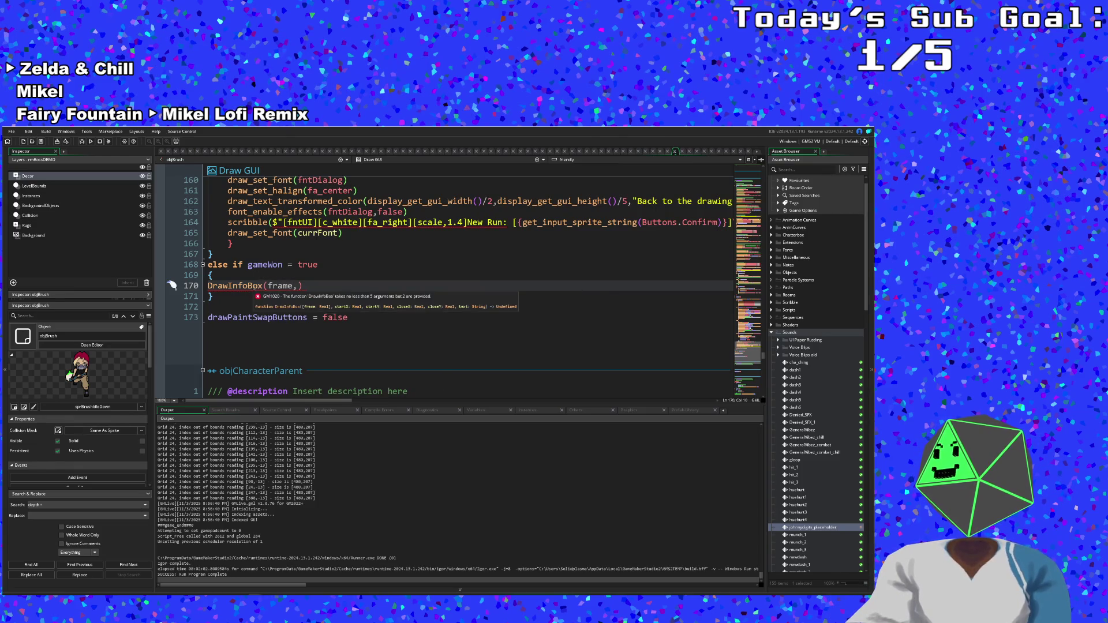
- Remove the = 0 default from frame in DrawInfoBox's UI_Functions definition
middle_click(255, 287)
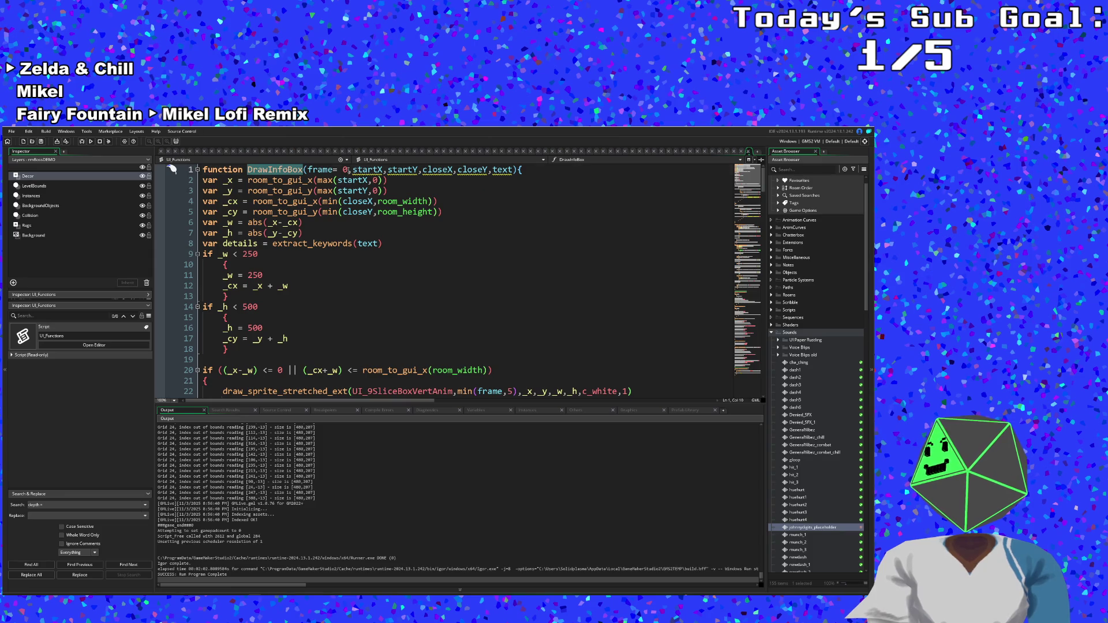
click(347, 170)
key(BackSpace)
key(BackSpace)
key(BackSpace)
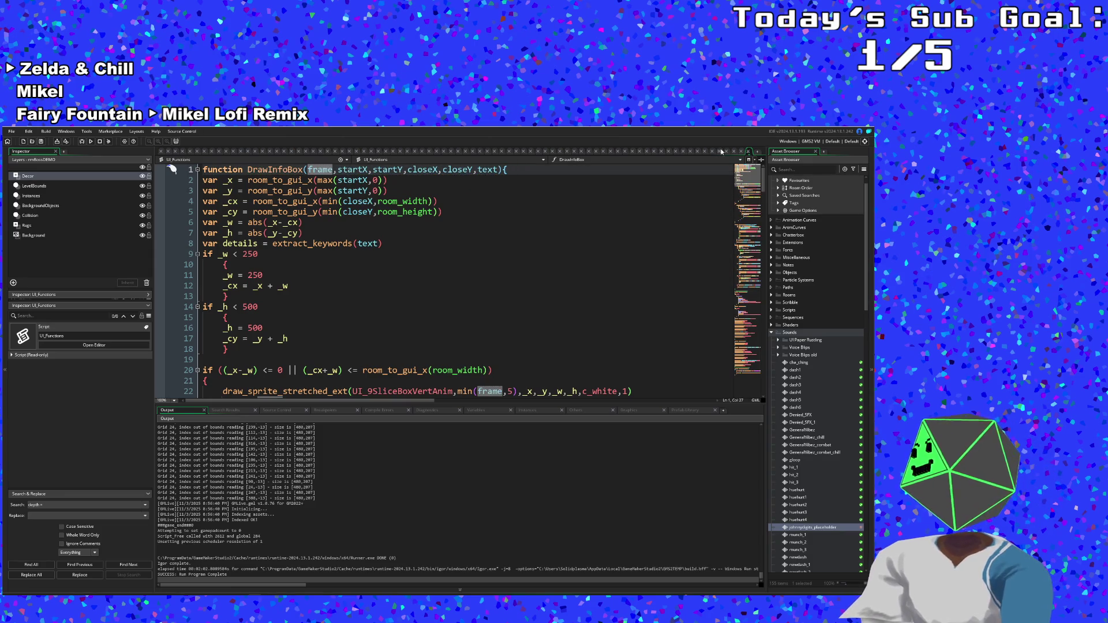
click(748, 152)
click(287, 286)
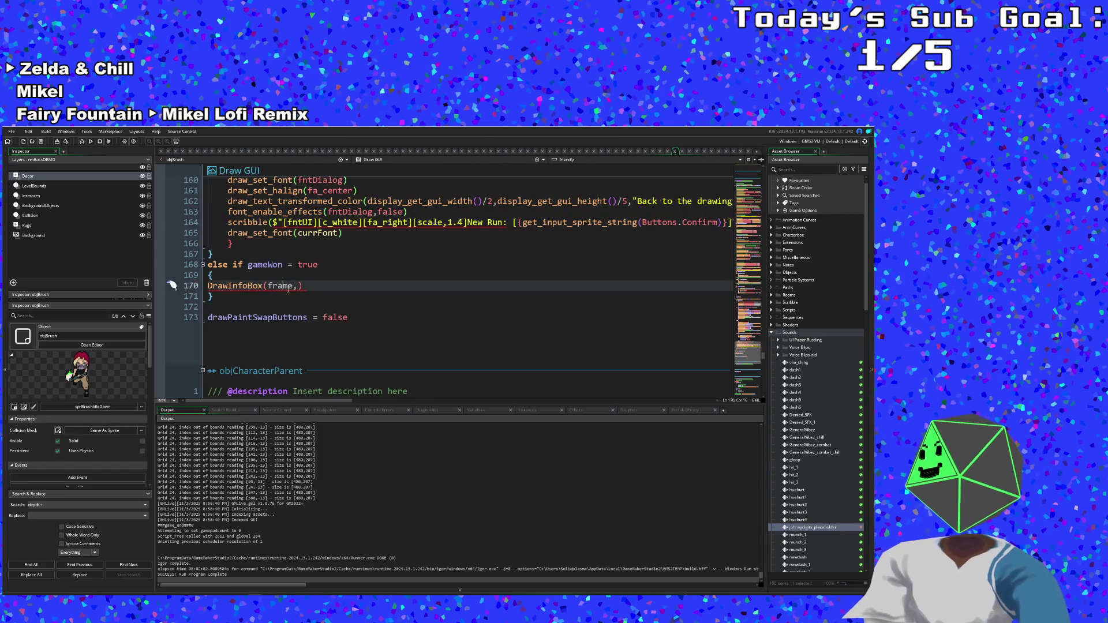
- Enter the DrawInfoBox arguments 100, 50, room_width-100 after frame
click(283, 275)
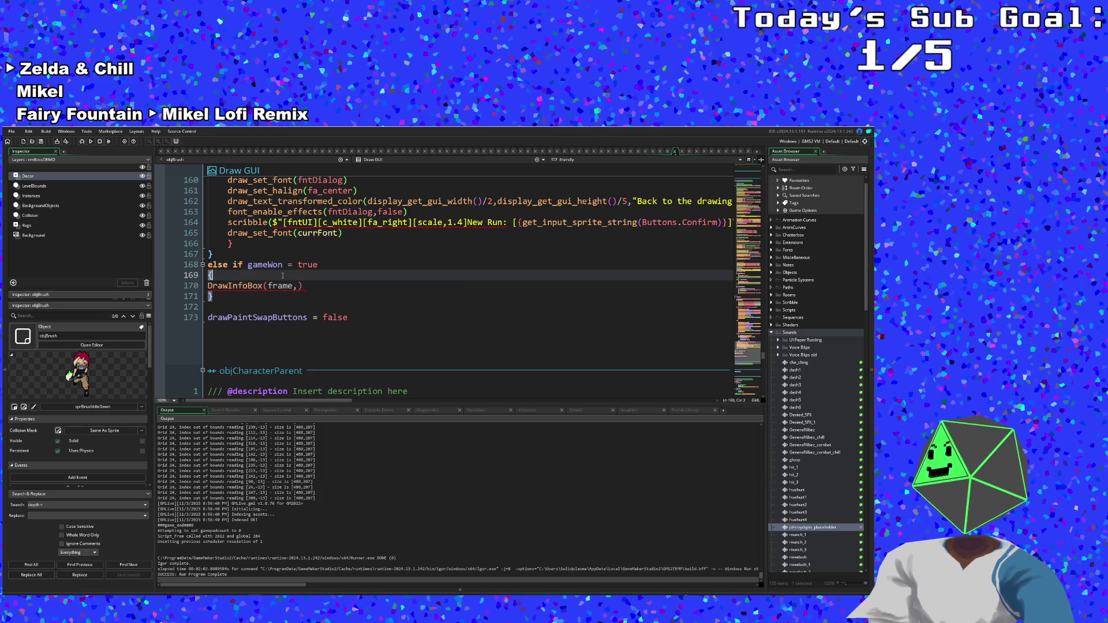
key(Return)
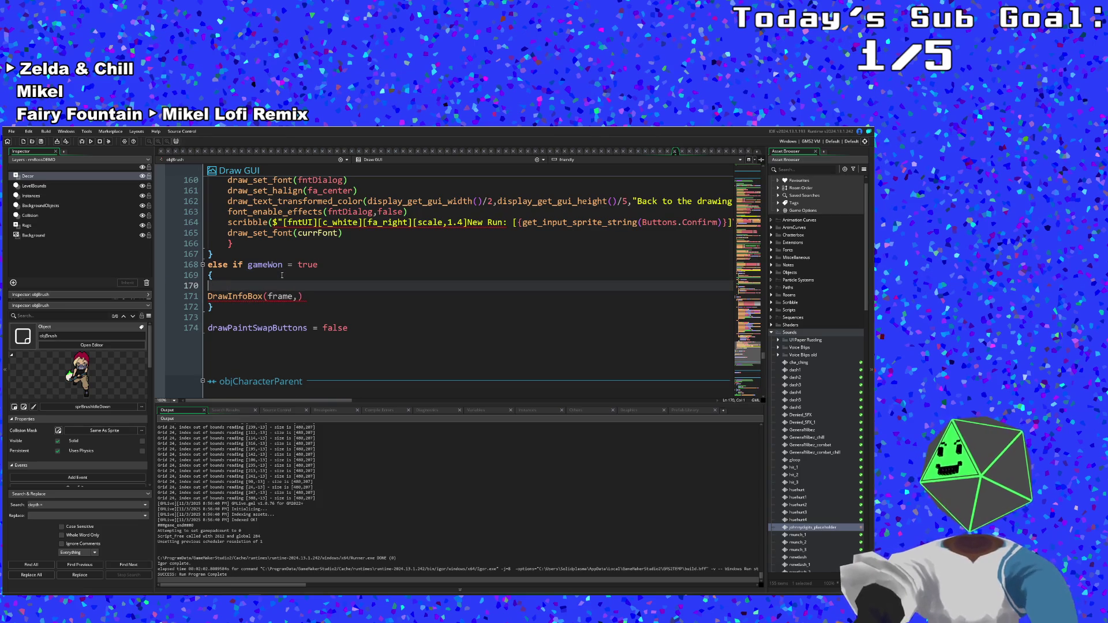
key(BackSpace)
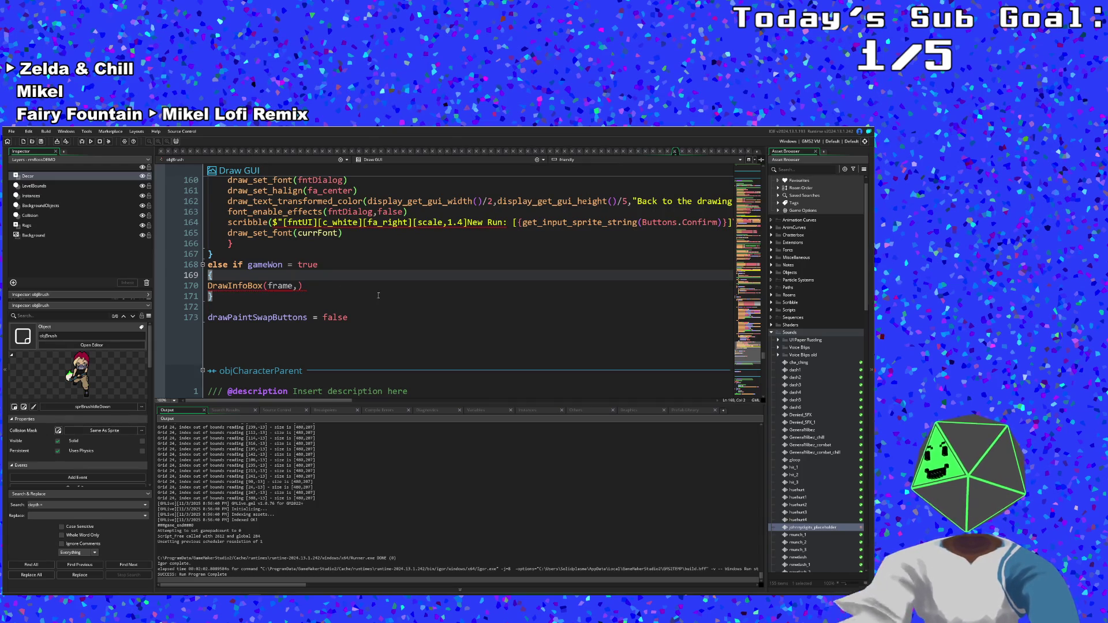
click(296, 286)
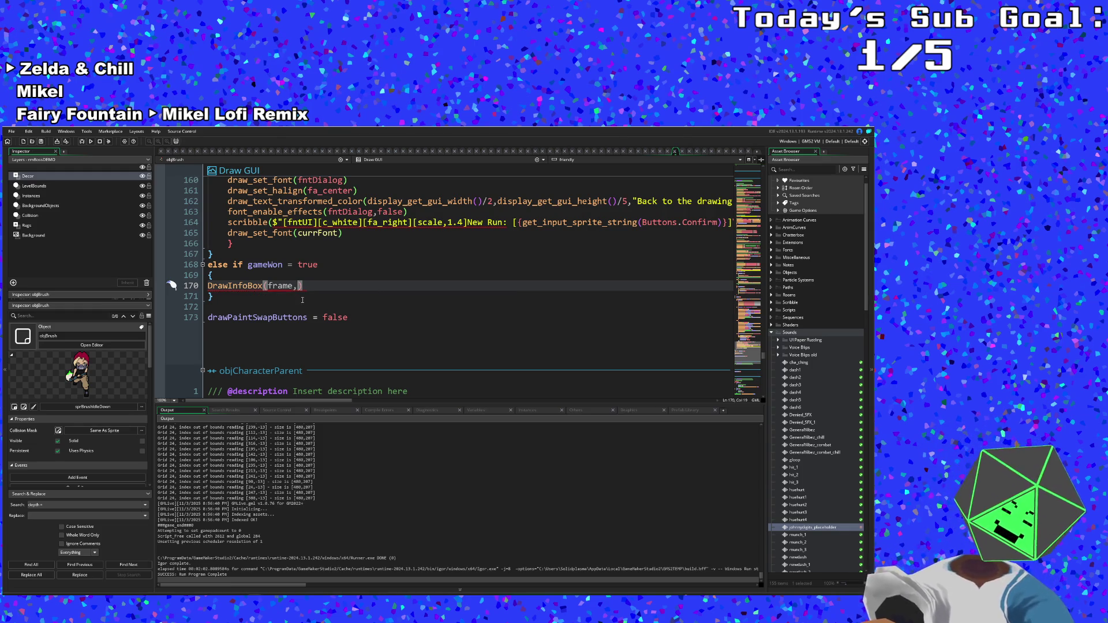
text(room)
key(BackSpace)
key(BackSpace)
key(BackSpace)
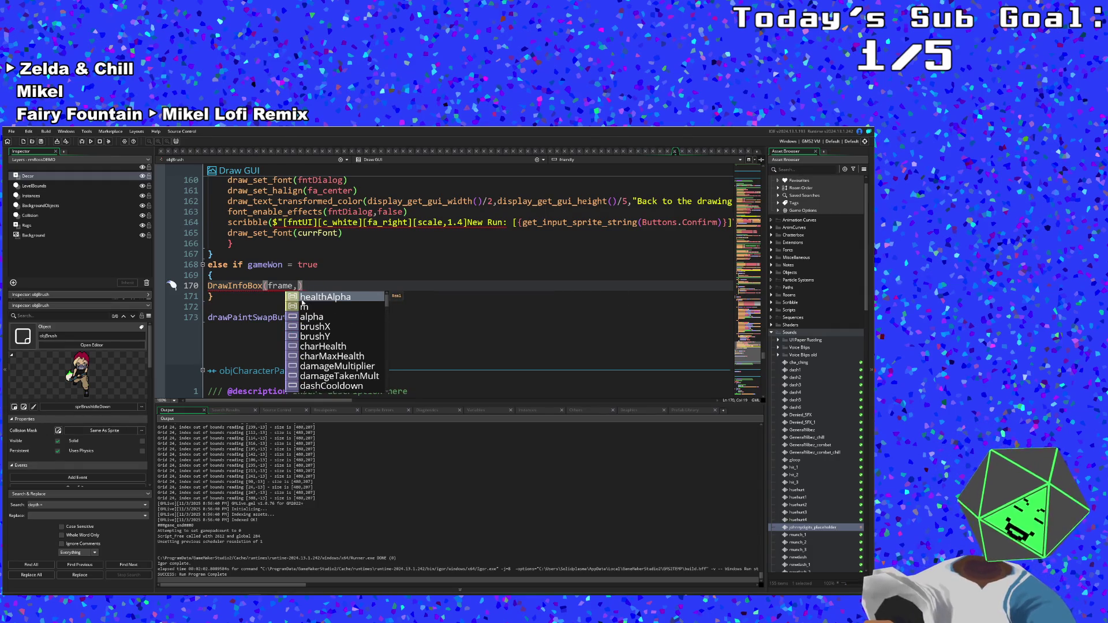
text(2)
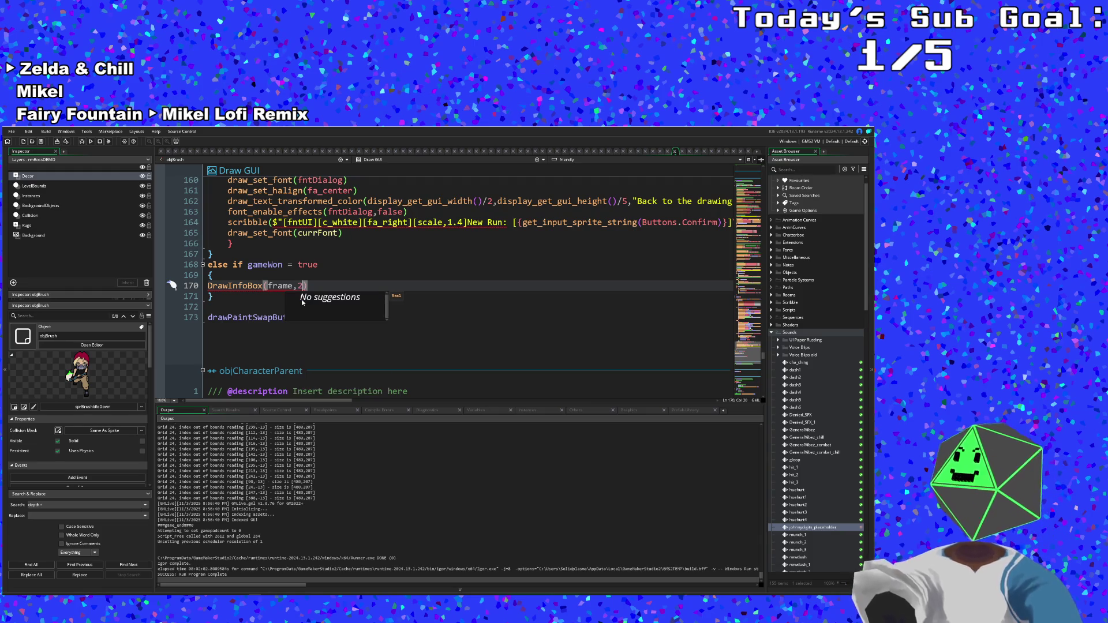
key(BackSpace)
text(100,)
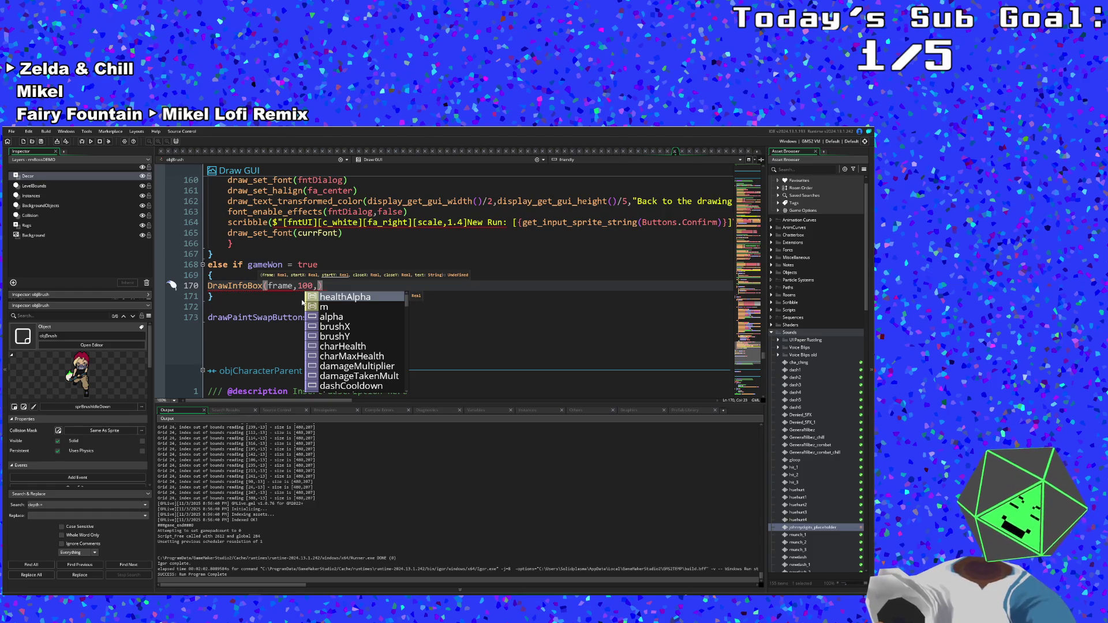
text(50,)
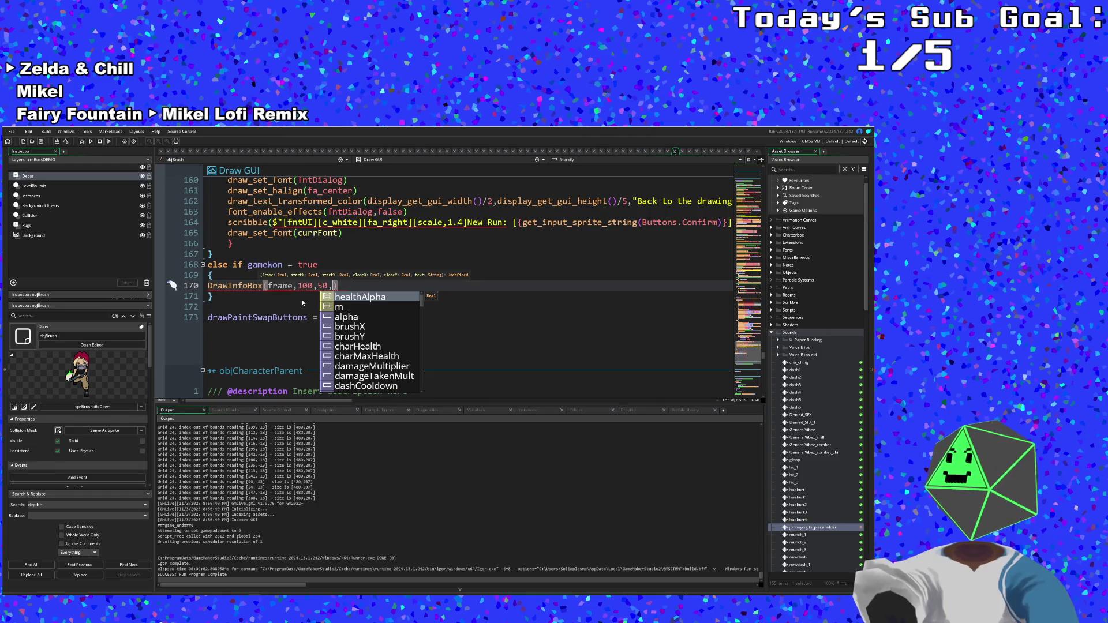
text(room_width)
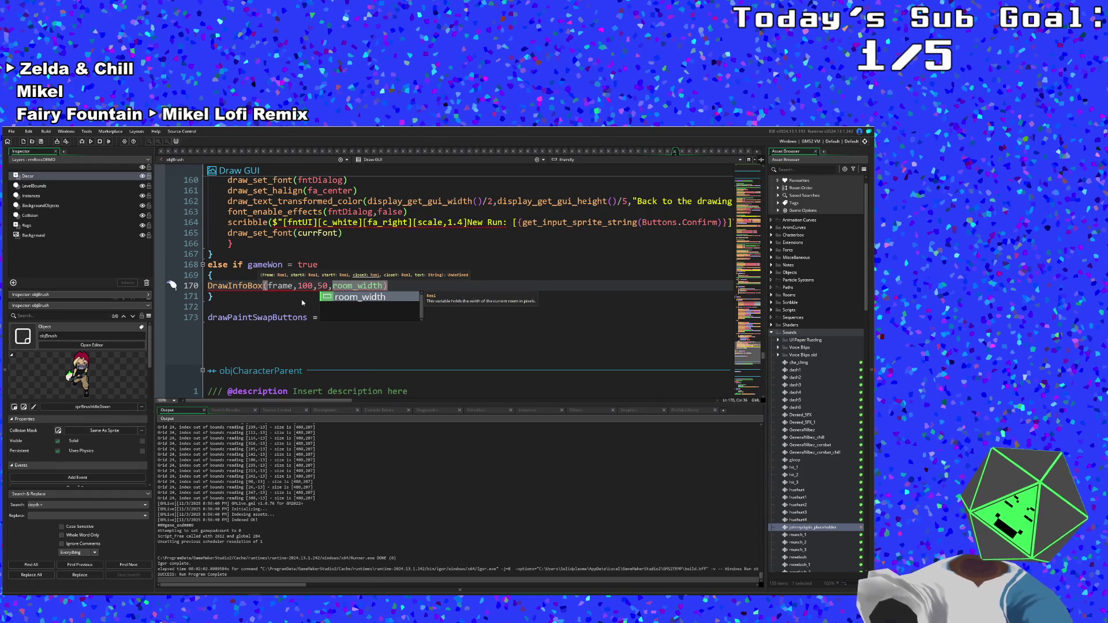
text(-100)
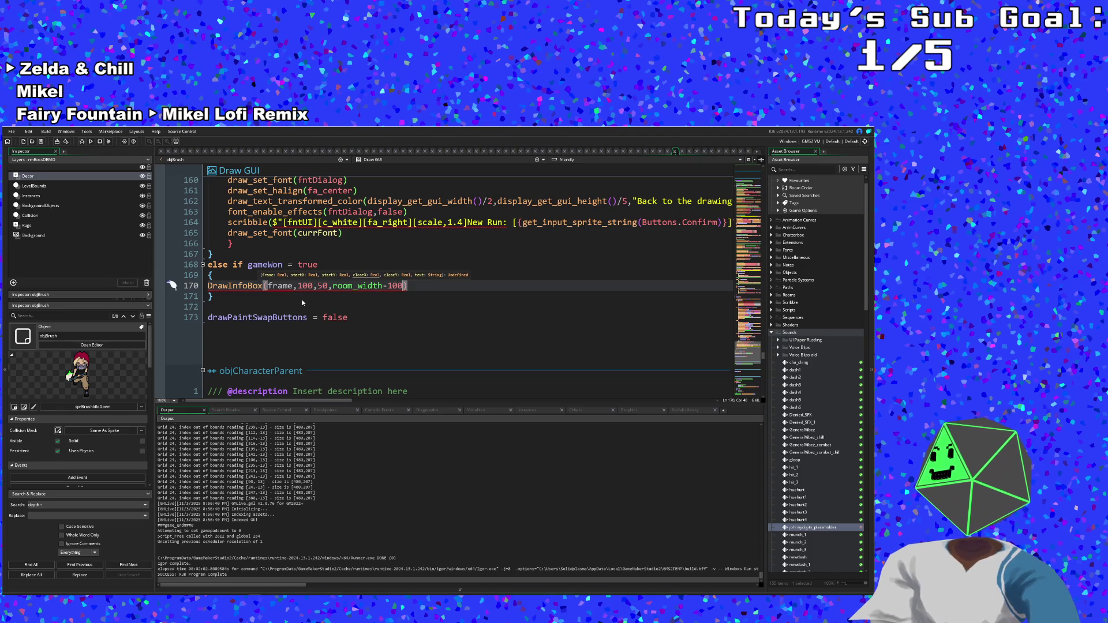
text(,)
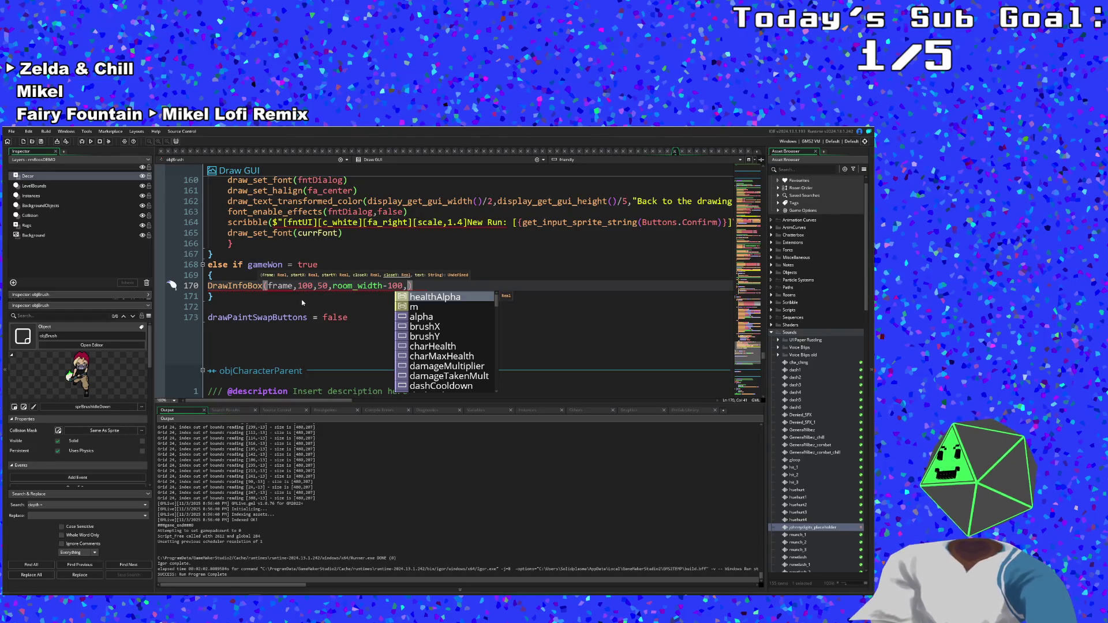
- Finish the call with room_height-50 and an empty text string
text(room_)
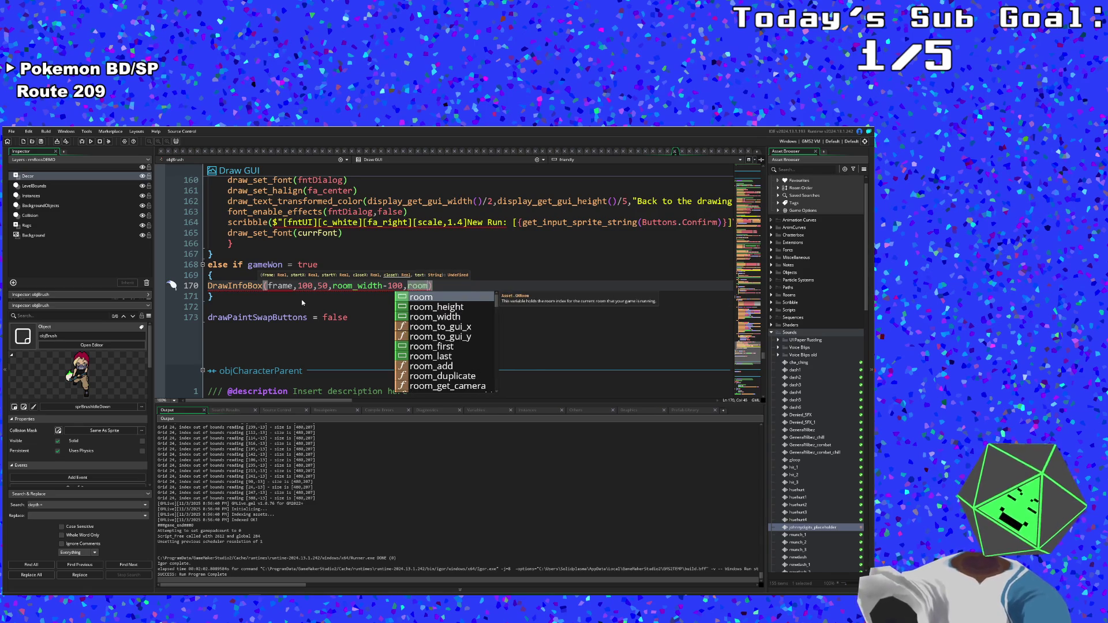
text(g)
key(Return)
text(= 50)
key(BackSpace)
key(BackSpace)
key(BackSpace)
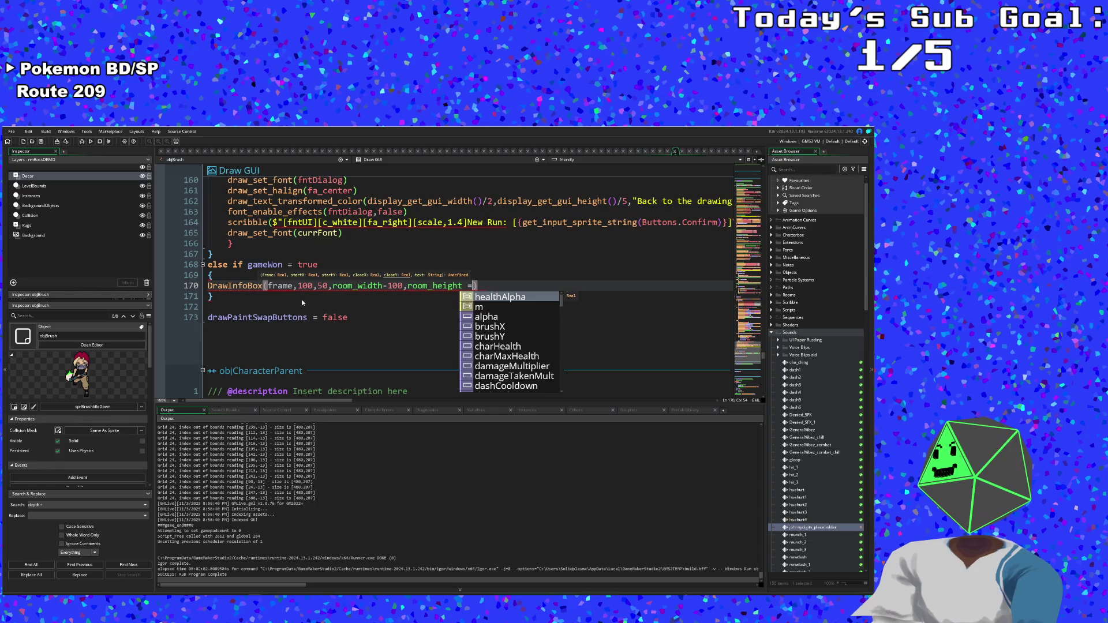
key(Escape)
text(-50)
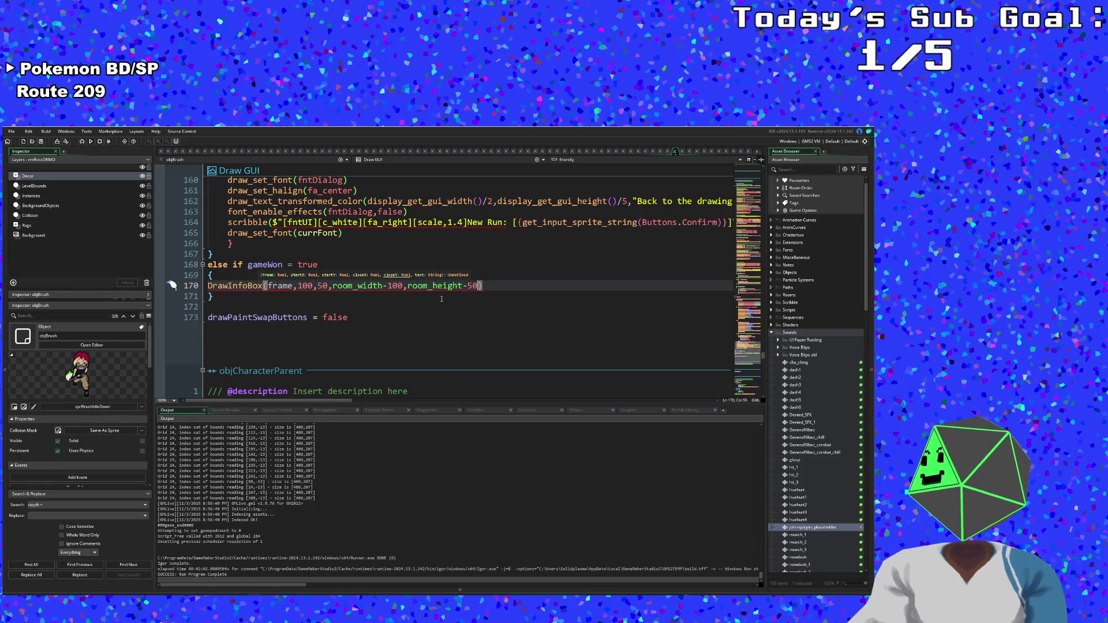
text(")
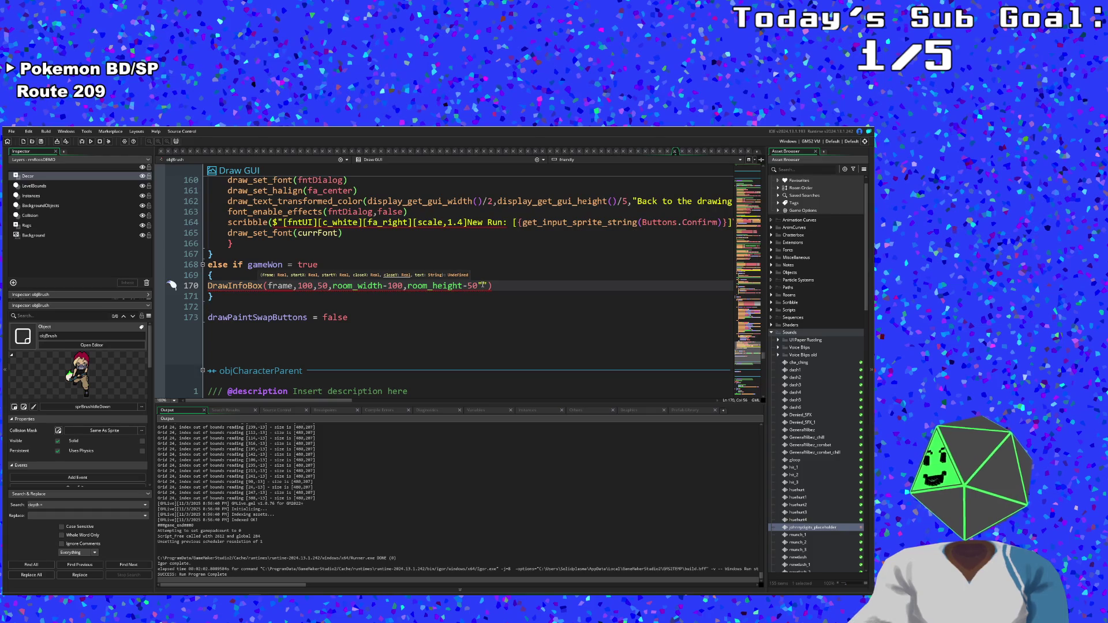
- Start the info box text with a [size,2] Scribble tag
text([)
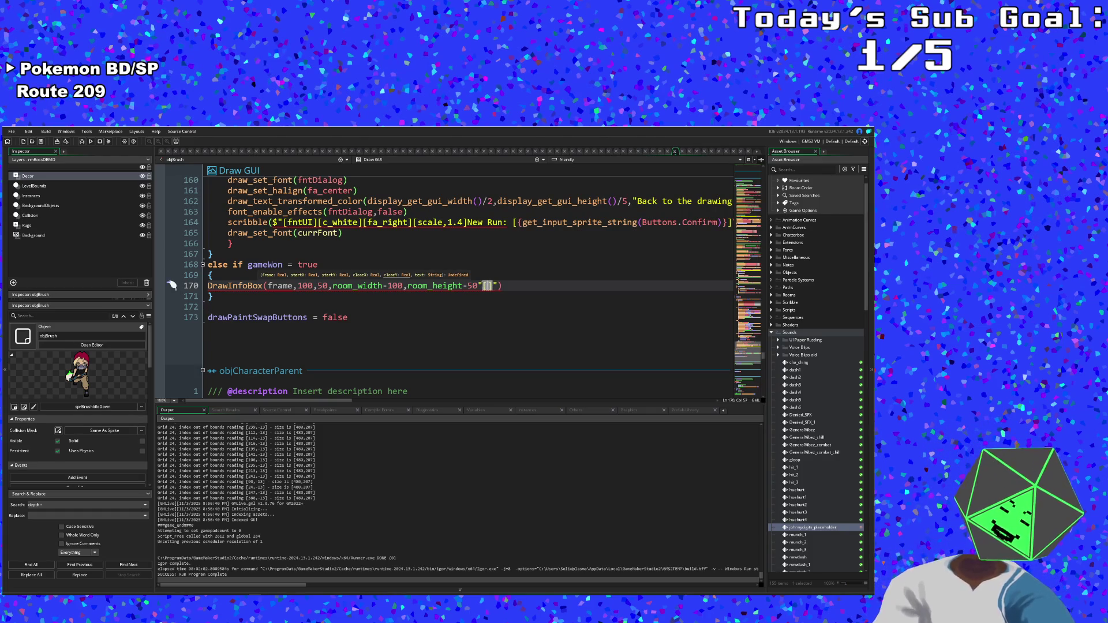
text(SIZE)
key(BackSpace)
key(BackSpace)
key(BackSpace)
text(sie)
key(BackSpace)
text(ze,)
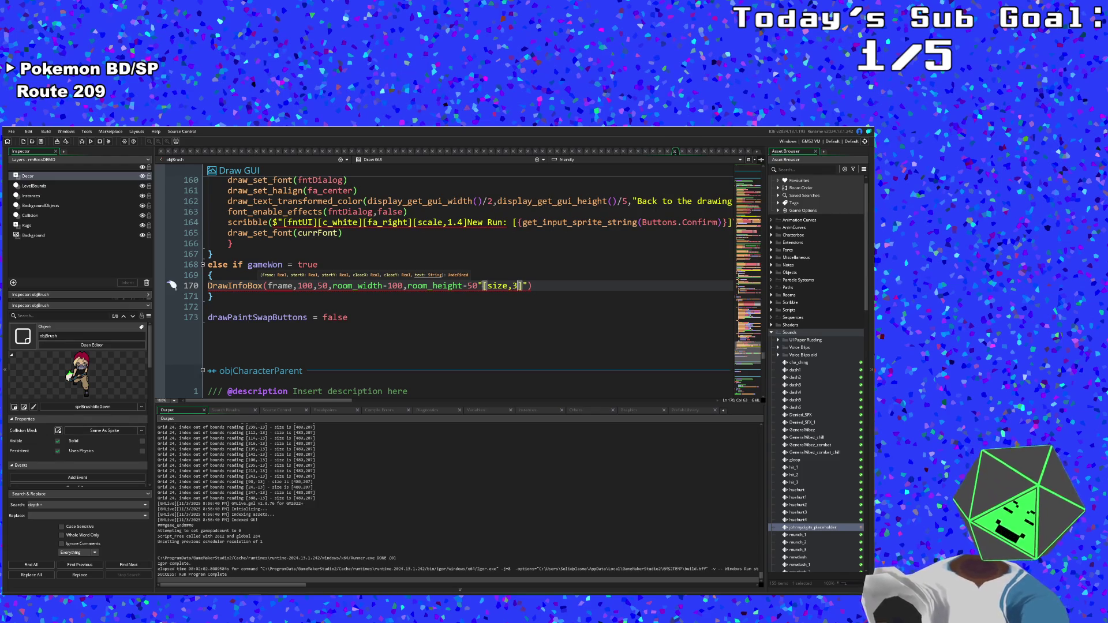
text(2)
key(Right)
- Add [rainbow/][/rainbow] tags followed by a [size,1] tag
text([ranin)
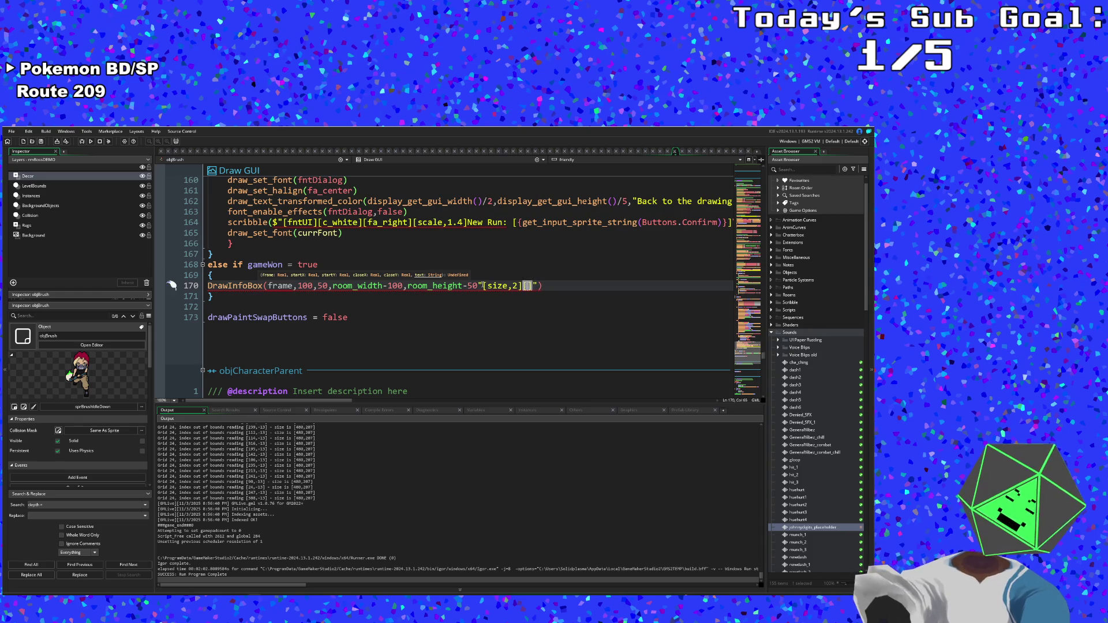
key(BackSpace)
key(BackSpace)
key(BackSpace)
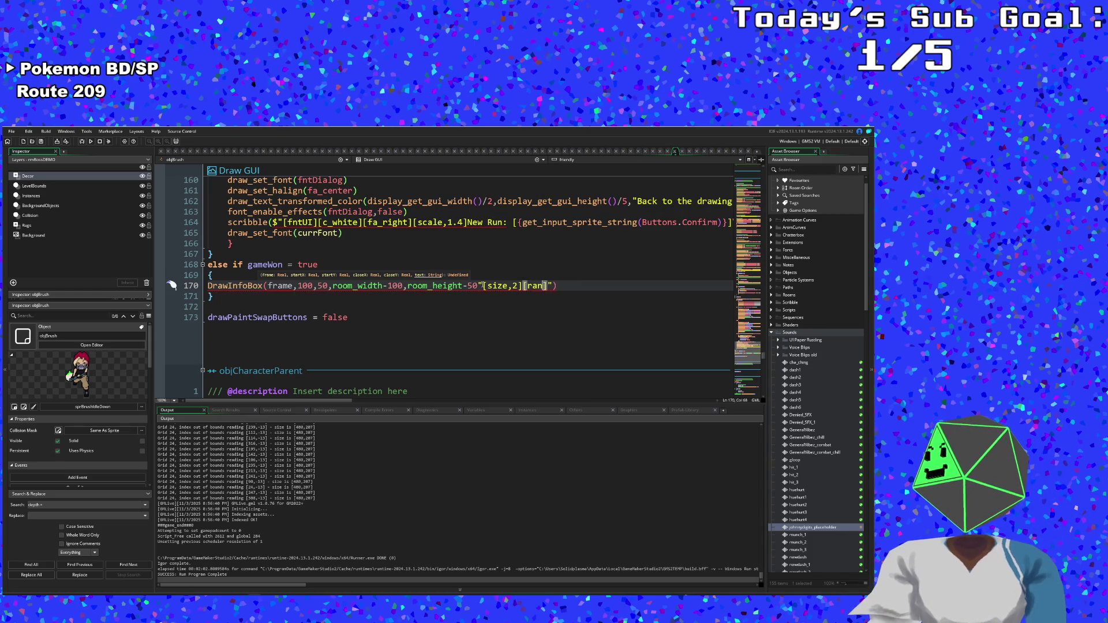
text(inbow)
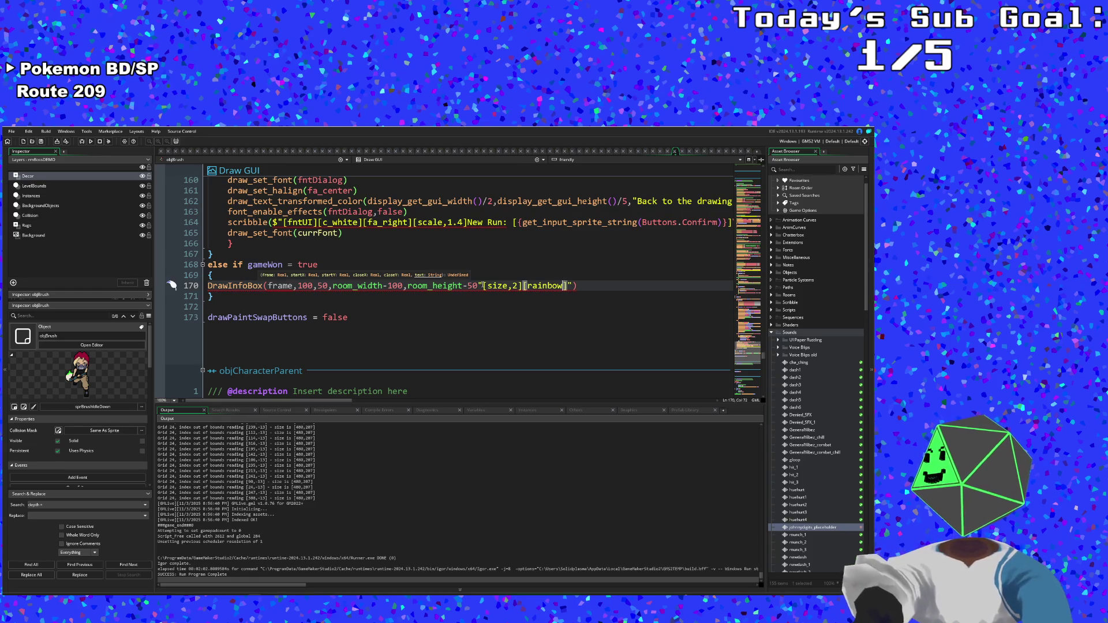
key(Left)
key(Left)
key(Right)
key(Right)
key(Right)
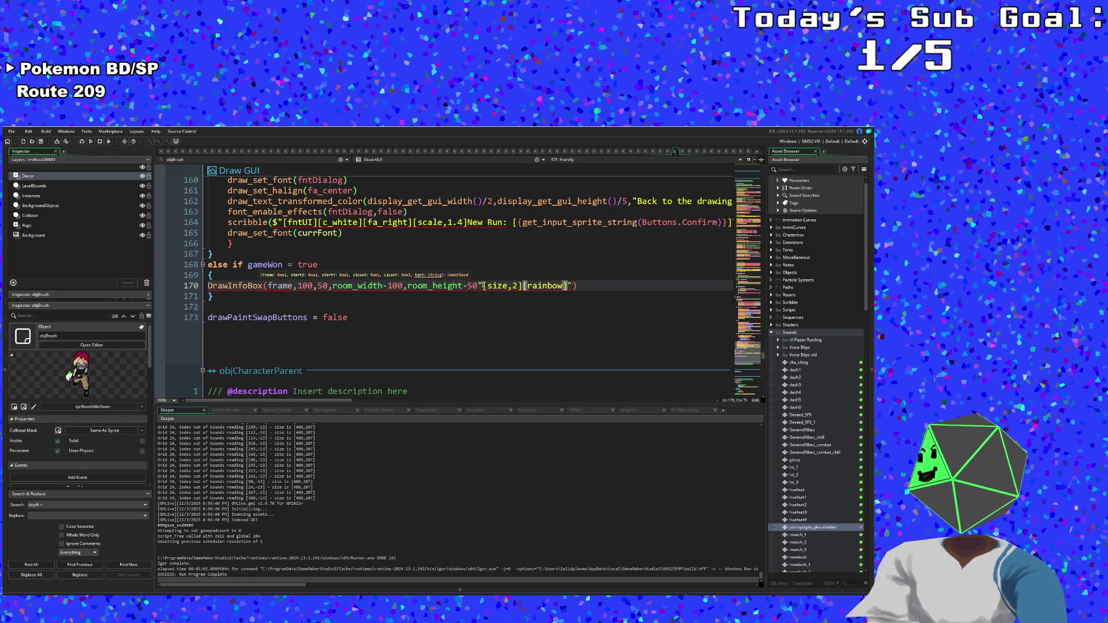
text(/)
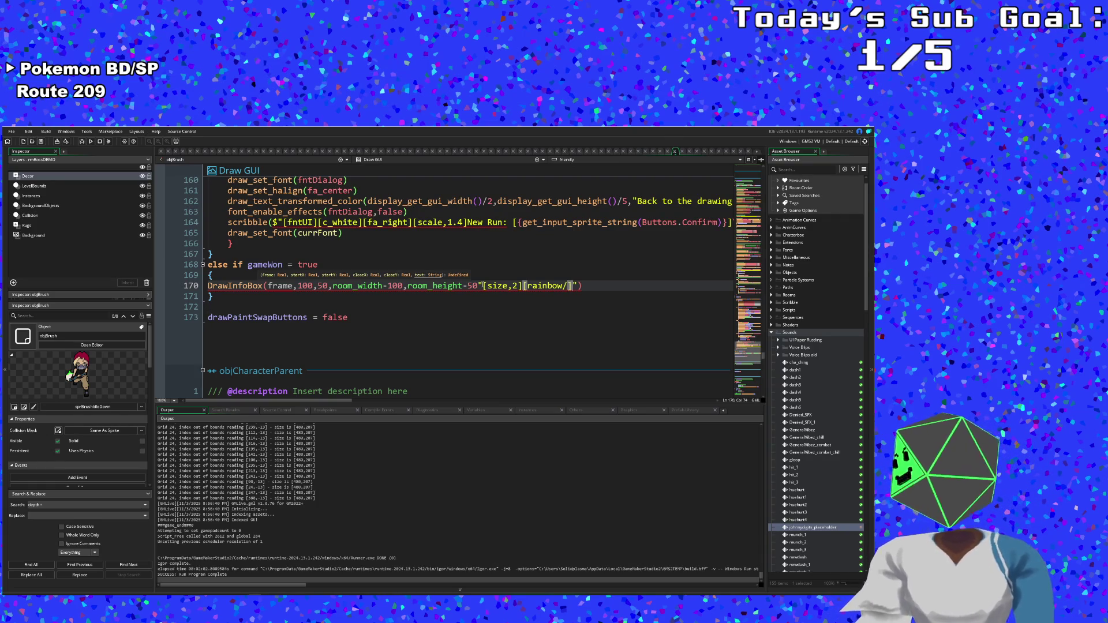
text([)
text(/rain)
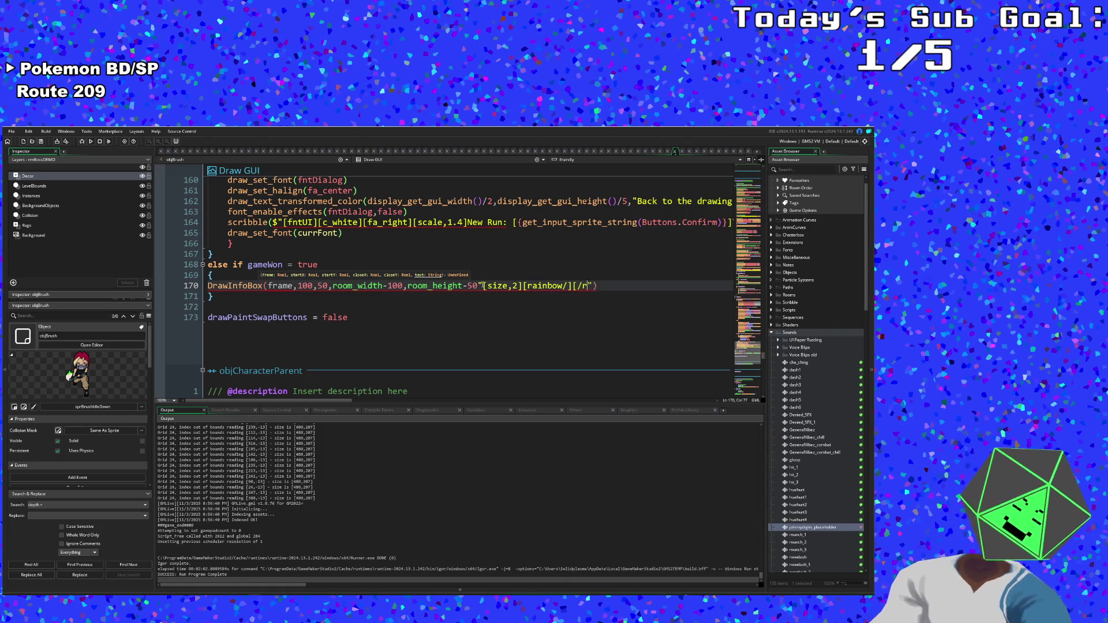
text(bow)
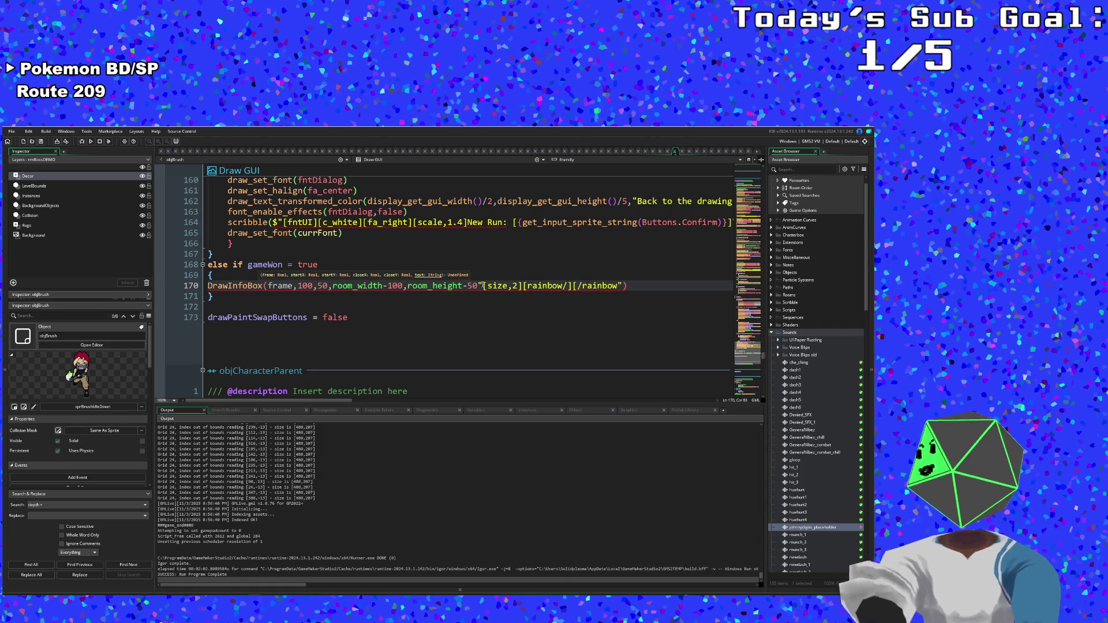
text(][si)
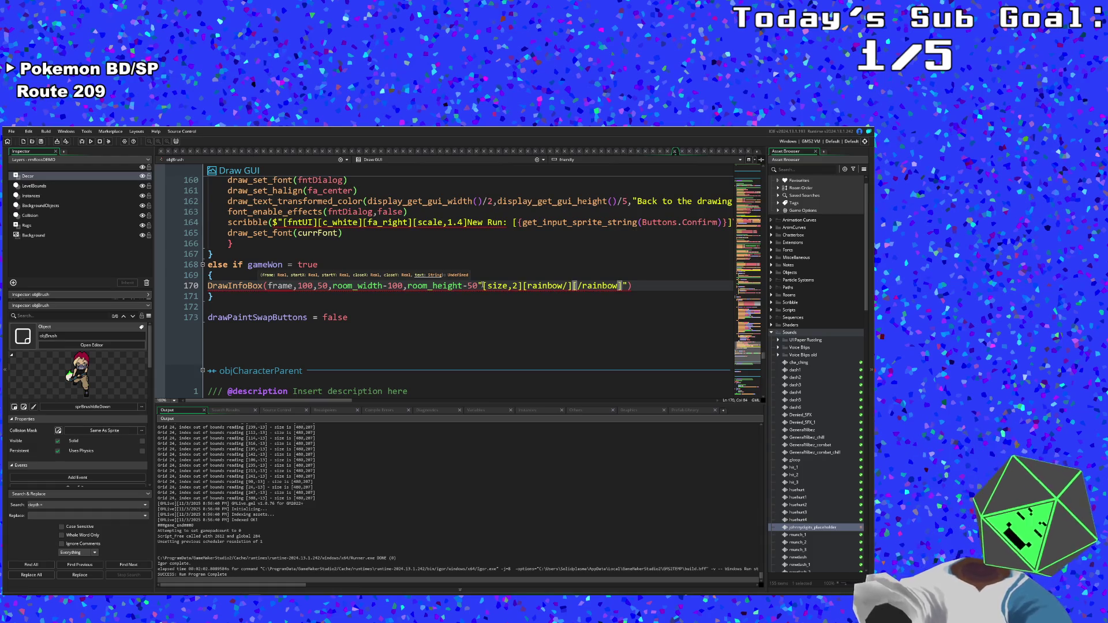
text(ze,)
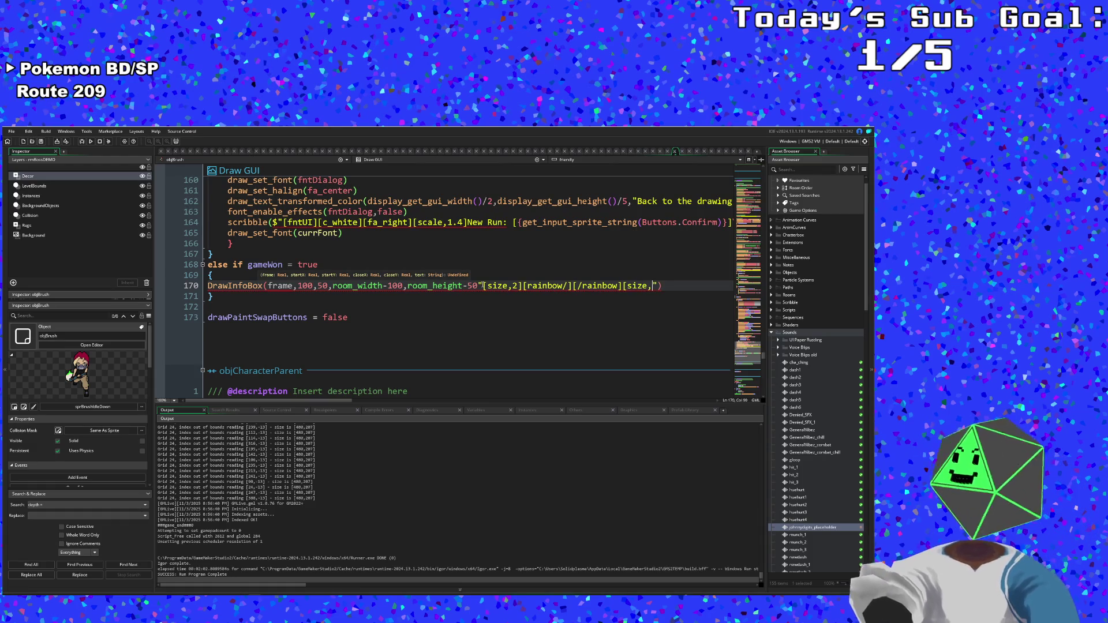
text(1])
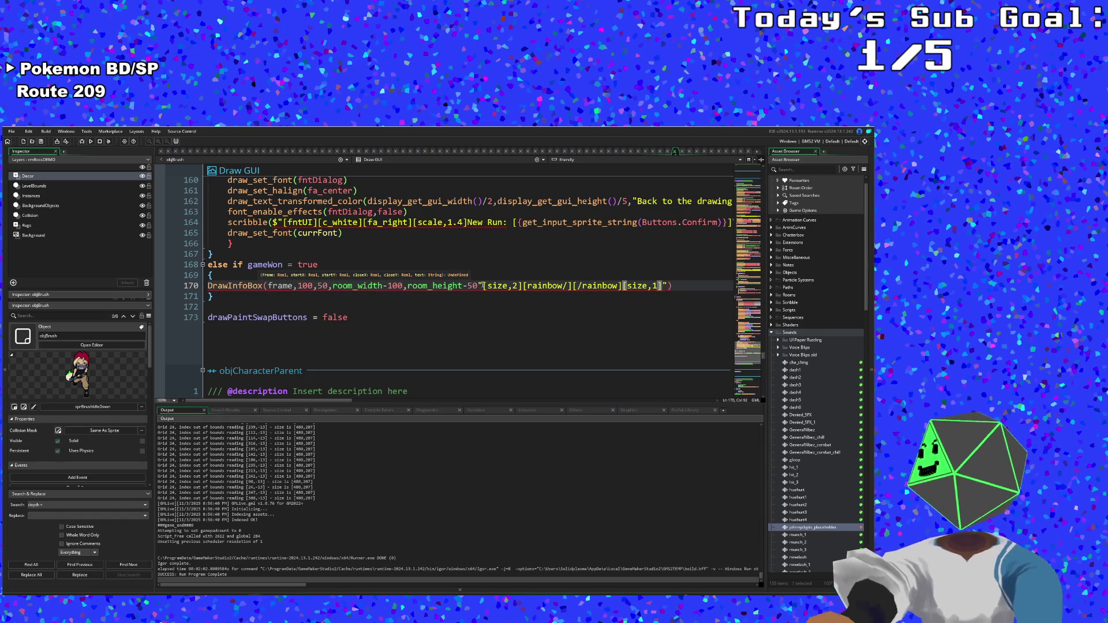
click(572, 285)
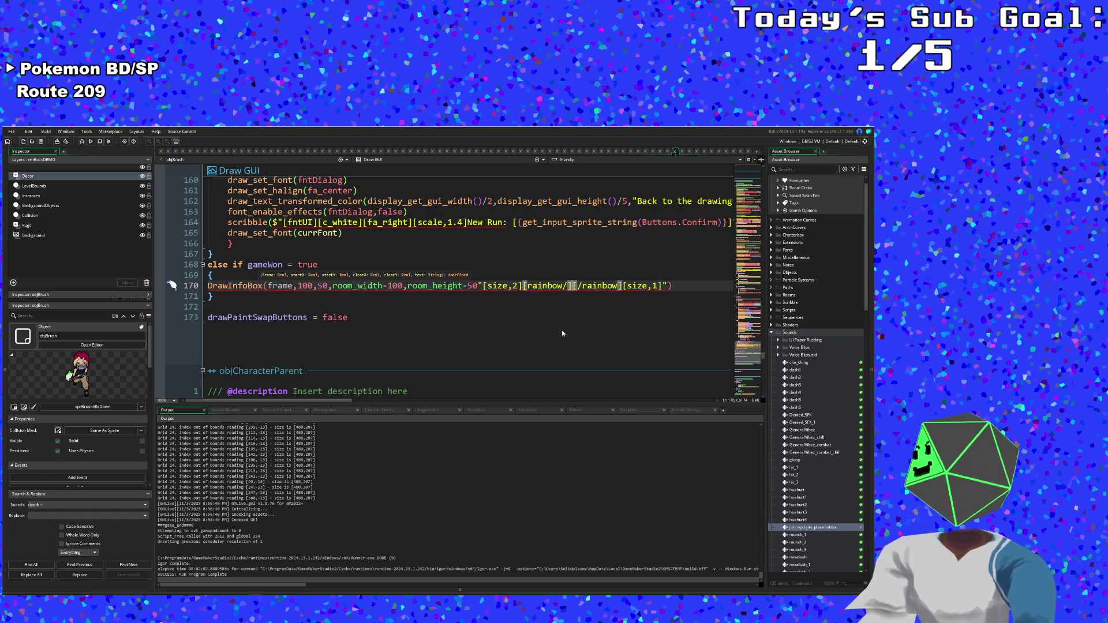
- Write YOU DID IT! between the rainbow tags and close the [size,1] tag
text(YOU DID IT!)
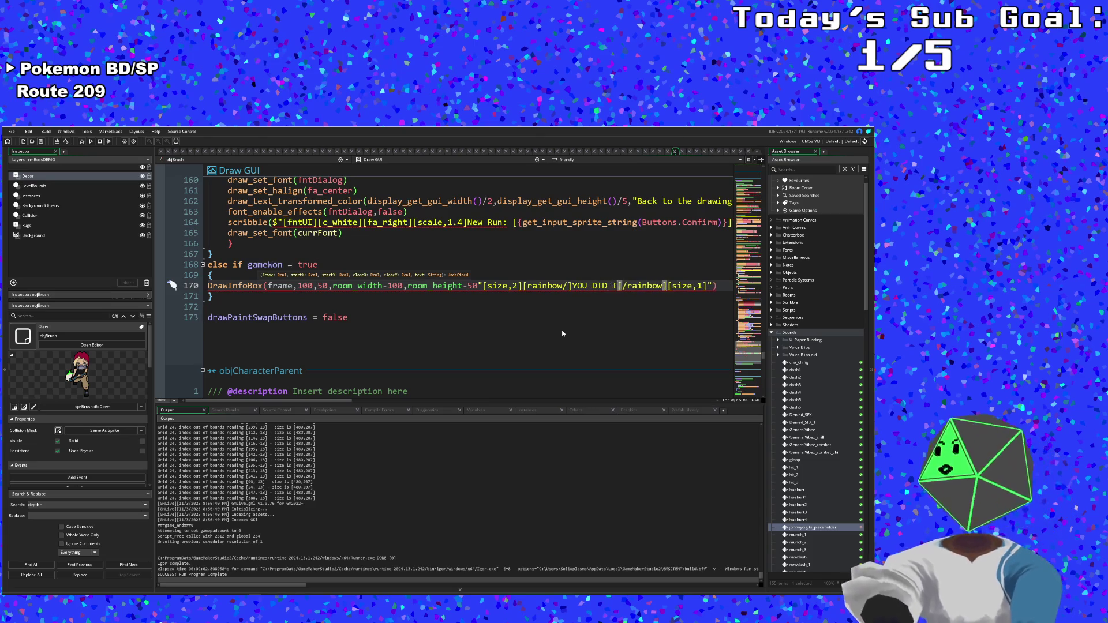
key(Right)
key(Right)
key(Right)
text(])
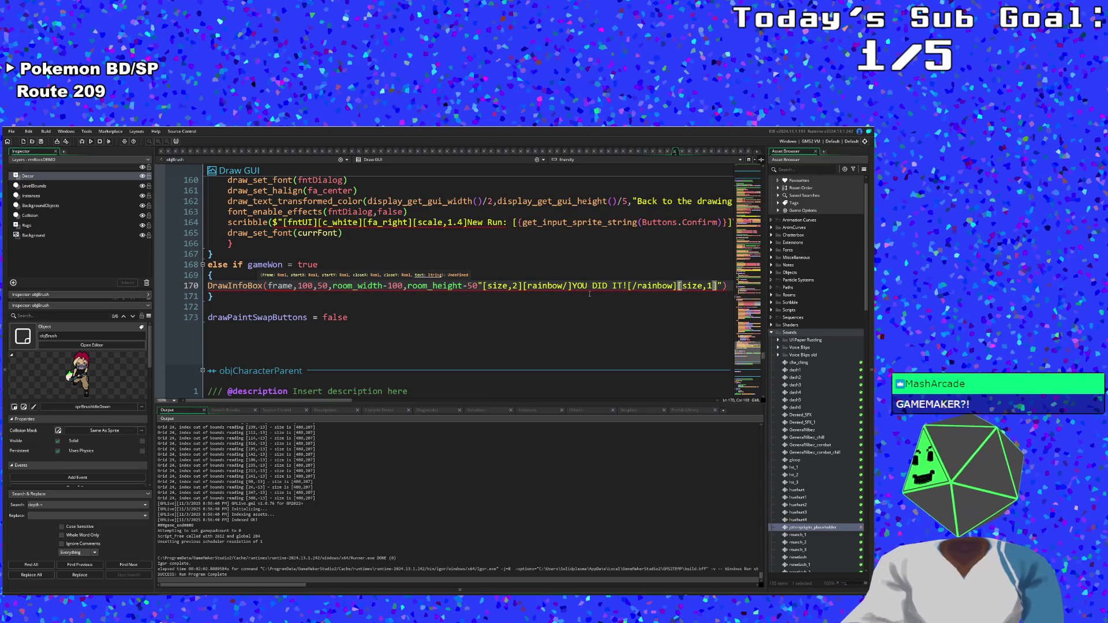
click(637, 289)
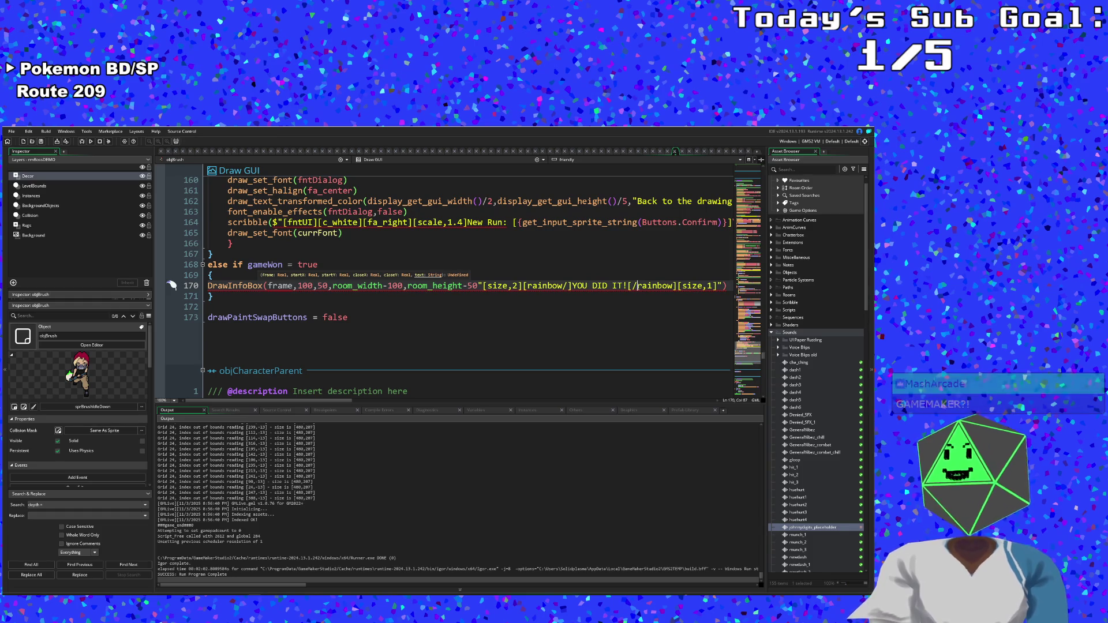
- Drop the exclamation mark and add a shortened 'Congrats o' message after YOU DID IT
click(629, 285)
key(BackSpace)
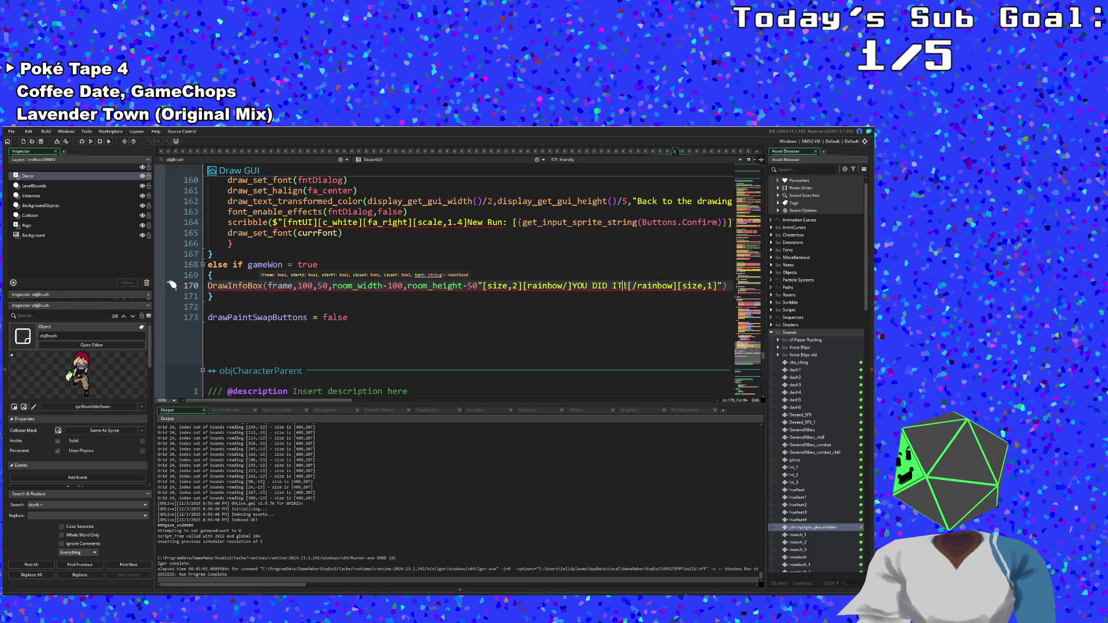
key(Right)
mouse_move(629, 285)
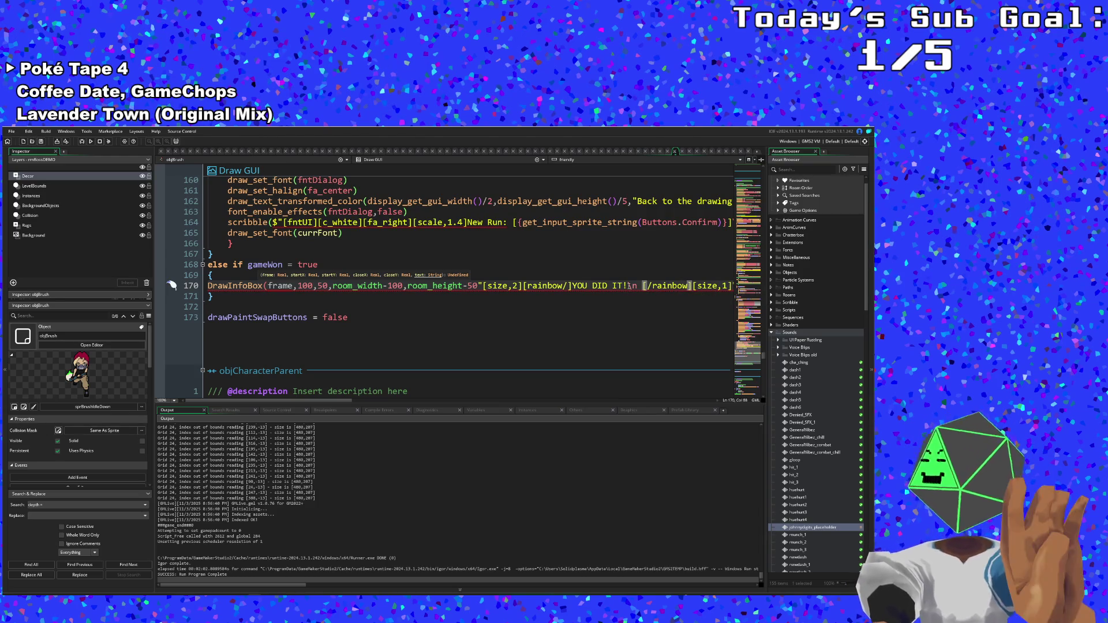
text(Congrats )
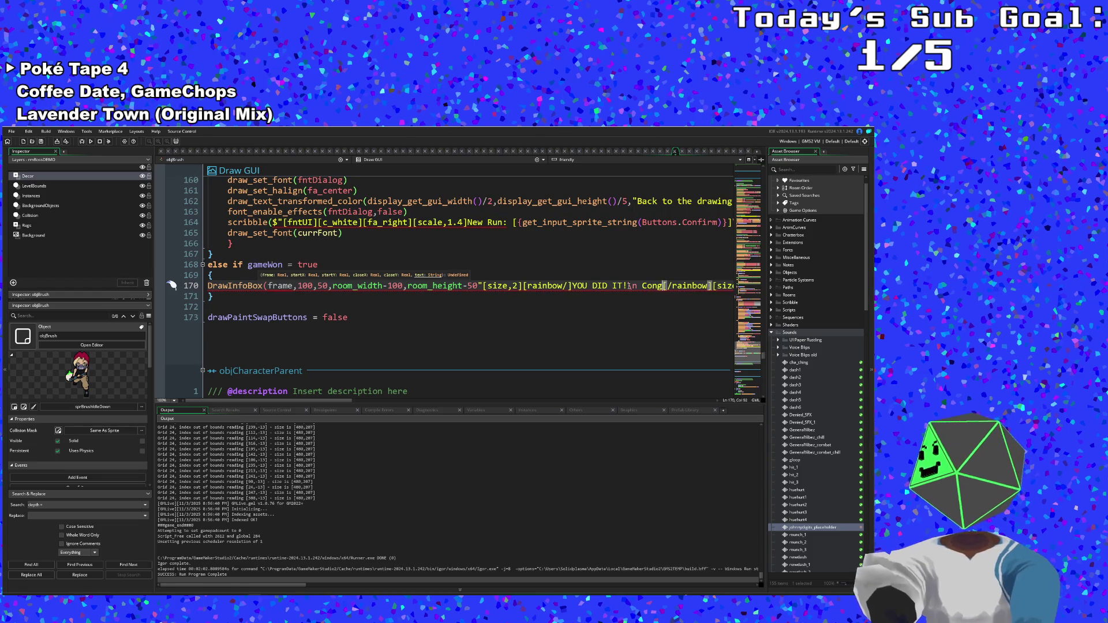
text(on)
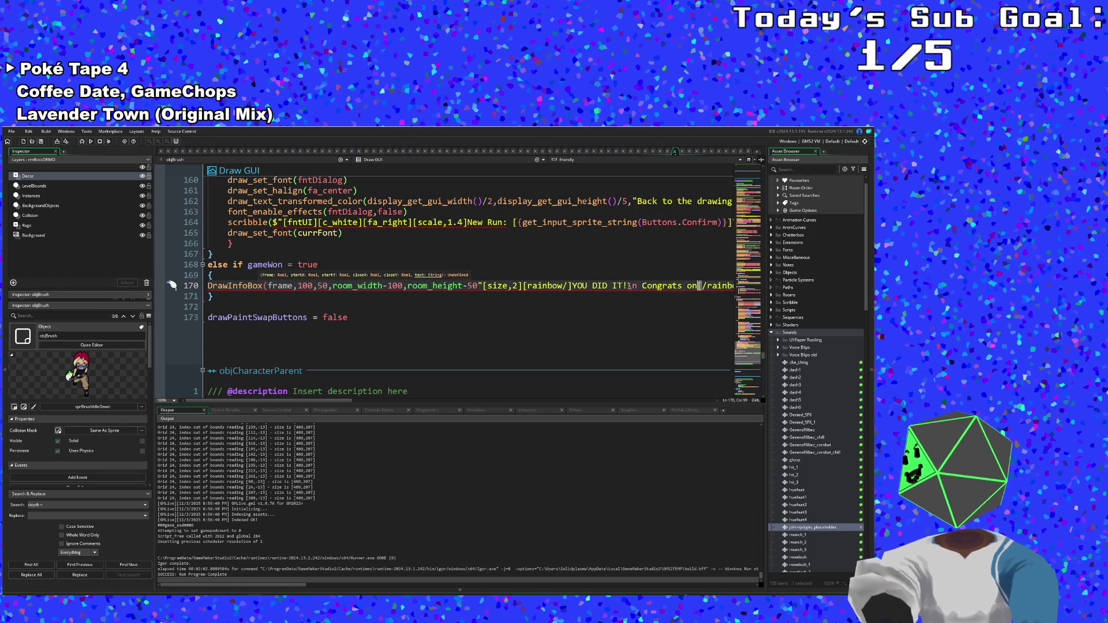
text( defati)
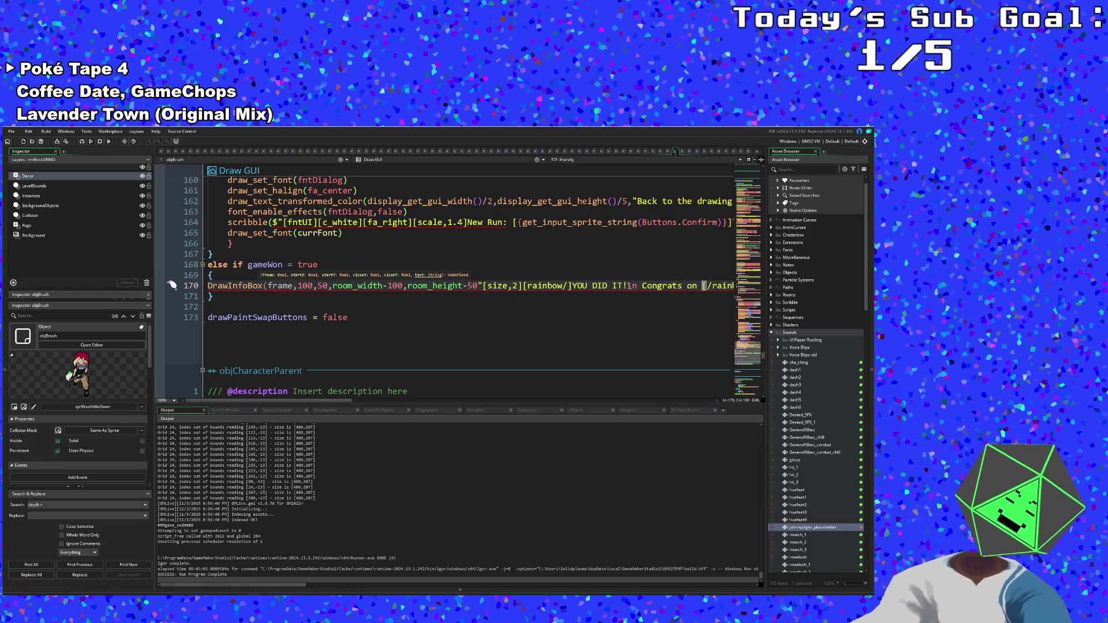
key(BackSpace)
key(BackSpace)
key(BackSpace)
key(BackSpace)
key(BackSpace)
key(BackSpace)
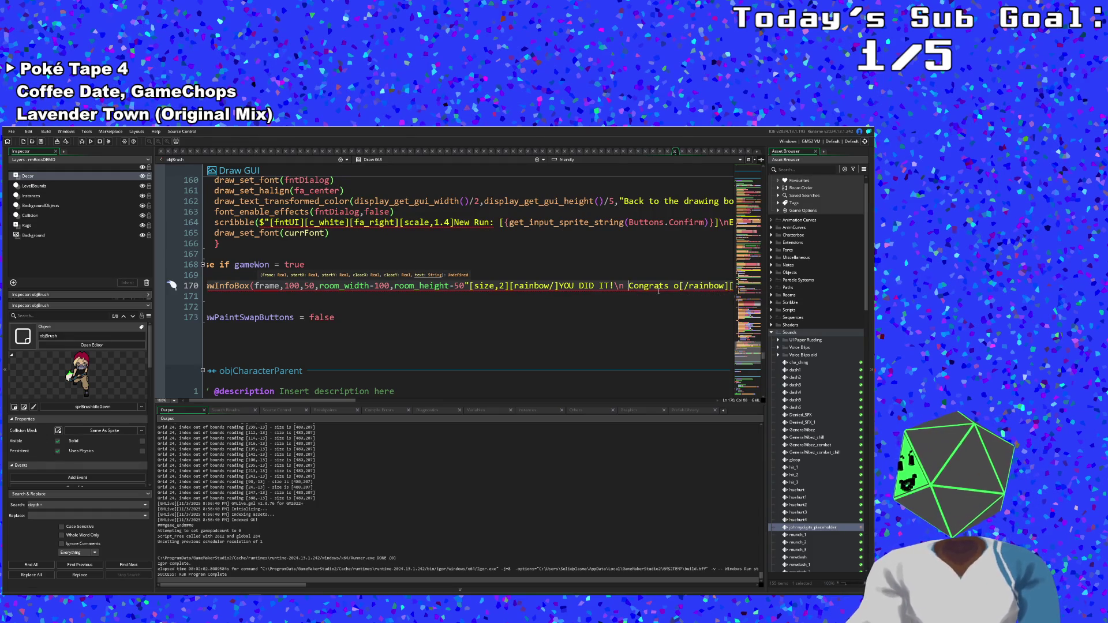
key(Down)
click(638, 285)
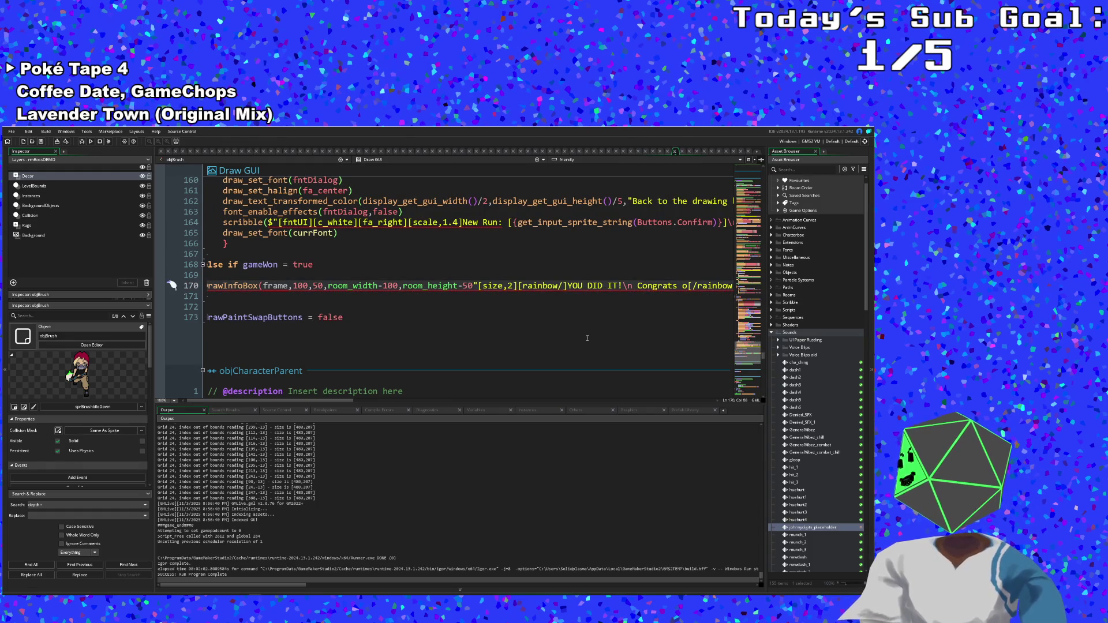
mouse_move(344, 399)
mouse_down()
mouse_move(419, 401)
mouse_move(385, 400)
mouse_up()
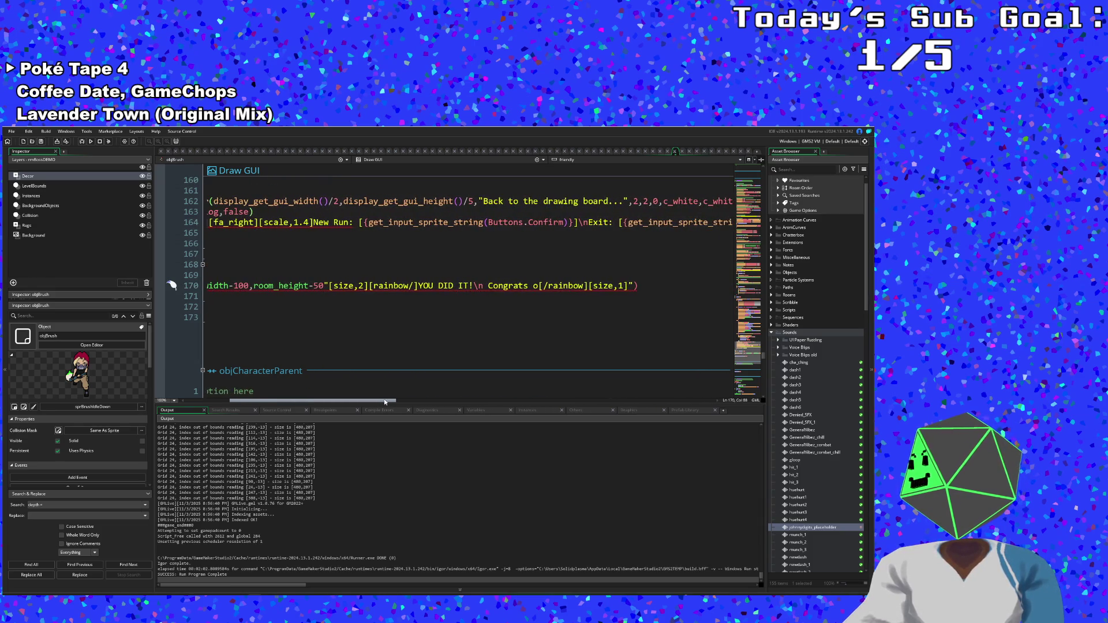
scroll(463, 329, left, 3)
click(478, 286)
click(633, 286)
key(Return)
key(BackSpace)
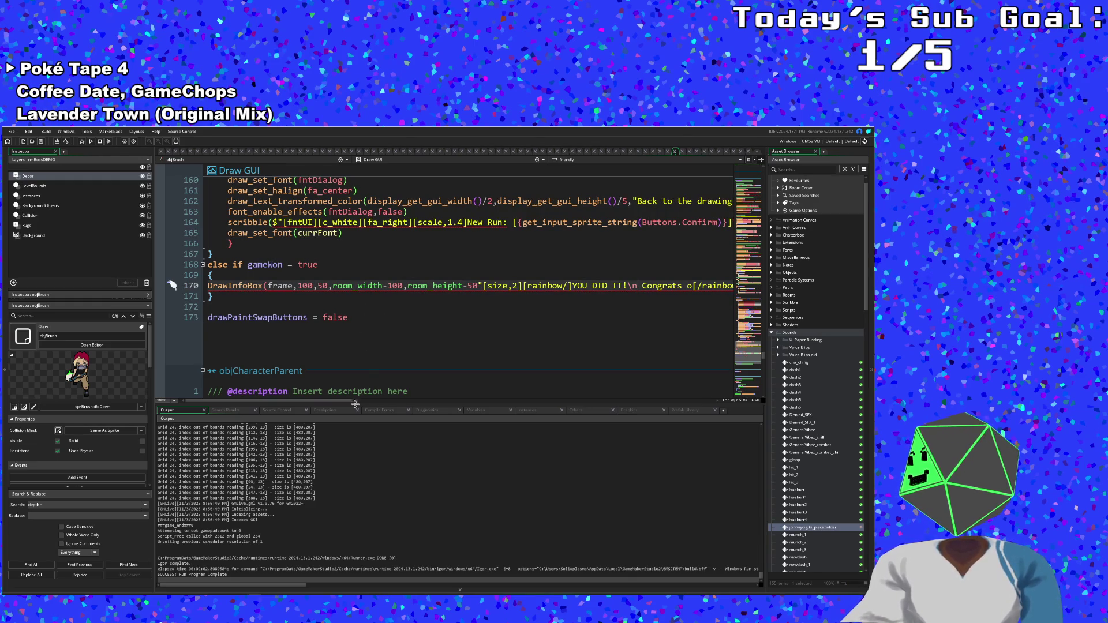
click(228, 299)
click(253, 286)
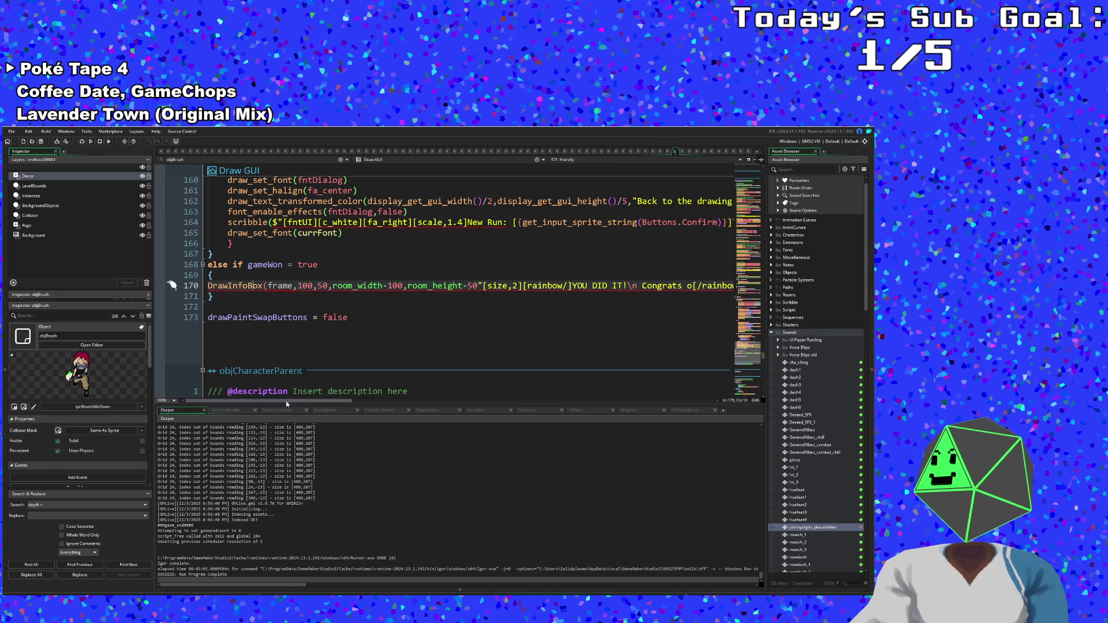
mouse_move(286, 399)
mouse_down()
mouse_move(357, 401)
mouse_move(286, 401)
mouse_up()
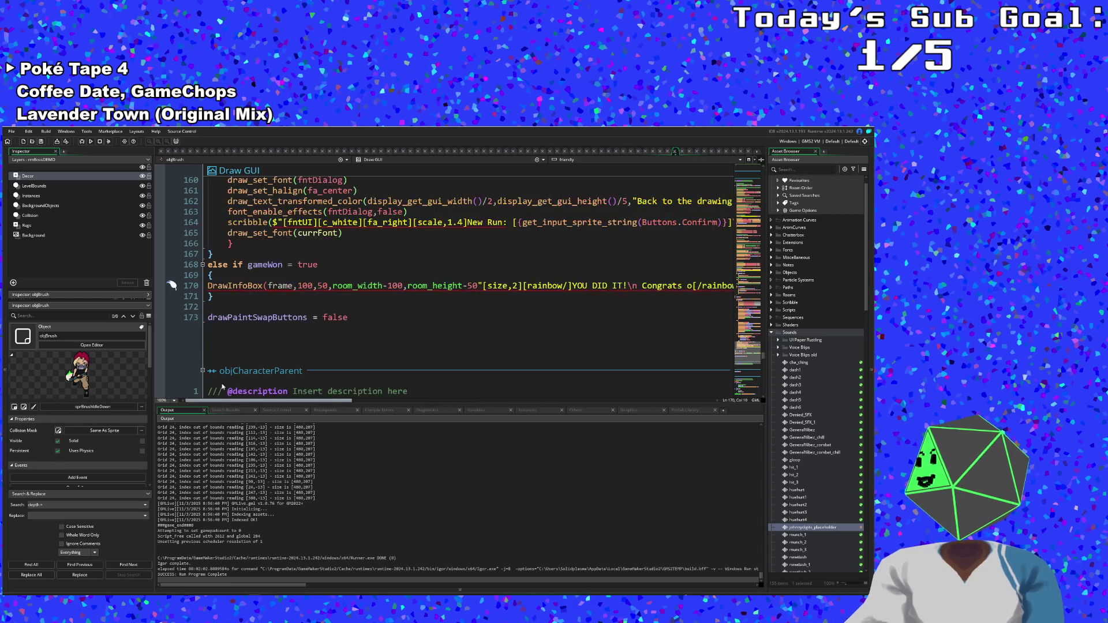
click(214, 295)
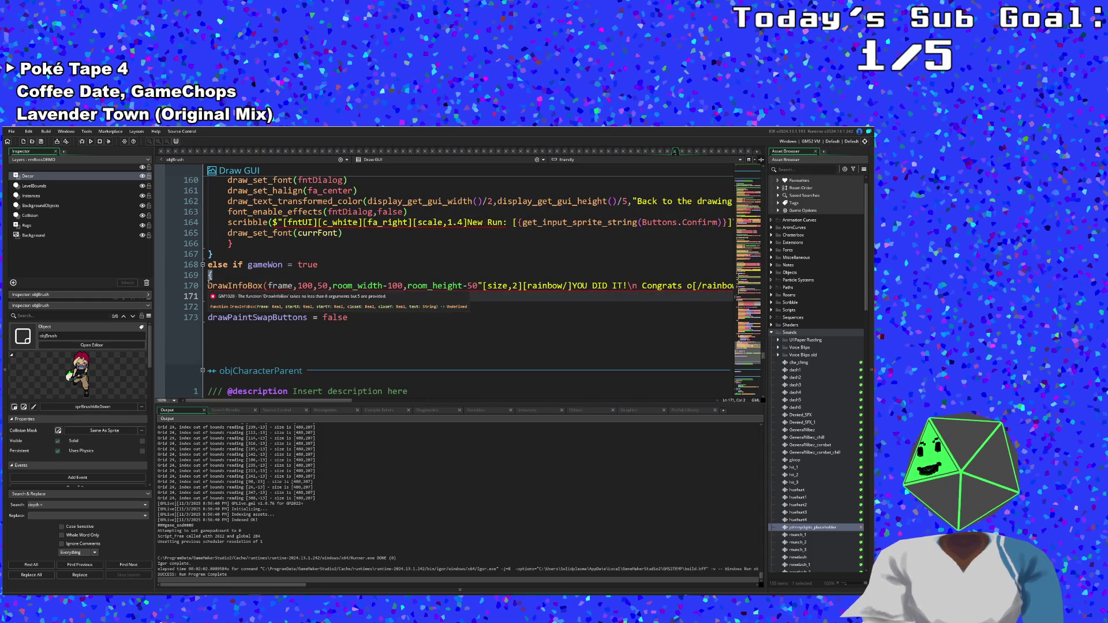
- Delete the entire DrawInfoBox line from the gameWon branch
click(209, 285)
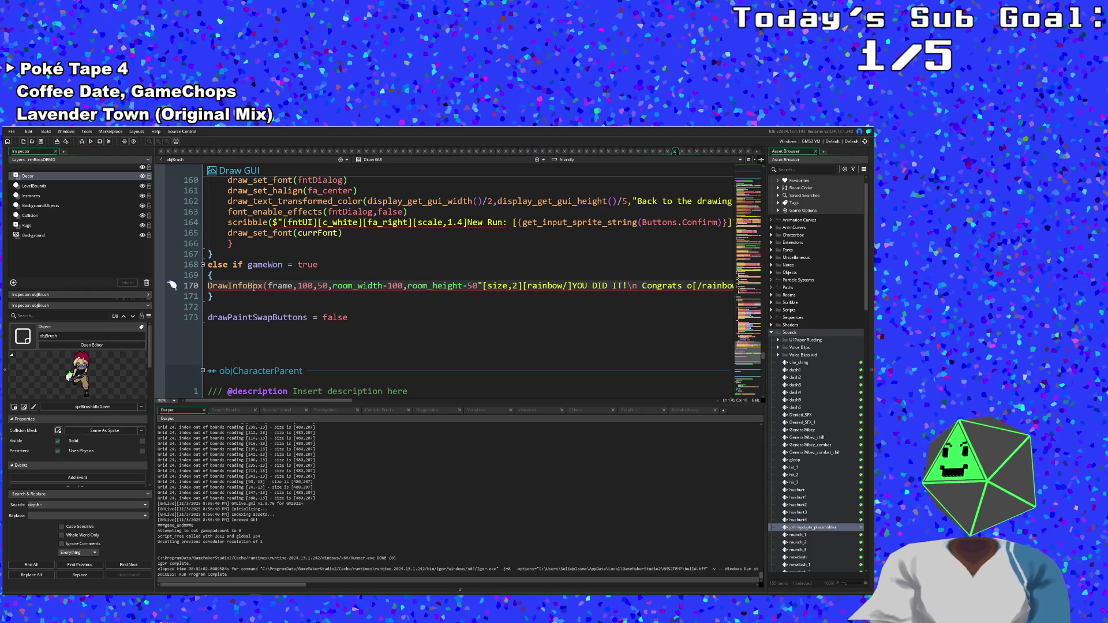
mouse_move(171, 285)
mouse_down()
mouse_move(208, 317)
mouse_move(732, 285)
mouse_move(208, 296)
mouse_move(715, 285)
mouse_up()
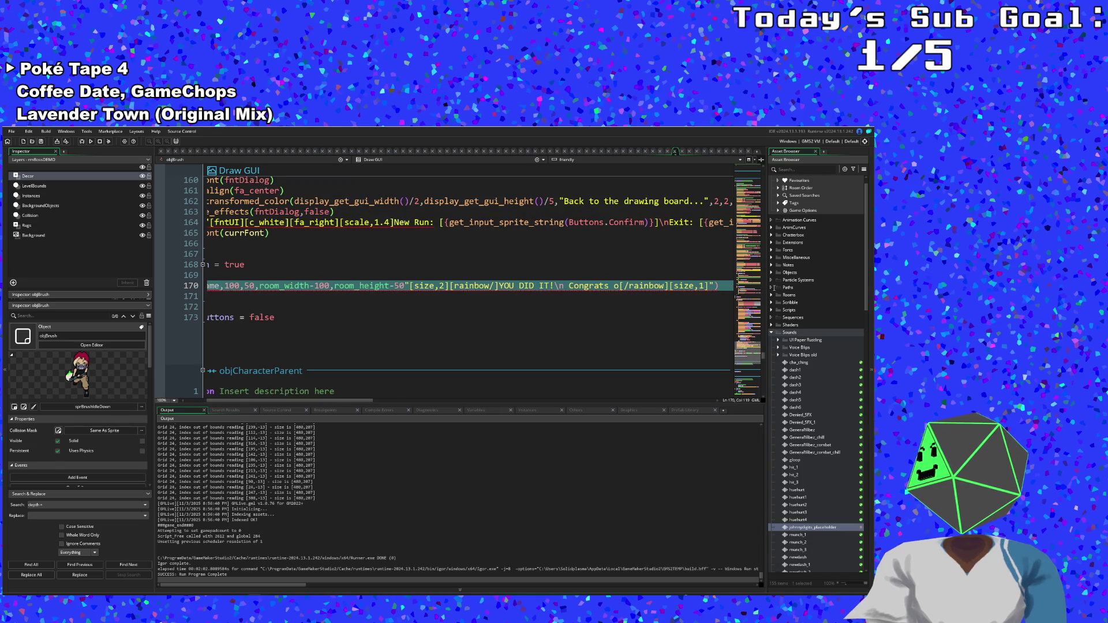
key(BackSpace)
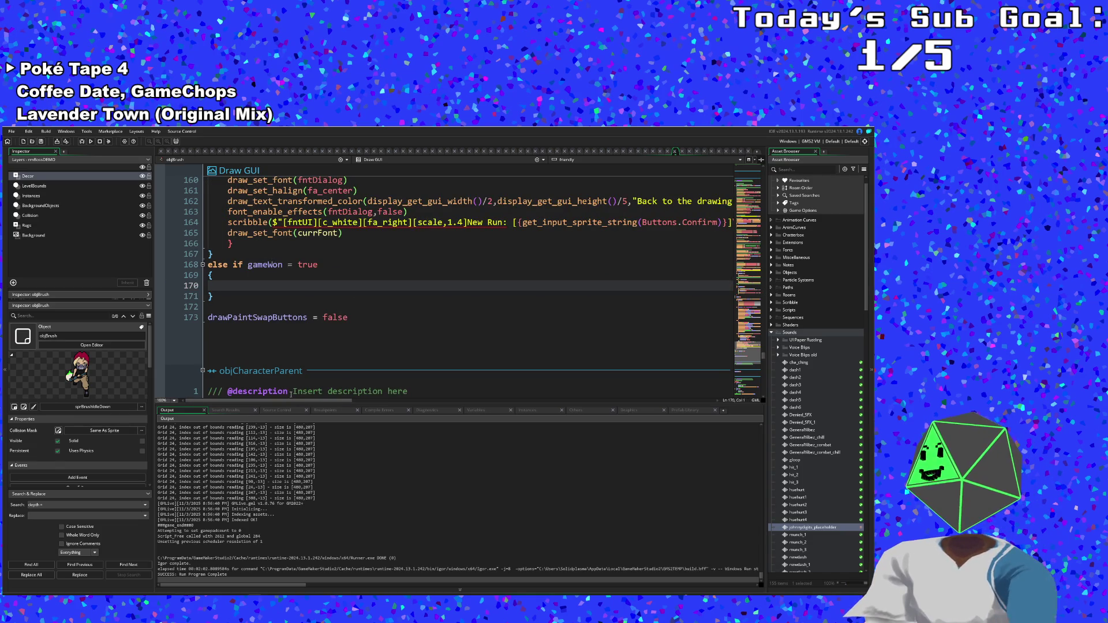
click(229, 286)
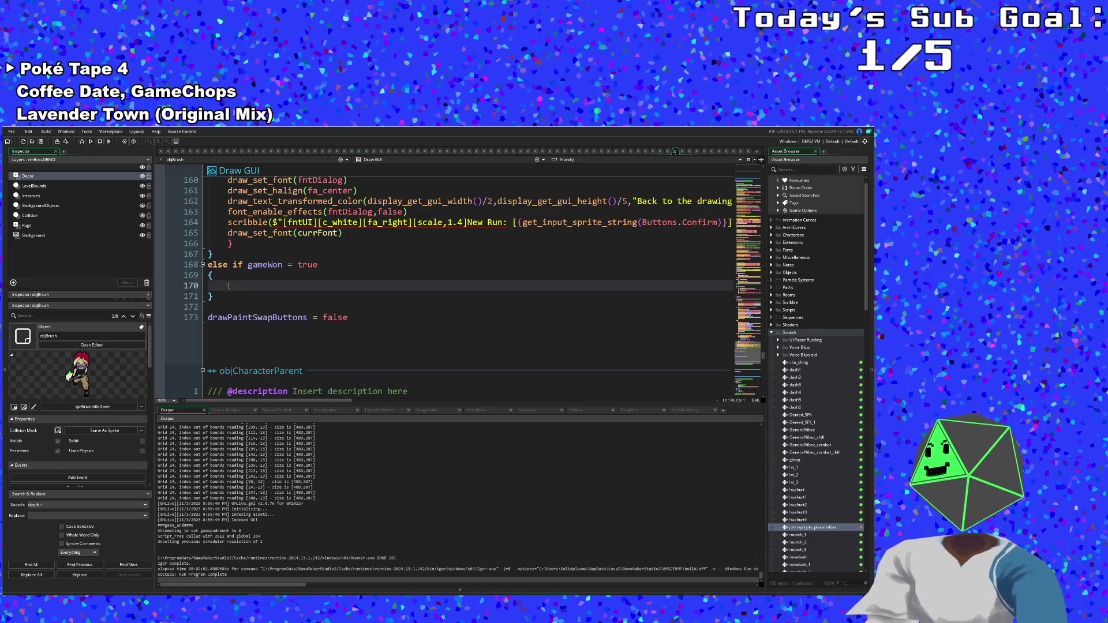
- Insert a draw_rectangle_color call with first arguments 0, room_height/2 - 100
text(draw)
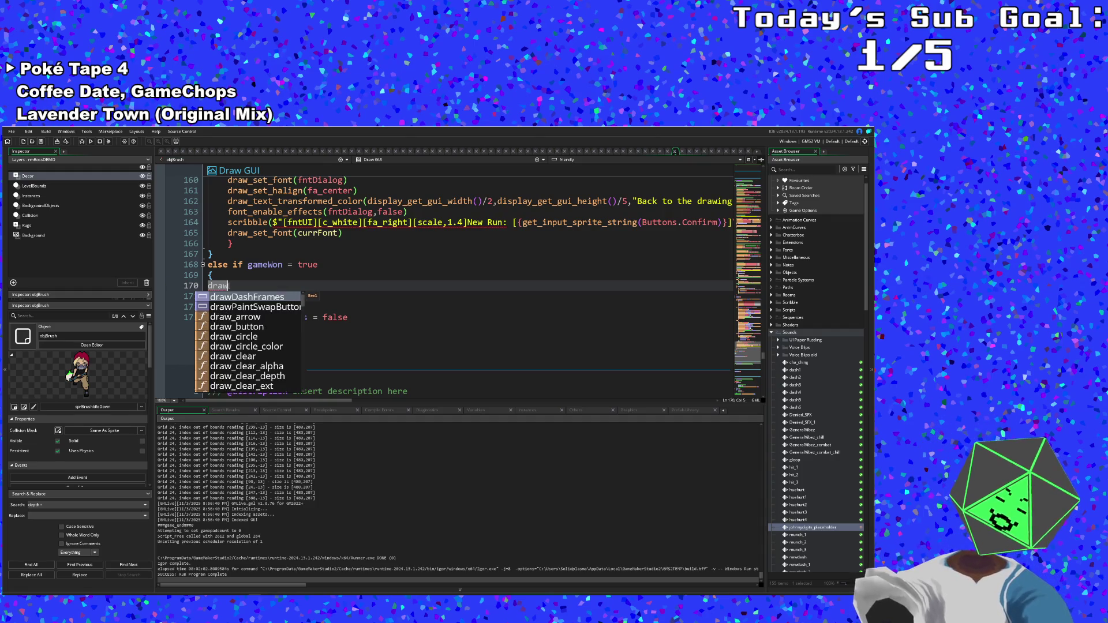
text(_re)
key(Escape)
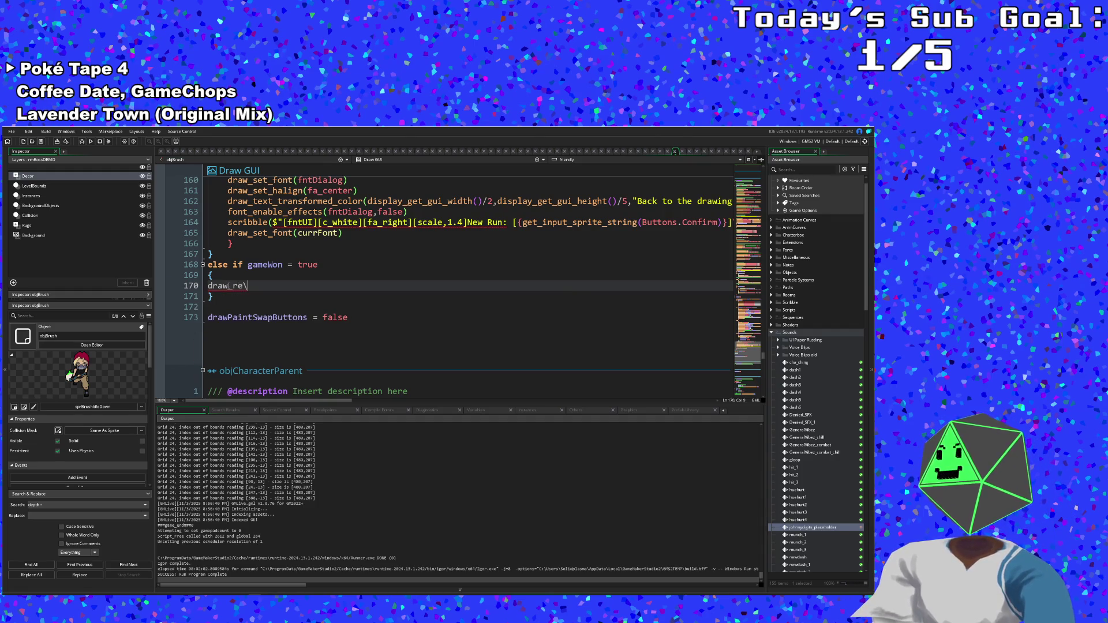
text(ctang)
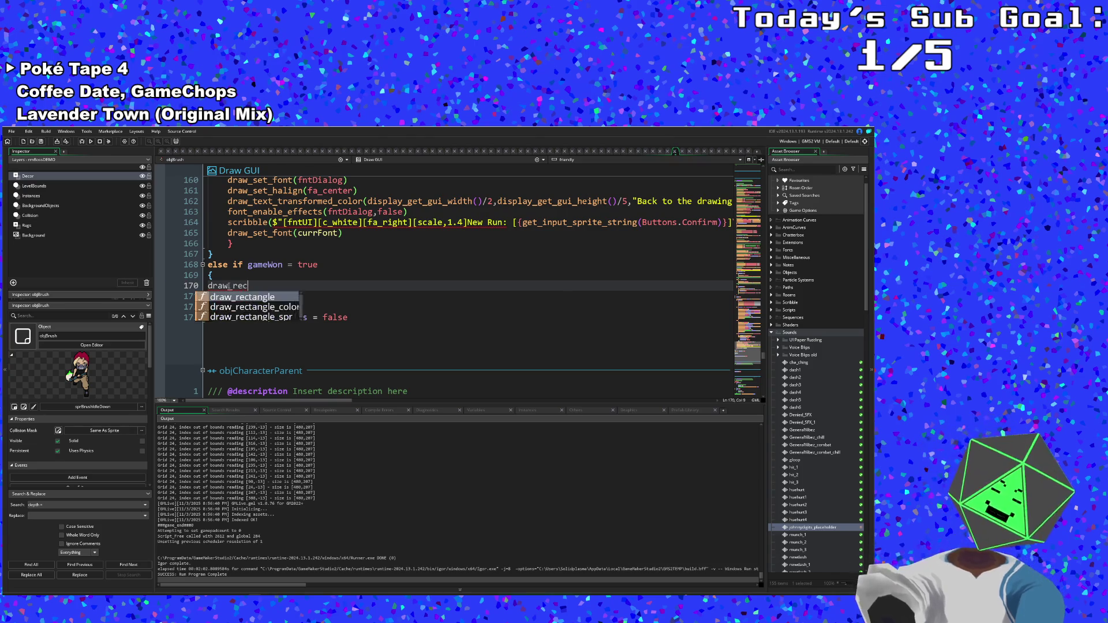
key(Return)
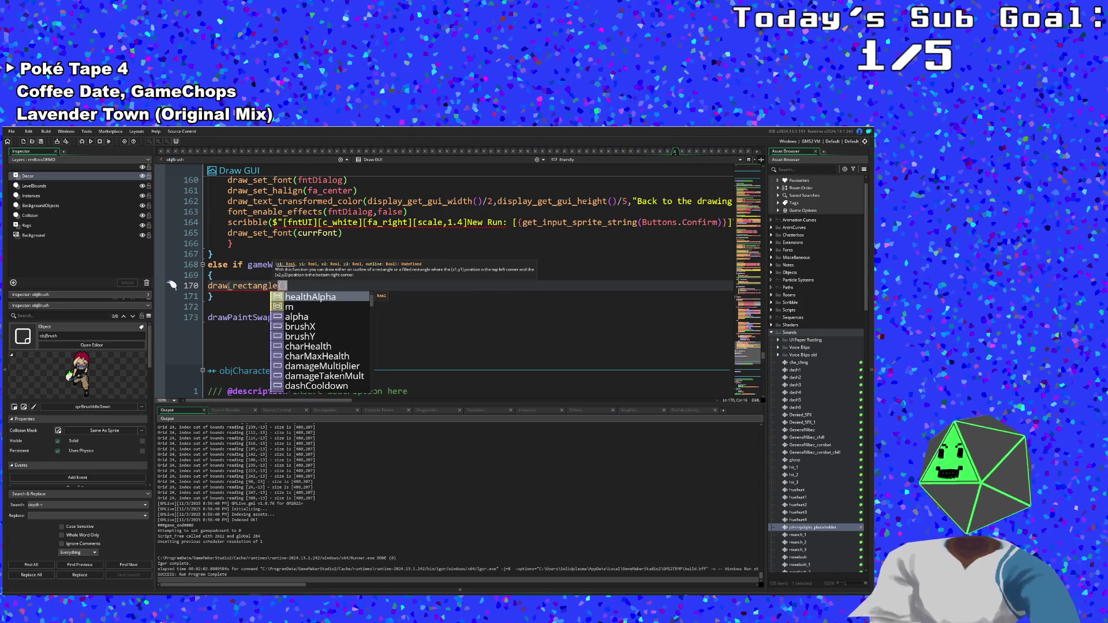
double_click(229, 286)
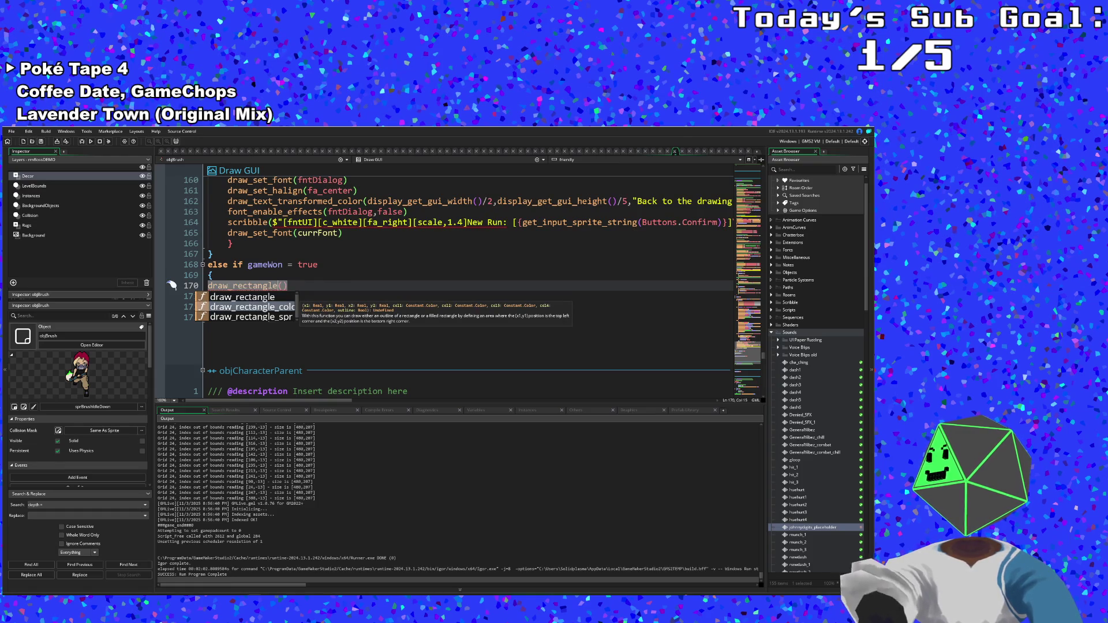
key(Down)
text(_color)
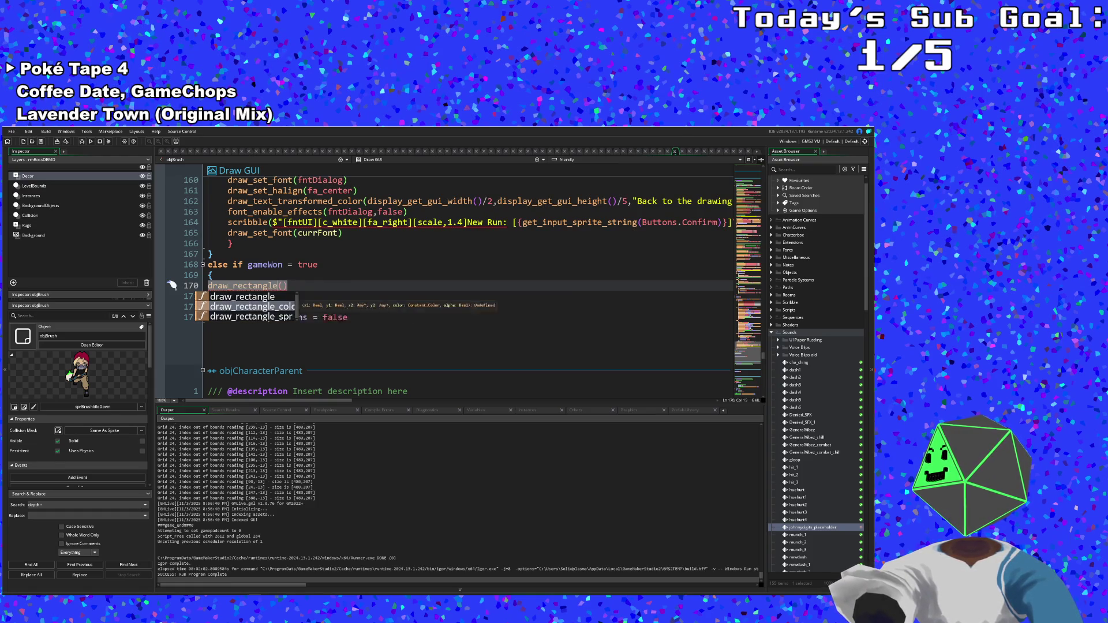
key(Return)
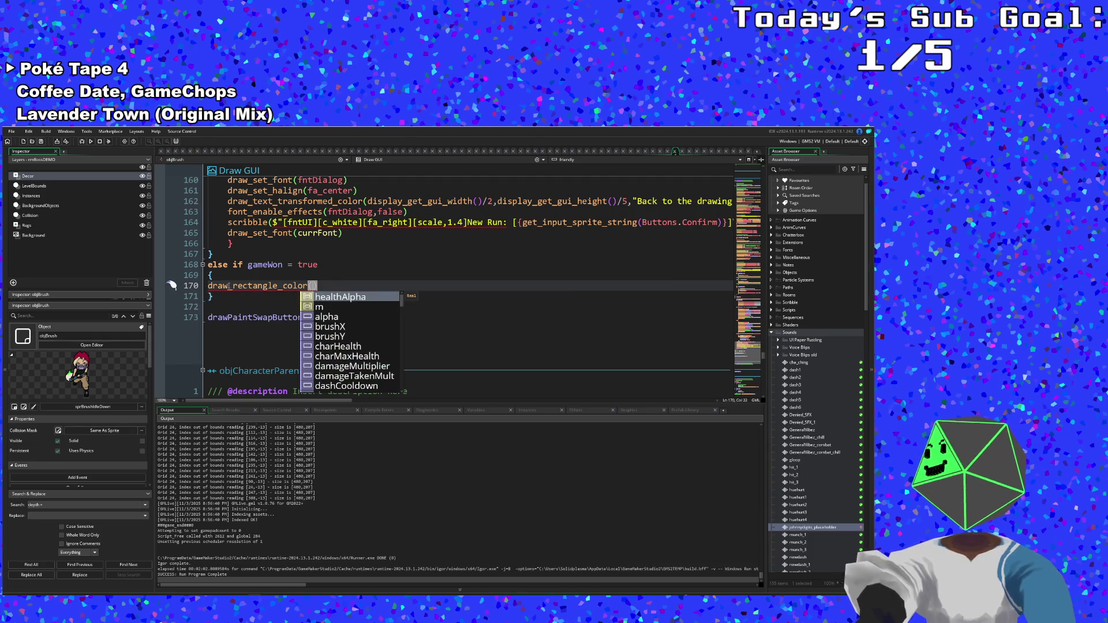
text(0,)
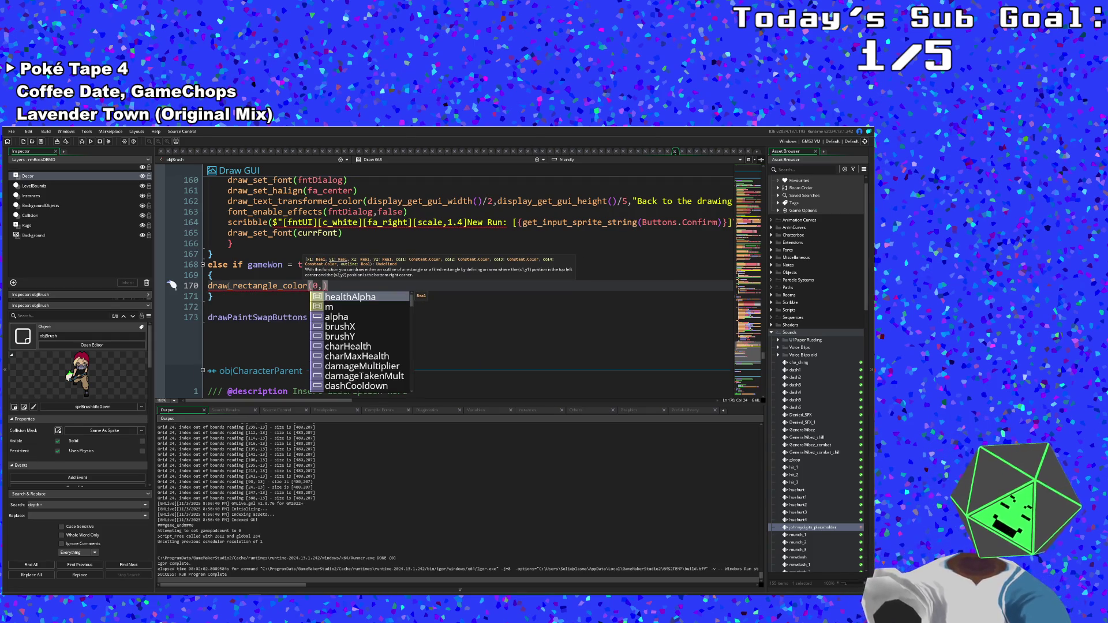
text(room_hei)
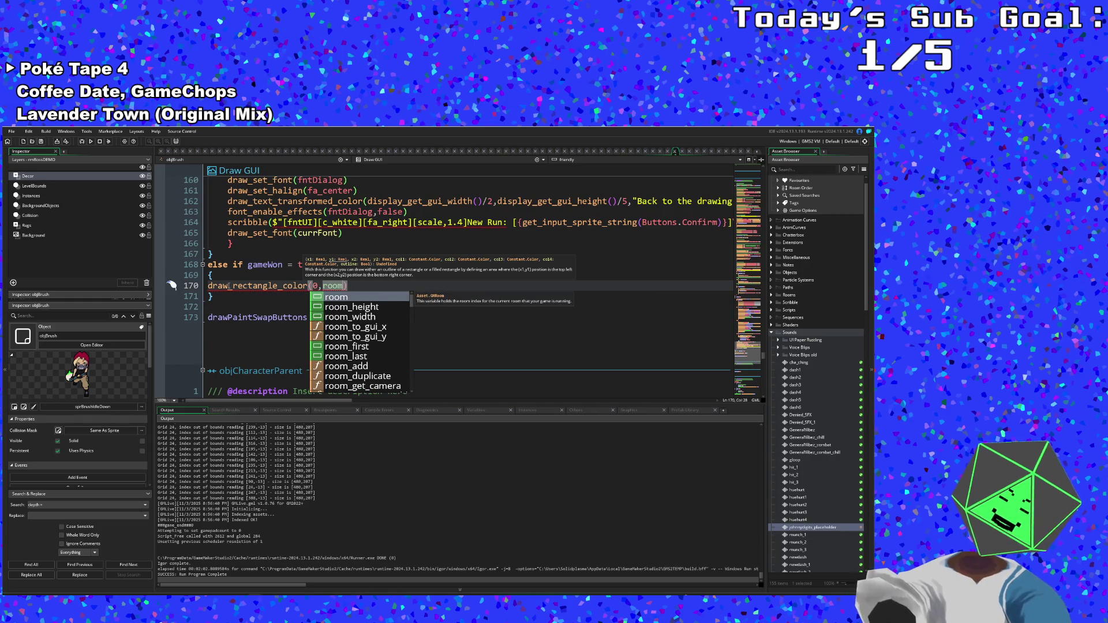
text(ght)
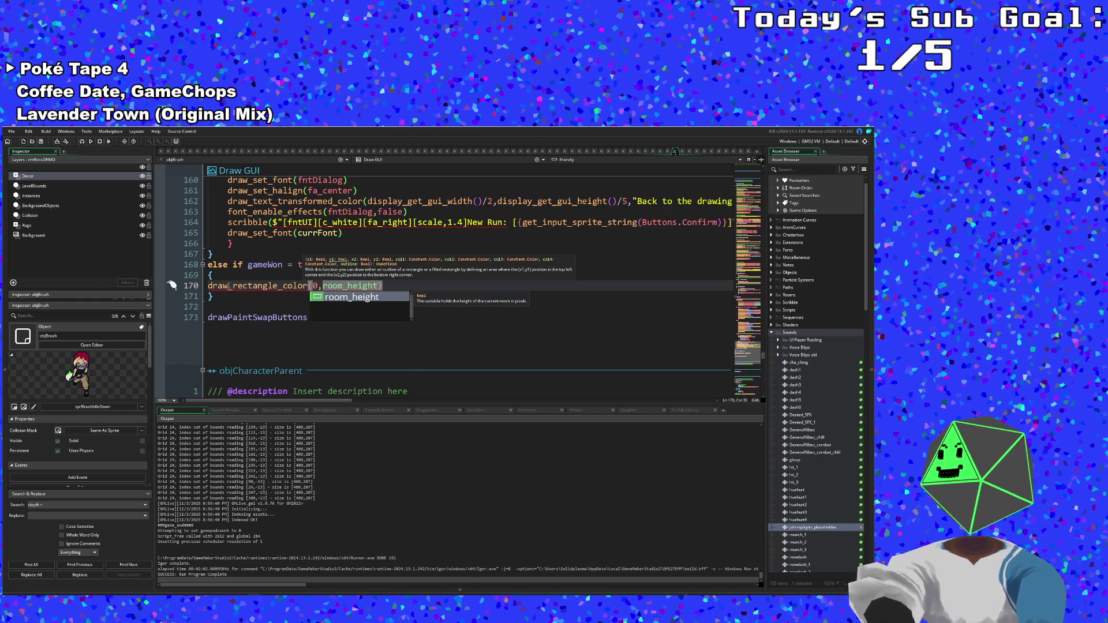
text(/2)
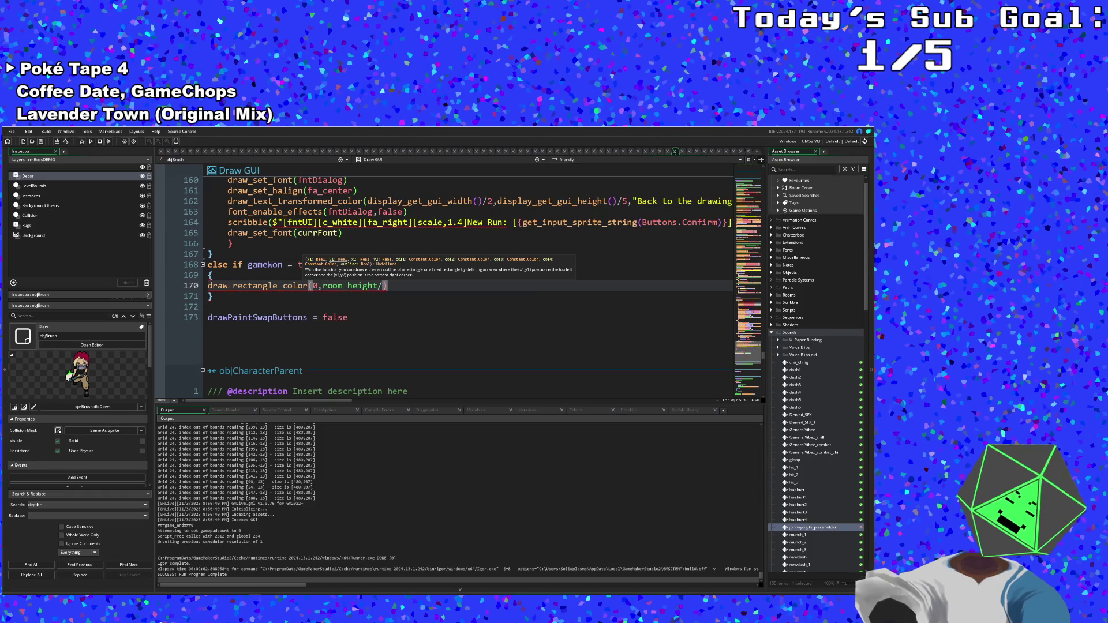
text( - 100)
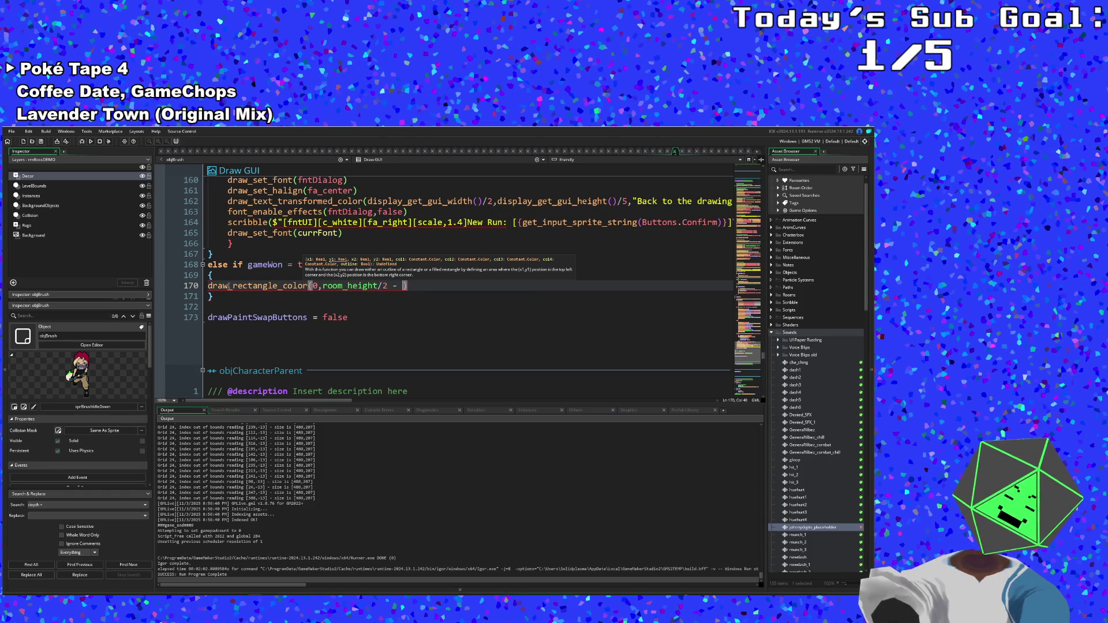
text(,)
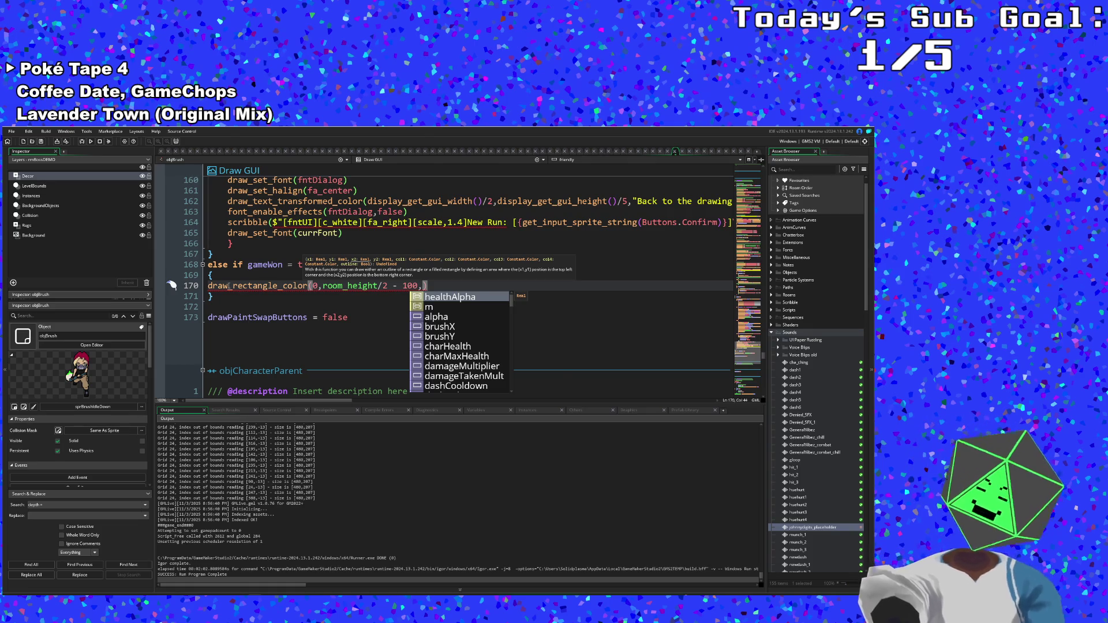
- Add room_width, room_height/2 + 100 and four c_black colours to the rectangle call
text(room_wid)
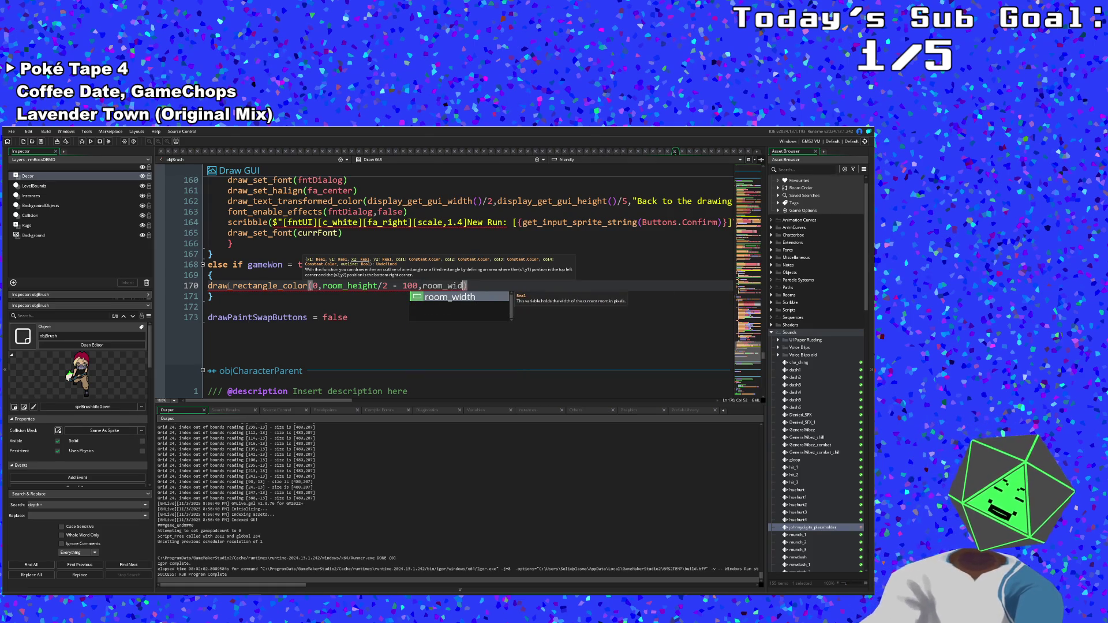
text(th)
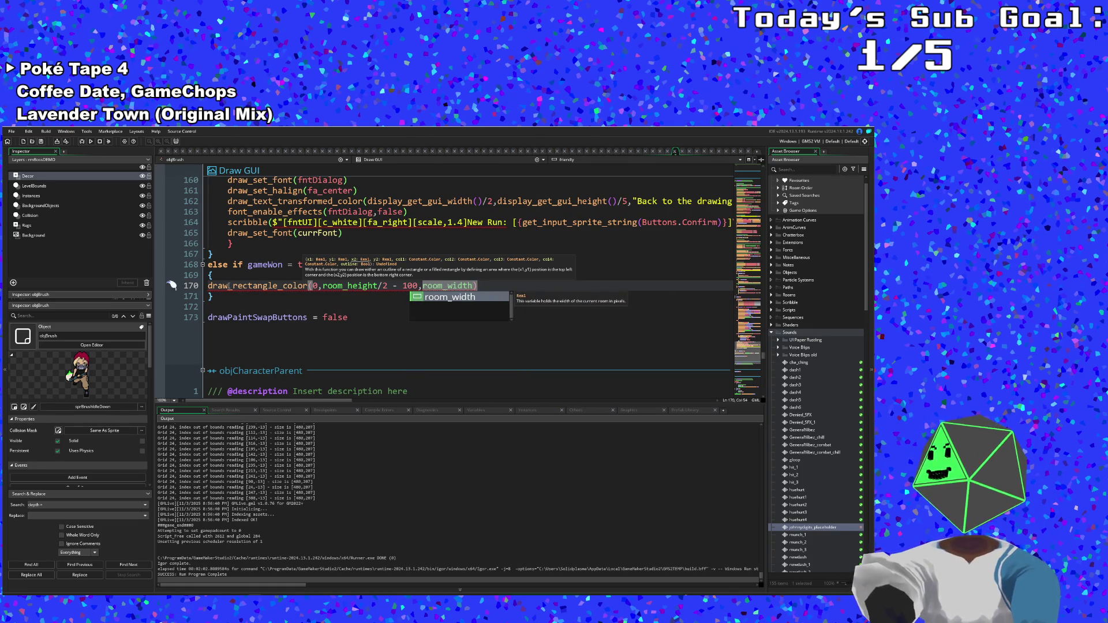
text(,room)
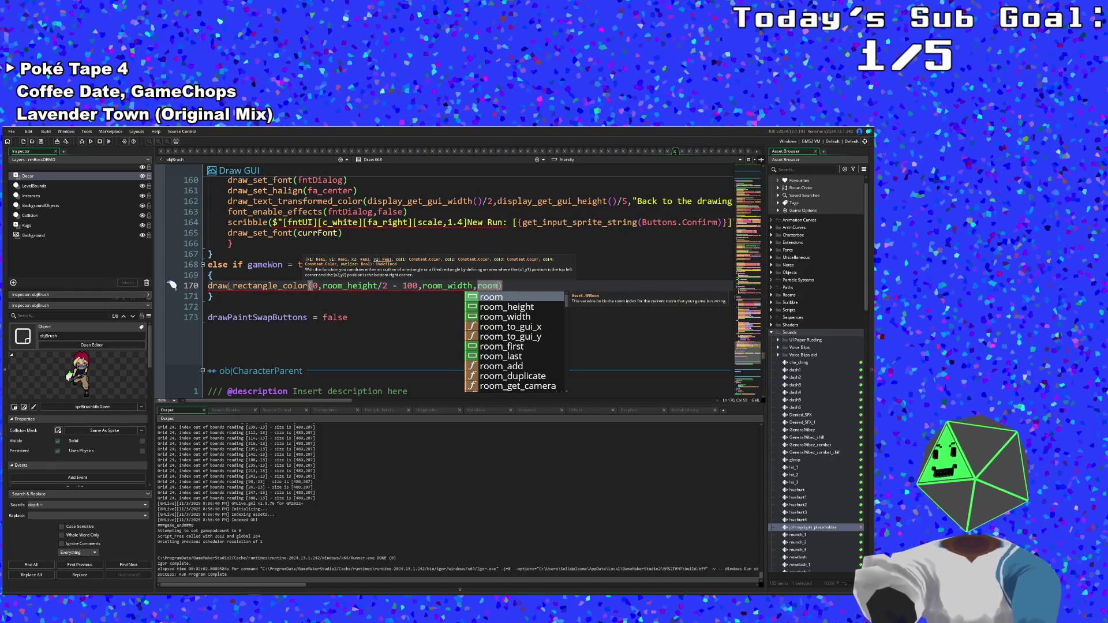
text(_height/2)
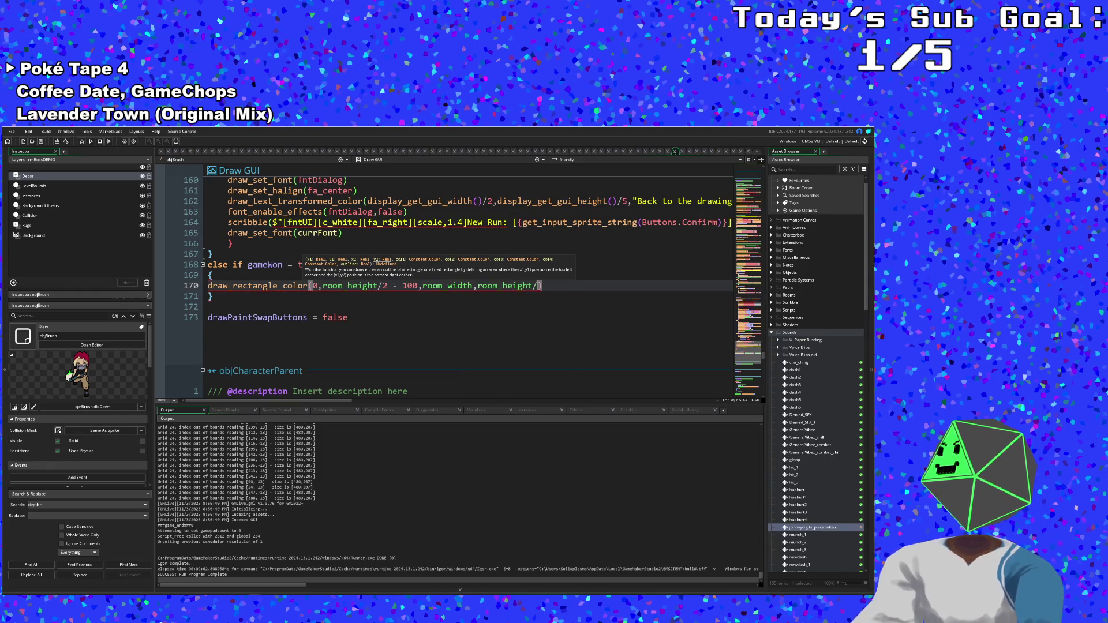
text( + 100)
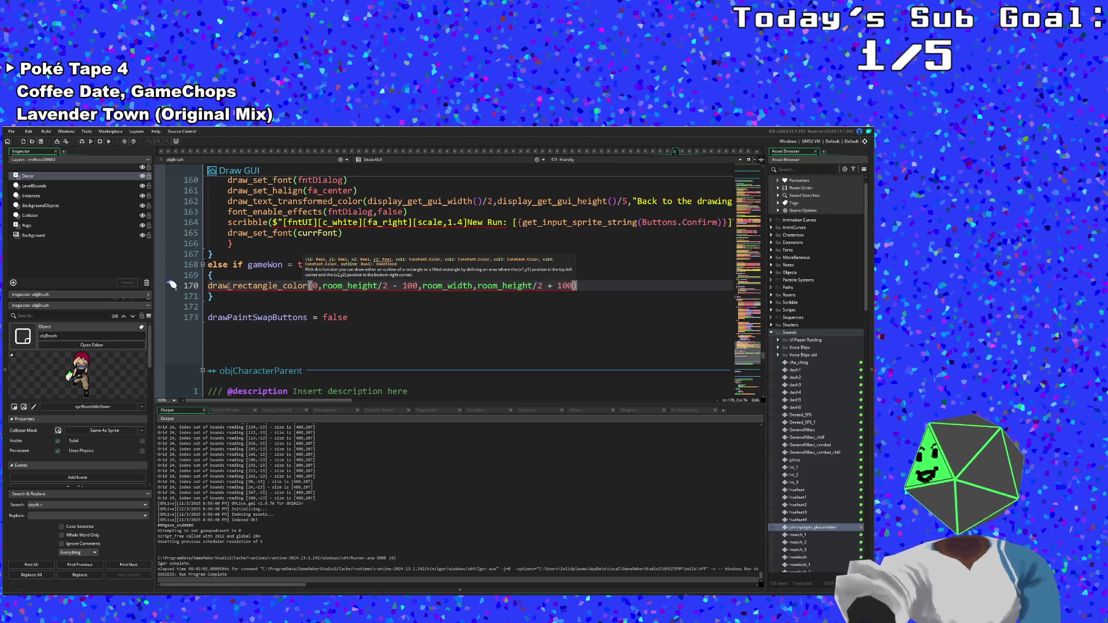
text(,c_bl)
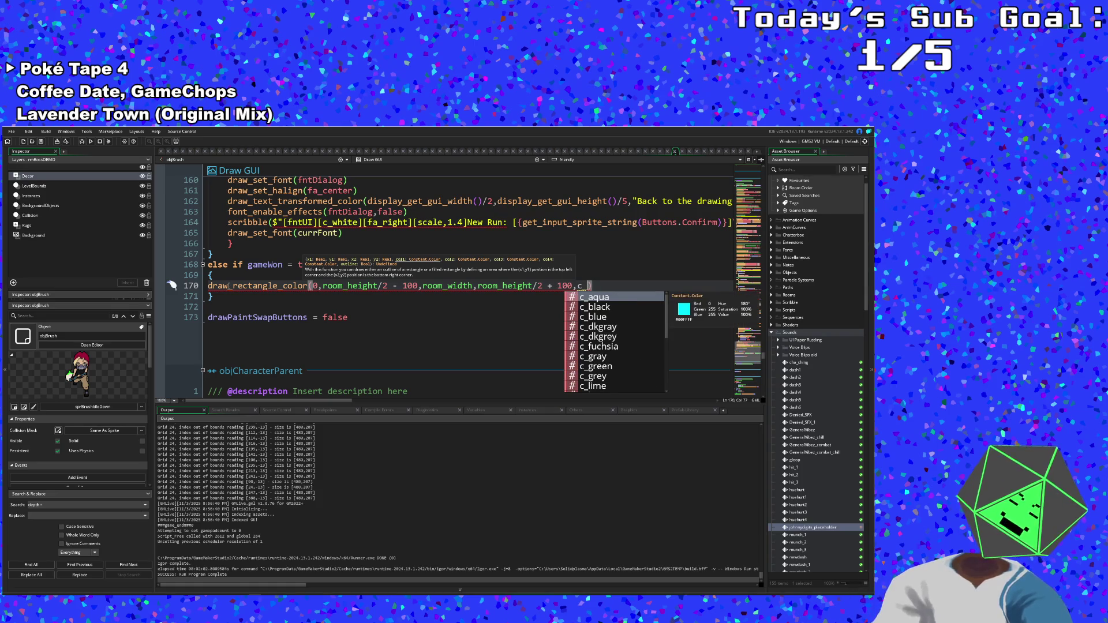
text(ack)
text(,c)
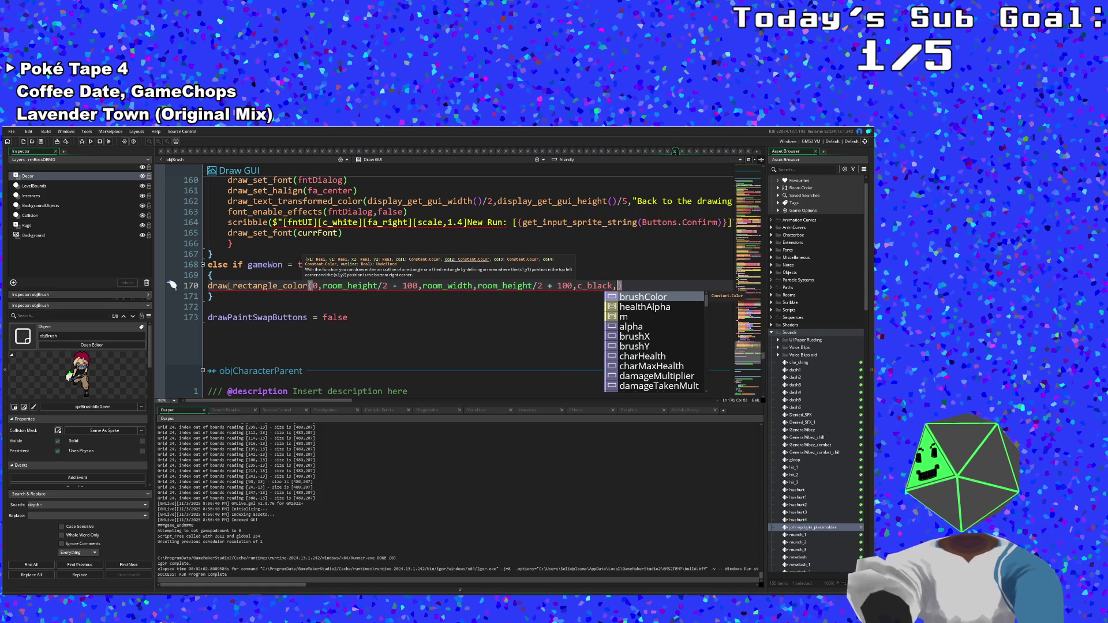
text(_black,)
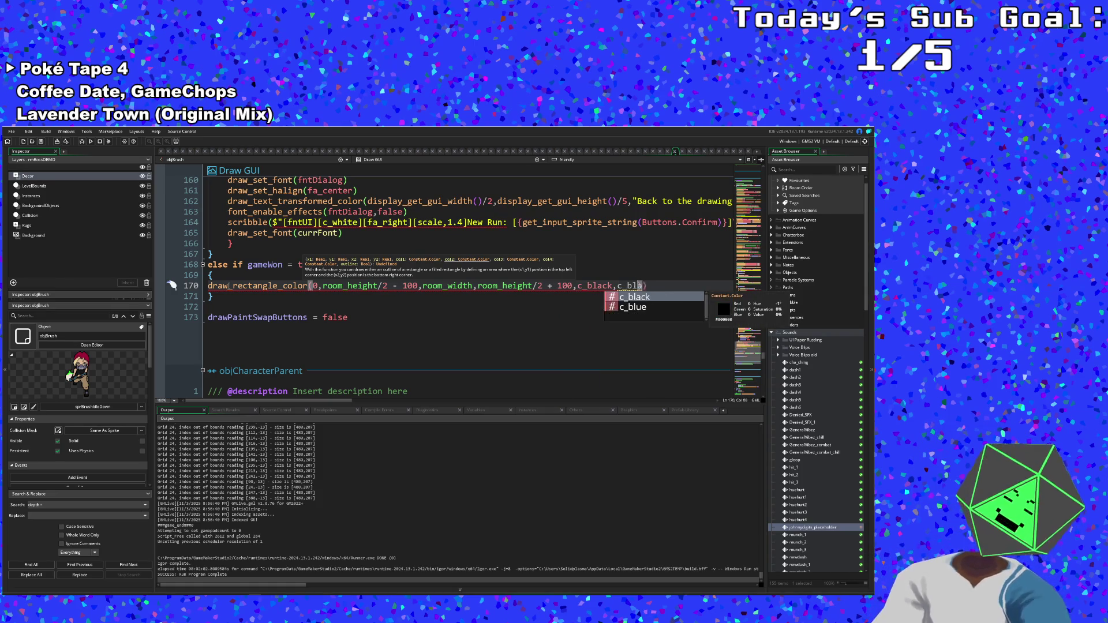
text(c_bla)
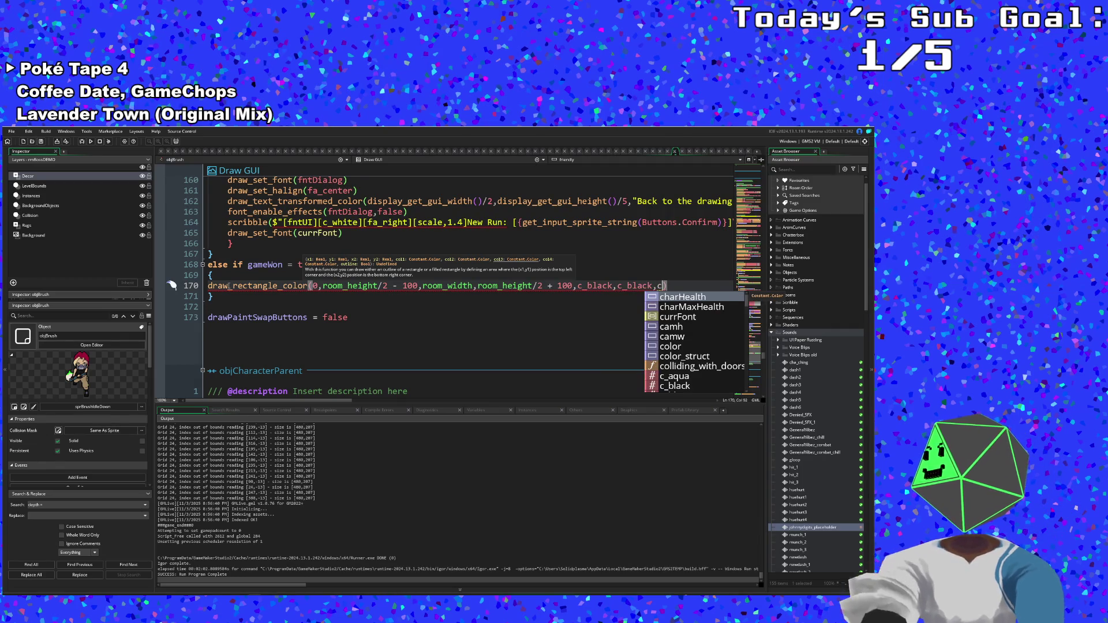
text(ck)
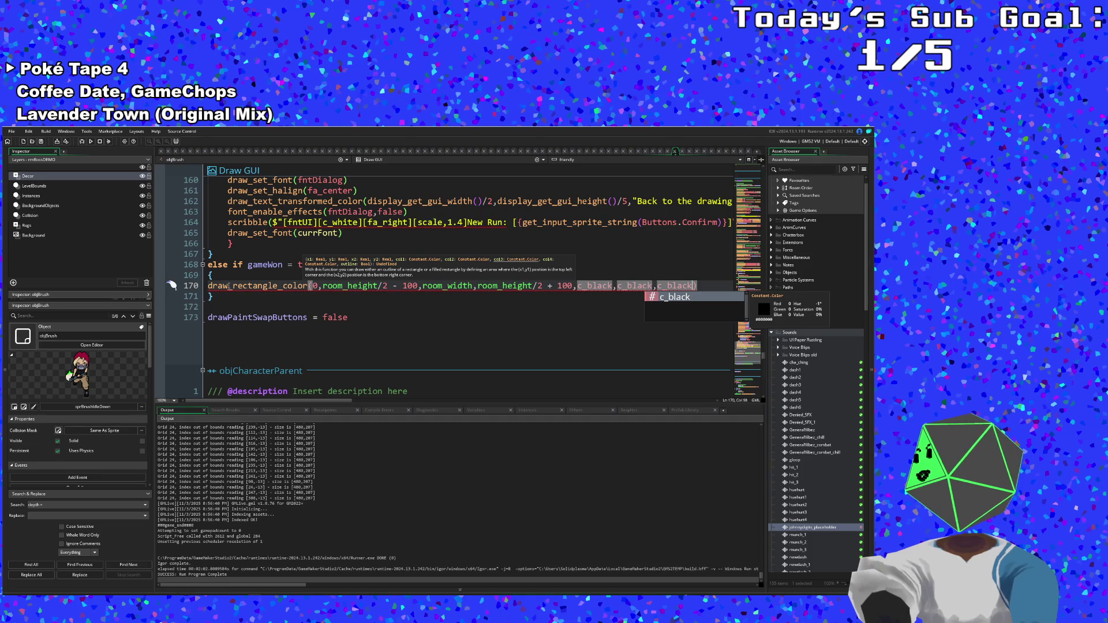
text(,c_black)
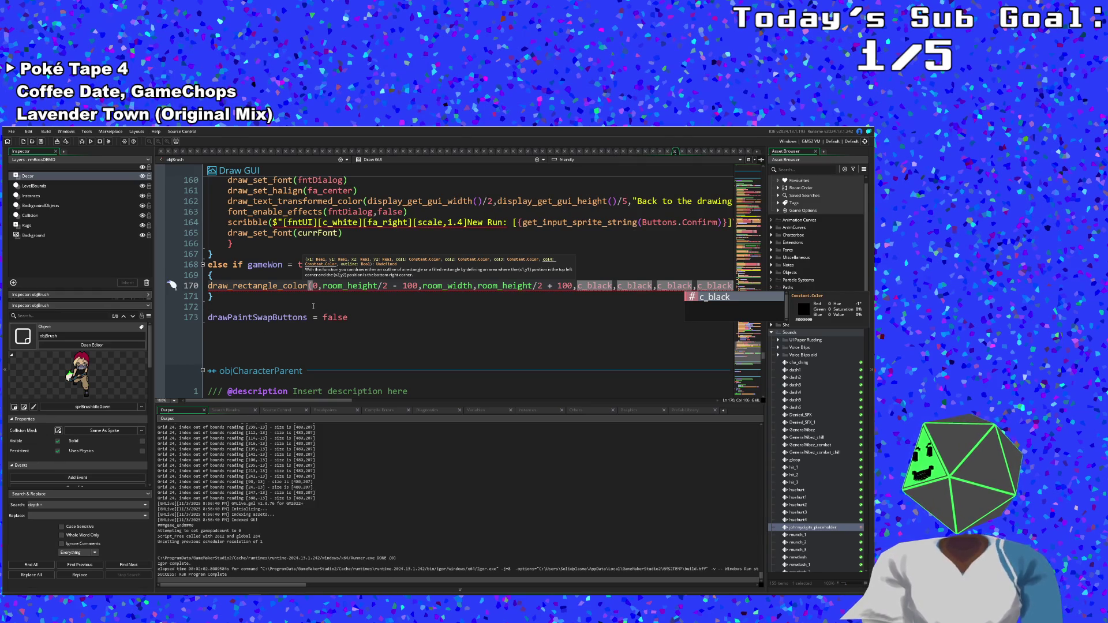
click(302, 291)
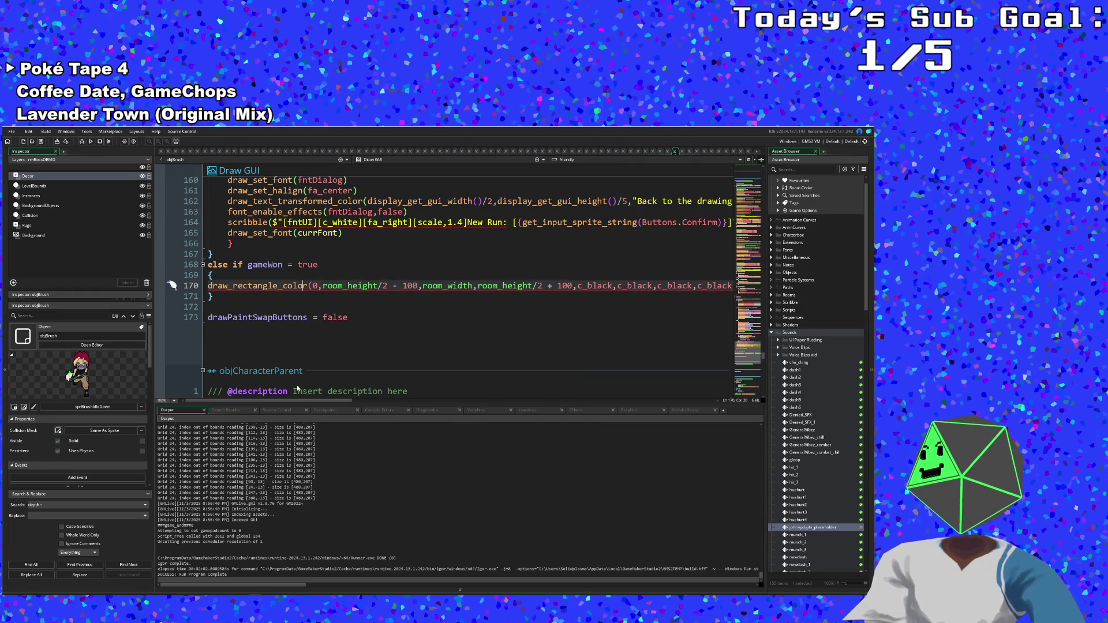
- Append false as the outline argument after the last c_black for a solid band
drag(293, 400, 346, 400)
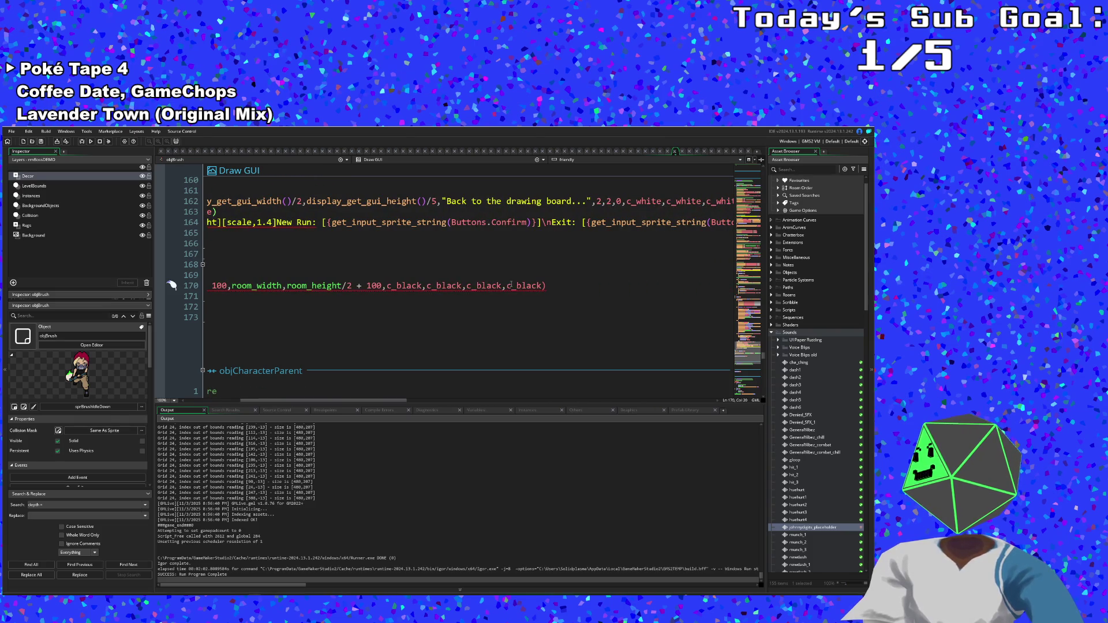
key(End)
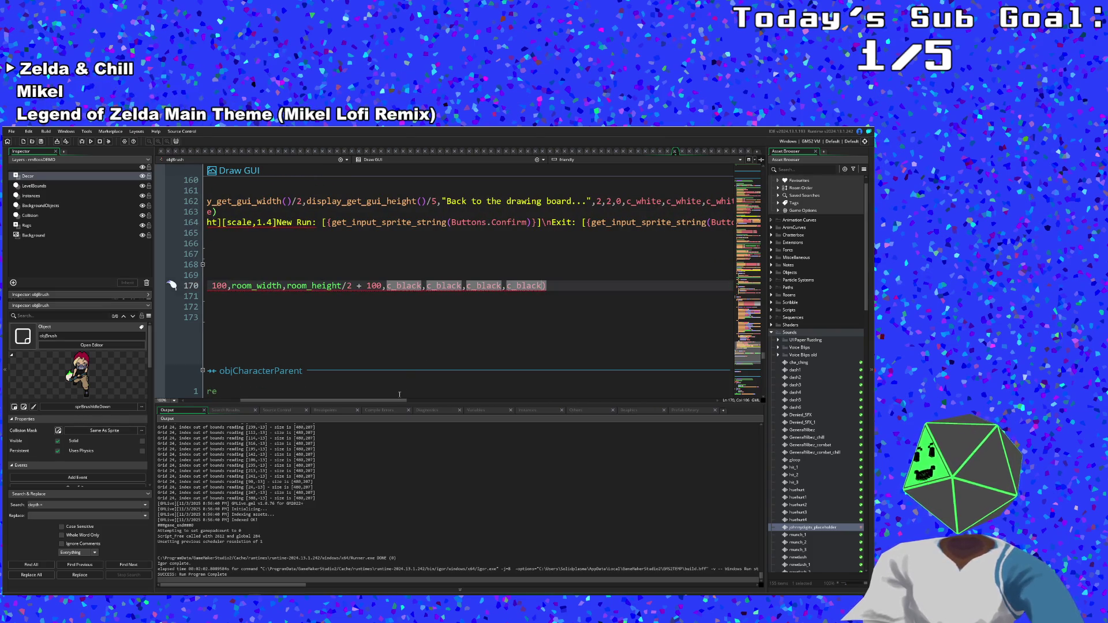
drag(394, 400, 339, 399)
click(283, 285)
mouse_move(274, 286)
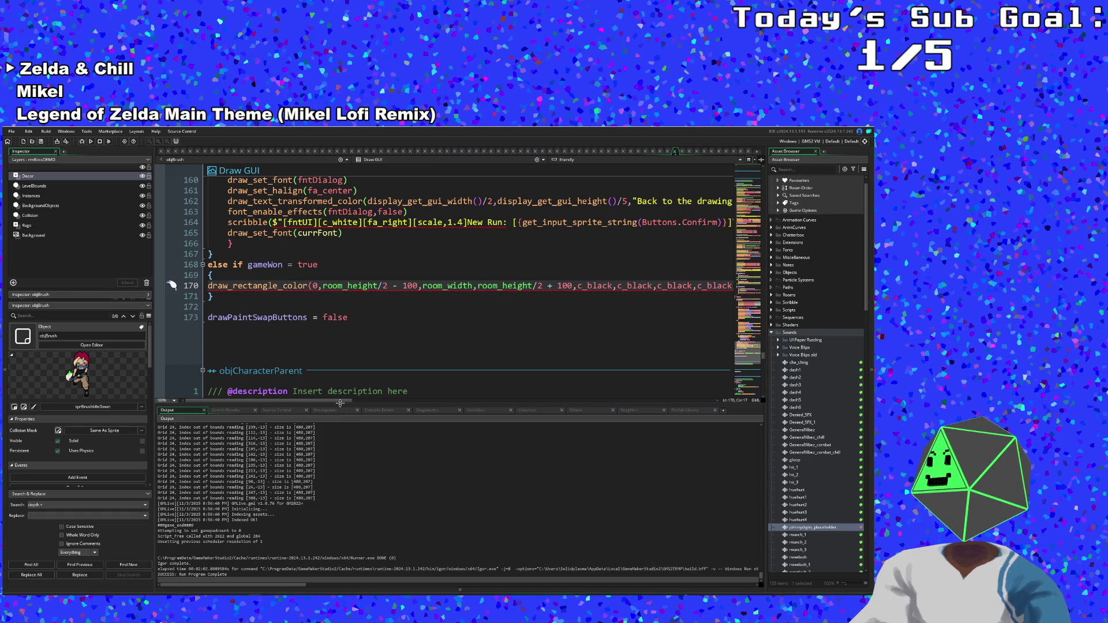
drag(341, 400, 393, 400)
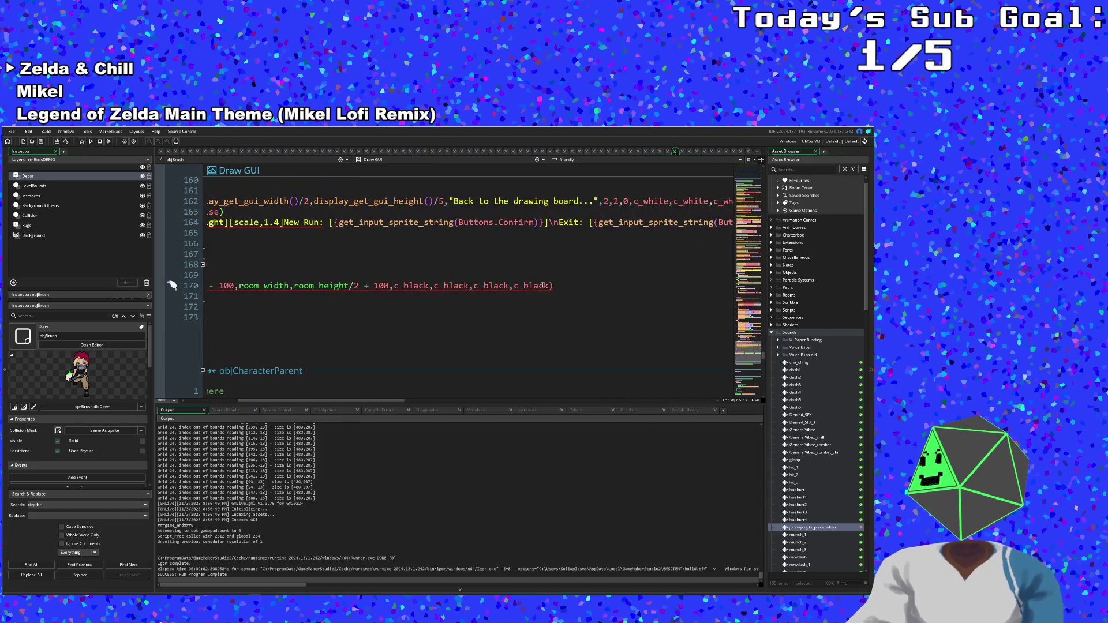
click(551, 285)
text(,false)
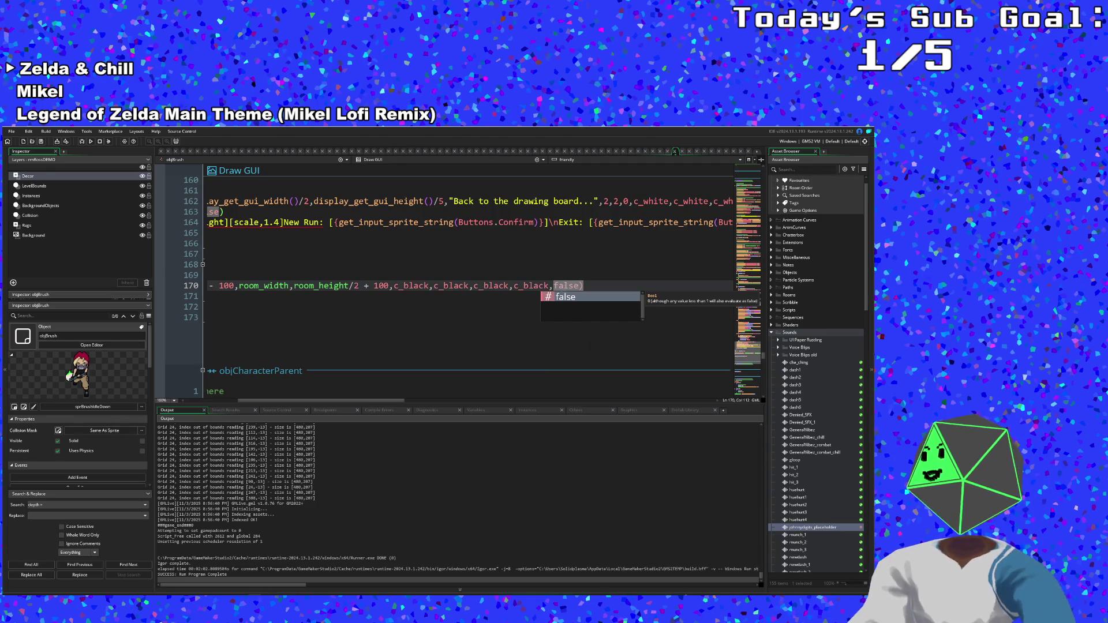
click(516, 286)
drag(394, 400, 316, 400)
click(237, 300)
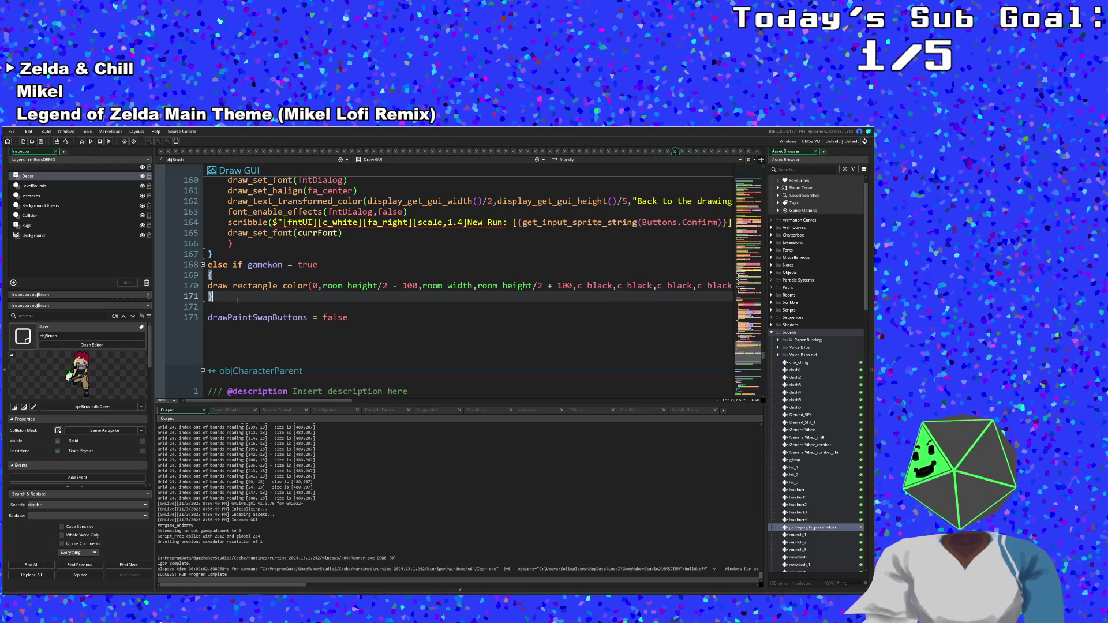
- Add a scribble().draw line below the black rectangle call
key(Return)
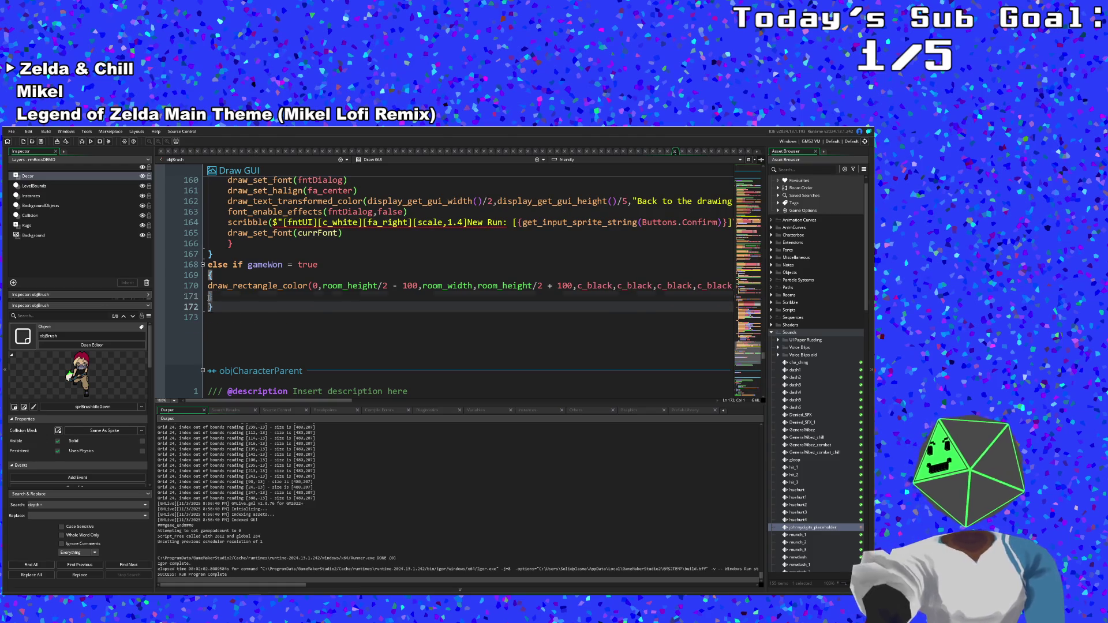
click(209, 297)
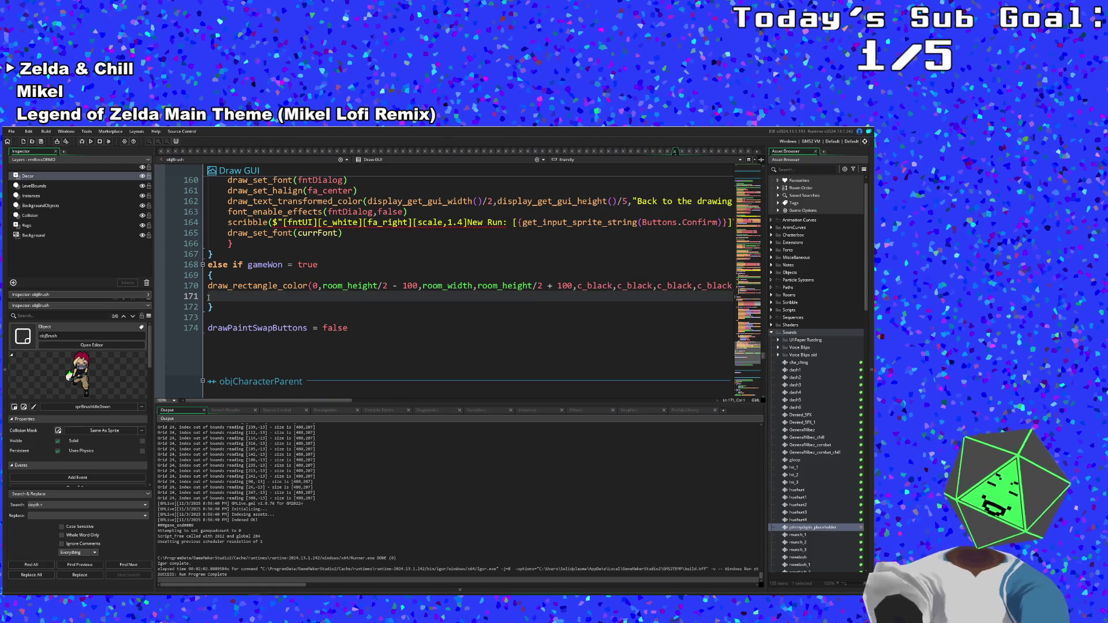
text(scri)
key(Return)
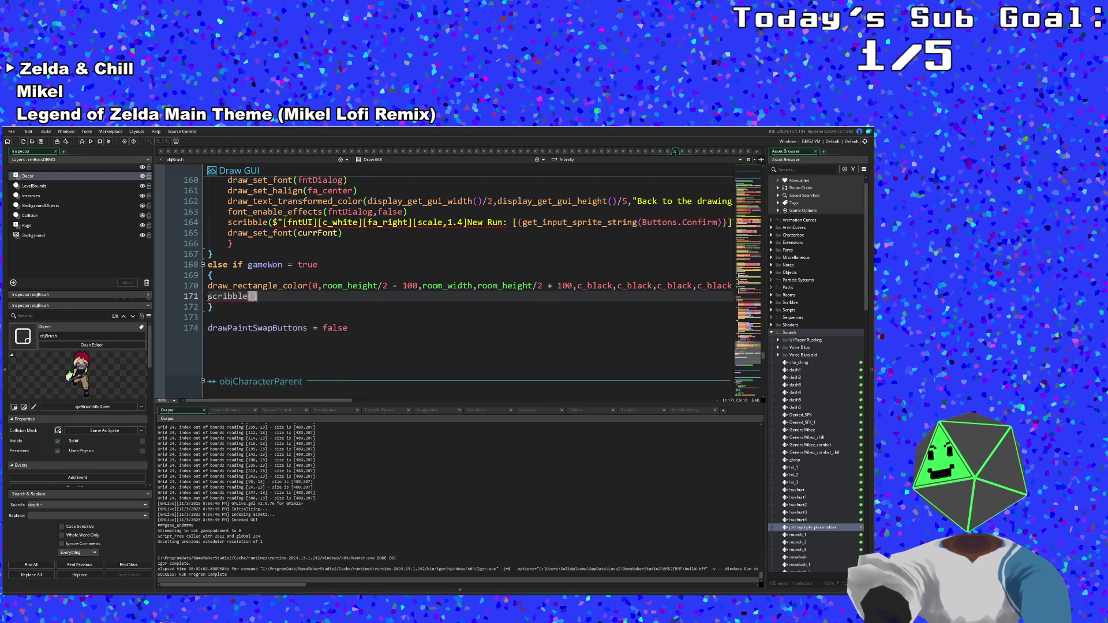
text(()
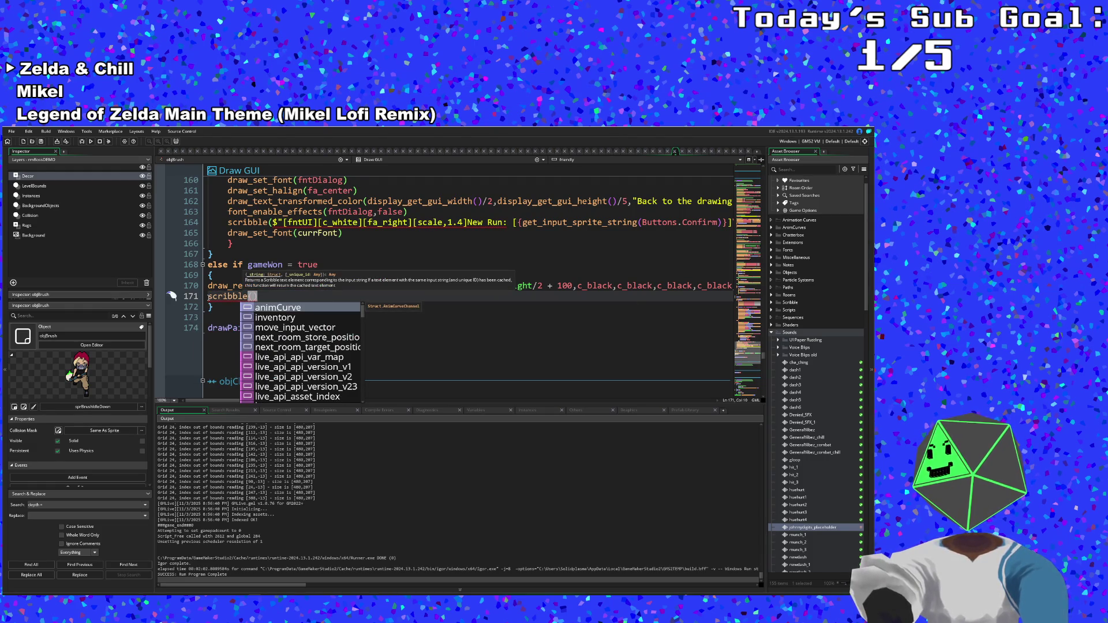
key(Home)
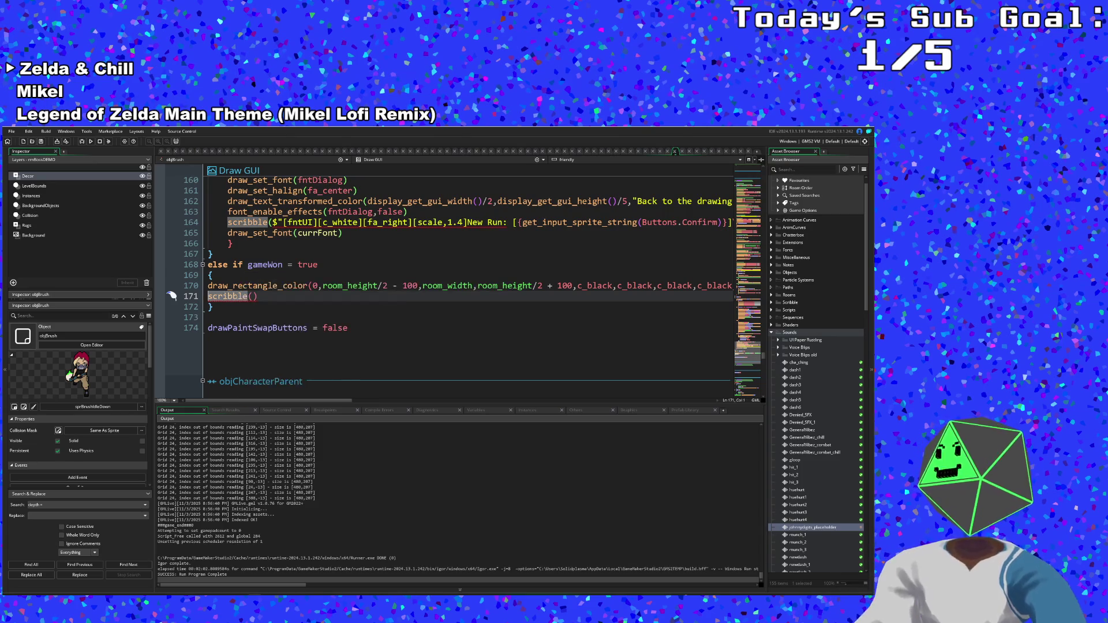
click(258, 295)
text(.draw)
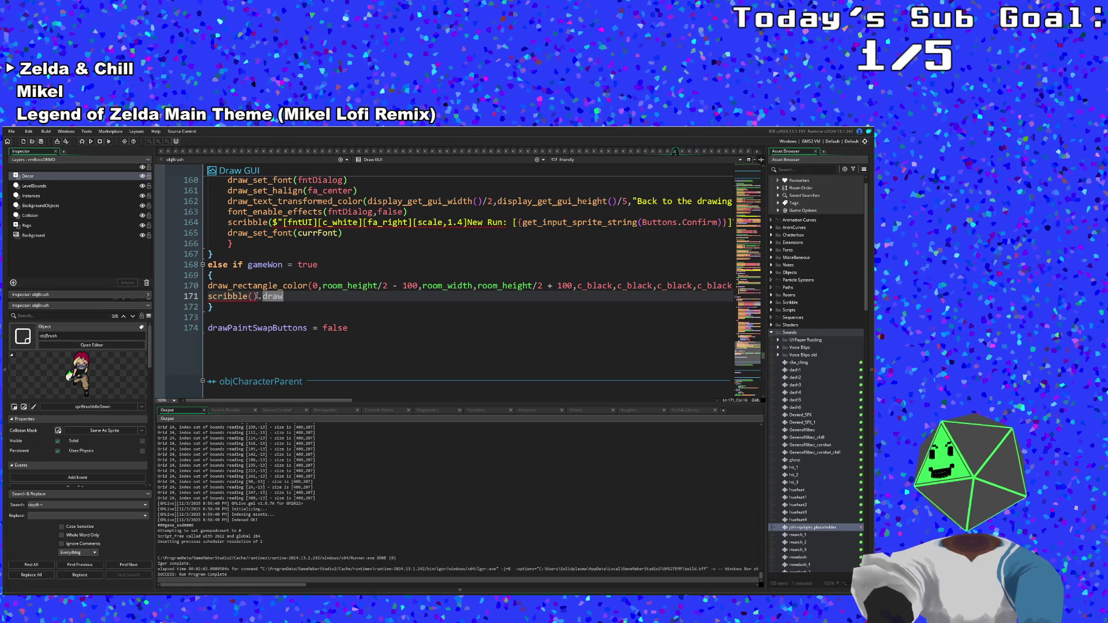
- Undo an accidental paste and return the caret after scribble()
key(Return)
text(if gameWon { draw })
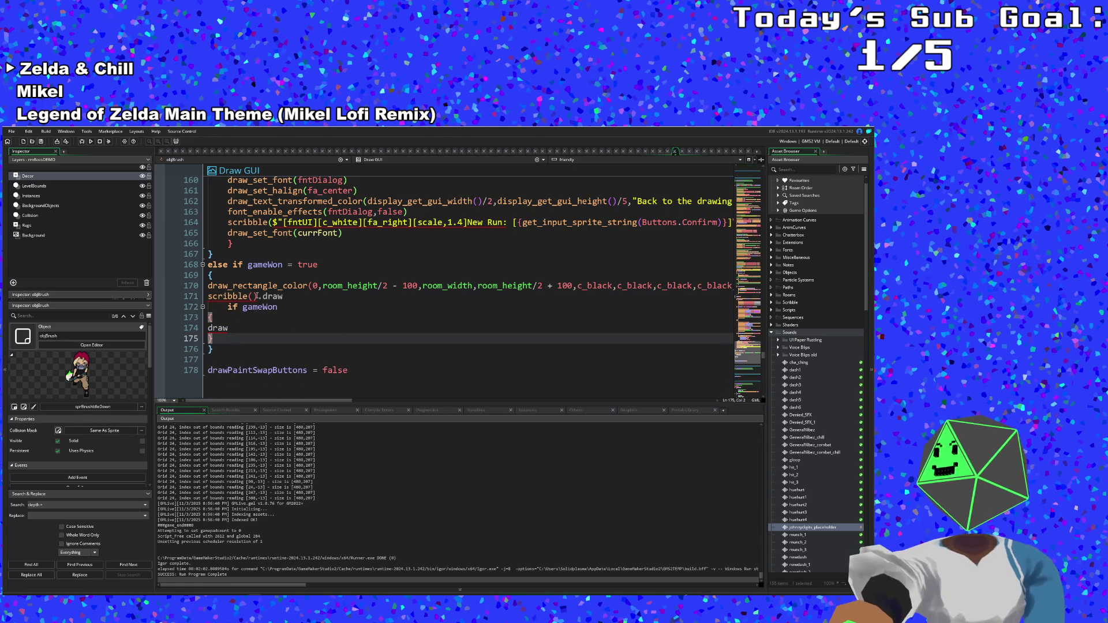
key(ctrl+z)
key(ctrl+z)
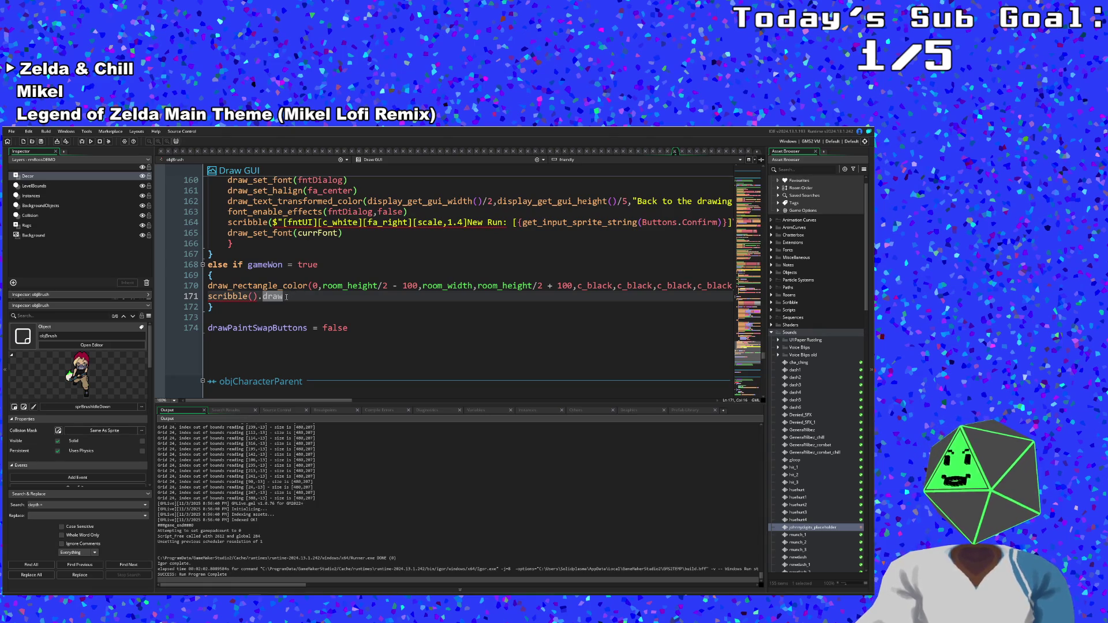
key(Left)
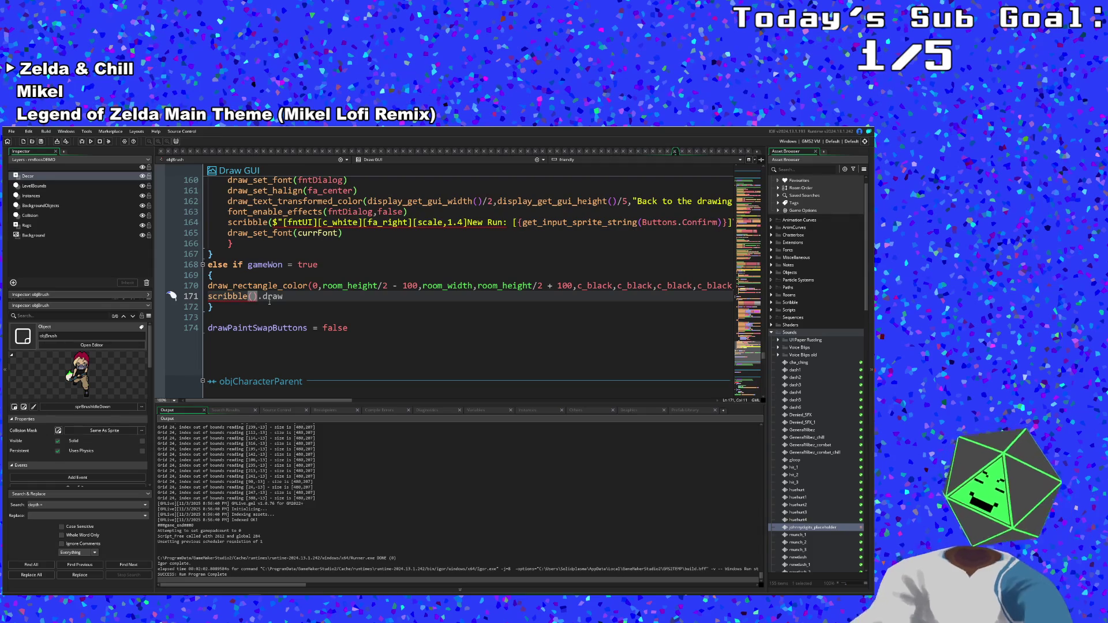
key(ctrl+f)
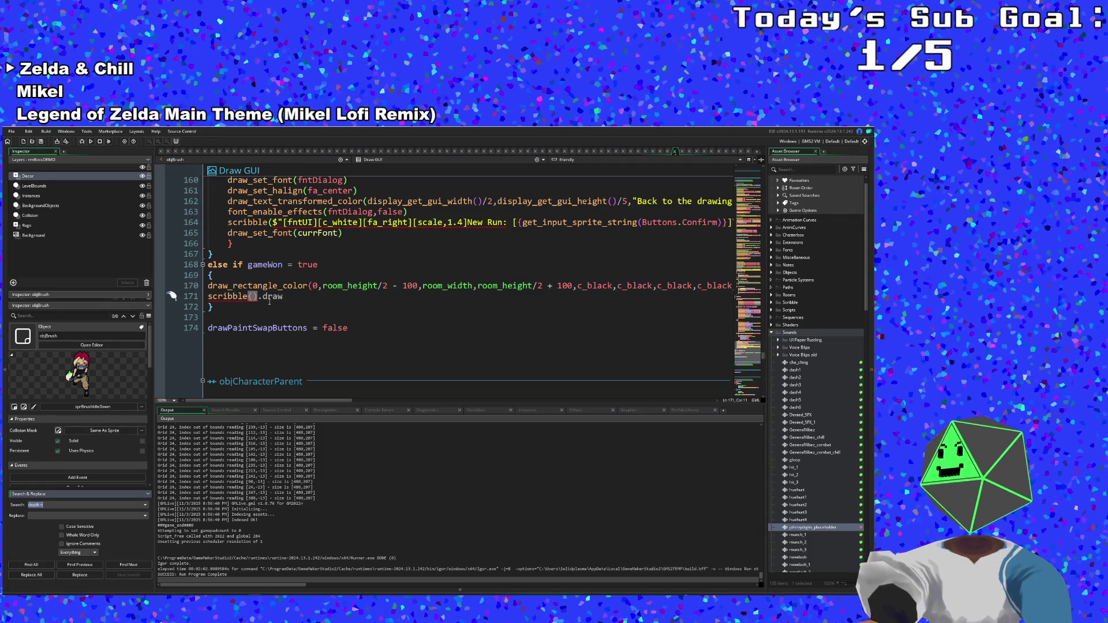
text(bounding)
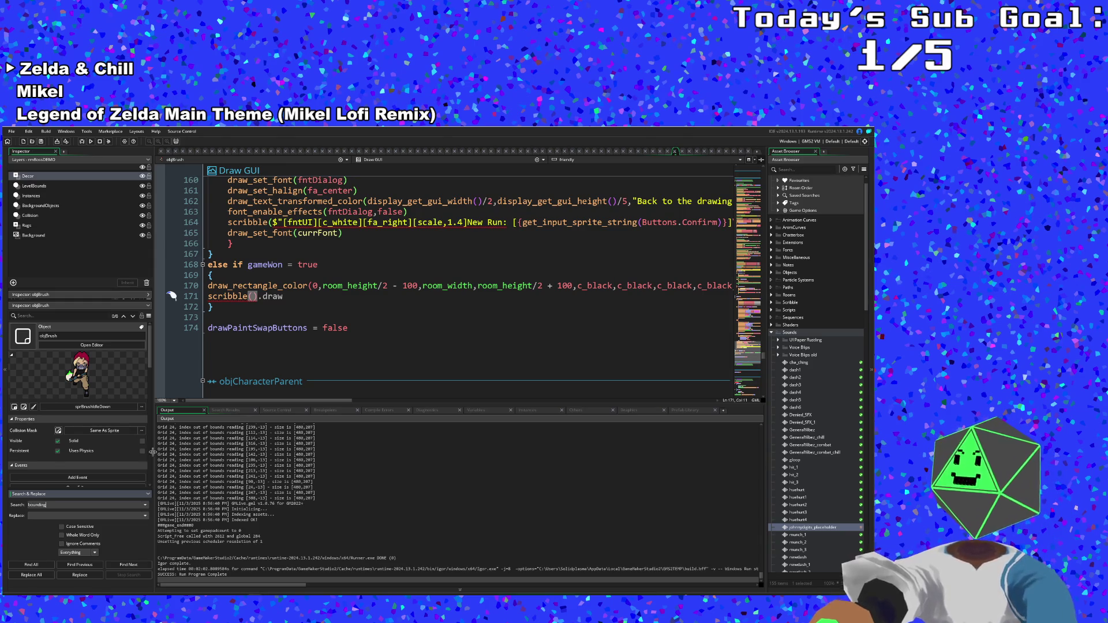
click(53, 564)
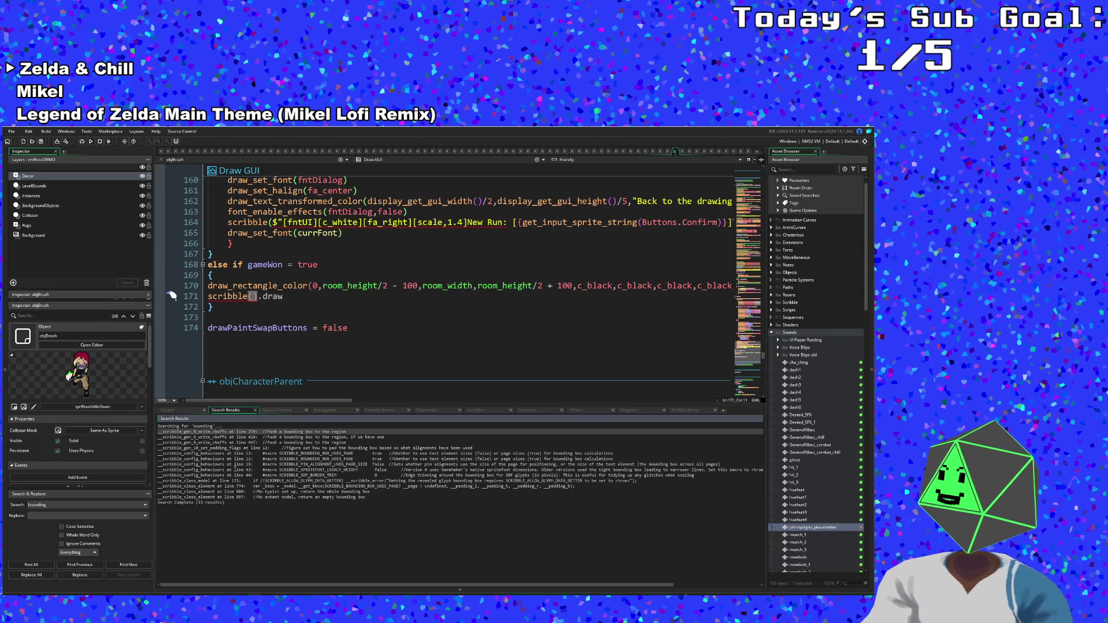
click(70, 505)
text(box)
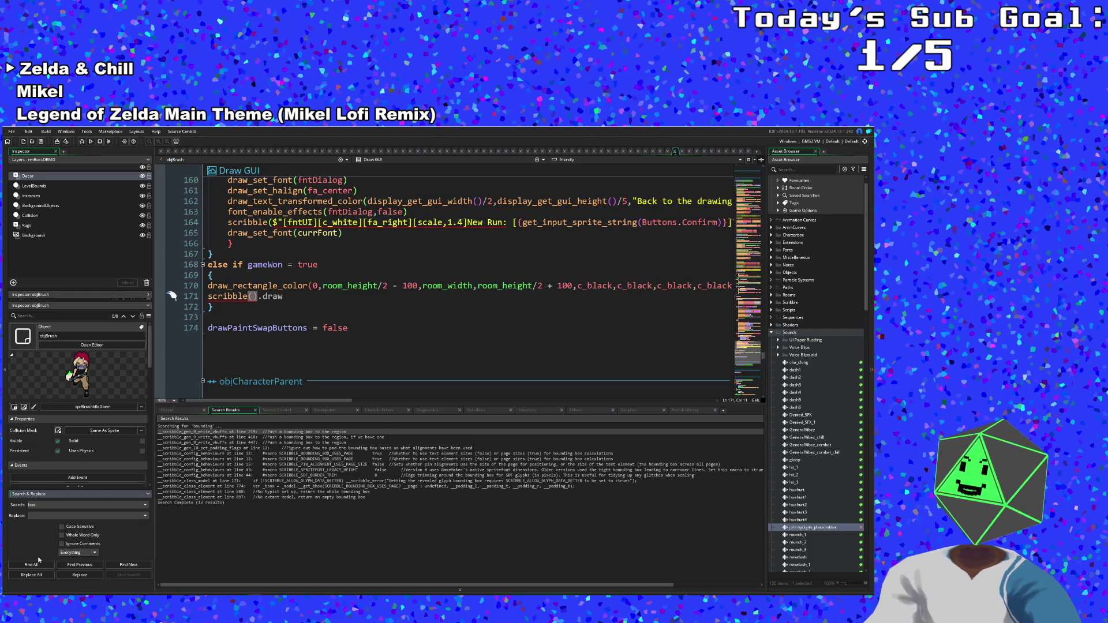
click(36, 564)
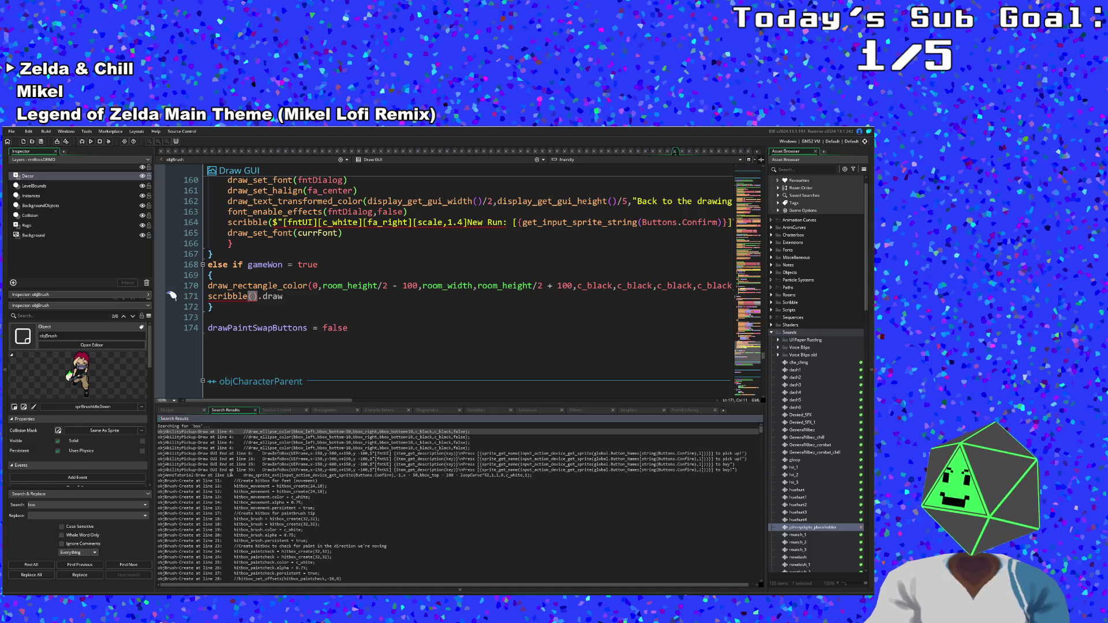
scroll(222, 470, down, 15)
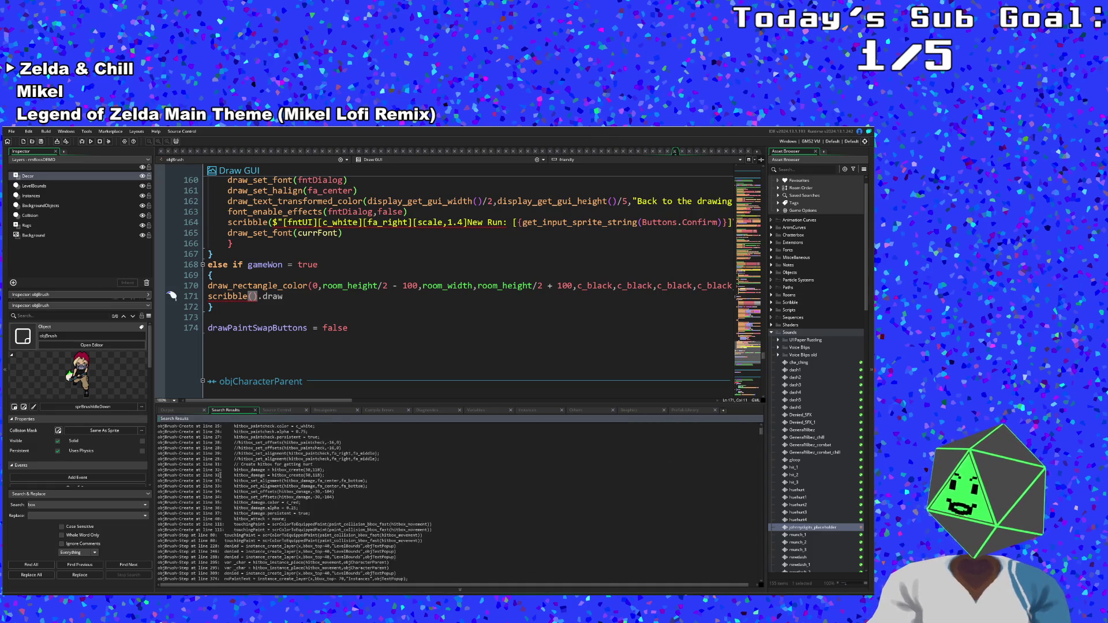
scroll(221, 474, down, 15)
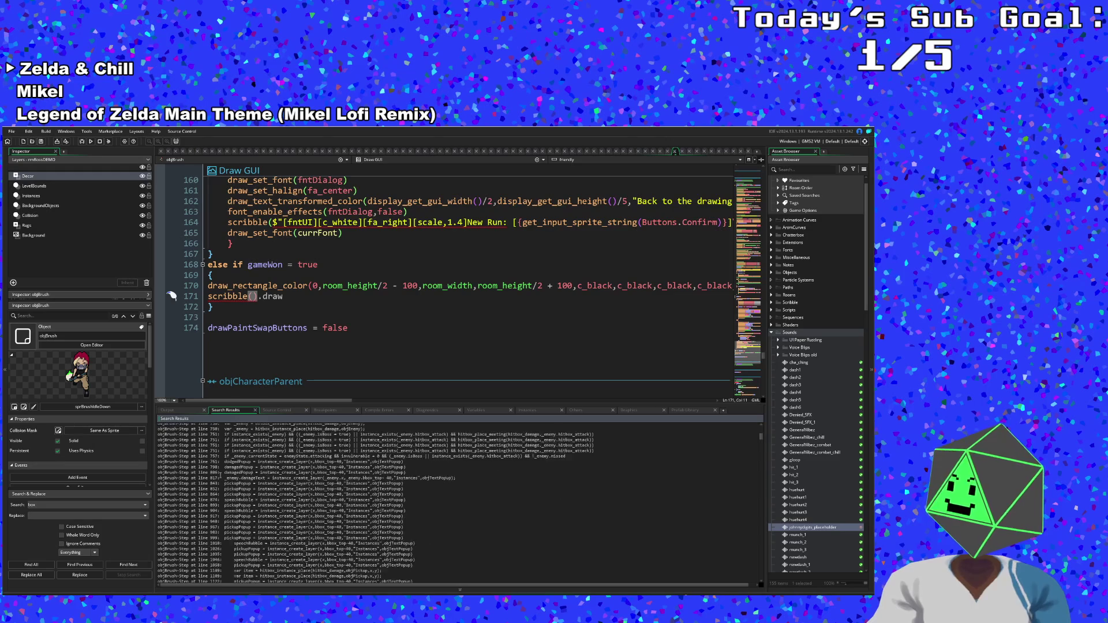
scroll(220, 474, down, 3)
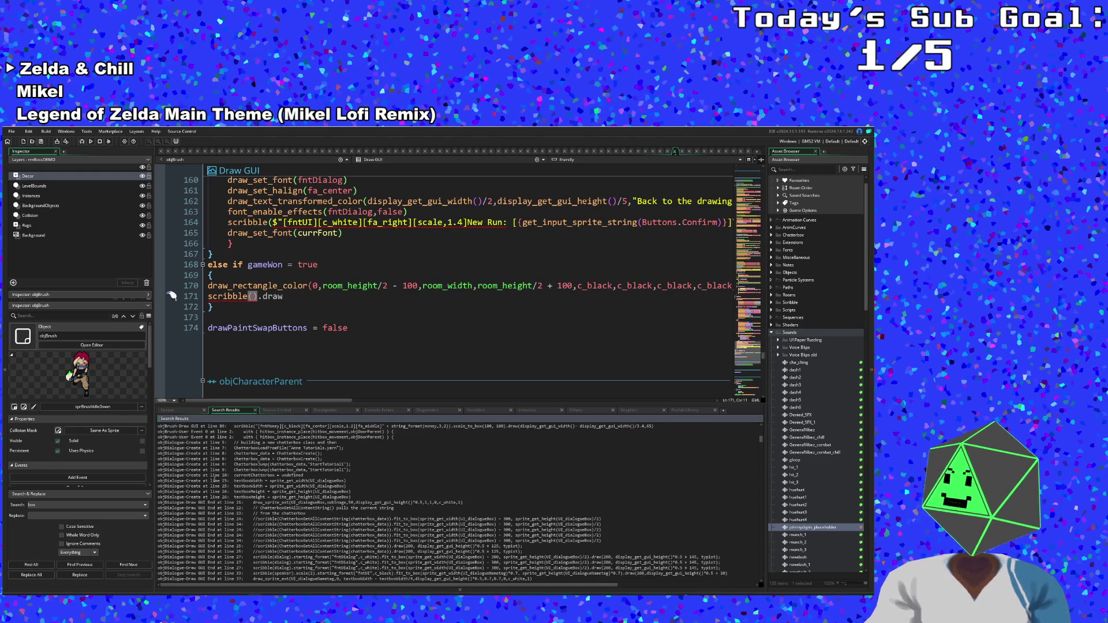
scroll(213, 479, down, 12)
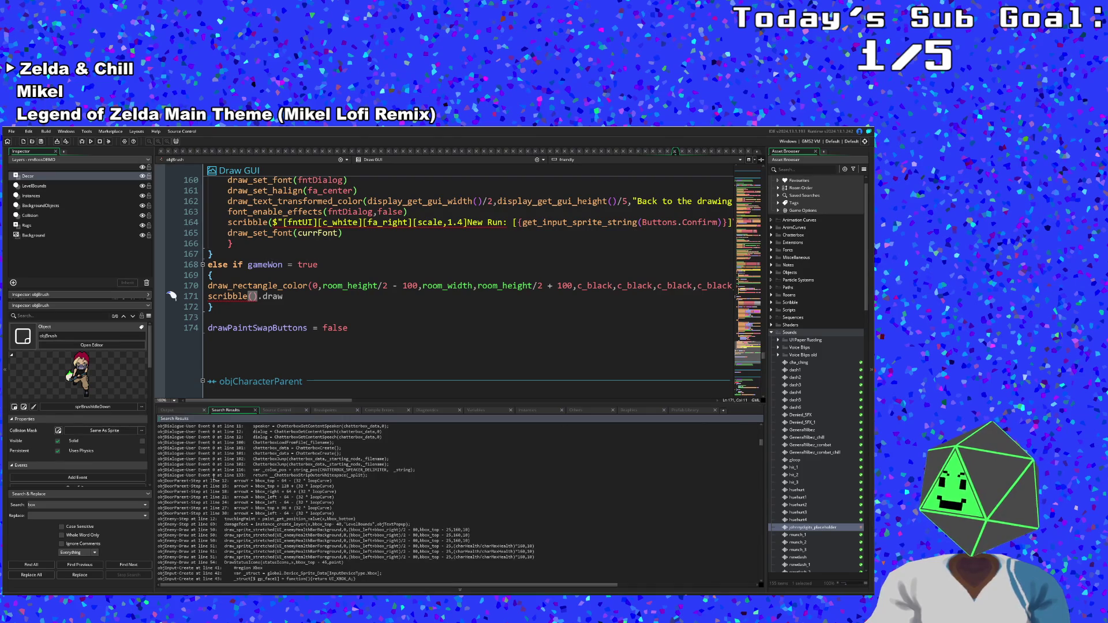
scroll(212, 482, down, 6)
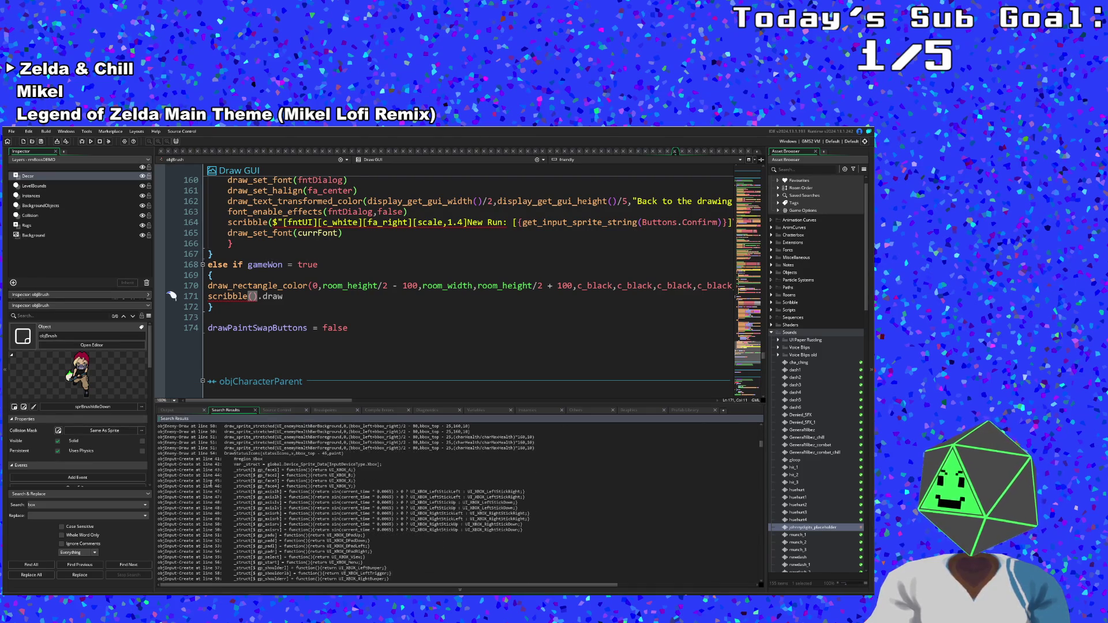
scroll(210, 482, down, 10)
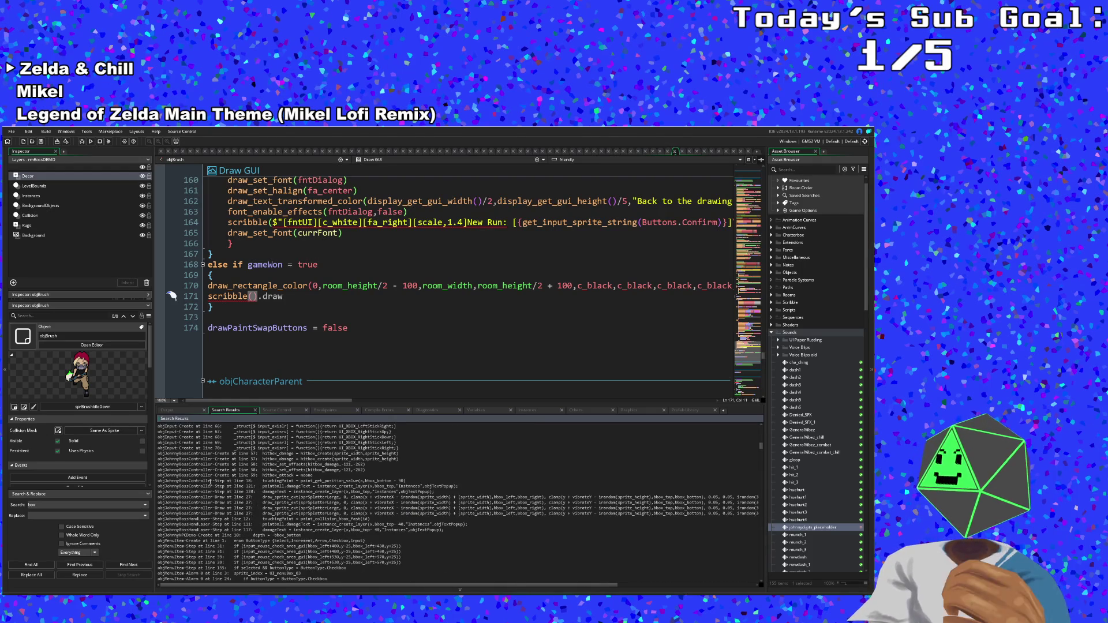
scroll(210, 483, down, 5)
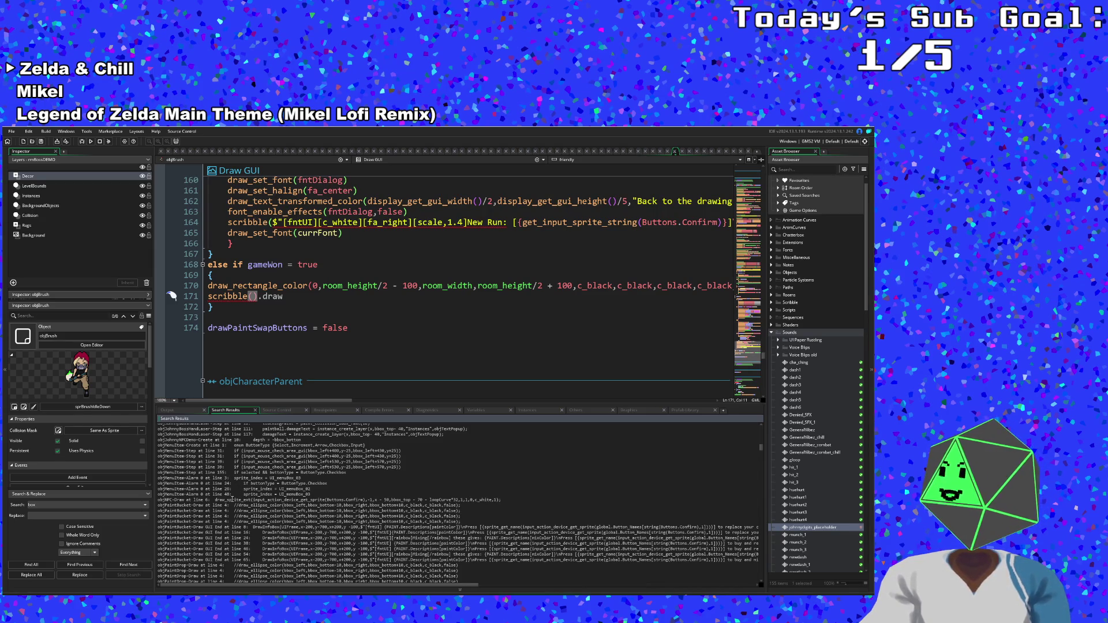
scroll(231, 500, down, 15)
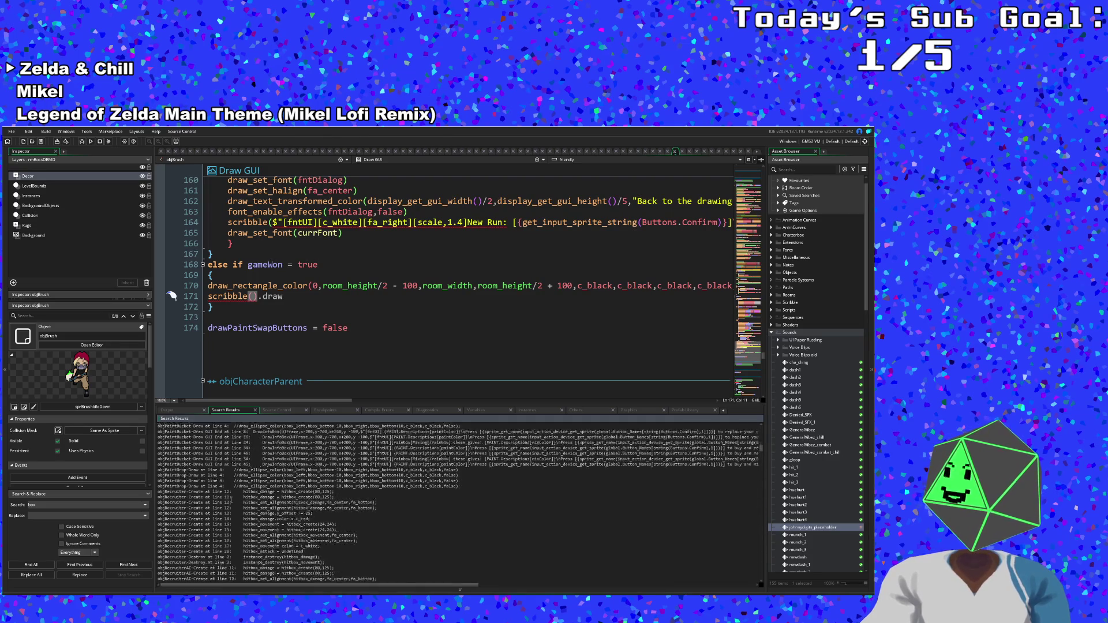
scroll(231, 500, down, 10)
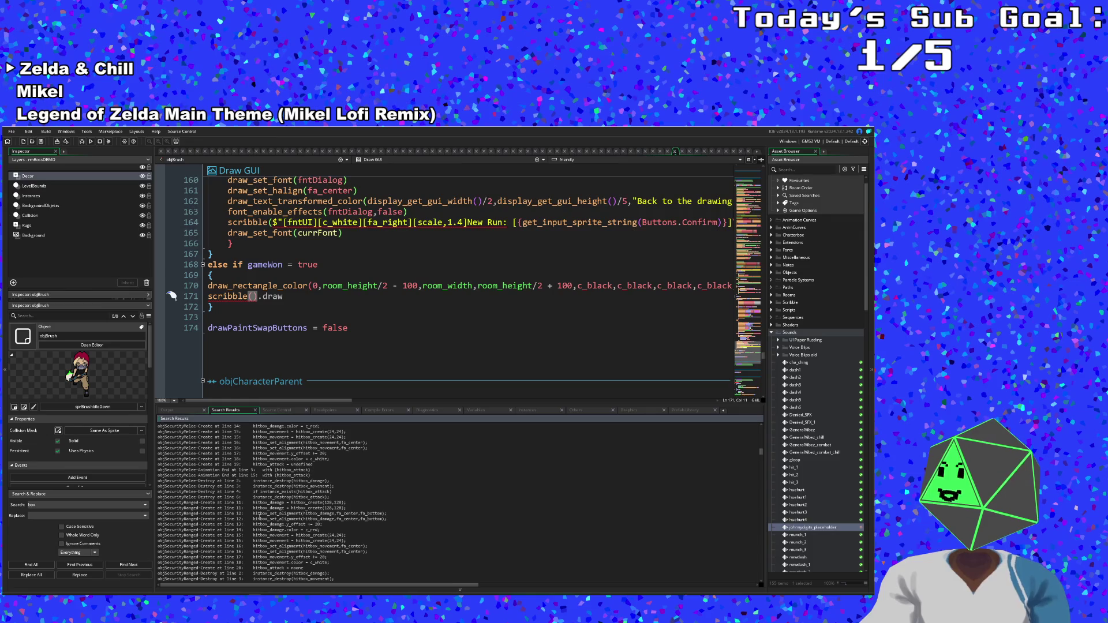
scroll(259, 516, down, 2)
scroll(261, 513, down, 8)
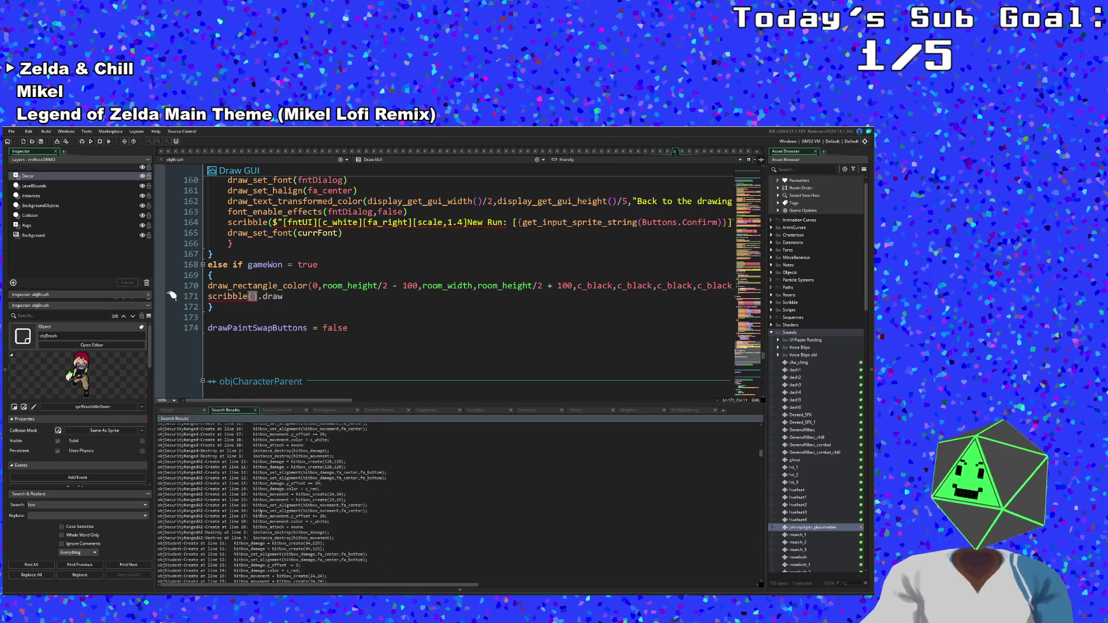
drag(40, 503, 26, 505)
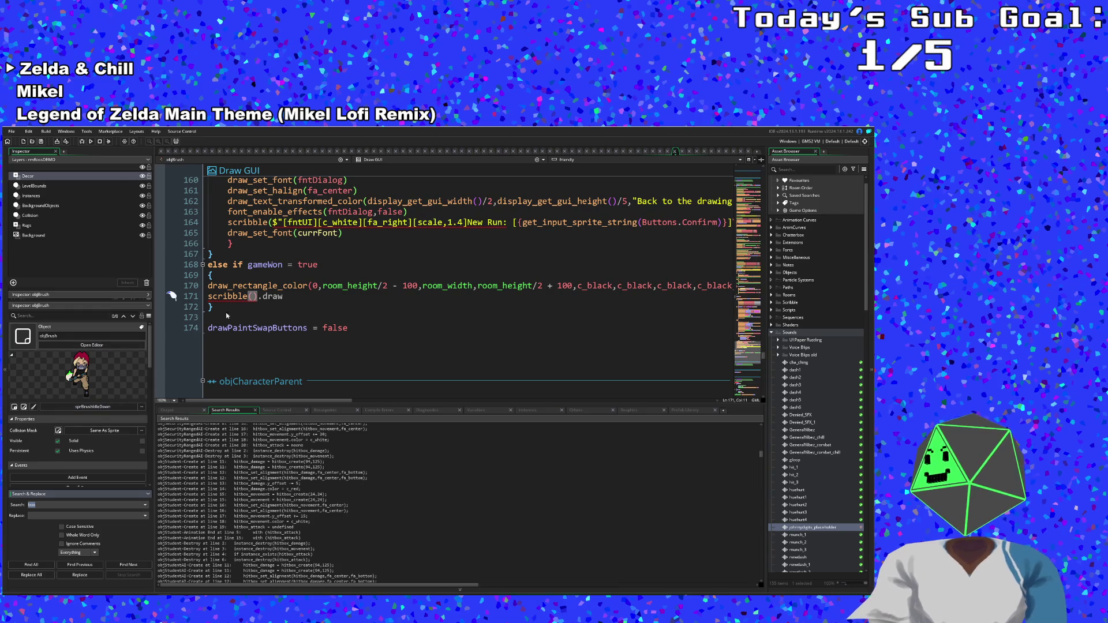
click(256, 299)
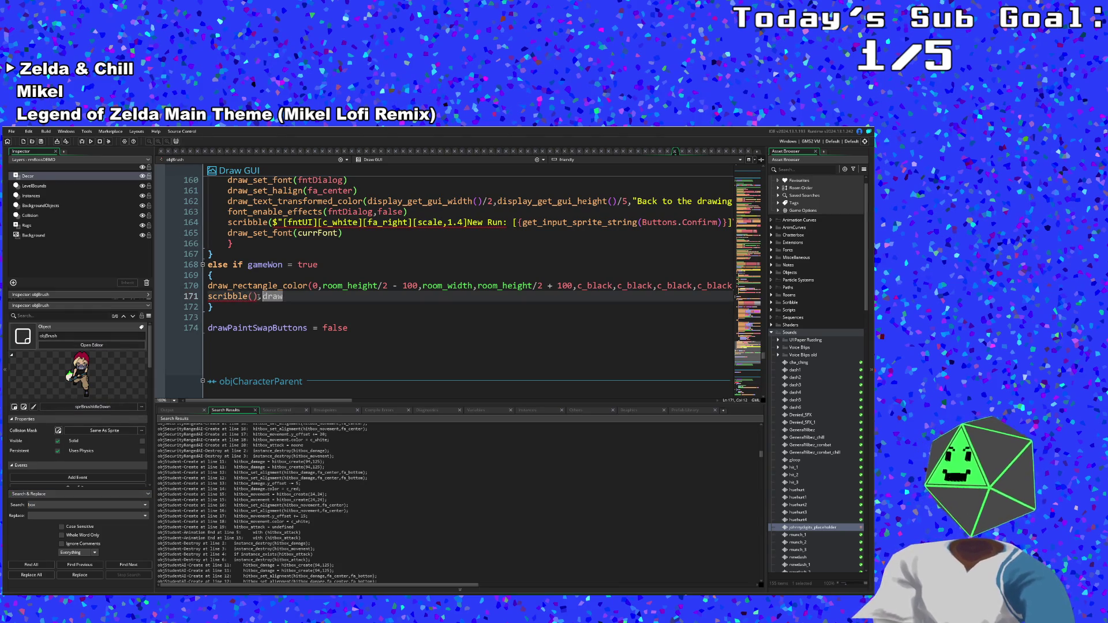
- Chain .scale_to_box(room_width,200) onto the scribble() call on line 171, before .draw
text(scal)
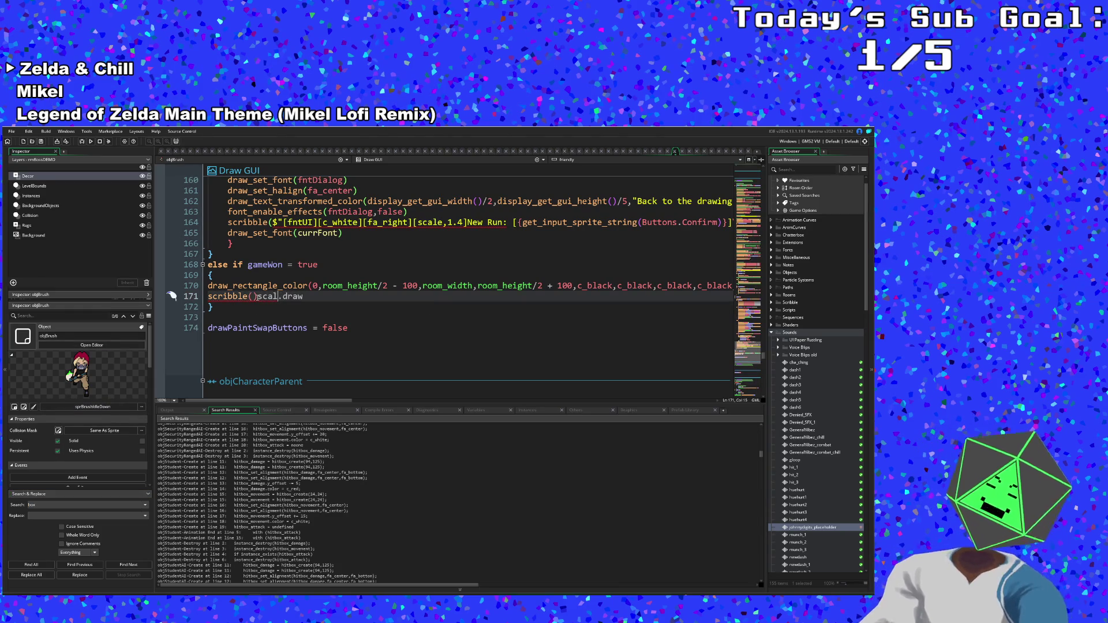
text(e_to)
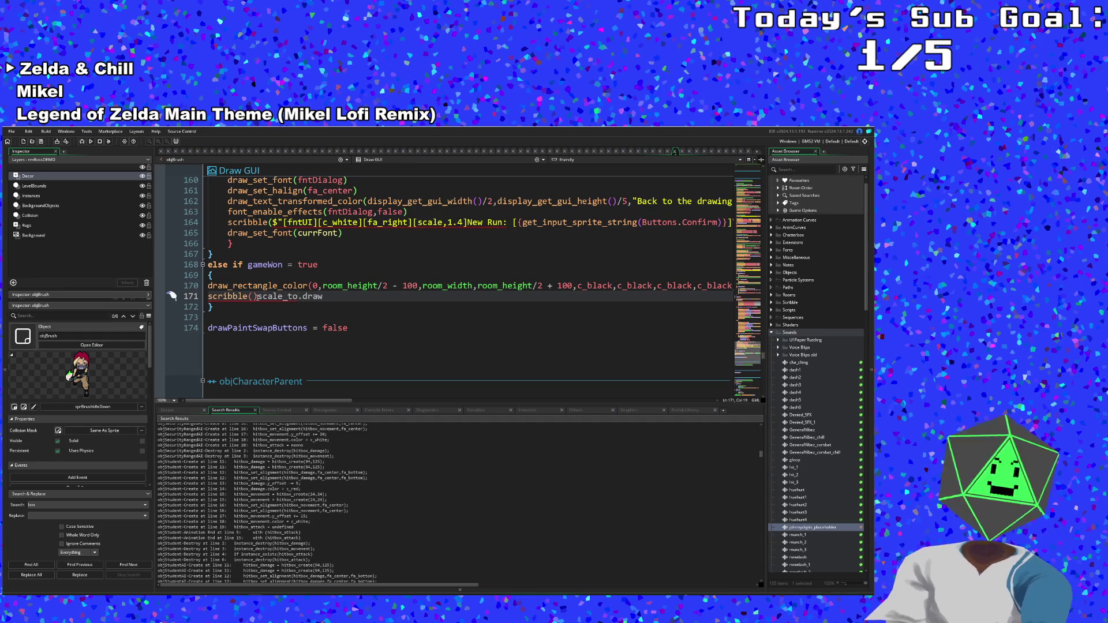
text(_box)
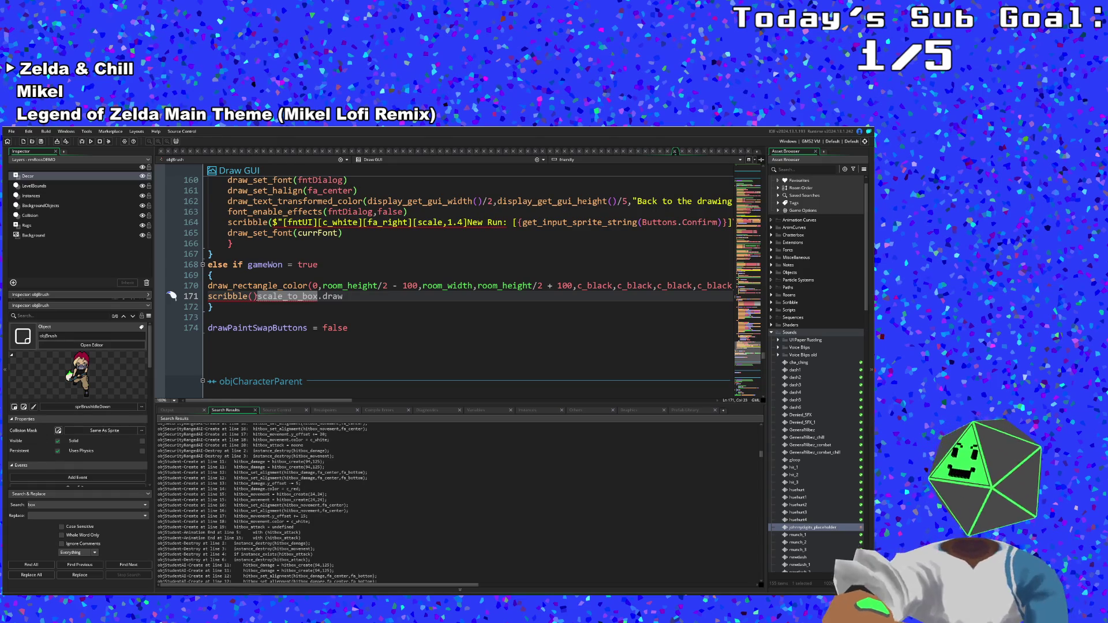
text(()
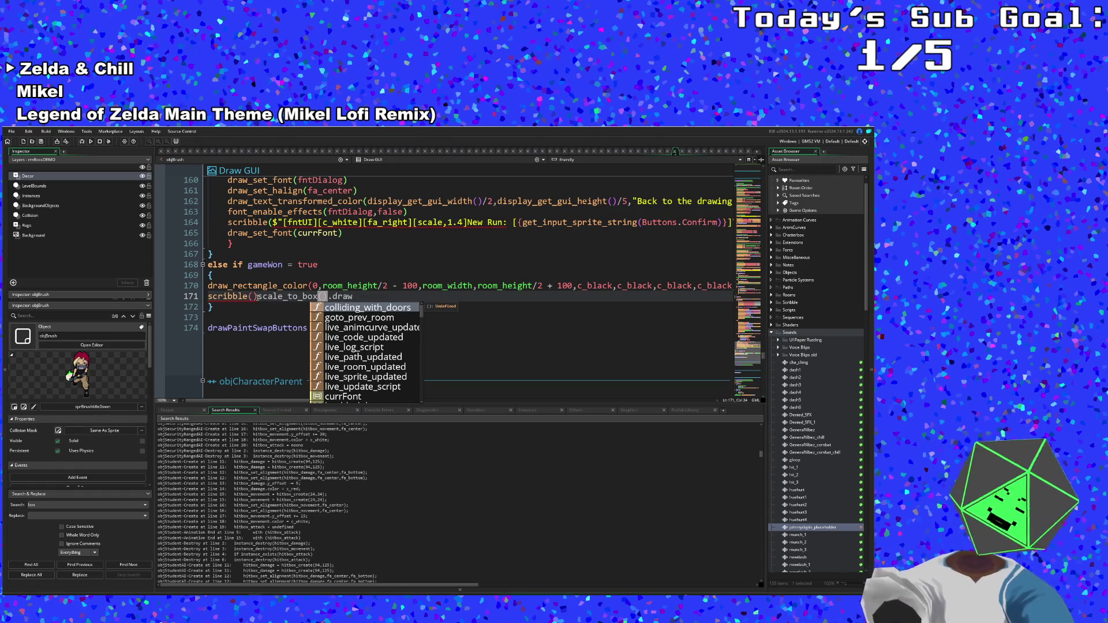
text(room_widt)
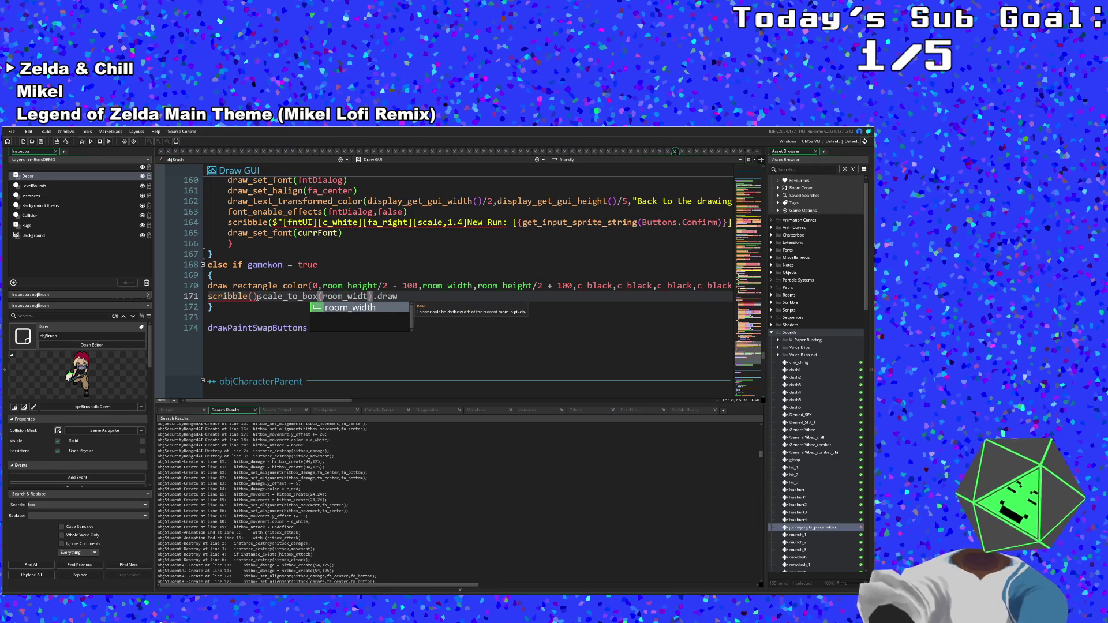
text(h,)
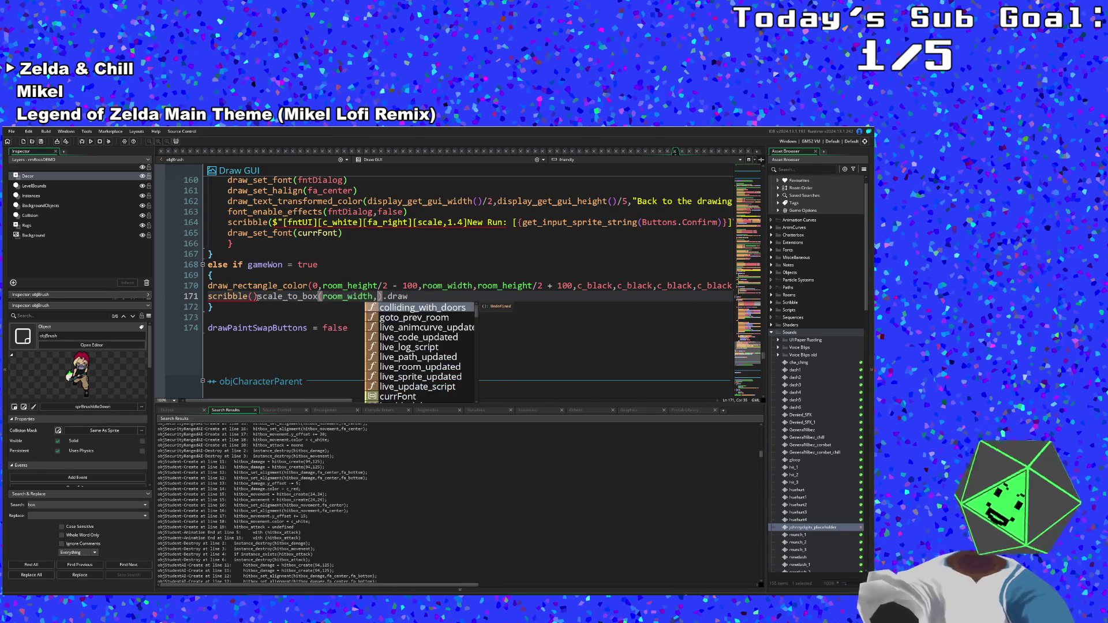
text(200)
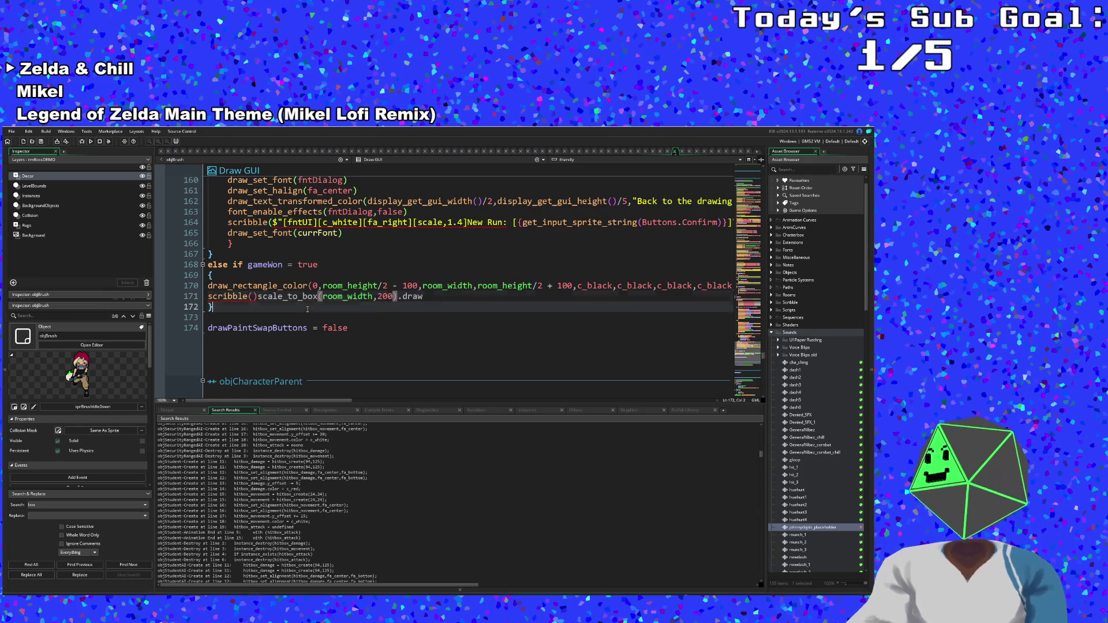
click(257, 296)
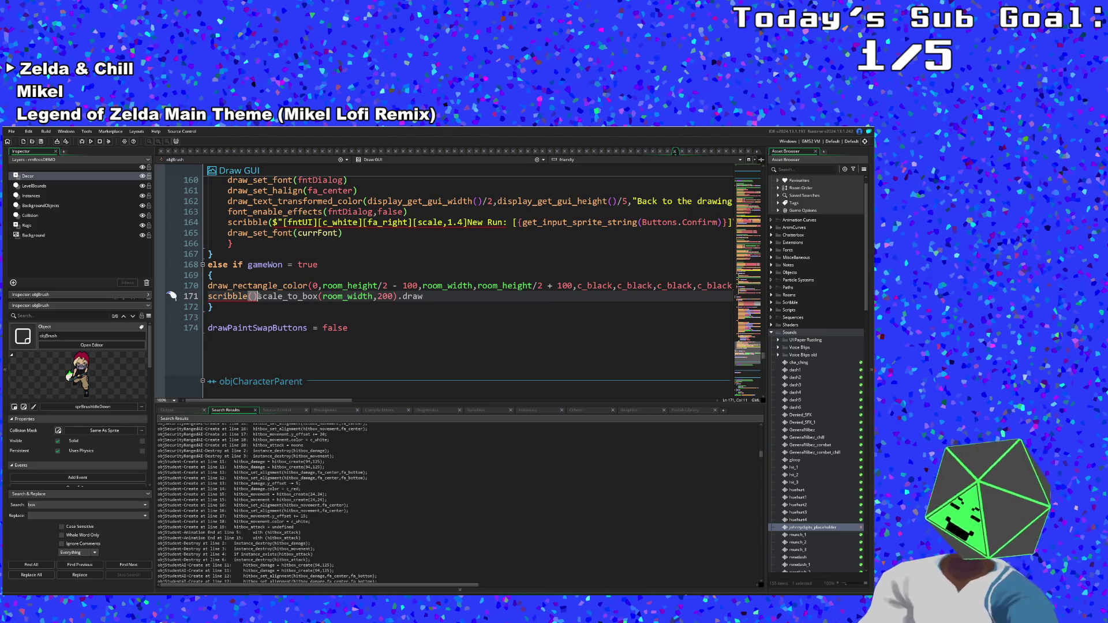
text(.)
click(253, 296)
click(301, 306)
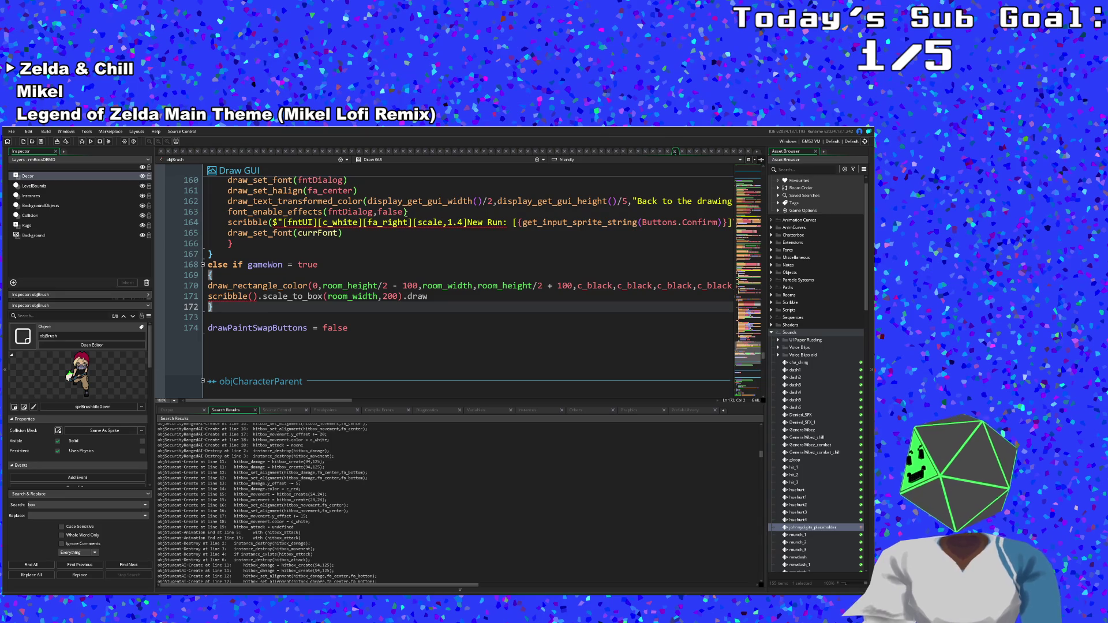
click(542, 160)
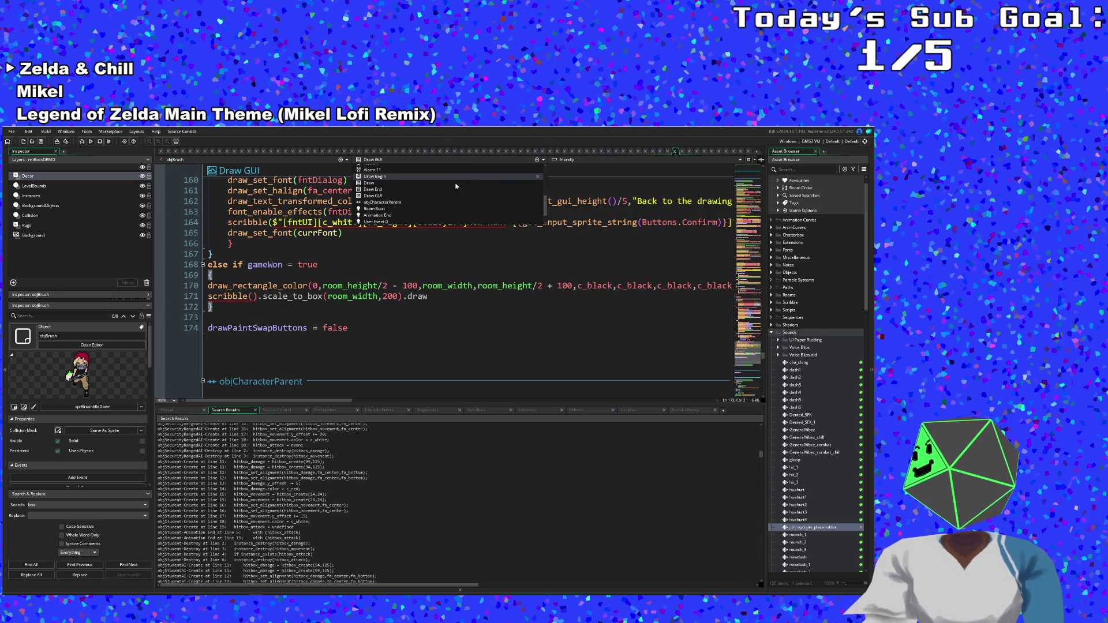
- Switch the code editor to objBrush's Create event
scroll(404, 211, up, 5)
click(375, 169)
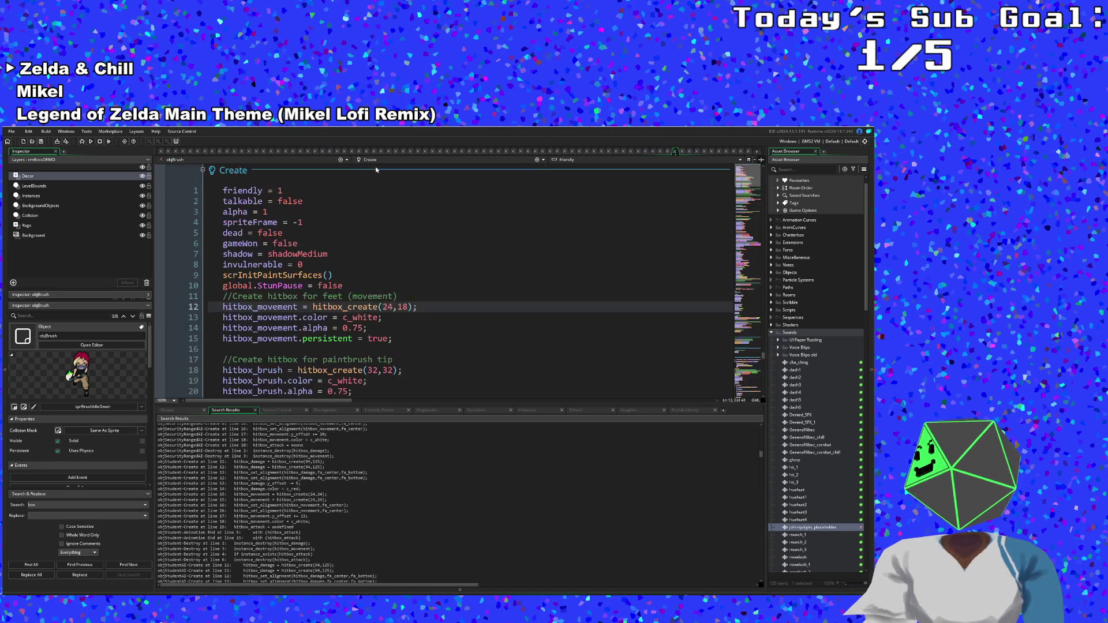
scroll(348, 264, down, 20)
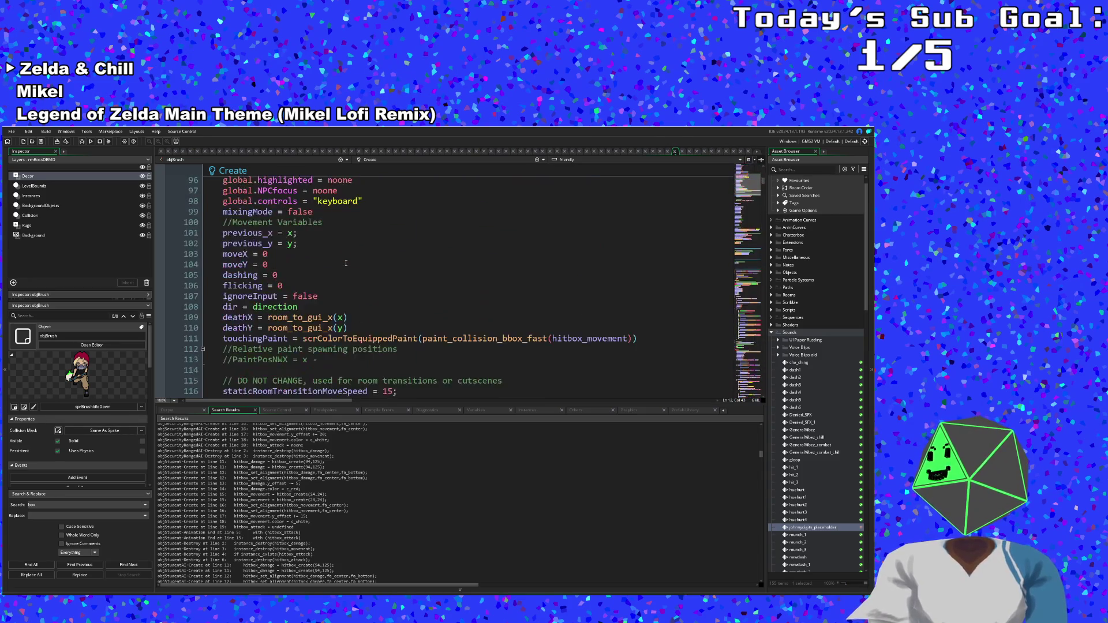
scroll(345, 260, down, 8)
scroll(341, 255, up, 4)
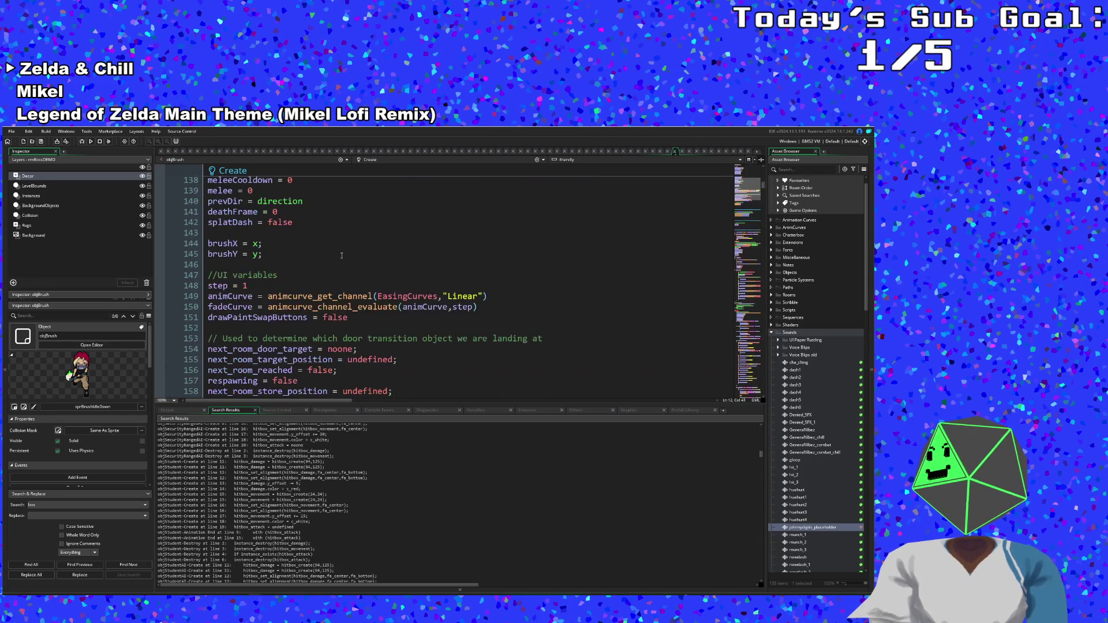
- Paste typist = scribble_typist(); typist.in(1, 0); on new lines below drawPaintSwapButtons = false
click(360, 318)
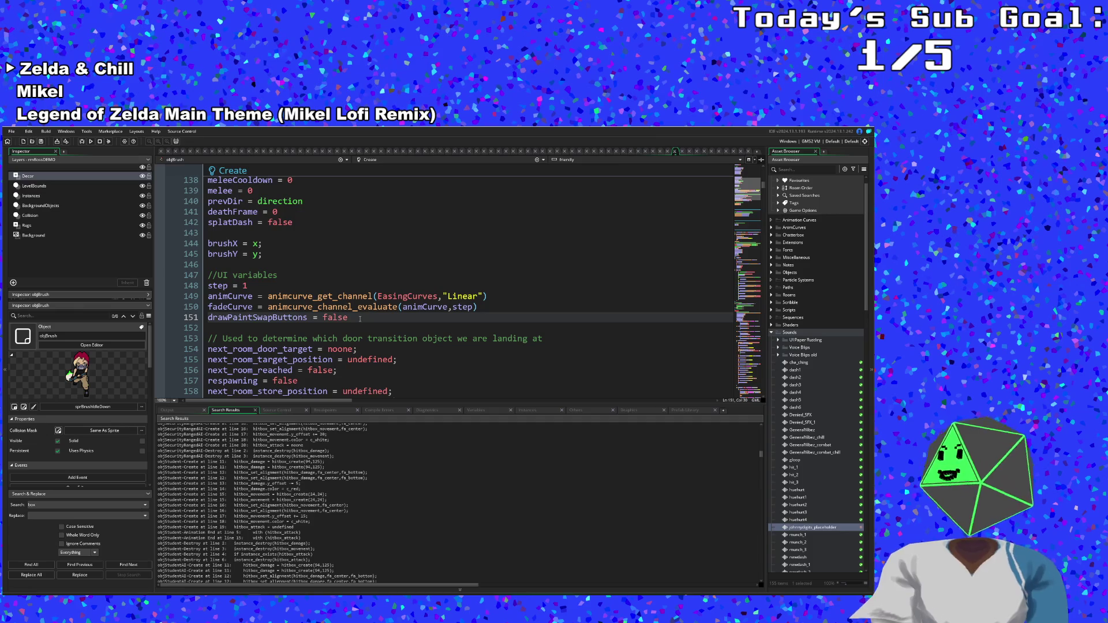
key(Return)
text(typist = scribble_typist(); typist.in(1, 0);)
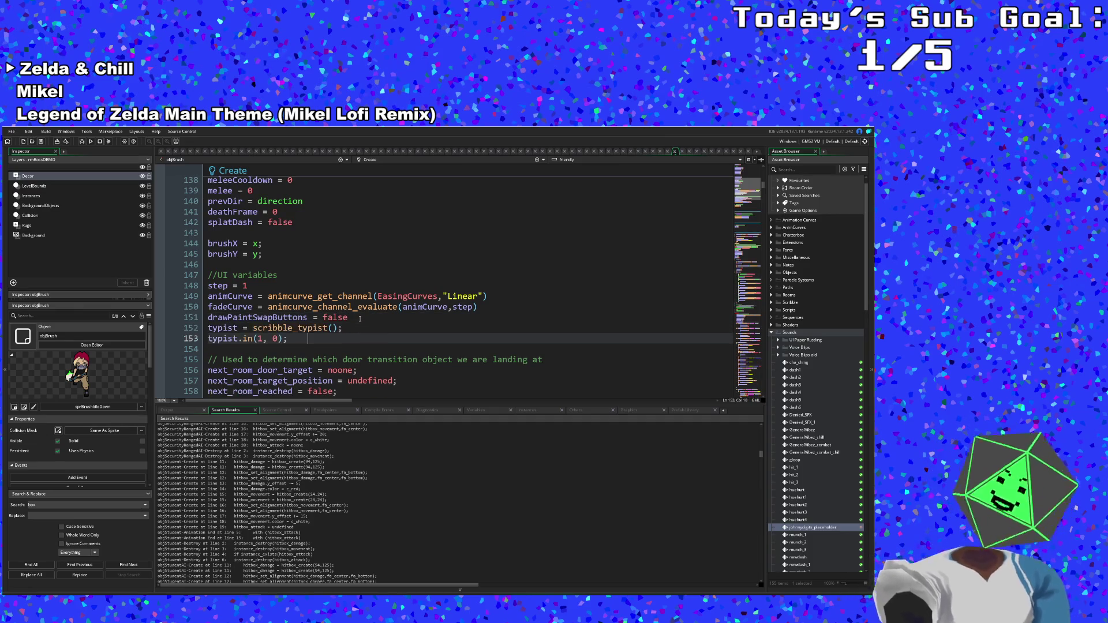
key(shift+Left)
click(351, 334)
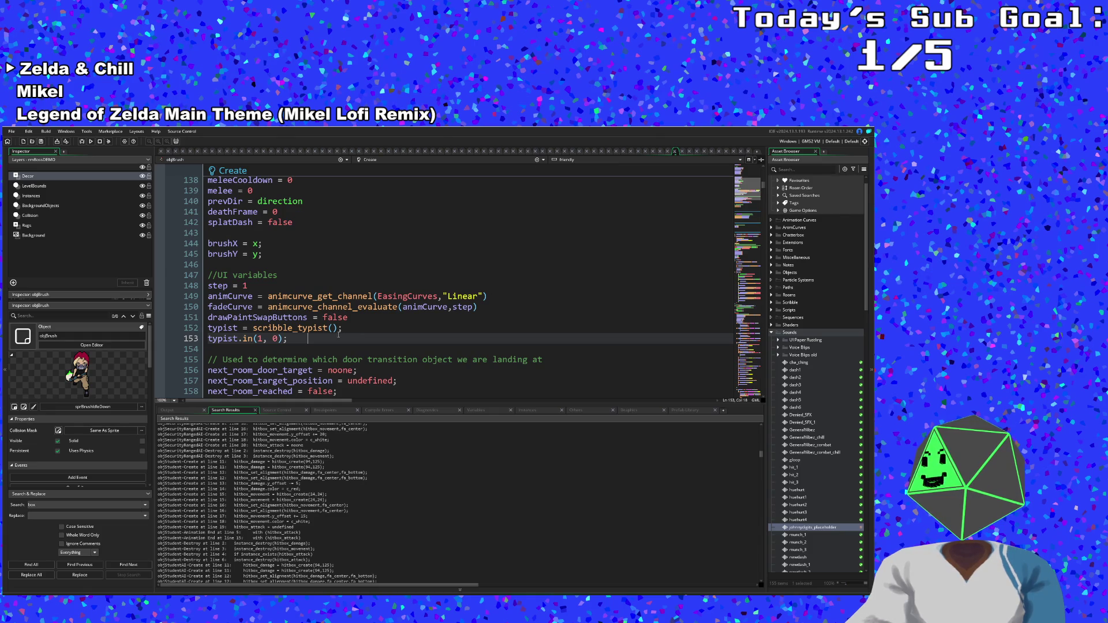
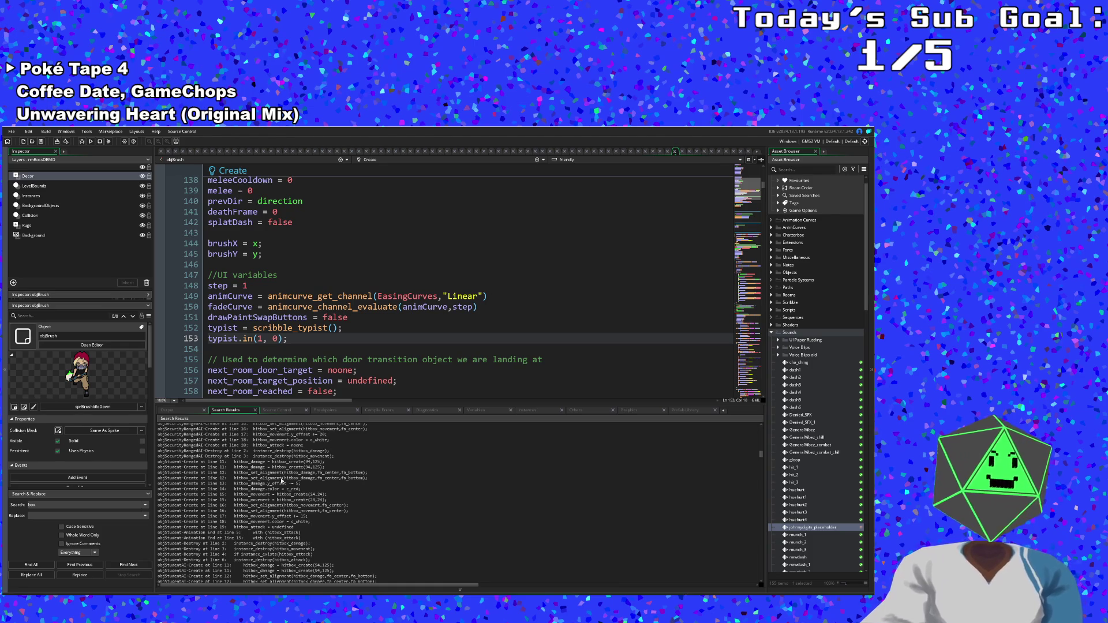
- Insert typist.sound_per_char() as line 154, directly after typist.in(1, 0) in objBrush's Create event
click(335, 359)
click(294, 338)
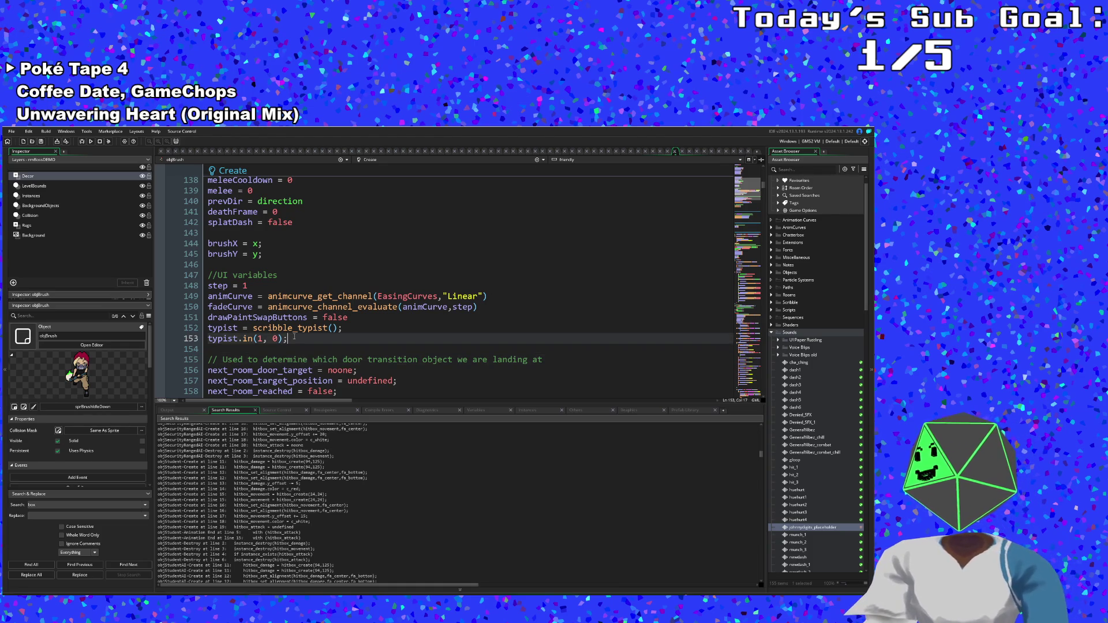
key(Return)
text(typ)
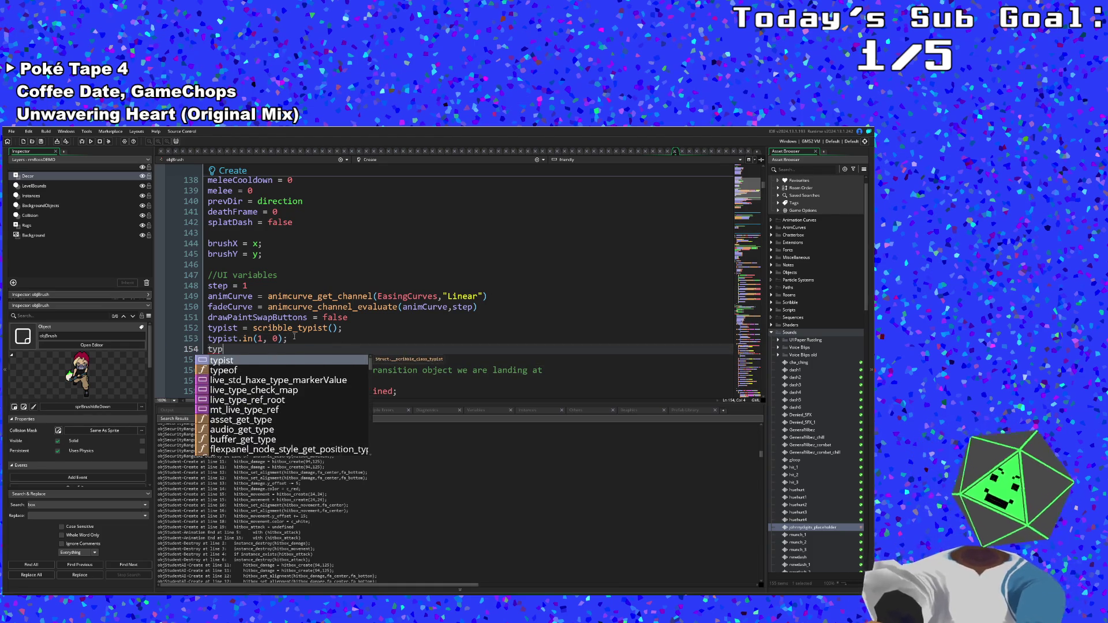
text(ist.sou)
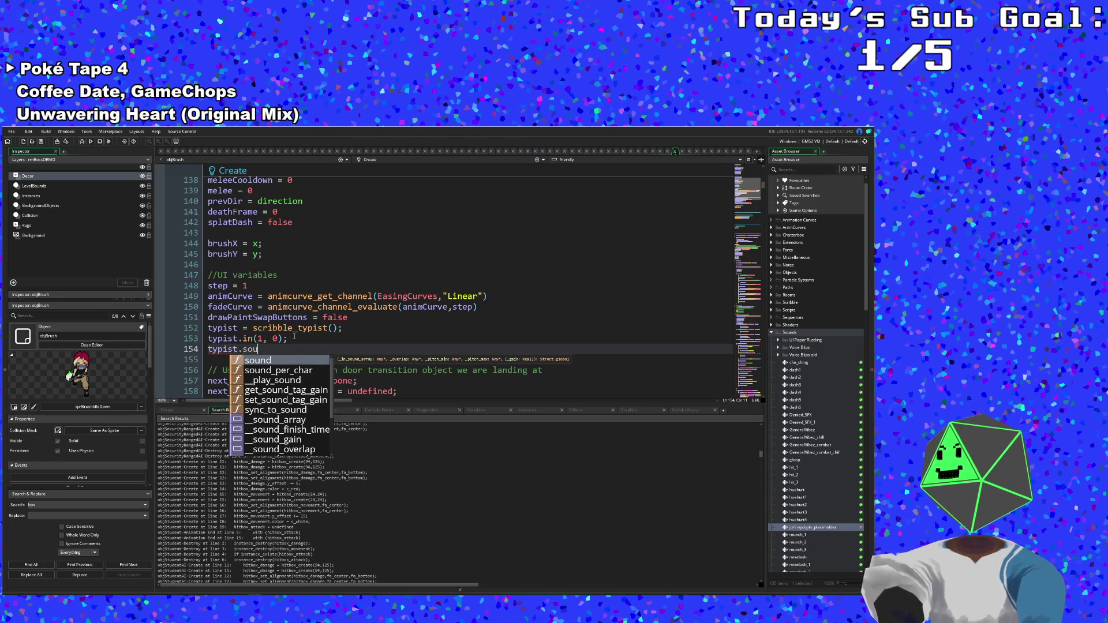
text(nd_)
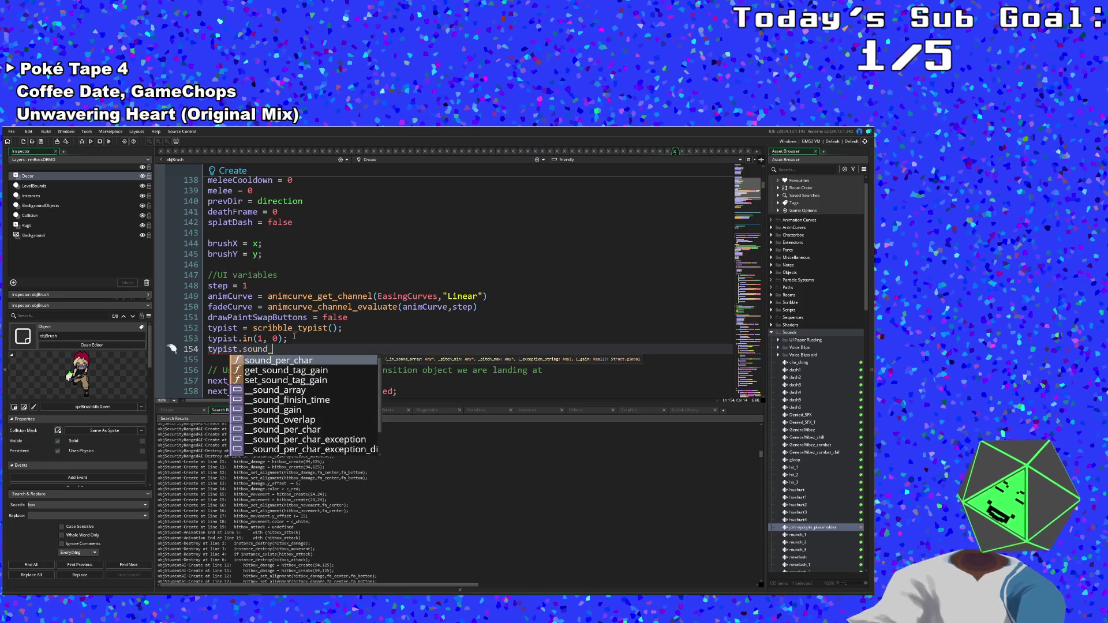
text(pe)
key(Return)
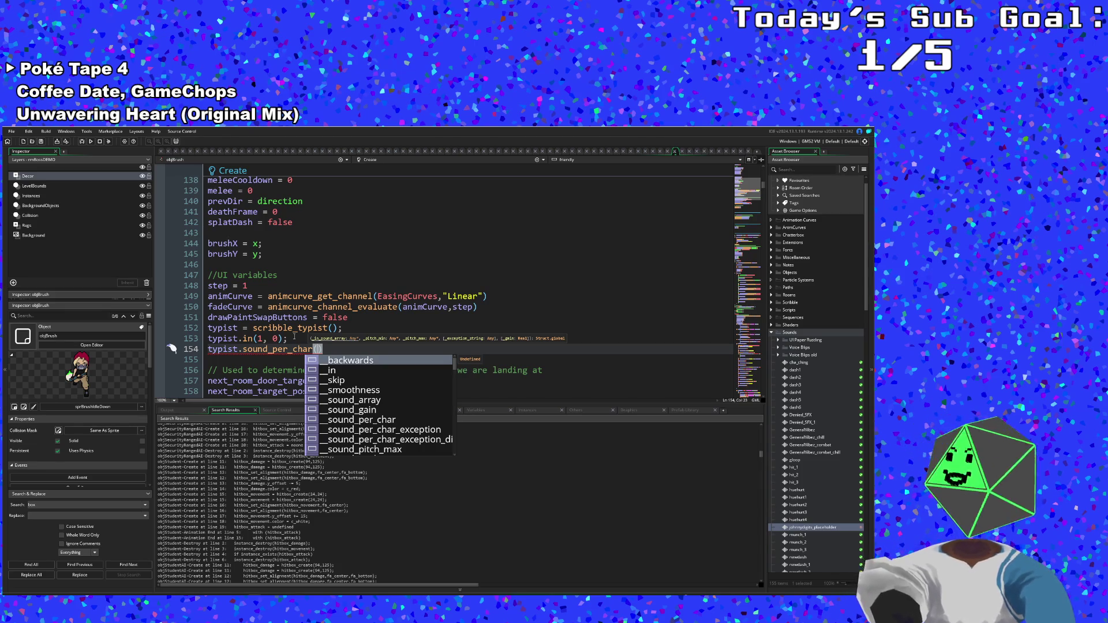
click(298, 328)
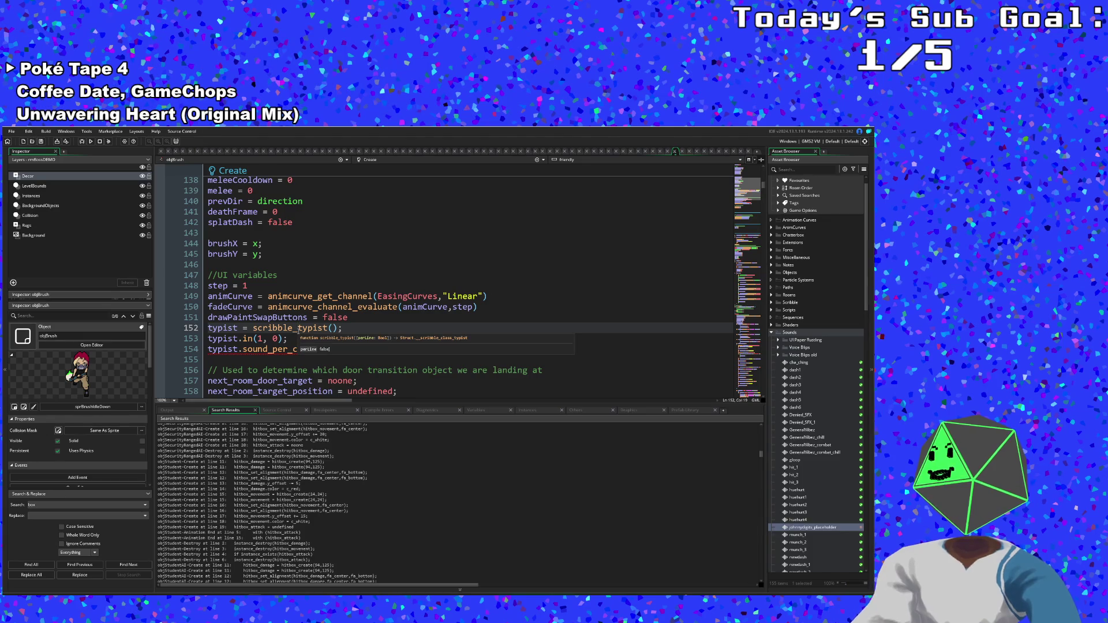
double_click(354, 317)
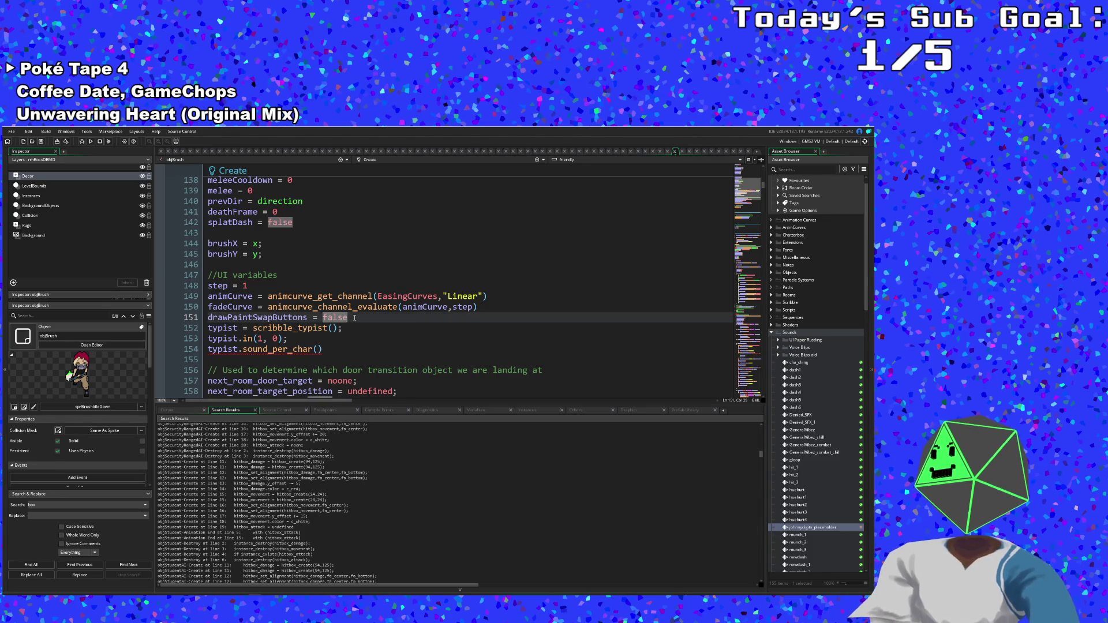
- Add the line victorySoundArray = [] below drawPaintSwapButtons = false, with the caret inside the brackets
click(355, 317)
key(Return)
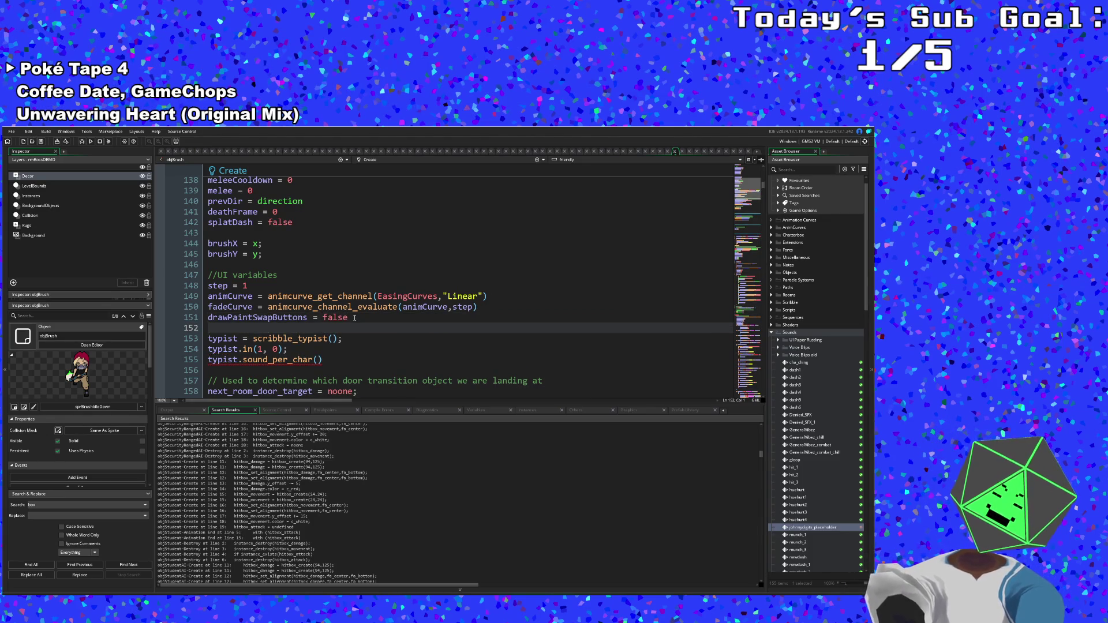
text(sound)
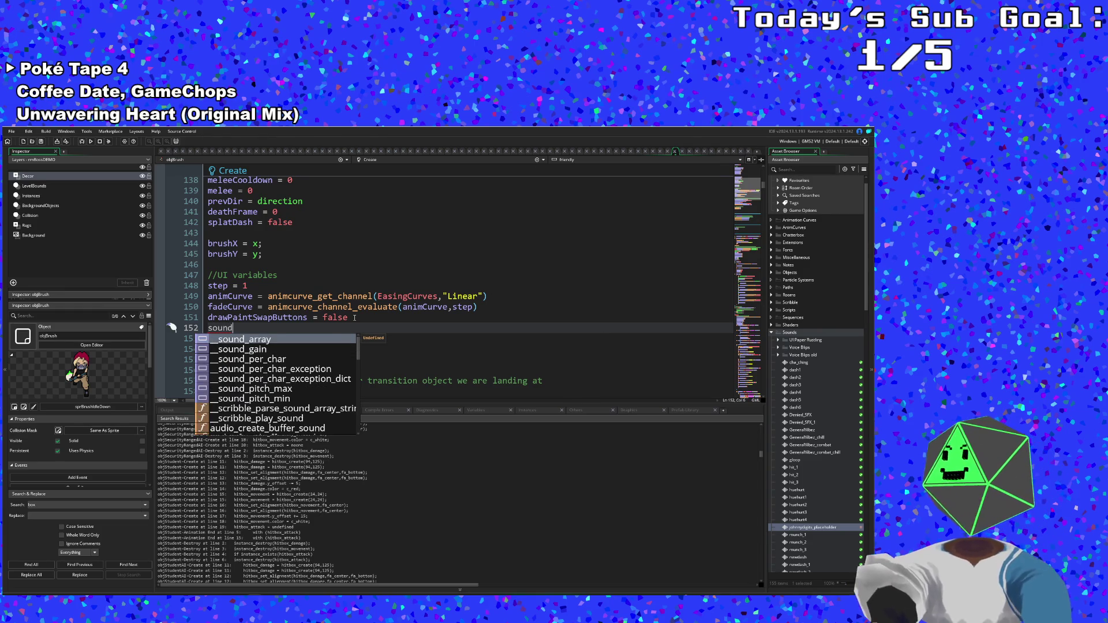
key(BackSpace)
key(BackSpace)
key(BackSpace)
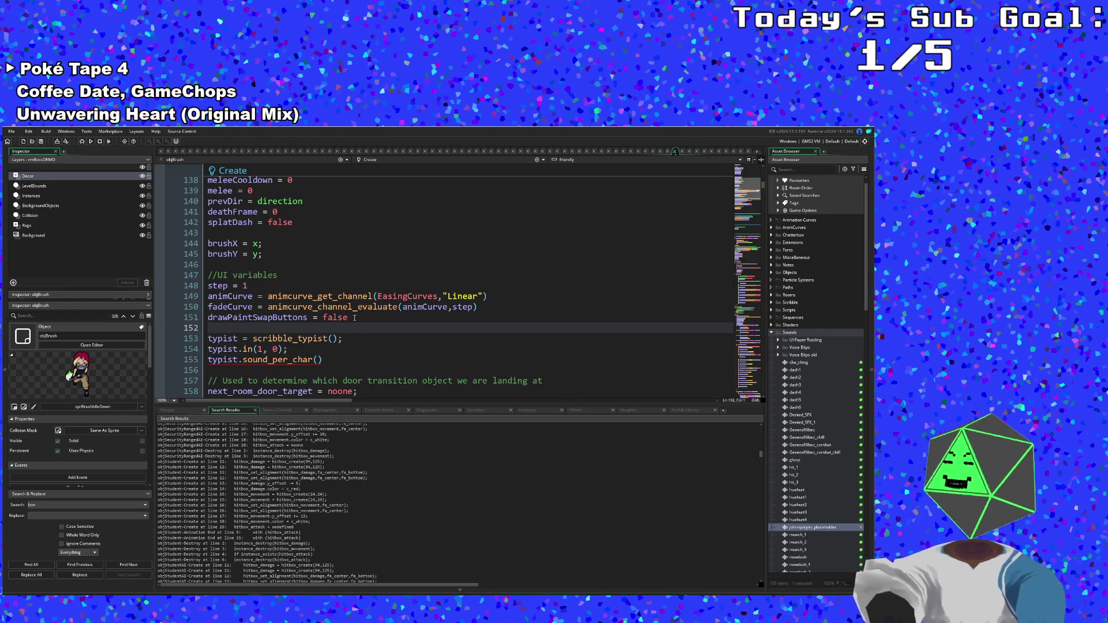
text(vicotryS)
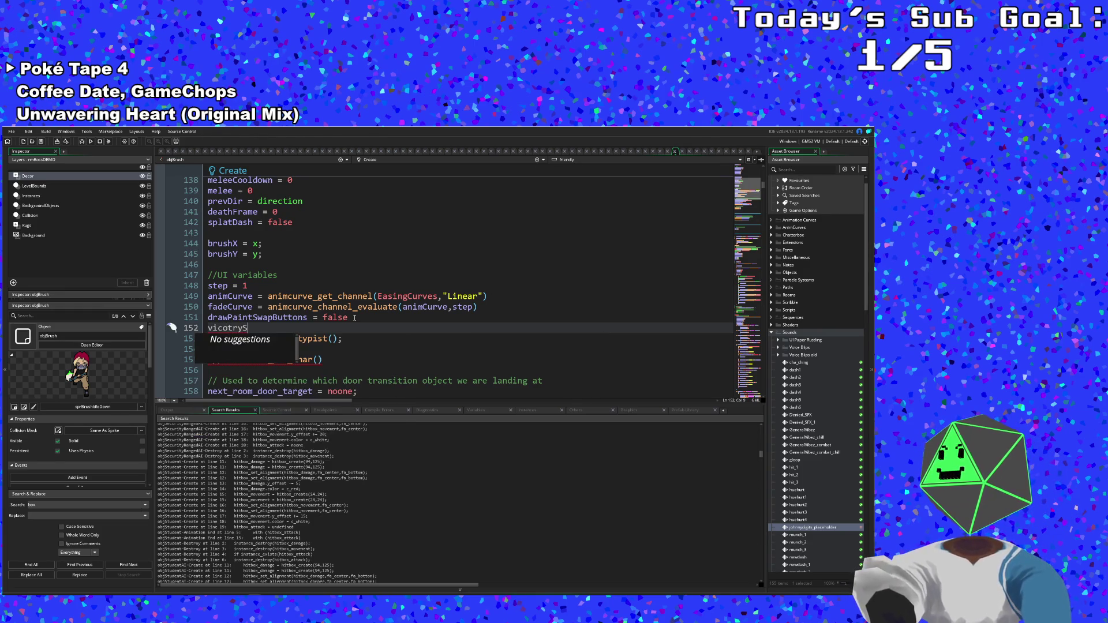
key(BackSpace)
key(BackSpace)
key(BackSpace)
key(BackSpace)
key(BackSpace)
text(tory)
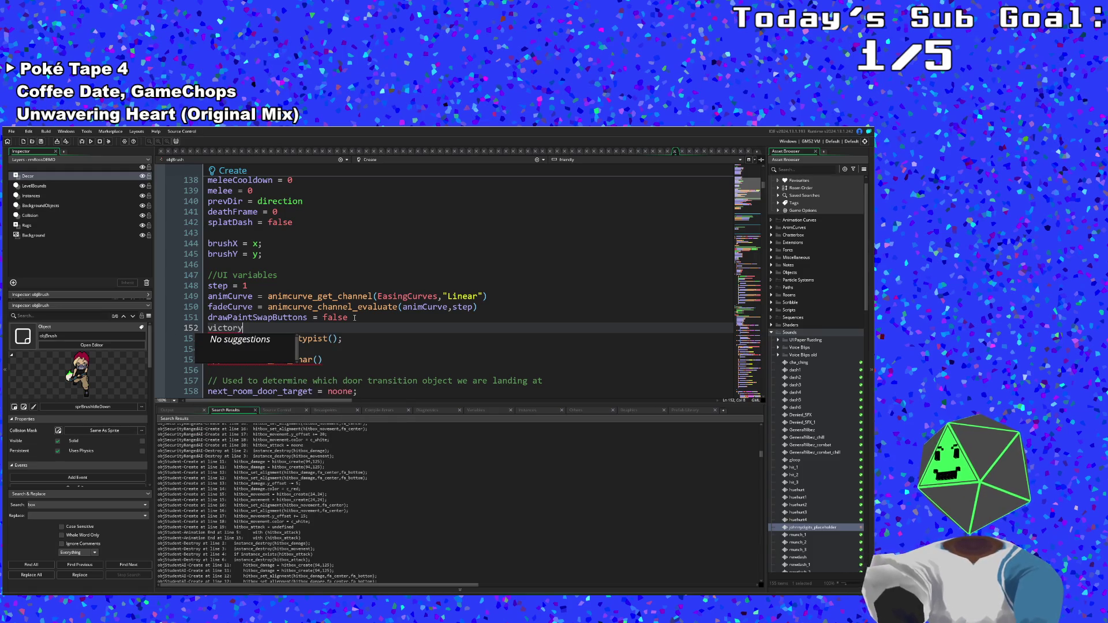
text(Sound)
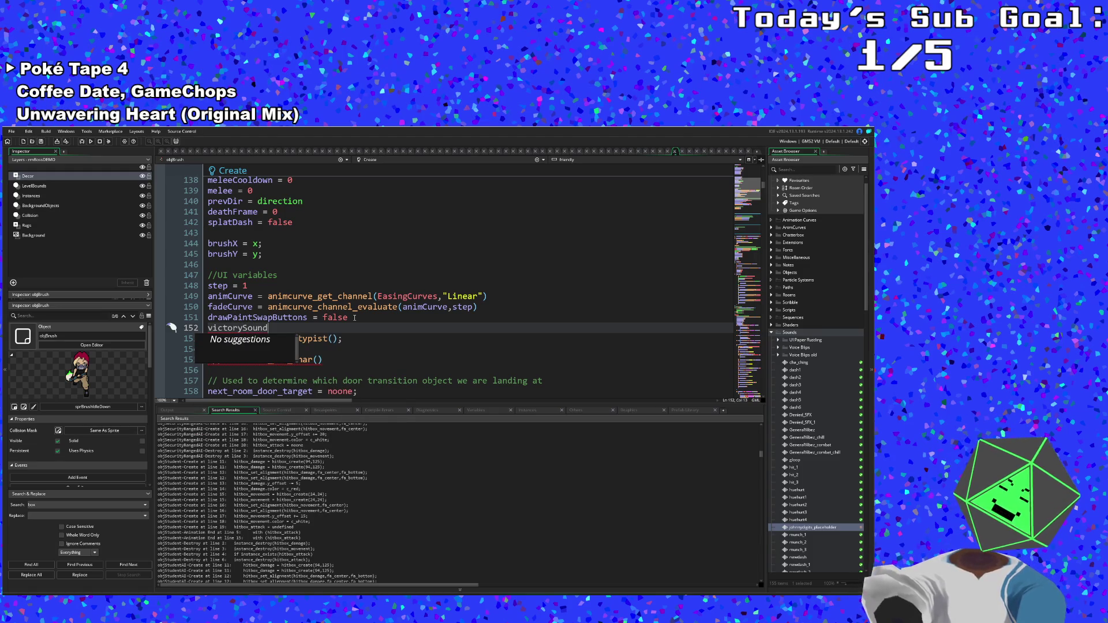
text(_array)
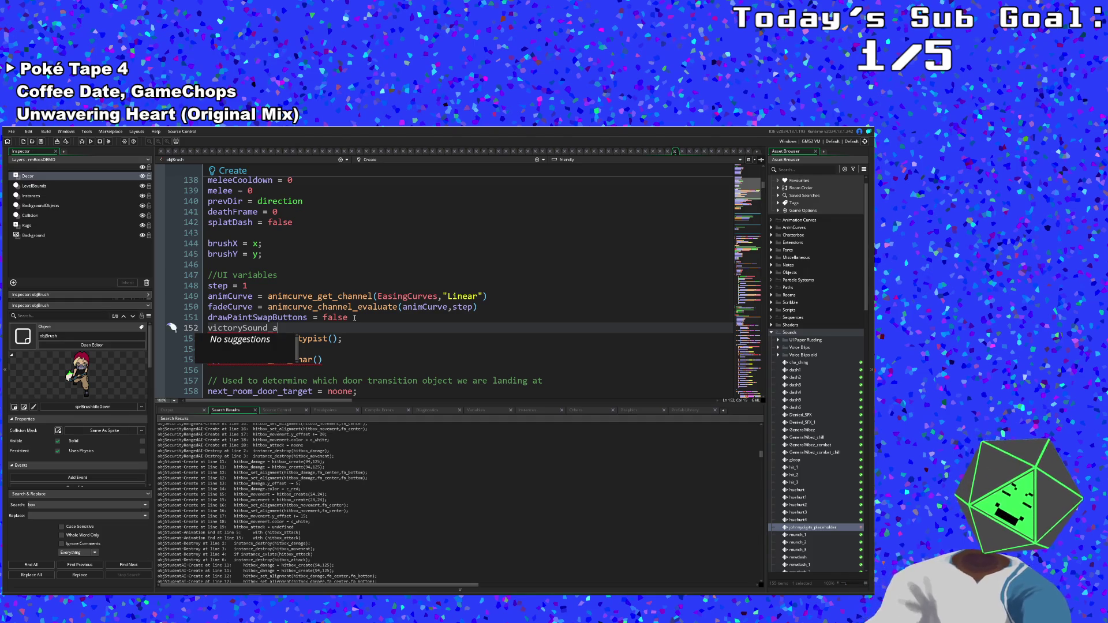
key(BackSpace)
key(BackSpace)
key(BackSpace)
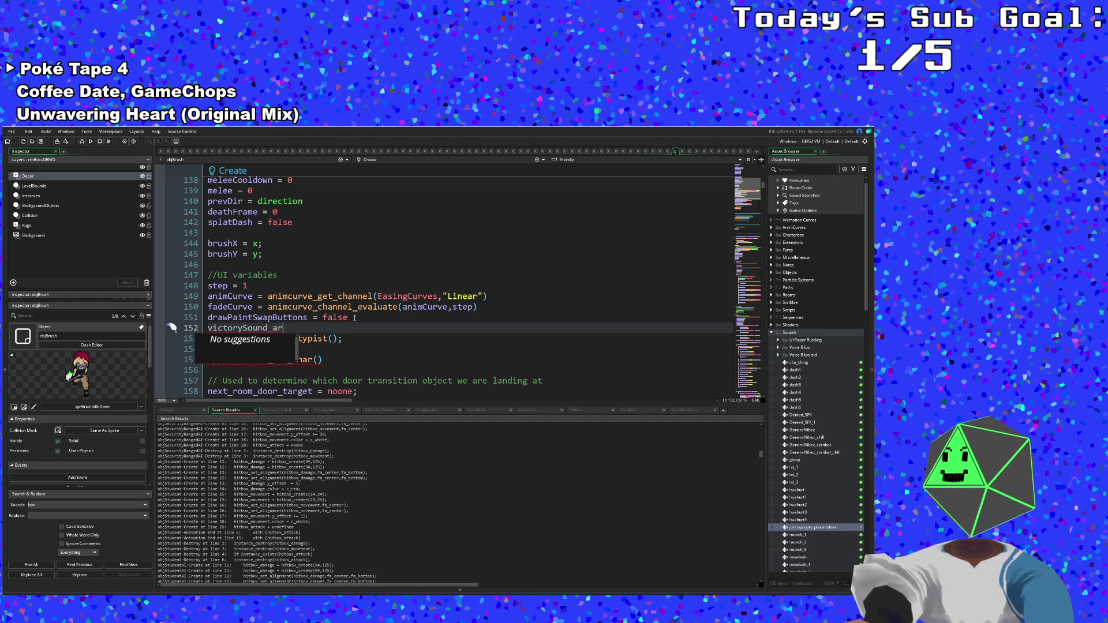
text(Array)
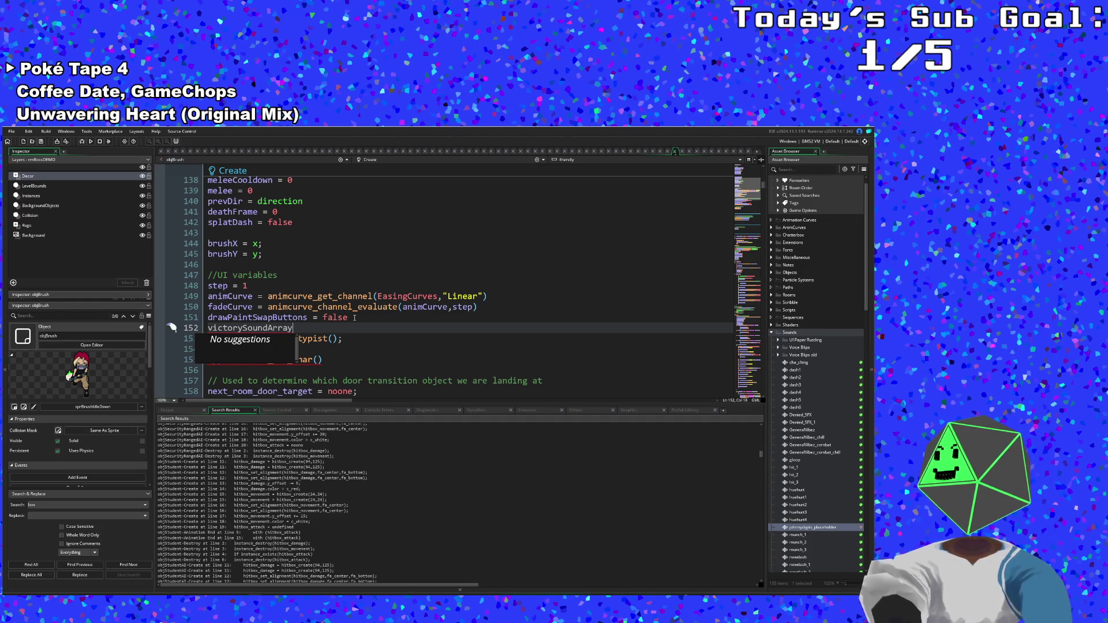
text( = )
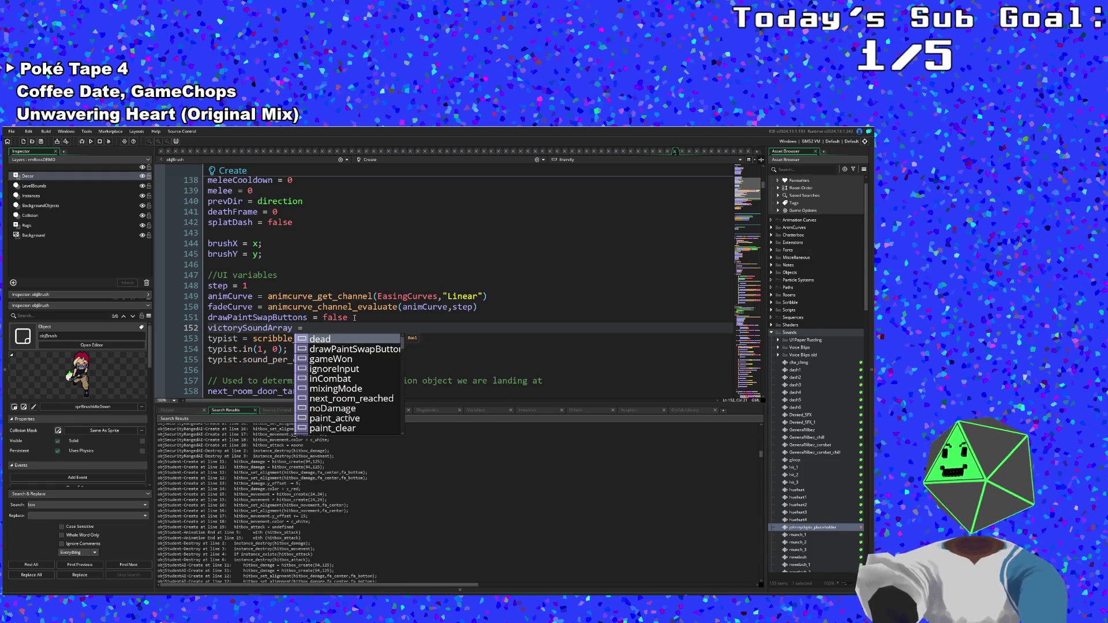
text([])
key(Left)
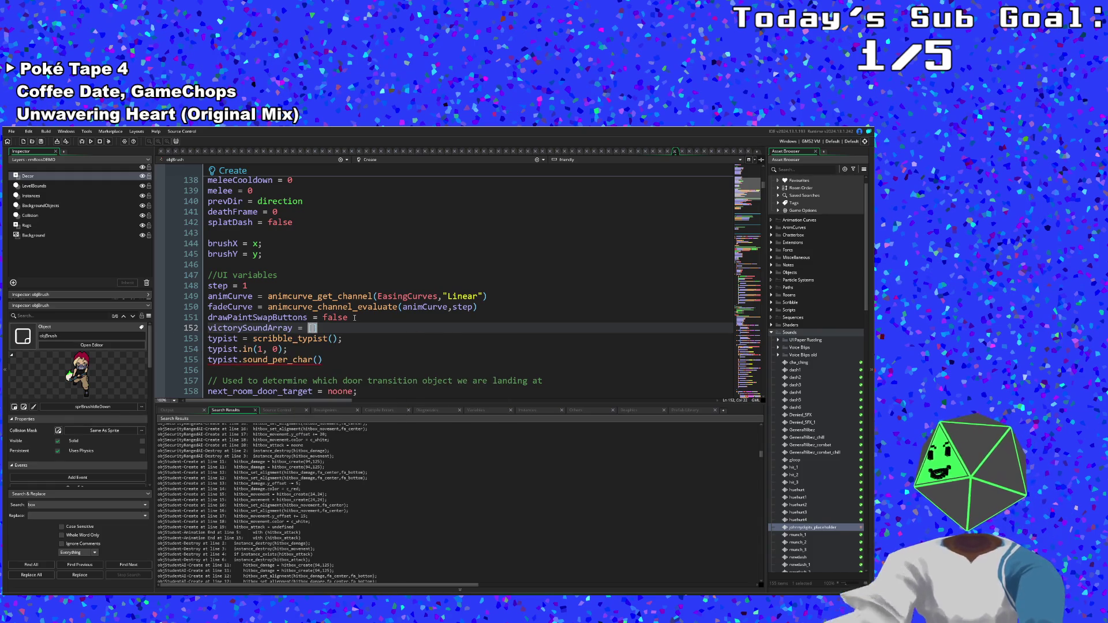
key(Left)
key(Right)
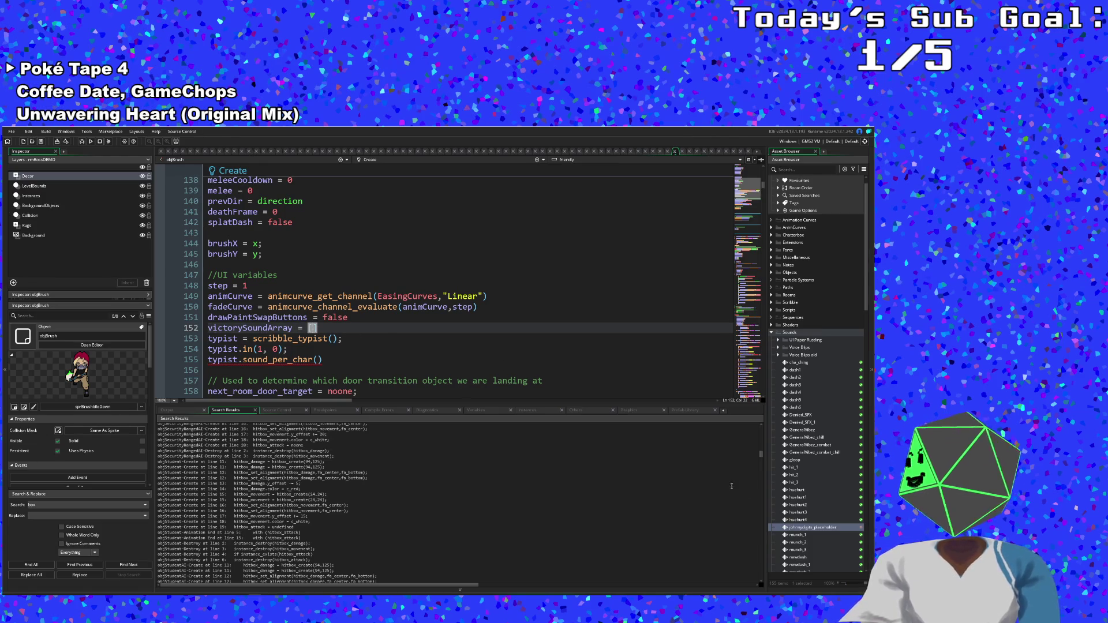
scroll(794, 491, down, 5)
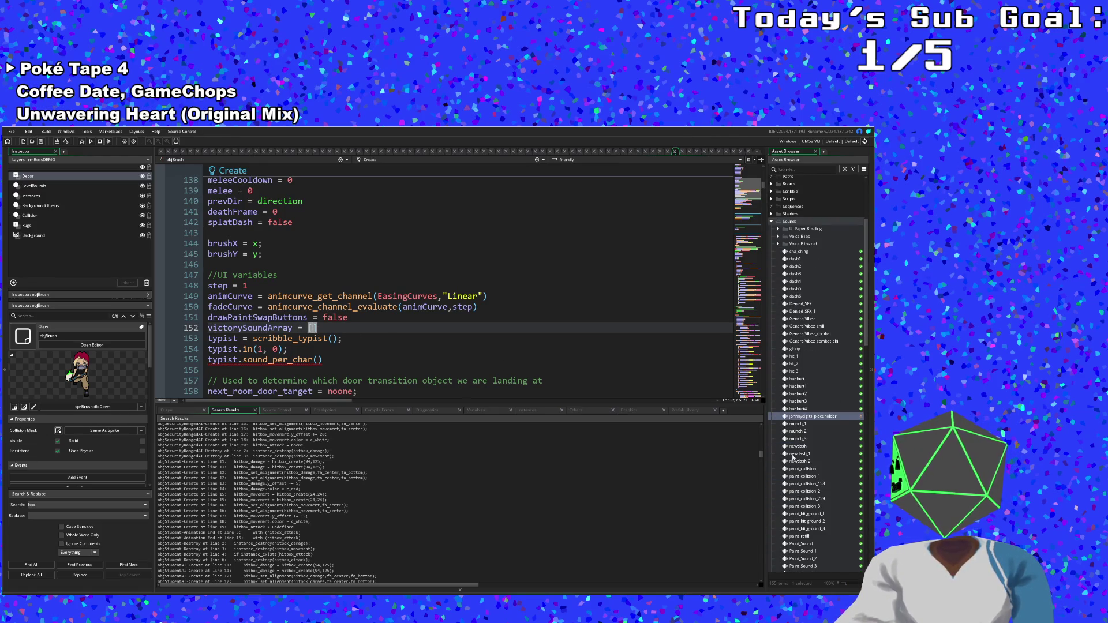
double_click(801, 469)
click(414, 239)
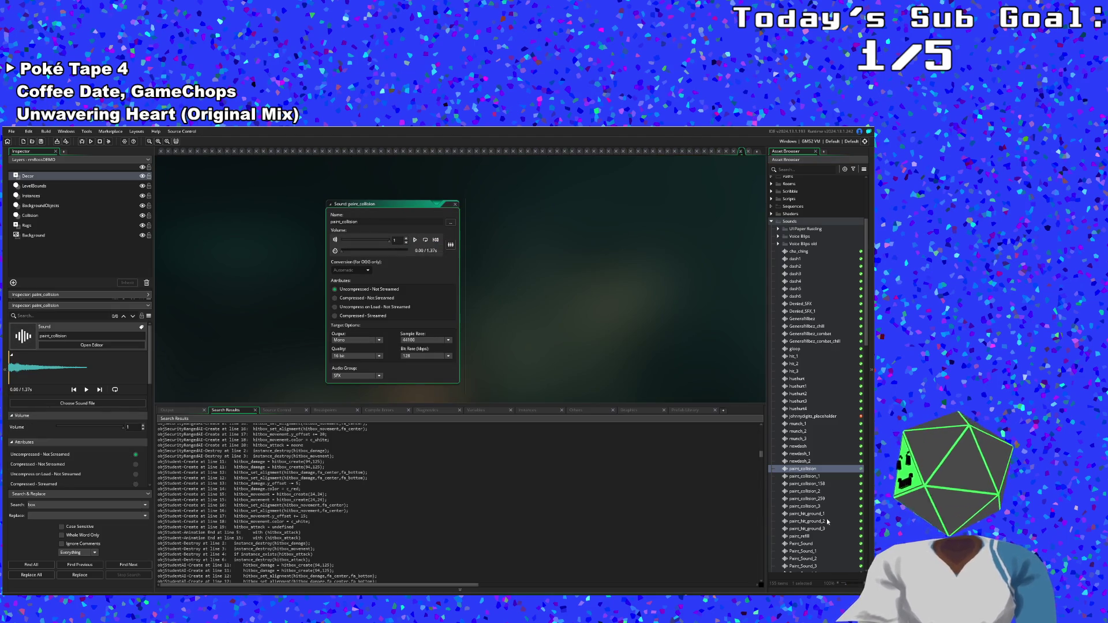
double_click(802, 477)
click(415, 224)
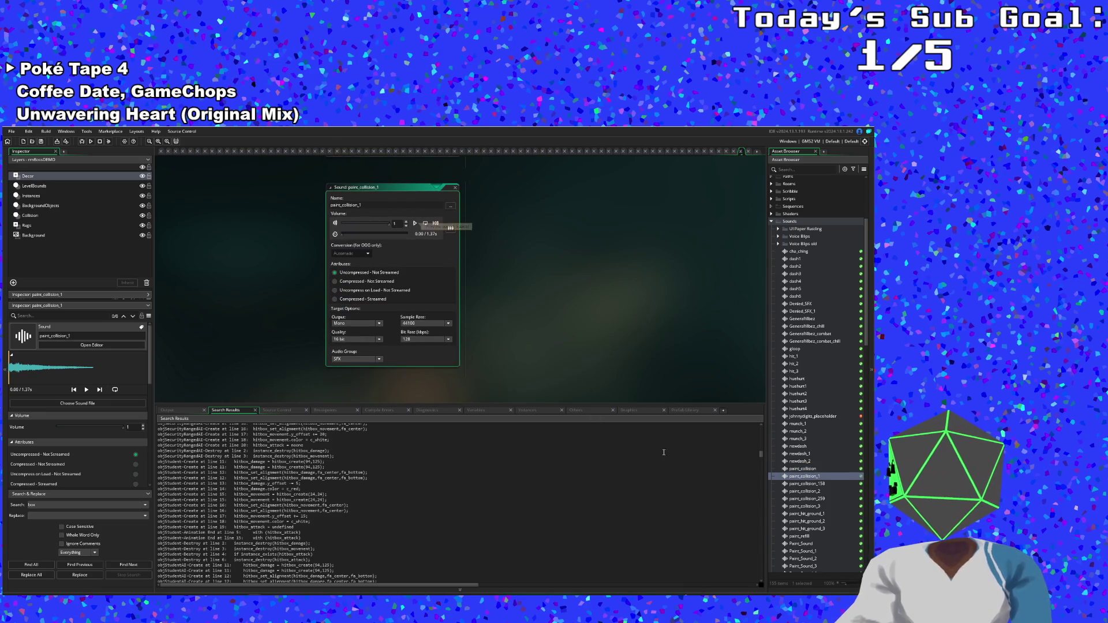
double_click(807, 469)
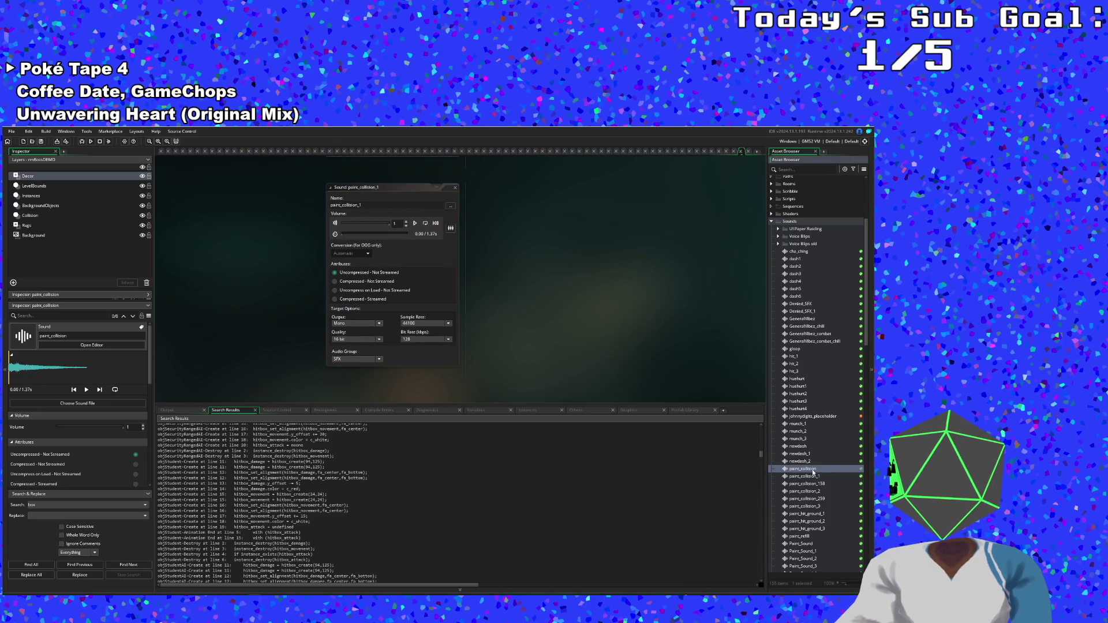
click(415, 223)
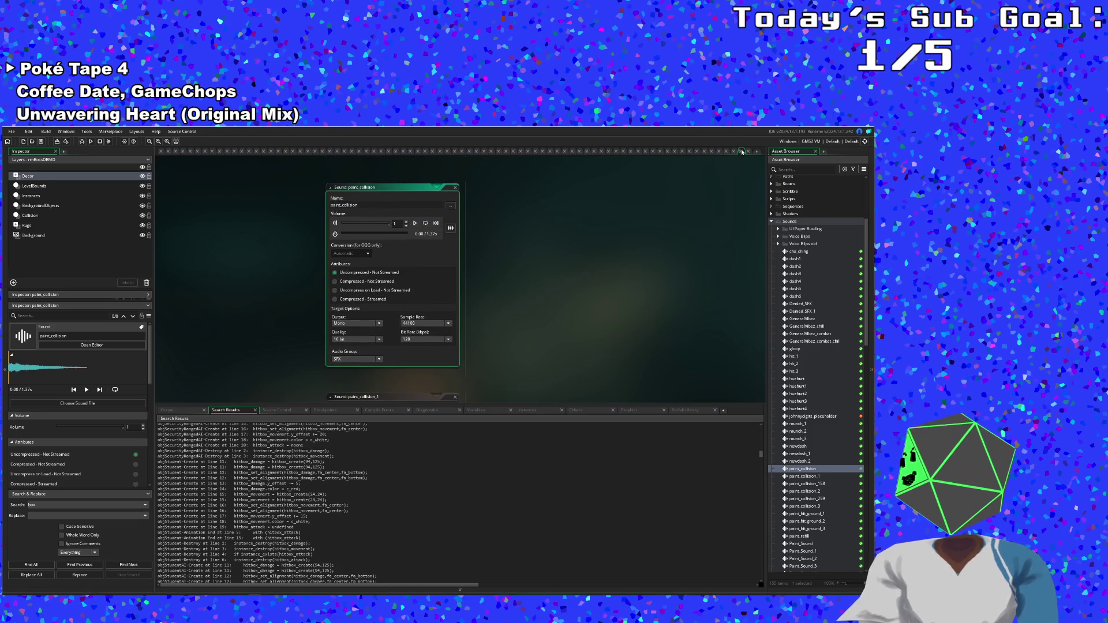
click(740, 152)
click(324, 357)
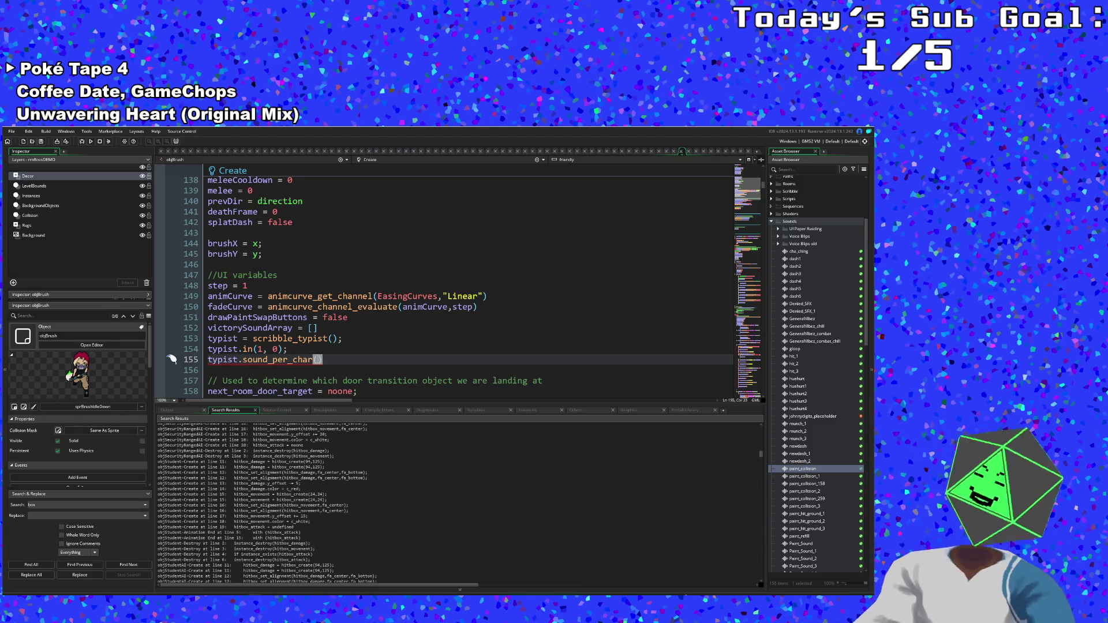
- Put paint_collision inside victorySoundArray's brackets
click(314, 329)
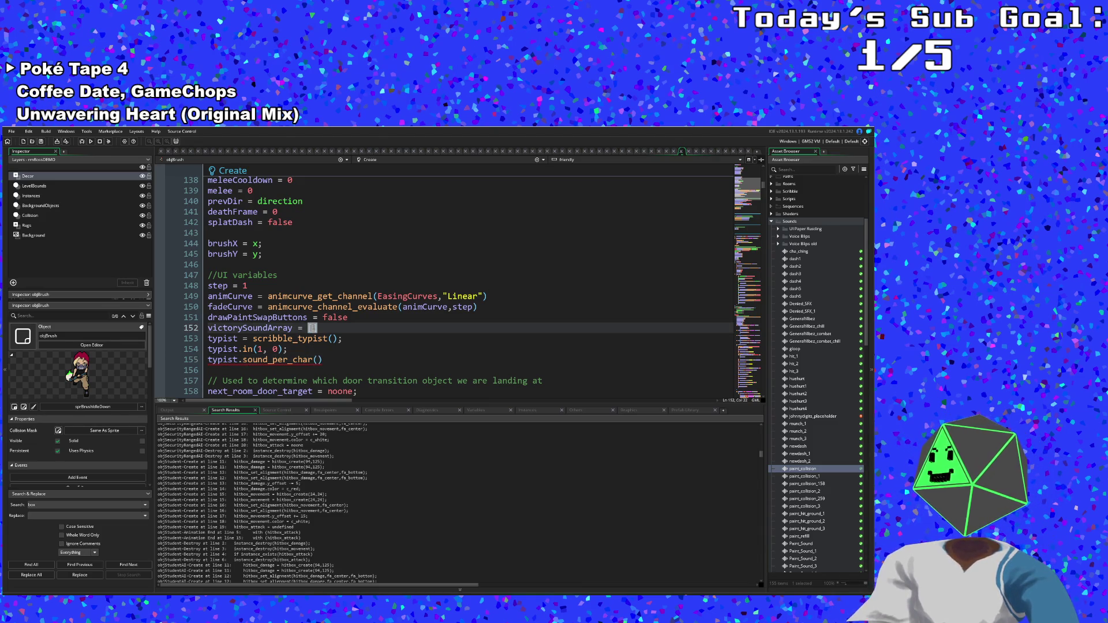
text(paint)
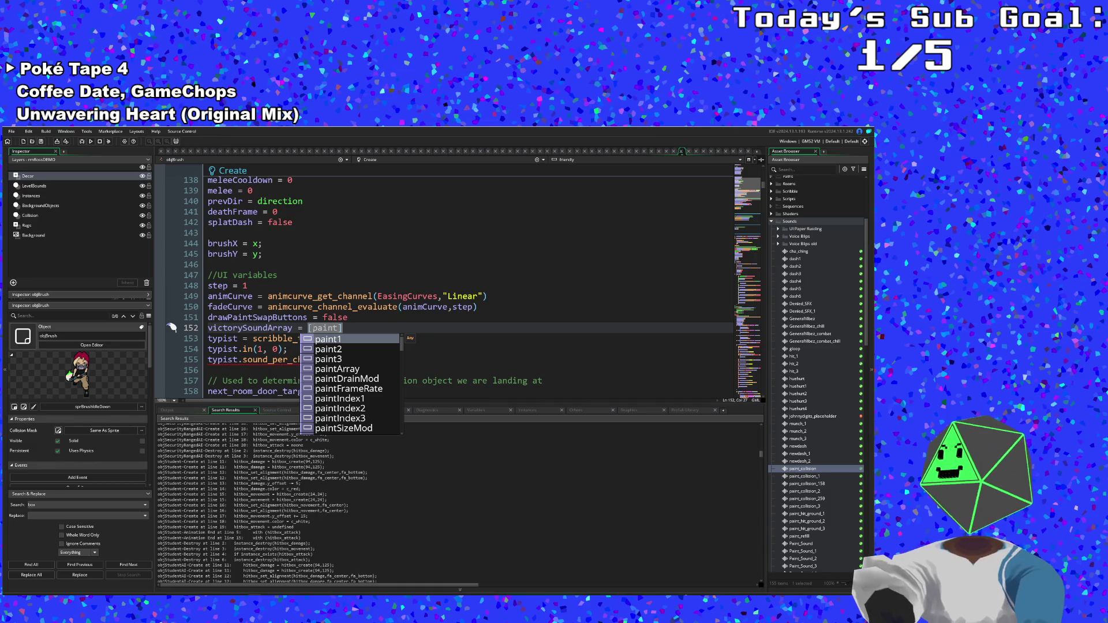
text(_Col)
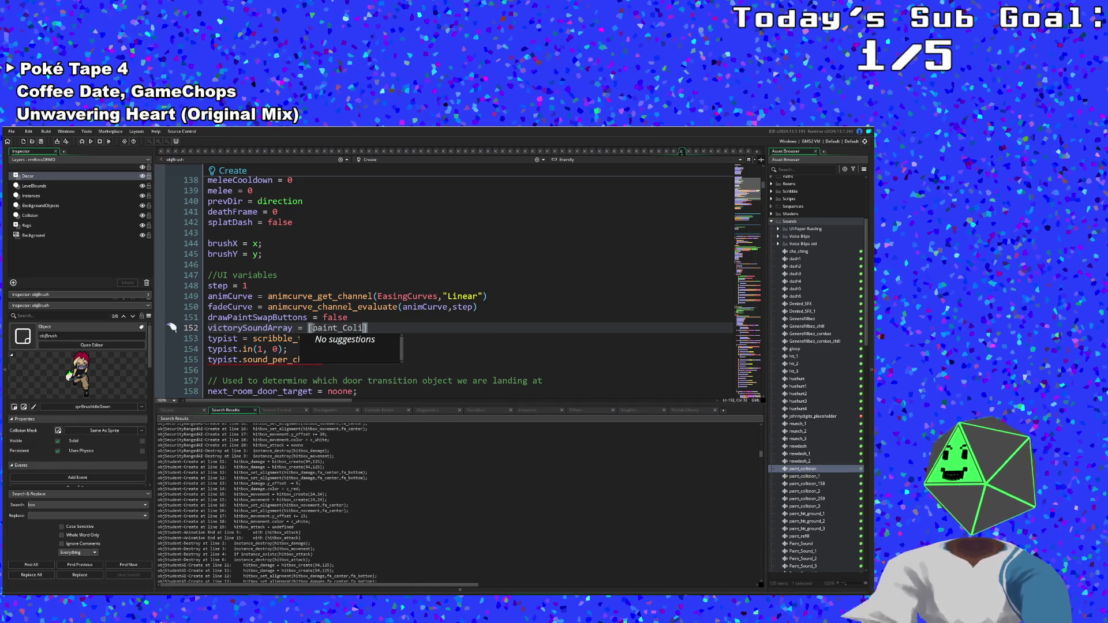
text(i)
text(oll)
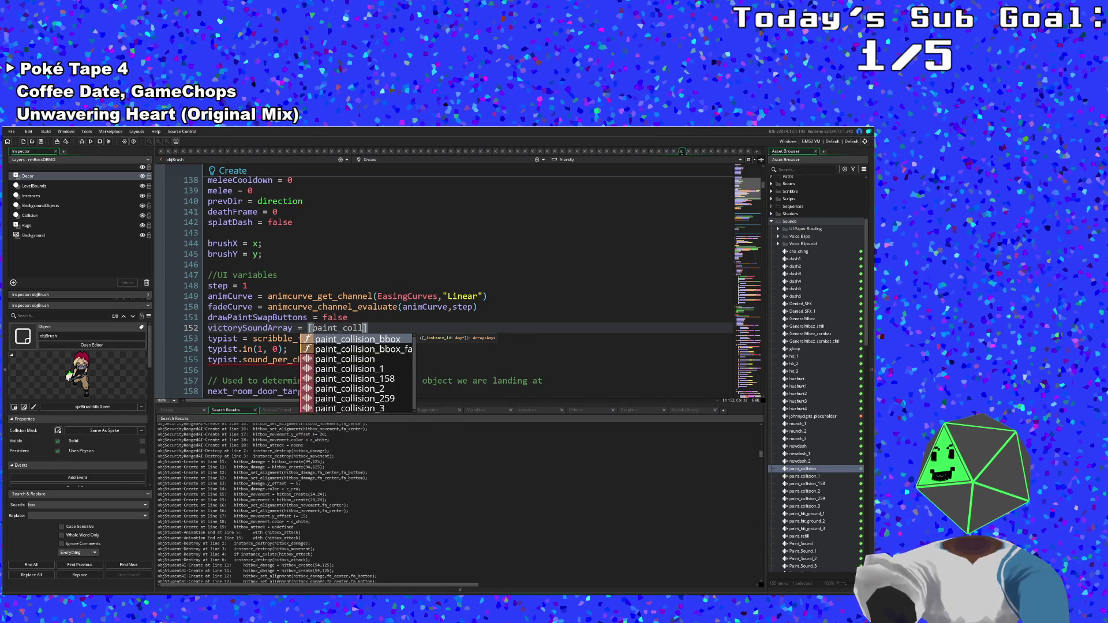
text(ision)
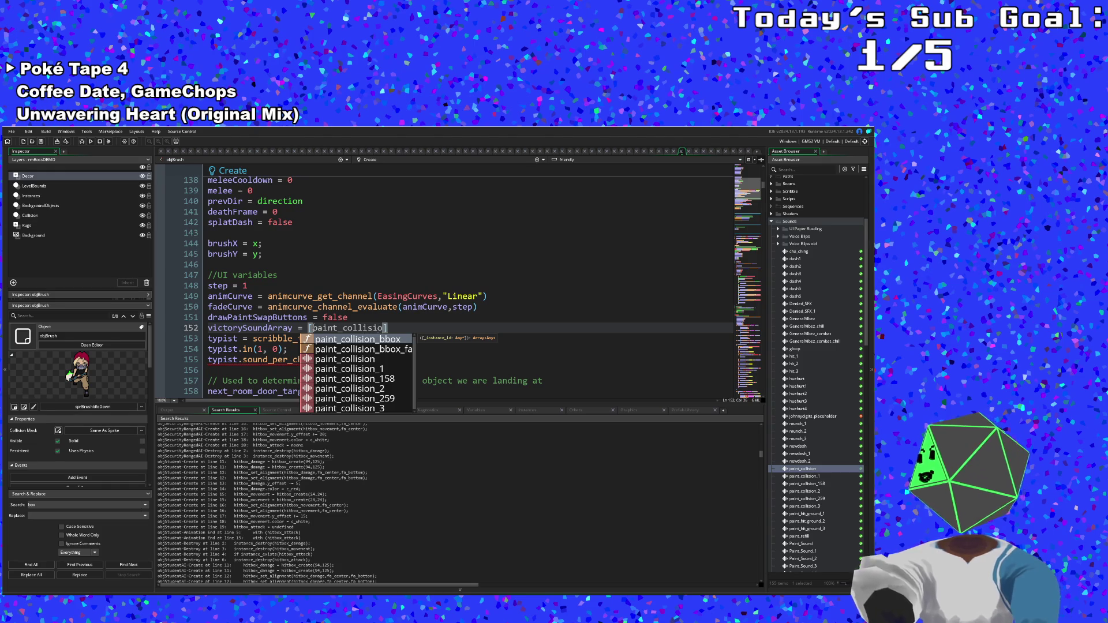
click(323, 306)
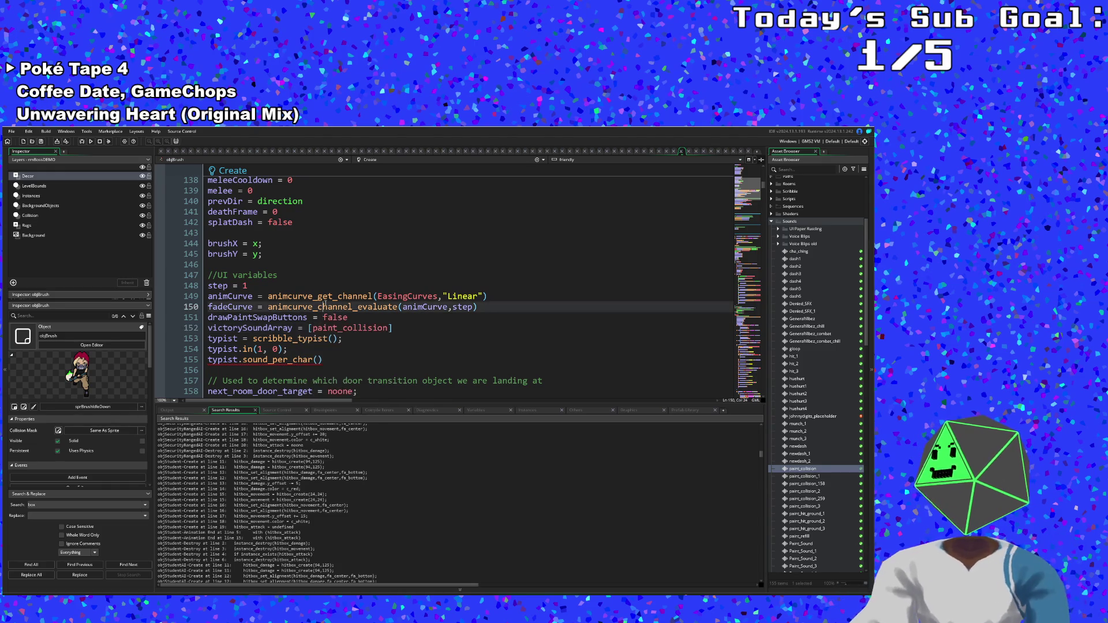
- Pass victorySoundArray, 1, 1 as the first sound_per_char arguments
click(318, 361)
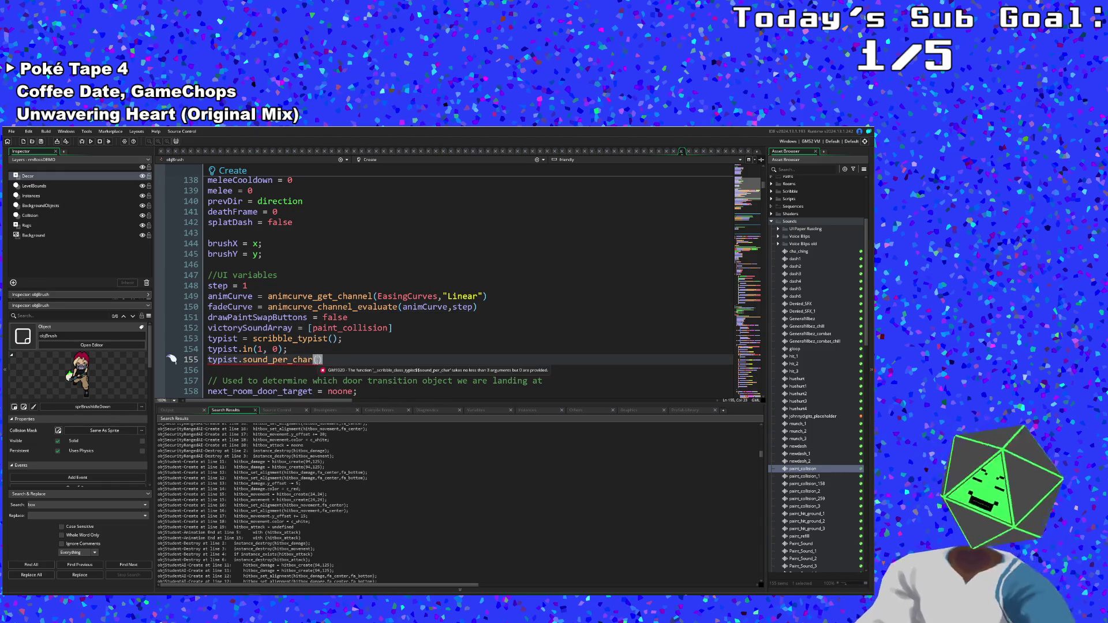
text(victory)
key(Return)
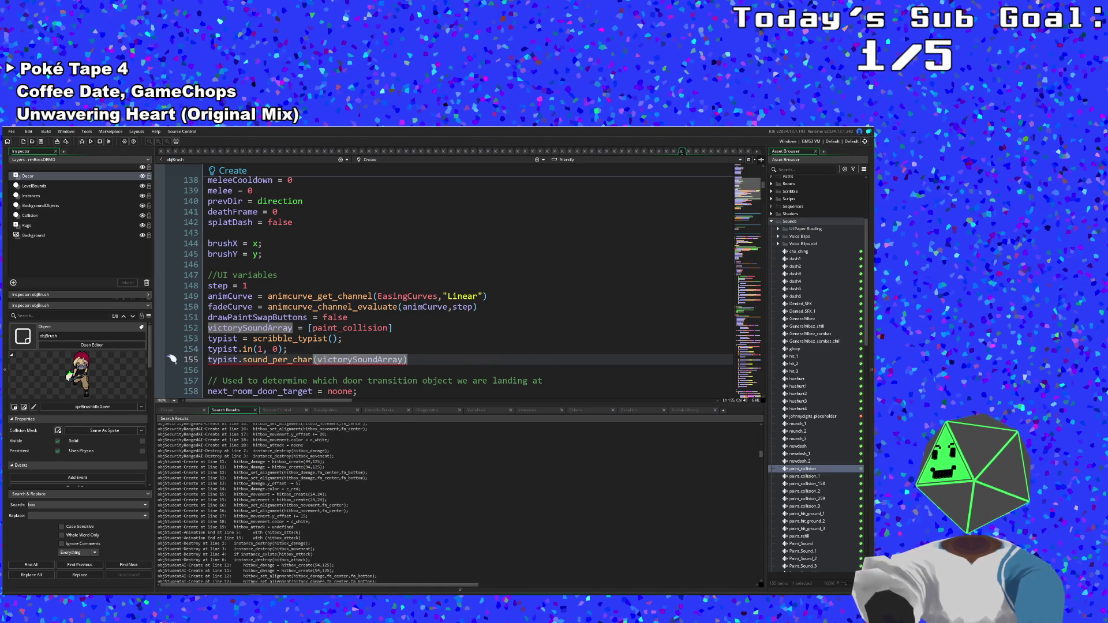
text(,)
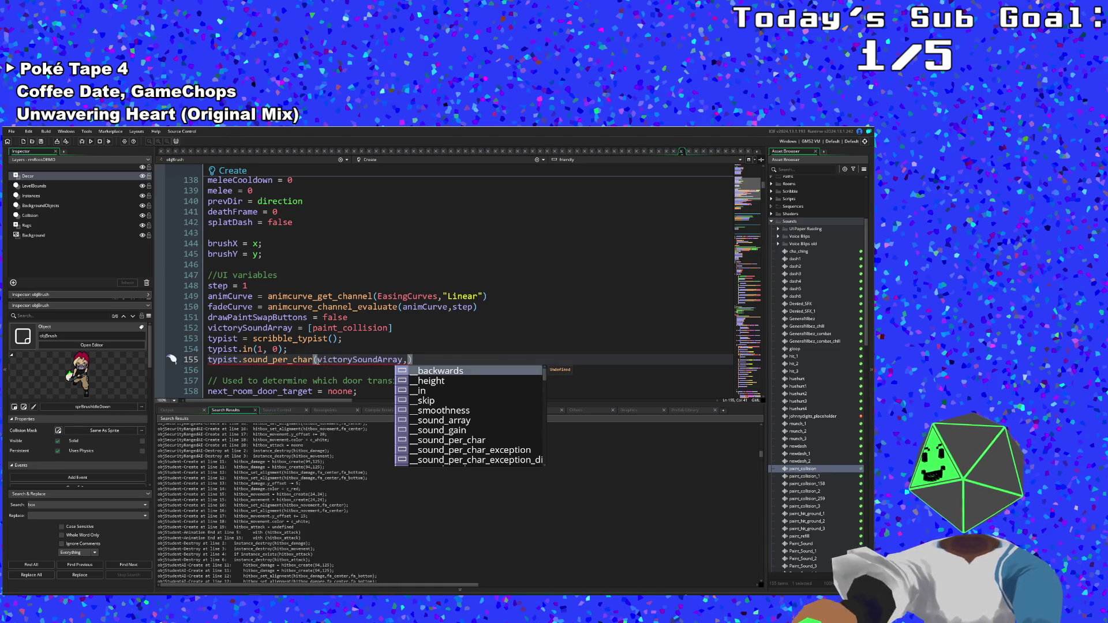
click(295, 363)
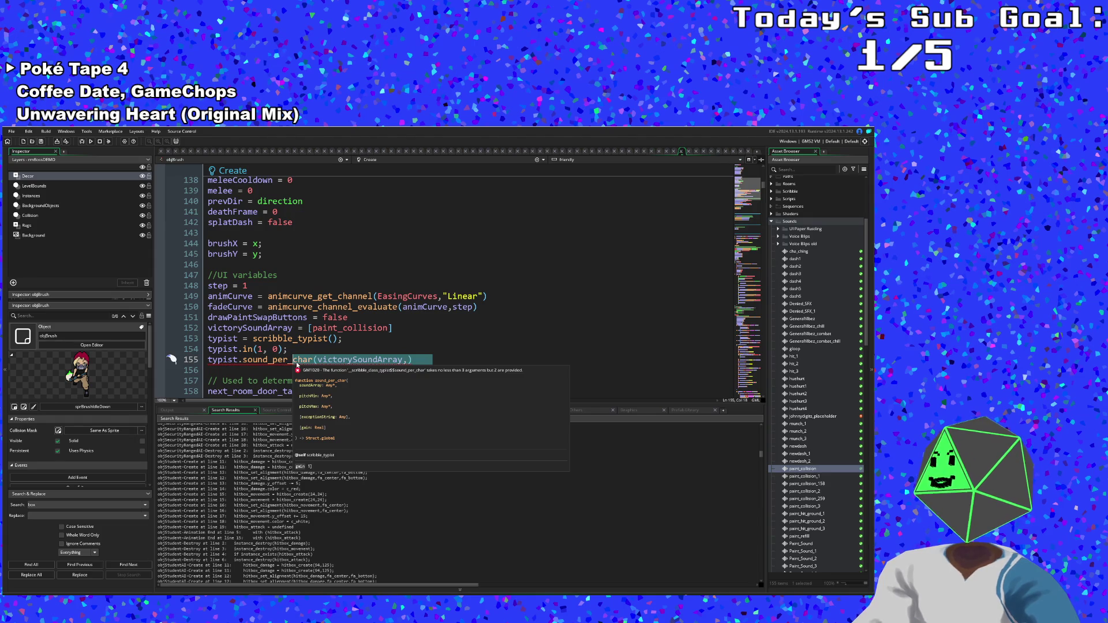
click(408, 359)
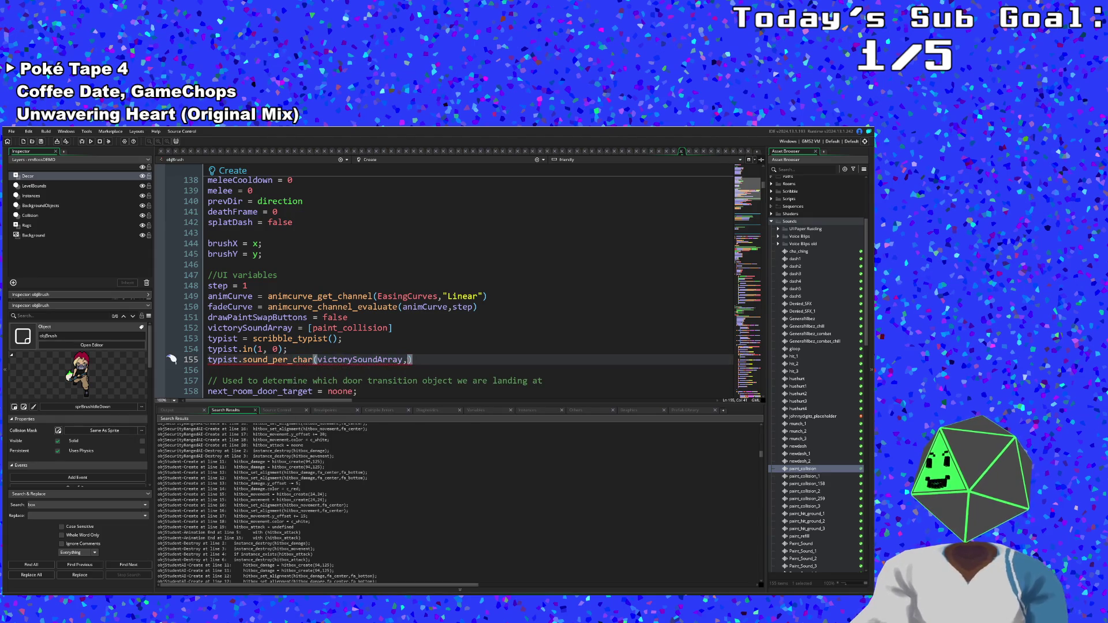
text(1,1,)
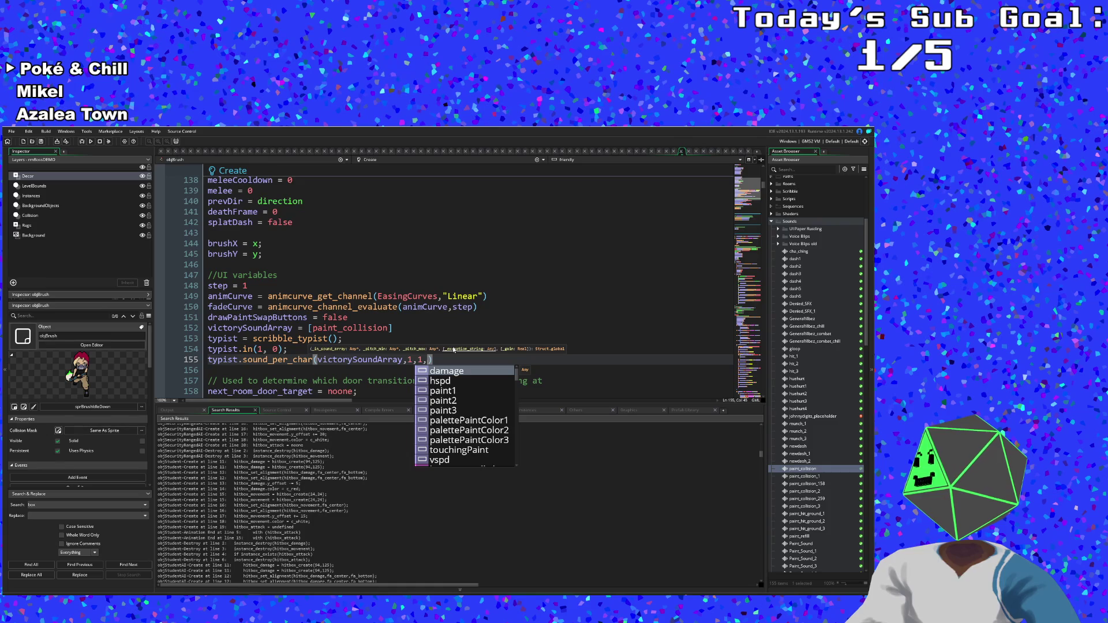
key(Escape)
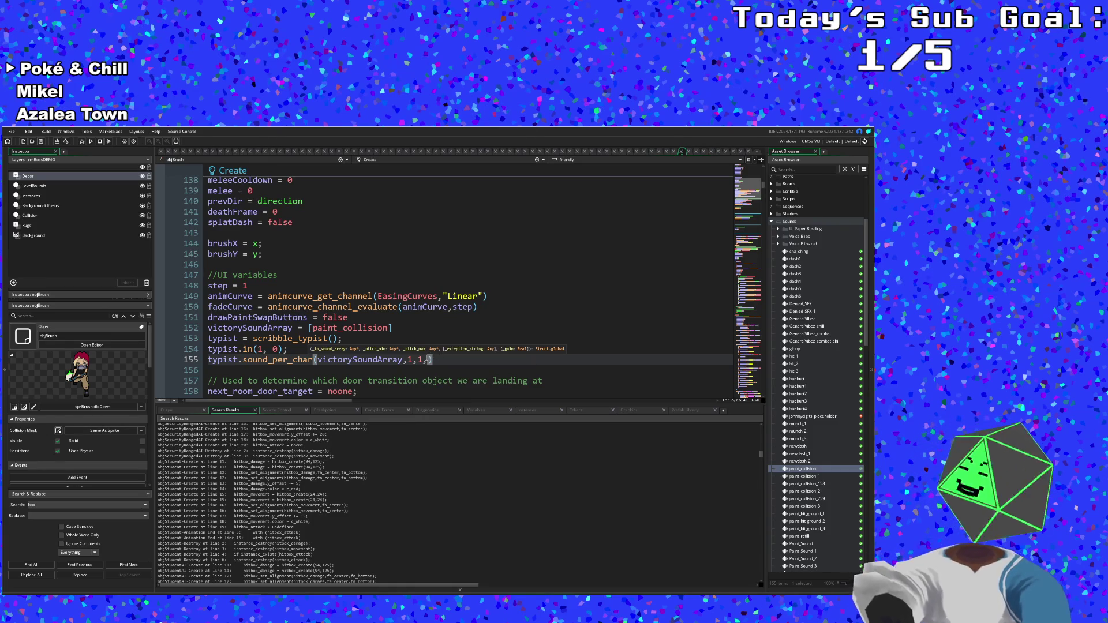
- Finish the call with a " " exception and global.sfxVolume as the volume
text(" ")
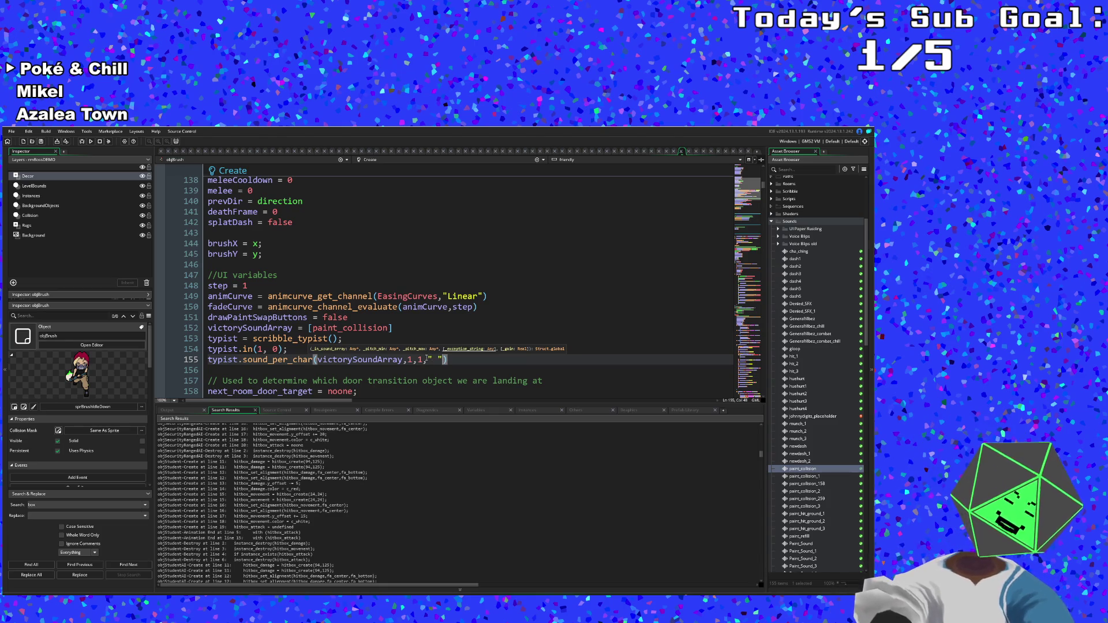
text(,global.)
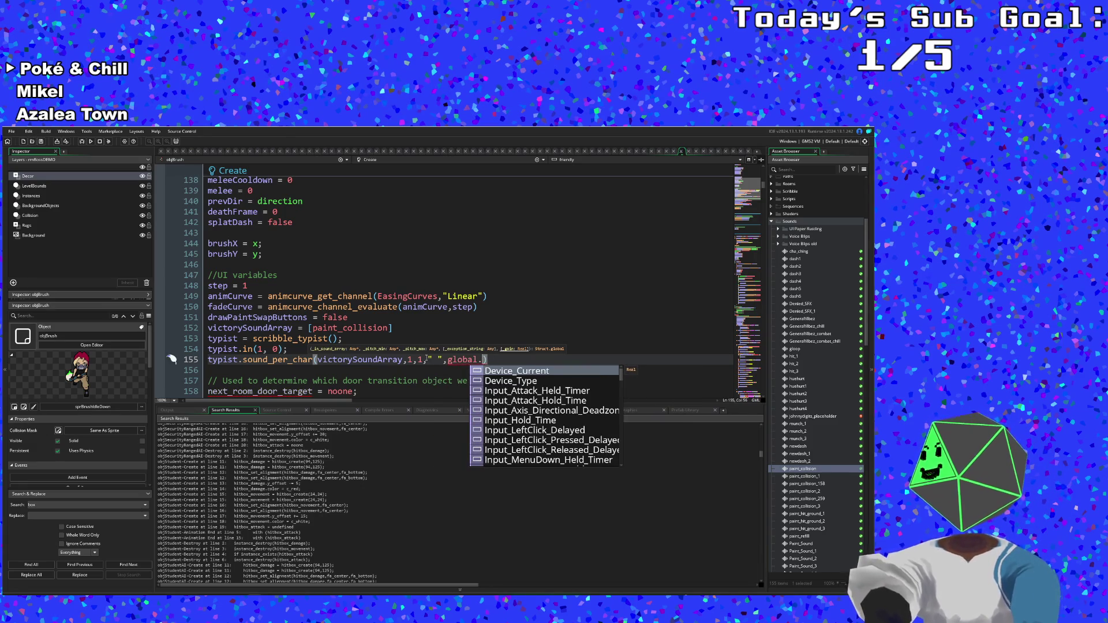
text(soun)
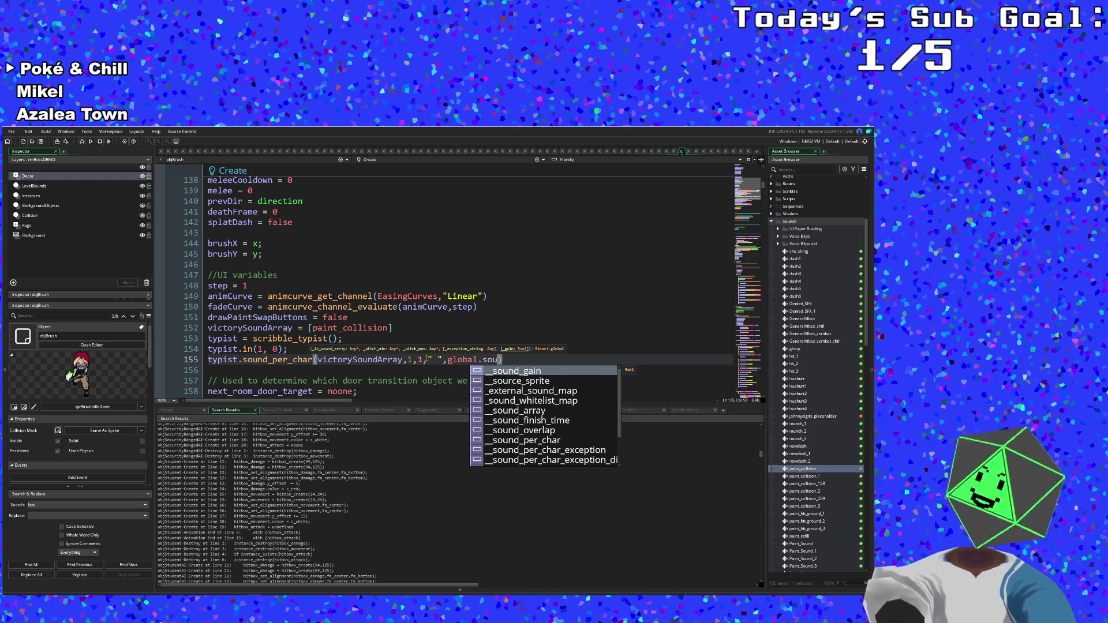
key(BackSpace)
key(BackSpace)
key(BackSpace)
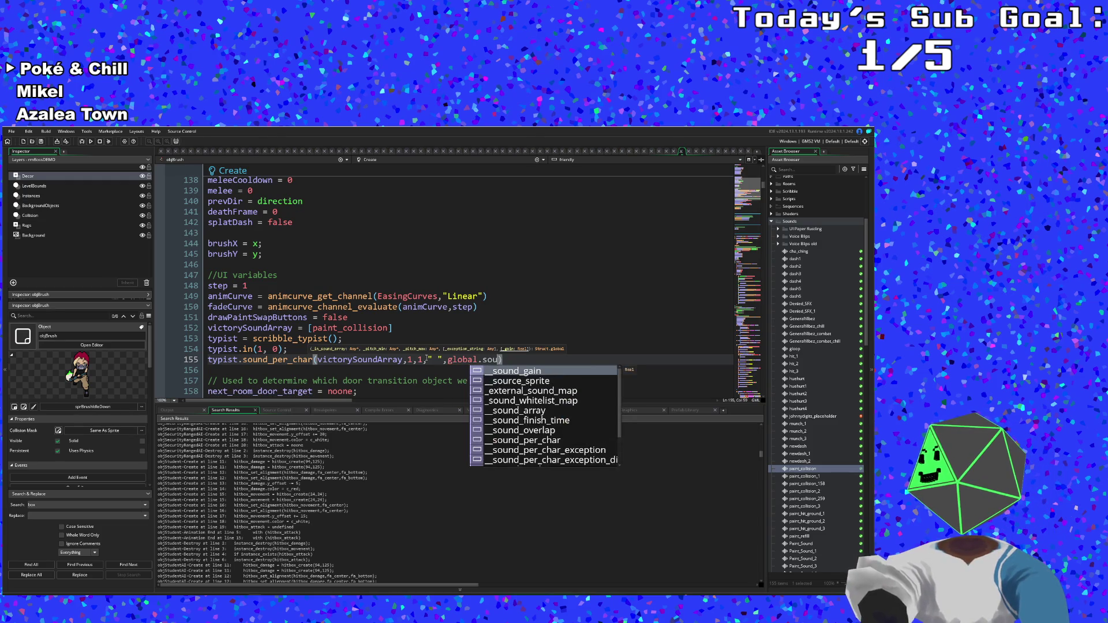
text(soundFX)
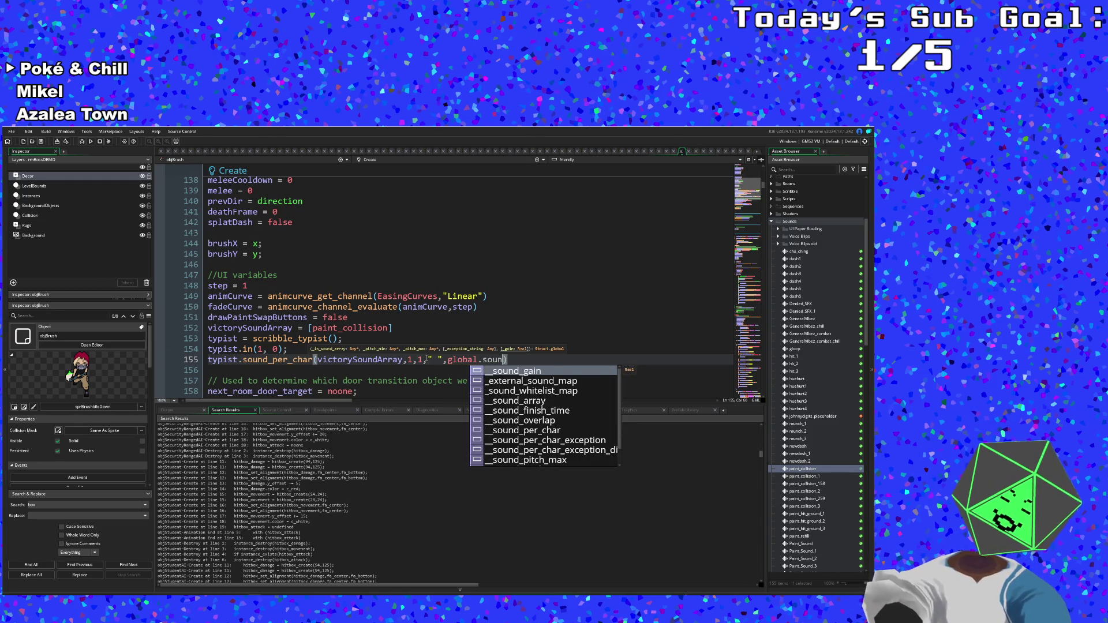
key(BackSpace)
key(BackSpace)
key(BackSpace)
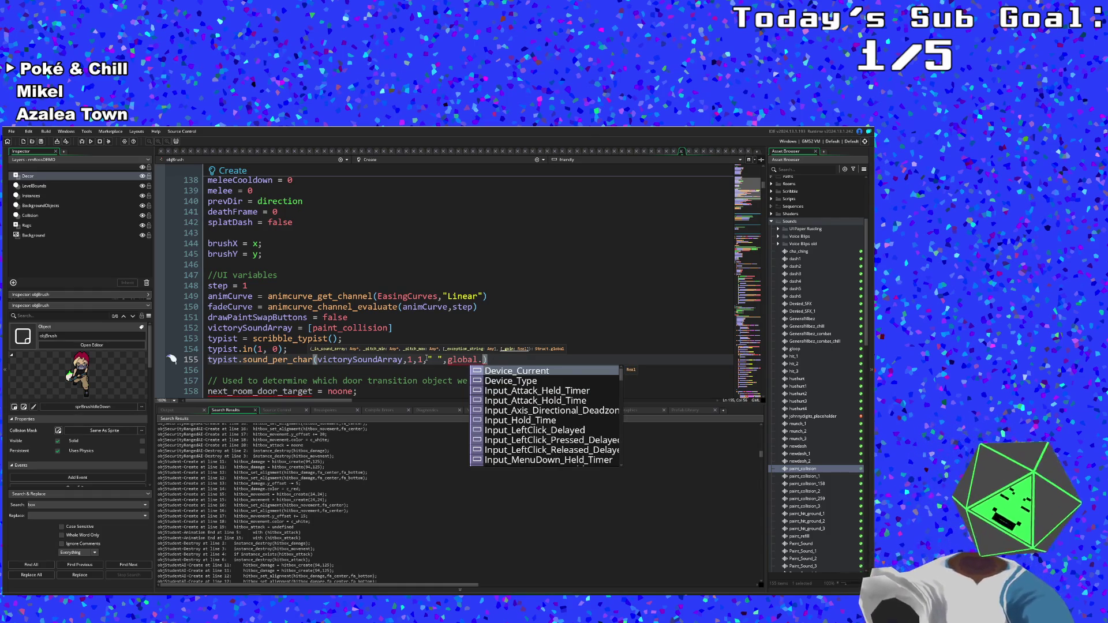
text(sfx)
key(Return)
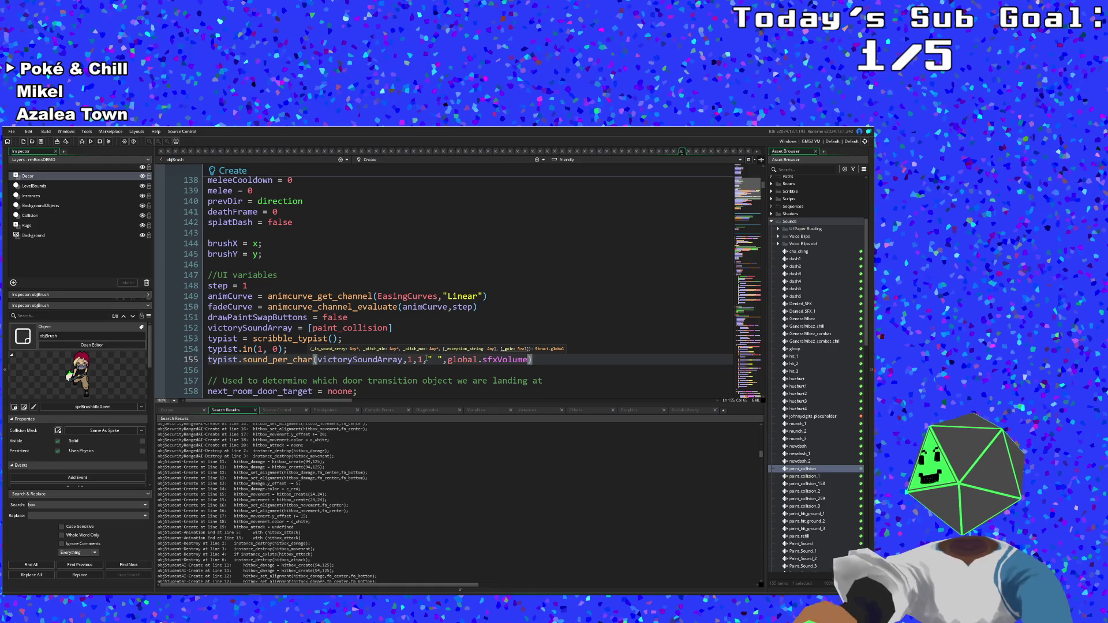
scroll(427, 358, down, 2)
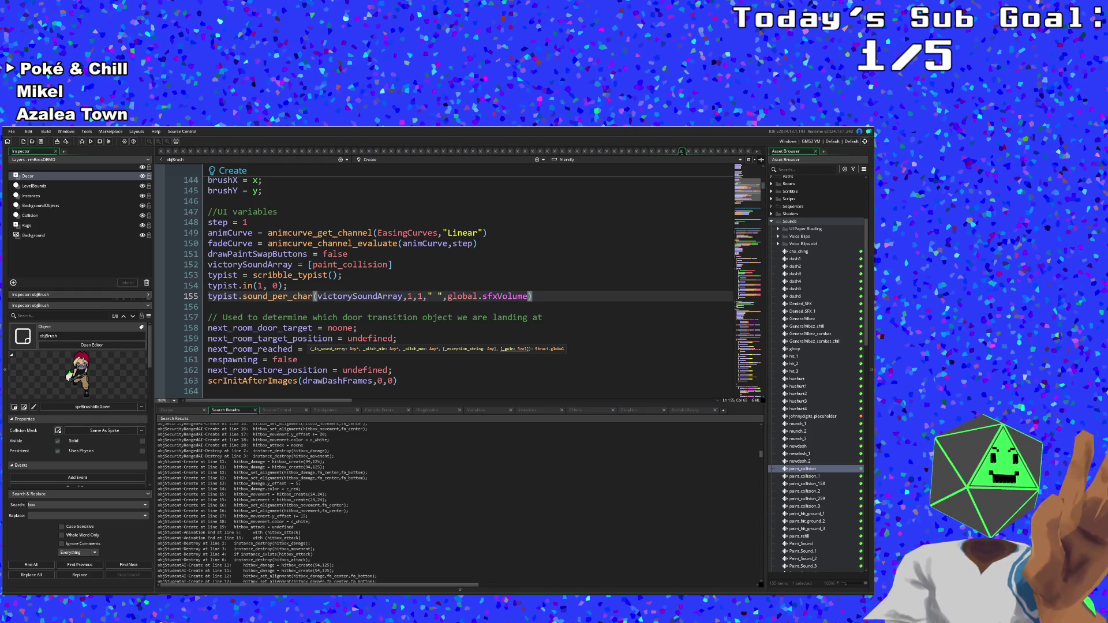
click(496, 316)
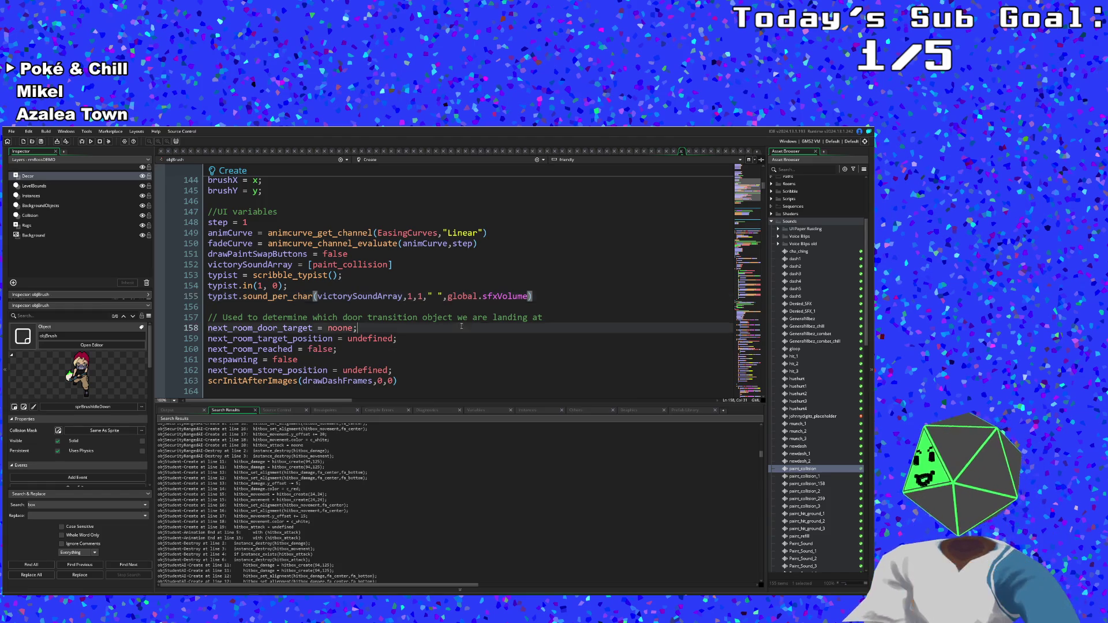
- Switch objBrush's code to the Draw GUI event and scroll to the else if gameWon block
scroll(407, 330, down, 15)
scroll(407, 328, down, 6)
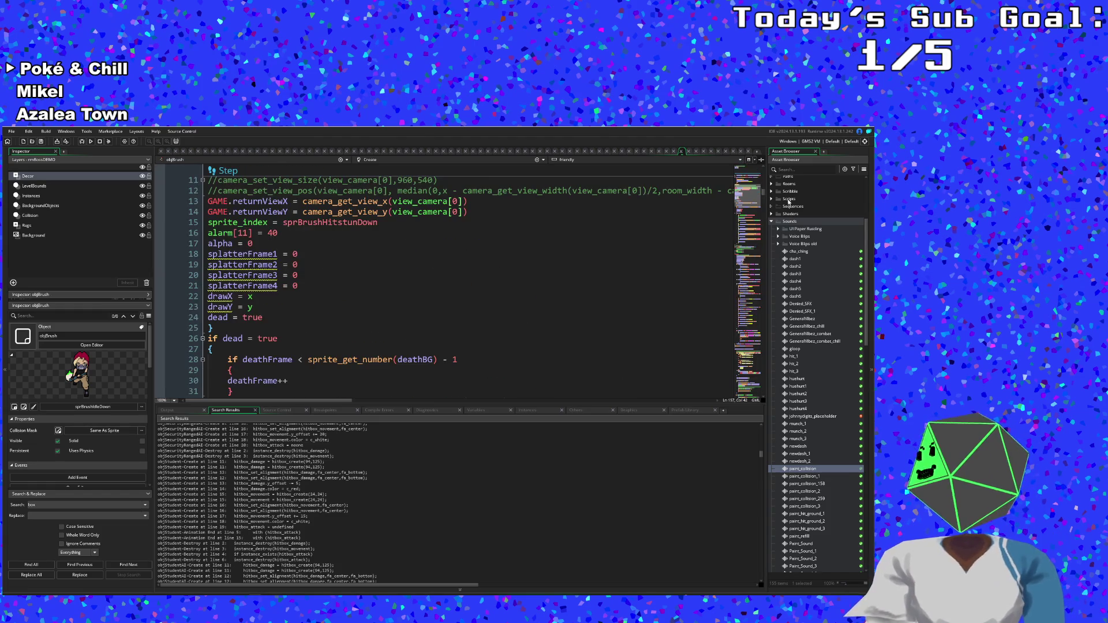
click(540, 160)
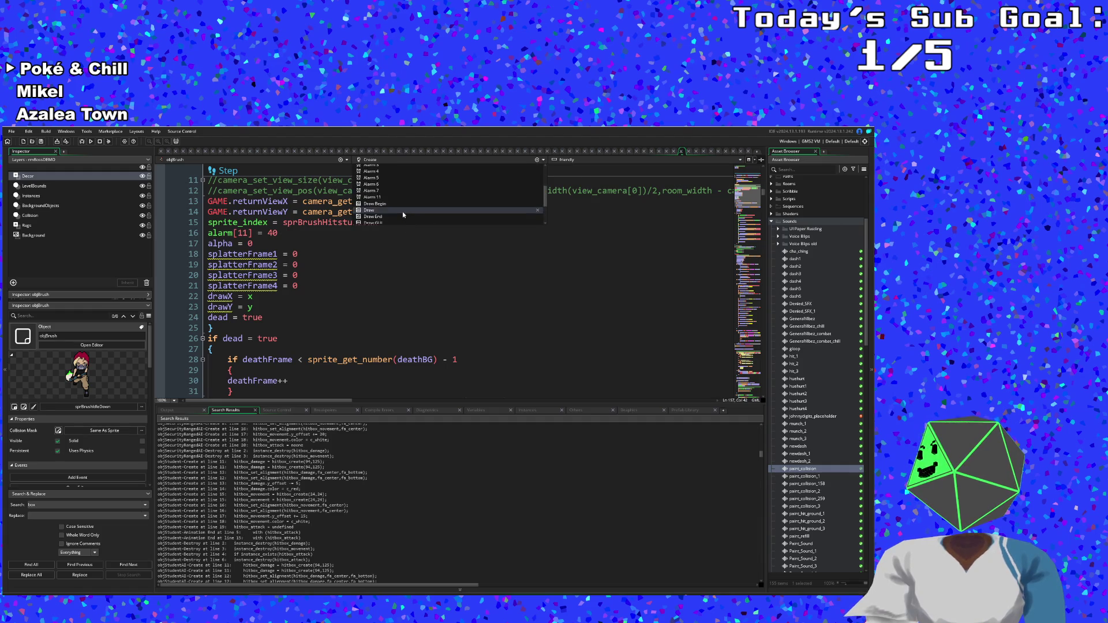
click(398, 217)
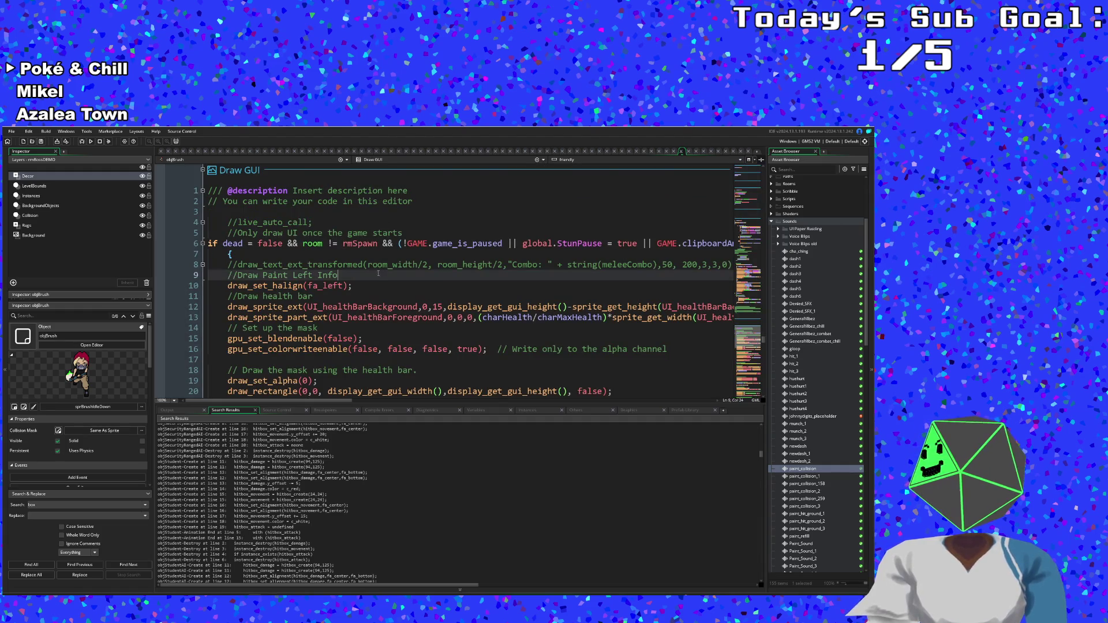
scroll(378, 273, down, 20)
scroll(372, 250, down, 20)
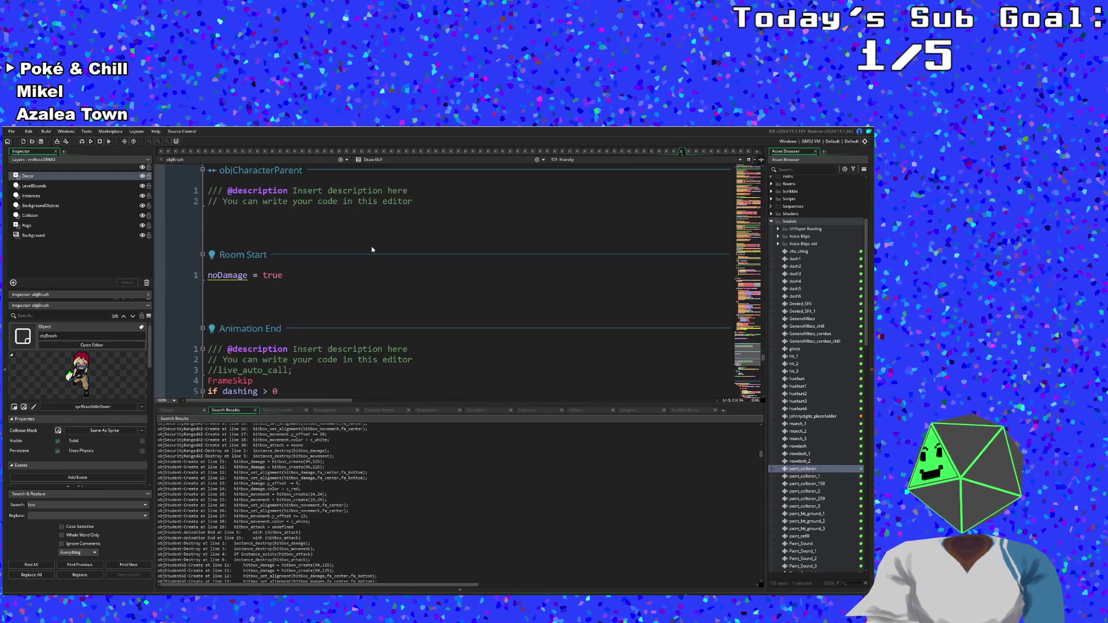
scroll(371, 246, up, 4)
click(356, 244)
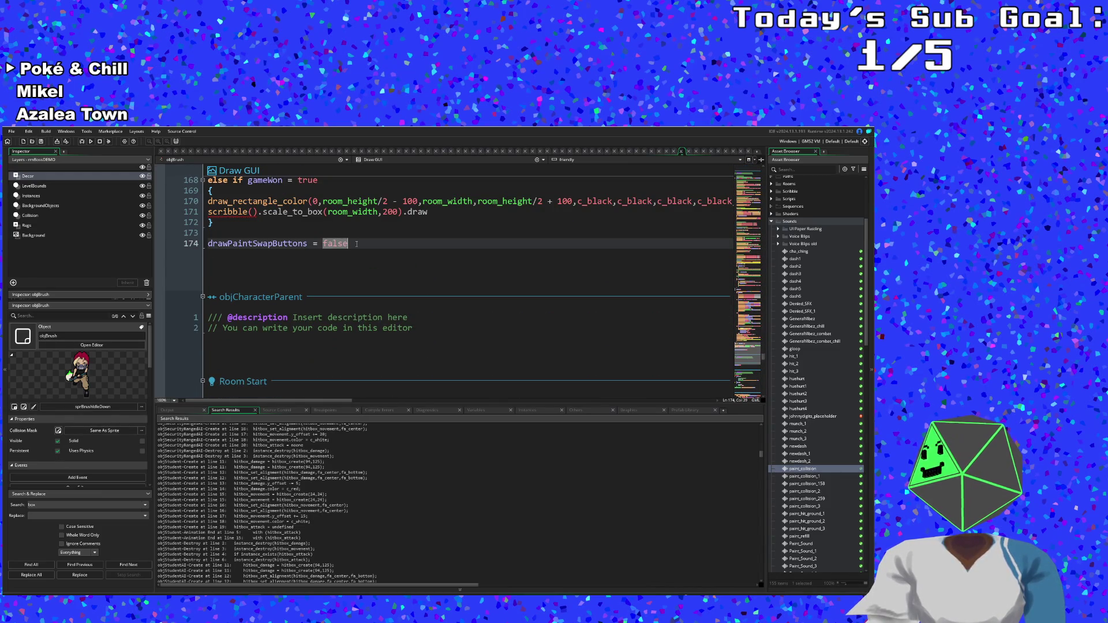
scroll(352, 244, up, 2)
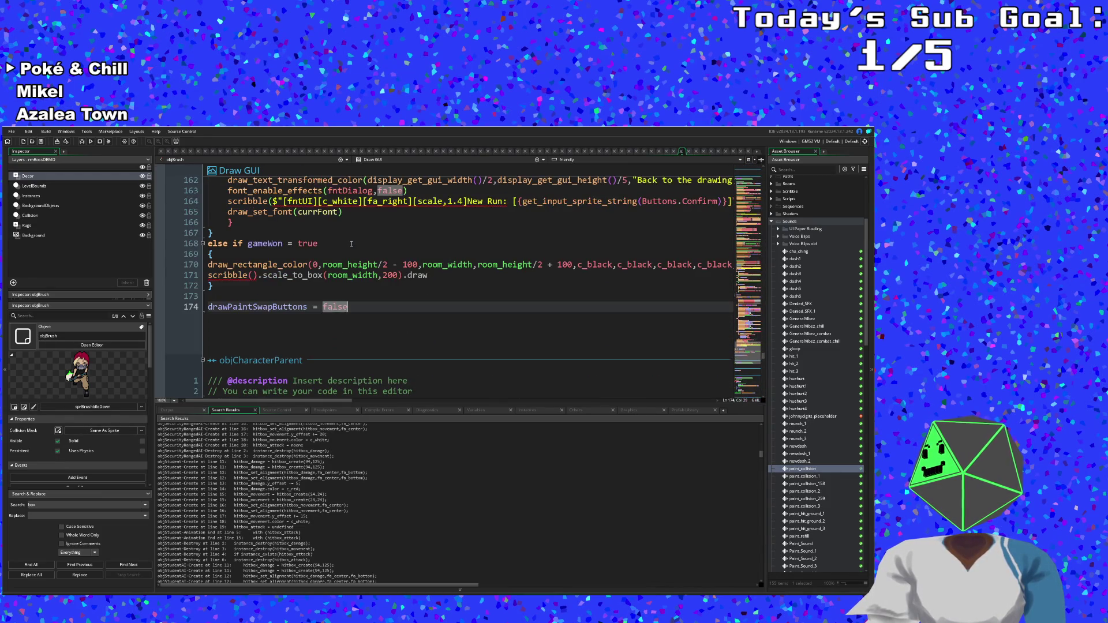
- Pass typist into the victory block's scribble() call on line 171
click(258, 275)
key(Left)
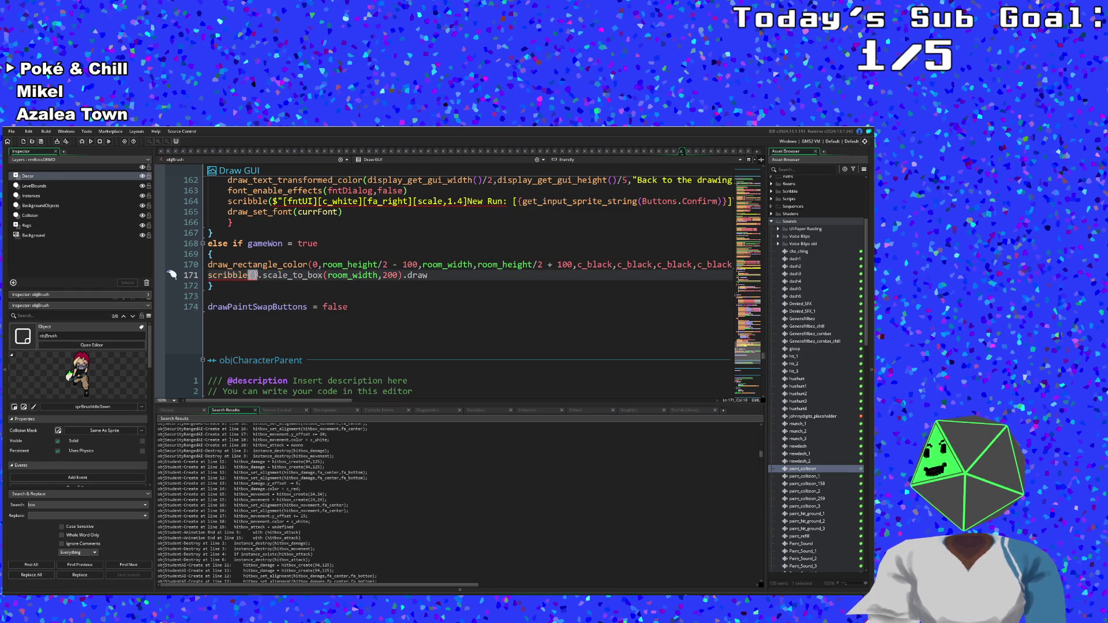
click(259, 276)
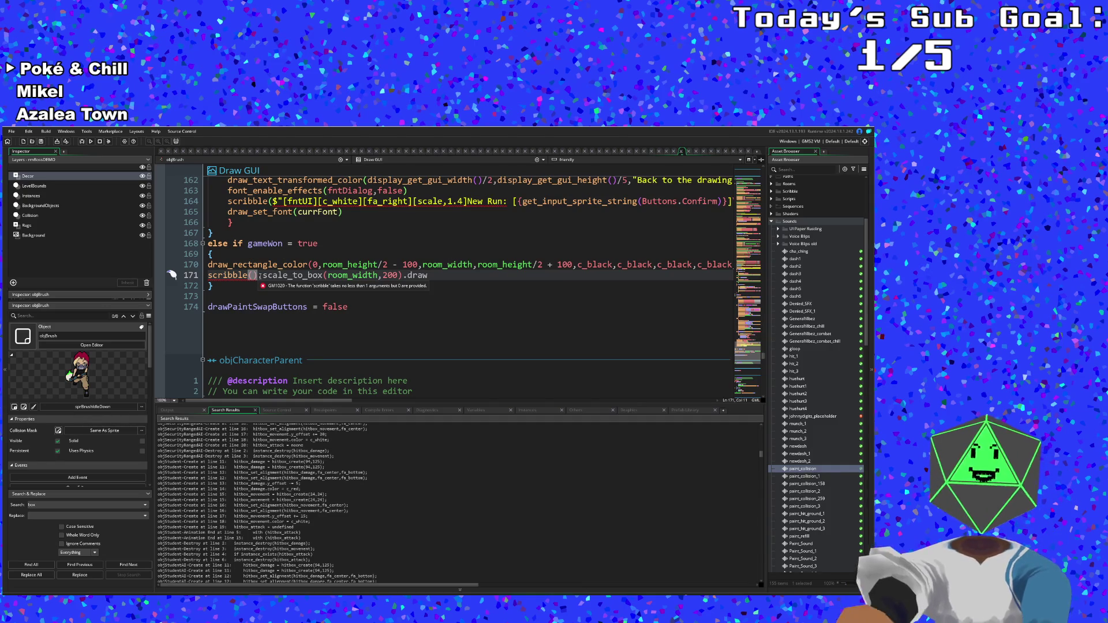
key(Left)
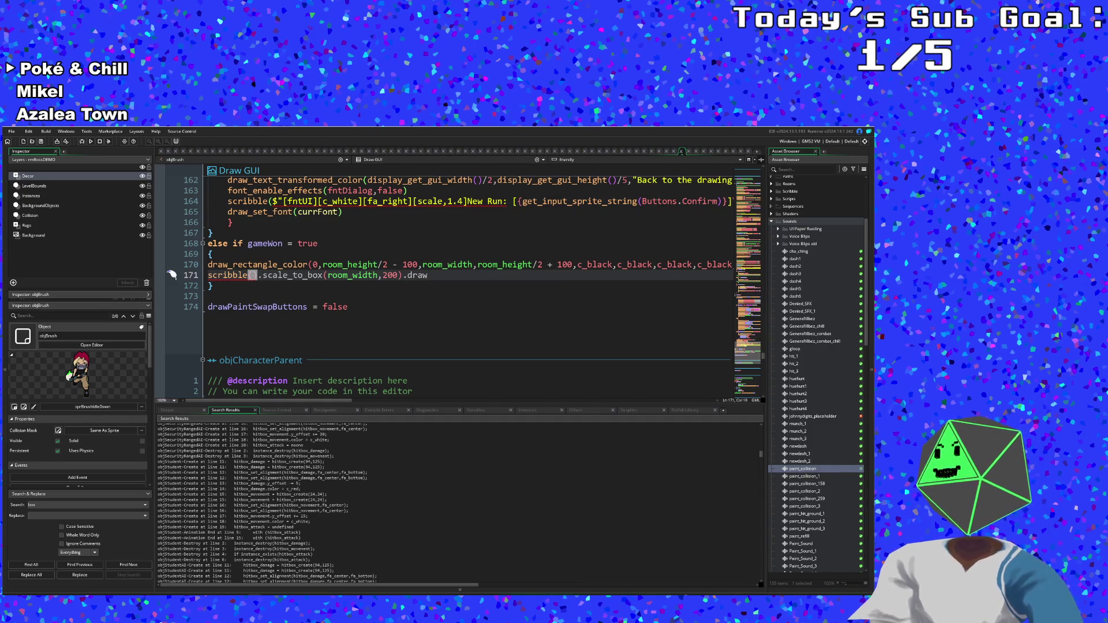
text(typist)
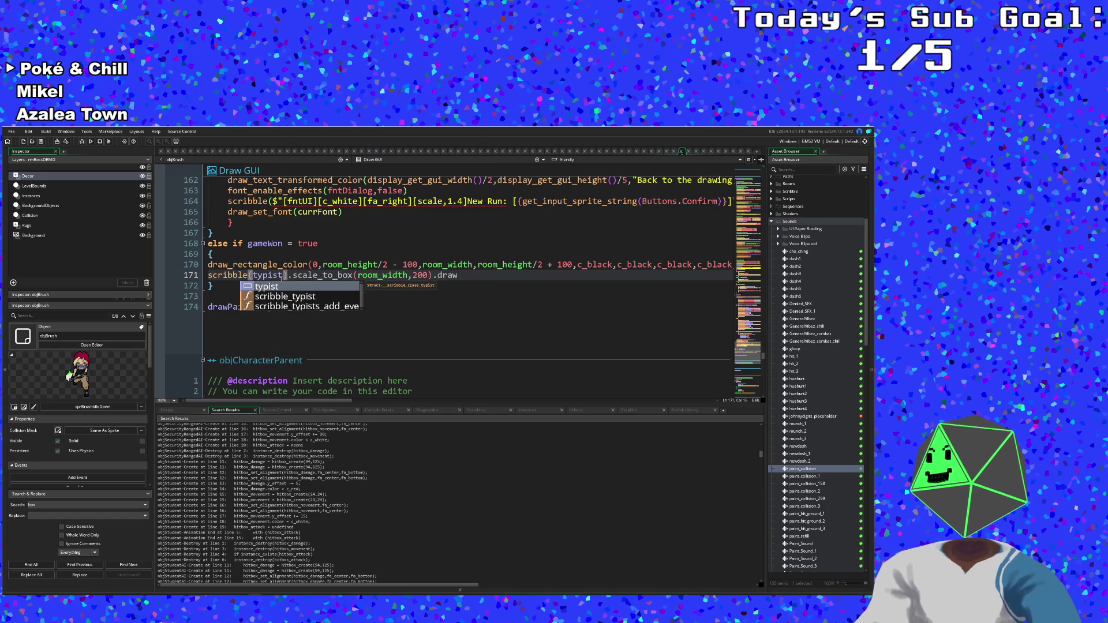
key(Escape)
- Jump to typist's declaration and inspect its sound setup in the Create event
click(273, 275)
middle_click(273, 275)
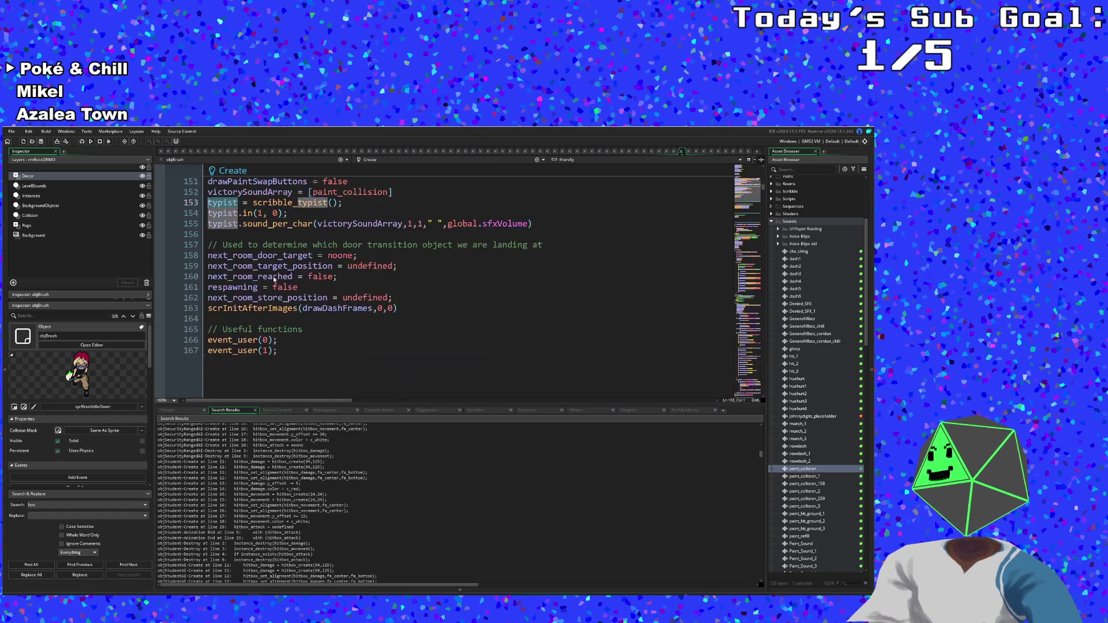
click(292, 224)
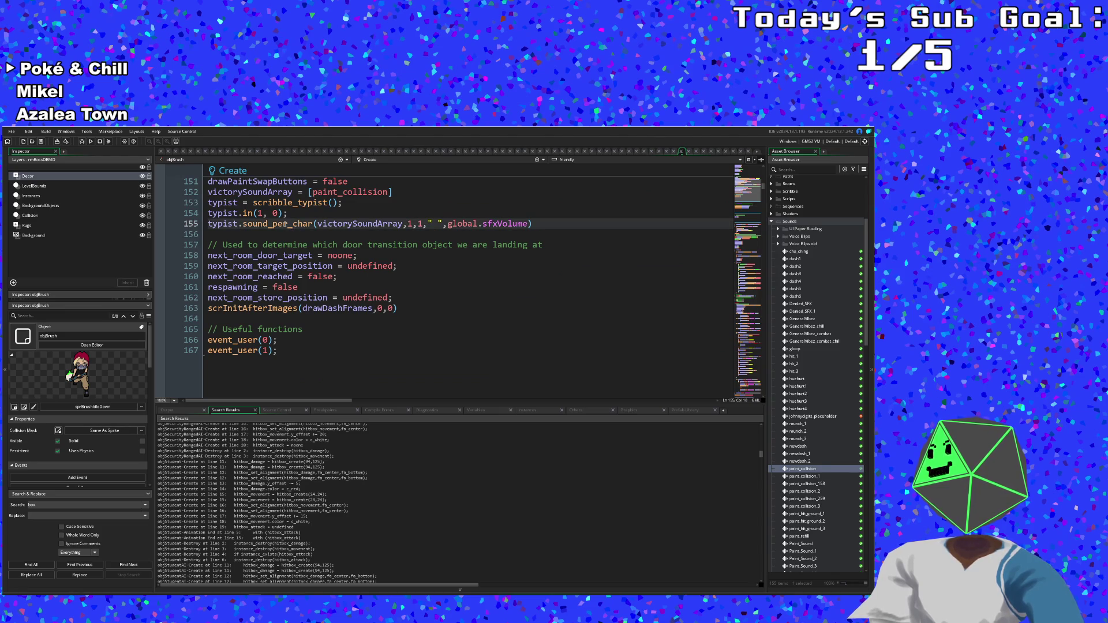
click(295, 217)
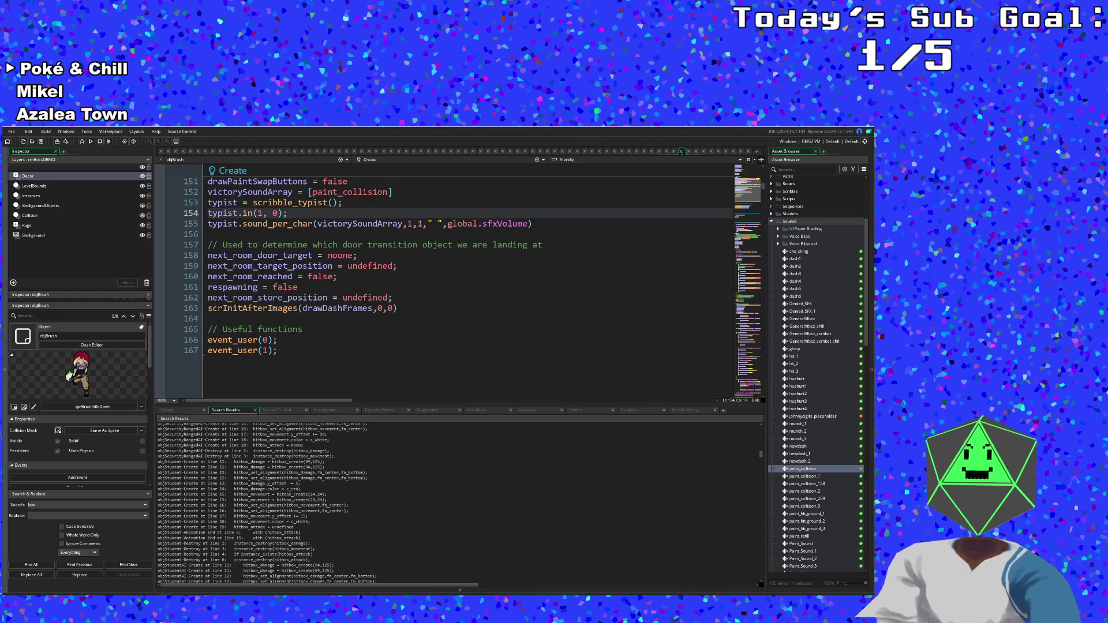
- Return to the Draw GUI event and scroll back to the gameWon block
click(543, 160)
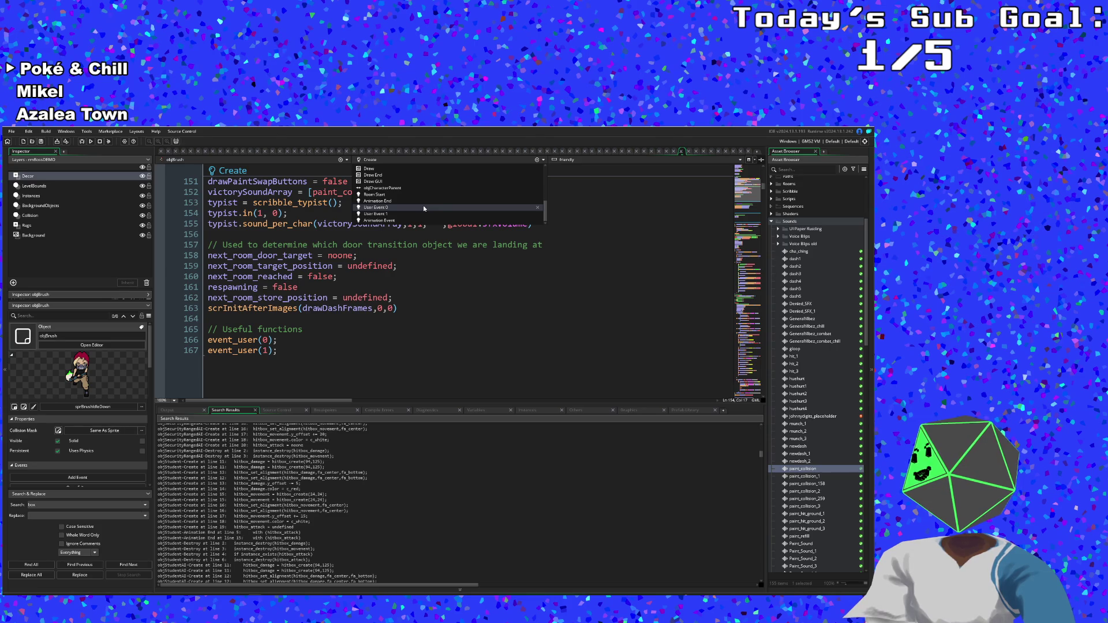
scroll(424, 208, up, 2)
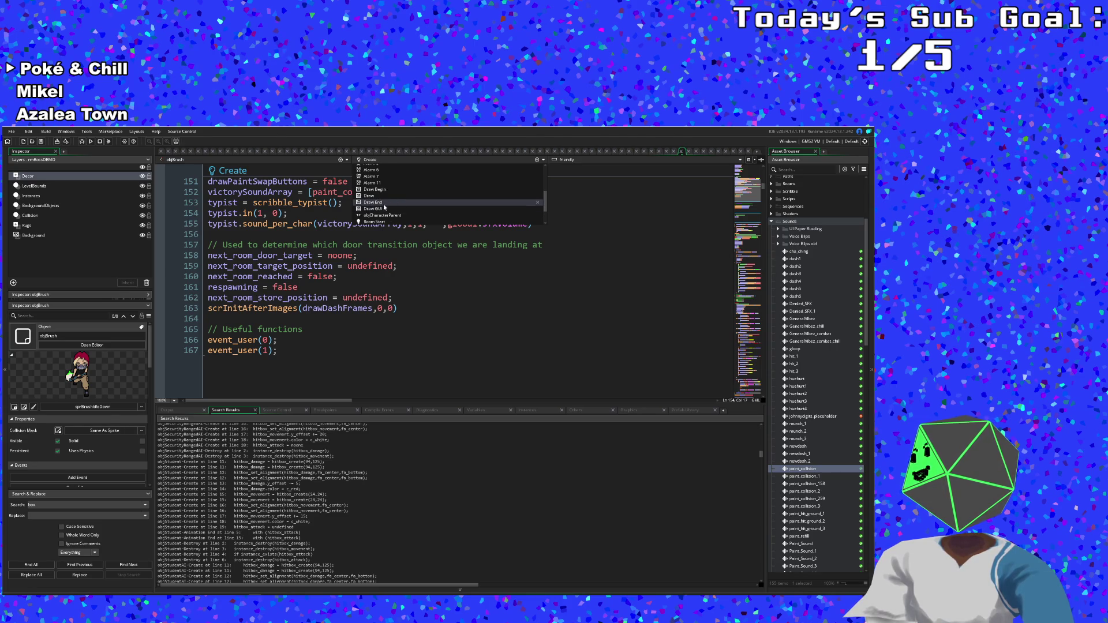
click(383, 208)
click(297, 328)
scroll(317, 307, down, 20)
scroll(316, 306, down, 20)
scroll(316, 301, down, 4)
scroll(346, 297, up, 4)
click(371, 295)
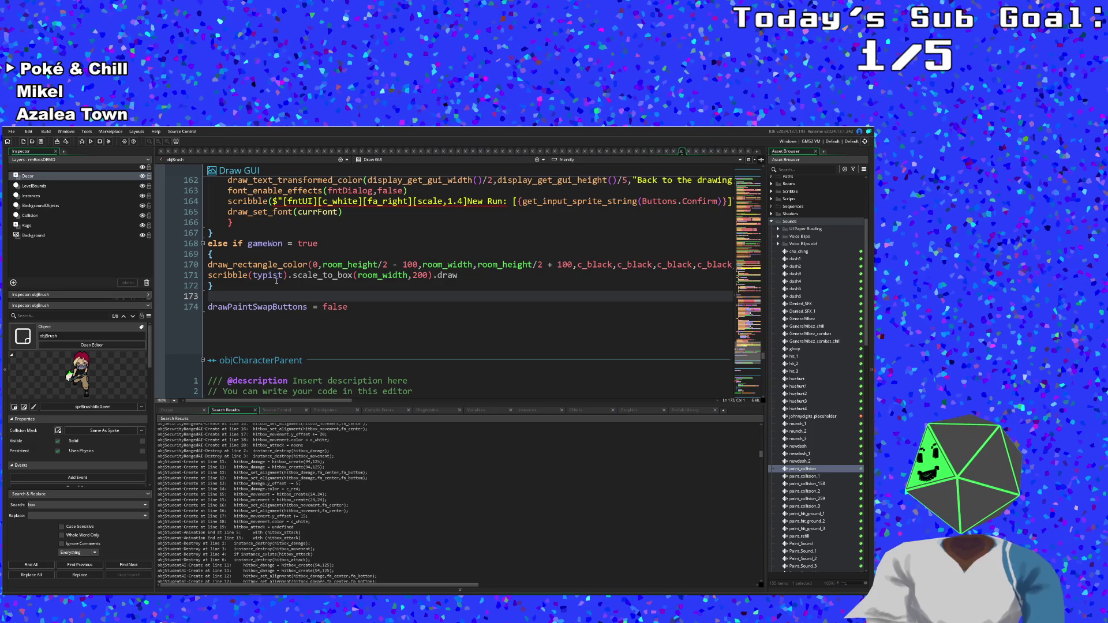
- Delete typist from scribble(typist) and add empty parentheses after .draw
click(253, 275)
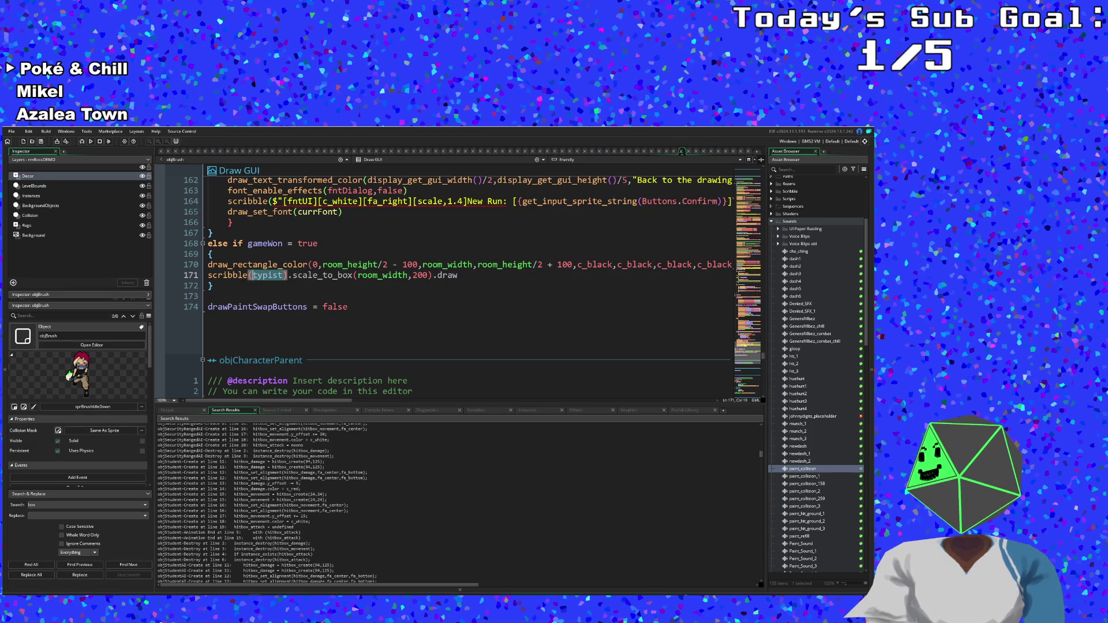
key(ctrl+Delete)
click(439, 276)
text(()
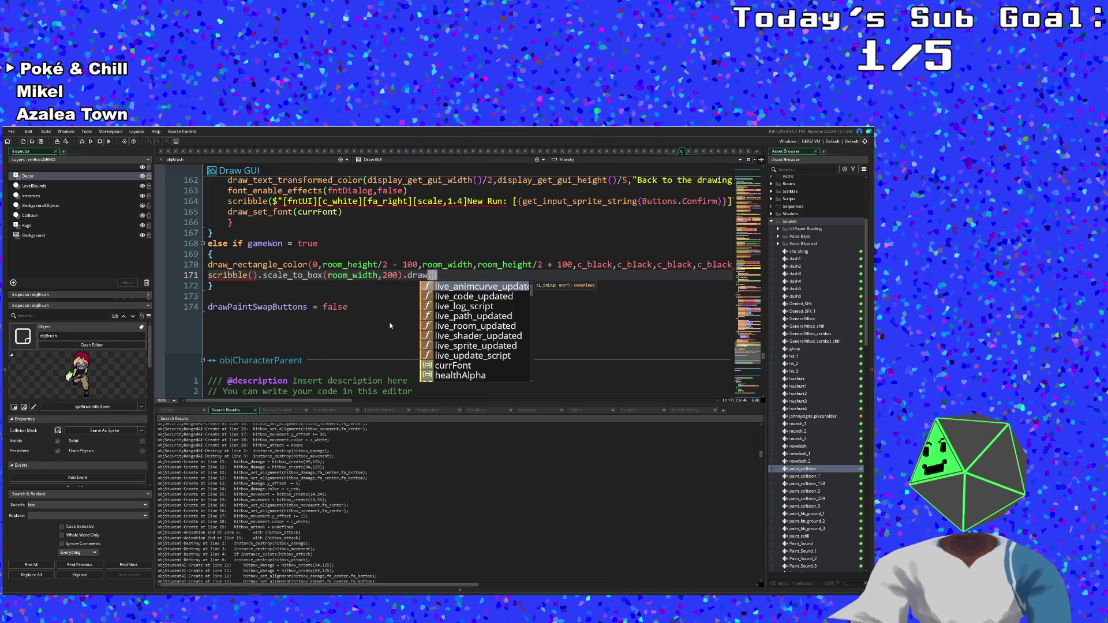
key(Escape)
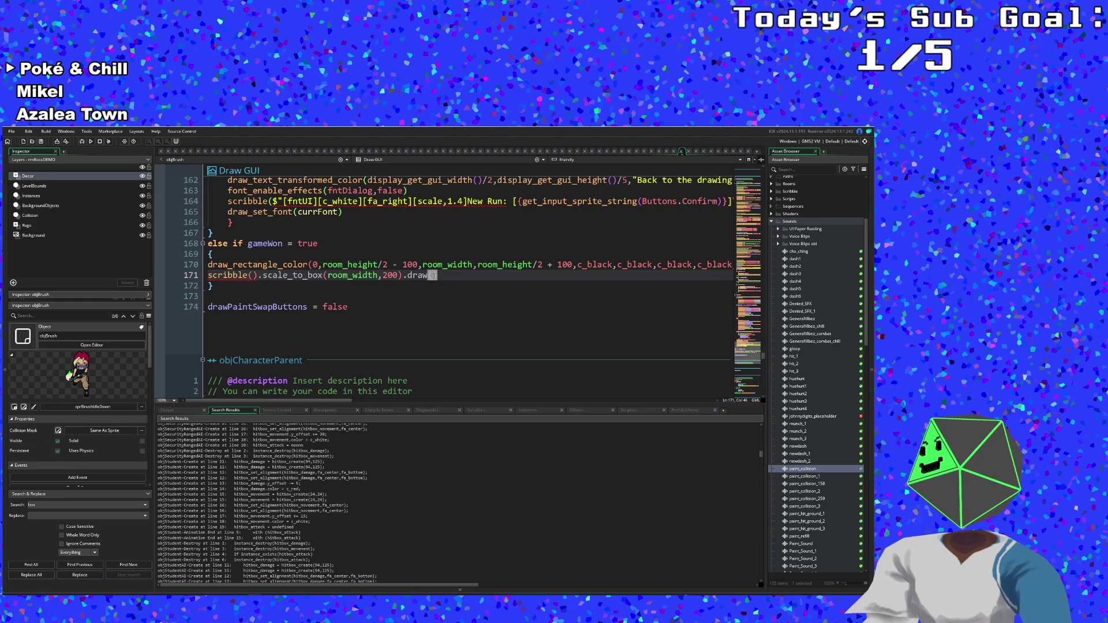
click(434, 276)
key(Left)
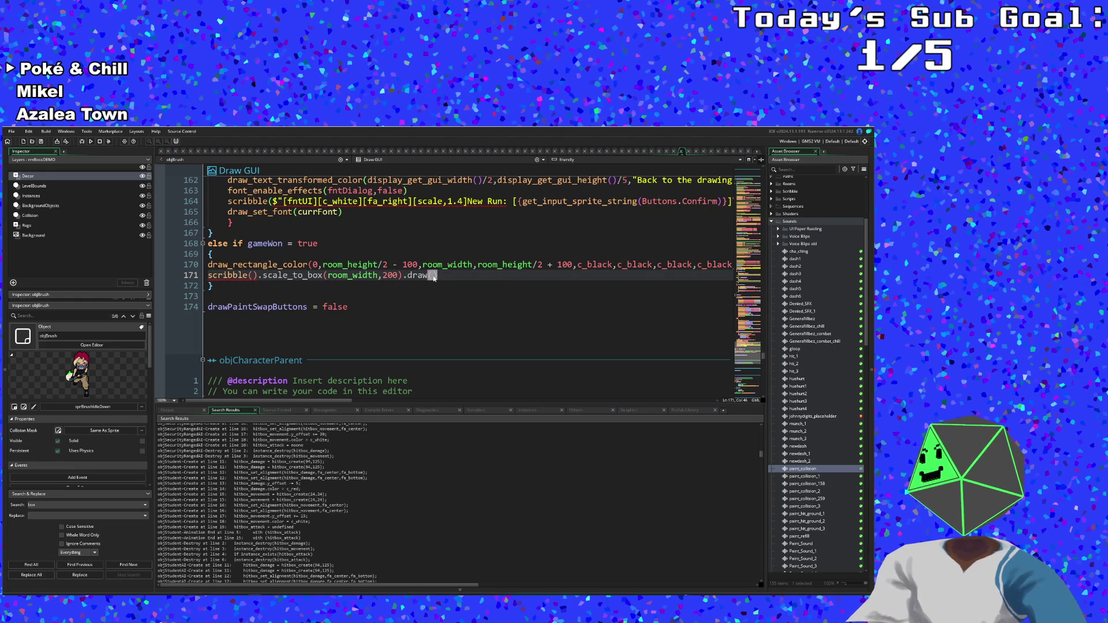
double_click(434, 276)
key(Left)
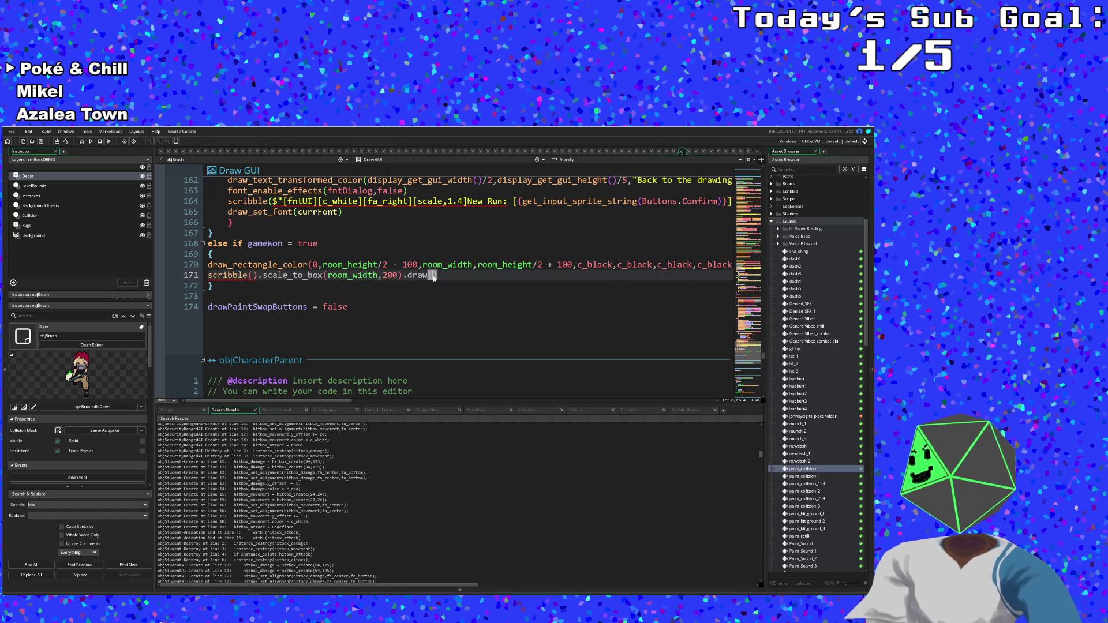
double_click(434, 276)
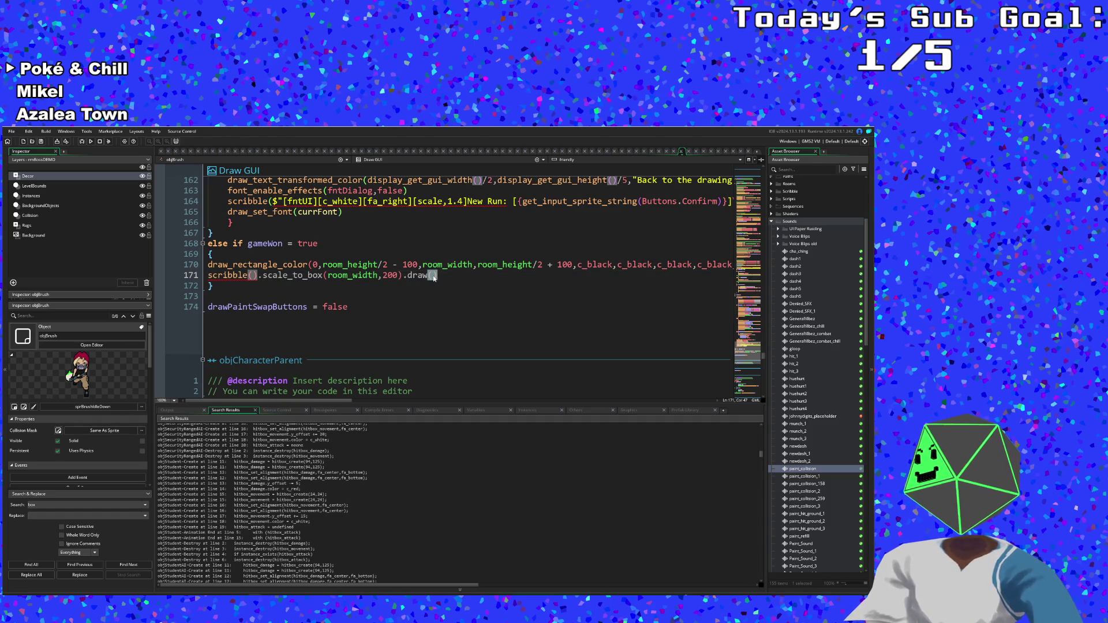
key(Left)
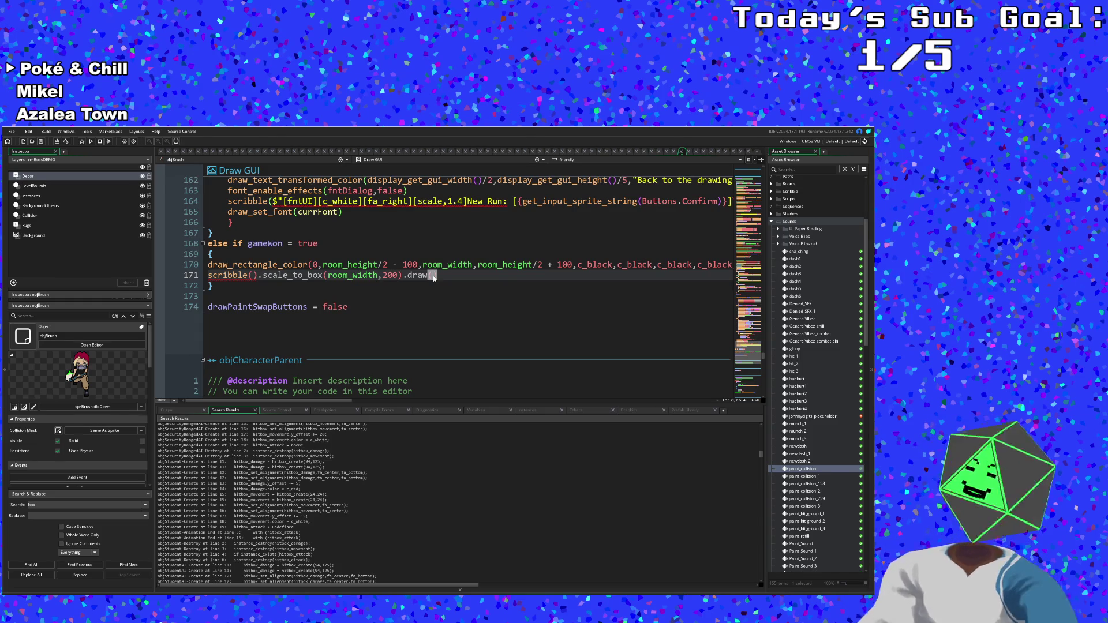
- Fill draw() with room_width/2, room_height/2, typist
text(room)
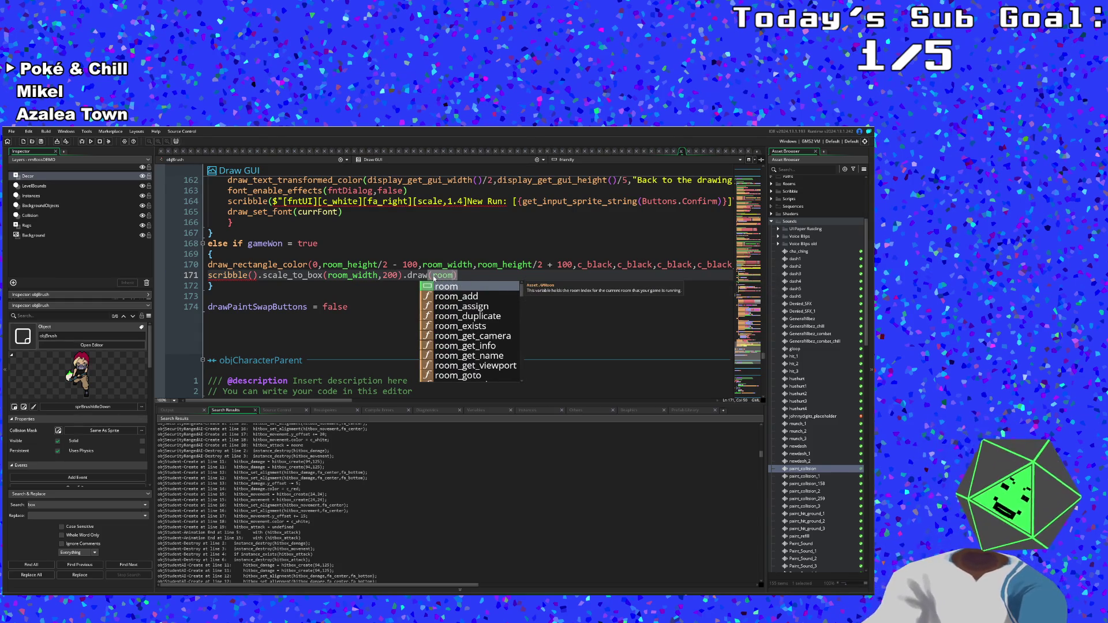
text(_widht)
key(BackSpace)
key(BackSpace)
text(th)
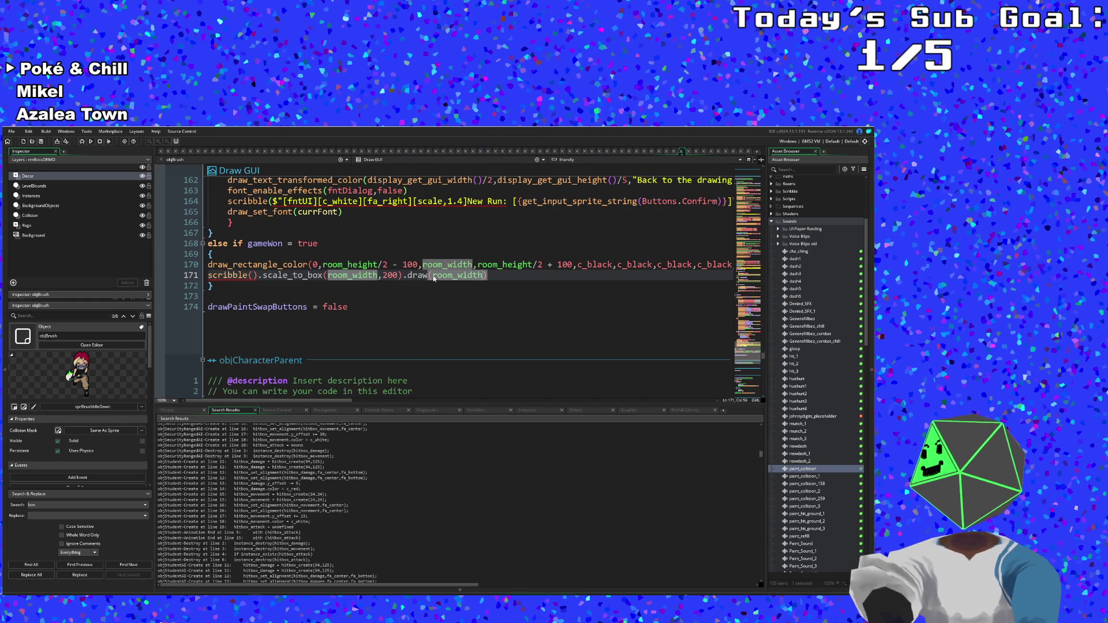
text(,room)
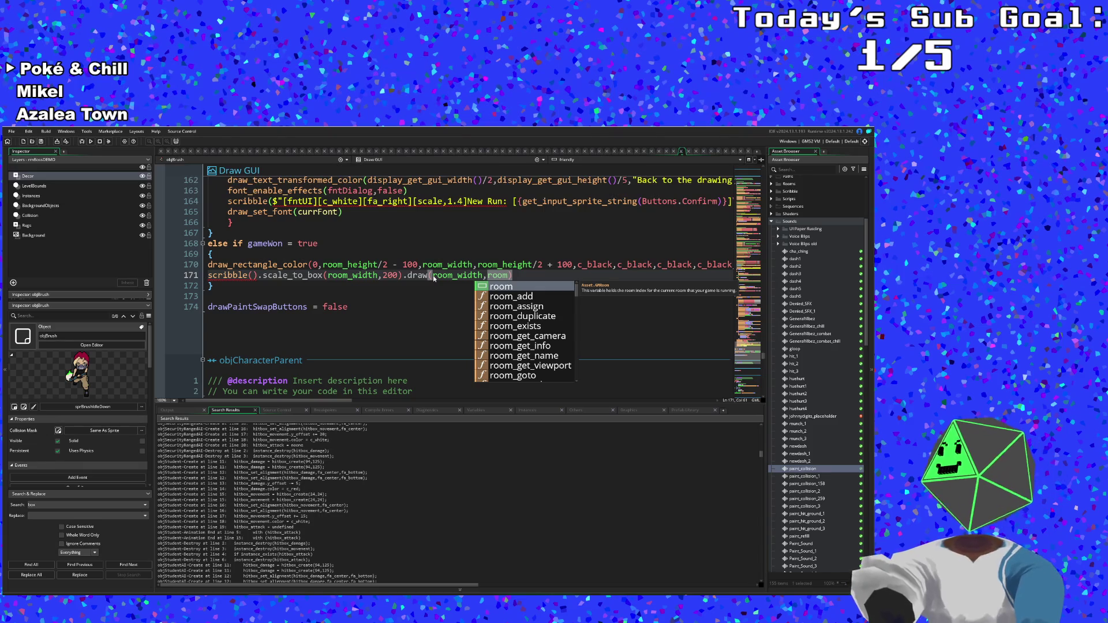
text(_height)
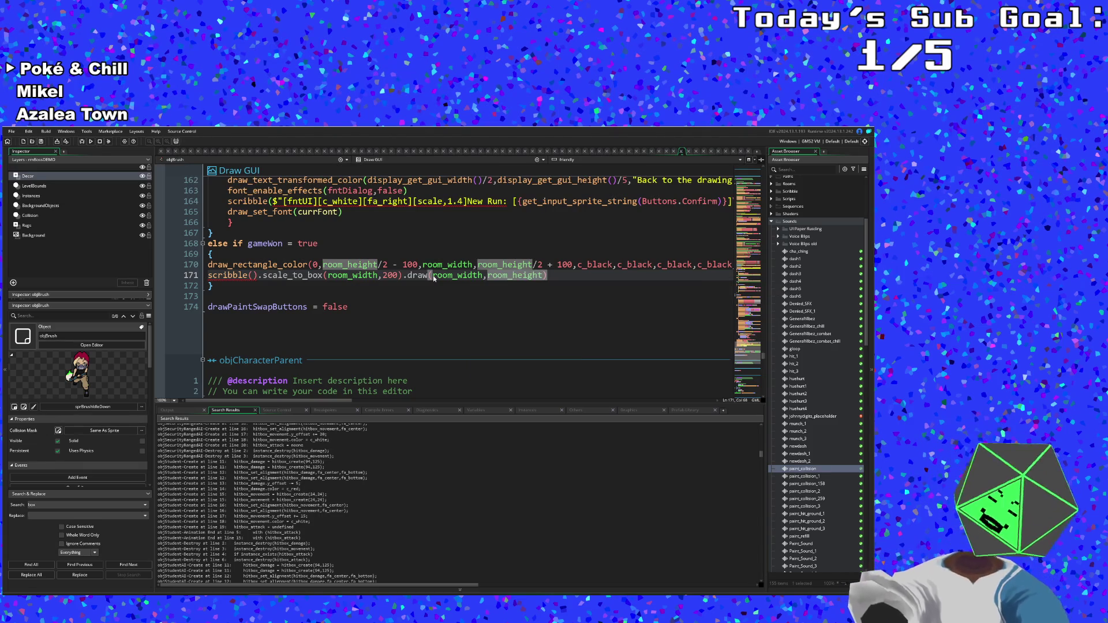
text(/2)
key(Left)
key(Left)
key(Left)
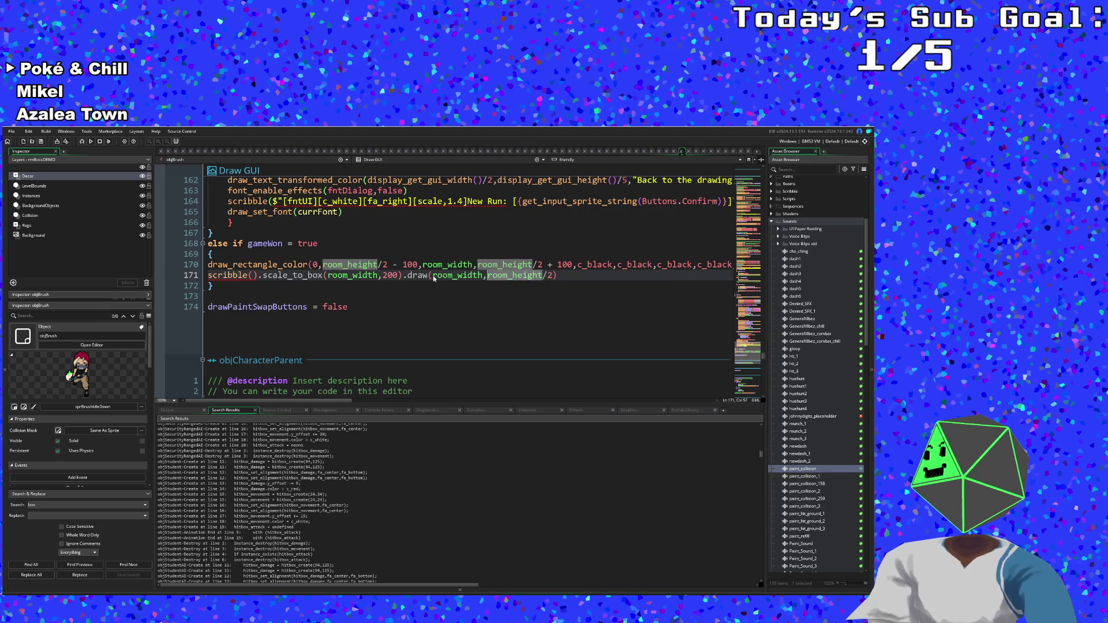
text(/2)
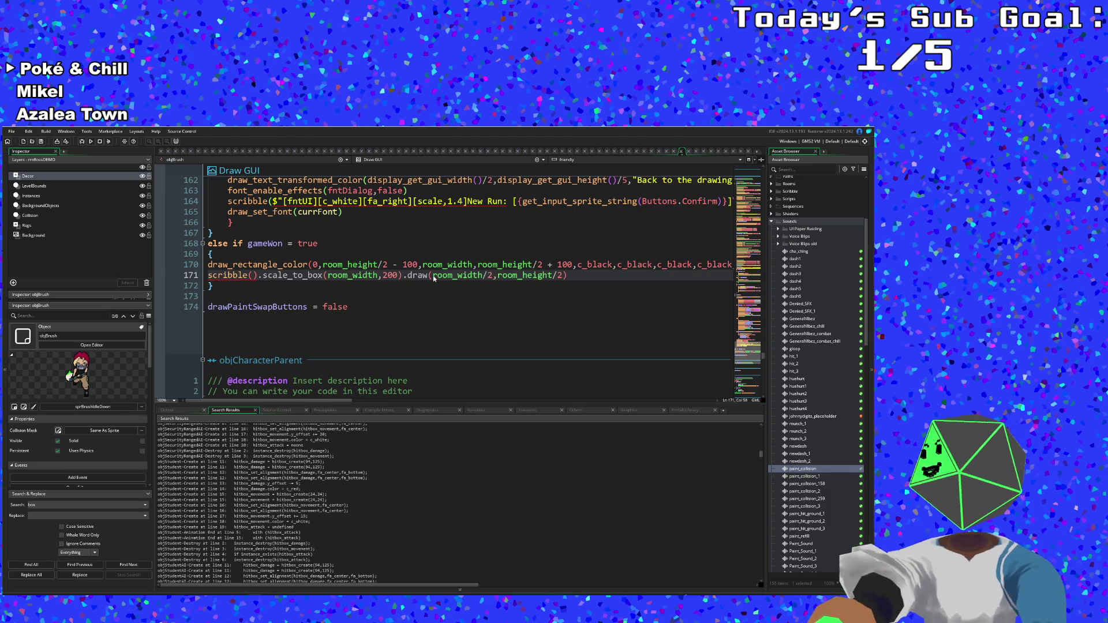
key(Down)
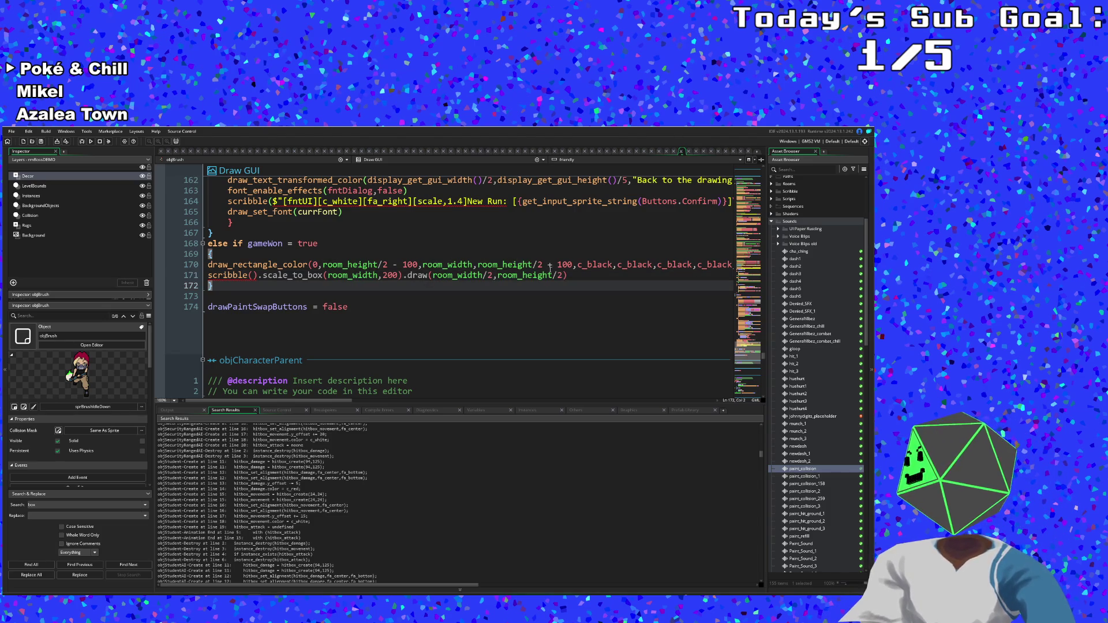
click(569, 277)
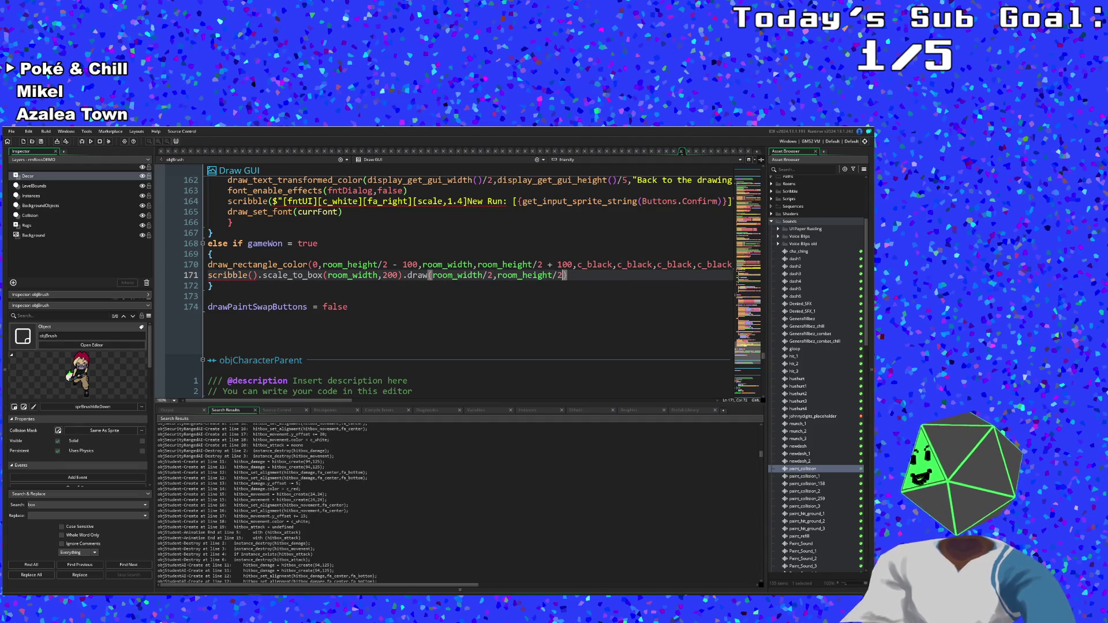
text(,typist)
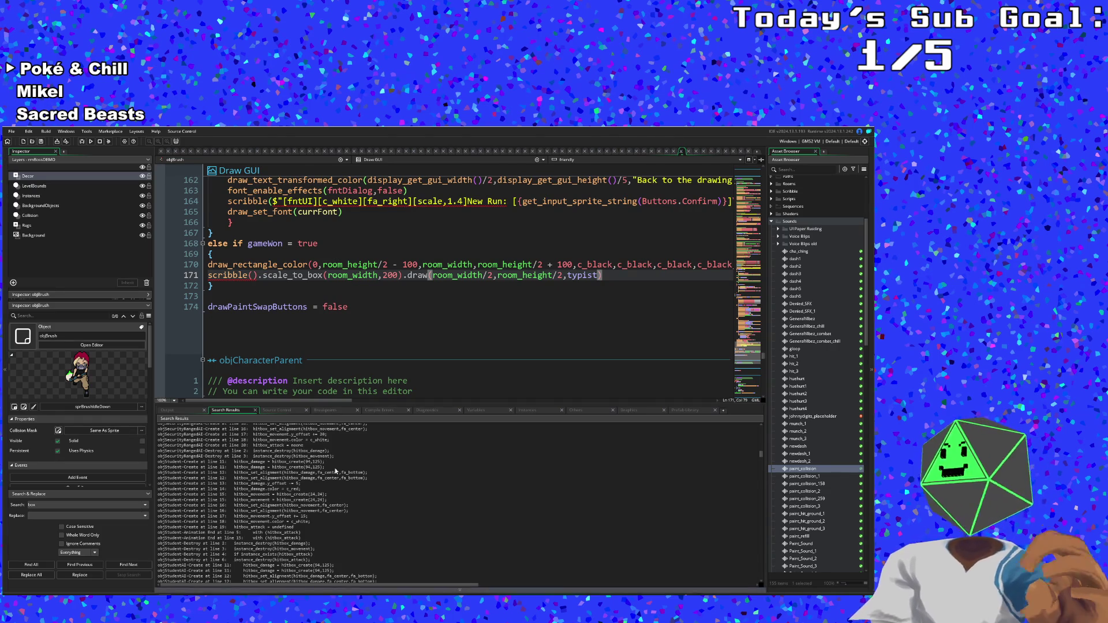
- Put the string "DIGITS DEFEATED" inside scribble()
click(253, 274)
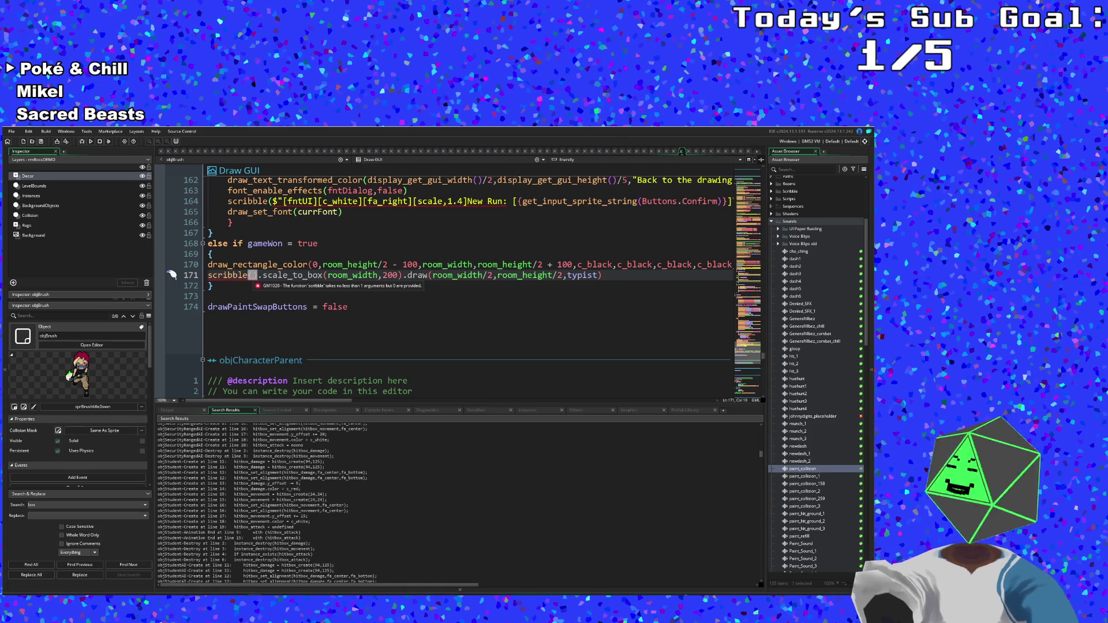
text(")
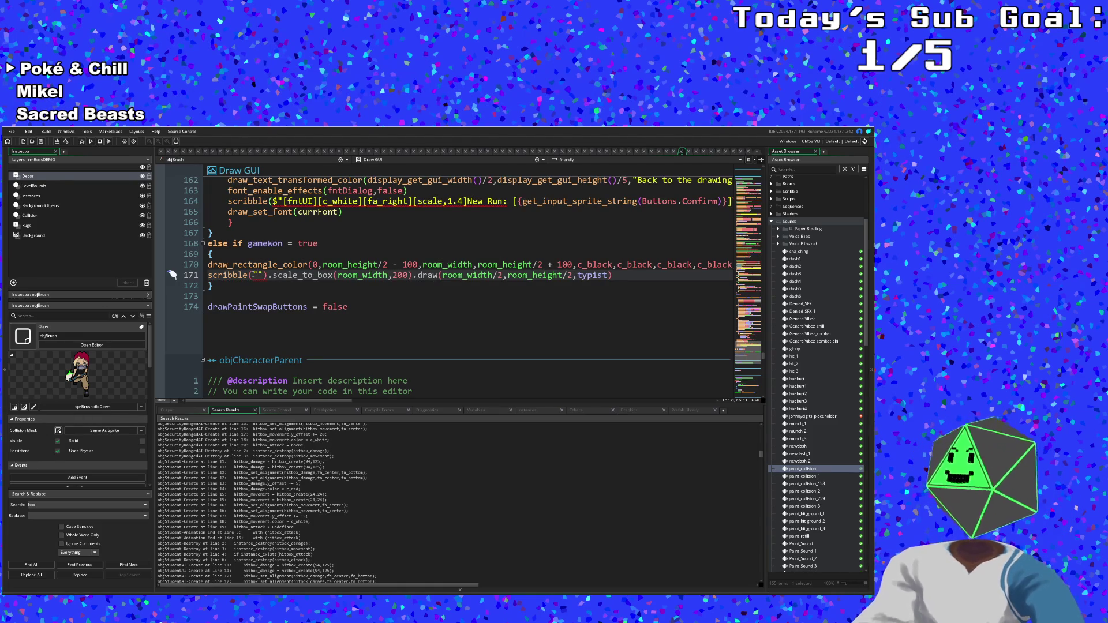
text(DIGITS )
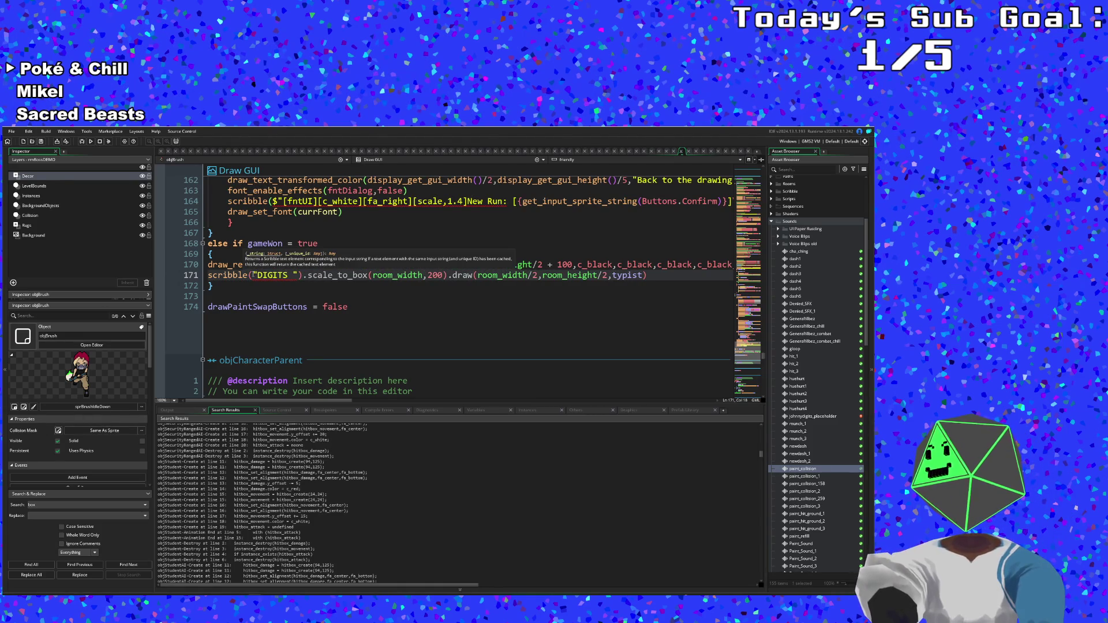
text(DE)
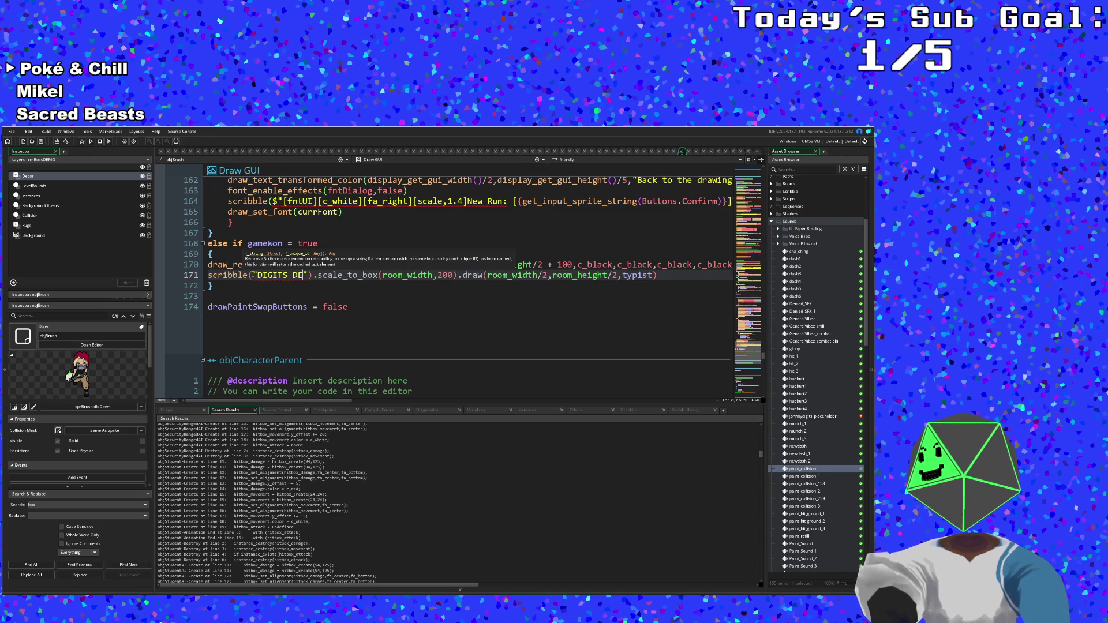
text(S)
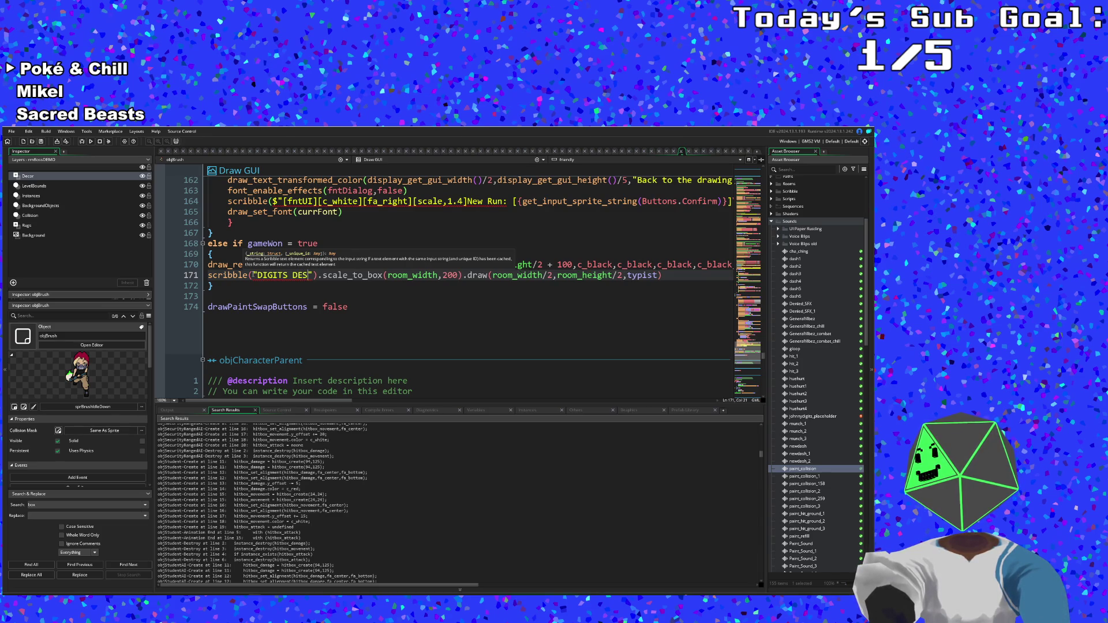
text(TROYED)
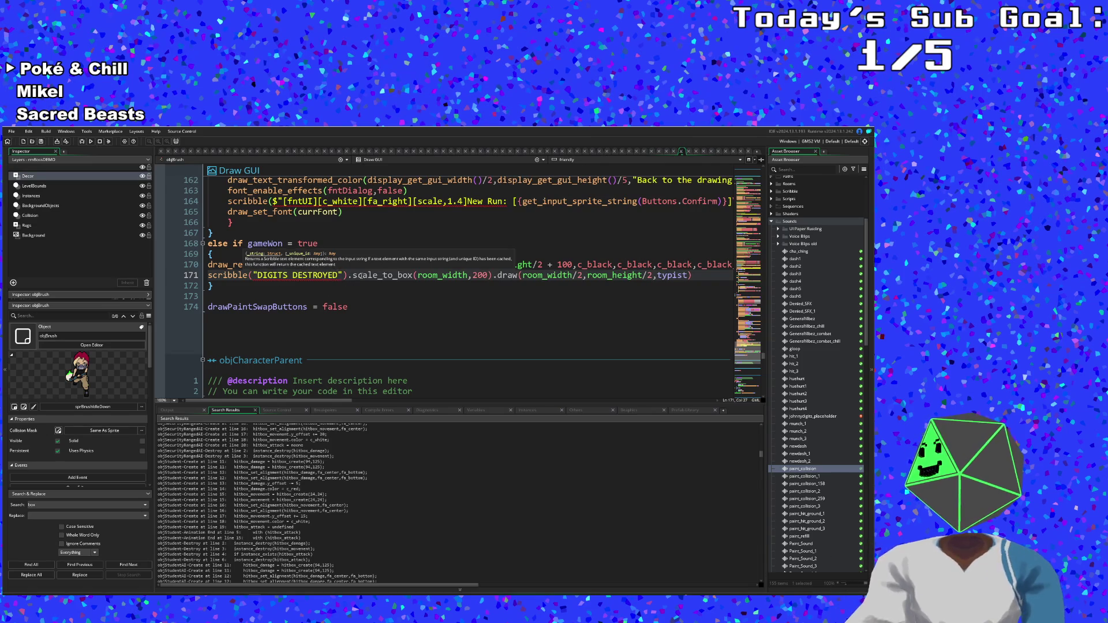
double_click(360, 276)
click(346, 275)
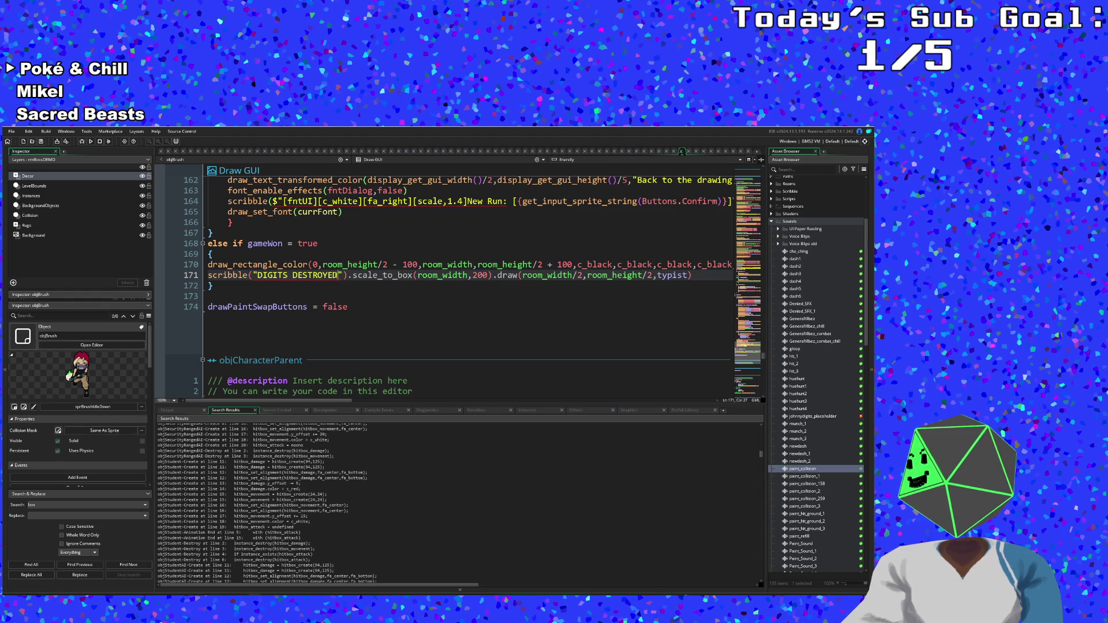
double_click(306, 276)
text(DEFEATE)
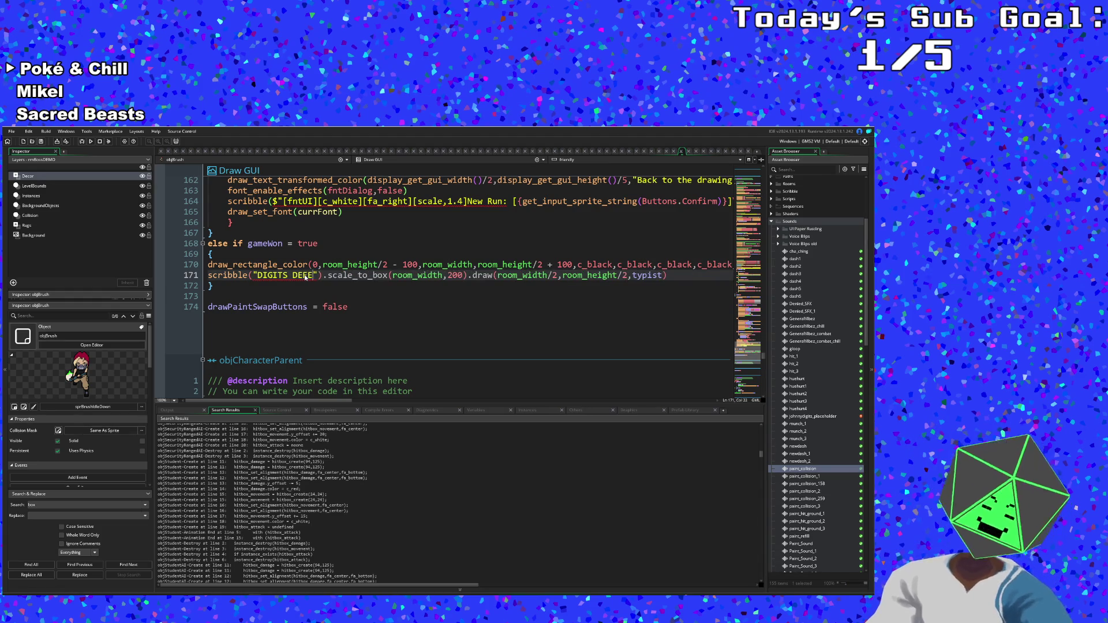
text(D)
click(358, 275)
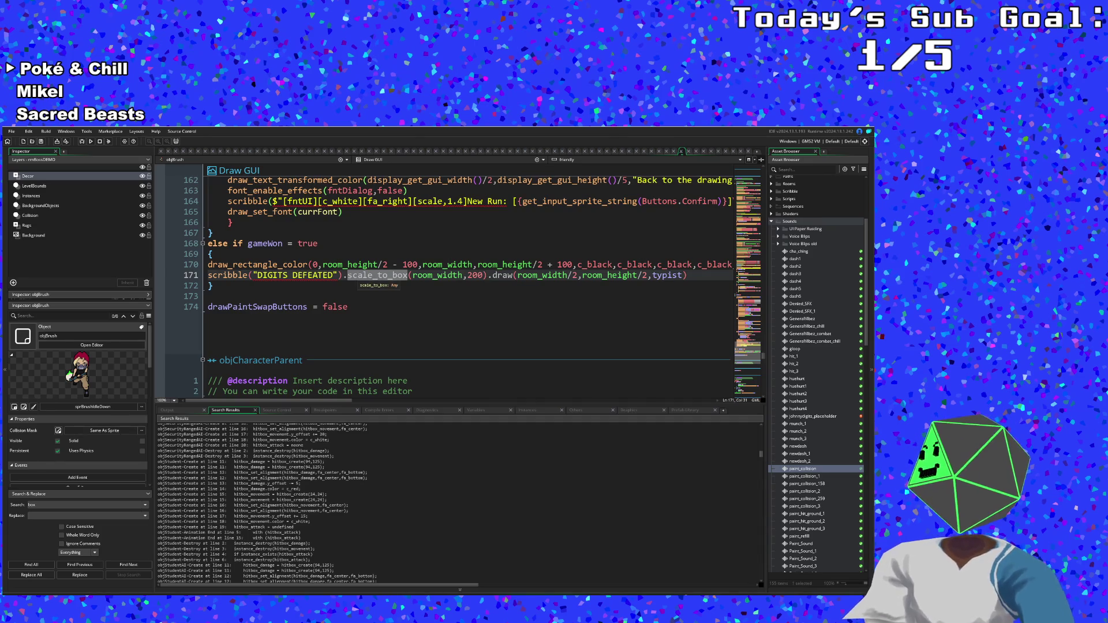
- Prefix the victory string with a [fnt] font tag
click(255, 275)
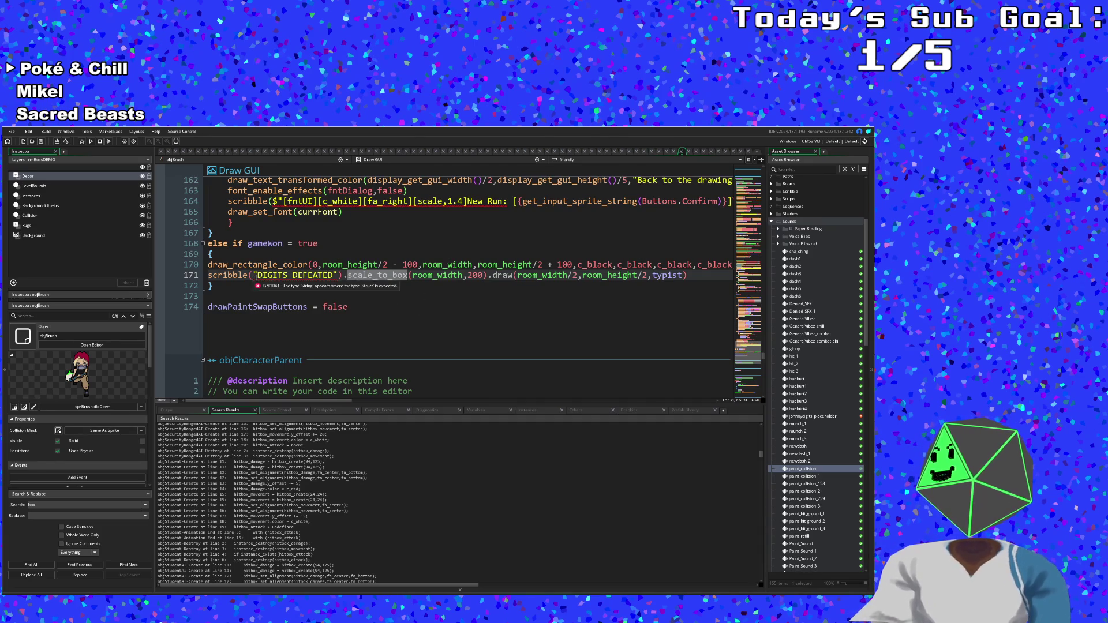
text([FNT)
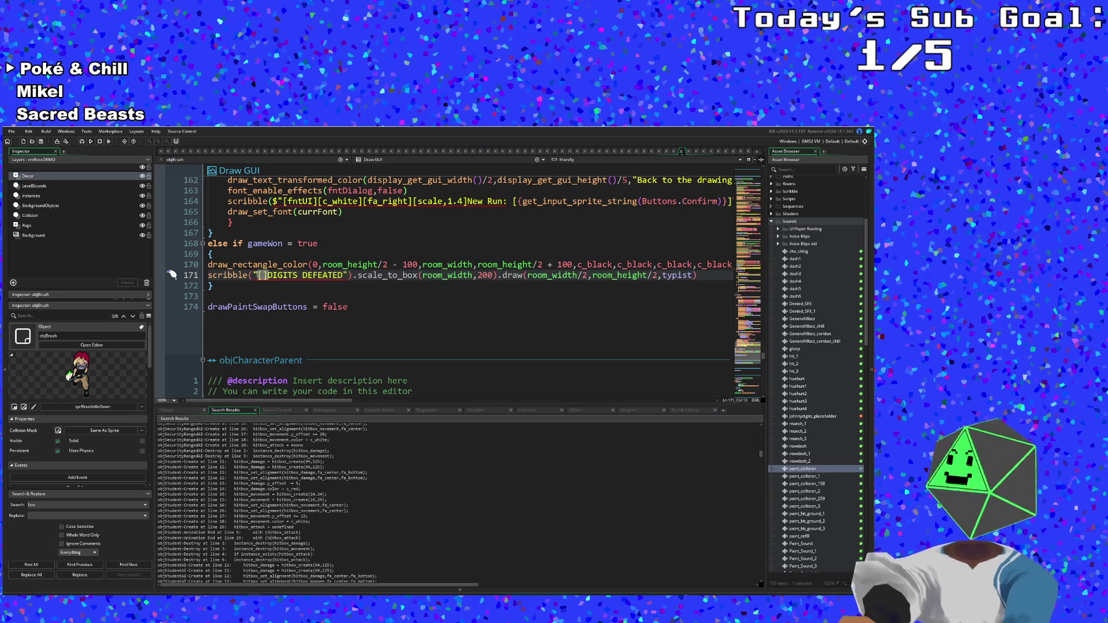
key(BackSpace)
key(BackSpace)
key(BackSpace)
text(fnt)
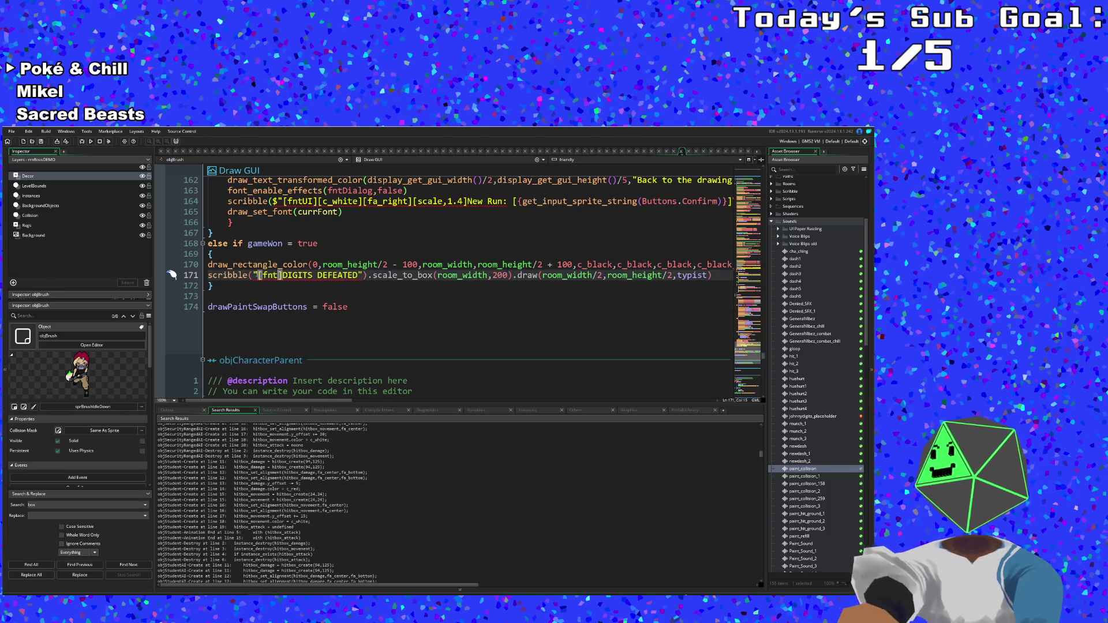
click(817, 170)
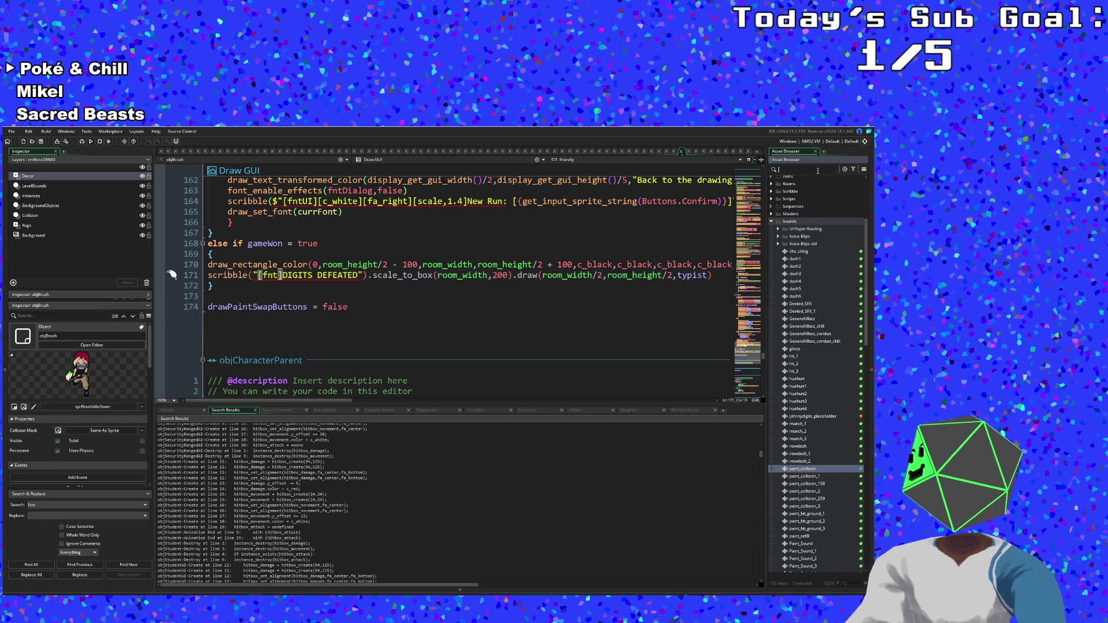
text(fnt)
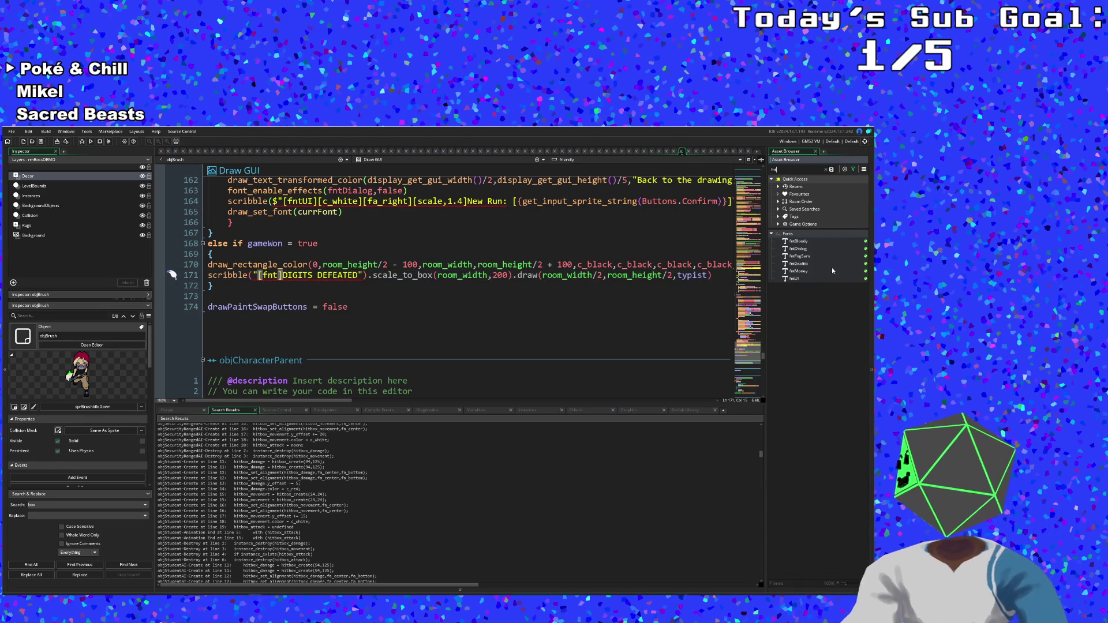
- Preview the fntGraffiti, fntDialog, fntBloody, fntUI and fntMoney fonts, then return to the Draw GUI code
double_click(799, 263)
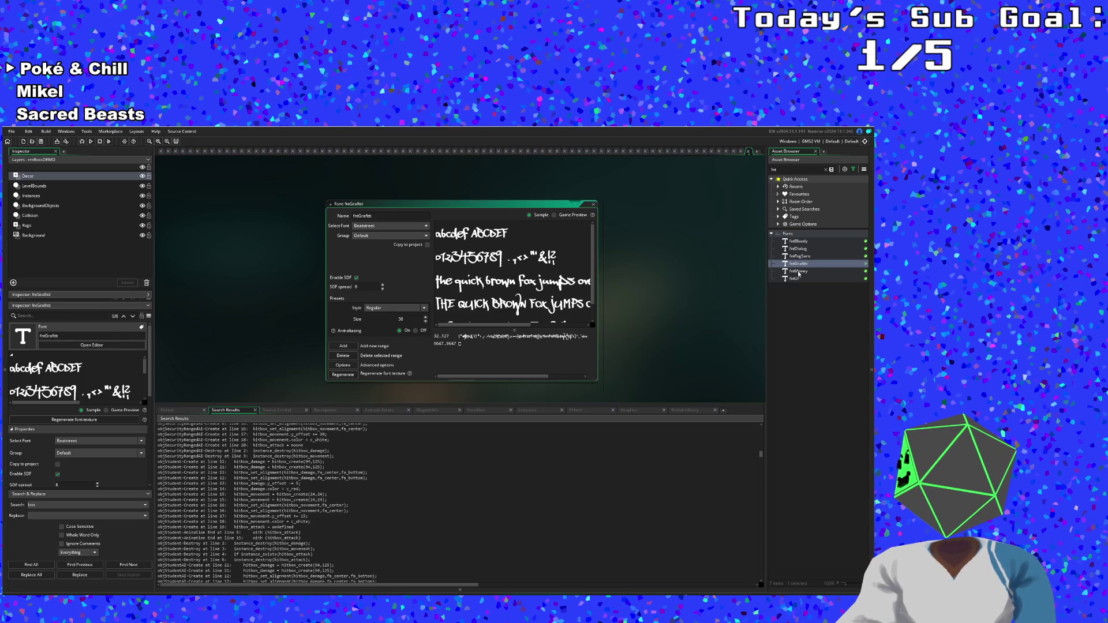
double_click(798, 248)
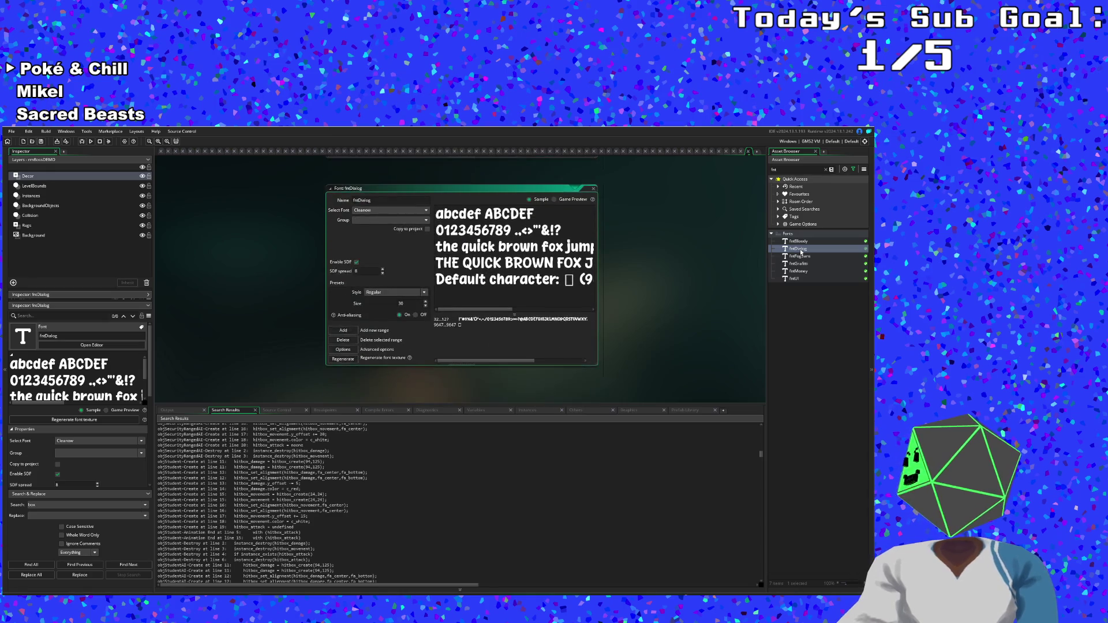
double_click(797, 242)
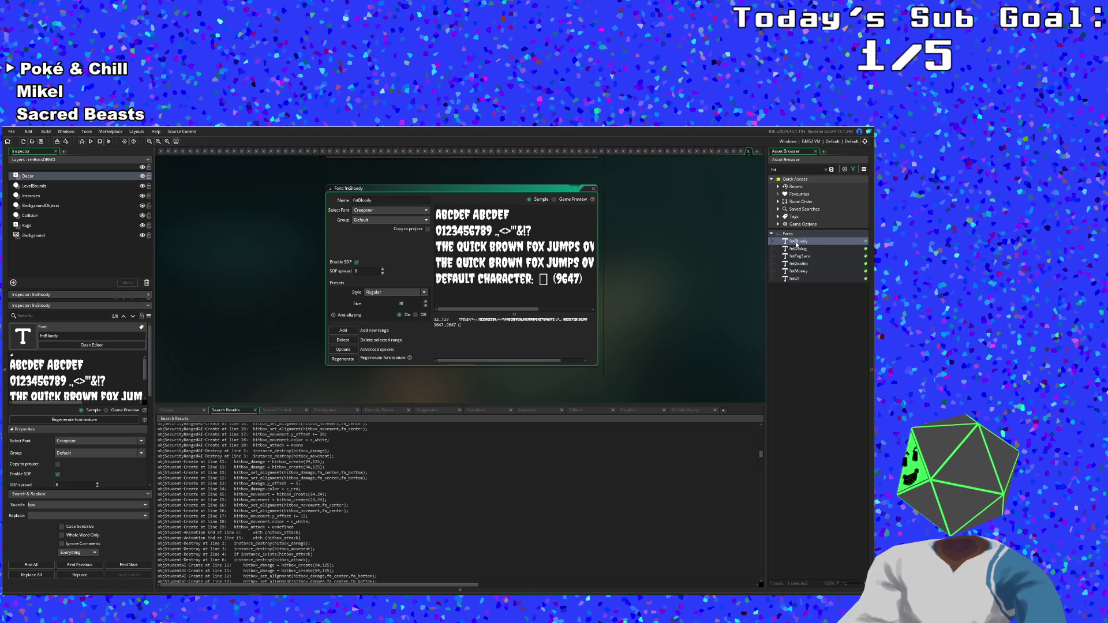
double_click(800, 278)
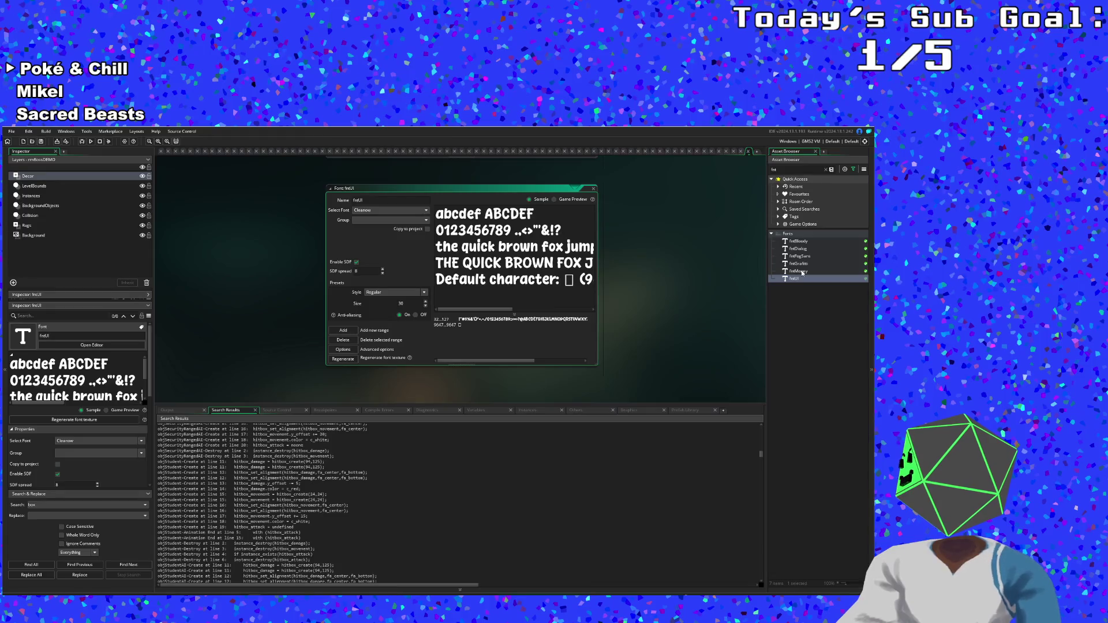
double_click(800, 271)
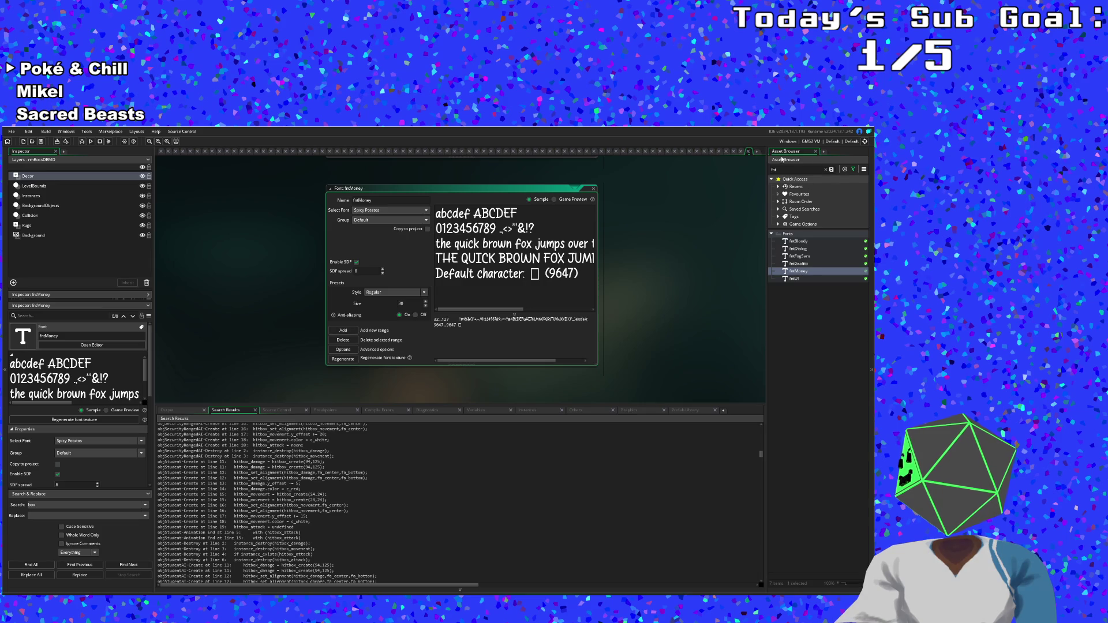
click(748, 151)
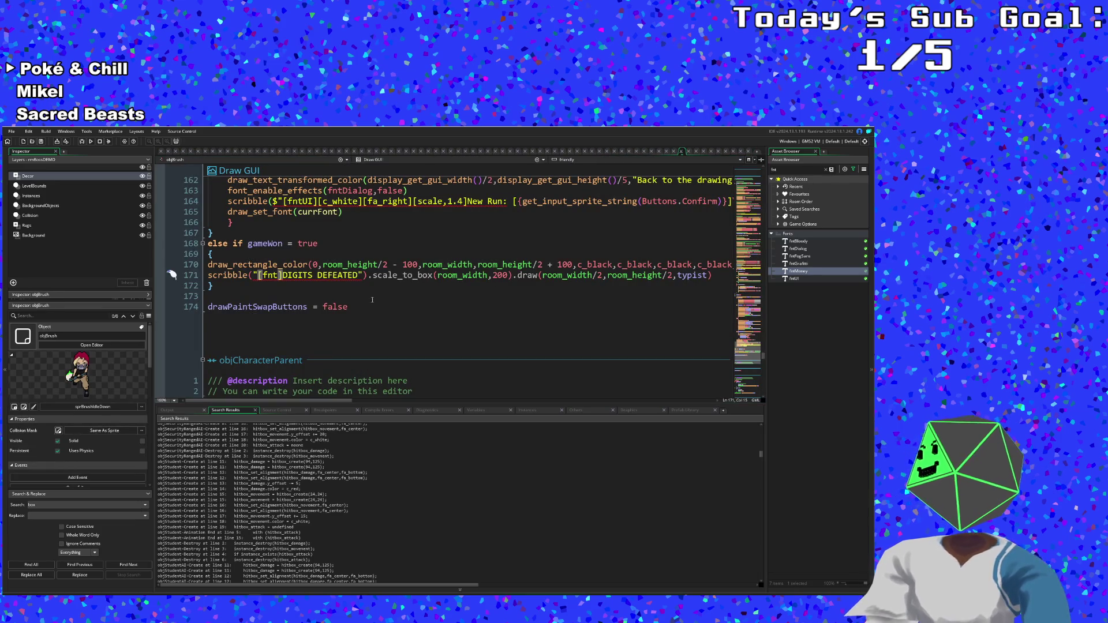
- Expand line 171's [fnt] tag to [fntDilog][scale,3] ahead of DIGITS DEFEATED
click(350, 287)
click(280, 275)
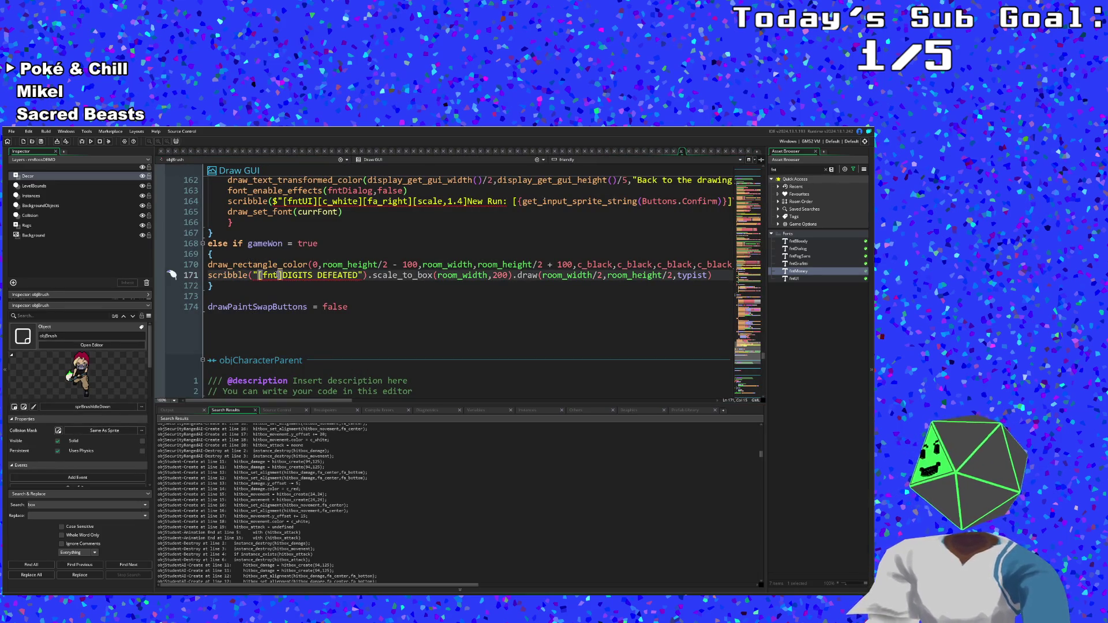
mouse_move(279, 275)
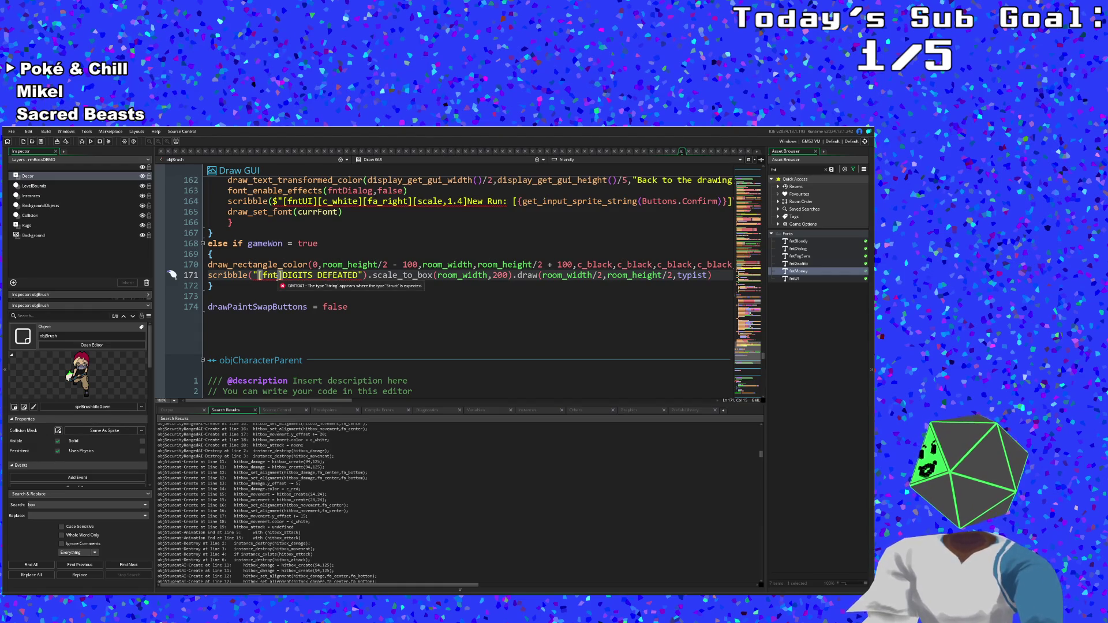
text(Dil)
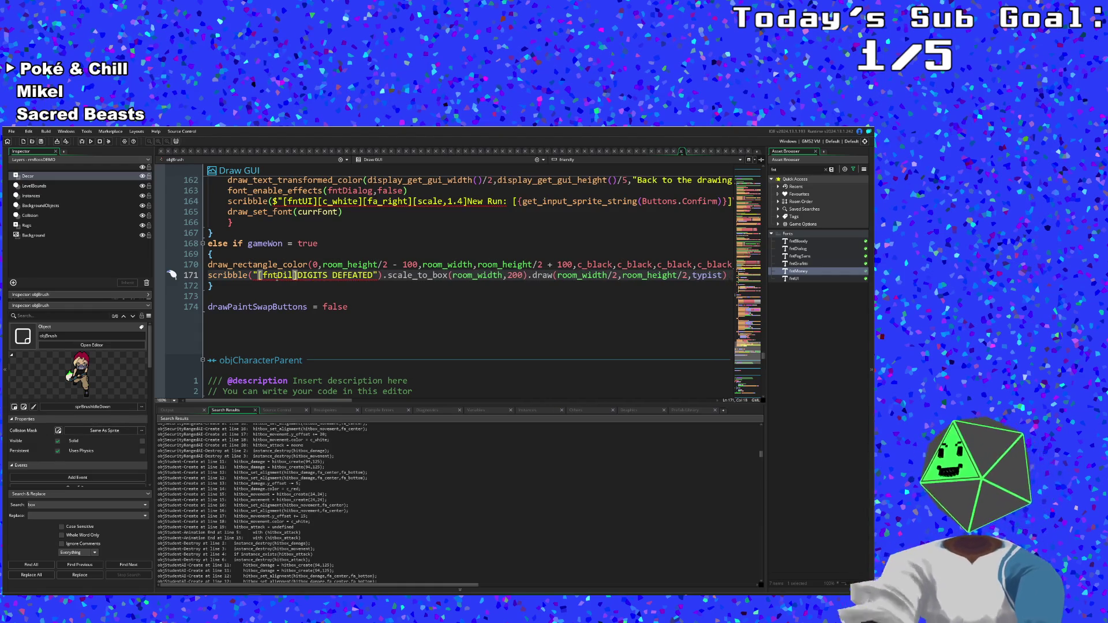
text(og])
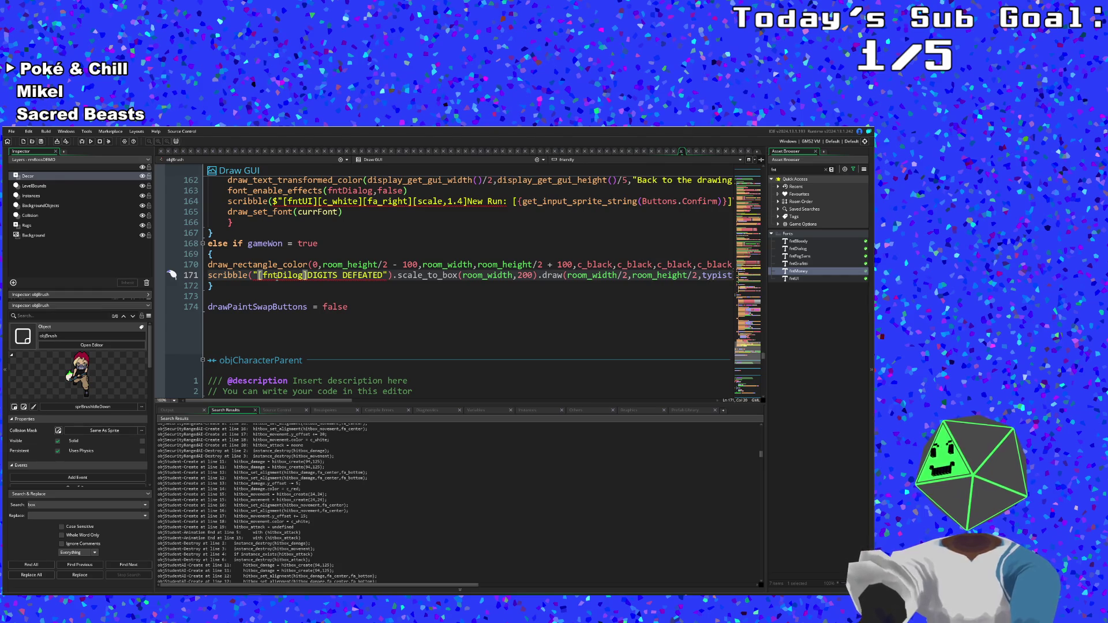
text([)
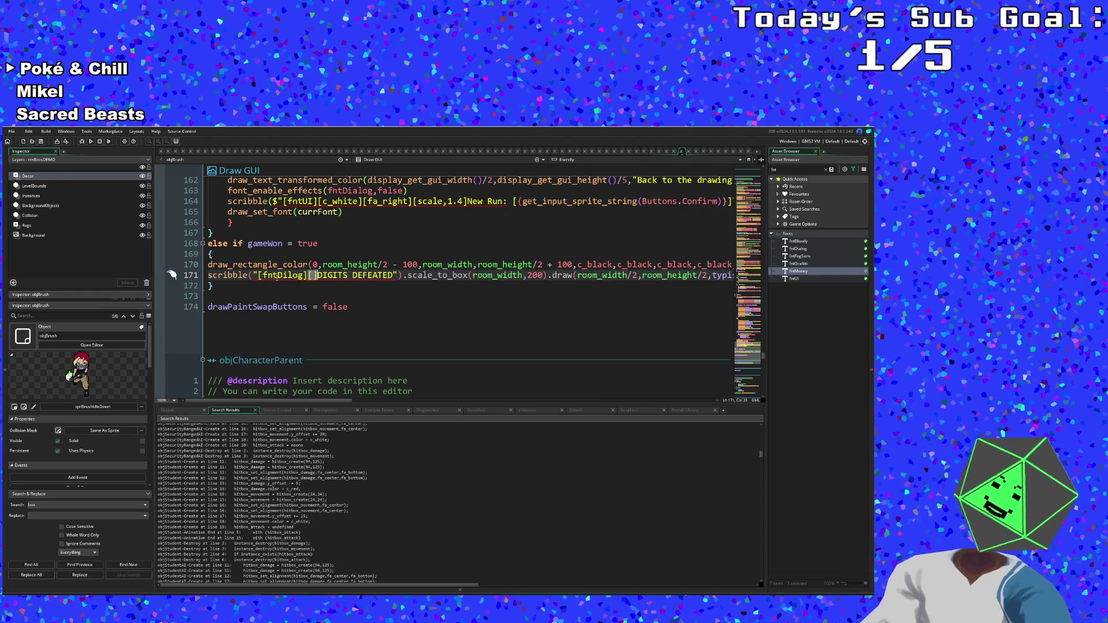
text(sca,e)
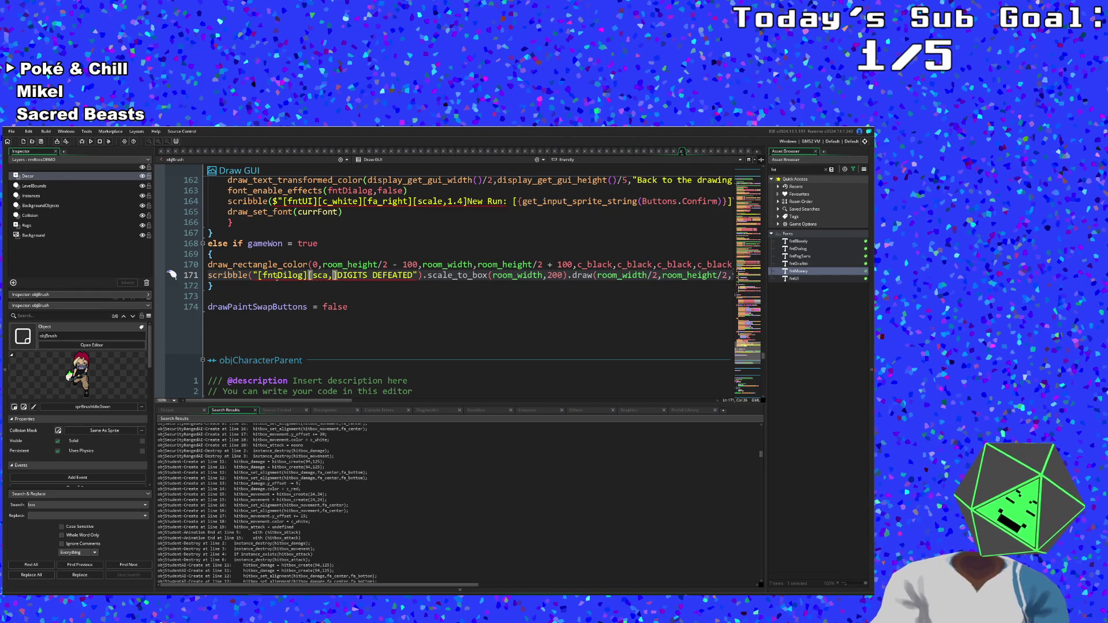
key(BackSpace)
key(BackSpace)
text(l)
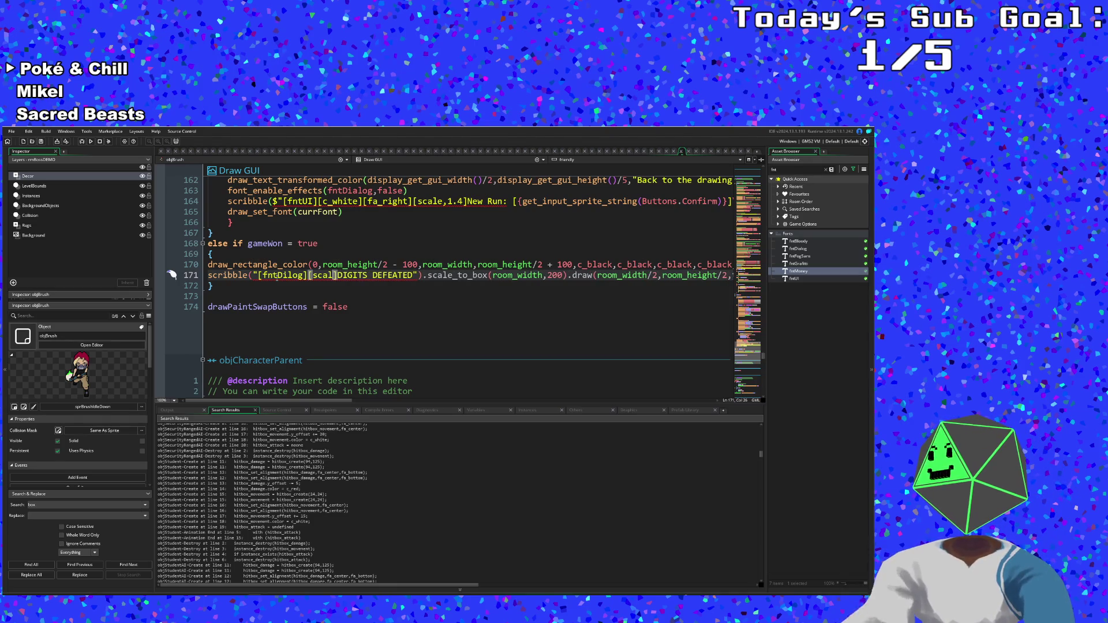
text(e,3)
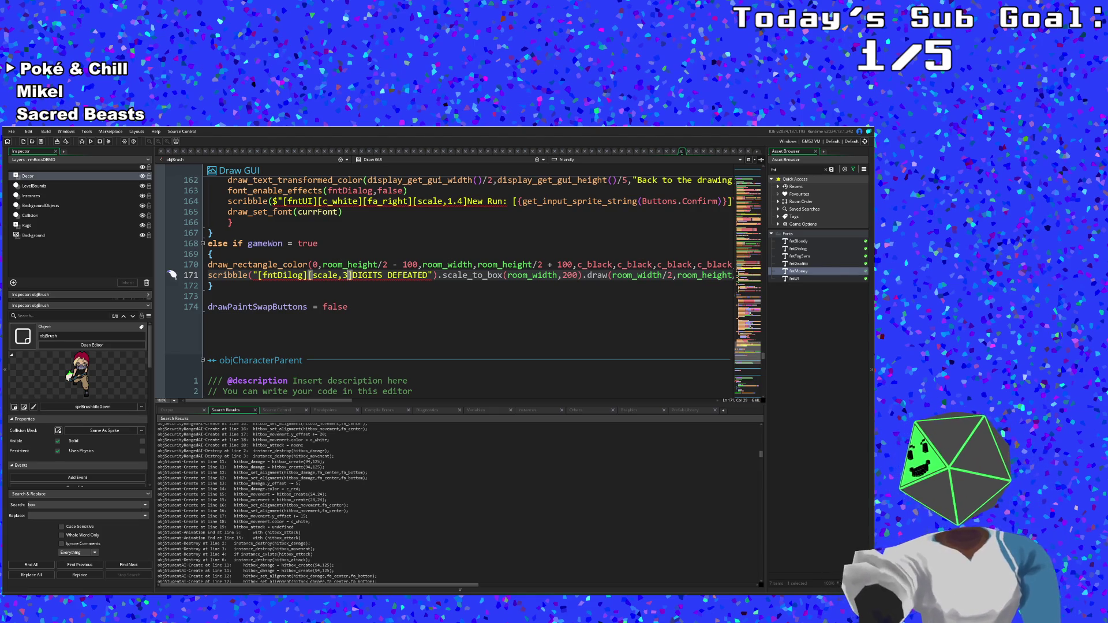
key(Left)
click(350, 275)
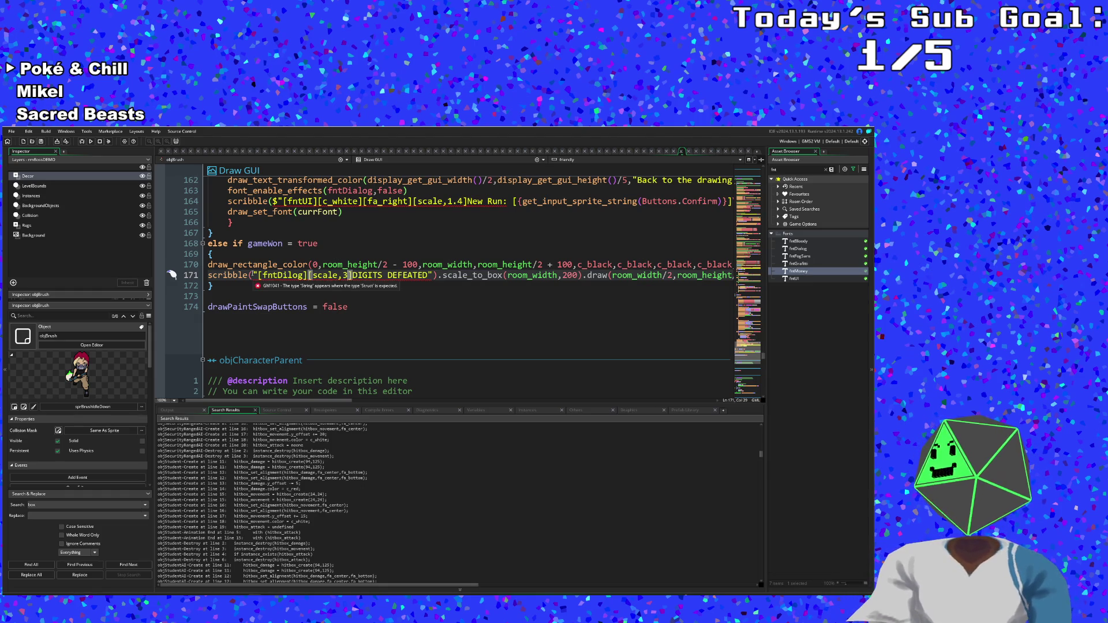
click(267, 276)
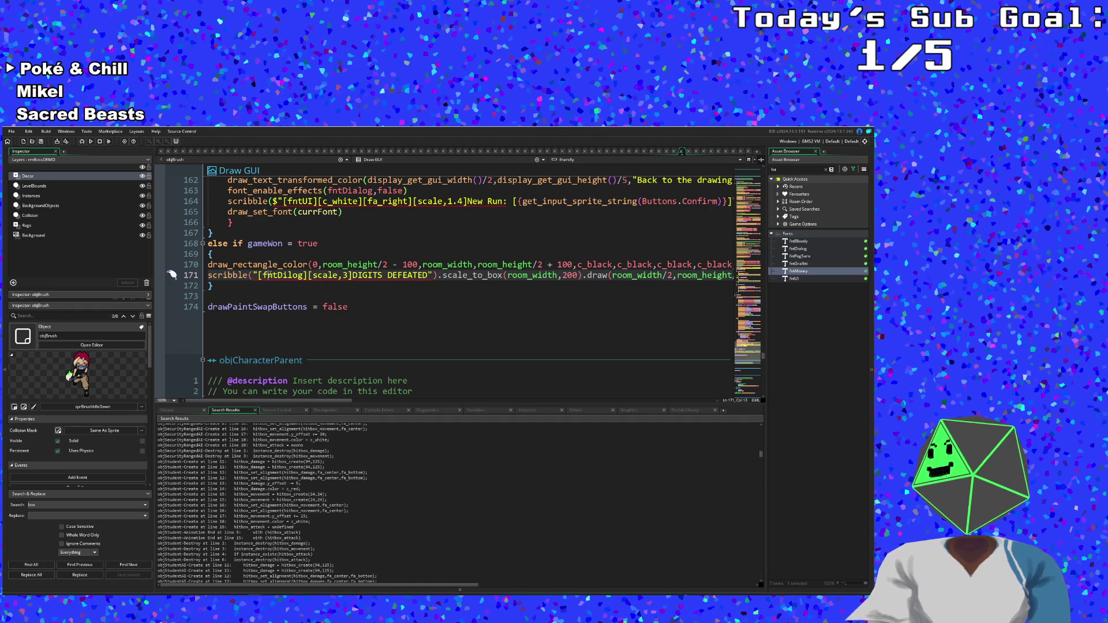
click(428, 276)
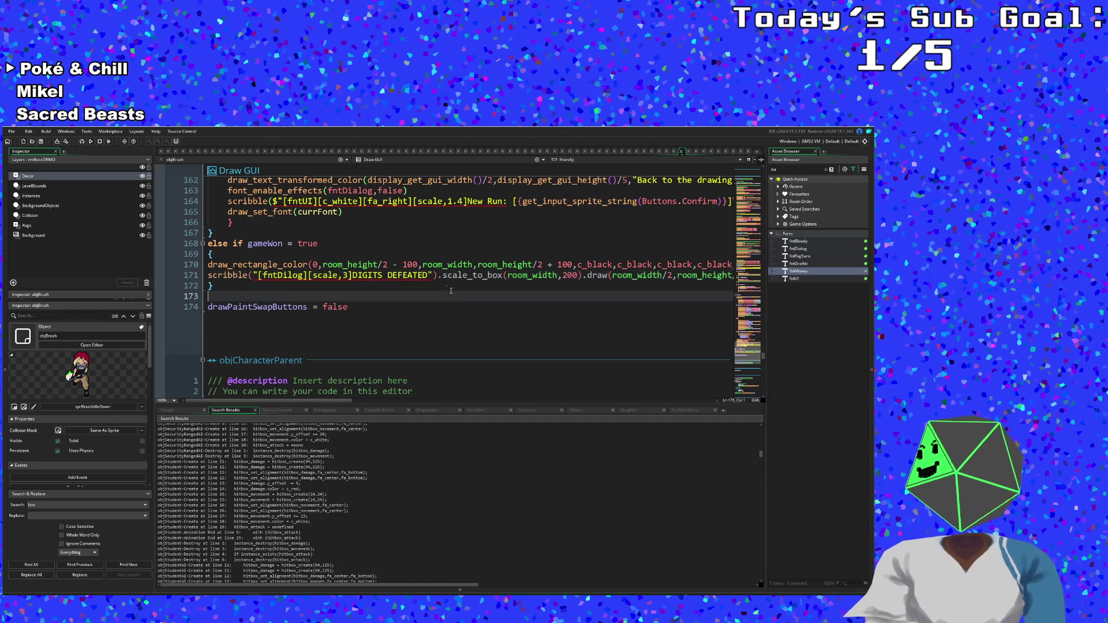
- Store the current alpha in var a and set draw alpha to 0.7 at the gameWon block's start
click(276, 255)
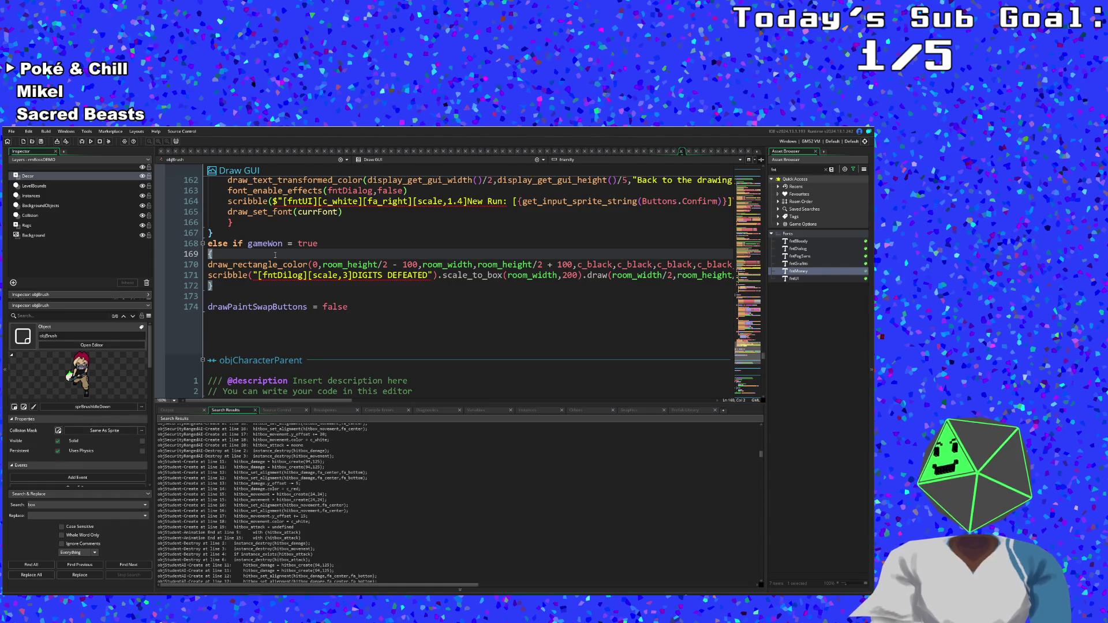
key(Return)
text(va)
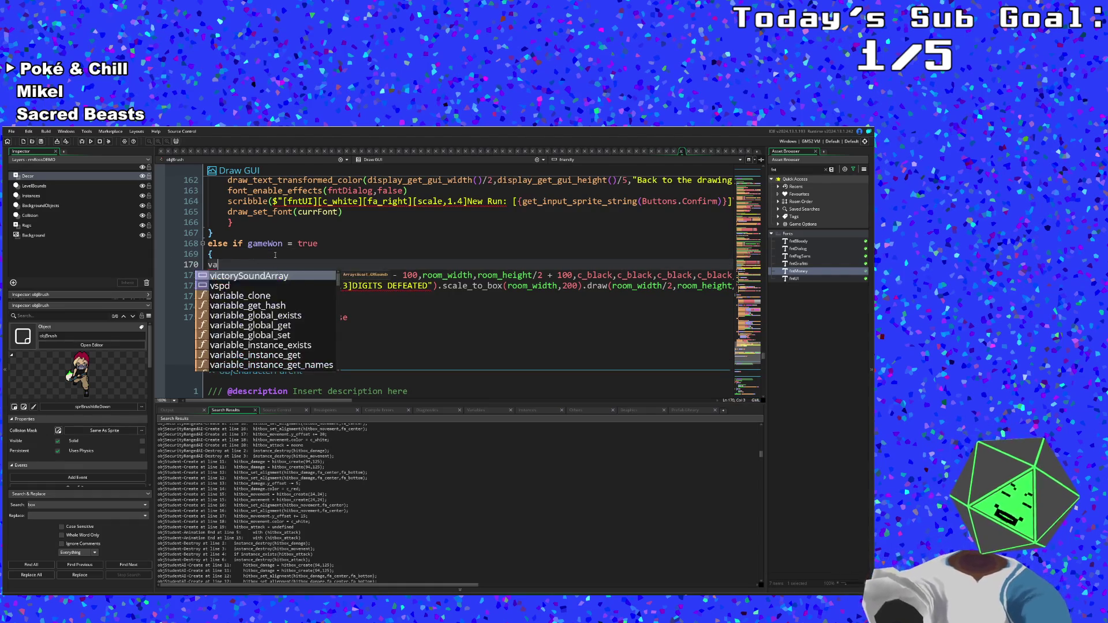
text(r a = )
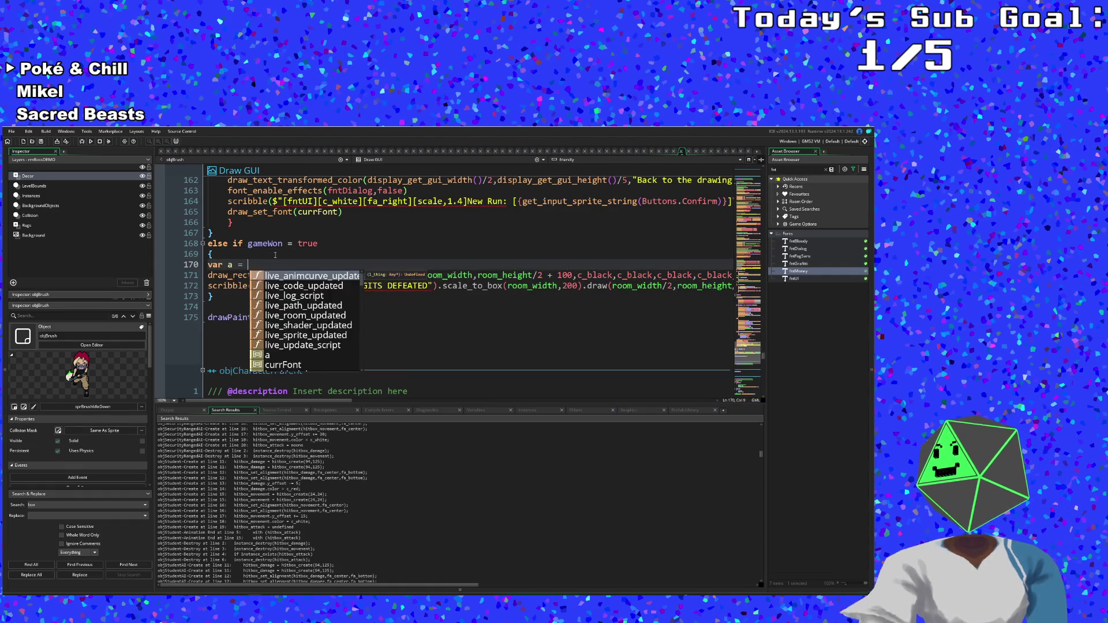
text(draw_get_alpha())
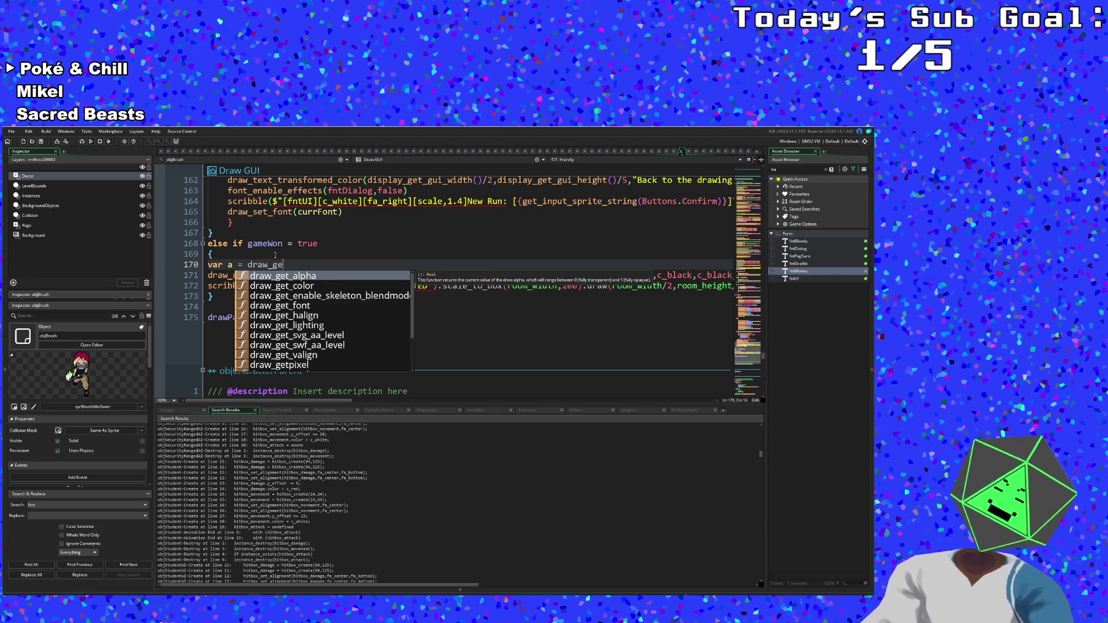
key(Return)
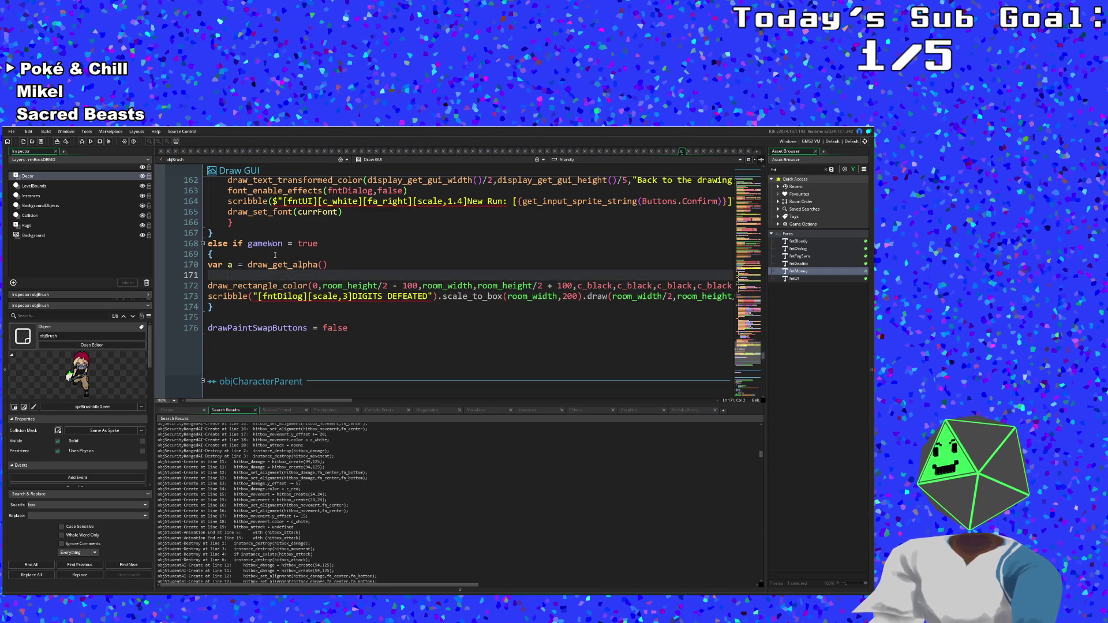
text(draw)
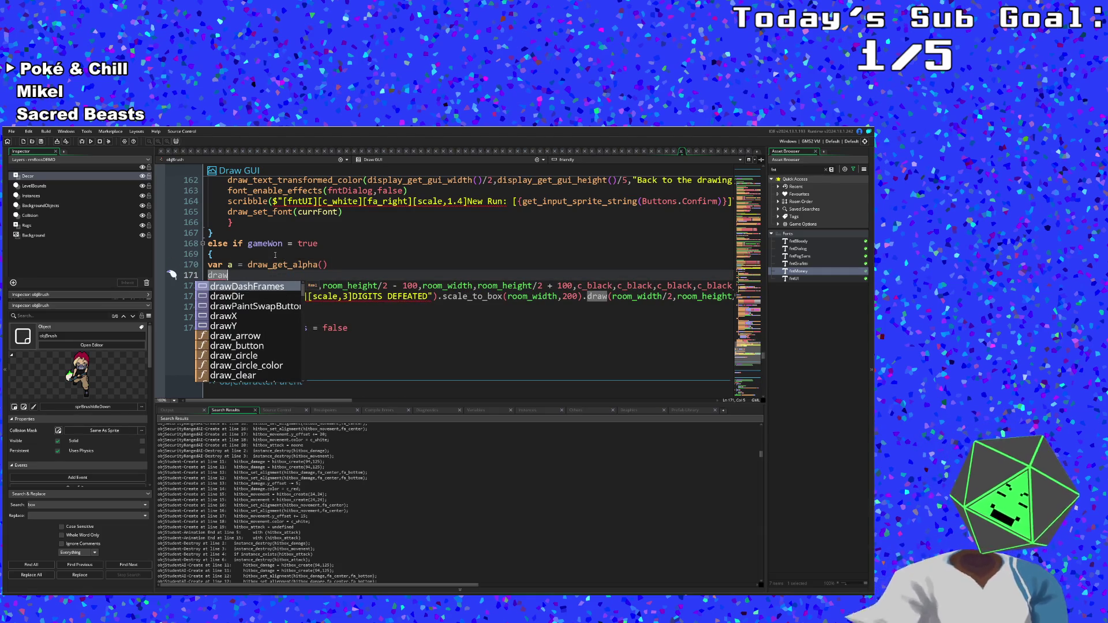
text(_set)
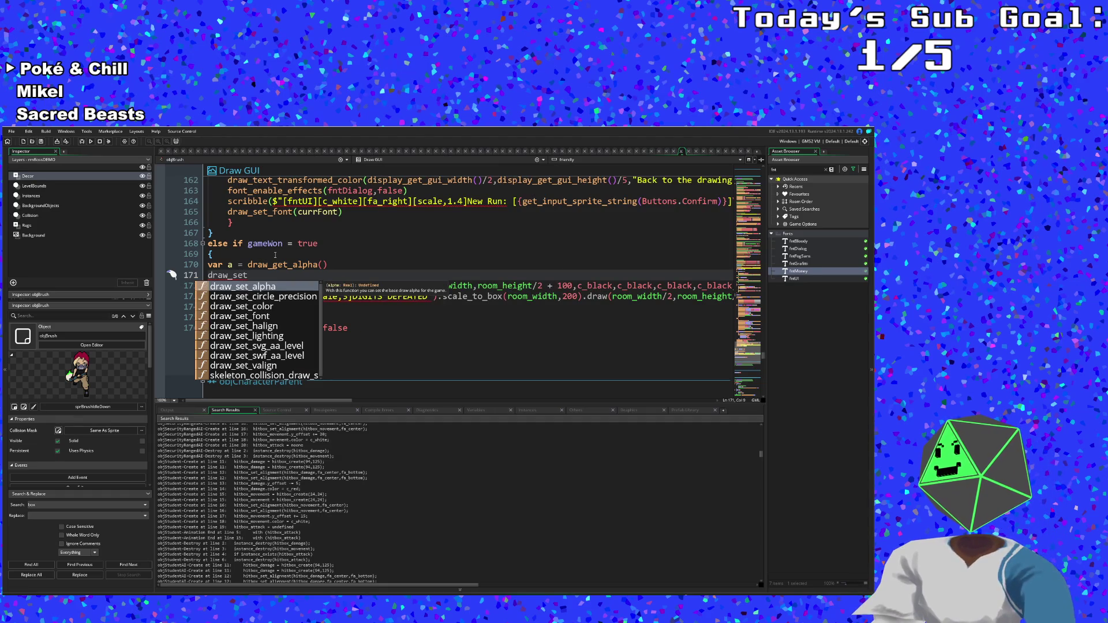
key(Return)
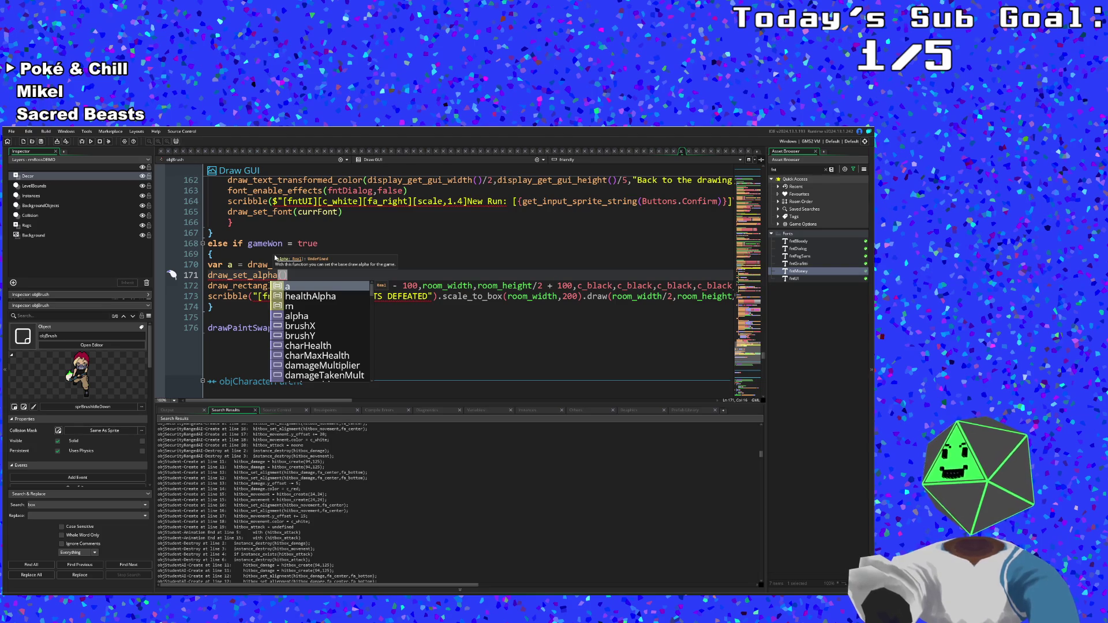
text(0.7)
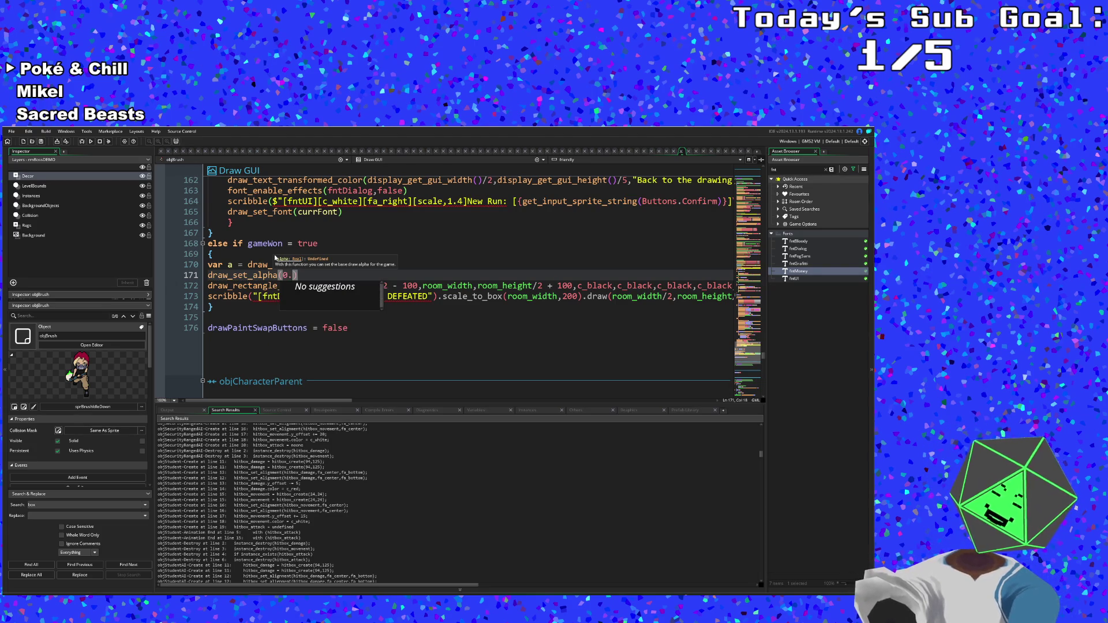
click(306, 276)
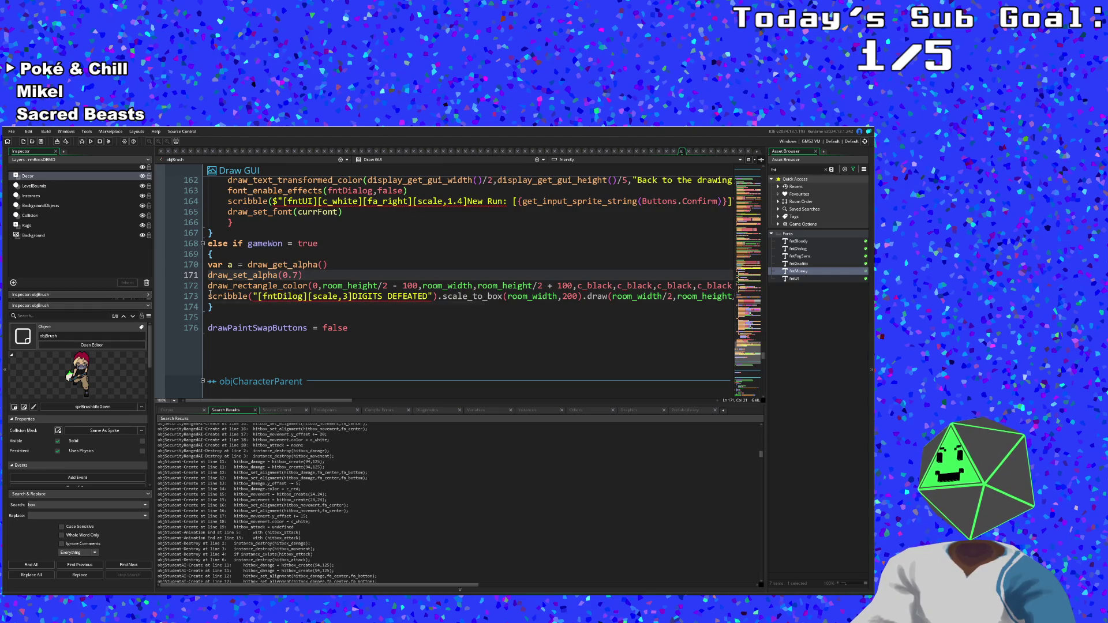
- Restore the alpha with draw_set_alpha(a) after the rectangle drawing line
click(210, 294)
key(Return)
key(Up)
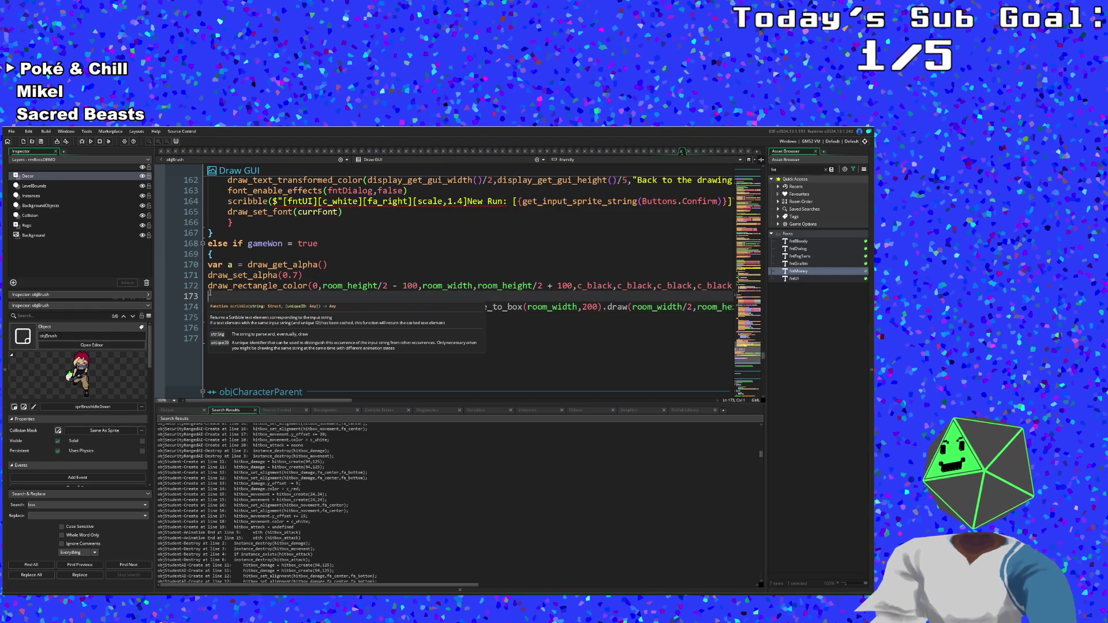
text(draw)
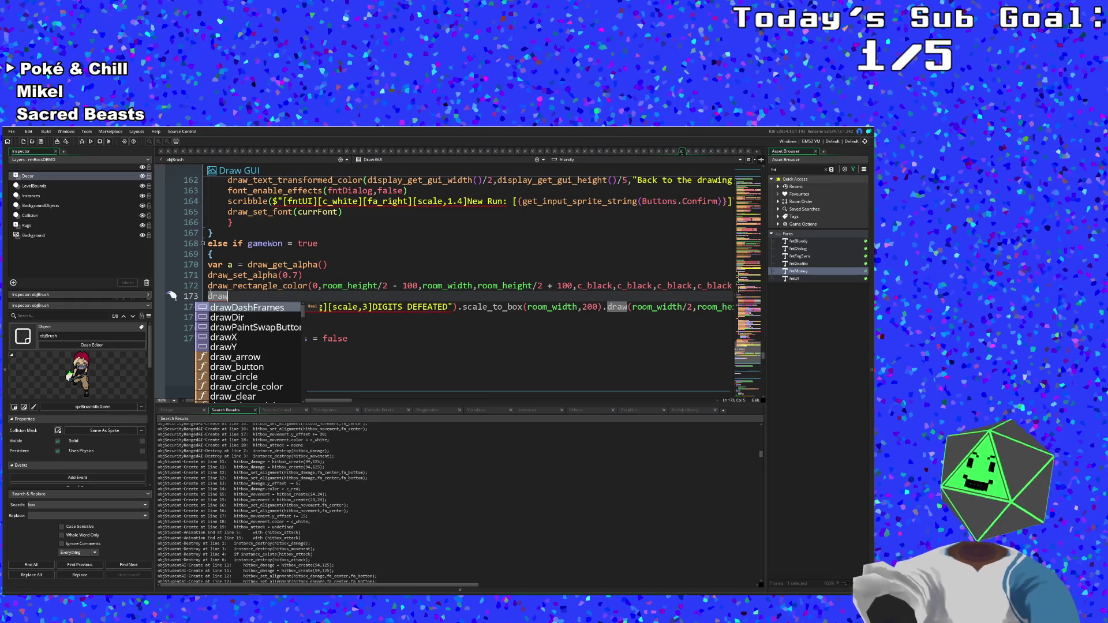
text(_set_al)
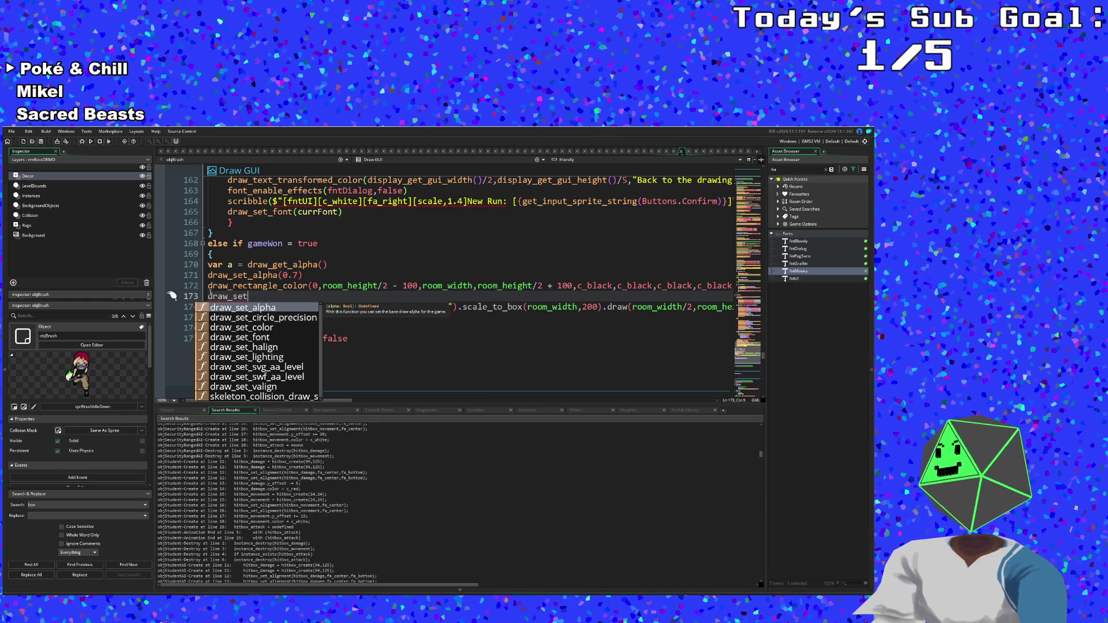
key(Return)
text(alpha(a)
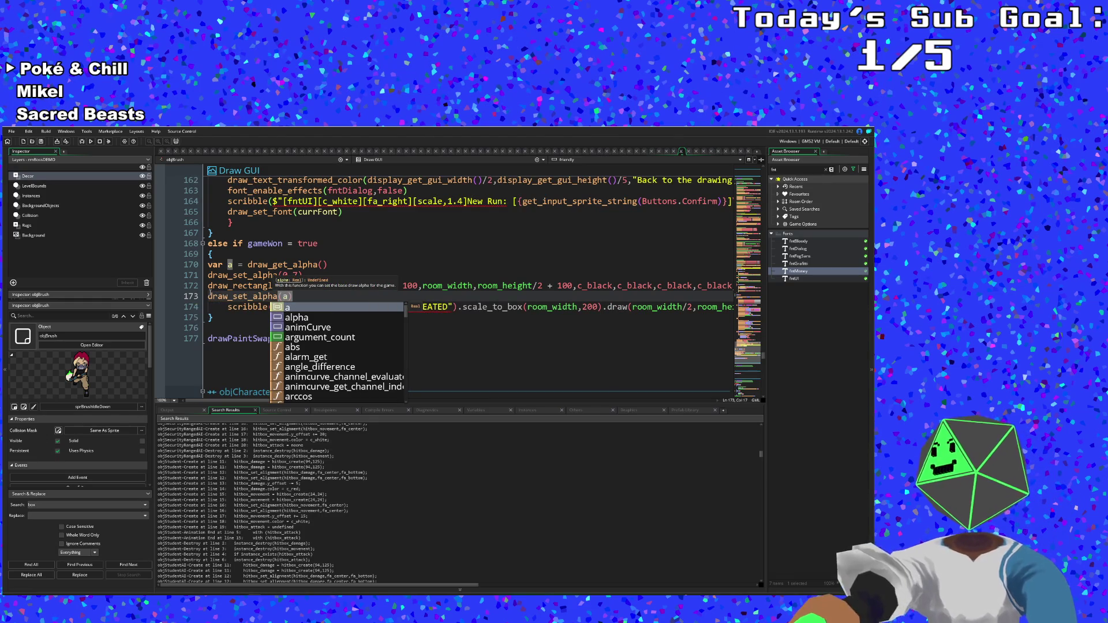
key(Escape)
- Remove the extra indentation from the scribble victory line
click(228, 308)
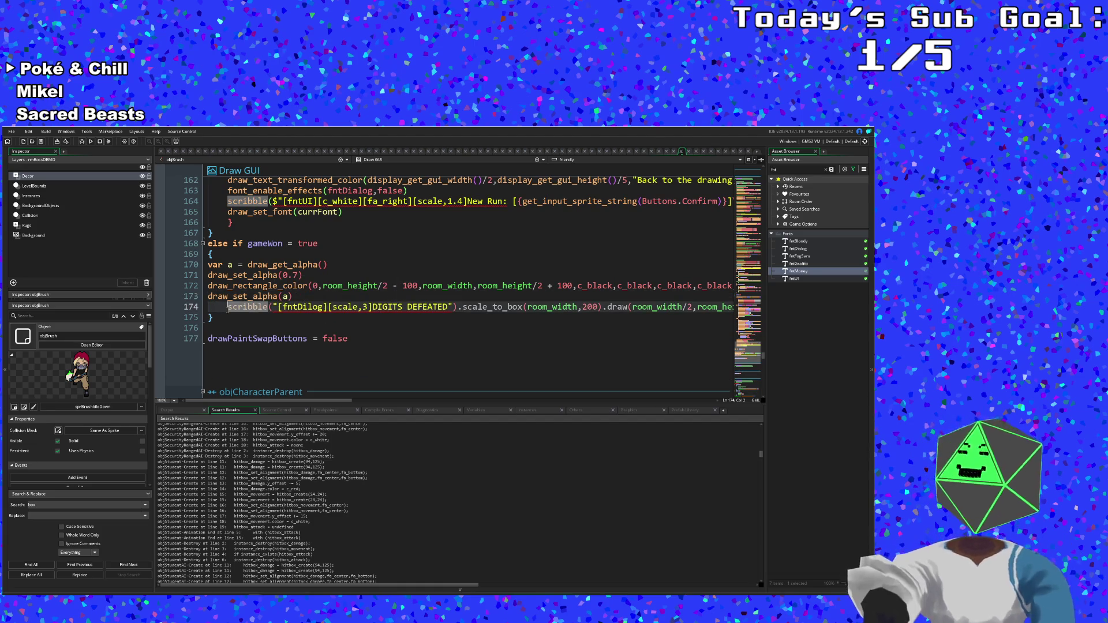
key(Left)
key(Delete)
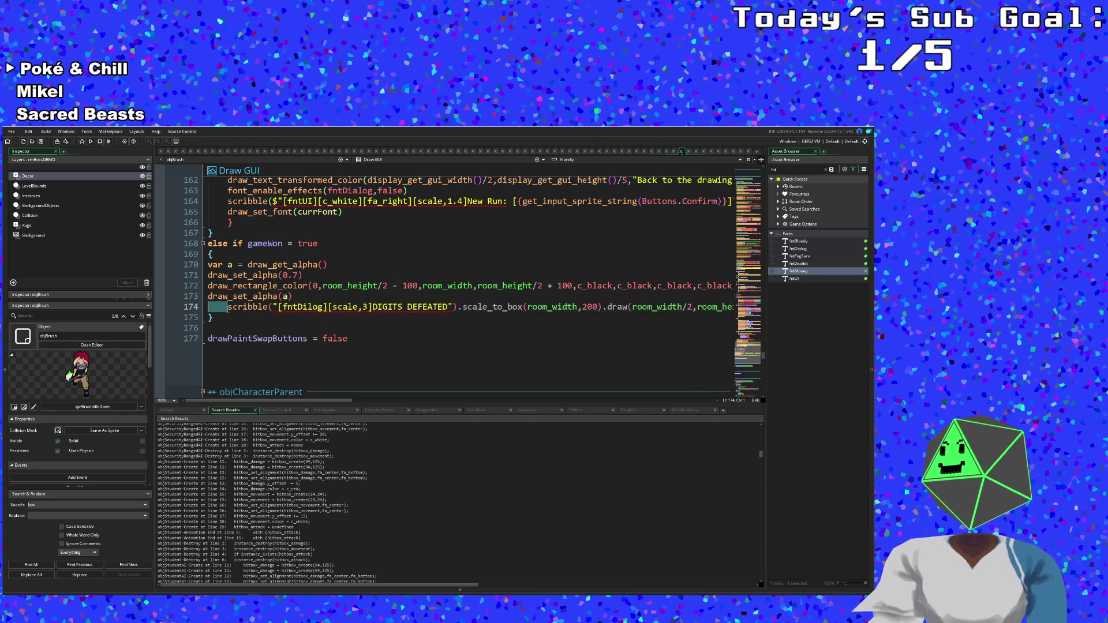
click(281, 316)
scroll(276, 317, down, 2)
scroll(275, 318, up, 2)
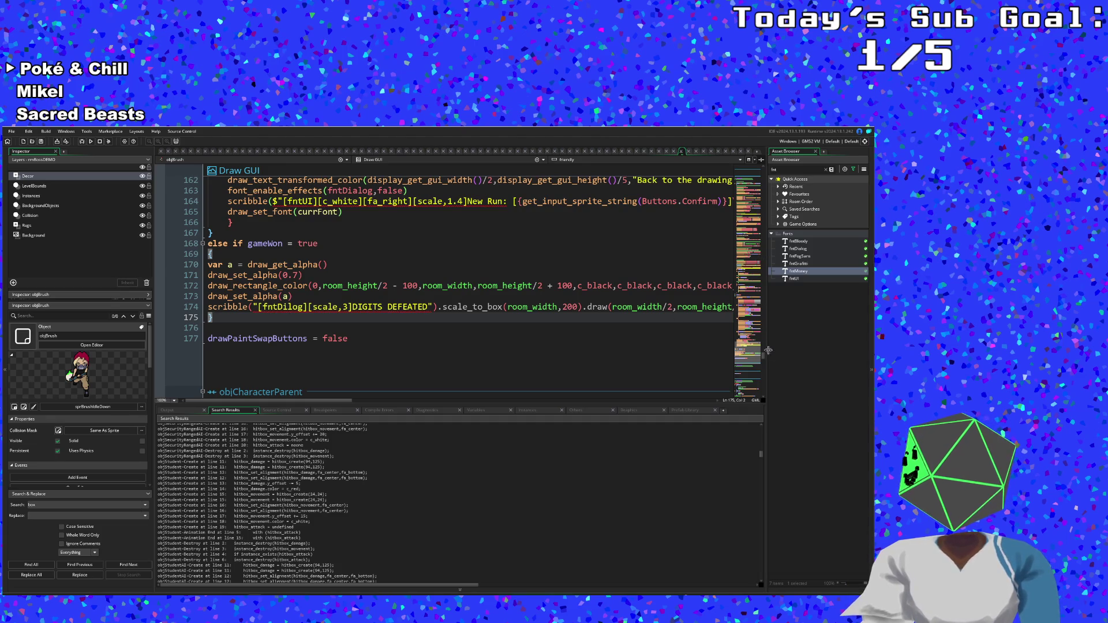
drag(764, 355, 750, 164)
- Review objBrush's phone-removal line, dead-state block and pause-check code
scroll(524, 300, down, 15)
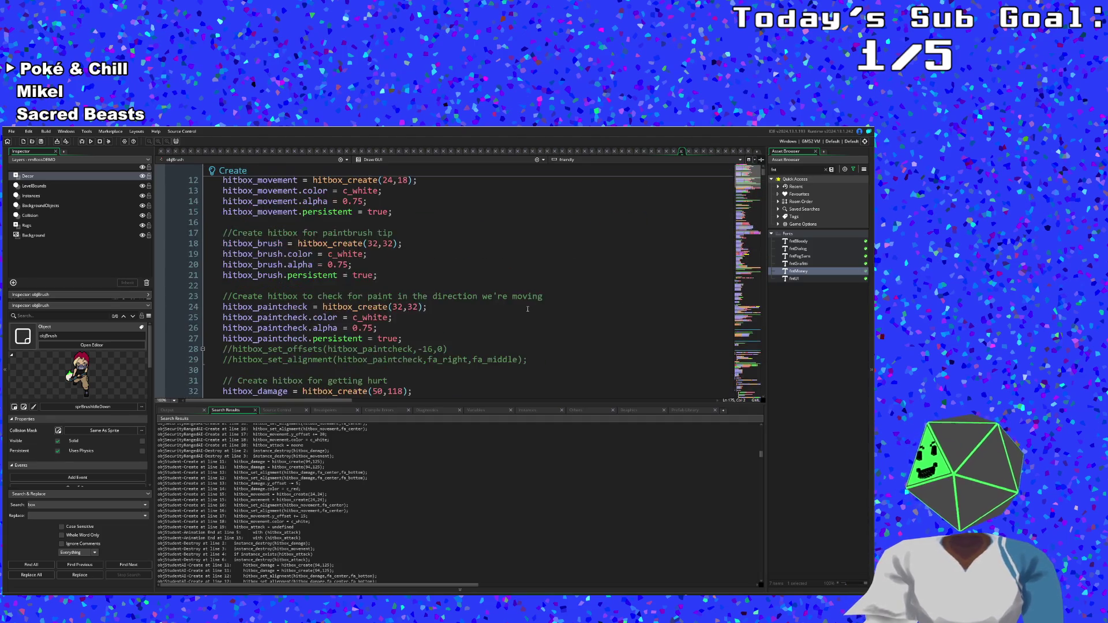
scroll(524, 300, down, 14)
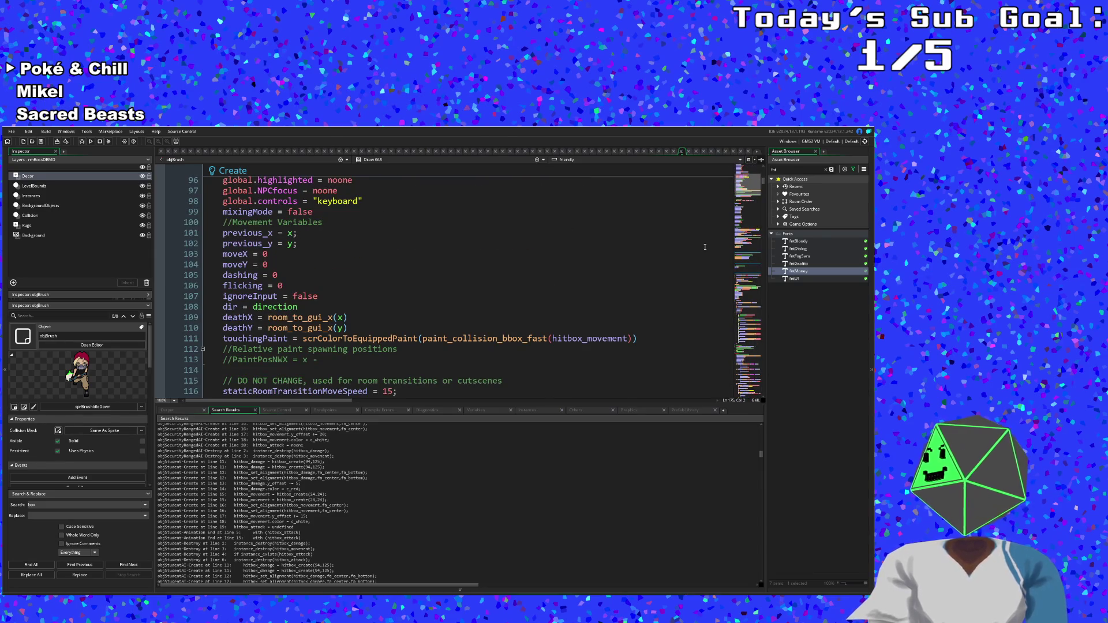
scroll(572, 271, up, 8)
scroll(573, 270, down, 18)
scroll(572, 269, down, 20)
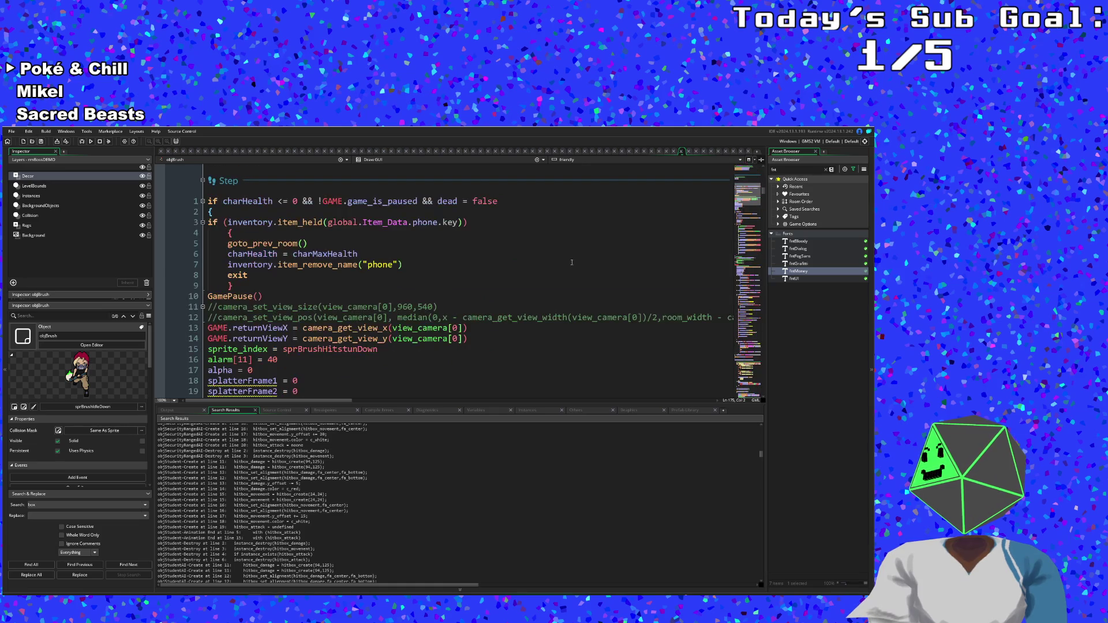
click(531, 263)
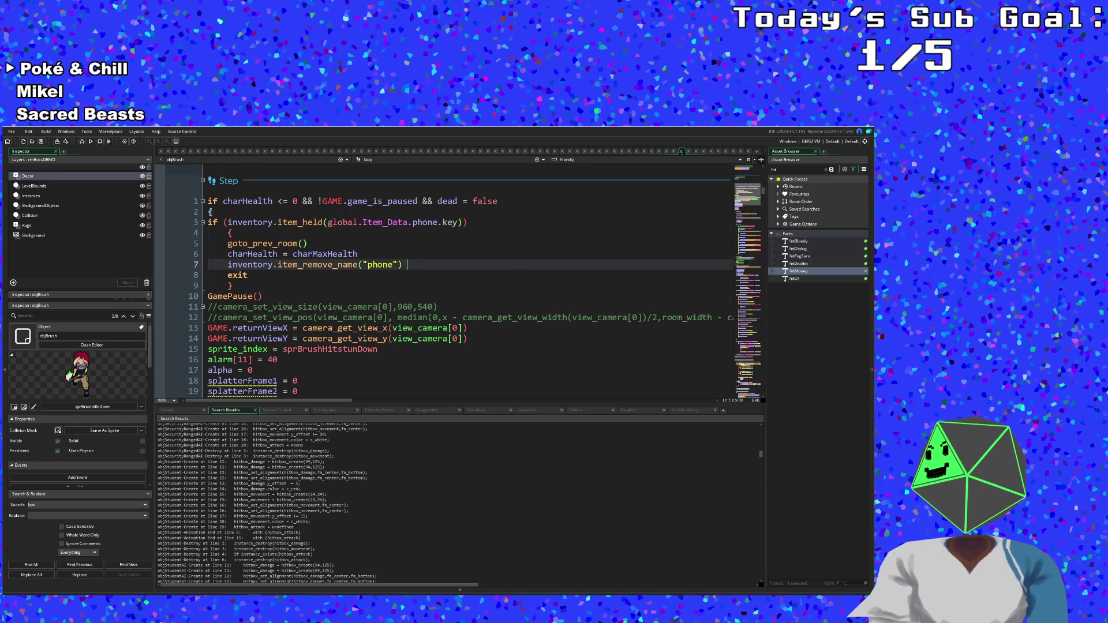
click(210, 212)
scroll(300, 299, down, 7)
scroll(300, 299, up, 2)
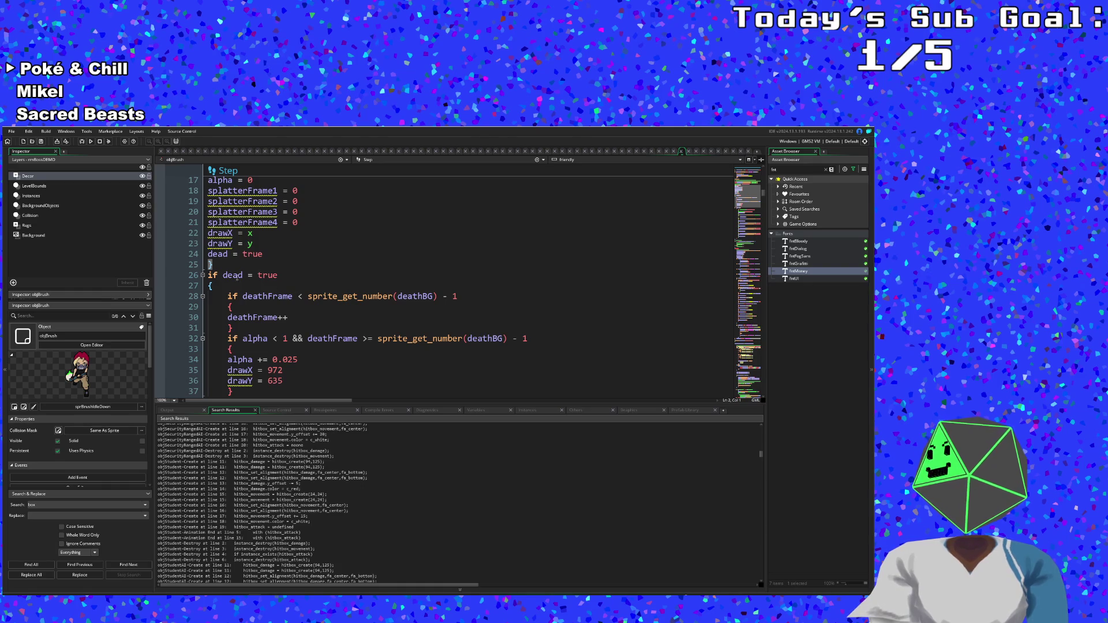
click(211, 283)
scroll(213, 281, down, 16)
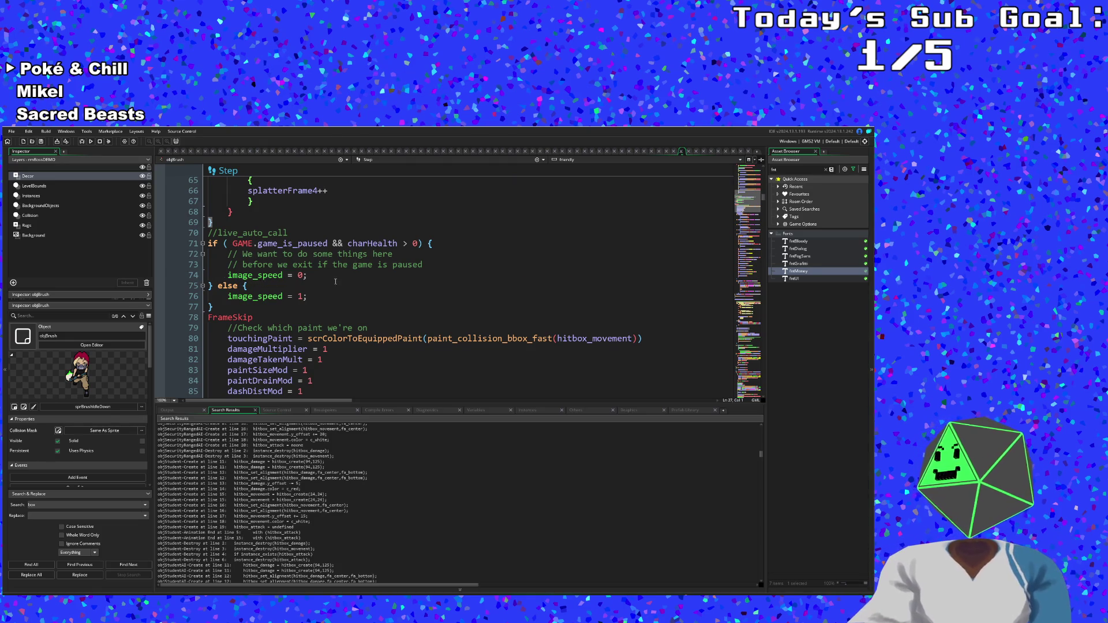
scroll(344, 283, down, 2)
scroll(343, 283, up, 2)
click(317, 287)
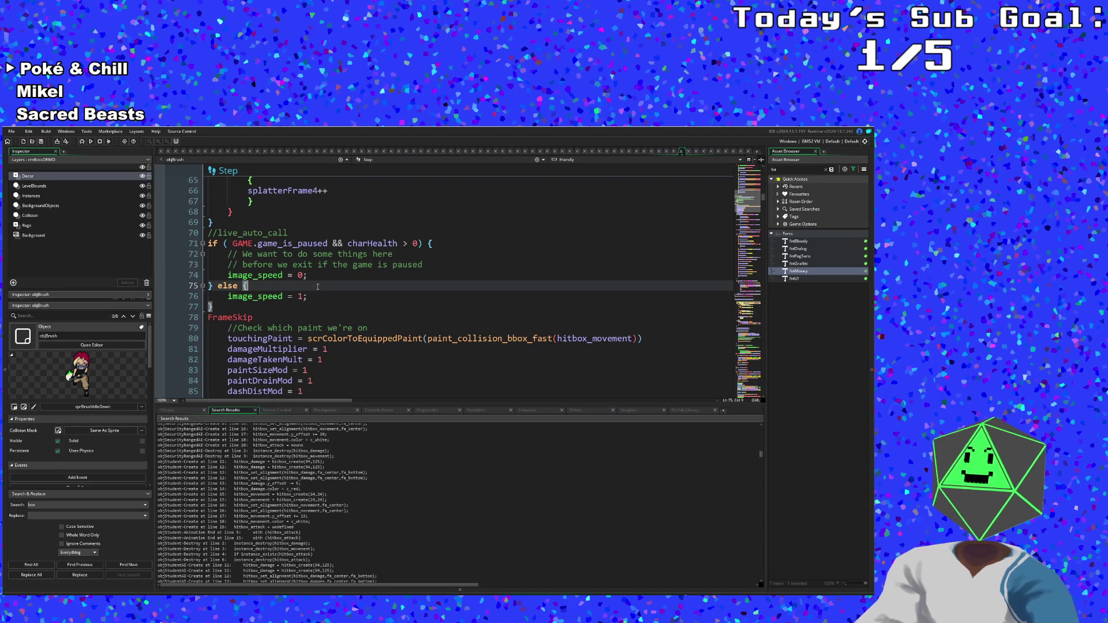
click(389, 264)
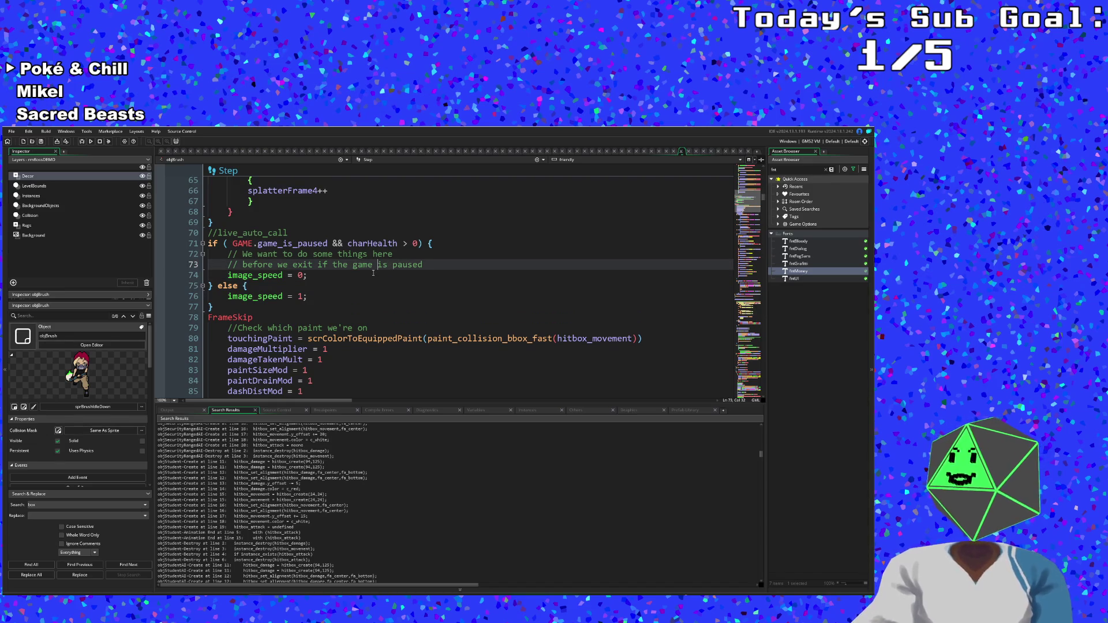
click(368, 271)
click(368, 266)
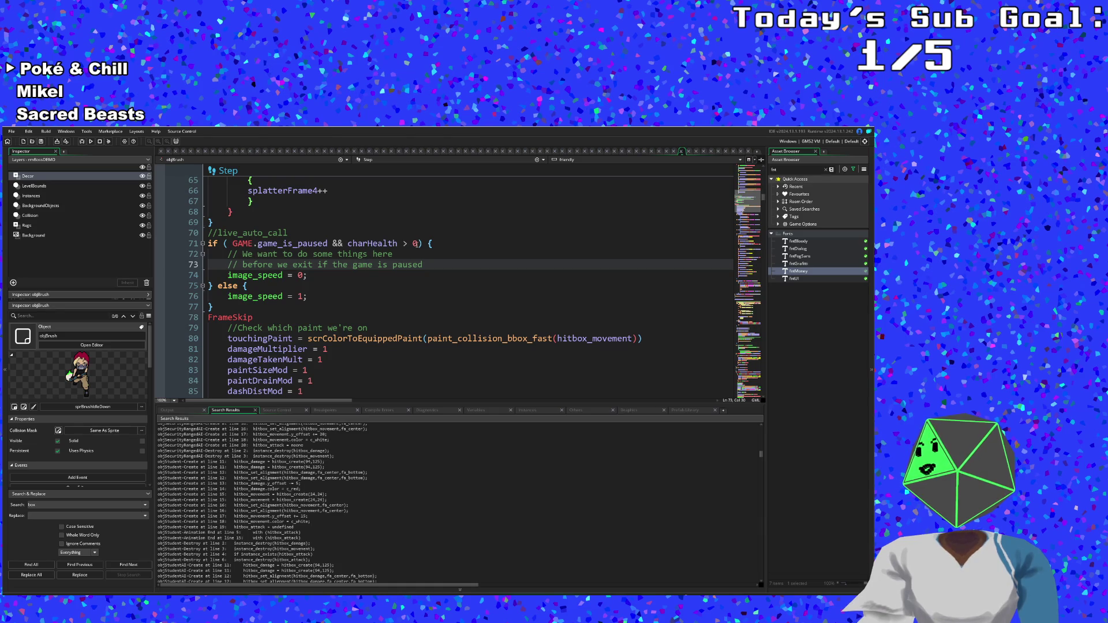
- Move down to the Step event and put the cursor at line 1, above the charHealth <= 0 check
scroll(387, 285, down, 2)
scroll(385, 288, up, 2)
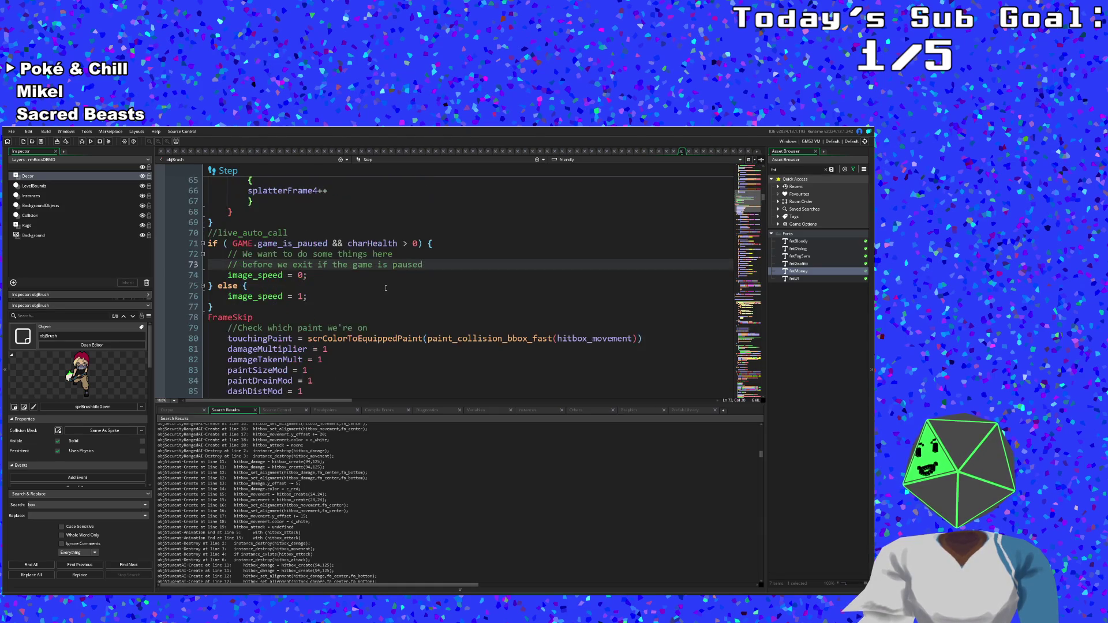
scroll(386, 288, down, 4)
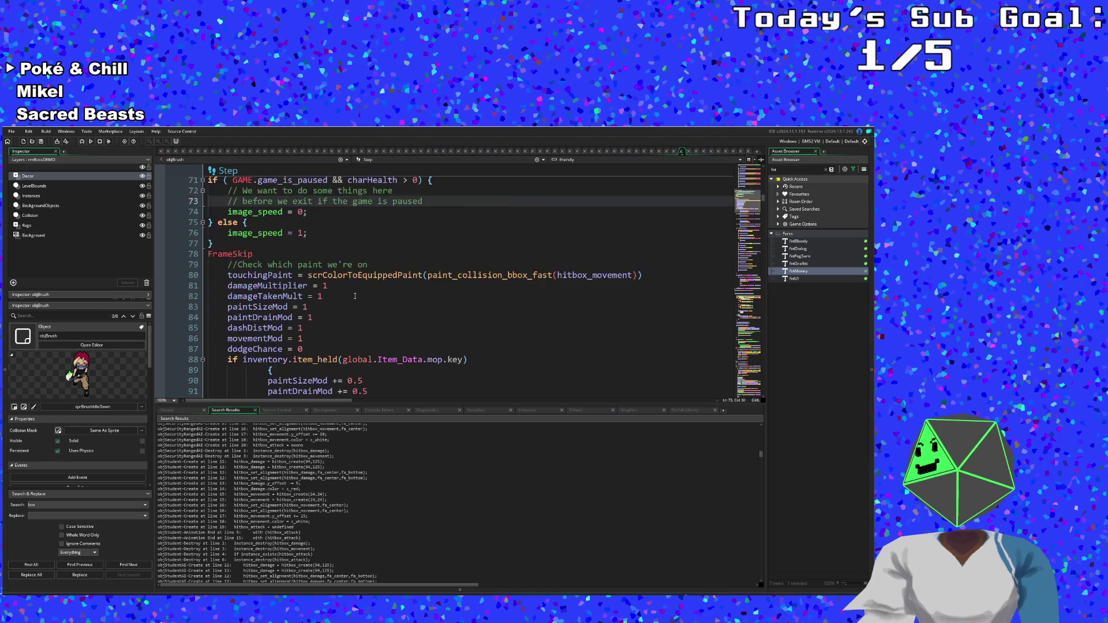
scroll(357, 295, up, 2)
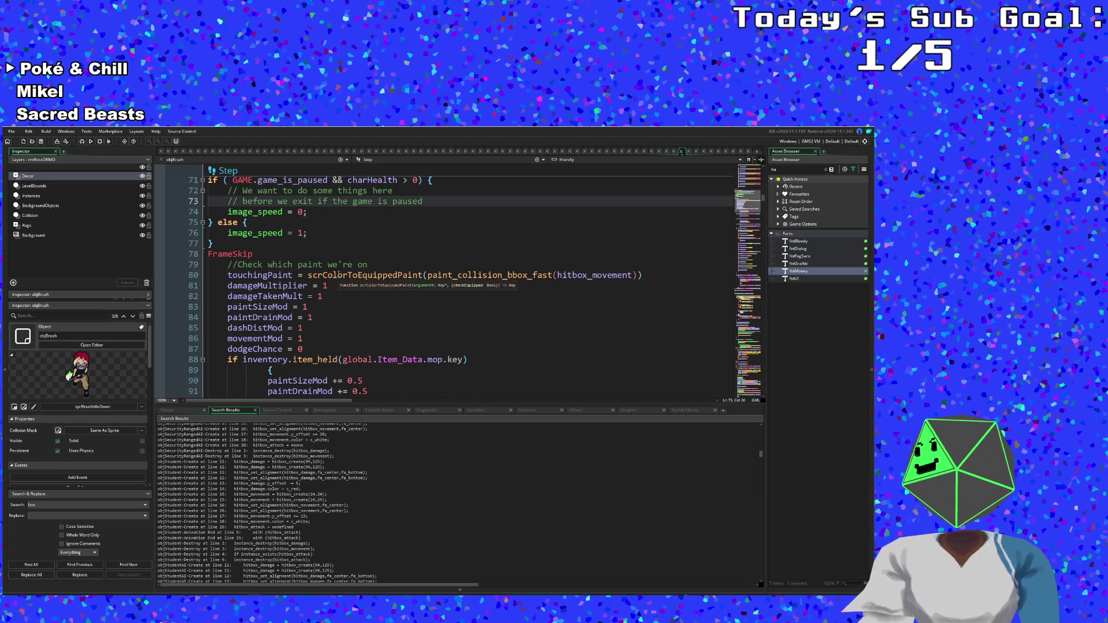
scroll(340, 277, up, 2)
scroll(338, 274, down, 20)
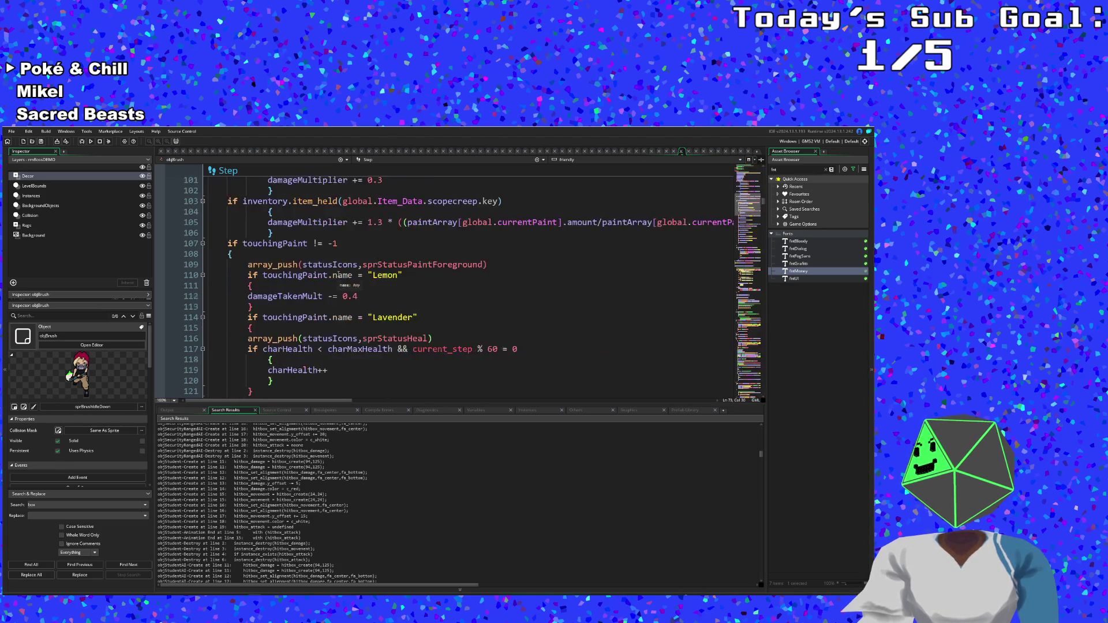
scroll(337, 275, down, 2)
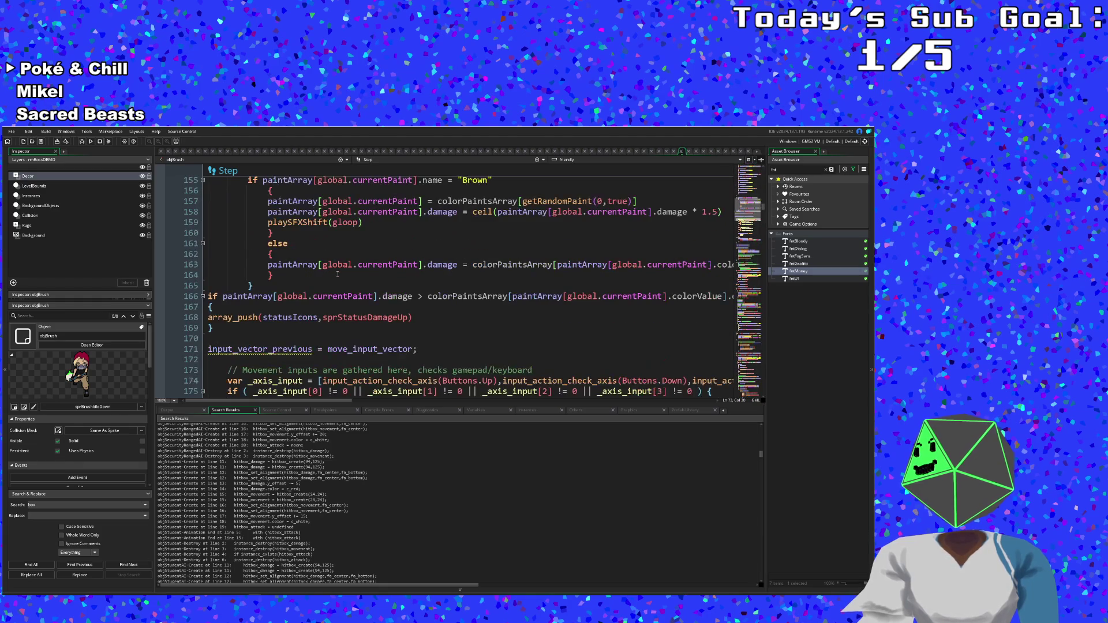
scroll(338, 275, down, 2)
drag(764, 215, 763, 192)
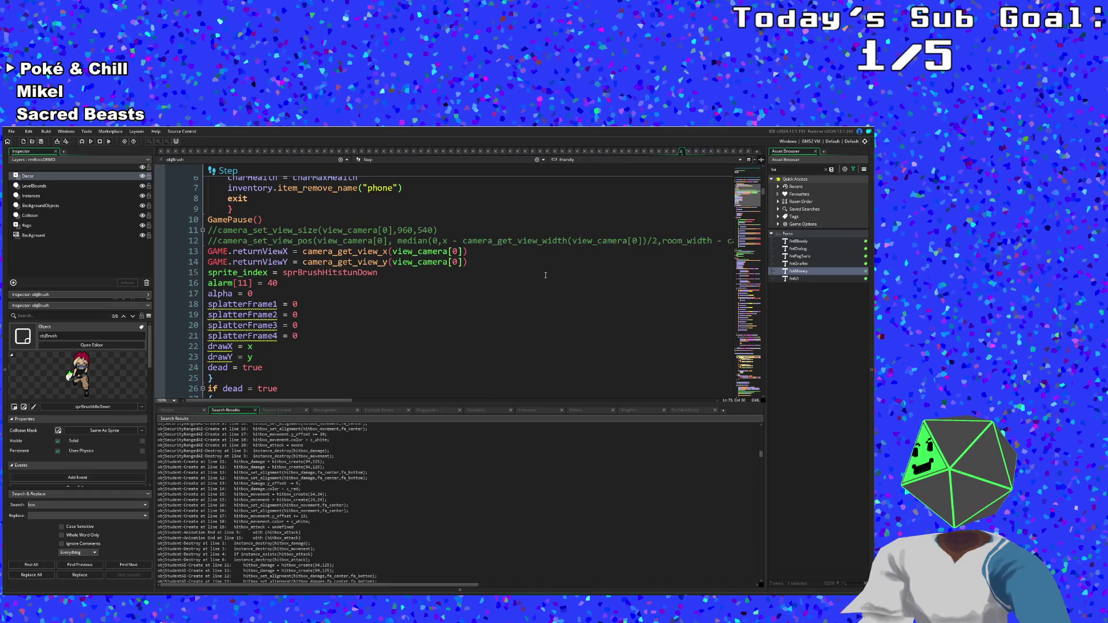
scroll(459, 269, up, 2)
click(459, 269)
scroll(459, 269, up, 2)
click(426, 283)
click(427, 295)
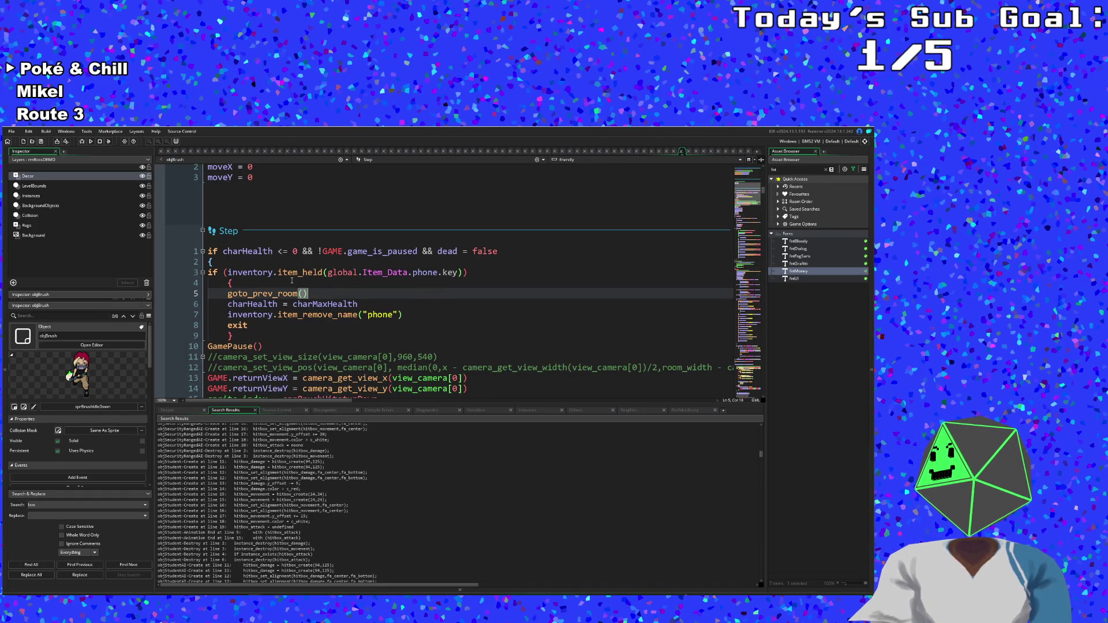
click(208, 262)
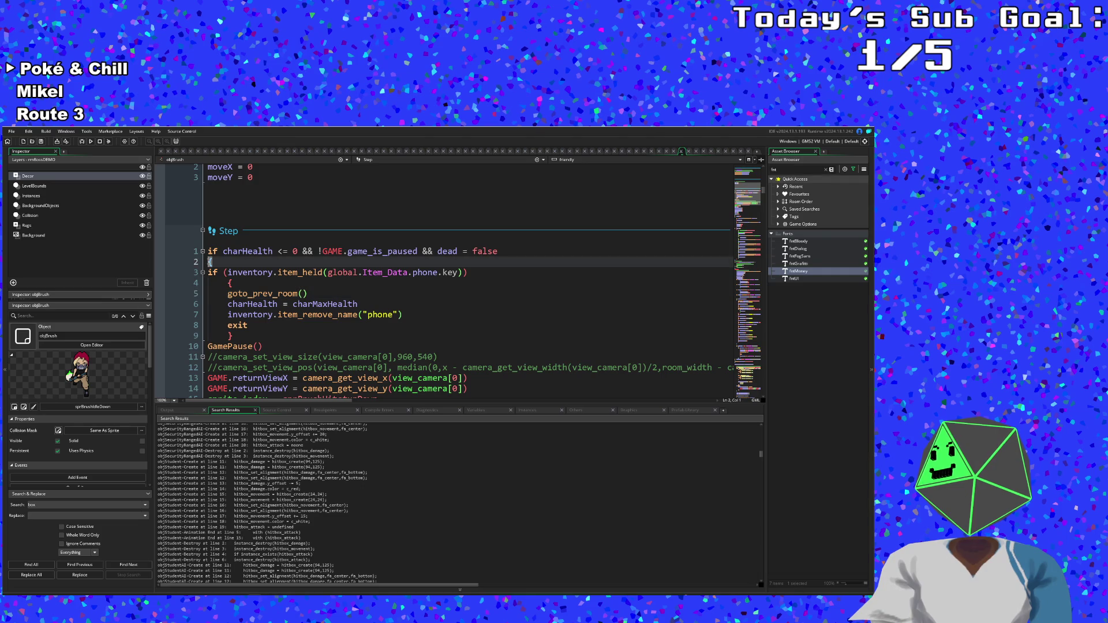
click(209, 251)
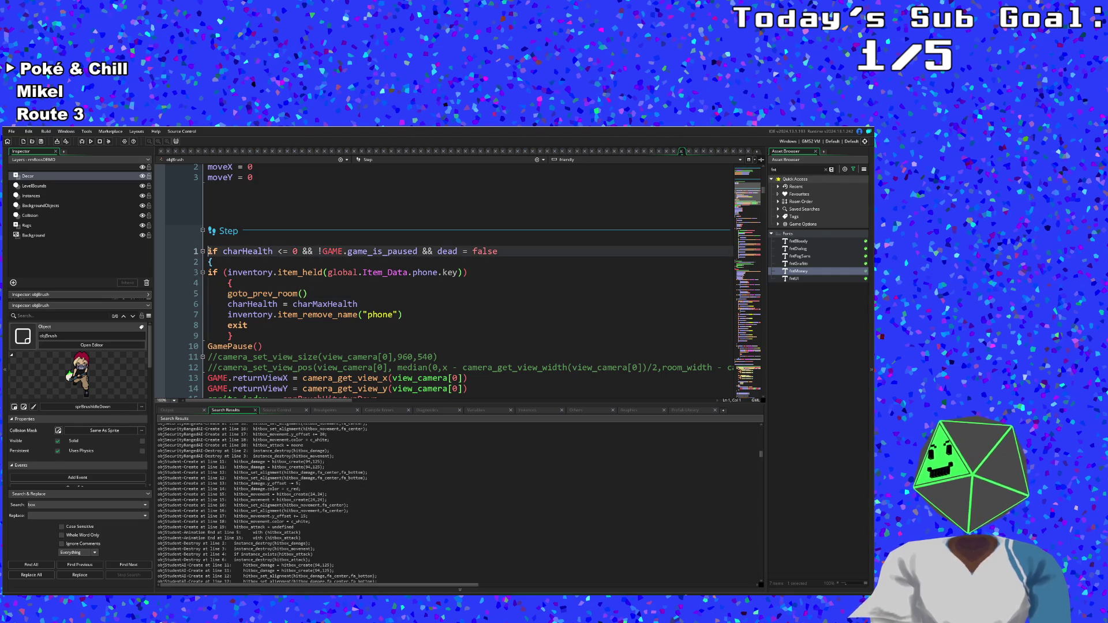
- Insert an 'if gameWon = true' block containing exit above the health check
key(Return)
key(Return)
key(Up)
key(Up)
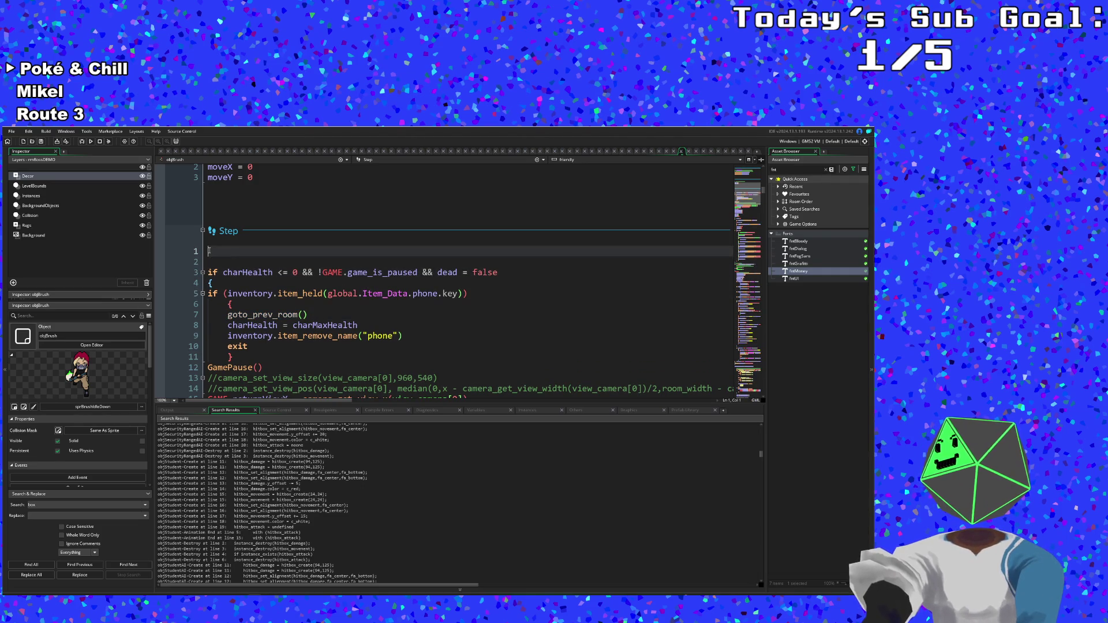
text(if gam)
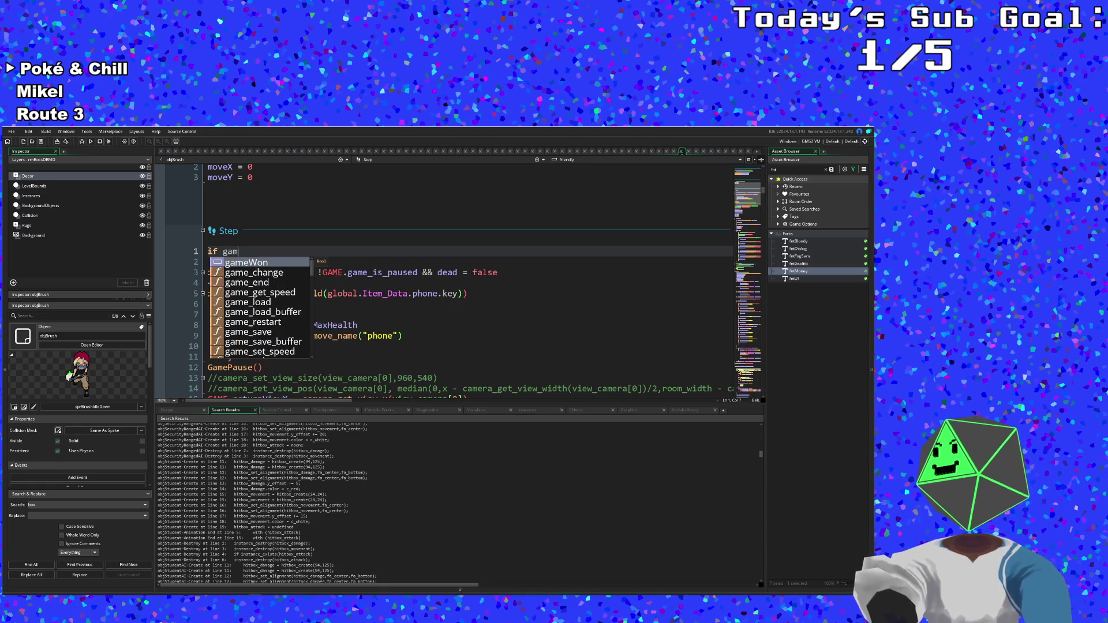
text(eWon = true)
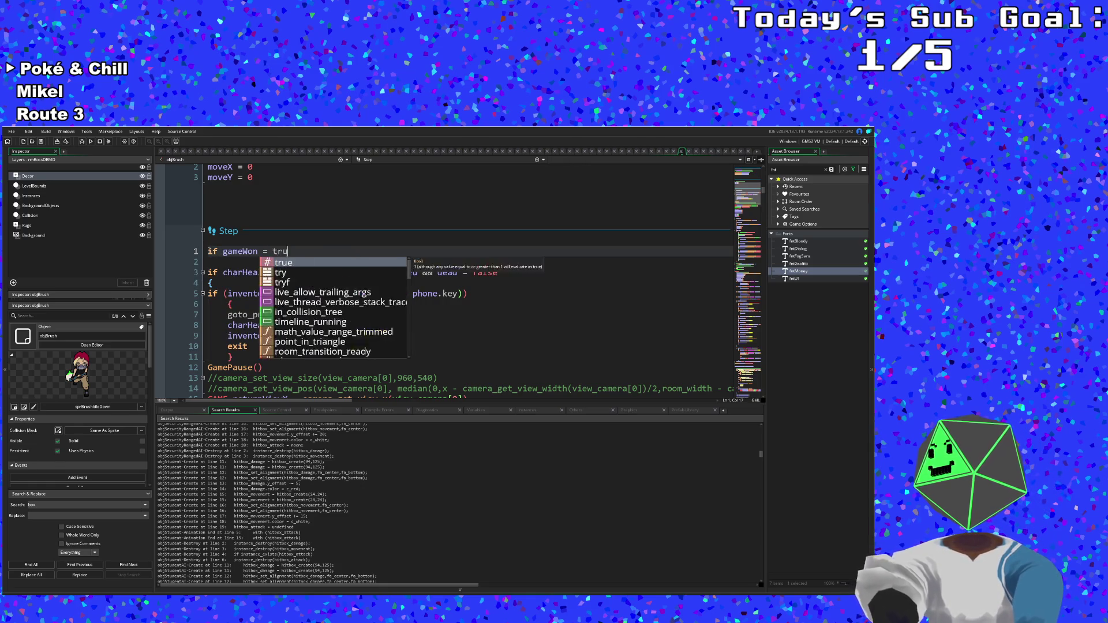
key(Return)
text({)
key(Return)
key(Return)
key(Down)
key(Down)
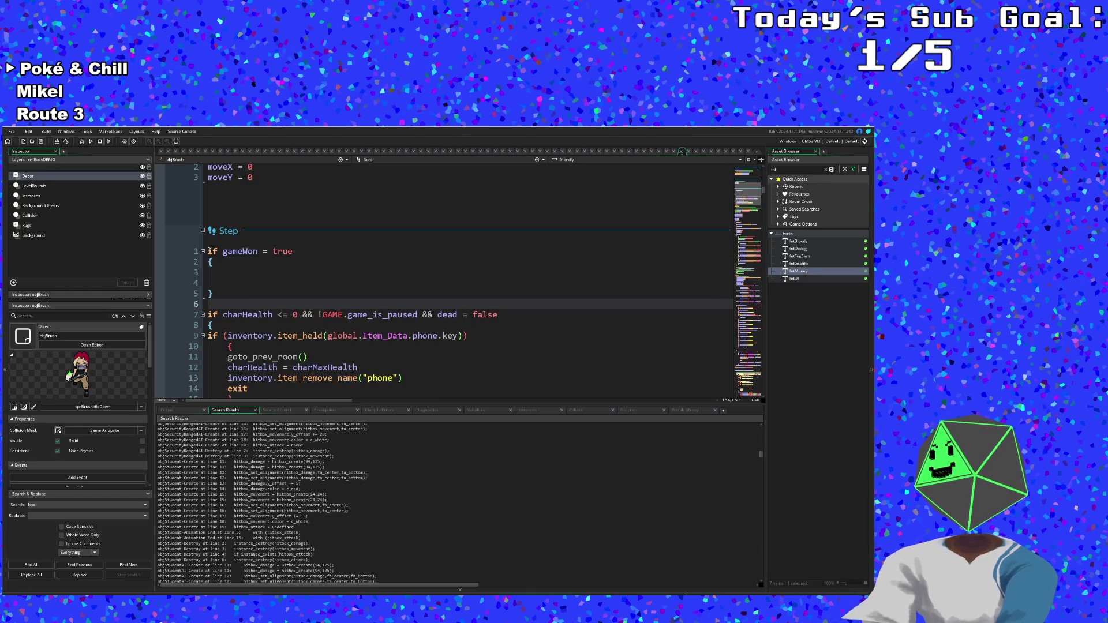
key(BackSpace)
key(Up)
key(BackSpace)
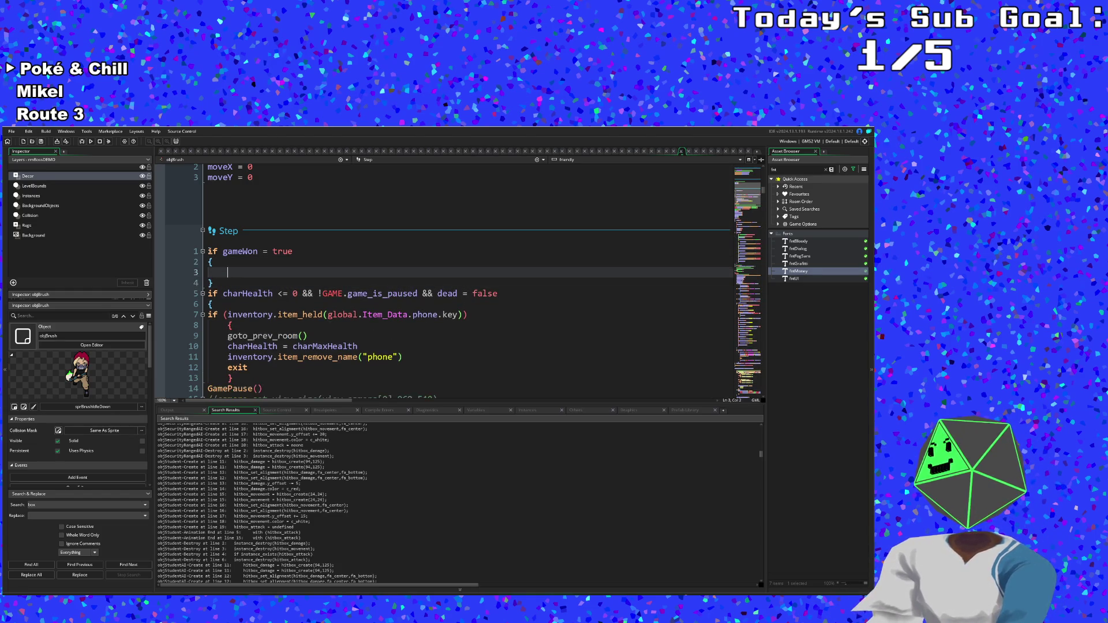
text(exit)
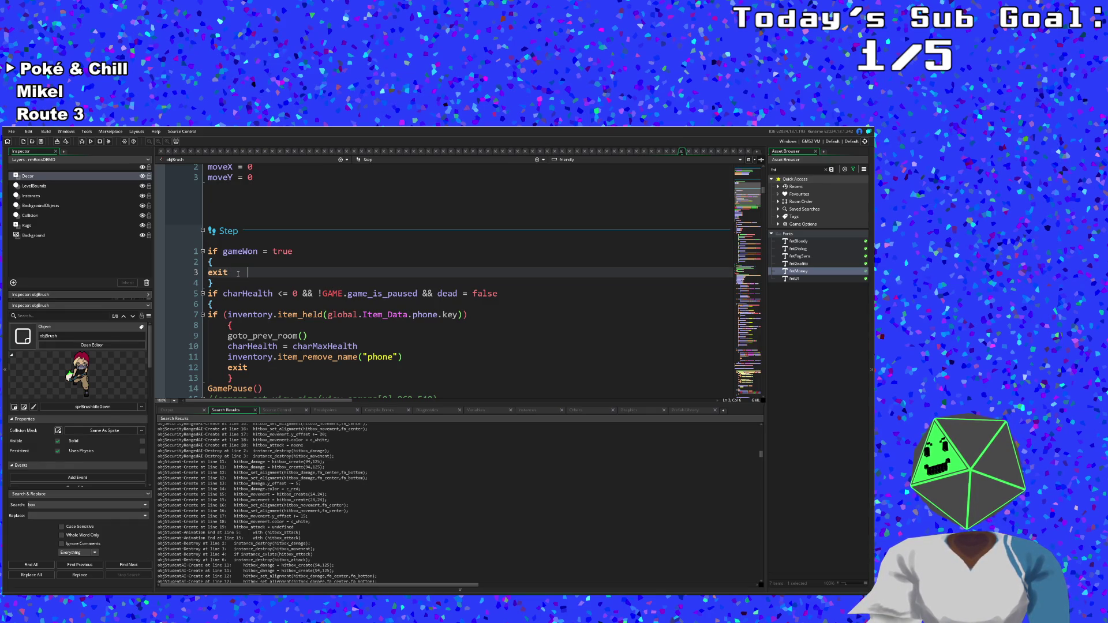
- Append && to the gameWon condition, leaving an empty line inside the block
click(222, 263)
key(Return)
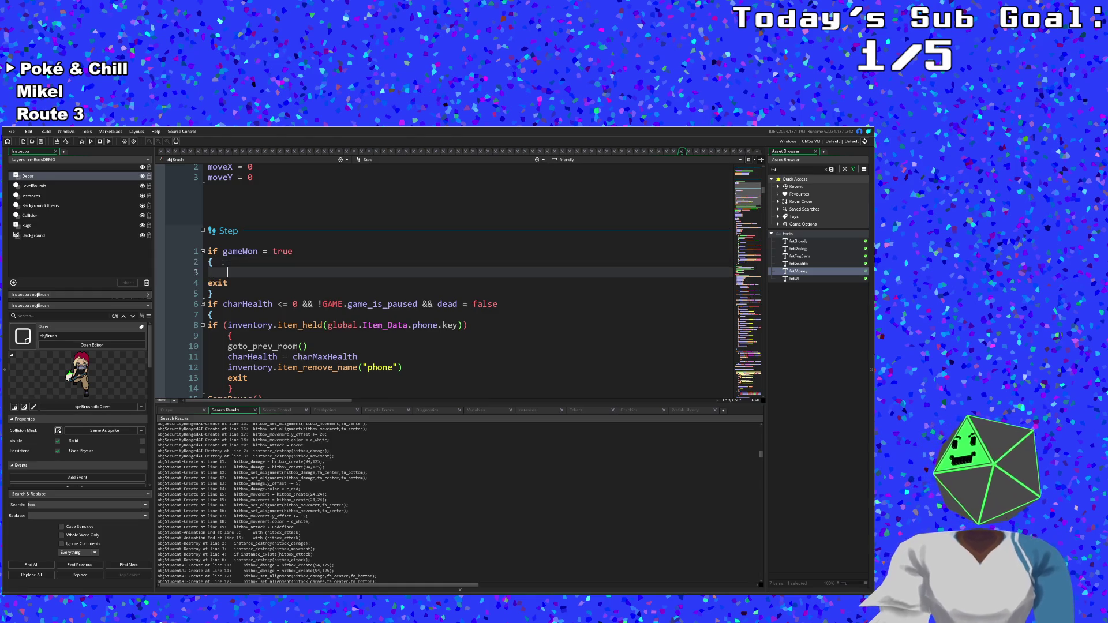
key(Up)
key(Up)
key(End)
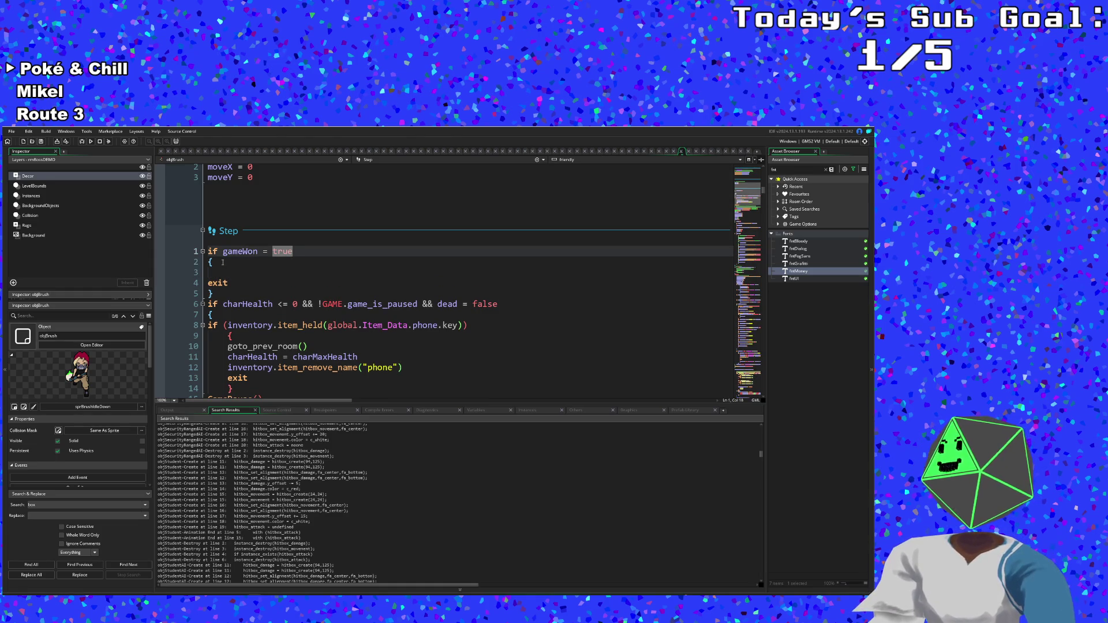
text( &&)
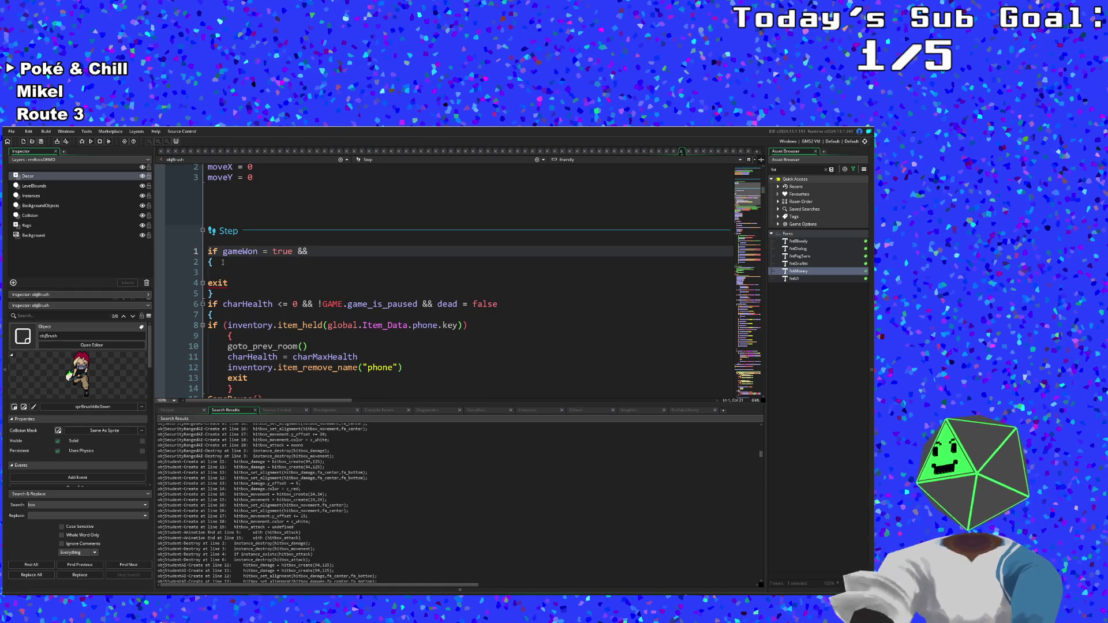
click(221, 270)
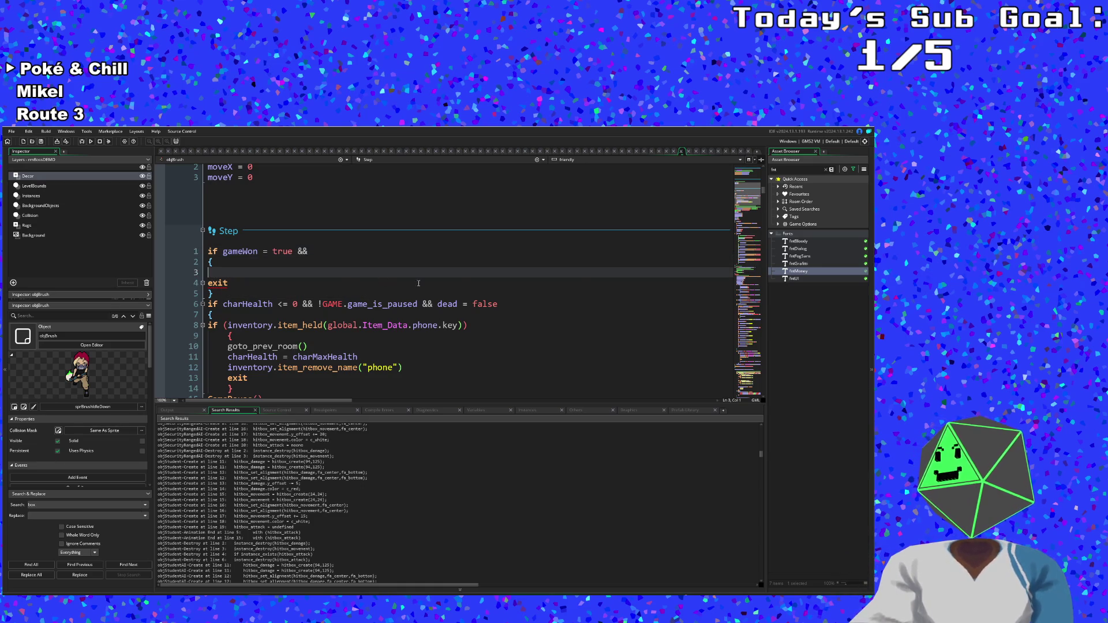
- Add alarm[8] = 300 on the empty line inside the gameWon block
click(543, 161)
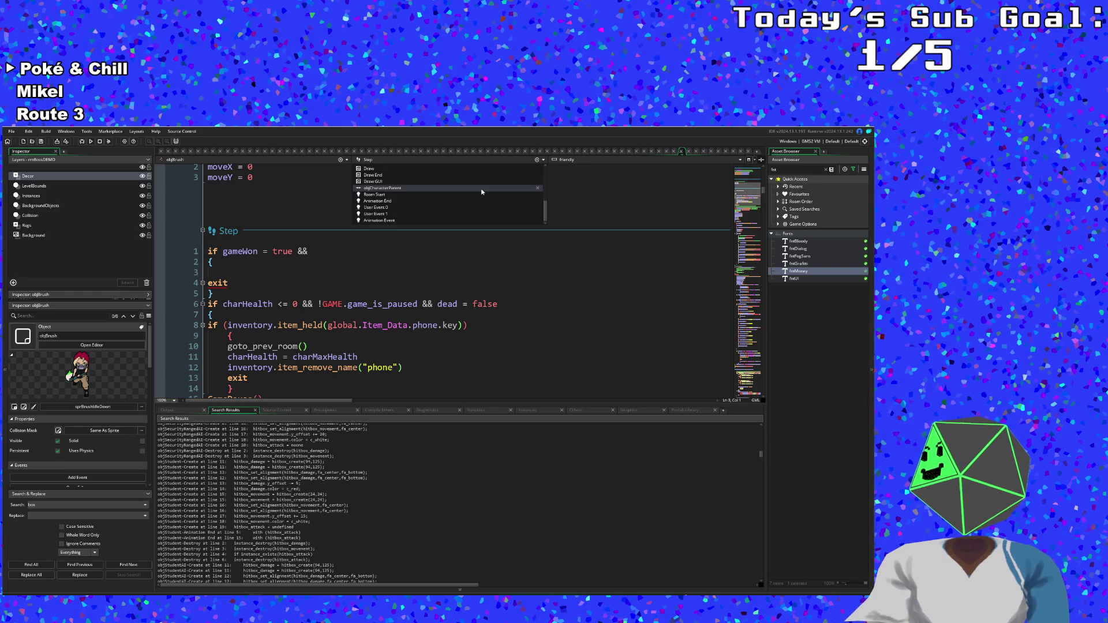
scroll(479, 192, up, 3)
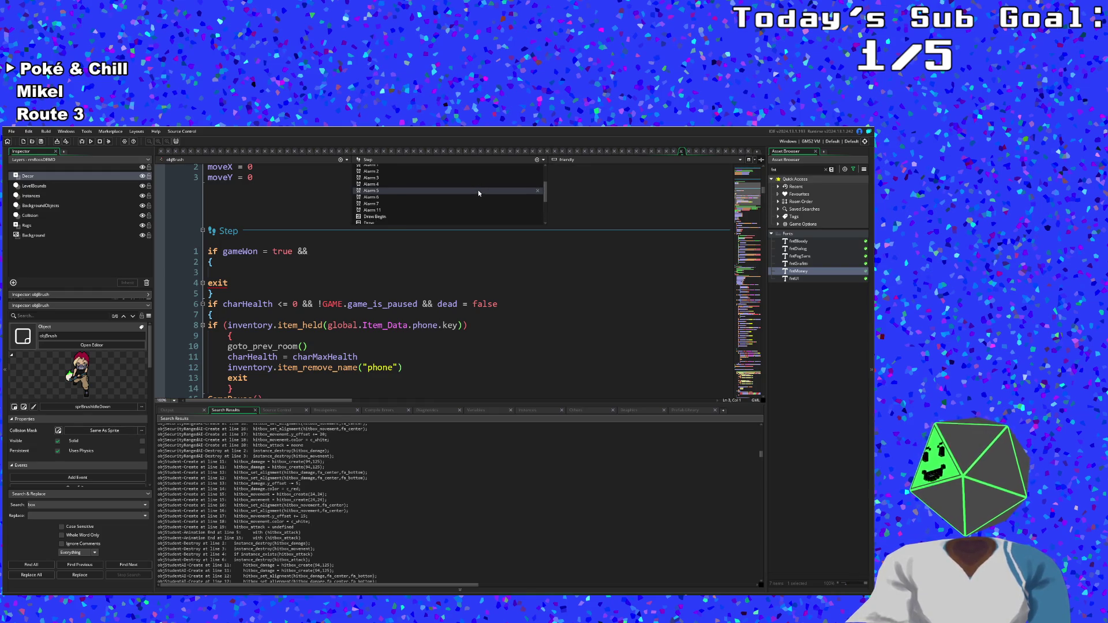
click(211, 293)
click(213, 275)
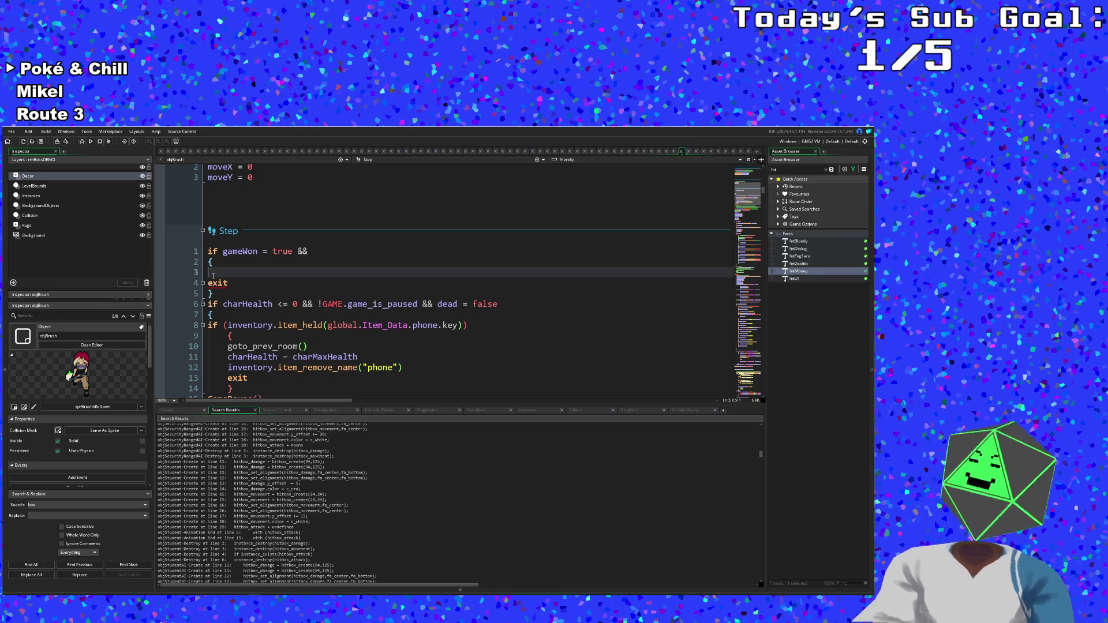
text(alarm)
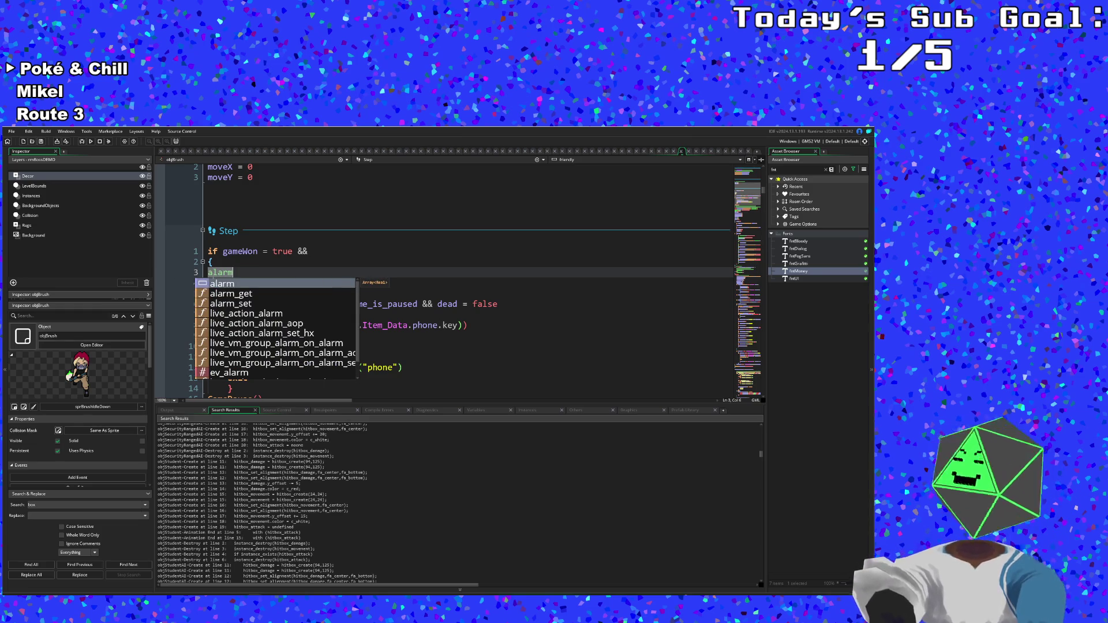
text([8])
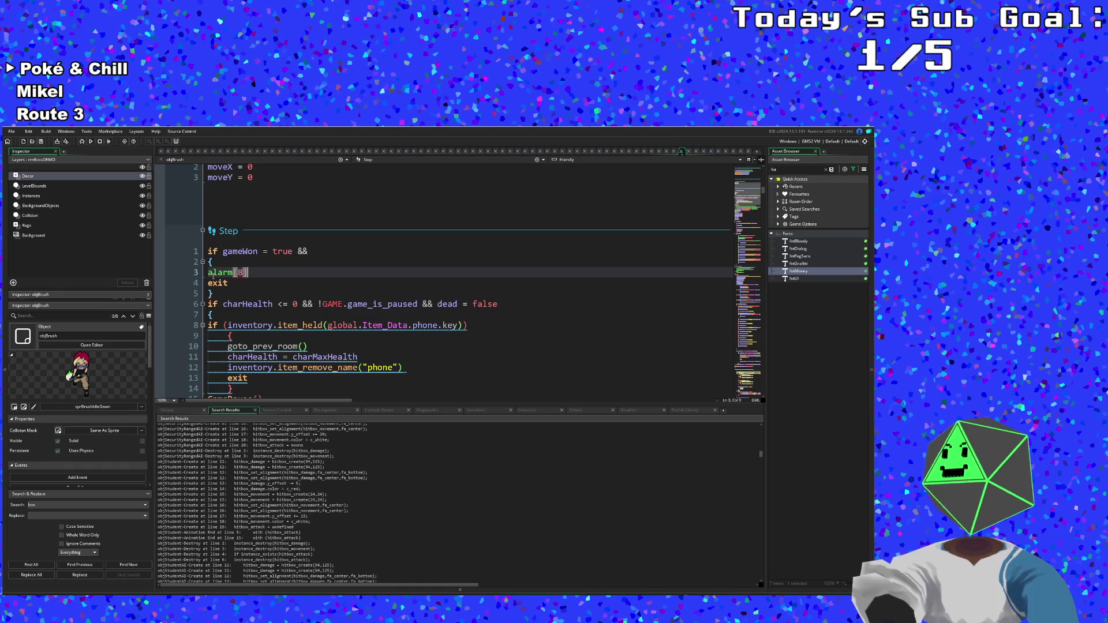
text( =)
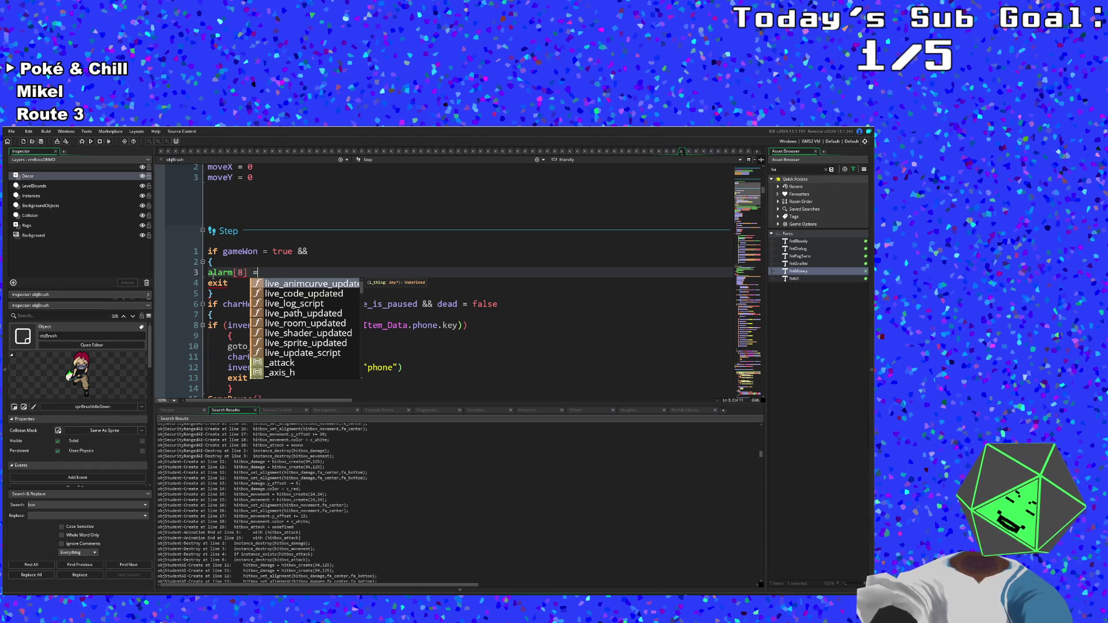
text( 300)
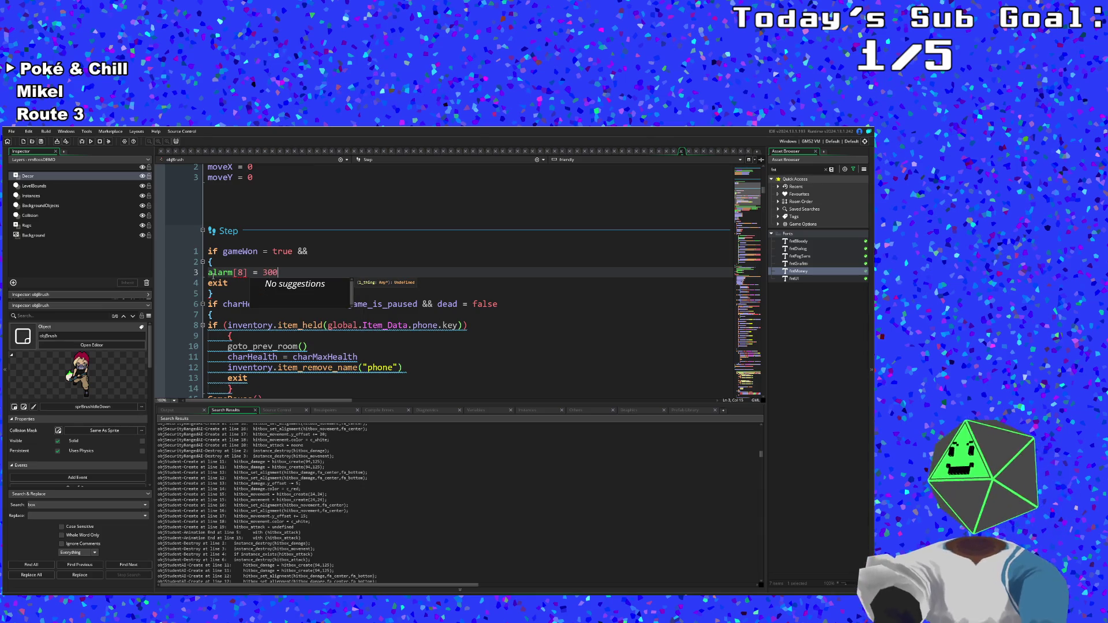
key(Left)
key(Left)
key(Left)
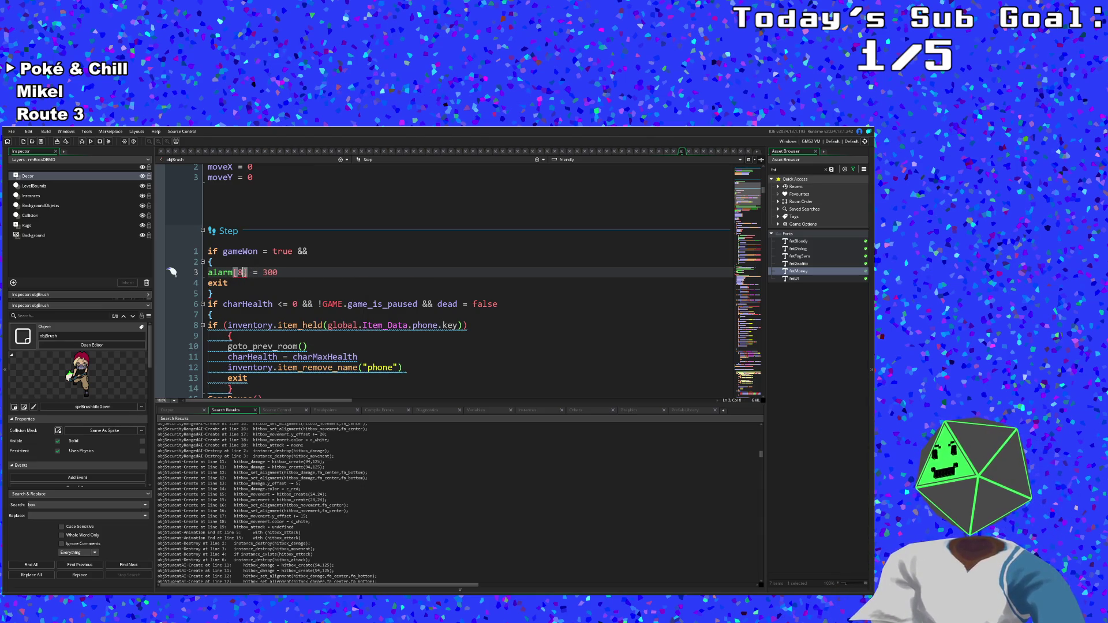
click(232, 282)
- Complete the condition with alarm[8] = -1 and end the exit line with a semicolon
click(340, 249)
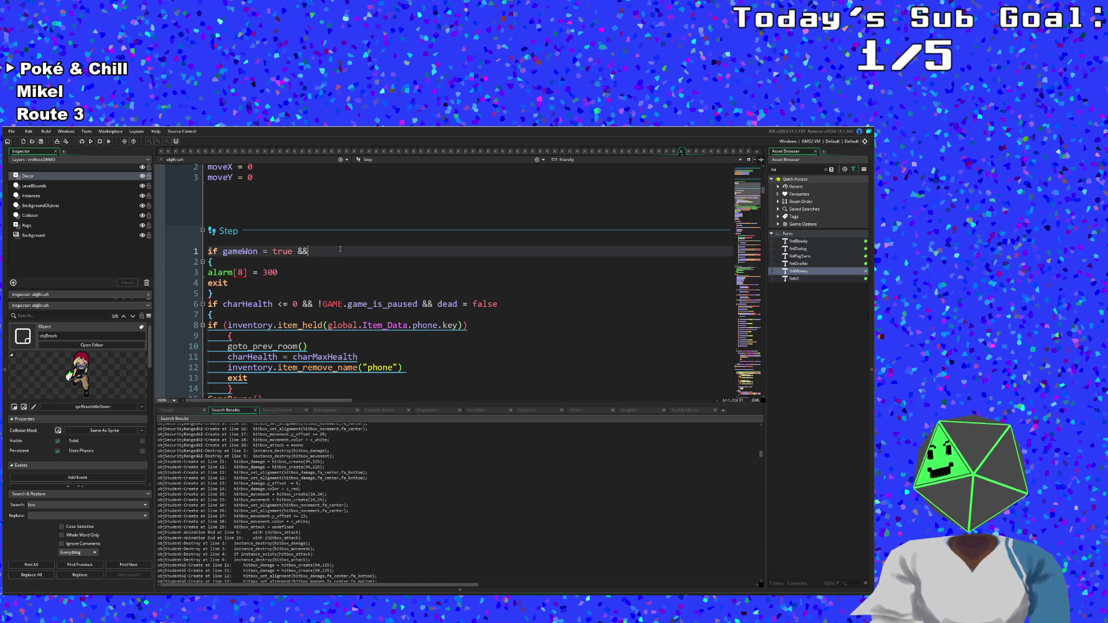
text( aa)
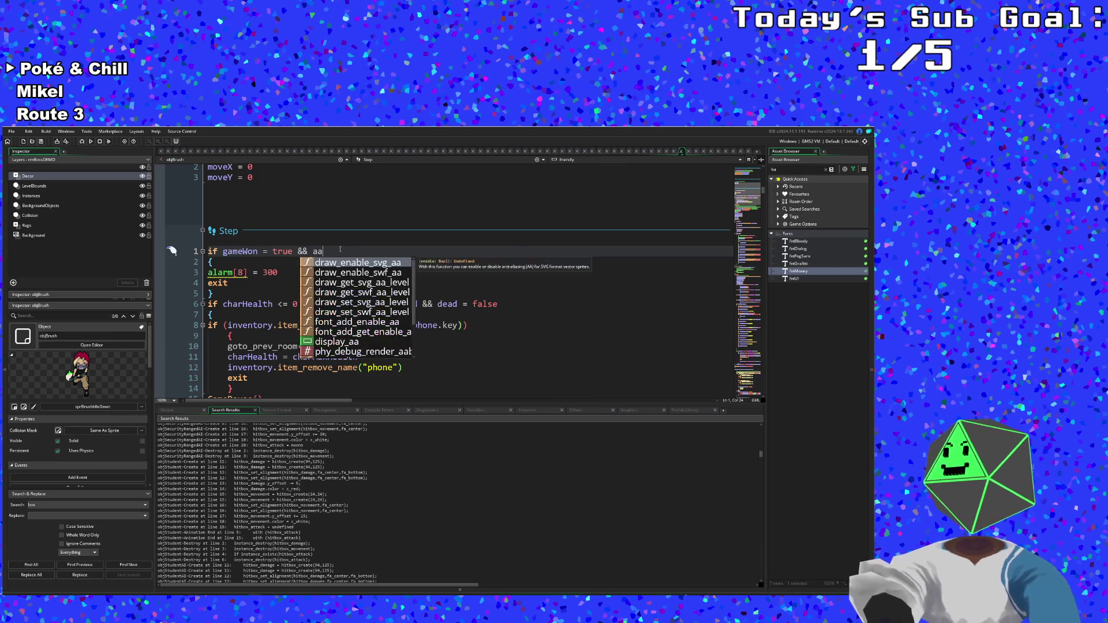
key(BackSpace)
text(lar)
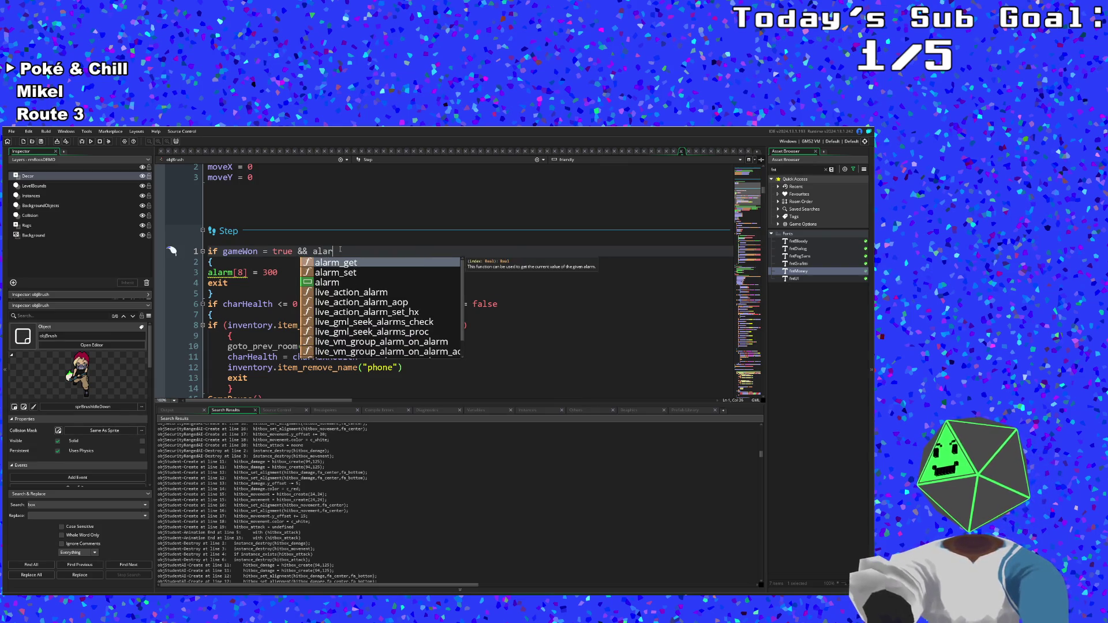
text(m[8])
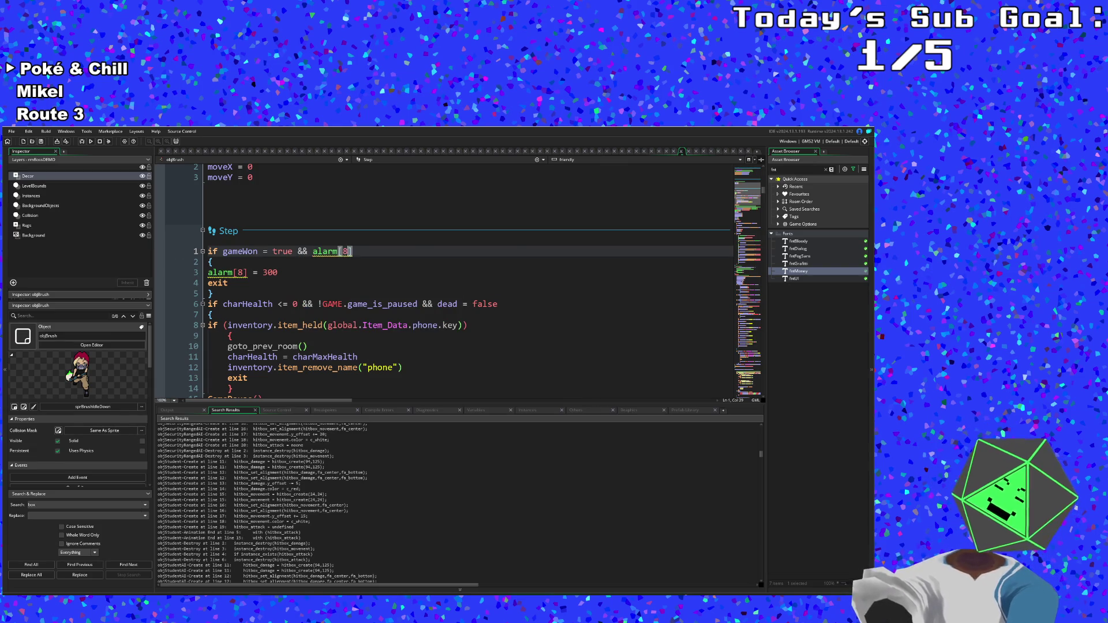
text( = -1)
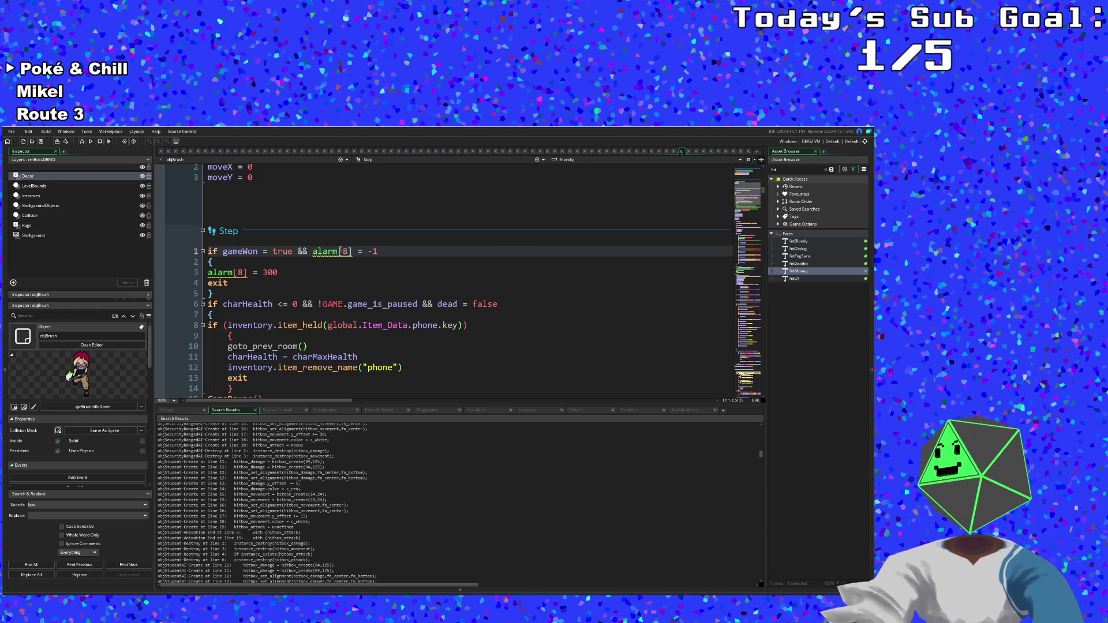
click(267, 286)
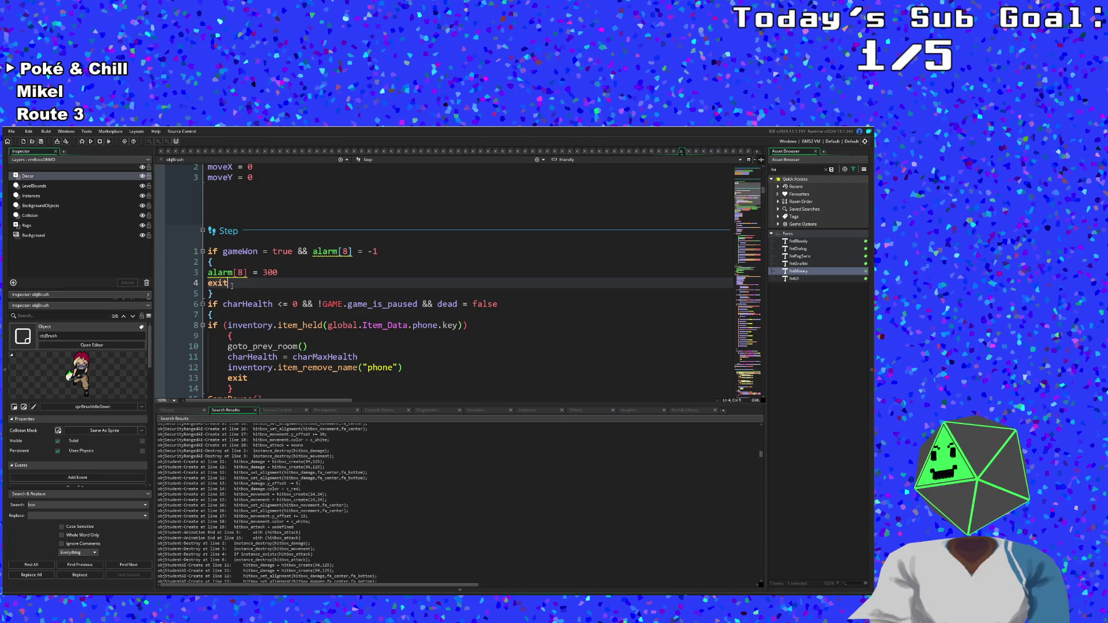
text(;)
click(256, 289)
click(260, 285)
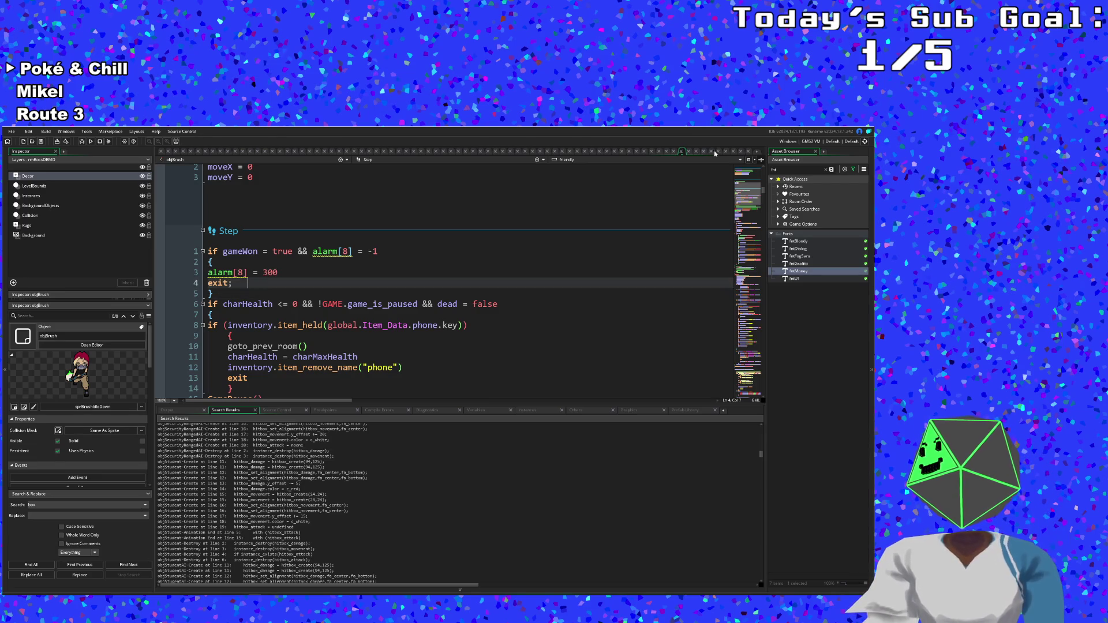
drag(747, 207, 740, 313)
- Write NewRun(false) as the only line of objBrush's empty Alarm 7 event
scroll(584, 306, down, 15)
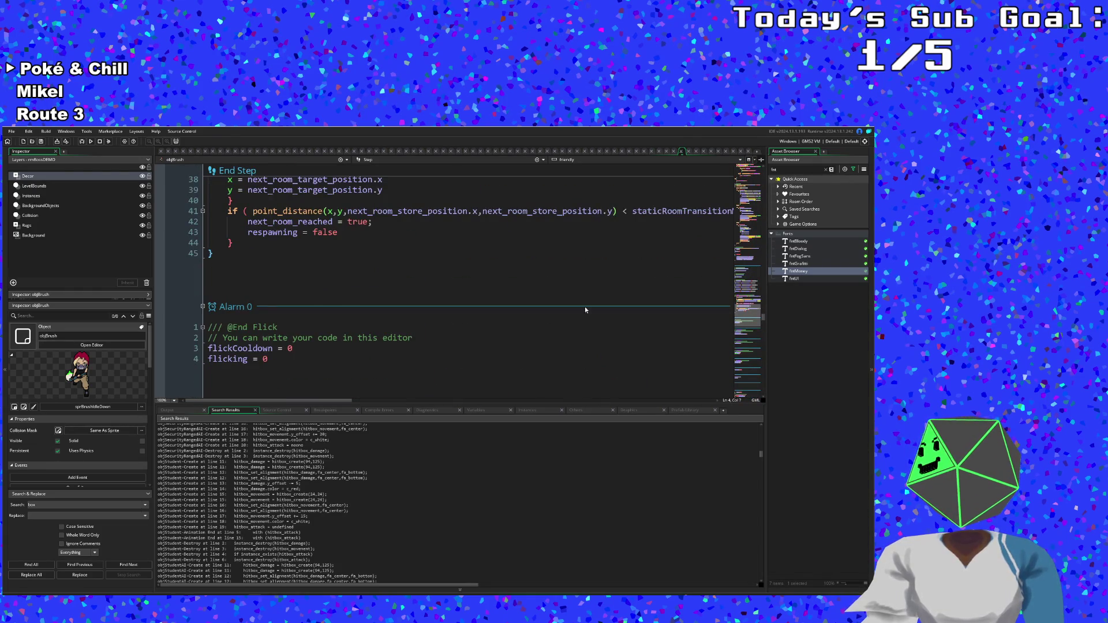
scroll(435, 327, down, 10)
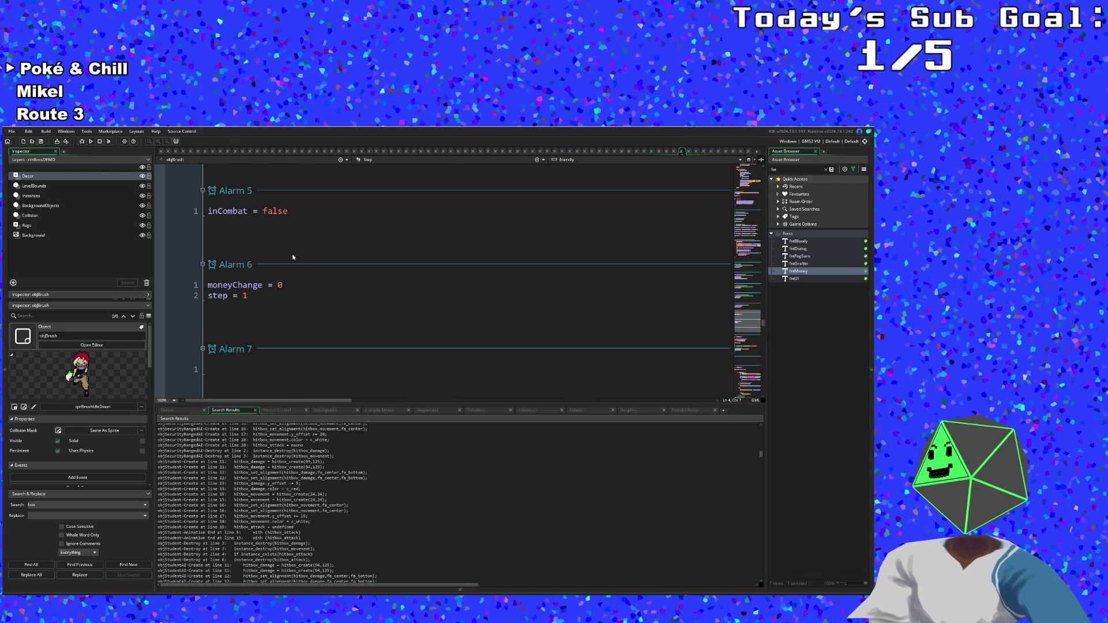
scroll(237, 357, down, 2)
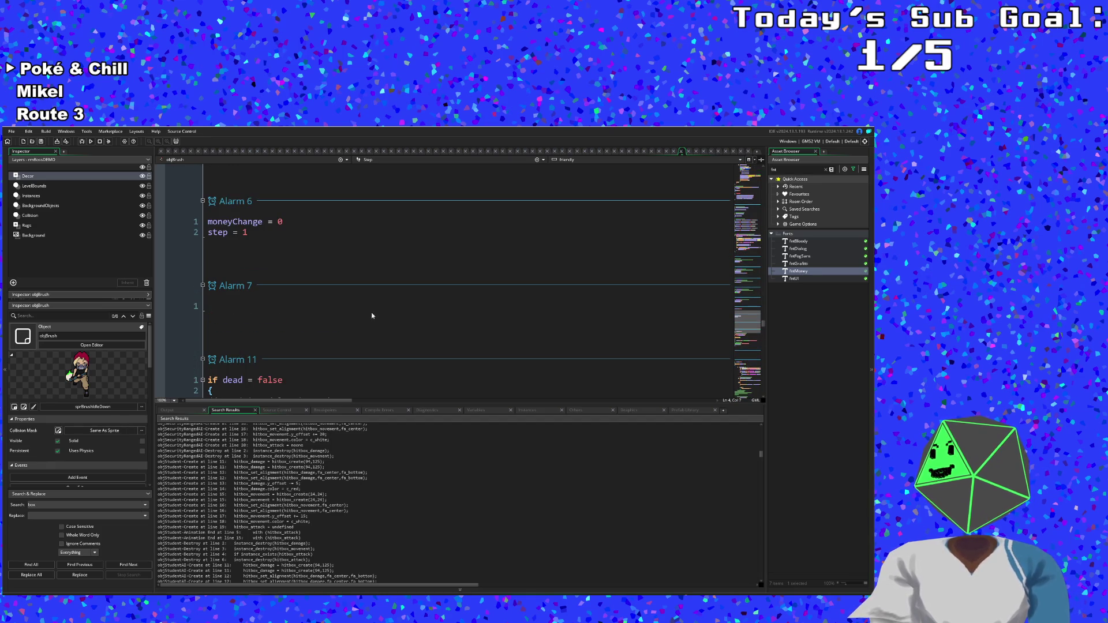
click(290, 305)
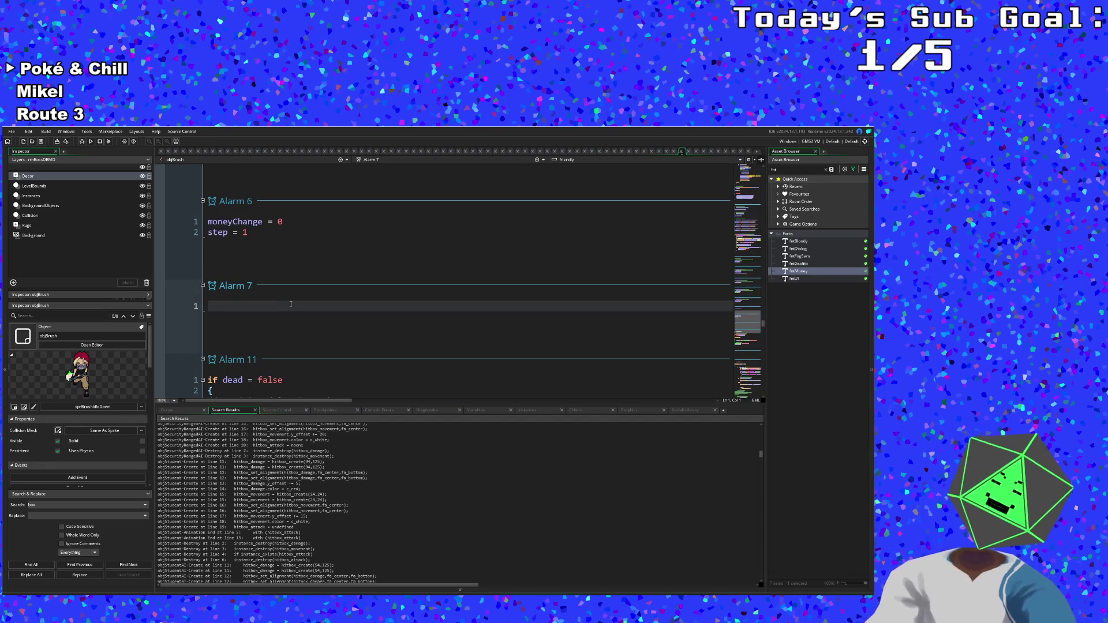
scroll(290, 304, down, 8)
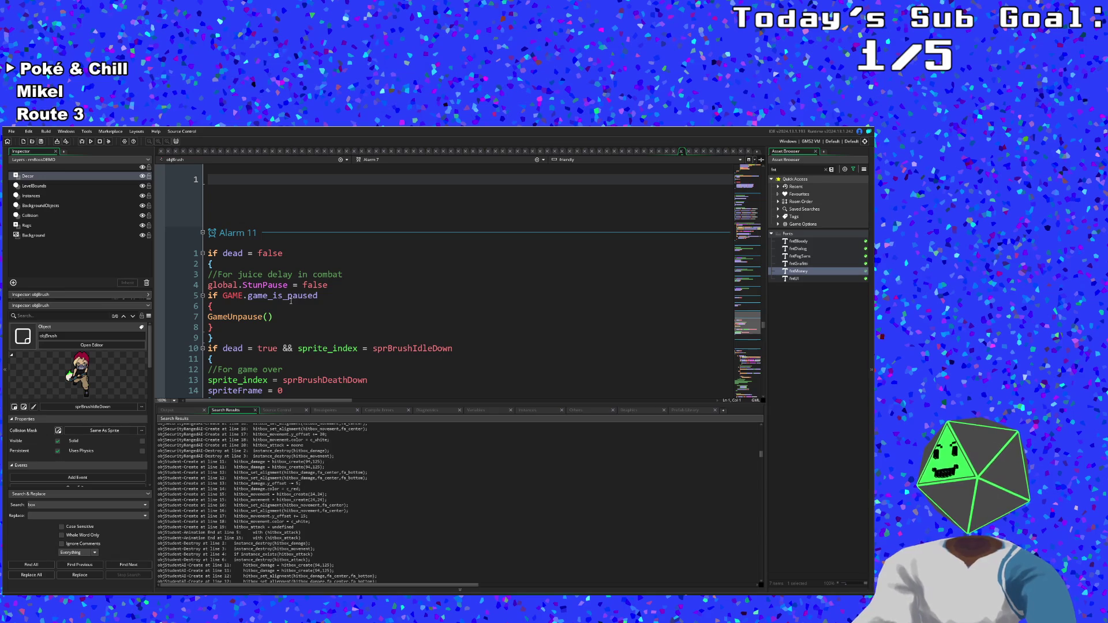
scroll(290, 304, up, 15)
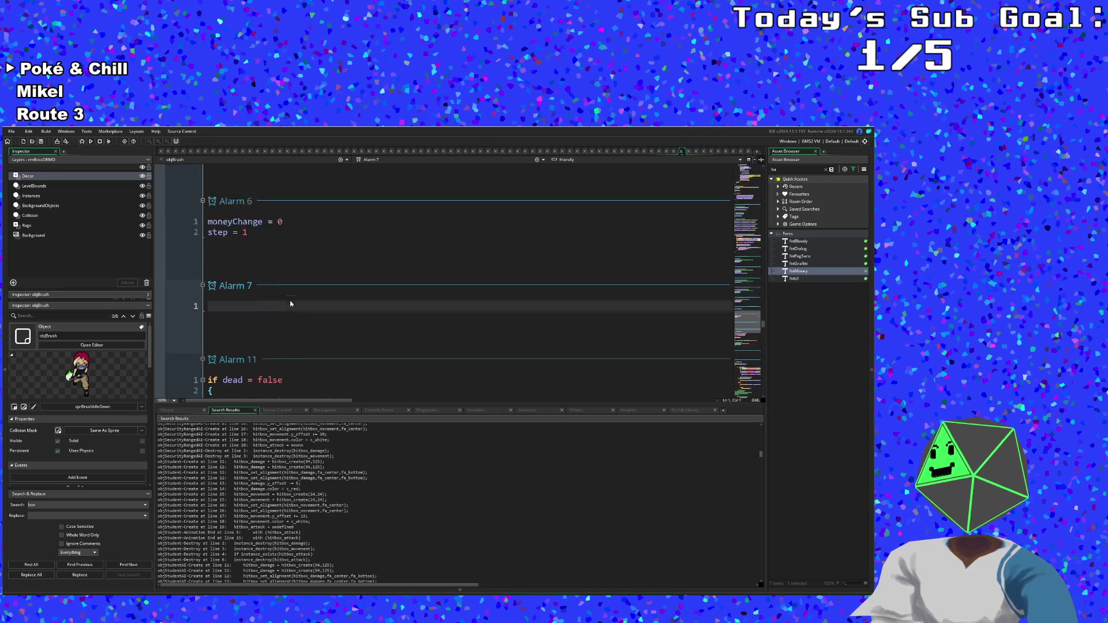
scroll(291, 304, up, 15)
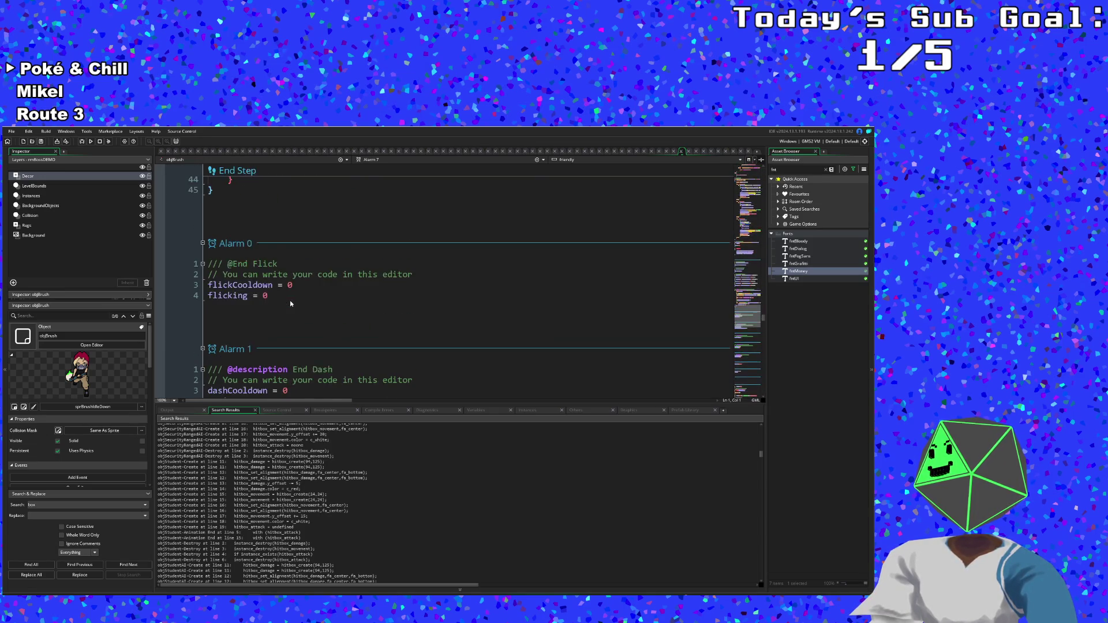
scroll(290, 304, up, 3)
scroll(290, 302, down, 15)
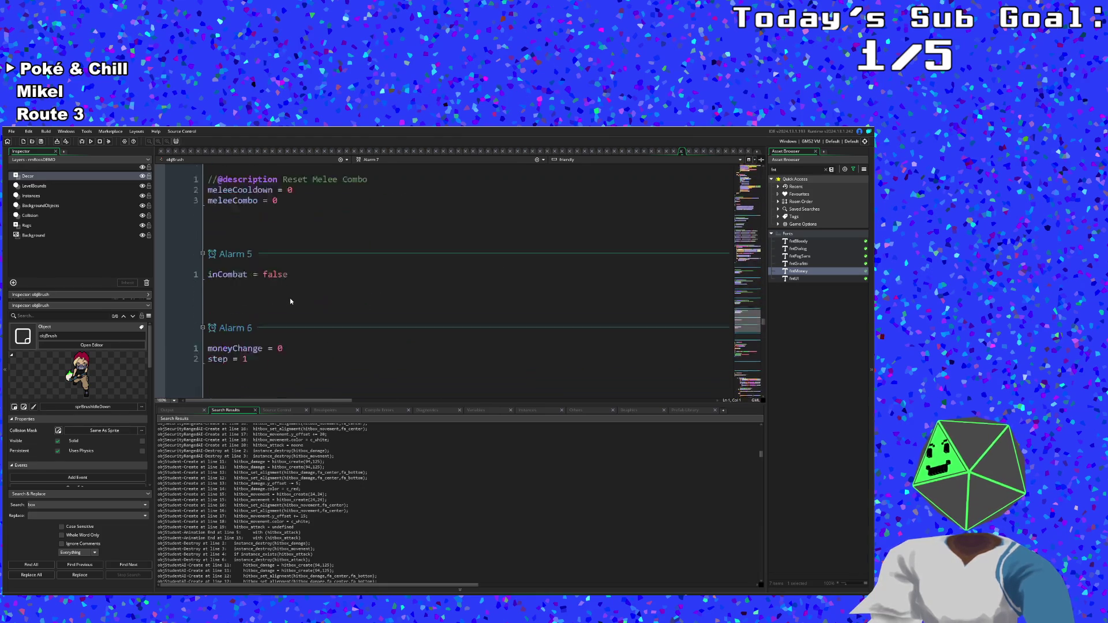
scroll(290, 301, down, 5)
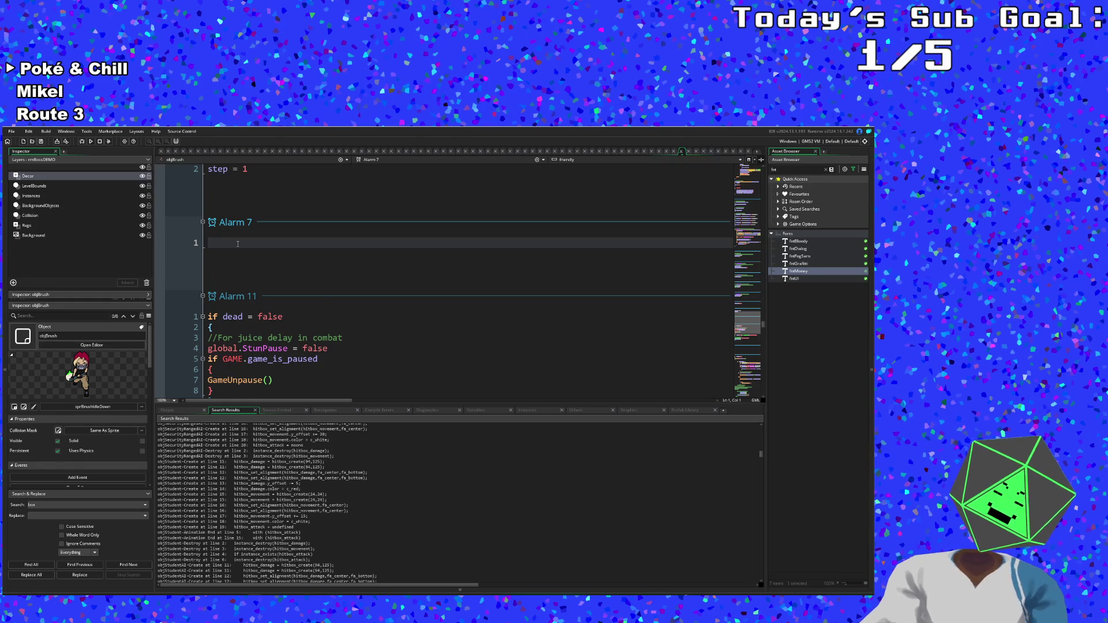
text(newR)
key(Return)
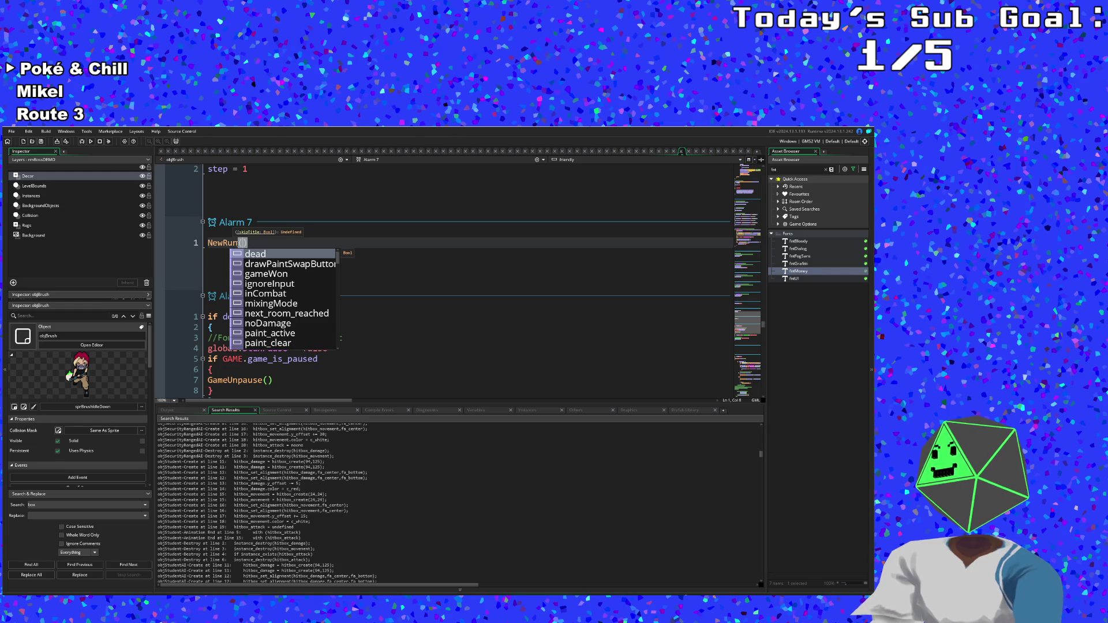
text(false)
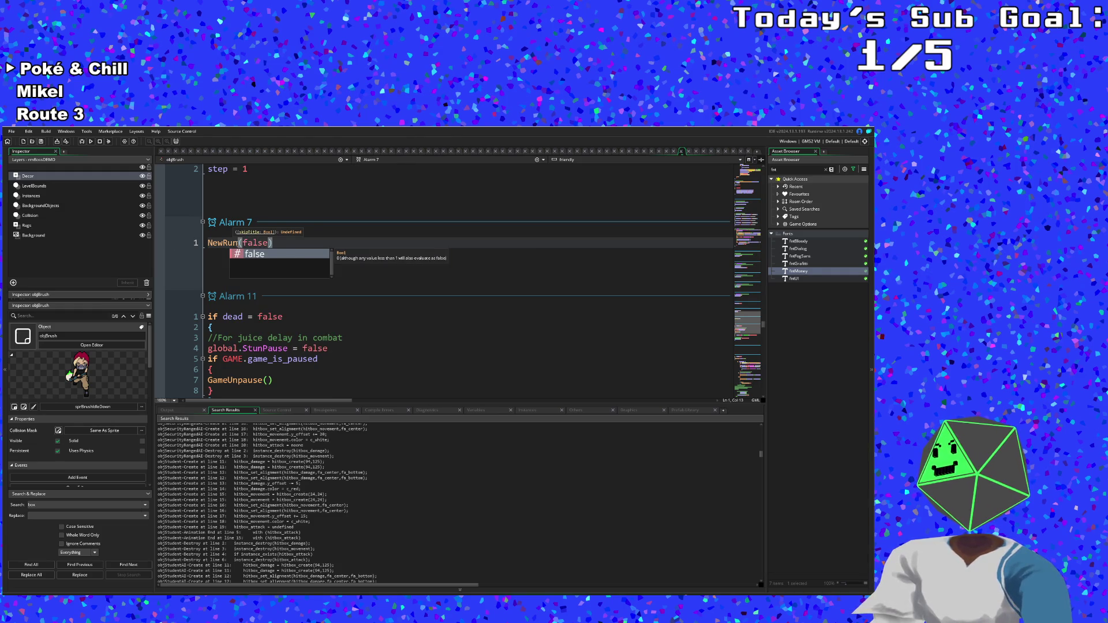
click(225, 256)
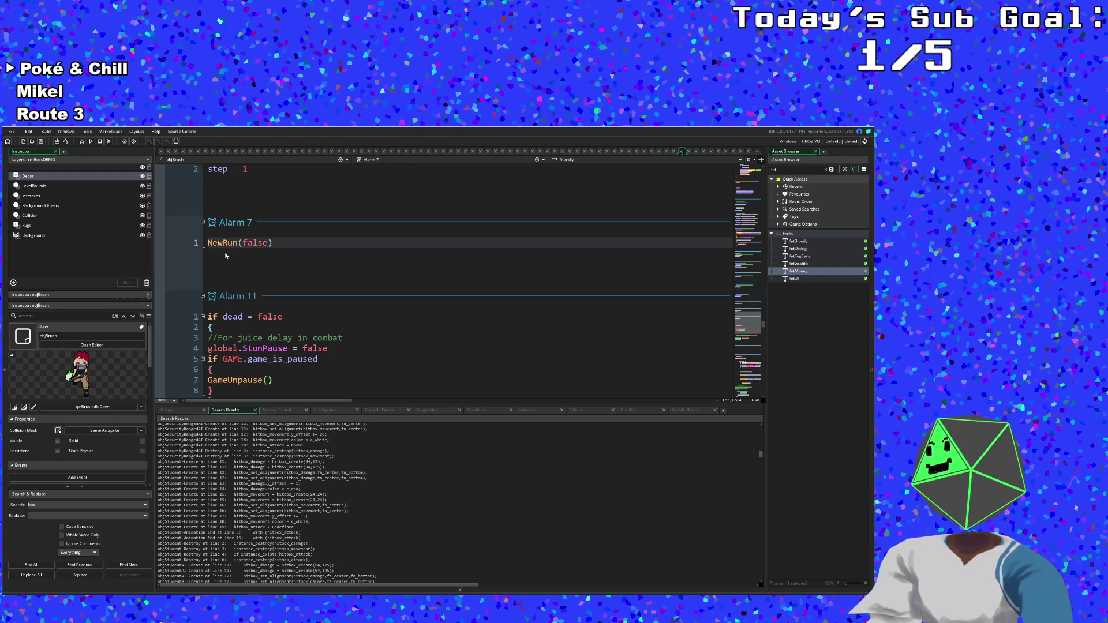
mouse_move(763, 324)
mouse_down()
mouse_move(738, 191)
mouse_move(737, 203)
mouse_up()
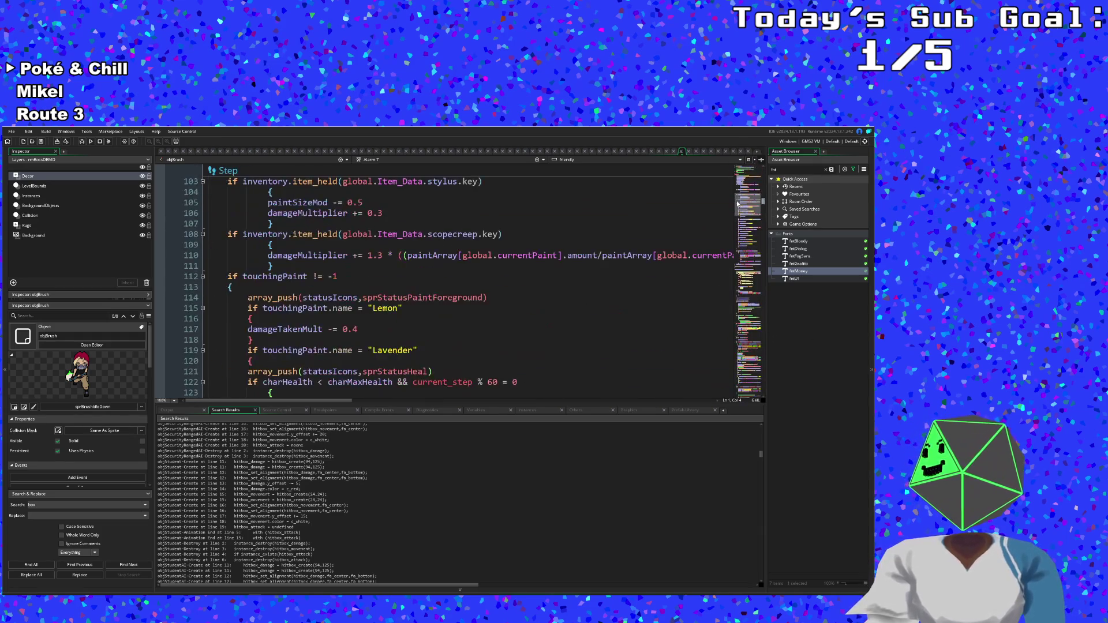
click(542, 161)
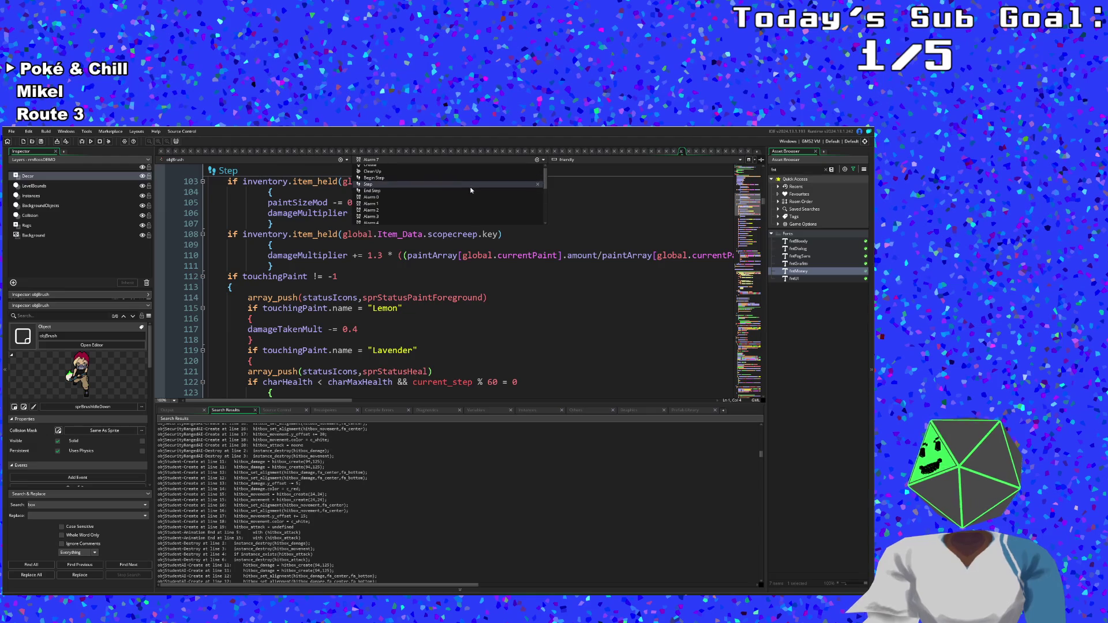
click(415, 167)
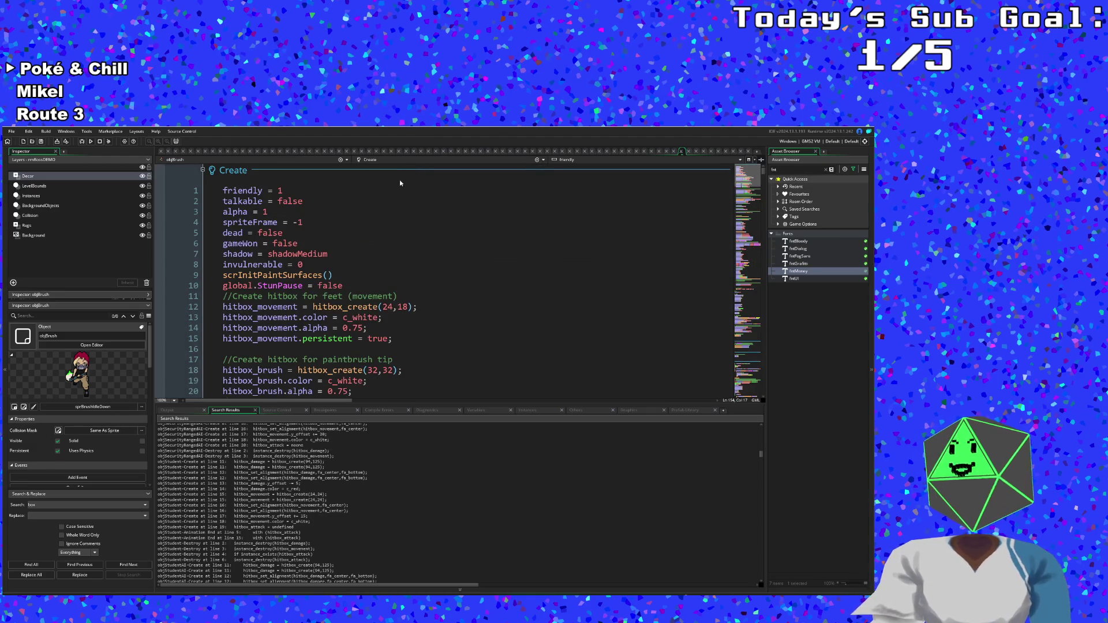
scroll(351, 237, down, 6)
scroll(355, 236, up, 6)
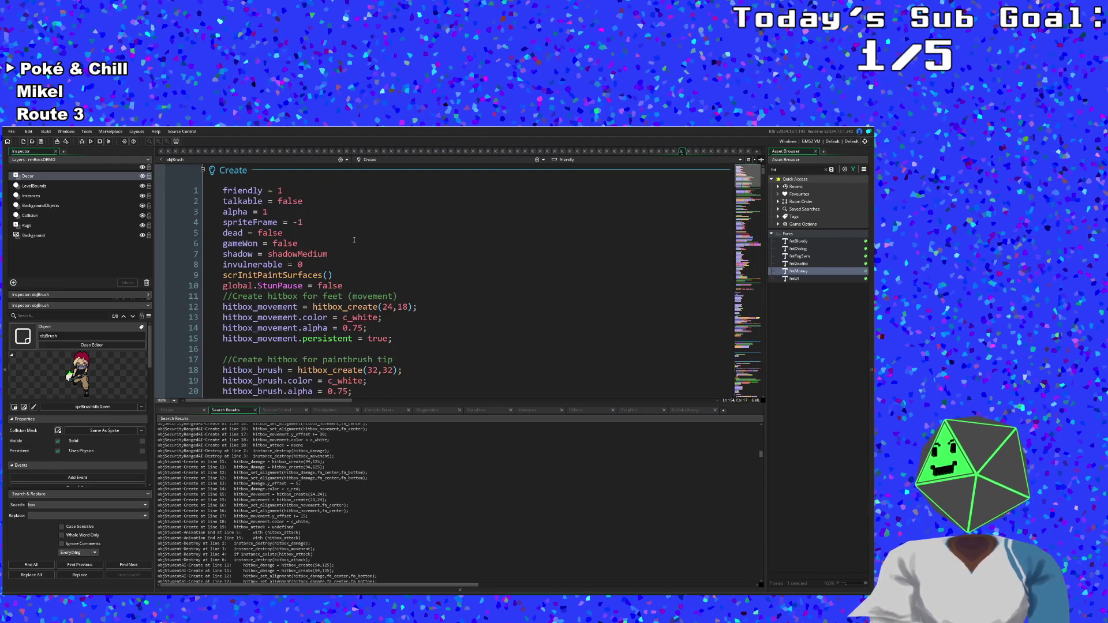
scroll(355, 236, down, 20)
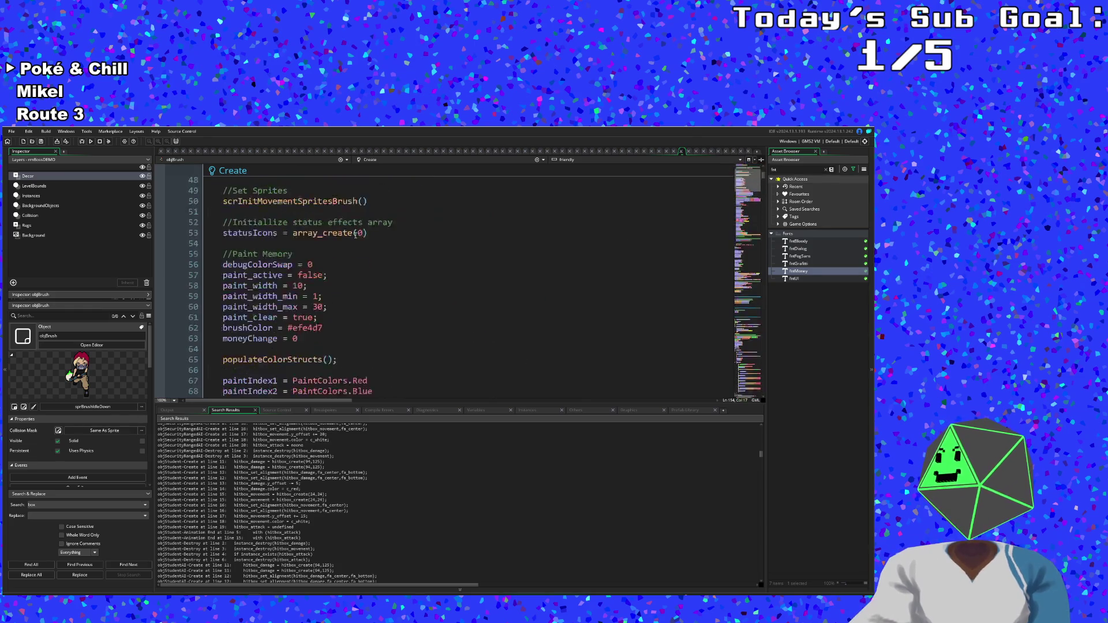
scroll(355, 234, down, 14)
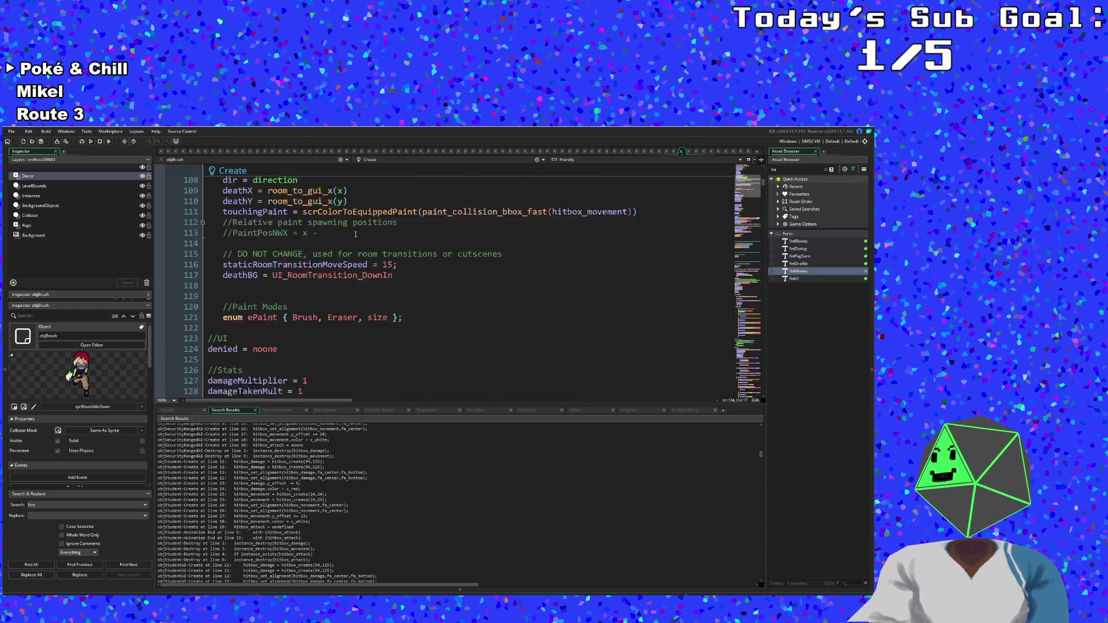
scroll(356, 232, down, 20)
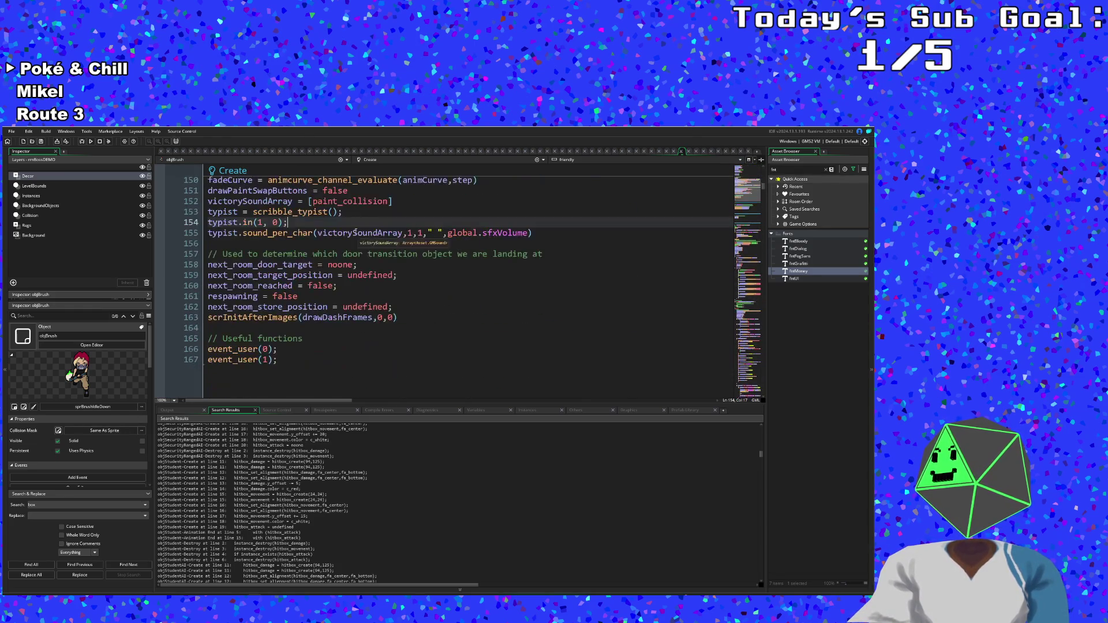
scroll(356, 228, up, 4)
scroll(356, 229, down, 4)
scroll(356, 229, up, 2)
scroll(356, 229, up, 2)
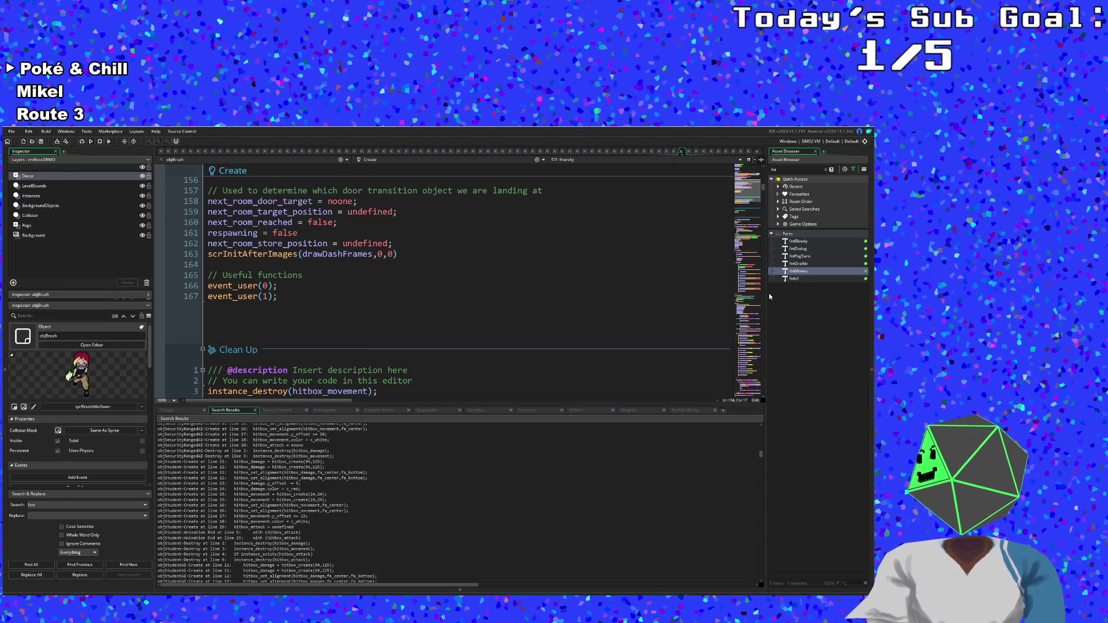
scroll(589, 333, down, 10)
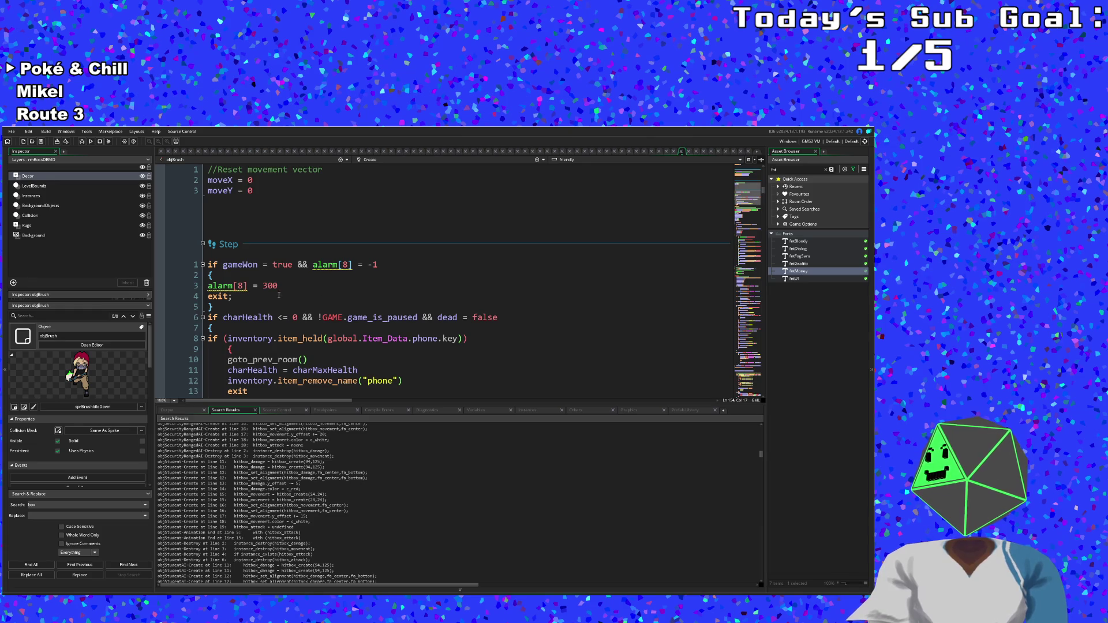
double_click(241, 286)
- Change both alarm[8] references in the Step victory check to alarm[7]
text(7)
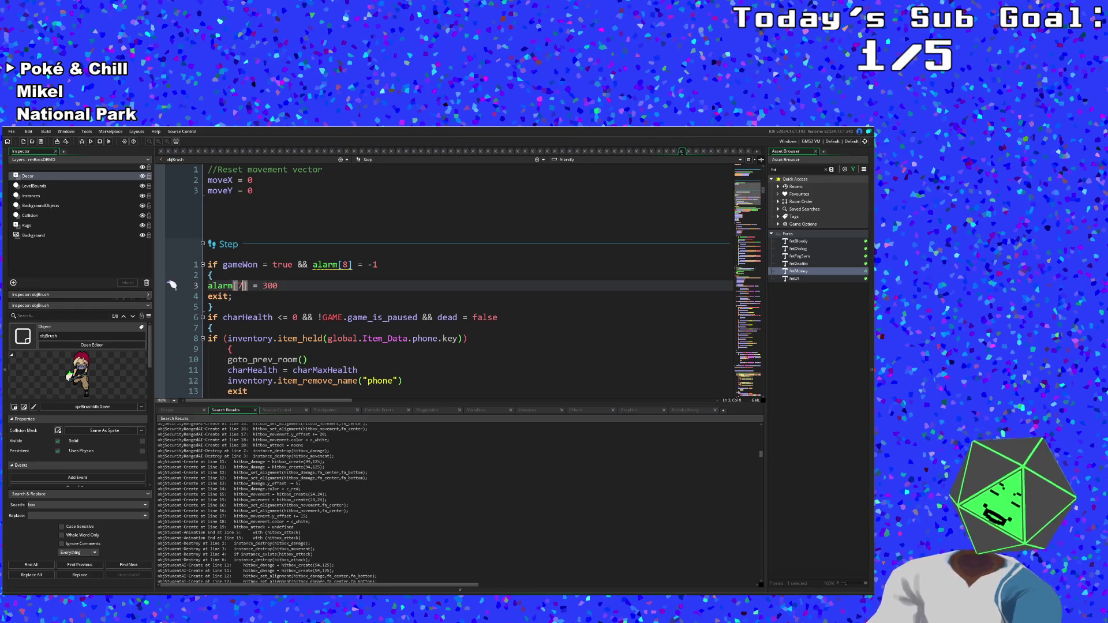
click(346, 265)
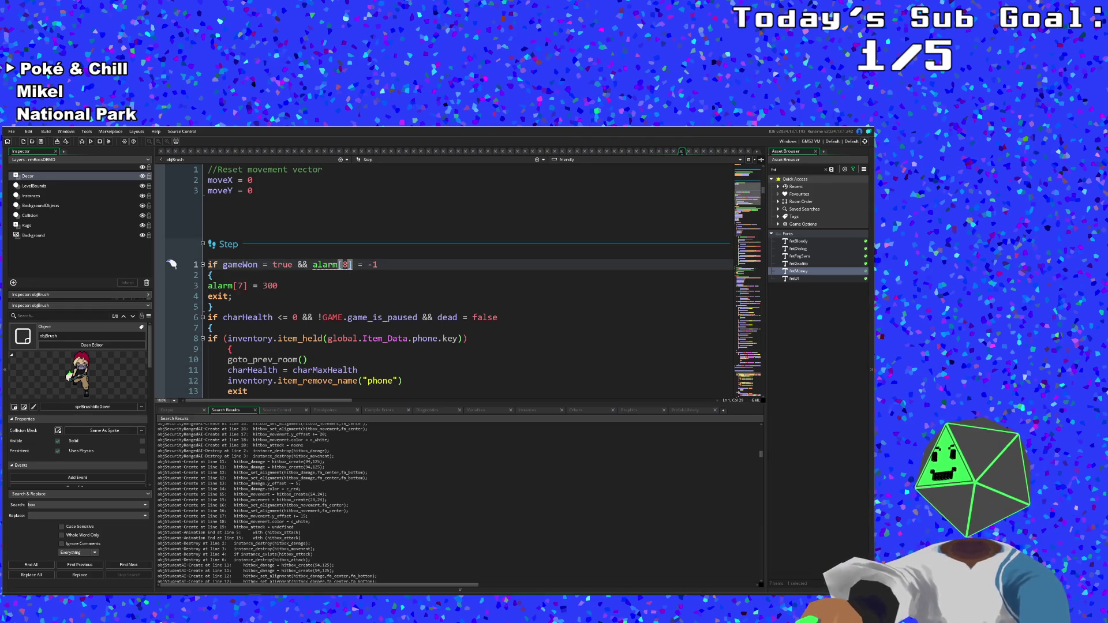
key(BackSpace)
text(7)
click(342, 296)
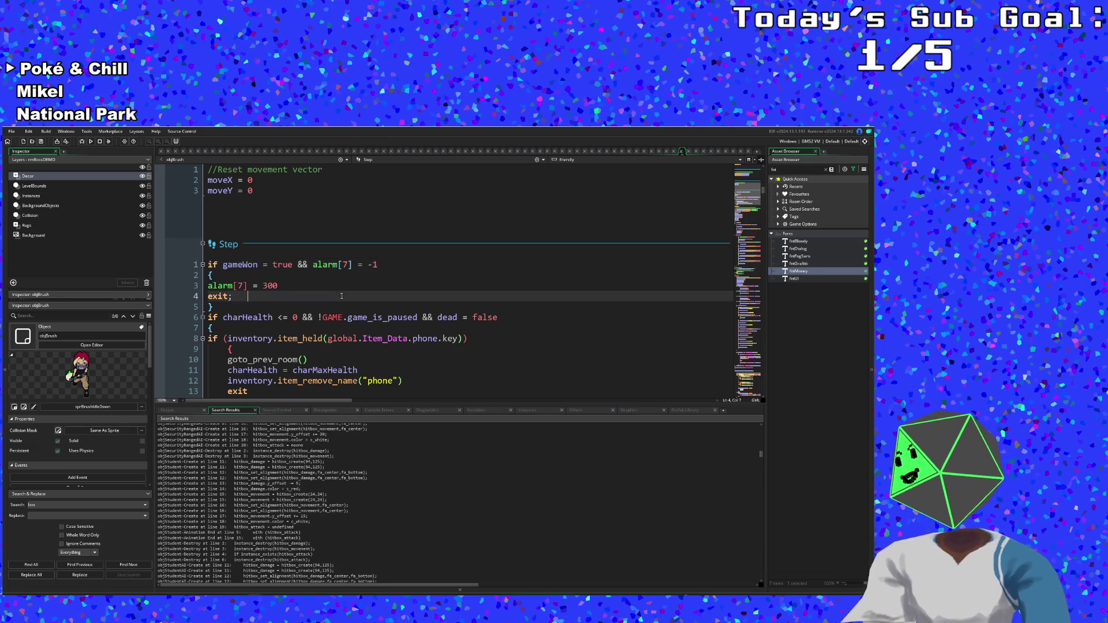
click(324, 287)
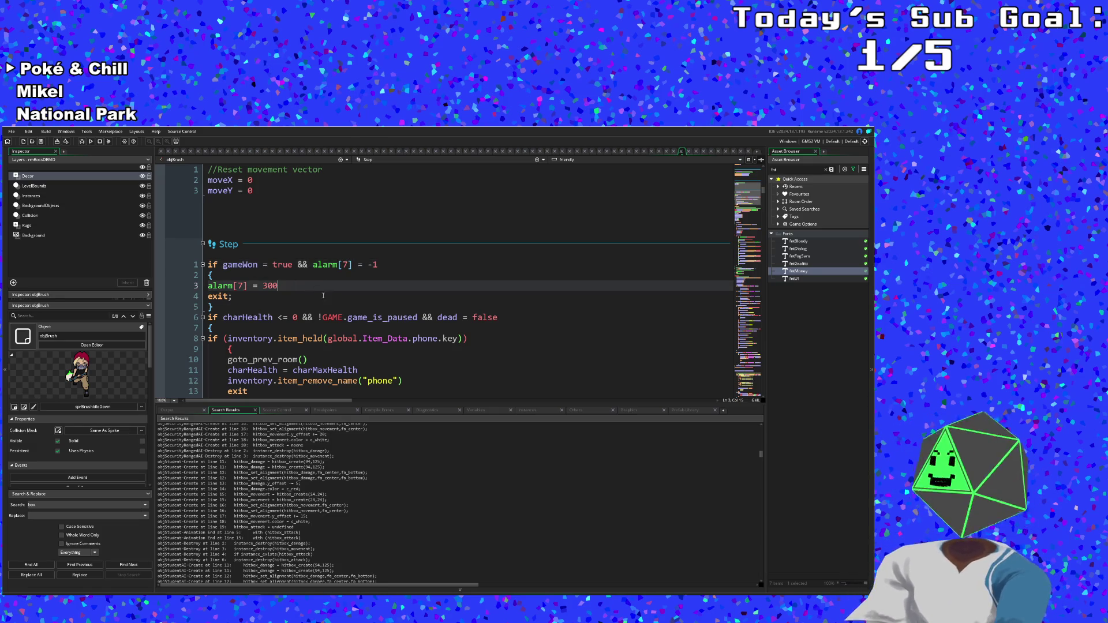
click(323, 295)
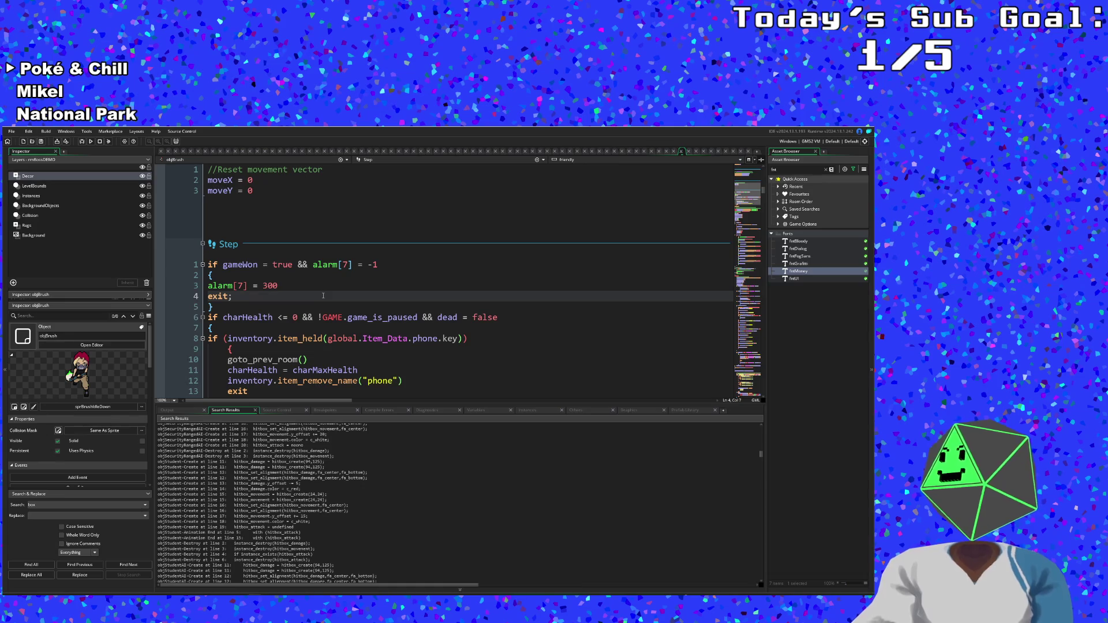
- Look up objJohnnyBossController with Ctrl+T, check its code, then close its tab
key(ctrl+t)
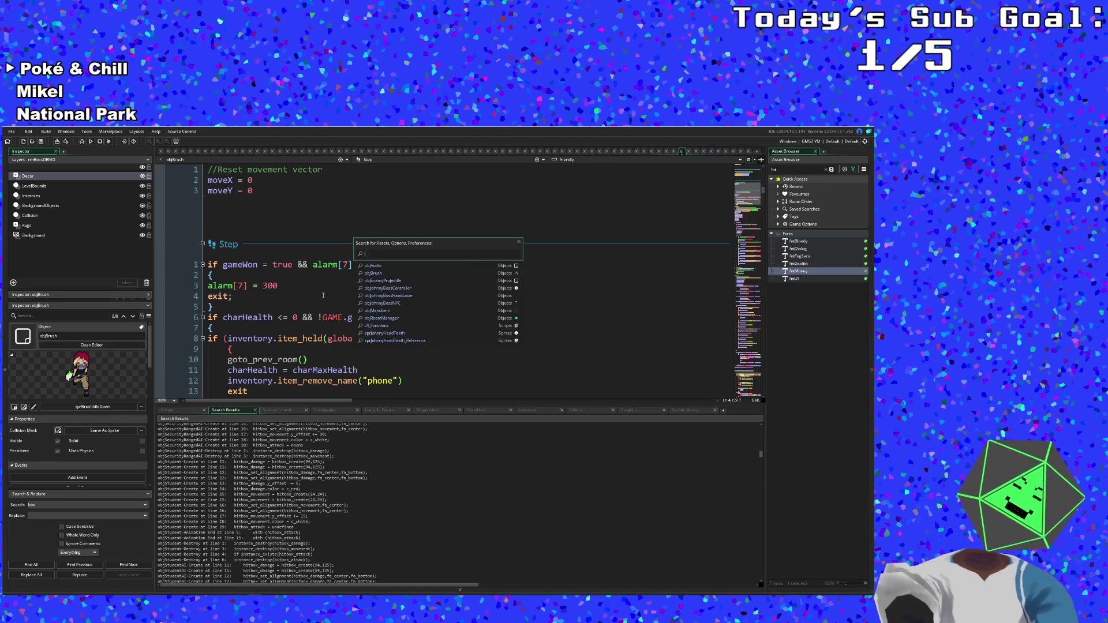
text(objec)
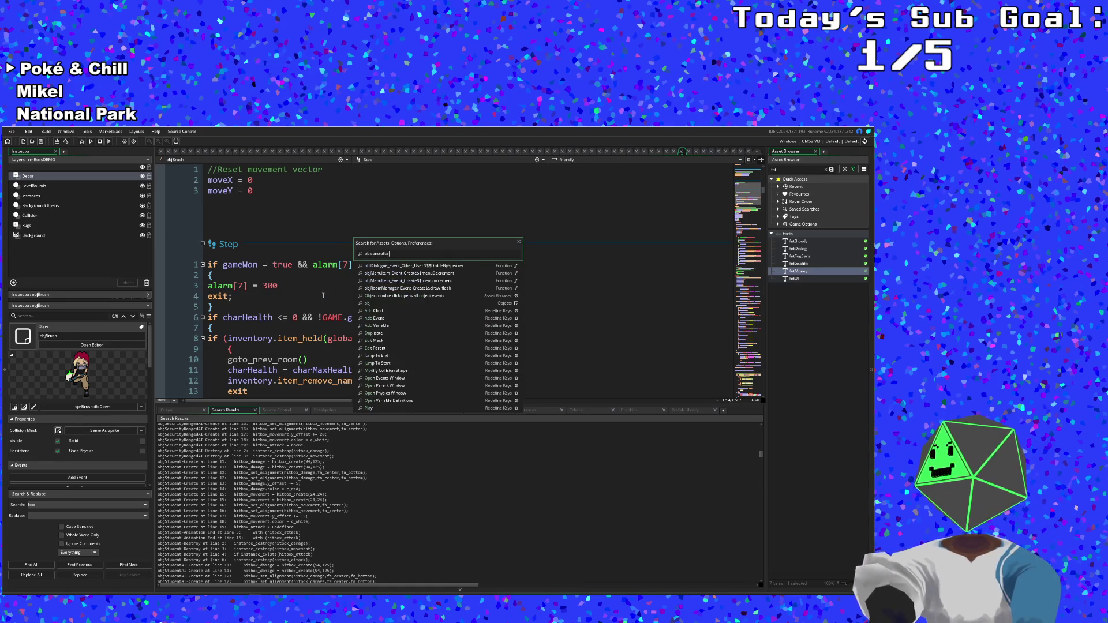
key(BackSpace)
key(BackSpace)
key(BackSpace)
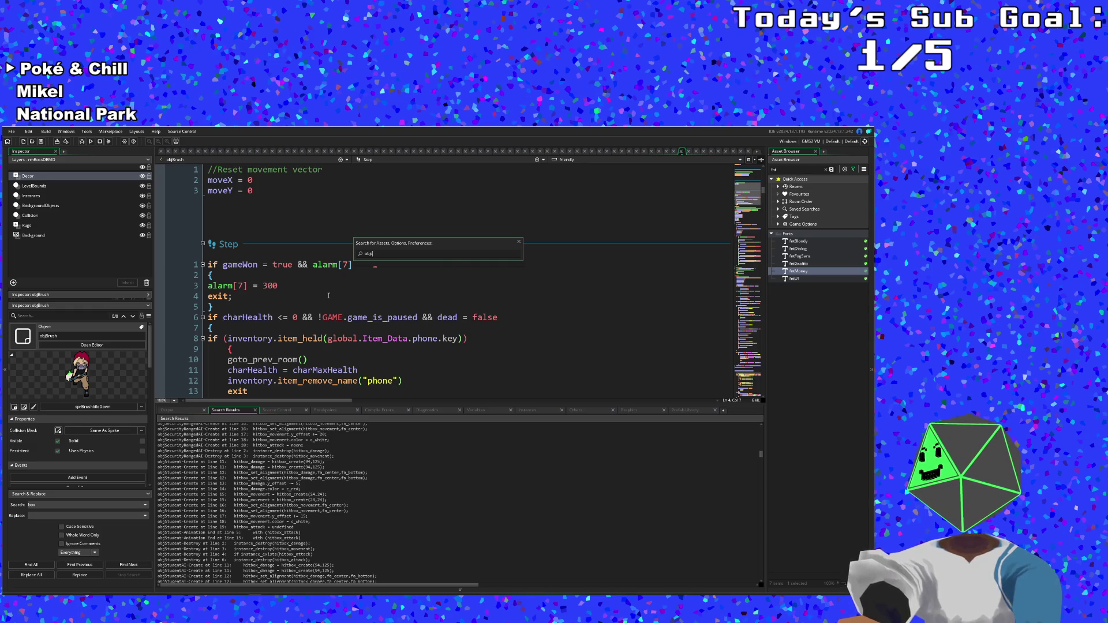
text(johnny)
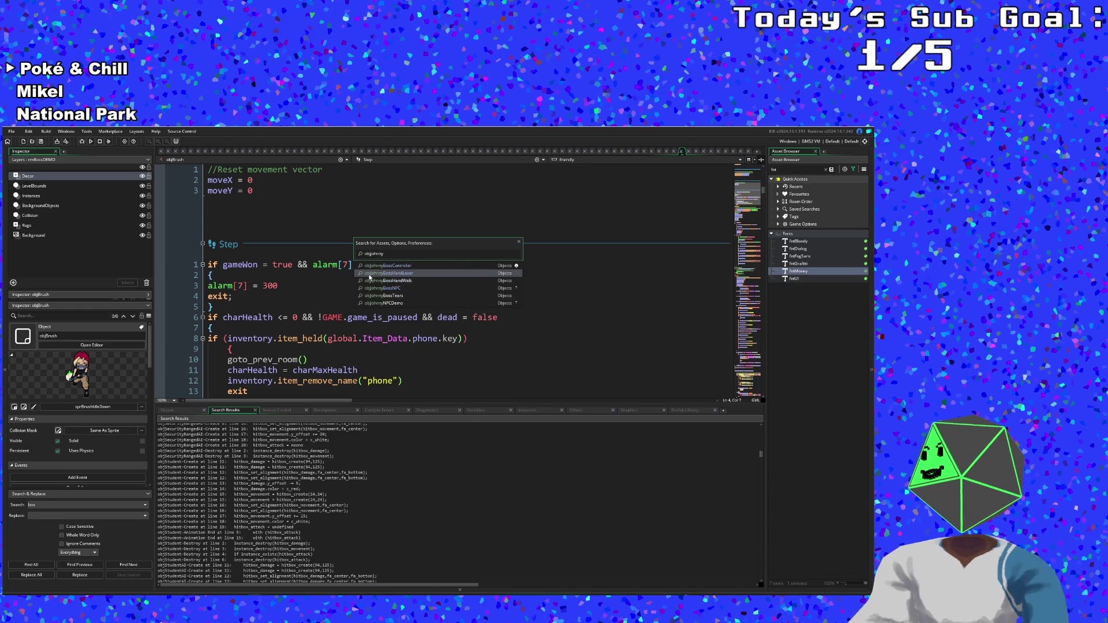
click(375, 265)
click(316, 288)
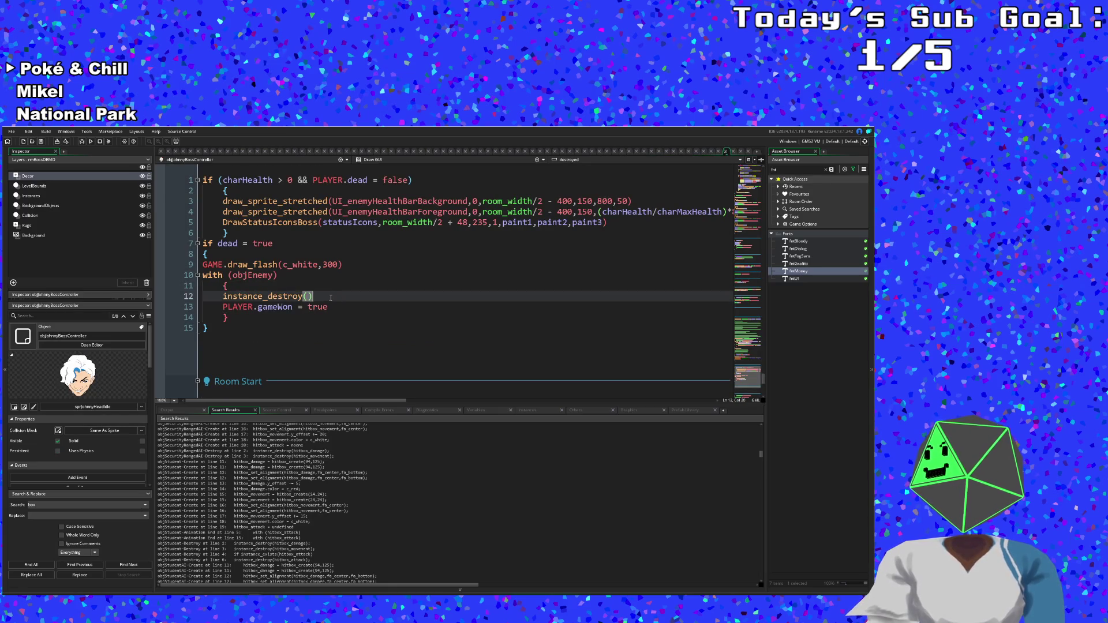
click(289, 317)
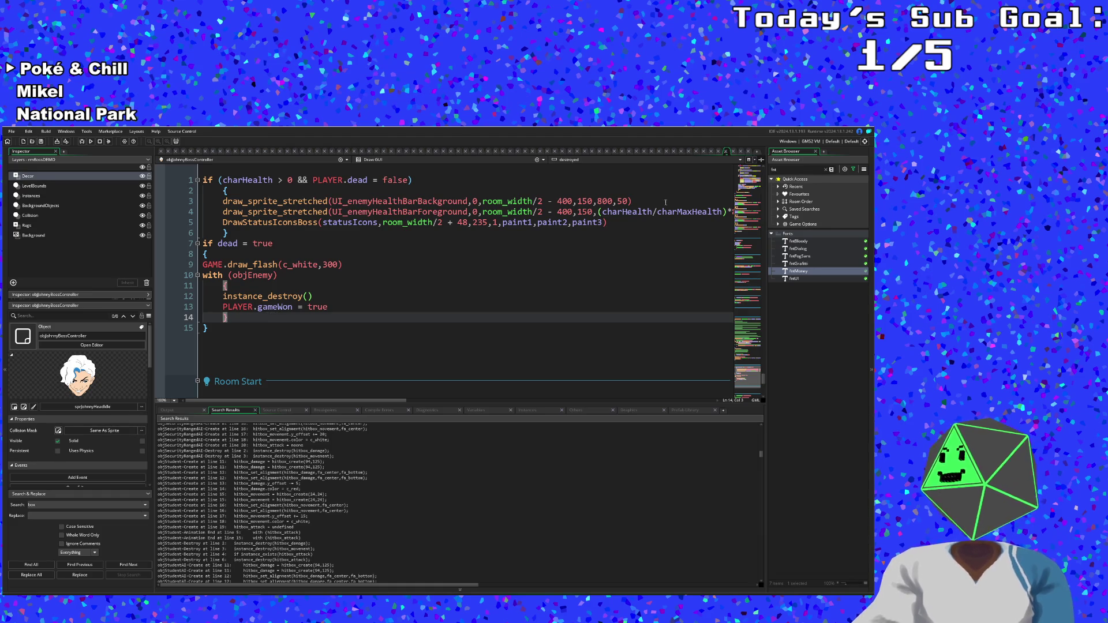
click(357, 277)
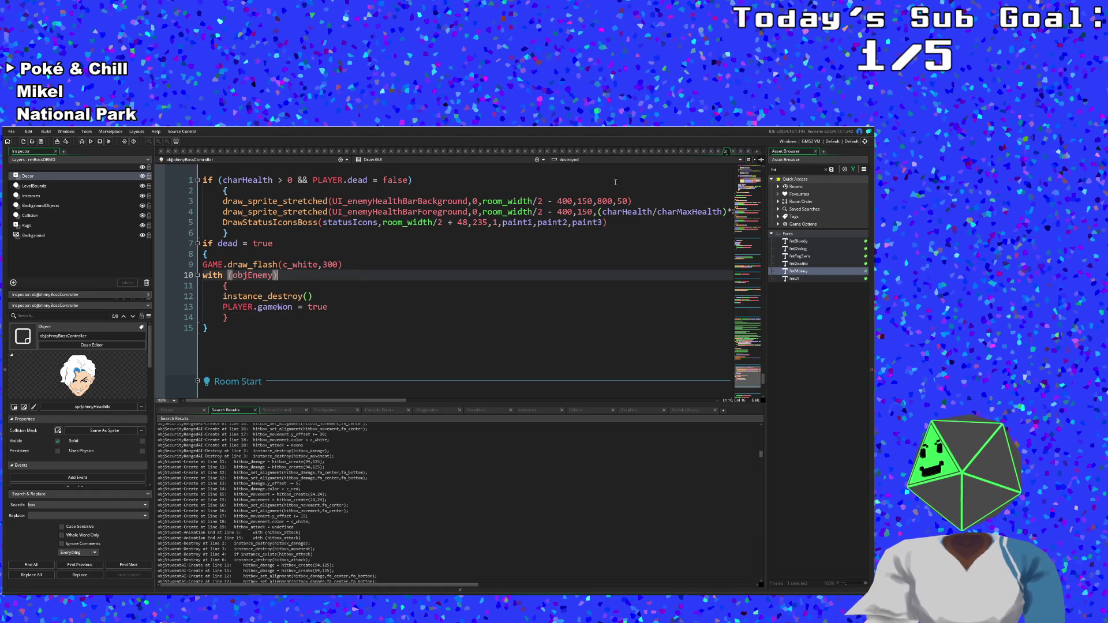
click(725, 151)
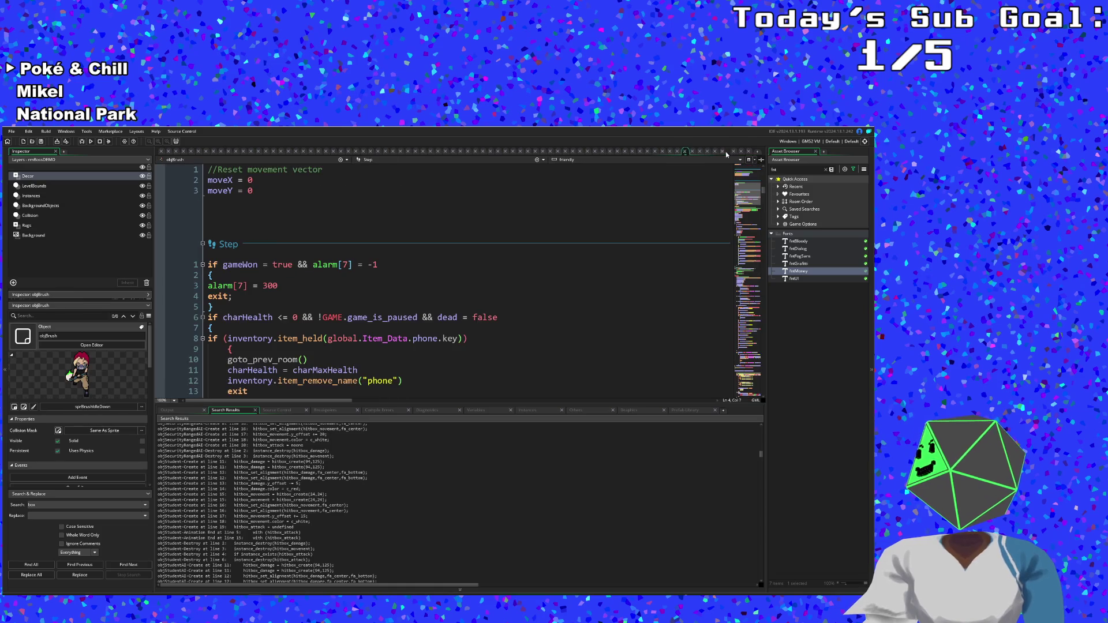
- Lengthen the alarm[7] victory delay from 300 to 600
click(268, 286)
key(BackSpace)
text(6)
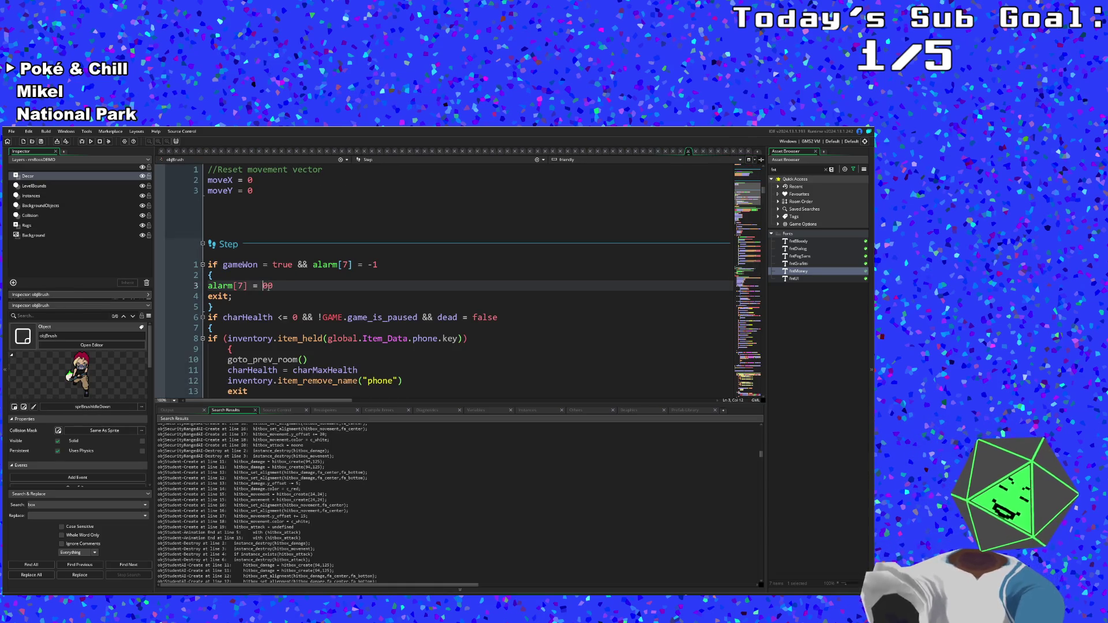
- Save the project and build and run the game for a test
click(304, 292)
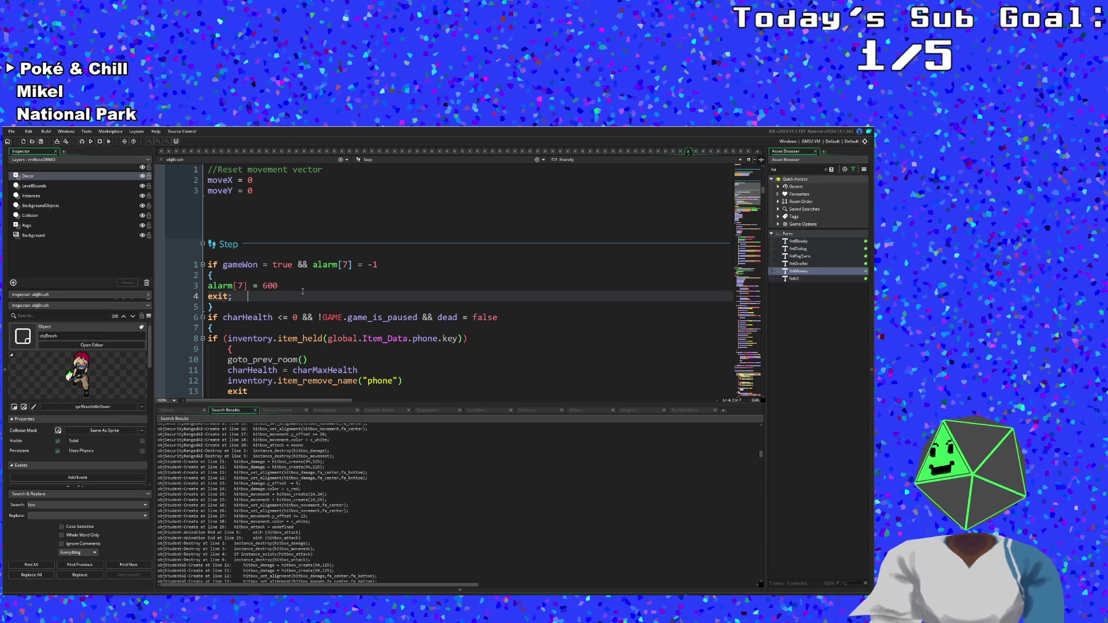
click(11, 132)
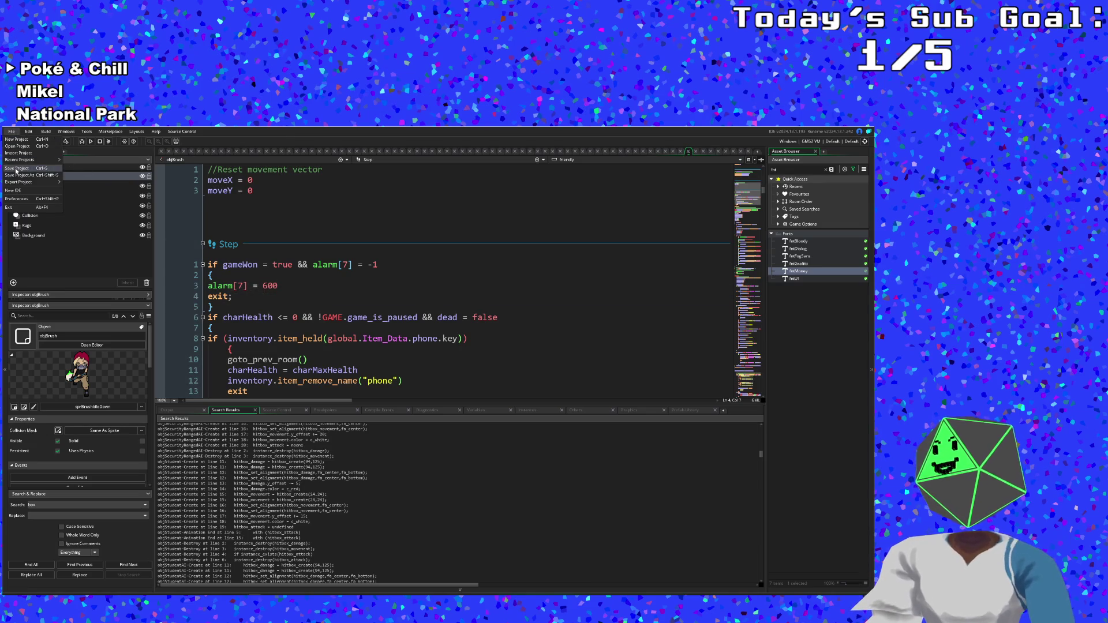
click(332, 296)
click(376, 269)
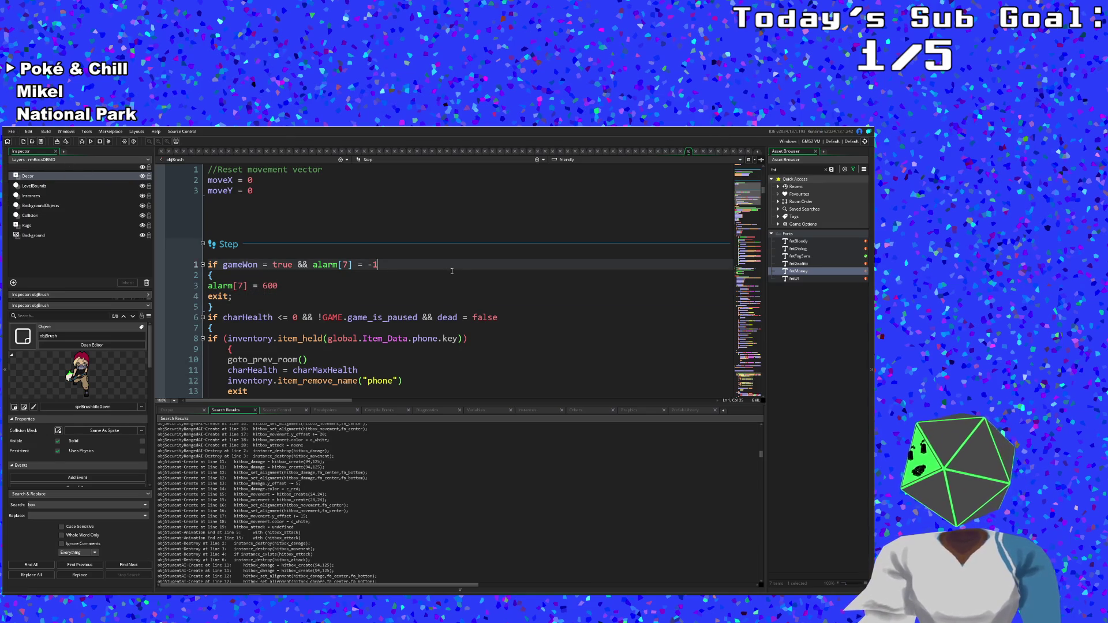
key(Down)
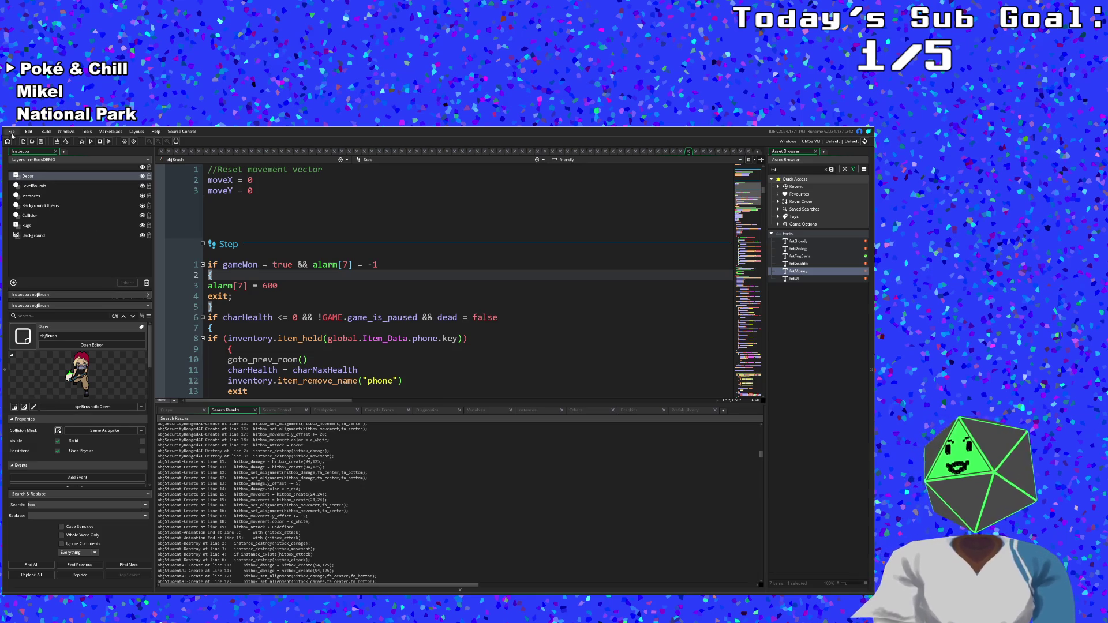
click(11, 131)
click(67, 142)
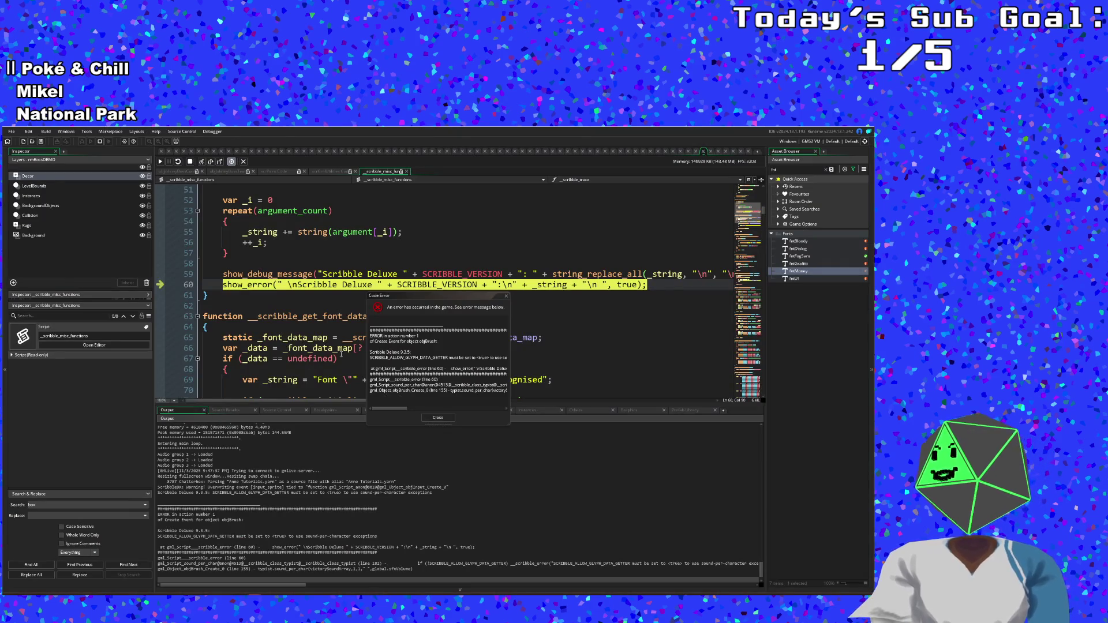
- Read the Code Error requiring SCRIBBLE_ALLOW_GLYPH_DATA_GETTER set to true, then close the dialog
click(459, 380)
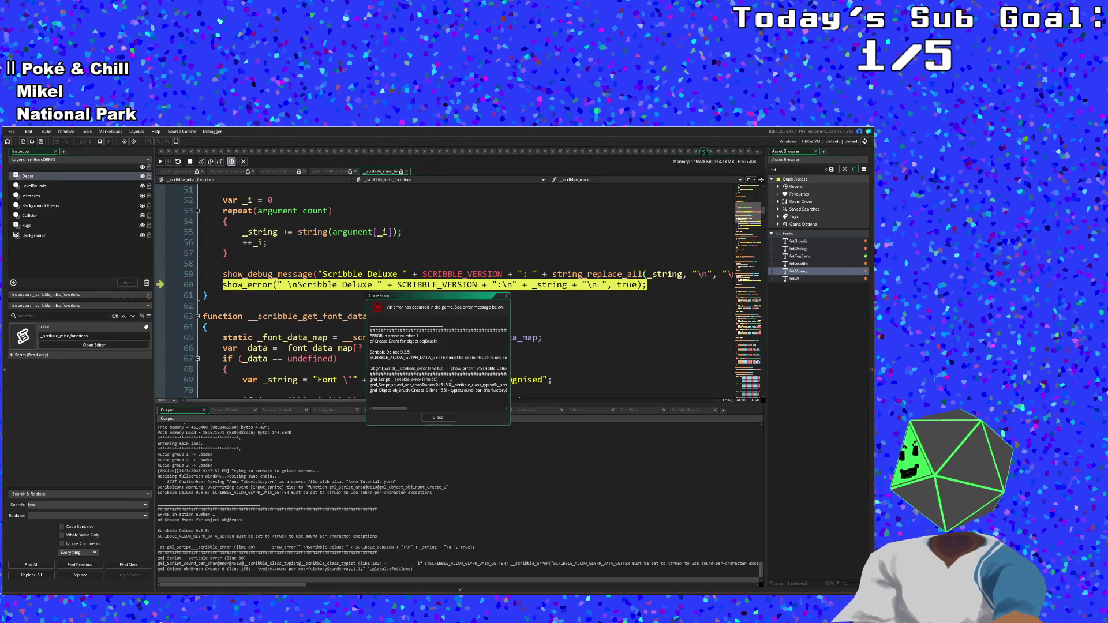
mouse_move(398, 410)
mouse_down()
mouse_move(416, 410)
mouse_move(363, 414)
mouse_up()
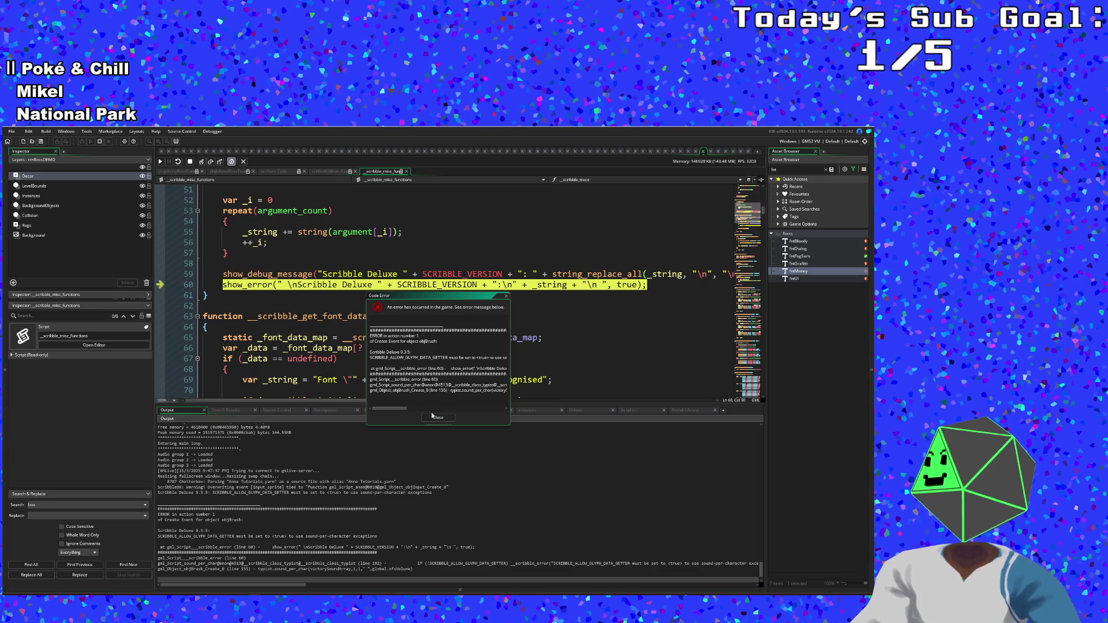
click(439, 416)
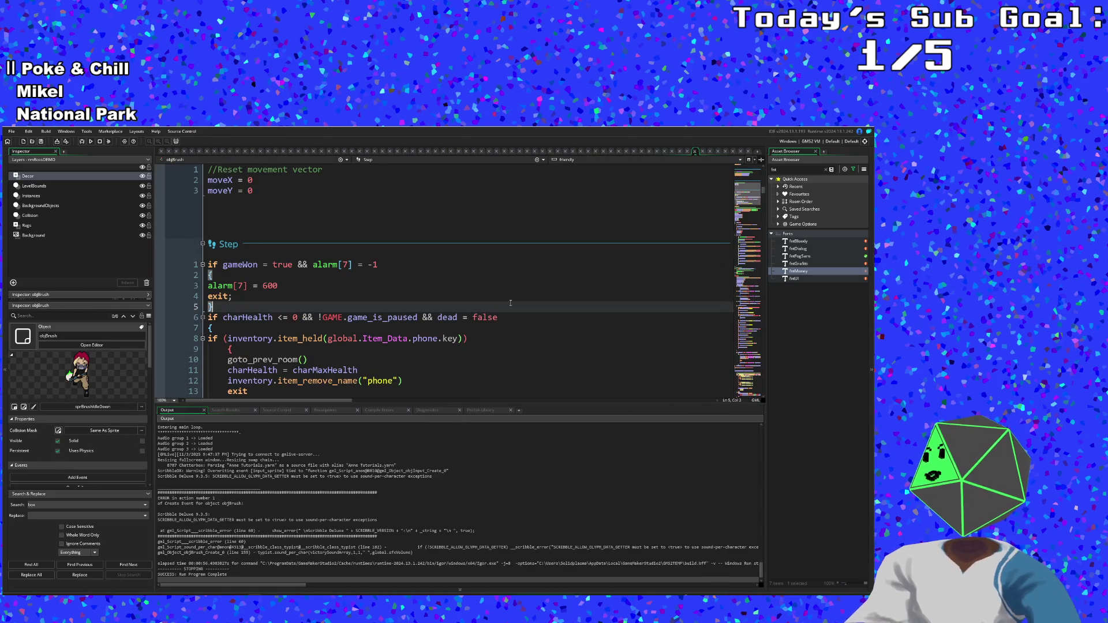
- Jump to objBrush's Create event and locate the typist.sound_per_char call on line 155
scroll(602, 306, up, 4)
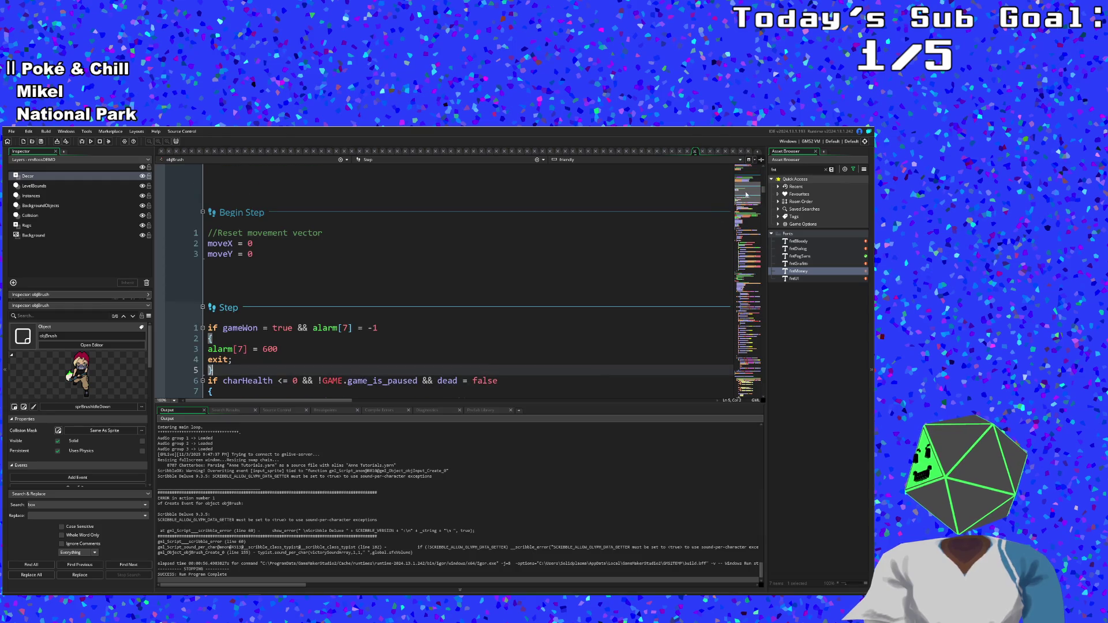
click(746, 173)
scroll(596, 283, down, 4)
scroll(596, 284, down, 20)
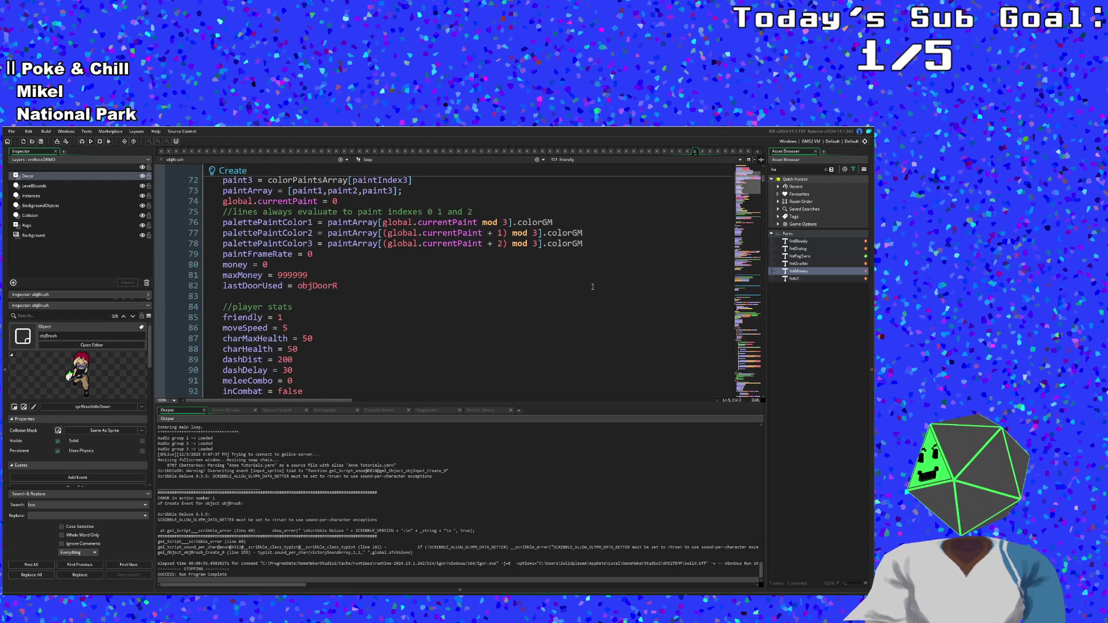
scroll(592, 286, down, 14)
scroll(593, 286, down, 10)
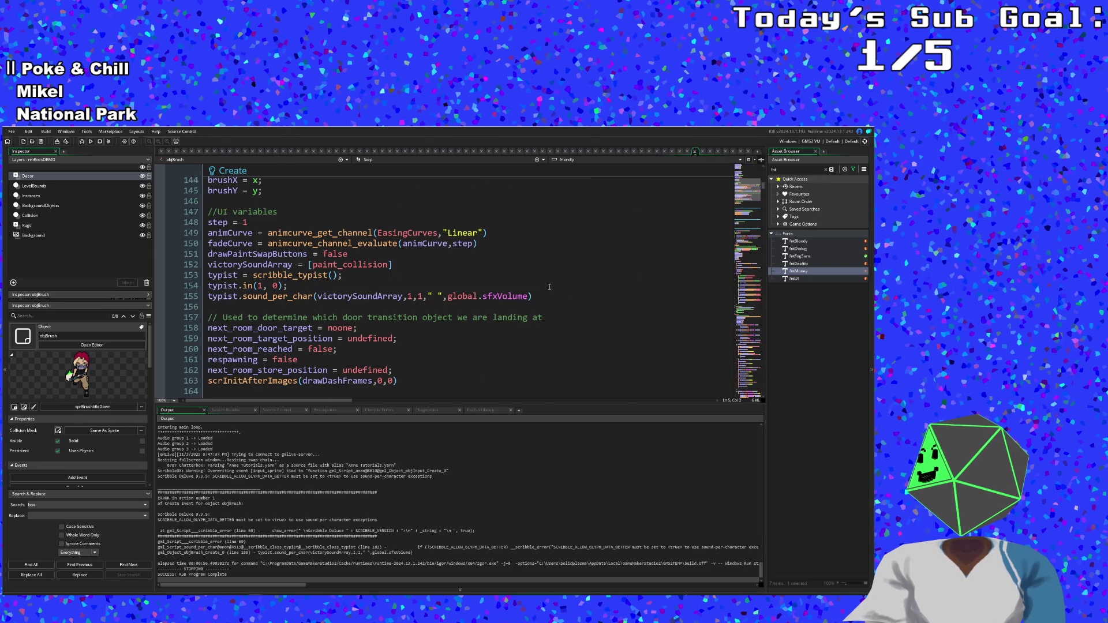
click(438, 297)
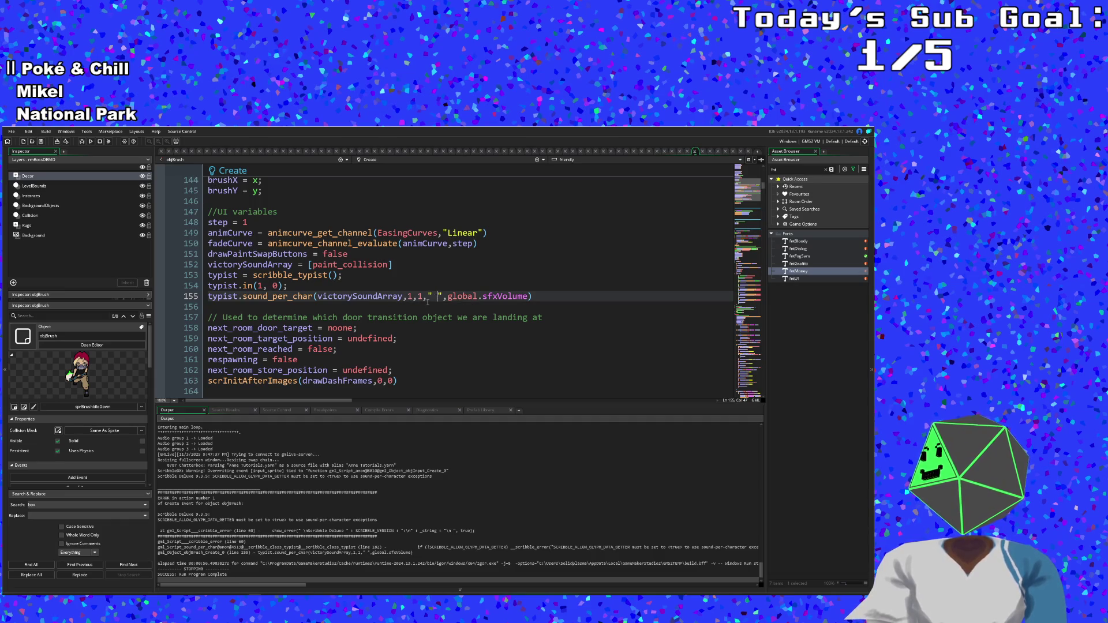
- Copy the name SCRIBBLE_ALLOW_GLYPH_DATA_GETTER from the error output
scroll(425, 306, down, 2)
click(366, 496)
click(408, 345)
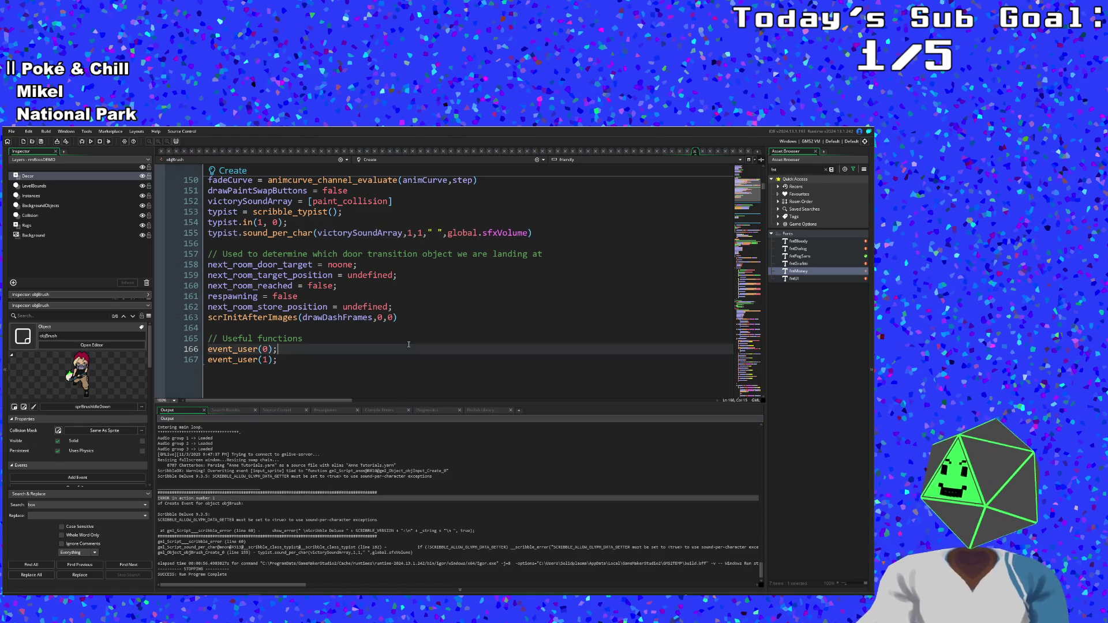
drag(236, 521, 153, 522)
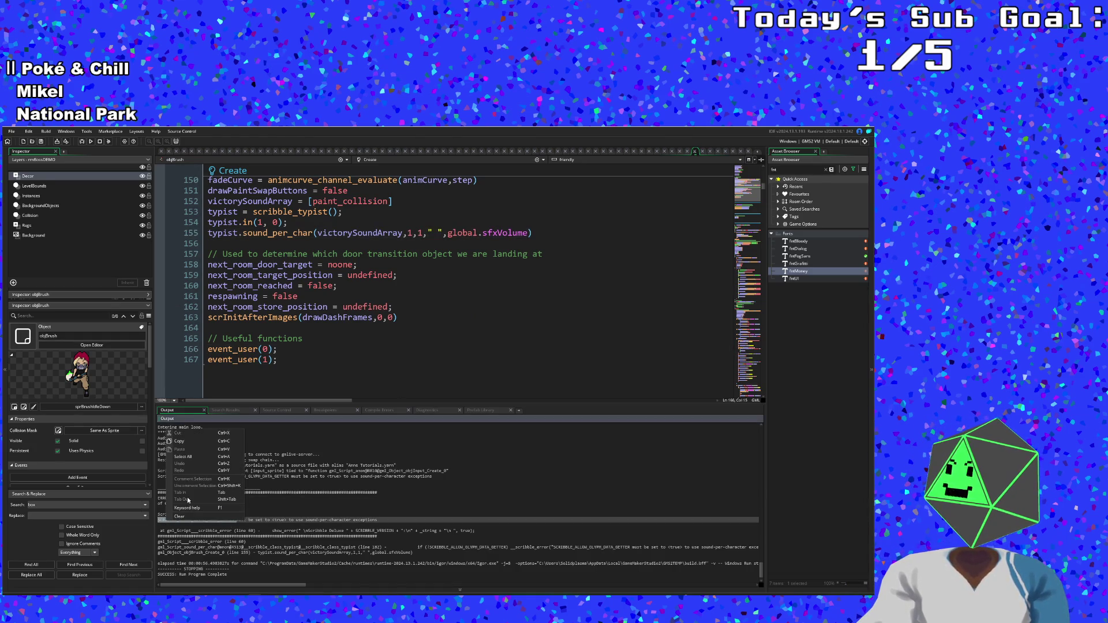
click(220, 470)
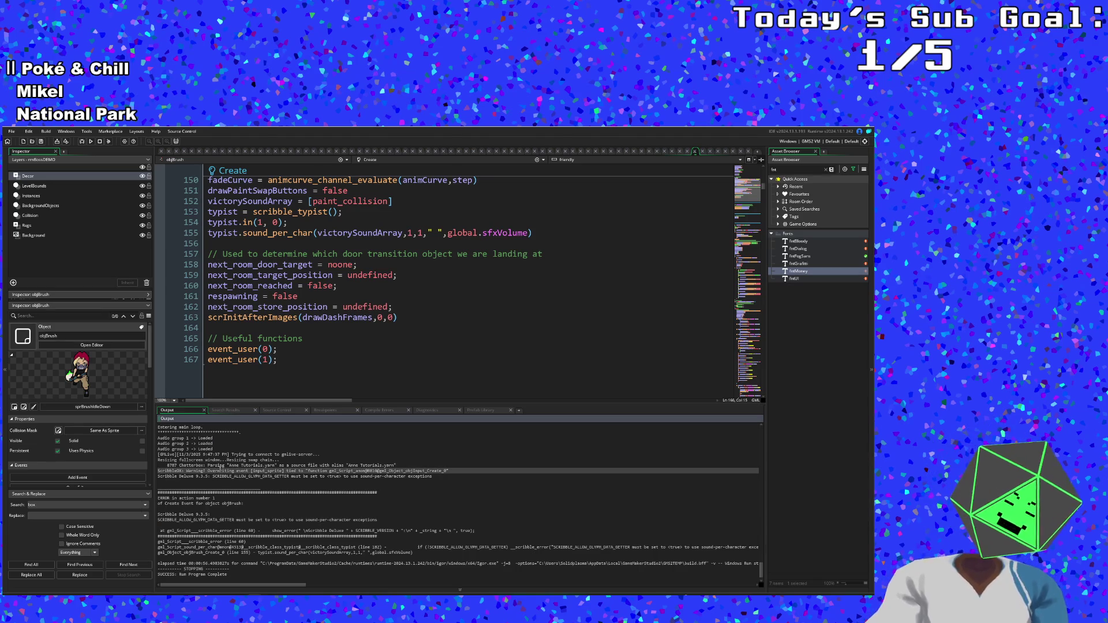
- Search the project for SCRIBBLE_ALLOW_GLYPH_DATA_GETTER and open its definition in scribble_config_behaviours
key(ctrl+shift+f)
text(SCRIBBLE_ALLOW_GLYPH_DATA_GETTER)
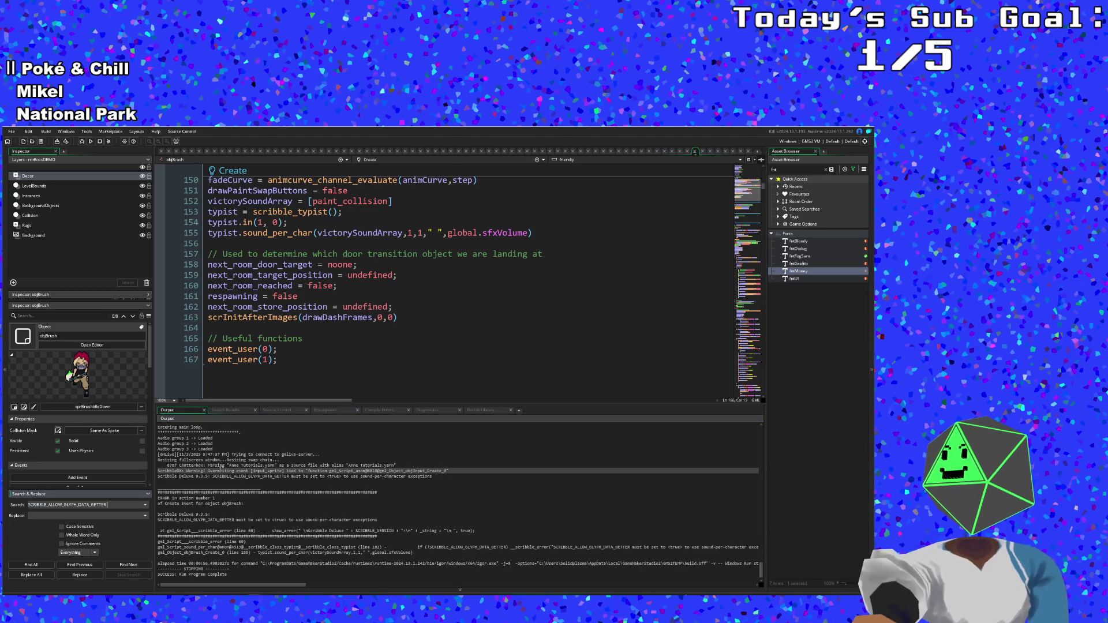
key(Return)
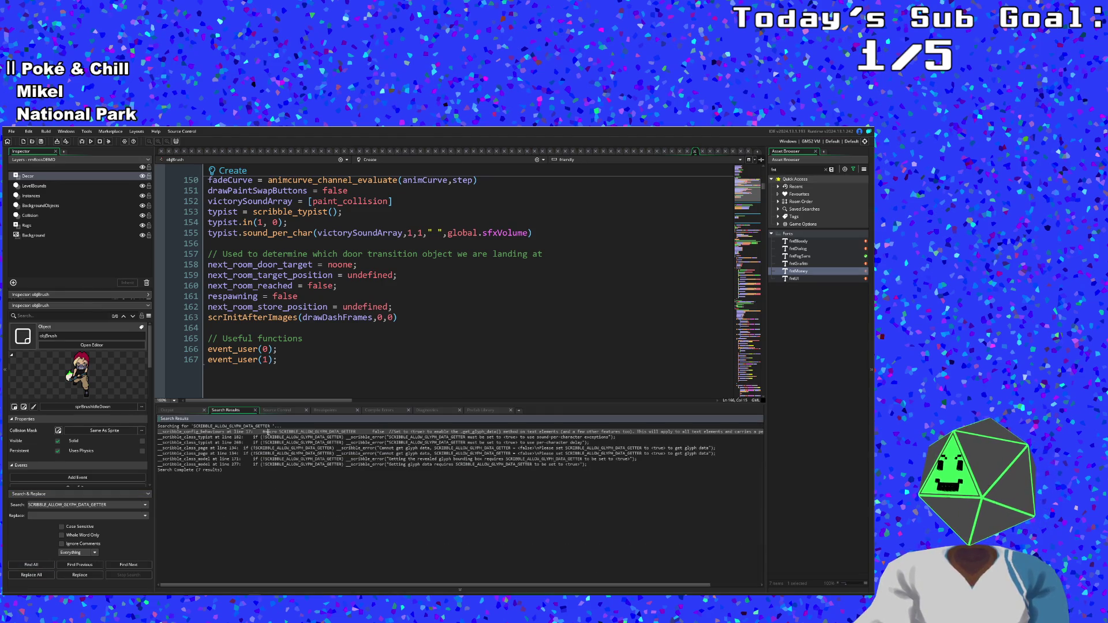
double_click(267, 432)
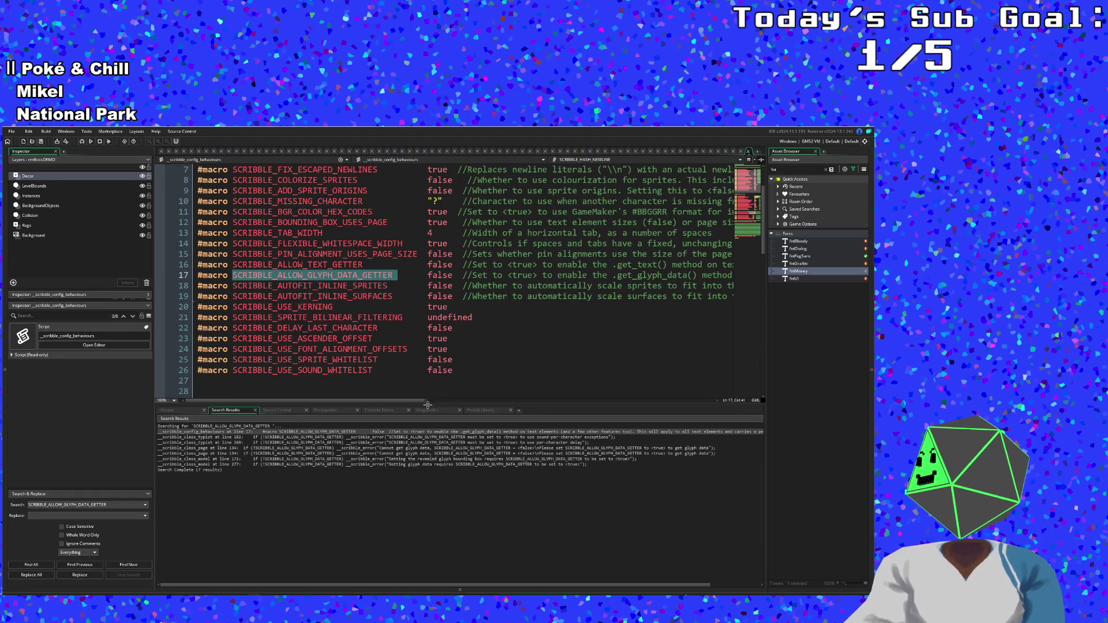
mouse_move(418, 402)
mouse_down()
mouse_move(694, 414)
mouse_move(338, 395)
mouse_up()
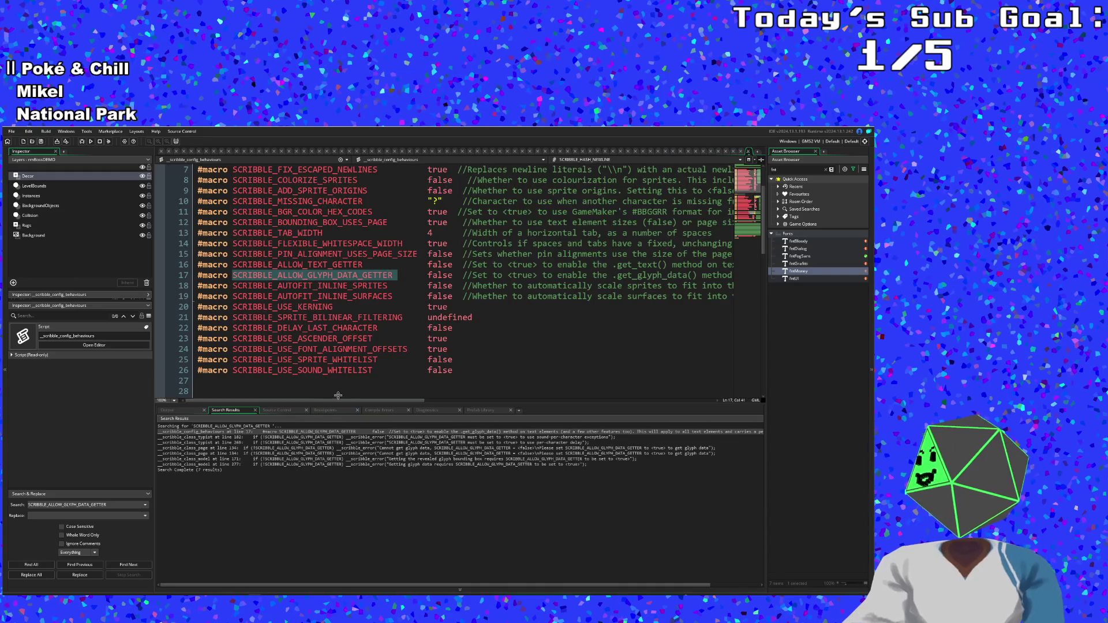
- Change the macro's value on line 17 from false to true, save, and run with F5
click(455, 276)
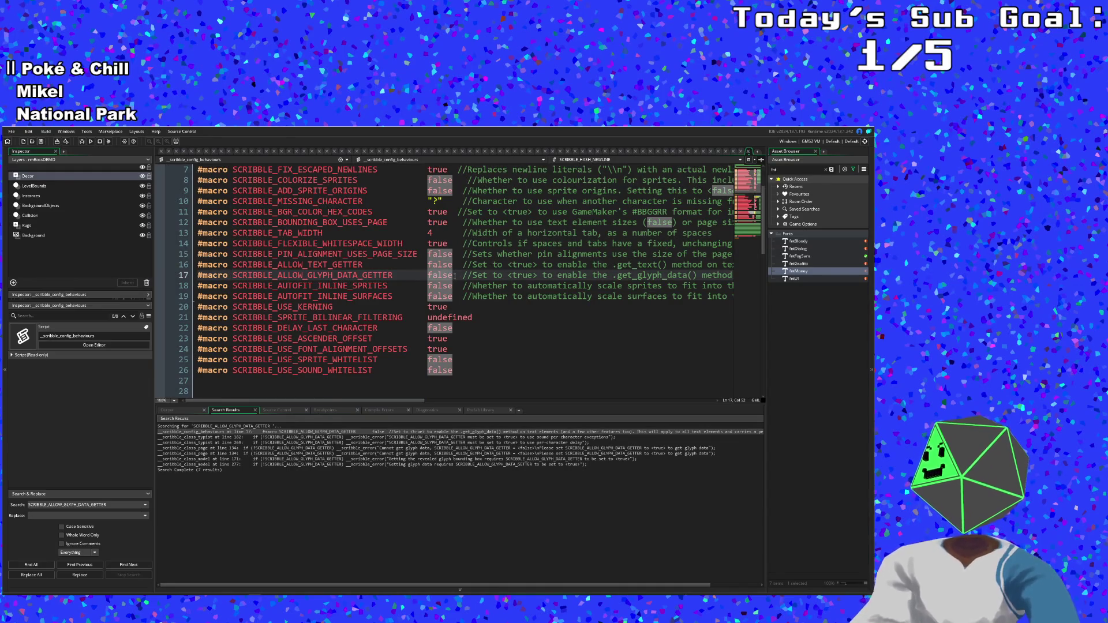
key(BackSpace)
key(BackSpace)
key(BackSpace)
text(true)
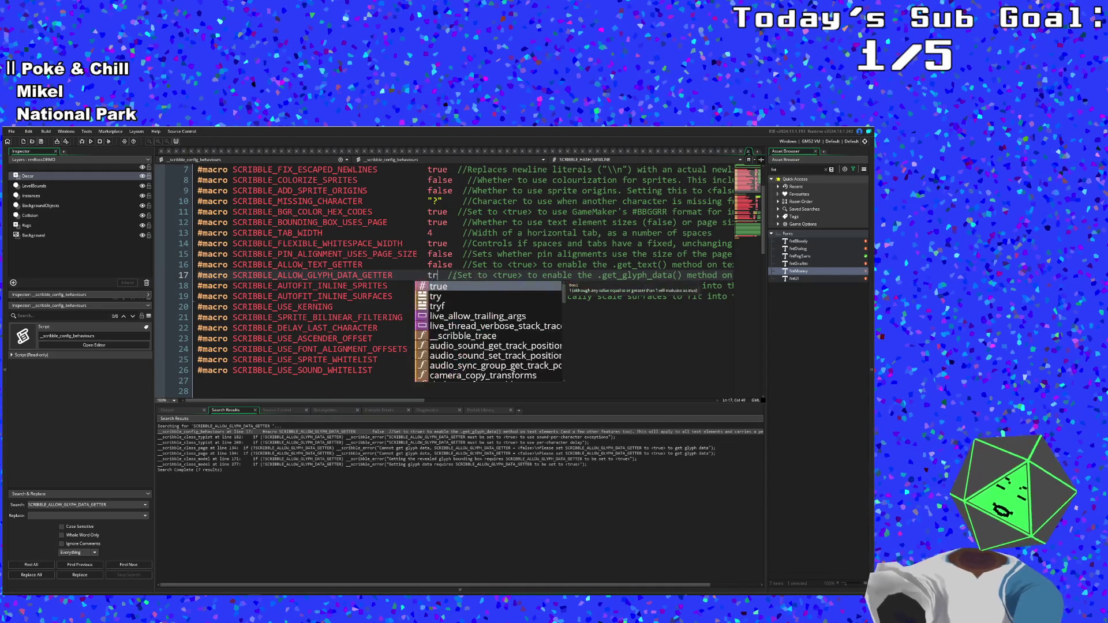
click(423, 275)
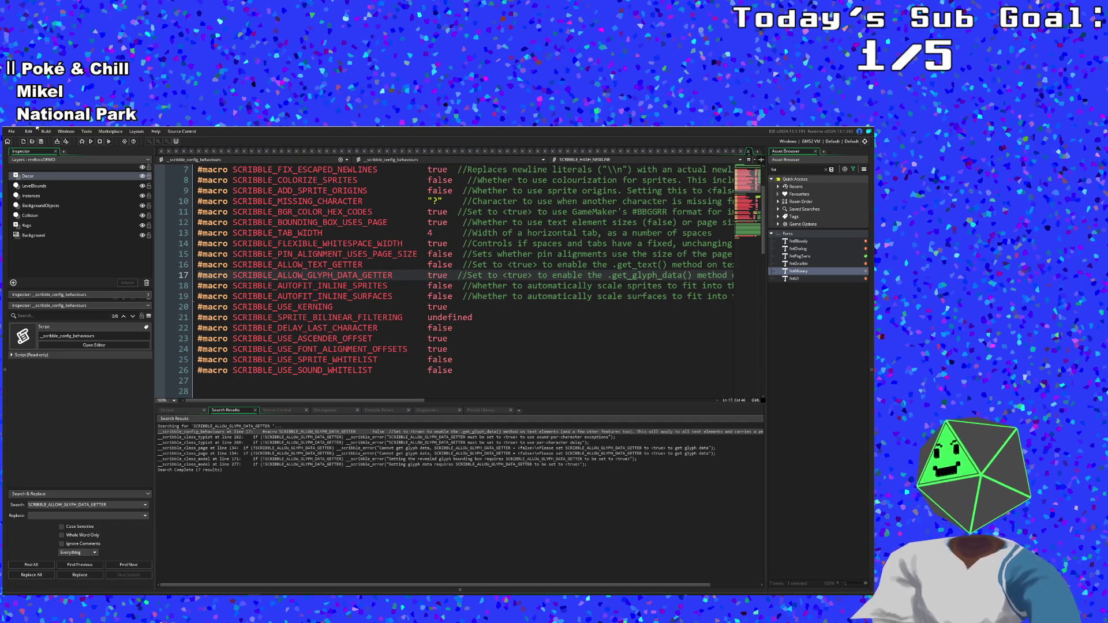
click(12, 131)
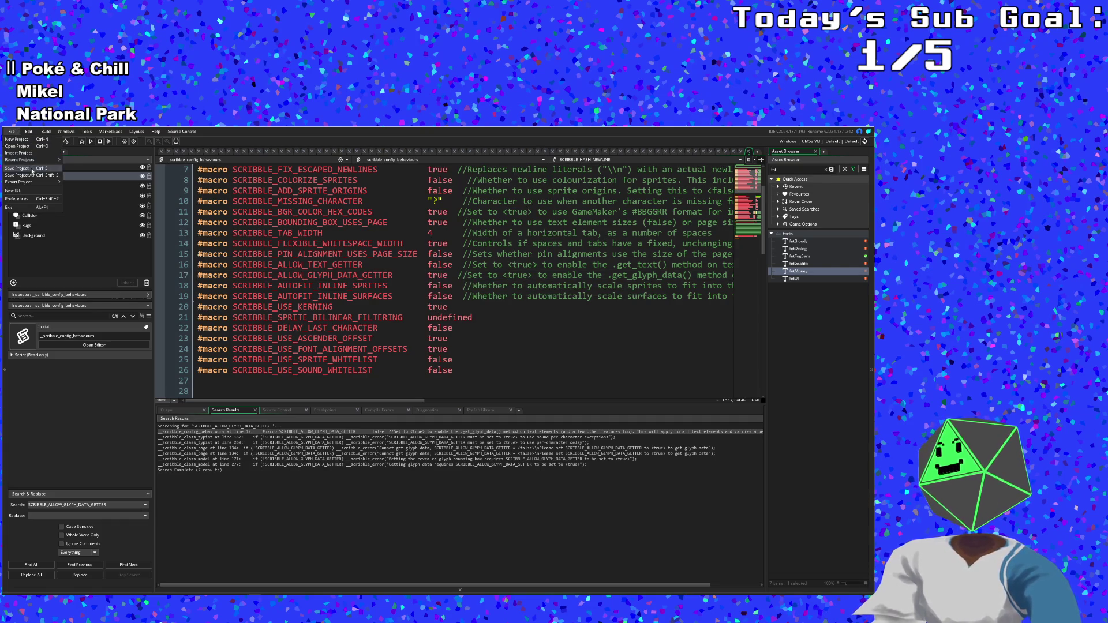
click(32, 168)
key(F5)
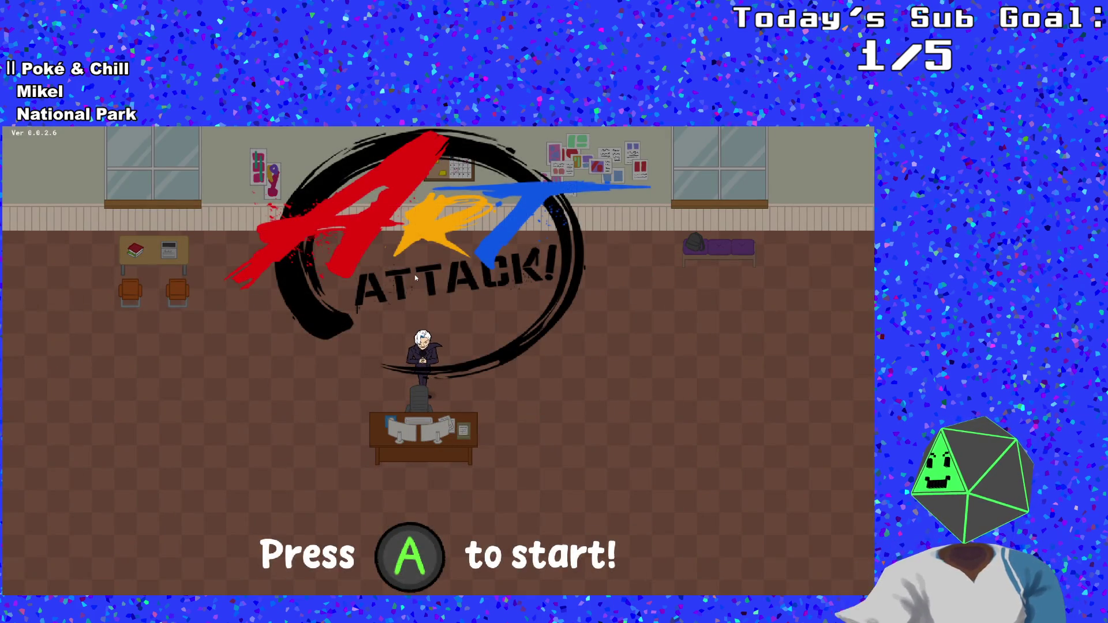
- Start the game from the title screen and raise the Music Volume in Pause > Settings
key(Return)
key(Down)
key(Right)
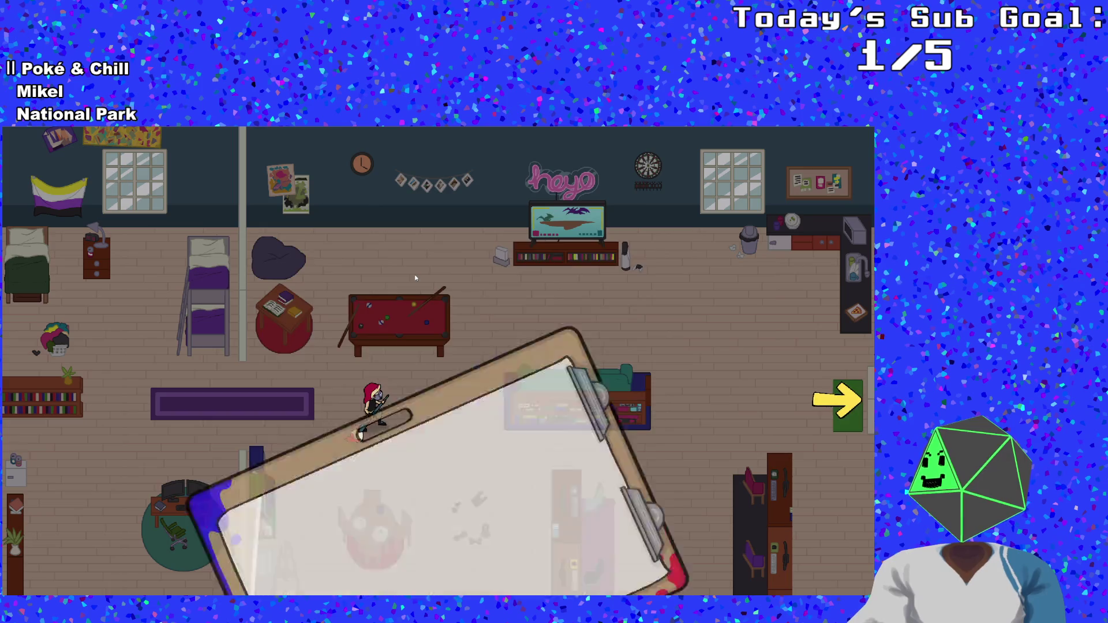
key(Down)
key(Return)
key(Down)
key(Down)
key(Down)
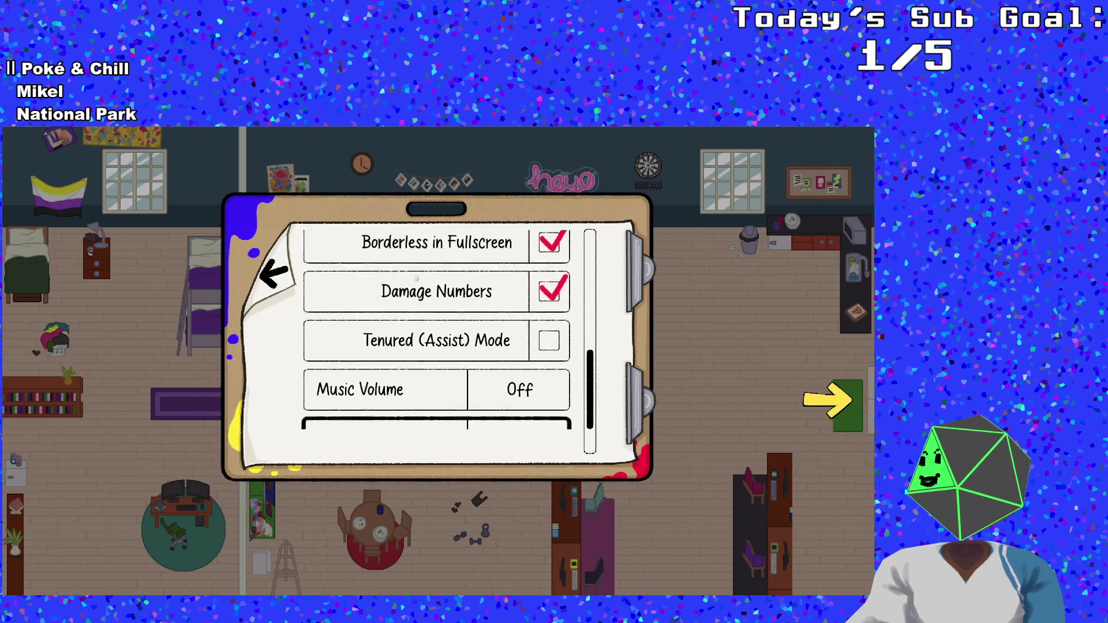
key(Down)
key(Up)
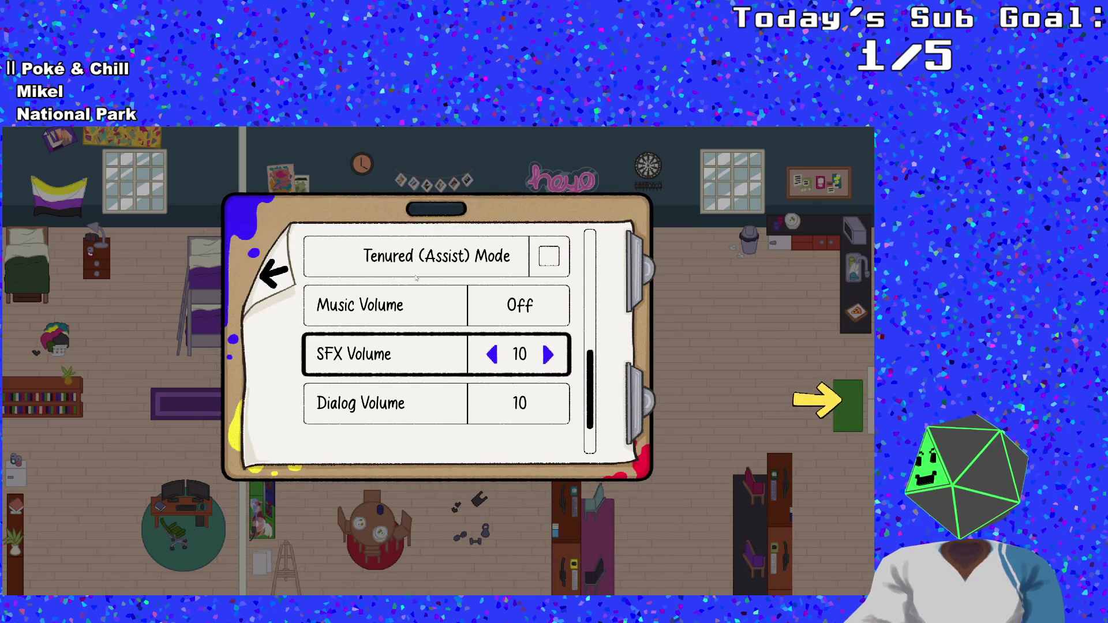
key(Up)
key(Right)
key(Right)
key(Right)
key(Right)
key(Right)
key(Right)
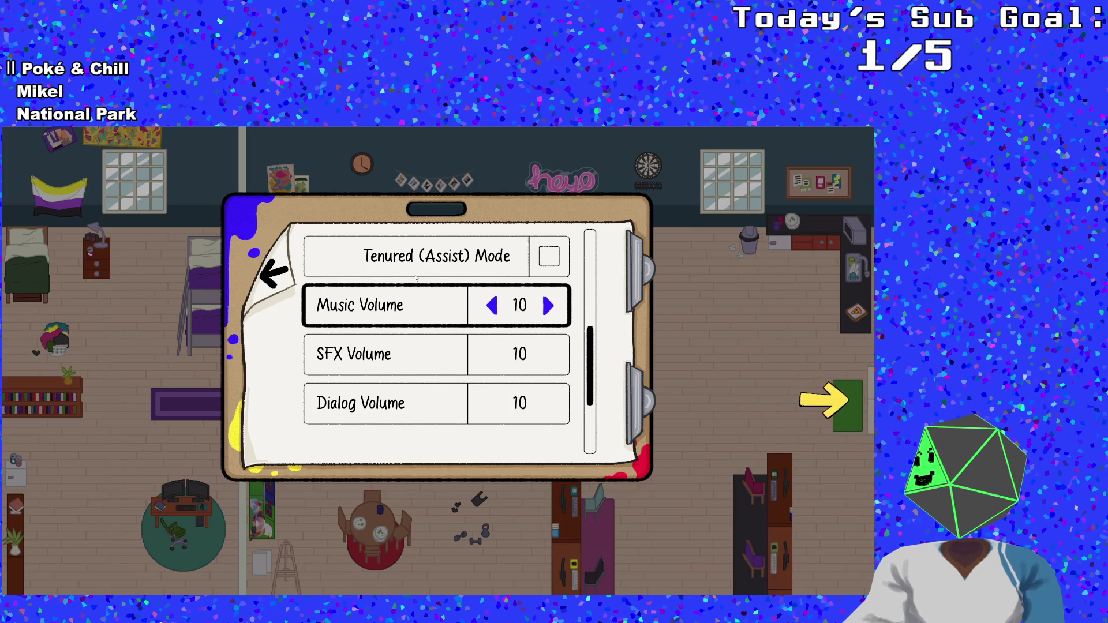
key(Escape)
- Walk right, then reopen Settings to raise Dialog Volume to 10 and turn Music Volume Off
key(Right)
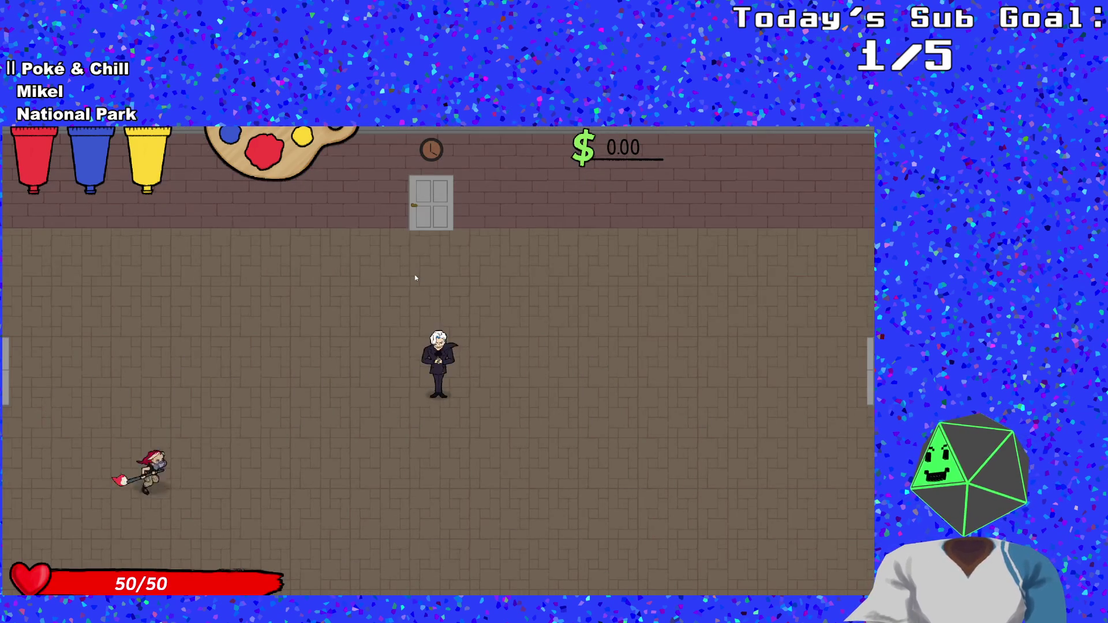
key(Escape)
key(Down)
key(Return)
key(Down)
key(Down)
key(Down)
key(Down)
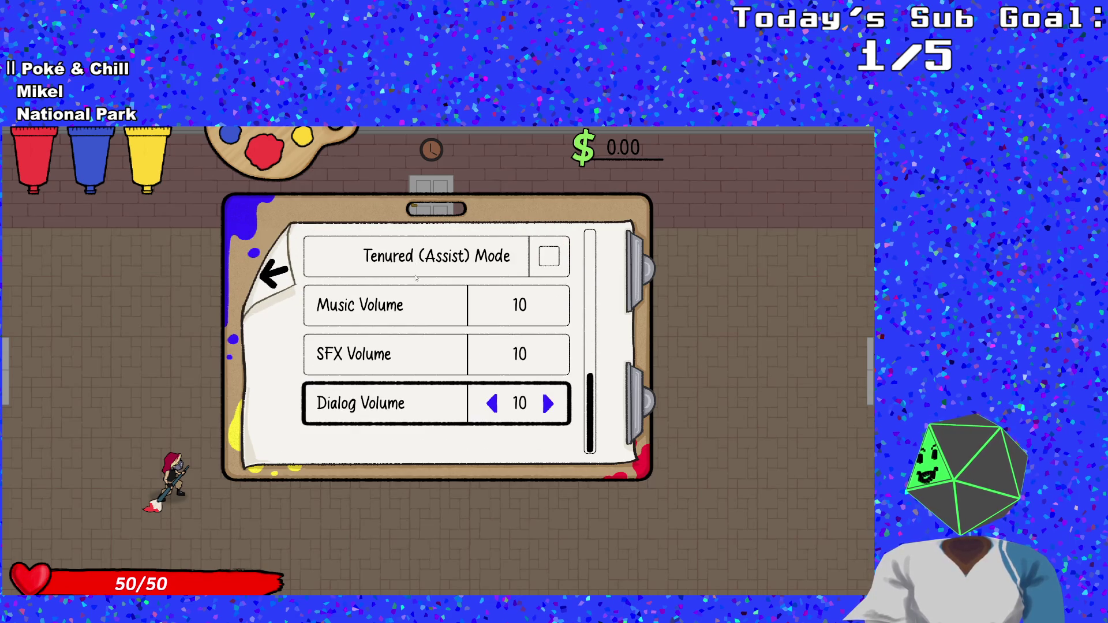
key(Right)
key(Down)
key(Up)
key(Up)
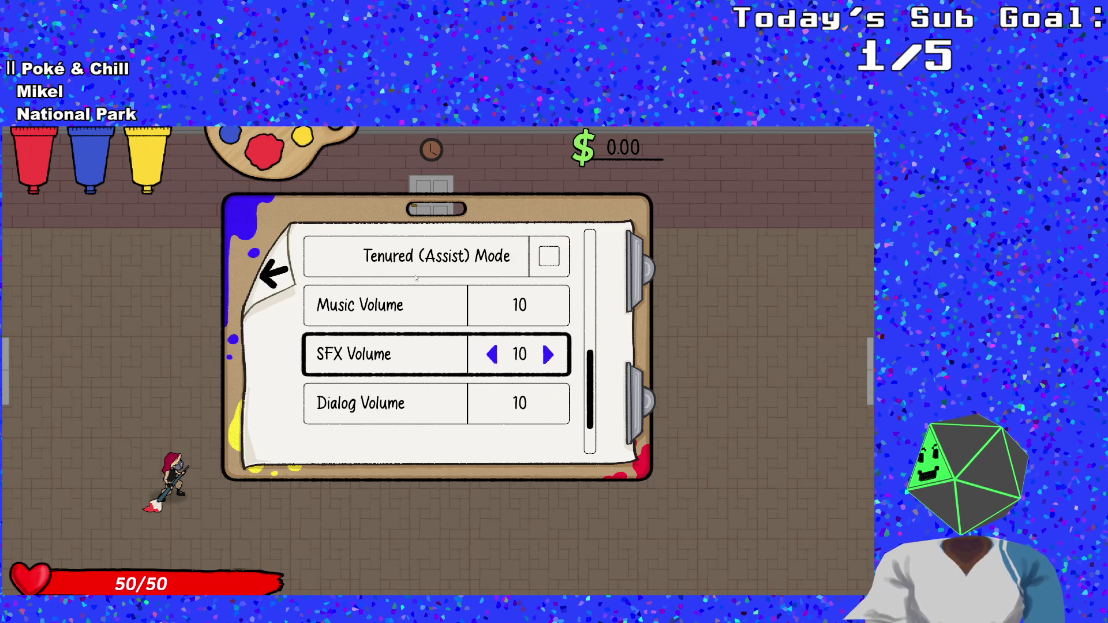
key(Up)
key(Left)
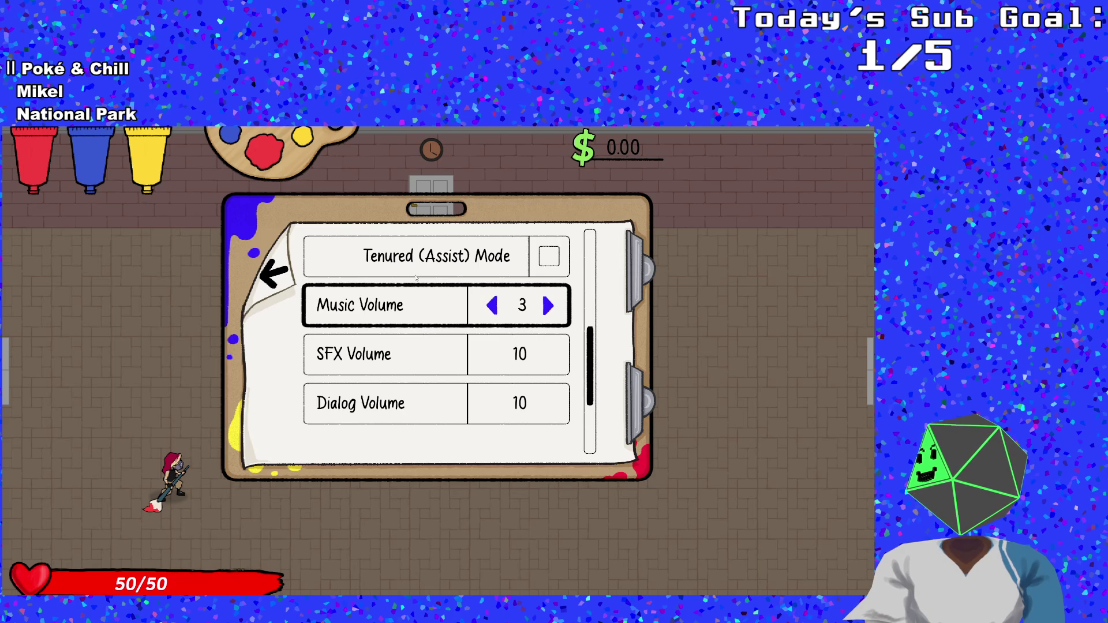
key(Left)
key(Left)
- Adjust the Music Volume once more, then resume play and walk around the room
key(Down)
key(Up)
key(Right)
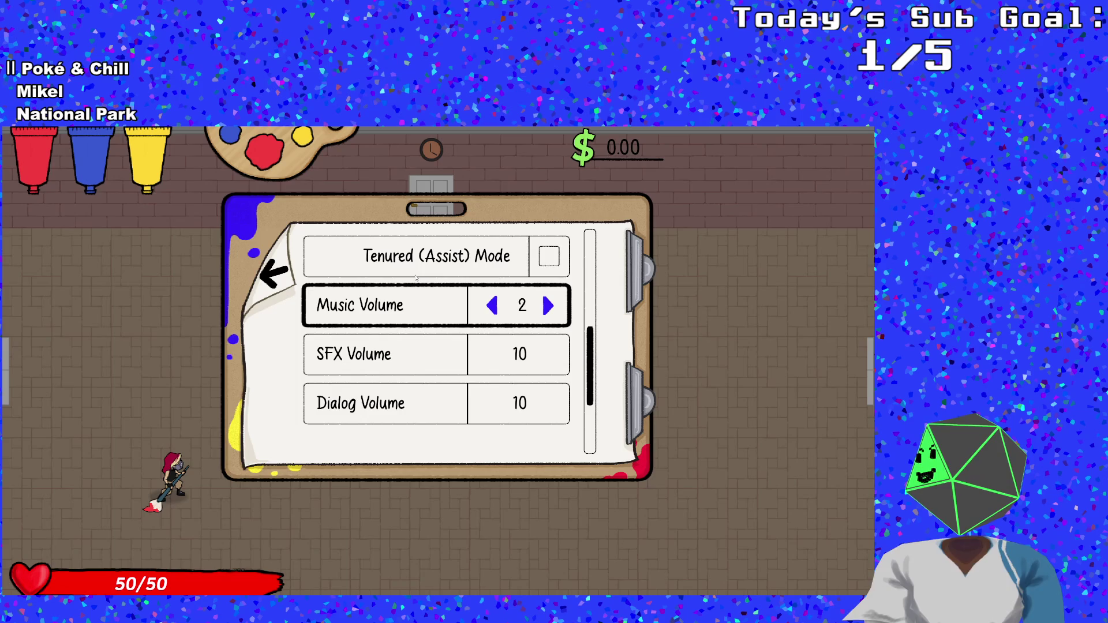
key(Left)
key(Left)
key(Right)
key(Right)
key(Right)
key(Escape)
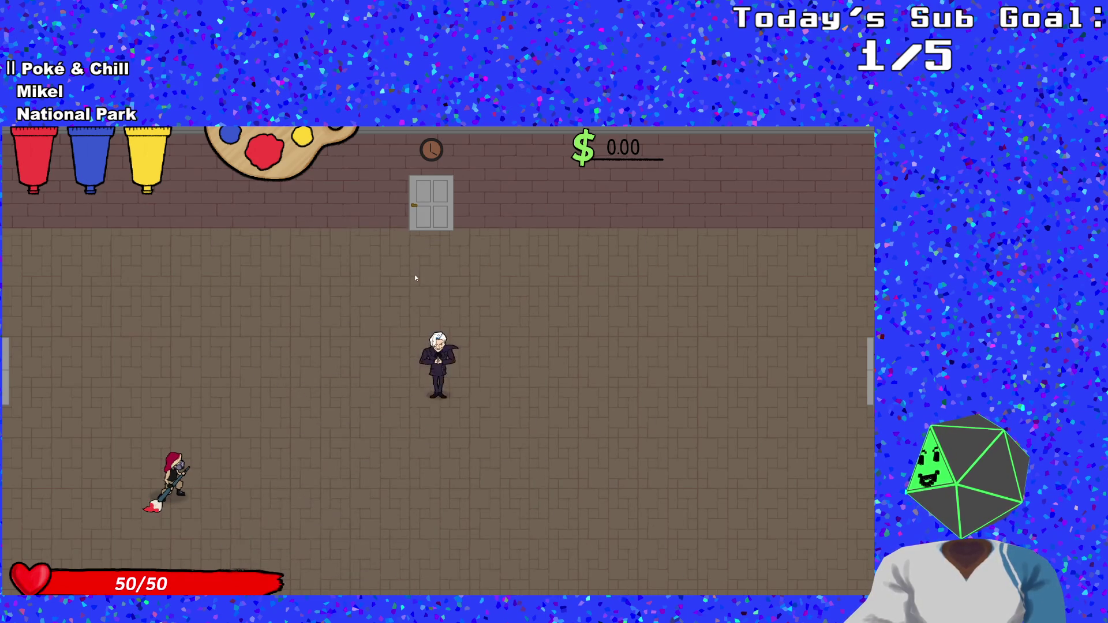
key(Up)
key(Down)
- Walk to the white-haired character and talk with Johnny through to the boss fight
key(Up)
key(Down)
key(Down)
key(Right)
key(Up)
key(Left)
key(space)
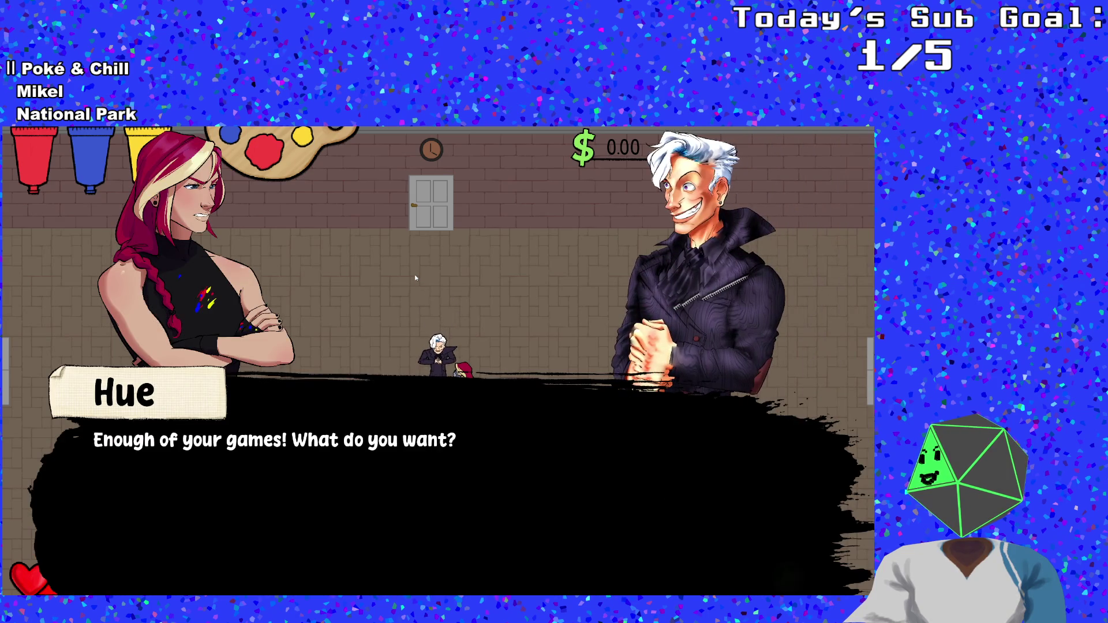
key(space)
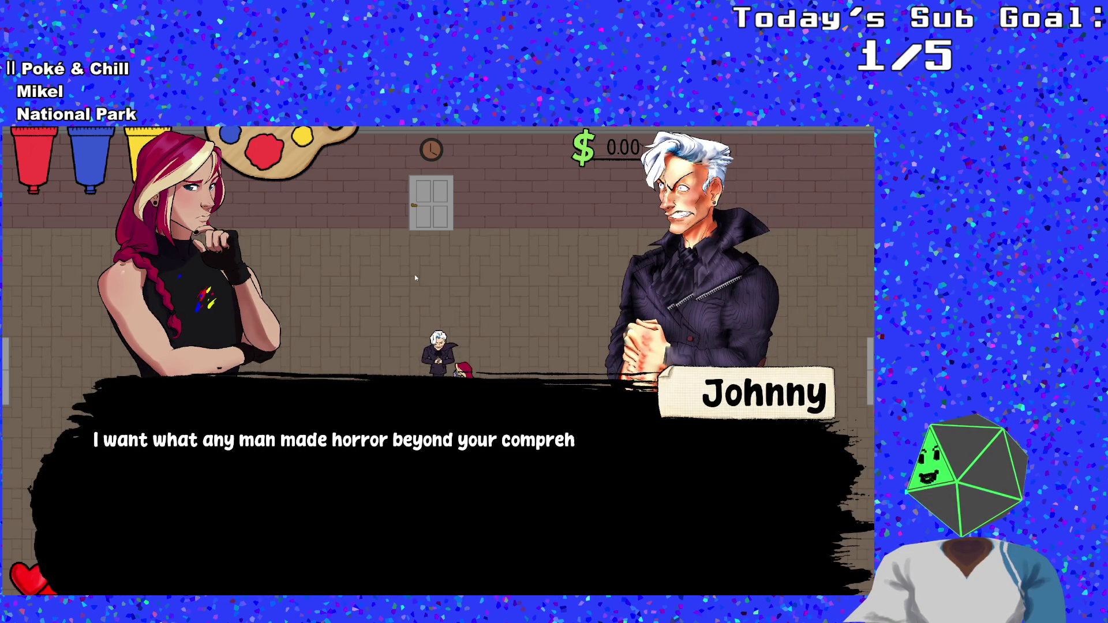
key(space)
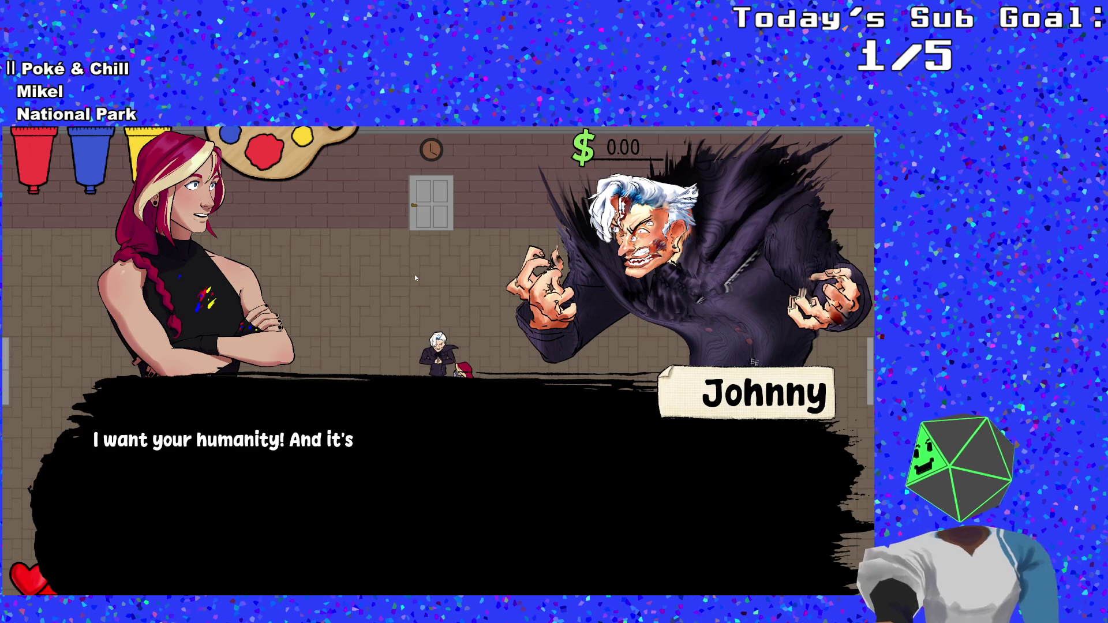
key(space)
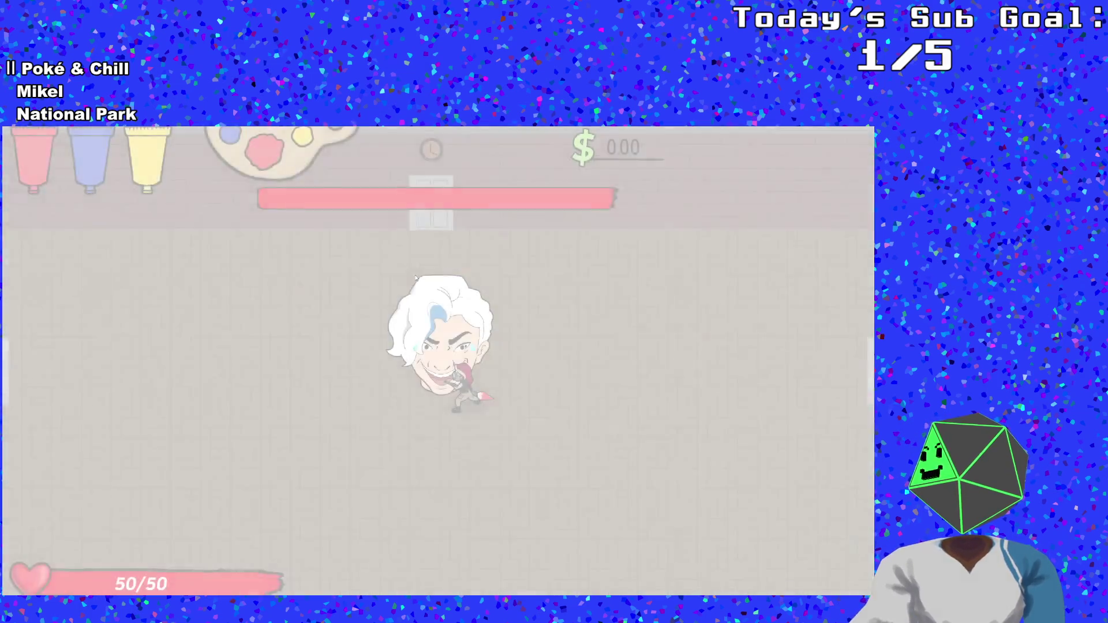
- Move around the Digits boss arena, pausing and resuming the fight
key(s)
key(a)
key(a)
key(w)
key(d)
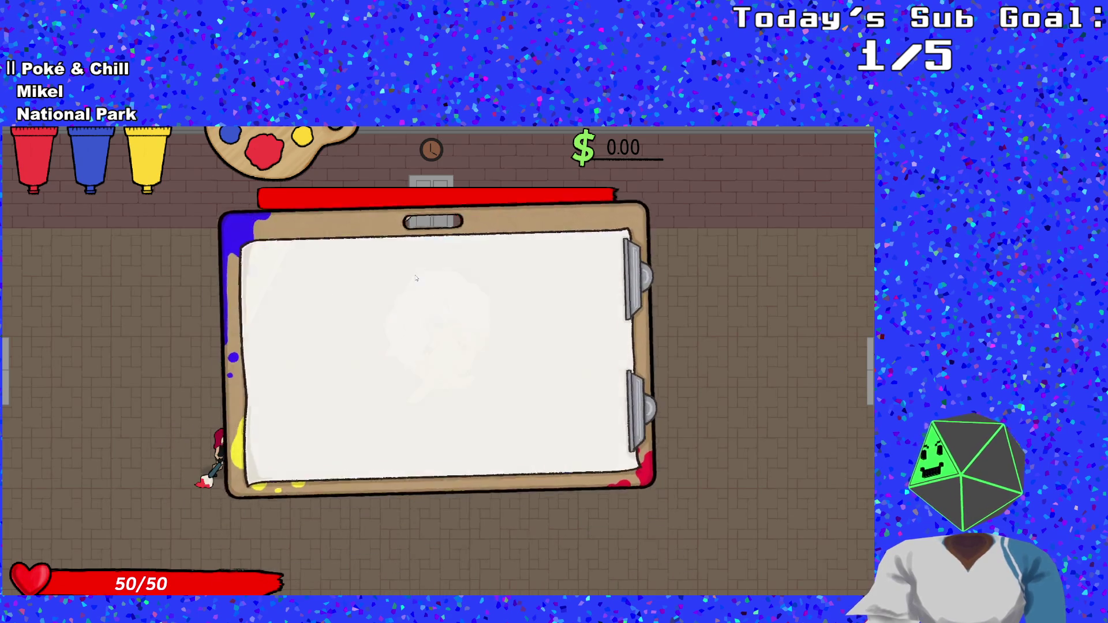
click(416, 276)
- Defeat Digits with the debug panel's Destroy All Enemies, then close the game back to the IDE
key(grave)
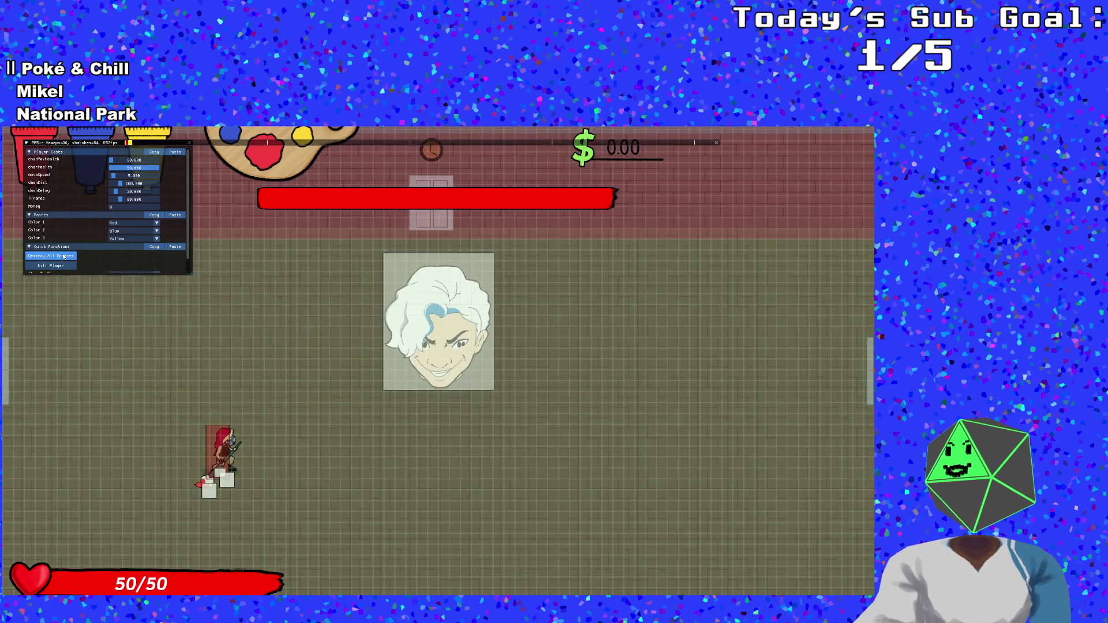
click(50, 255)
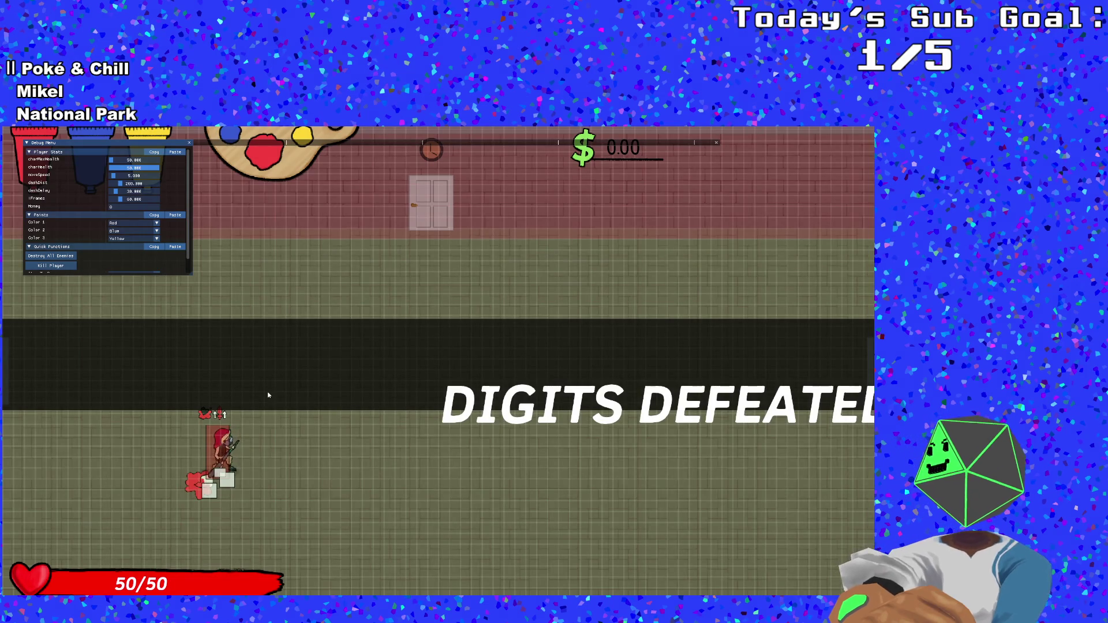
key(space)
key(w)
key(a)
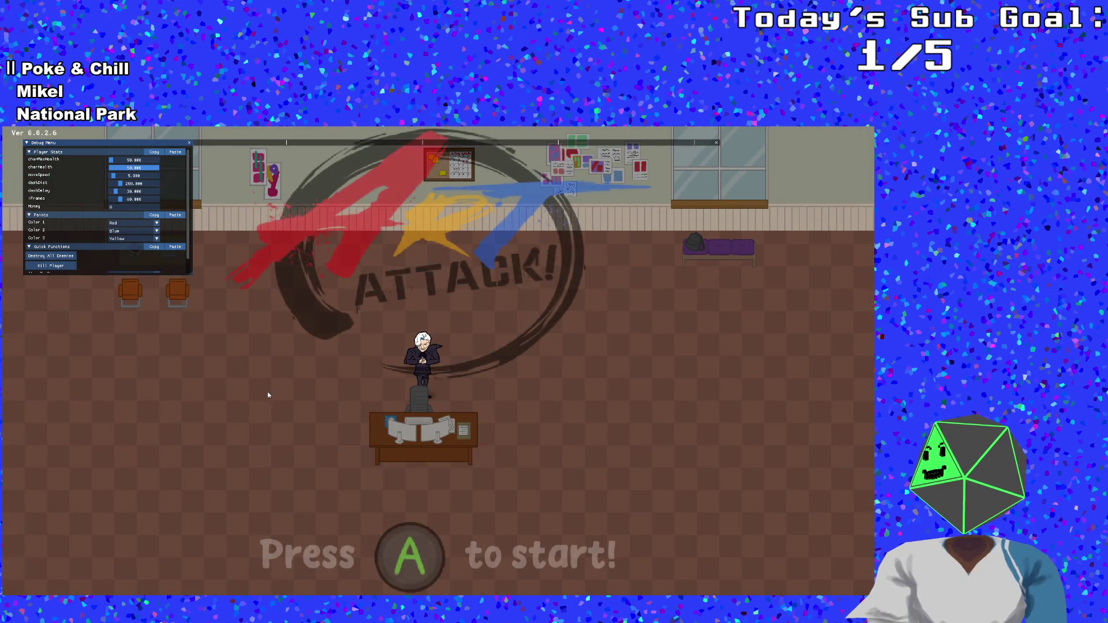
key(Escape)
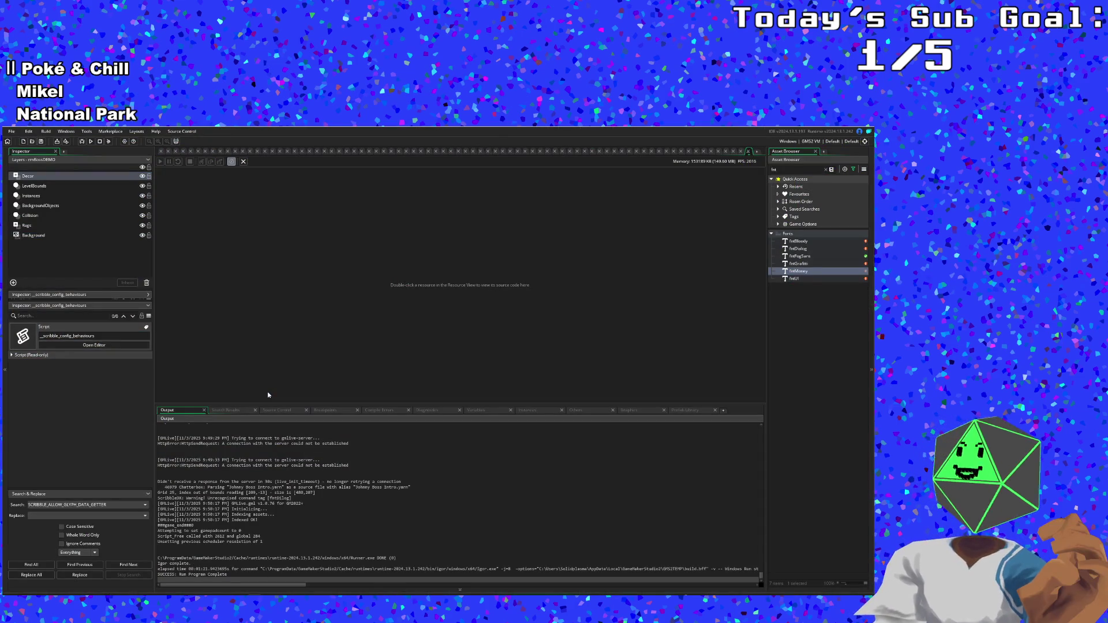
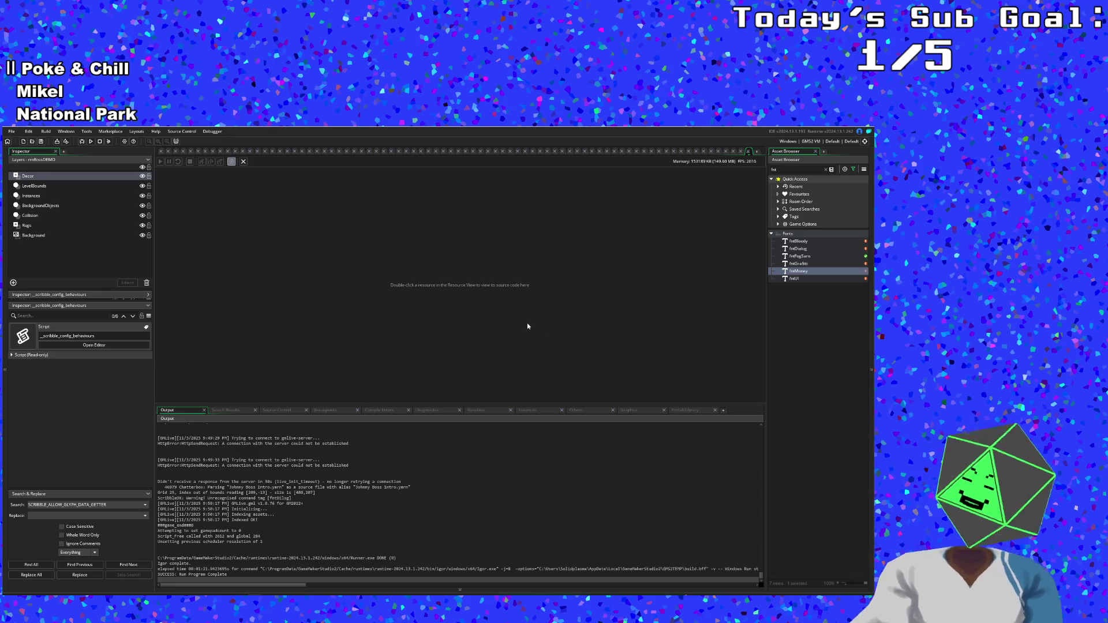
- Find objAudio with the asset search (Ctrl+T) and open its Alarm 0 music-selection code
key(ctrl+t)
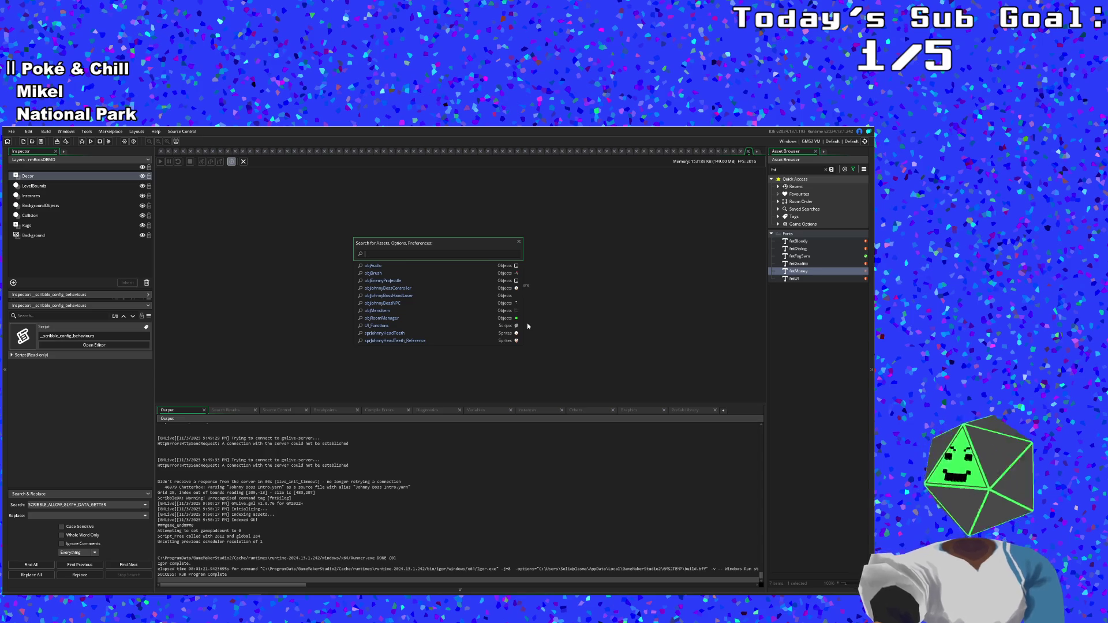
text(obj)
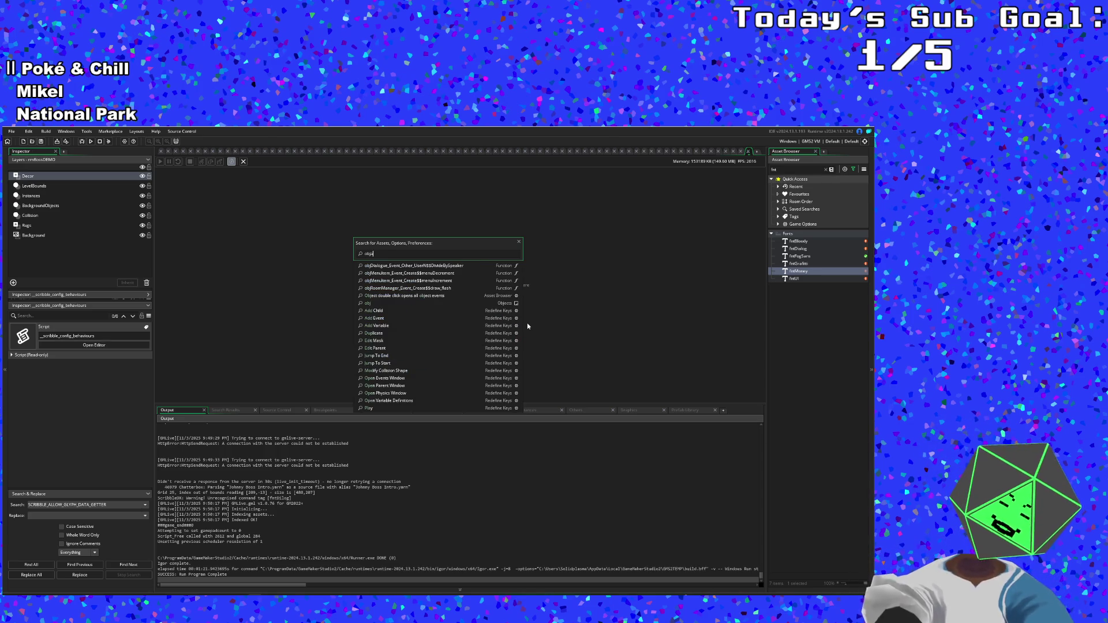
text(audi)
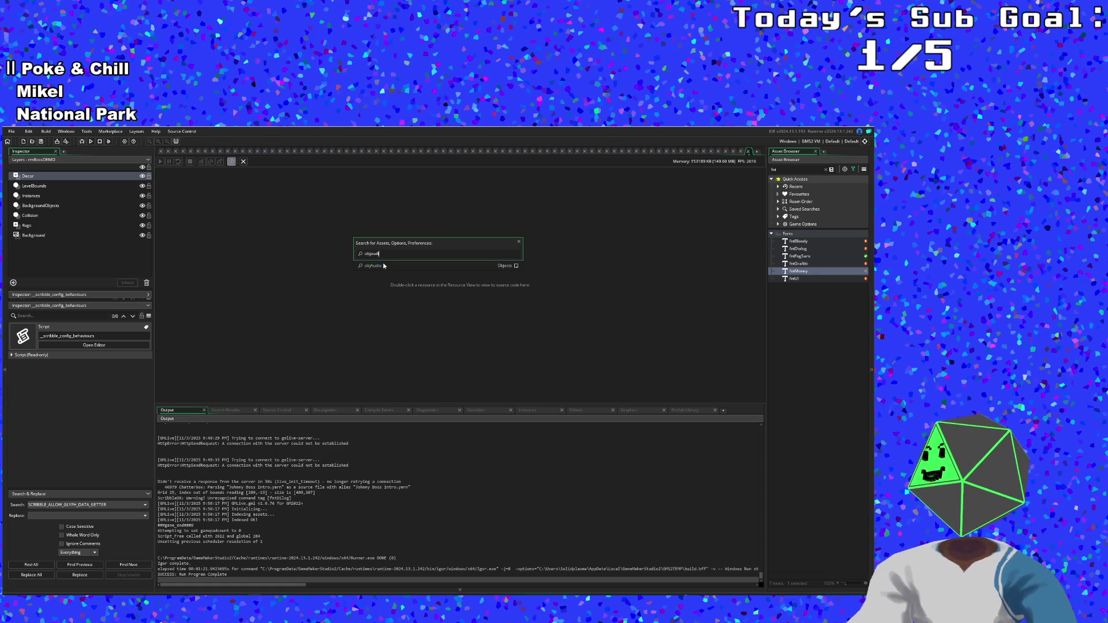
click(380, 266)
scroll(364, 328, down, 10)
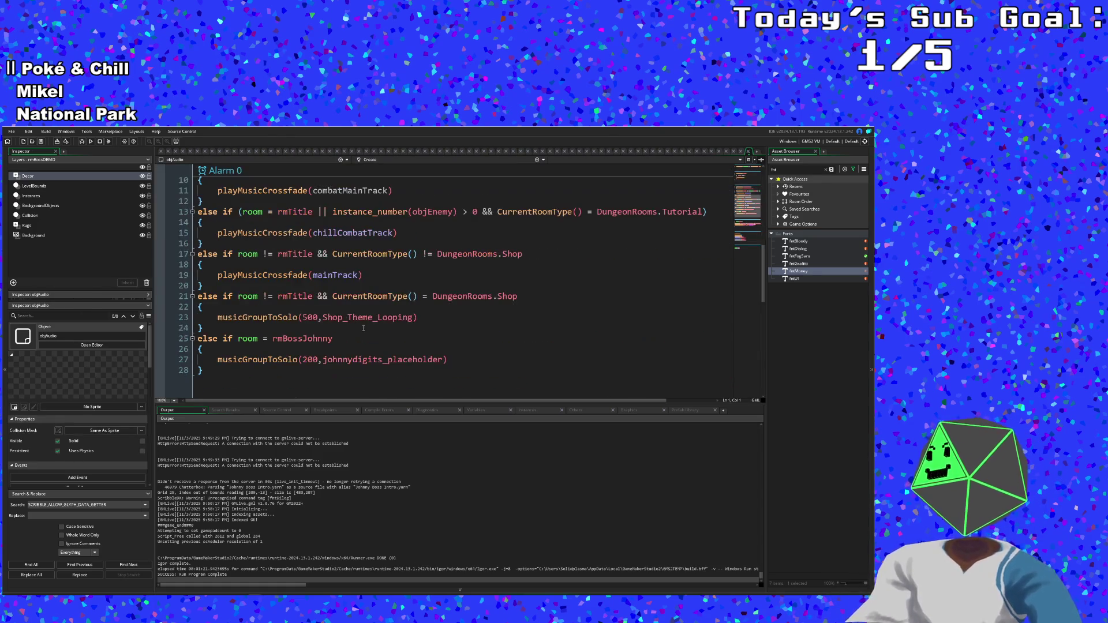
click(356, 332)
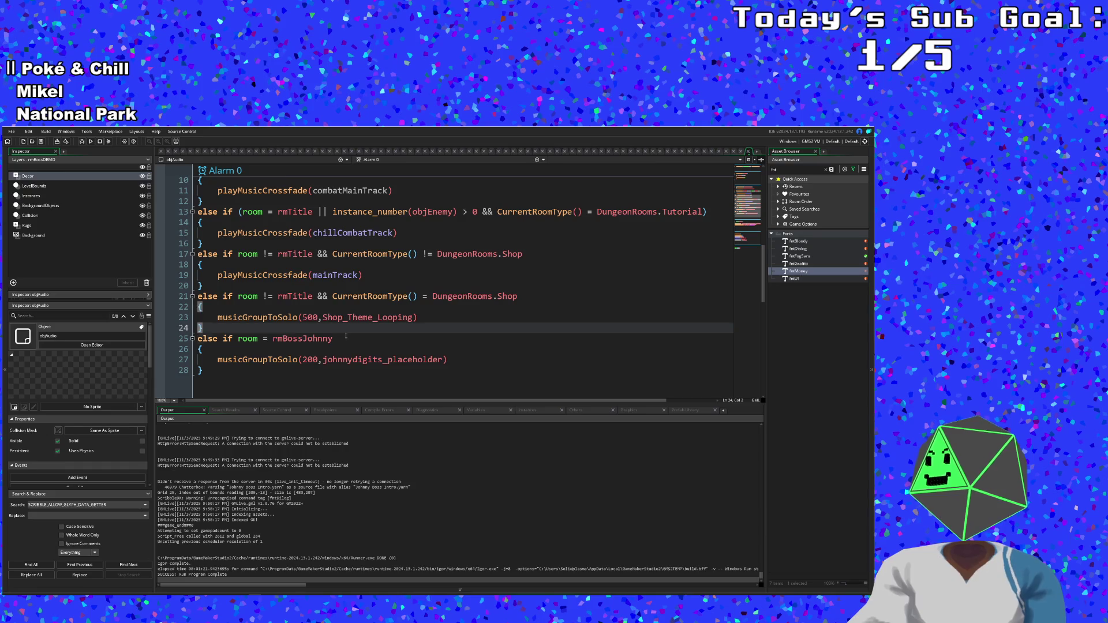
scroll(346, 336, up, 5)
click(291, 317)
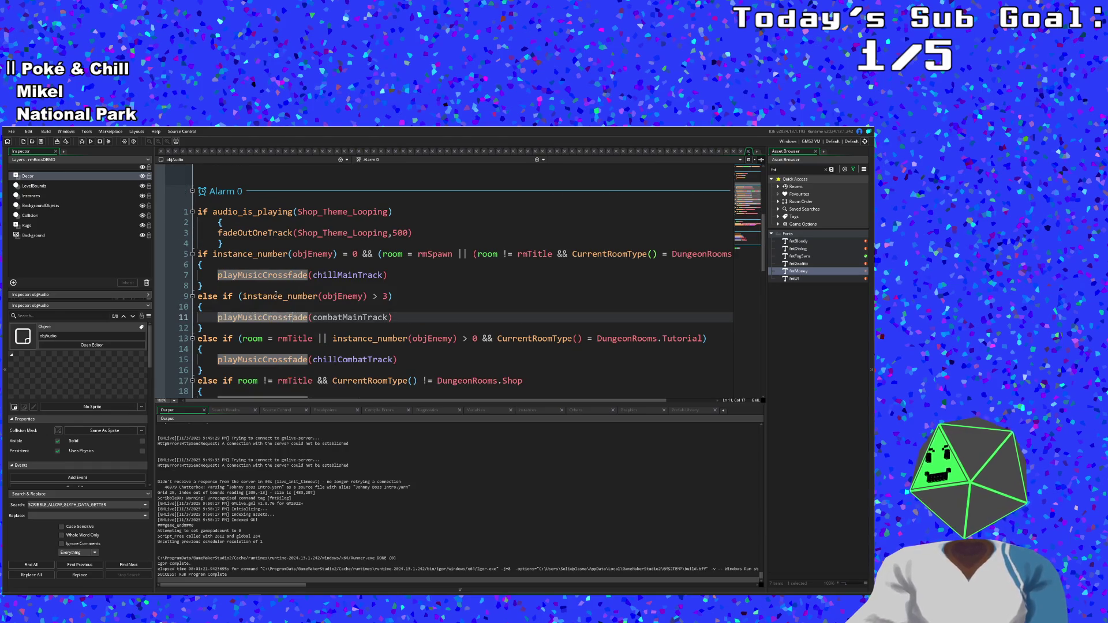
click(275, 296)
key(Left)
key(Left)
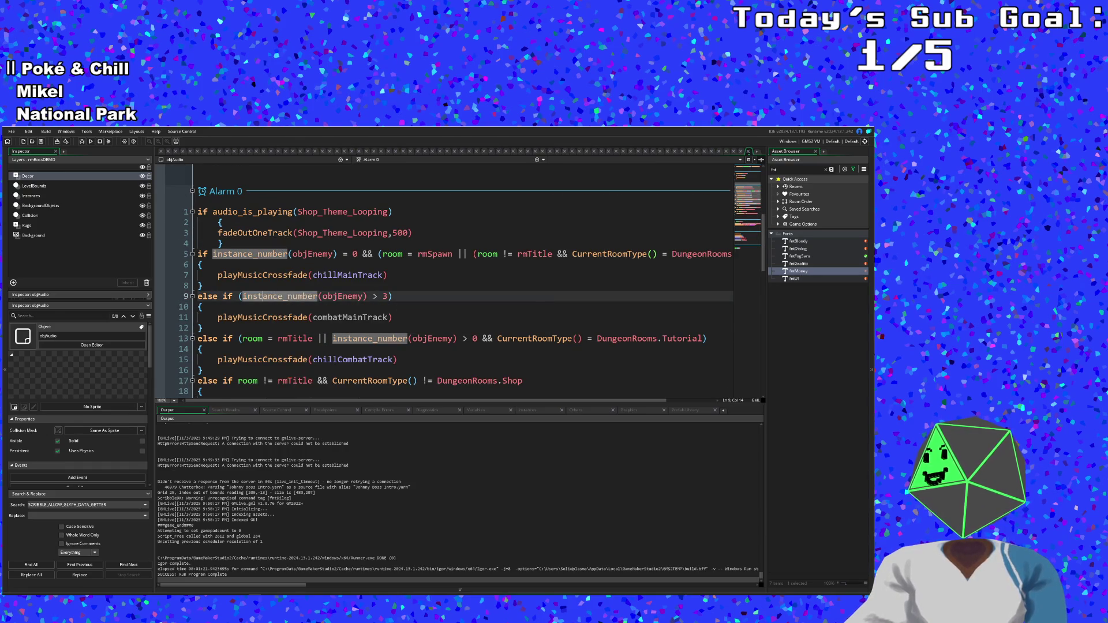
scroll(279, 310, down, 2)
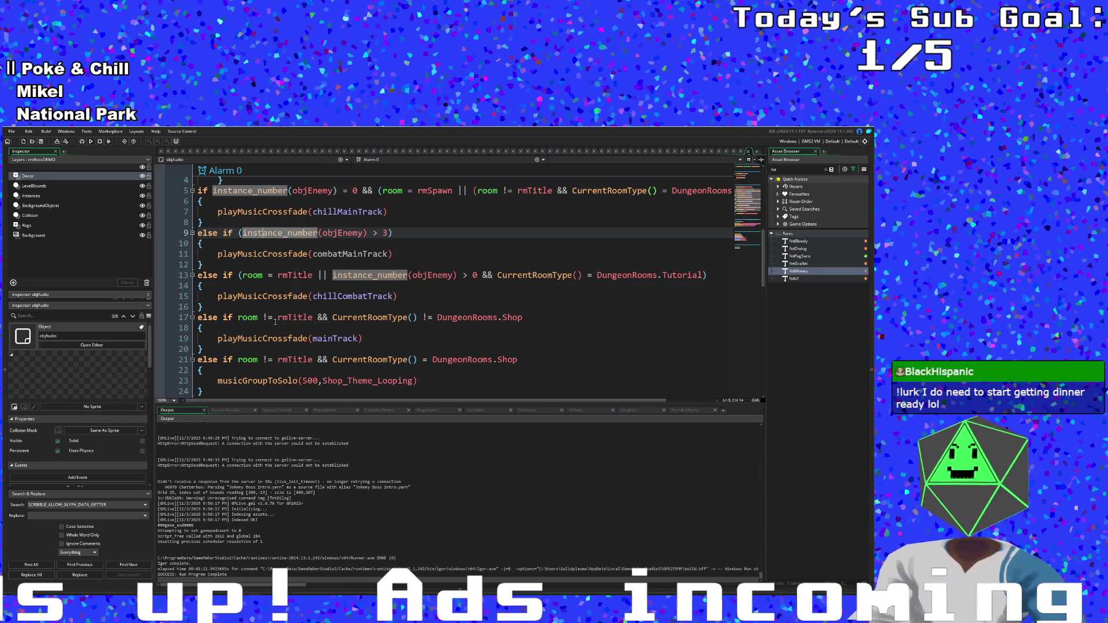
click(274, 321)
scroll(275, 322, down, 2)
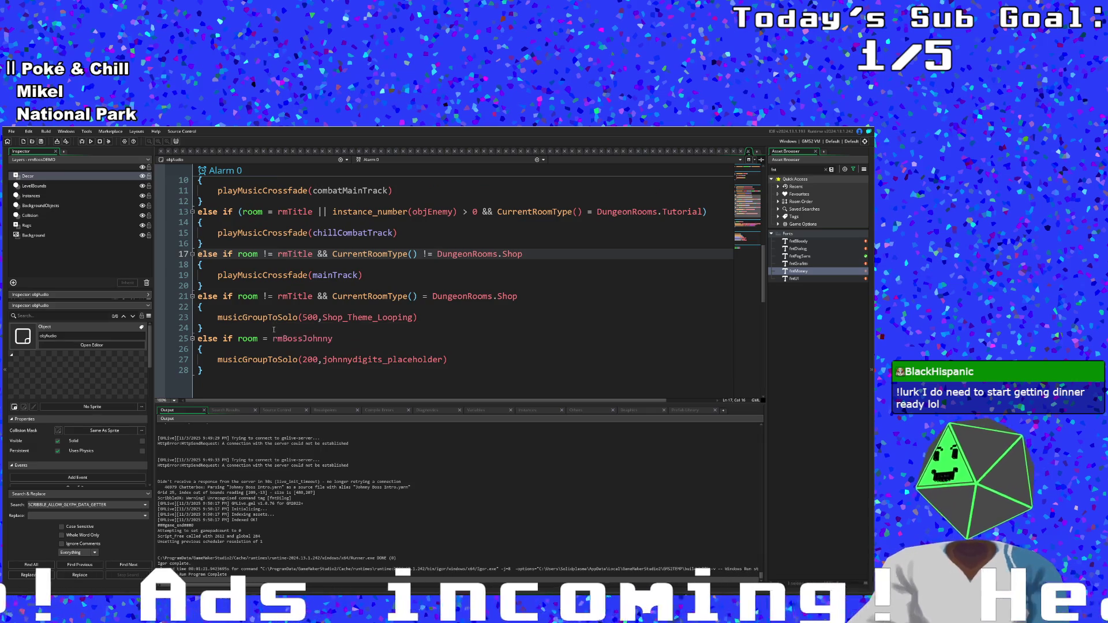
click(273, 339)
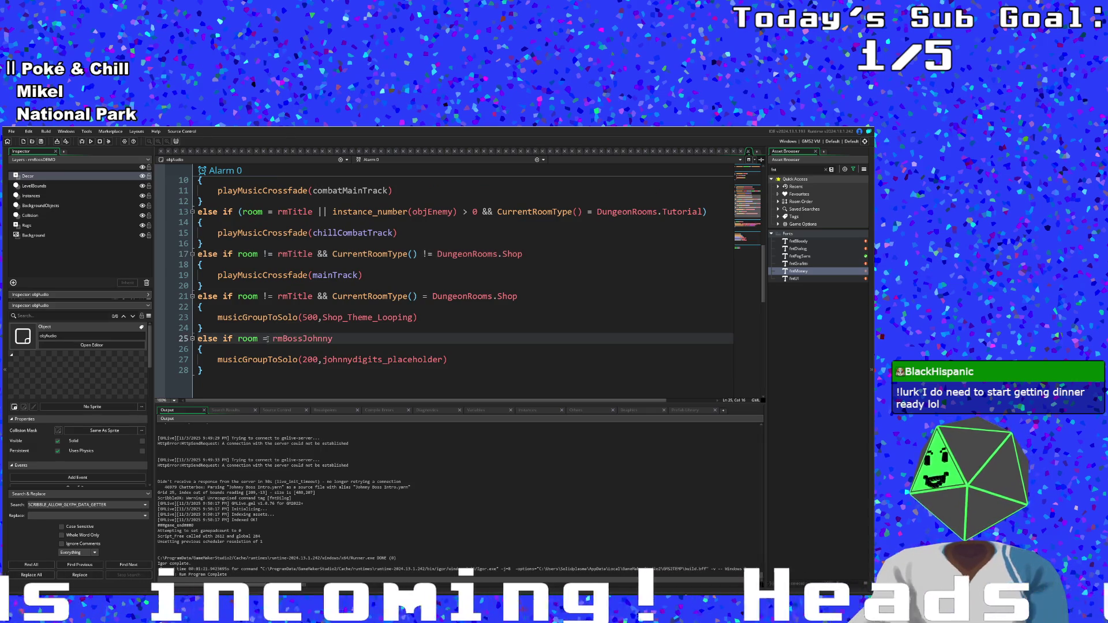
click(261, 339)
click(223, 338)
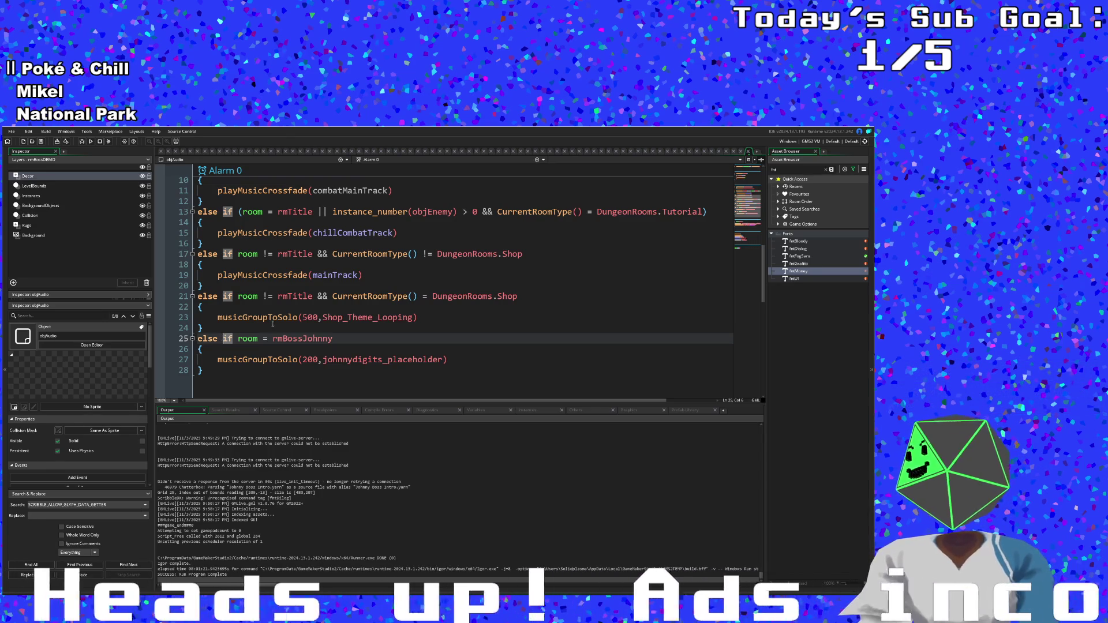
click(298, 311)
drag(328, 297, 237, 296)
key(ctrl+c)
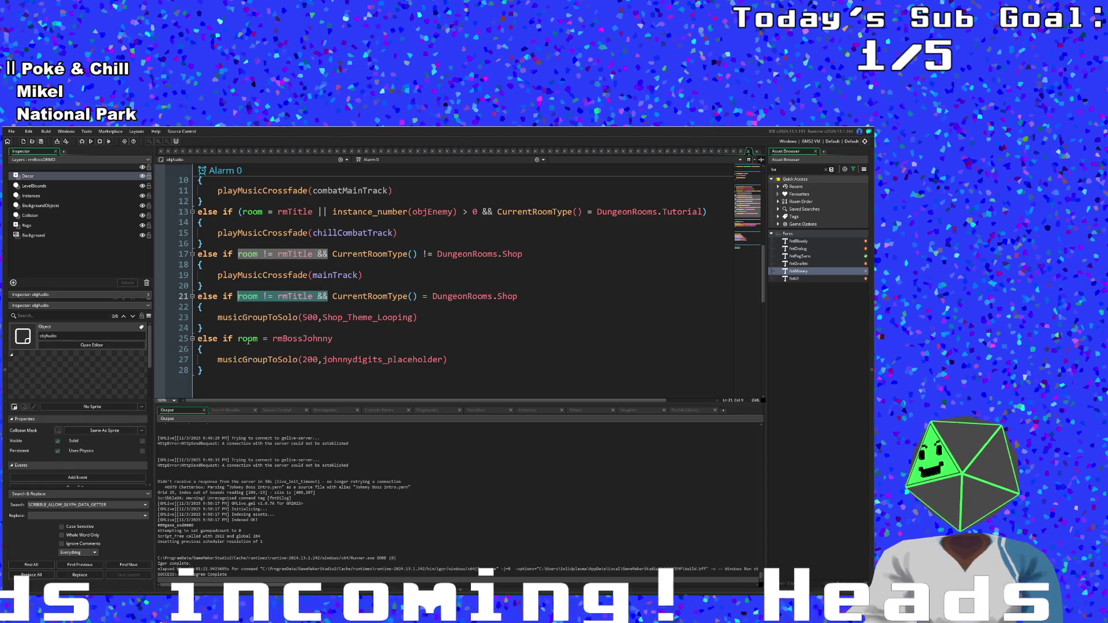
click(222, 339)
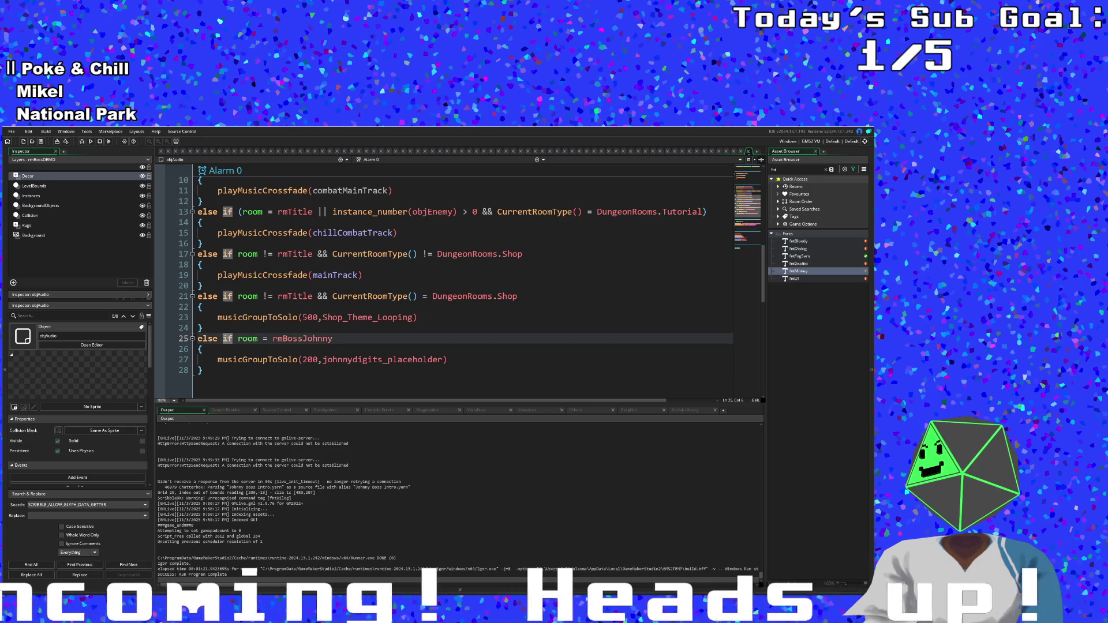
click(236, 338)
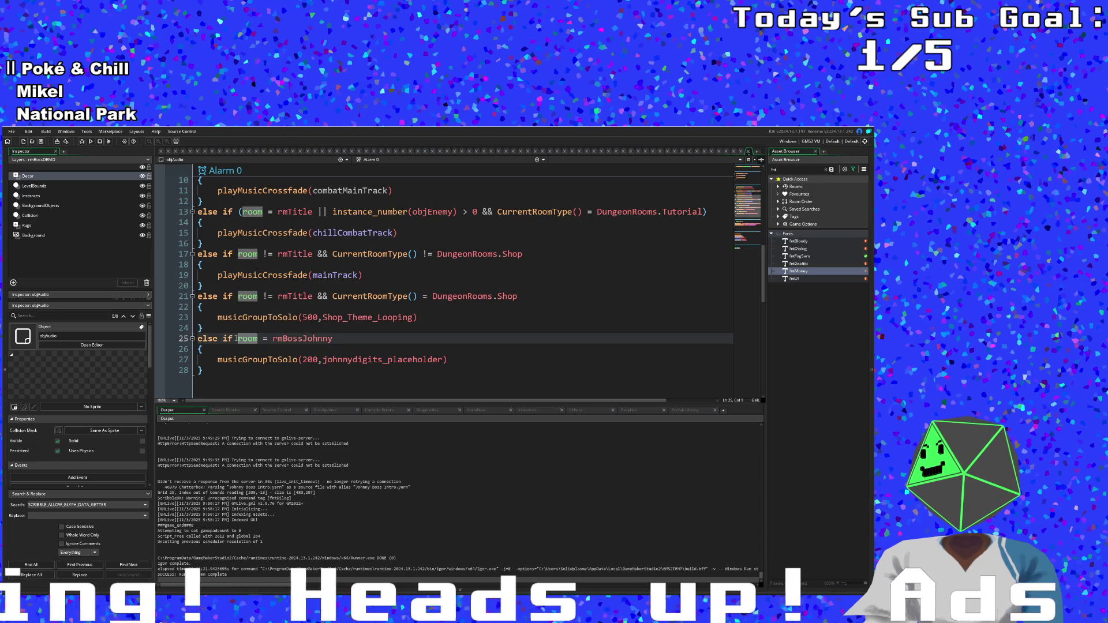
click(232, 339)
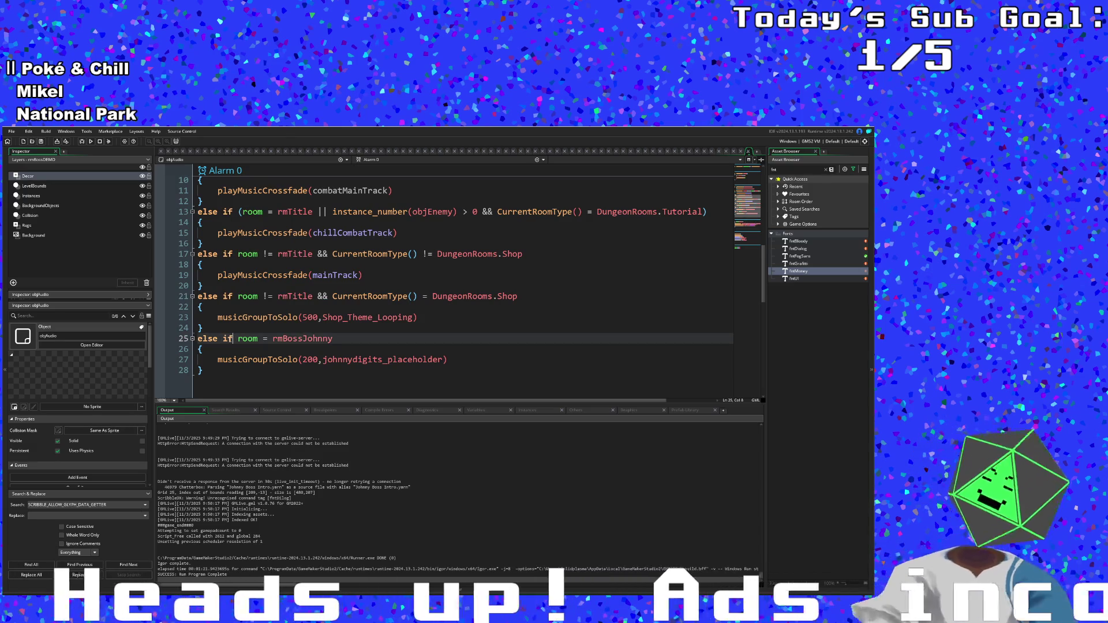
key(ctrl+v)
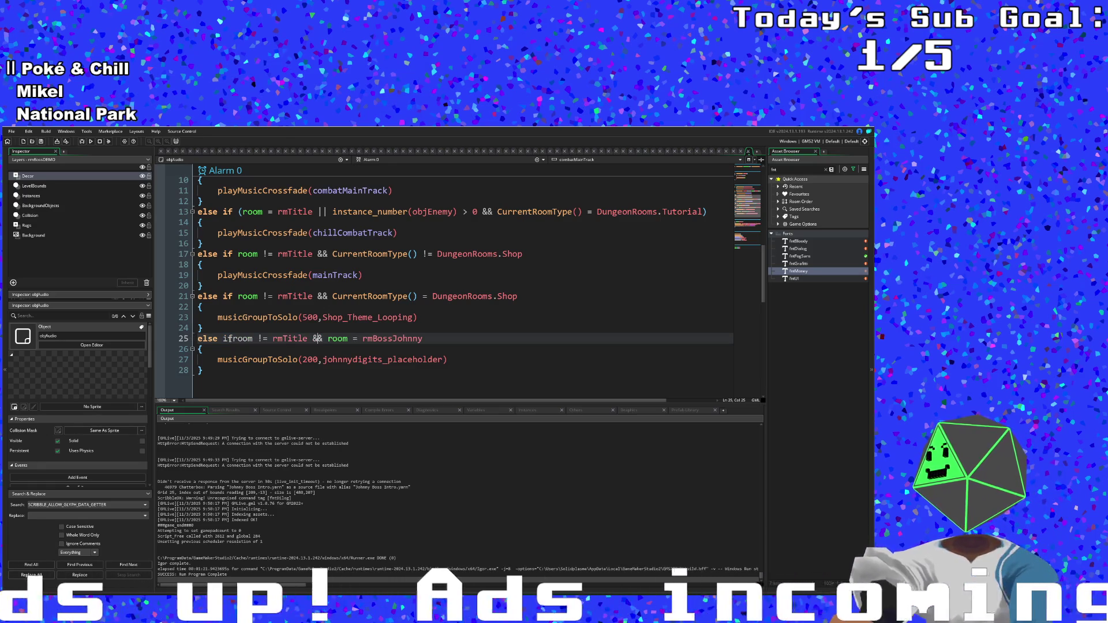
key(Left)
key(Left)
key(Left)
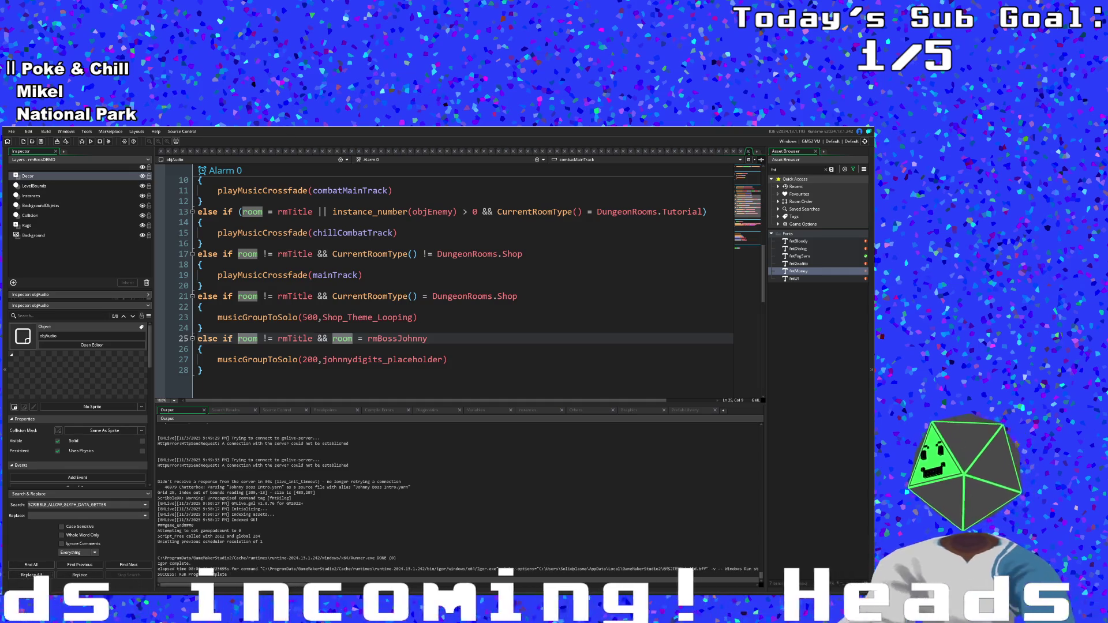
scroll(307, 339, up, 2)
click(308, 338)
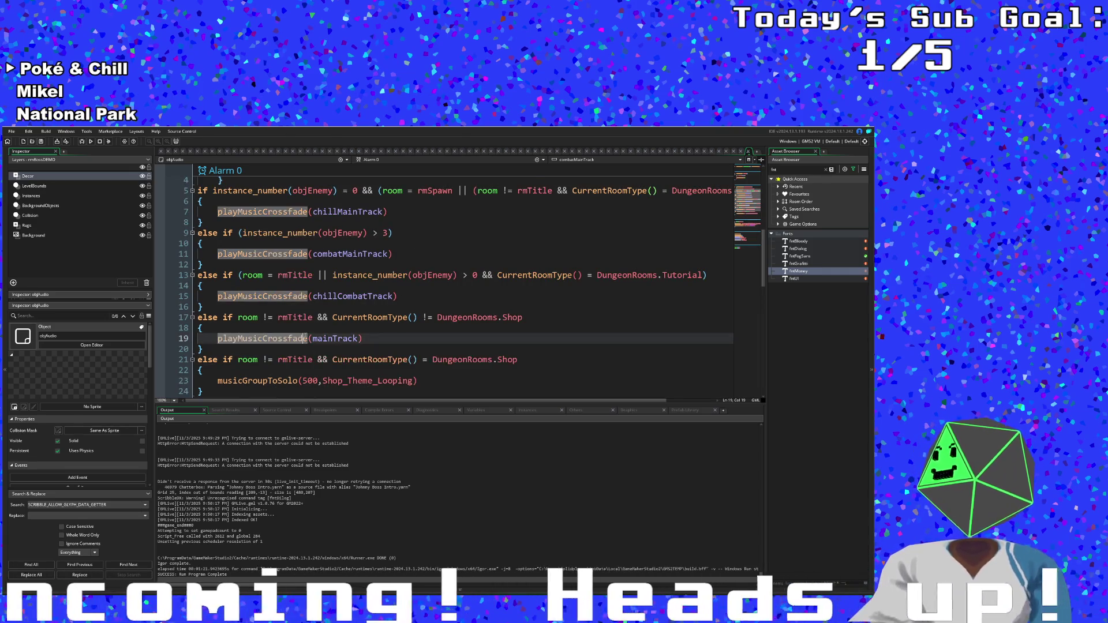
click(294, 328)
click(289, 318)
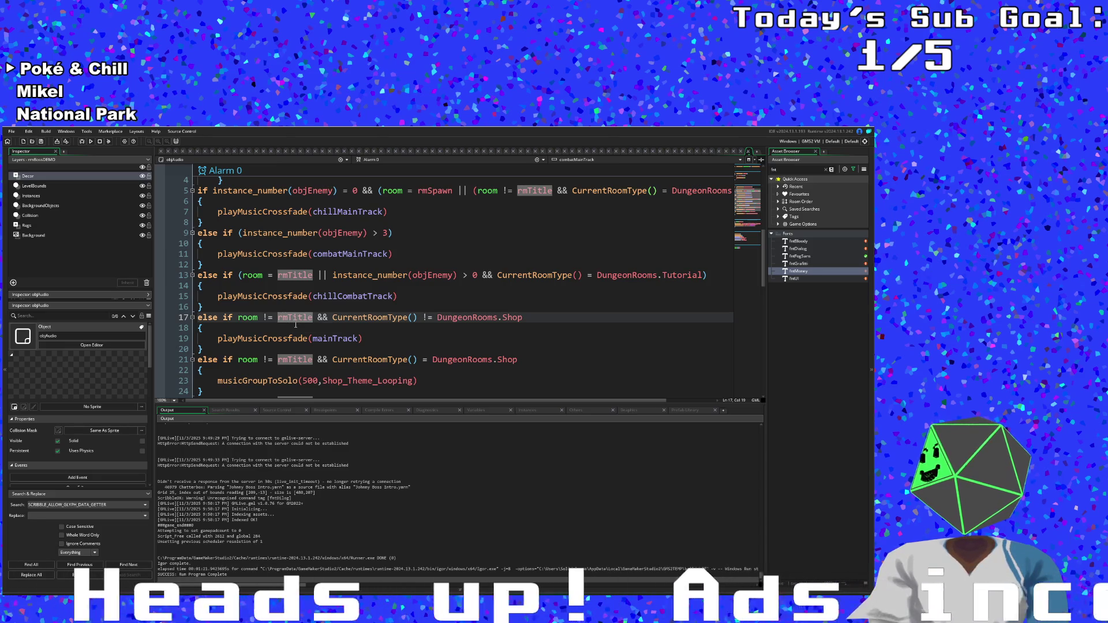
scroll(295, 329, up, 2)
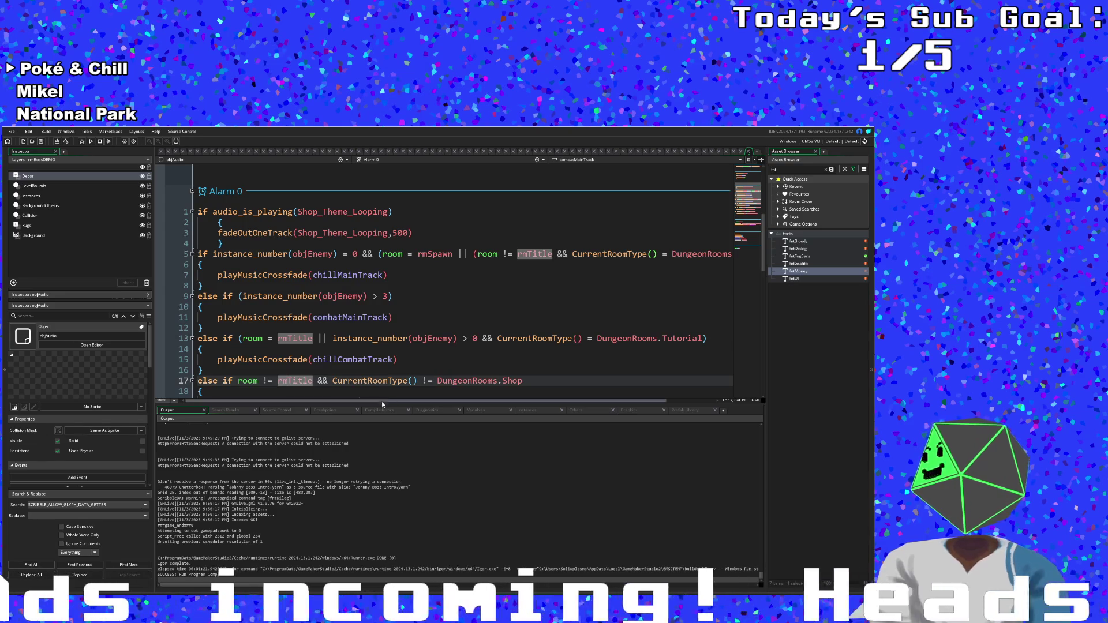
drag(382, 404, 422, 400)
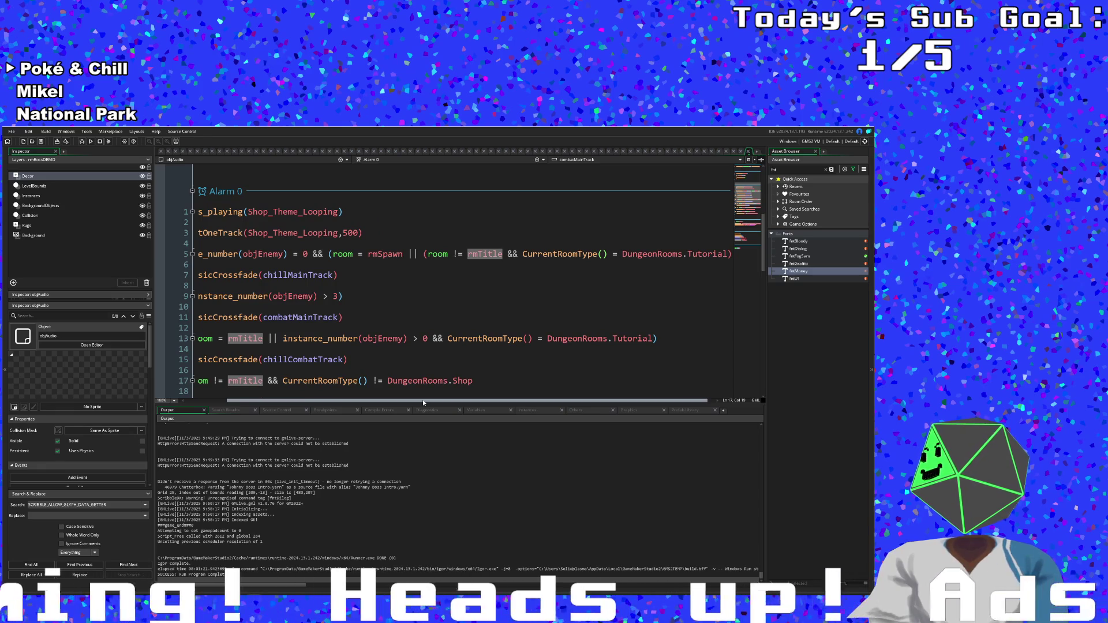
mouse_move(422, 400)
mouse_down()
mouse_move(361, 402)
mouse_move(355, 391)
mouse_up()
click(364, 359)
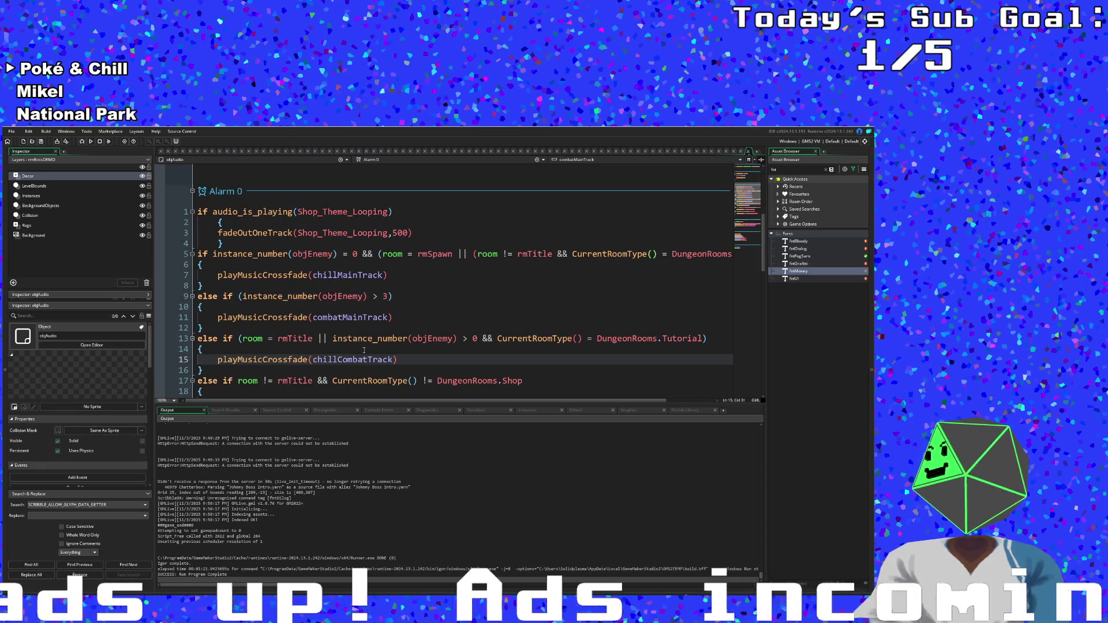
click(364, 348)
click(362, 327)
click(359, 317)
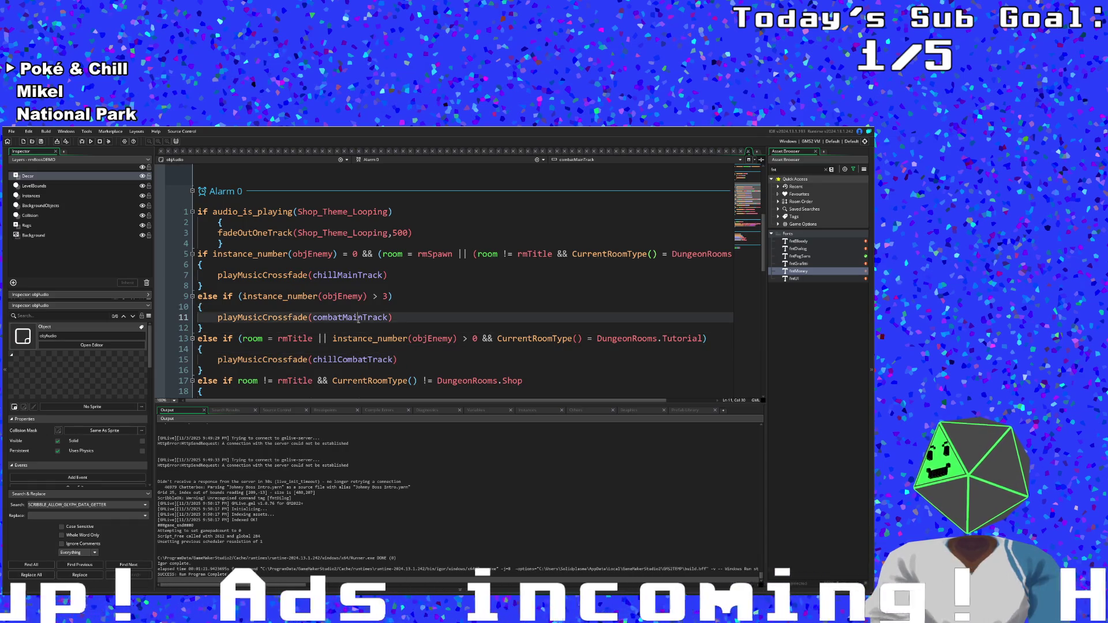
scroll(355, 322, down, 2)
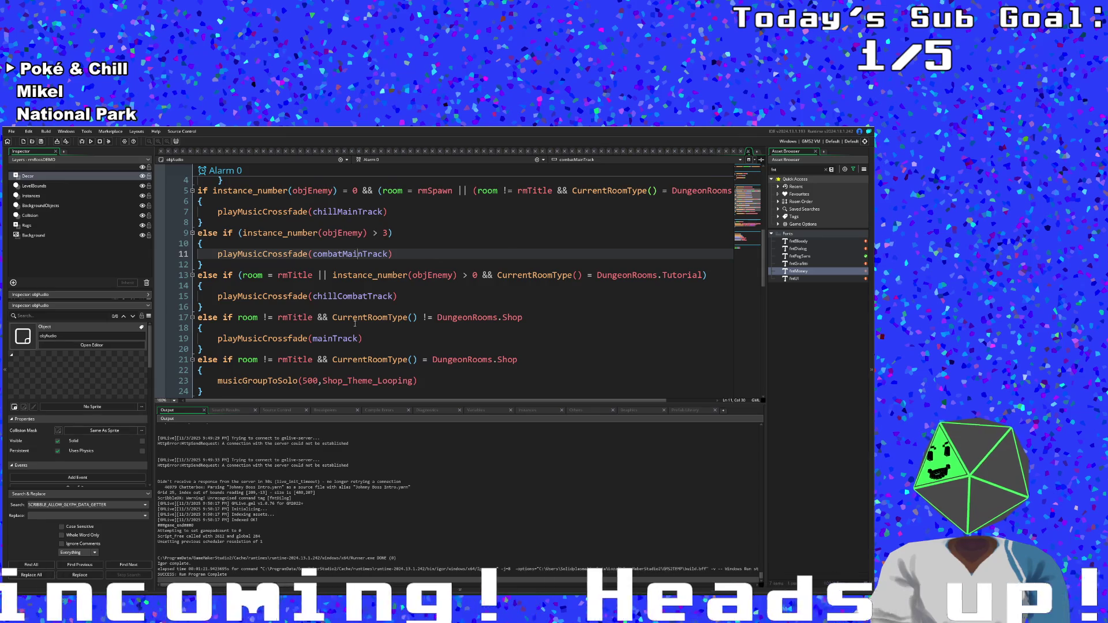
scroll(355, 324, down, 2)
click(352, 327)
click(344, 309)
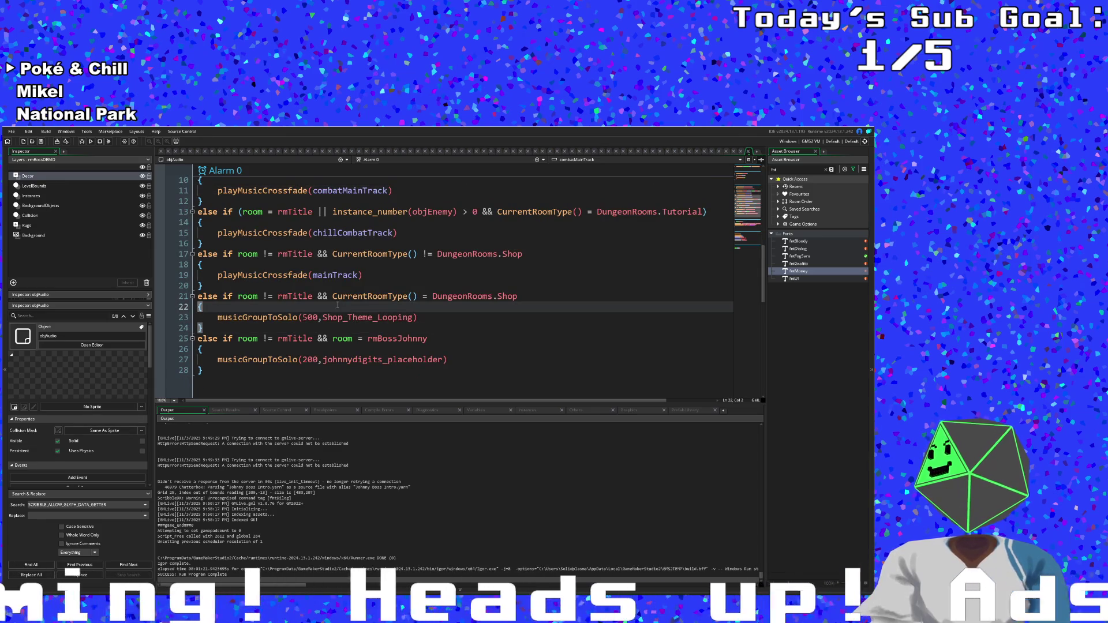
click(332, 292)
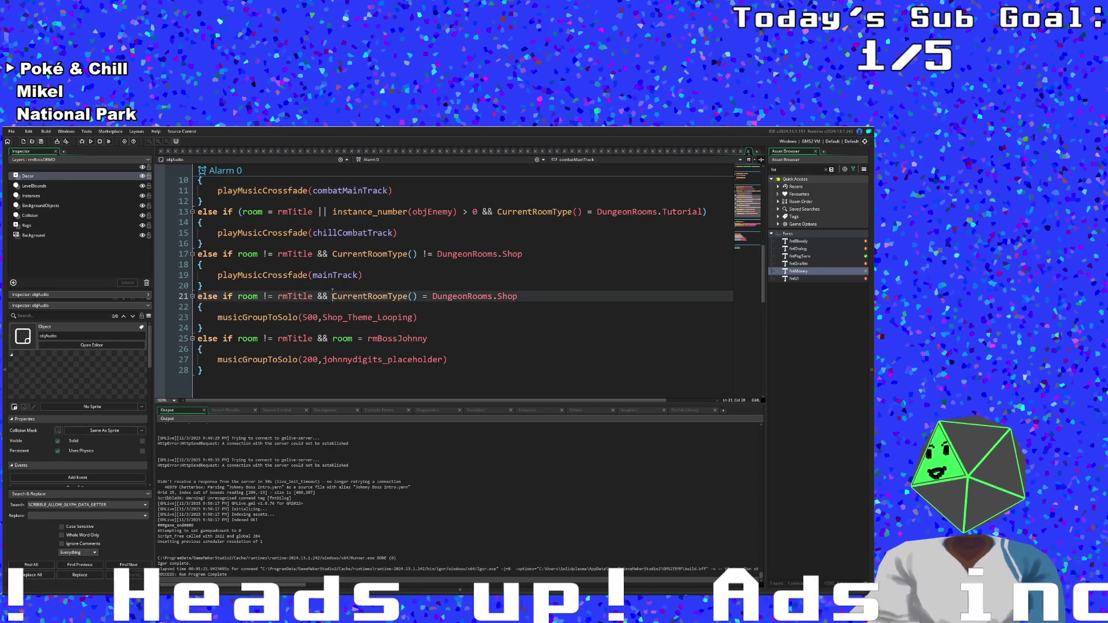
scroll(330, 300, up, 2)
click(329, 304)
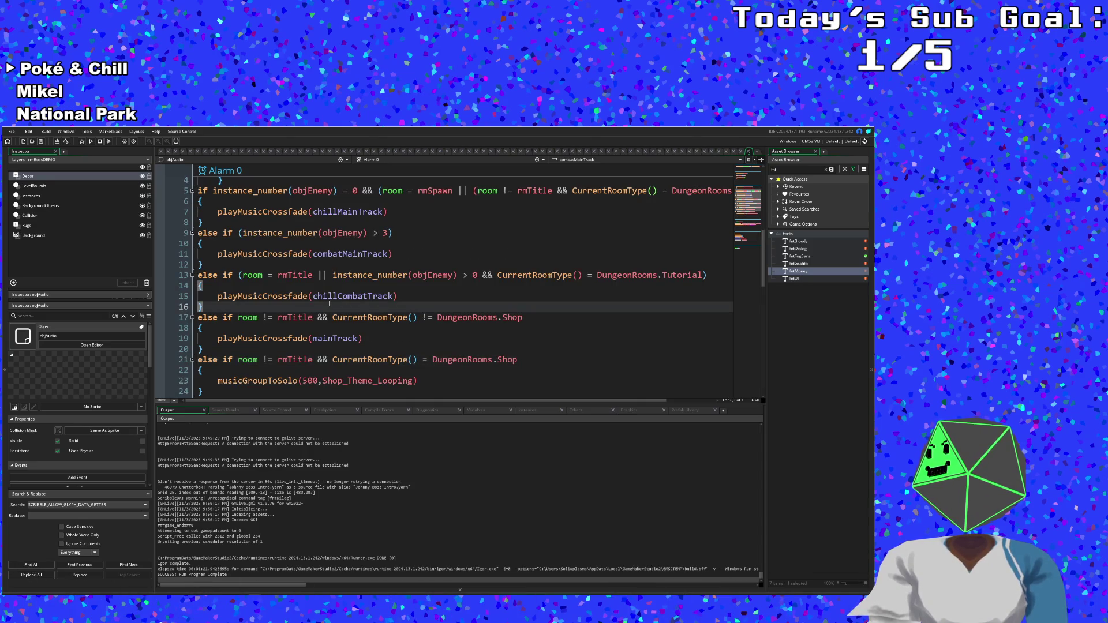
scroll(329, 304, up, 2)
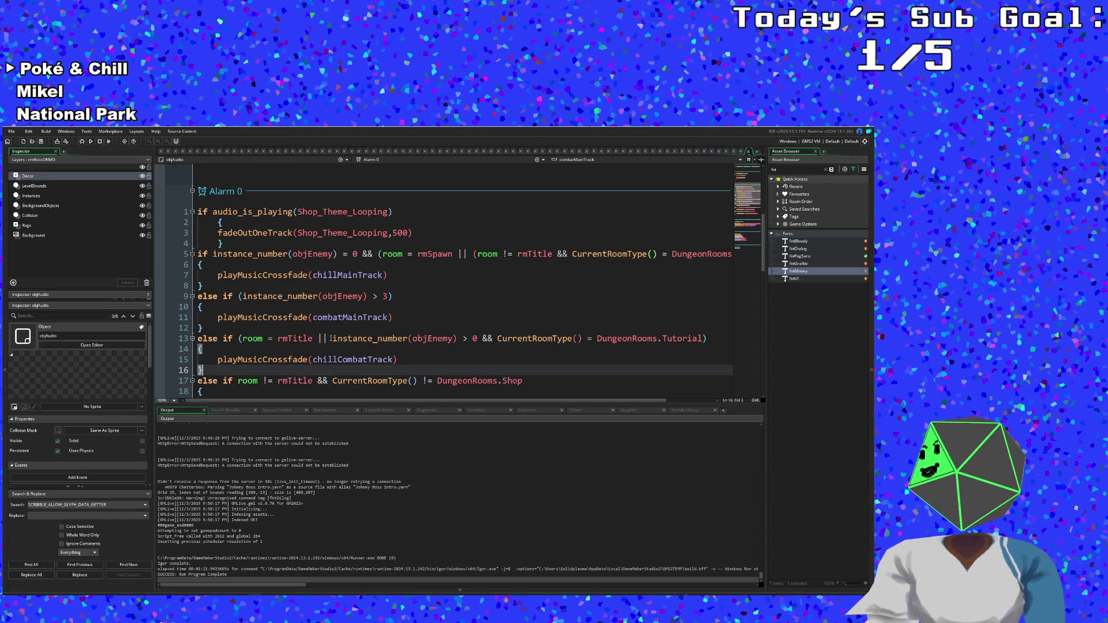
drag(331, 401, 393, 411)
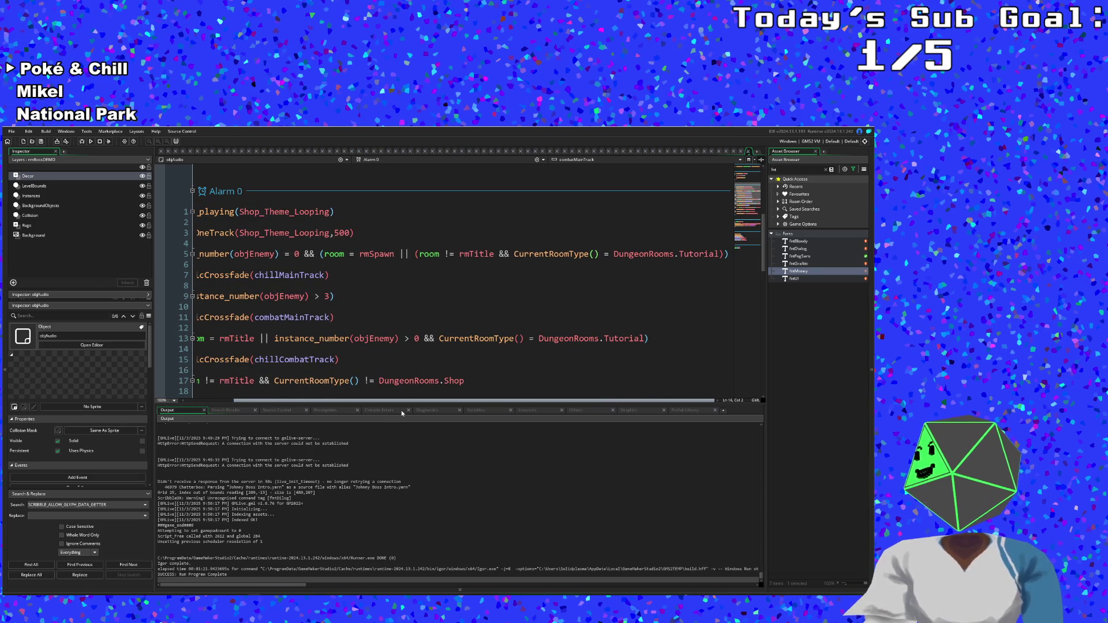
drag(400, 410, 303, 417)
click(314, 349)
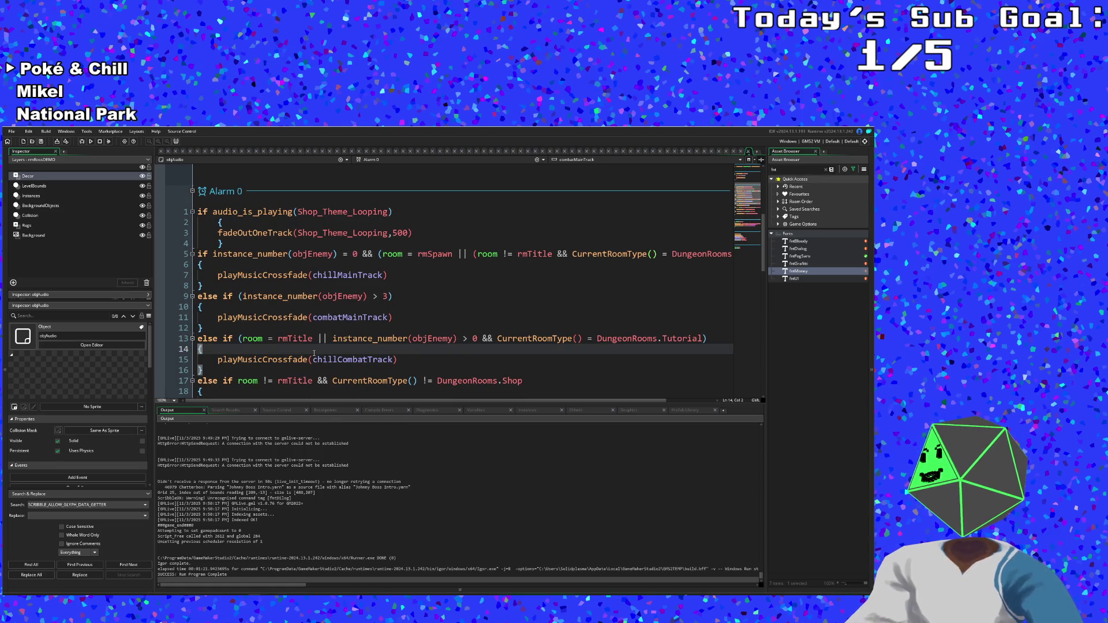
scroll(314, 353, down, 4)
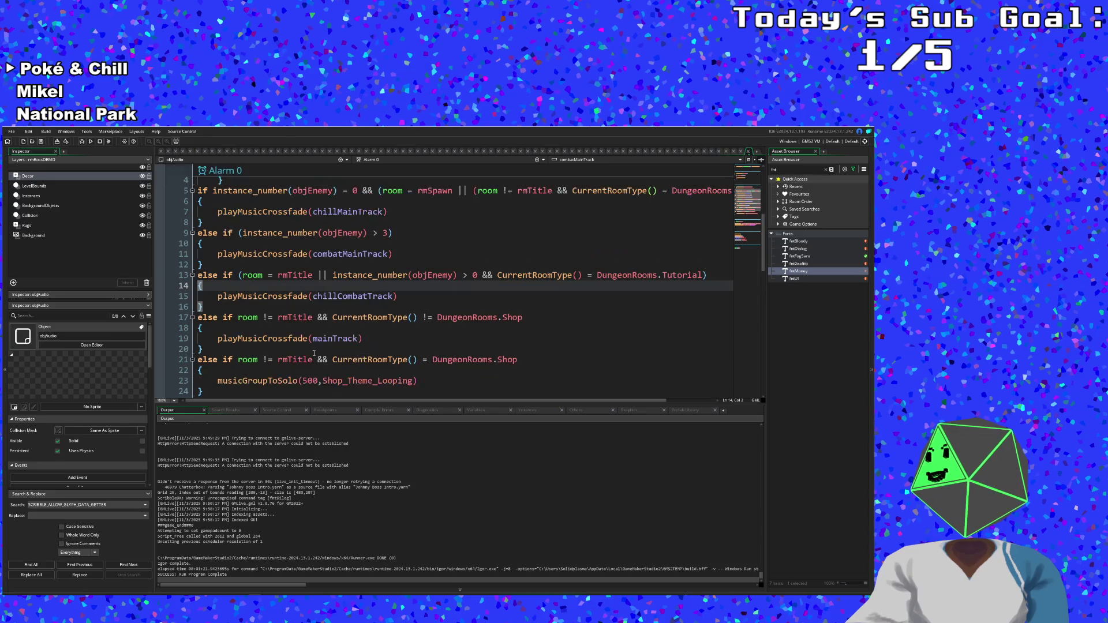
click(301, 345)
click(269, 314)
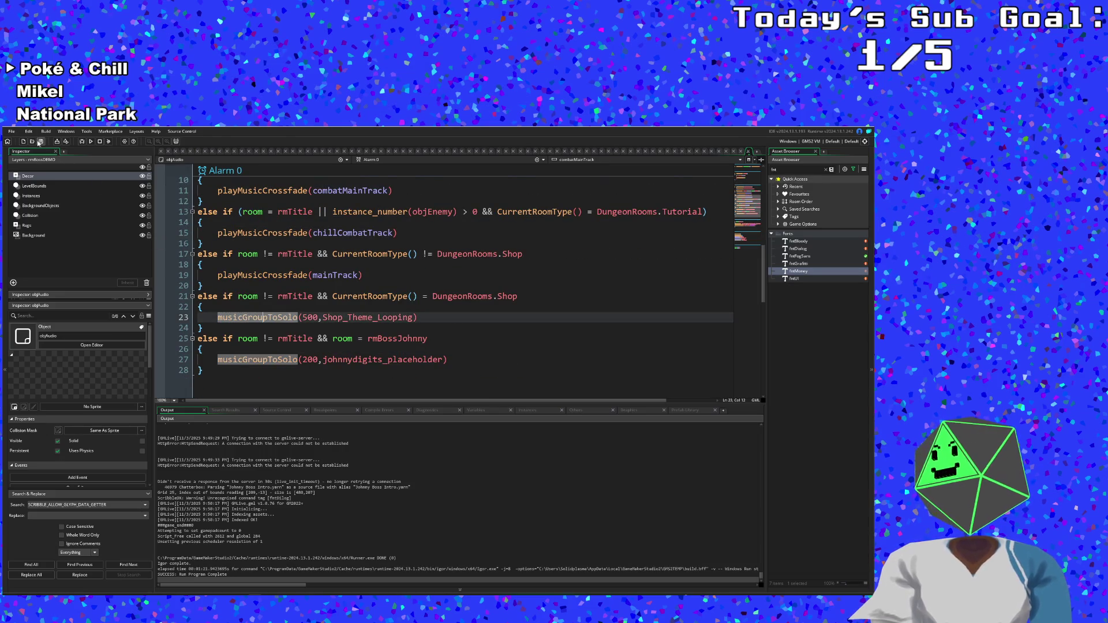
- Save the project and open objBrush from the asset search
click(11, 132)
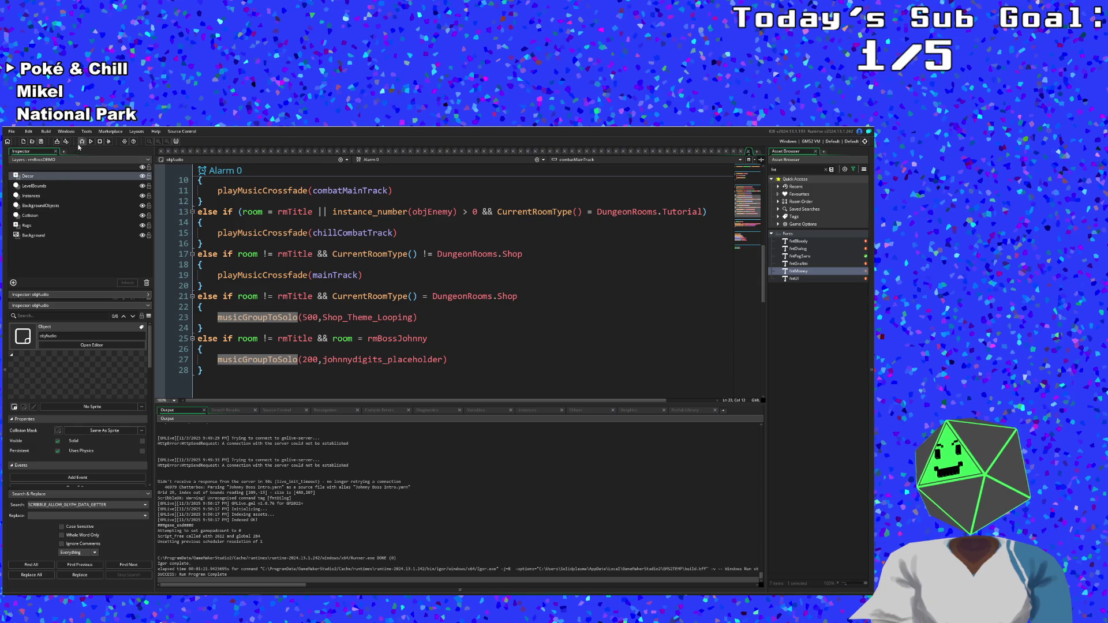
click(337, 296)
key(ctrl+t)
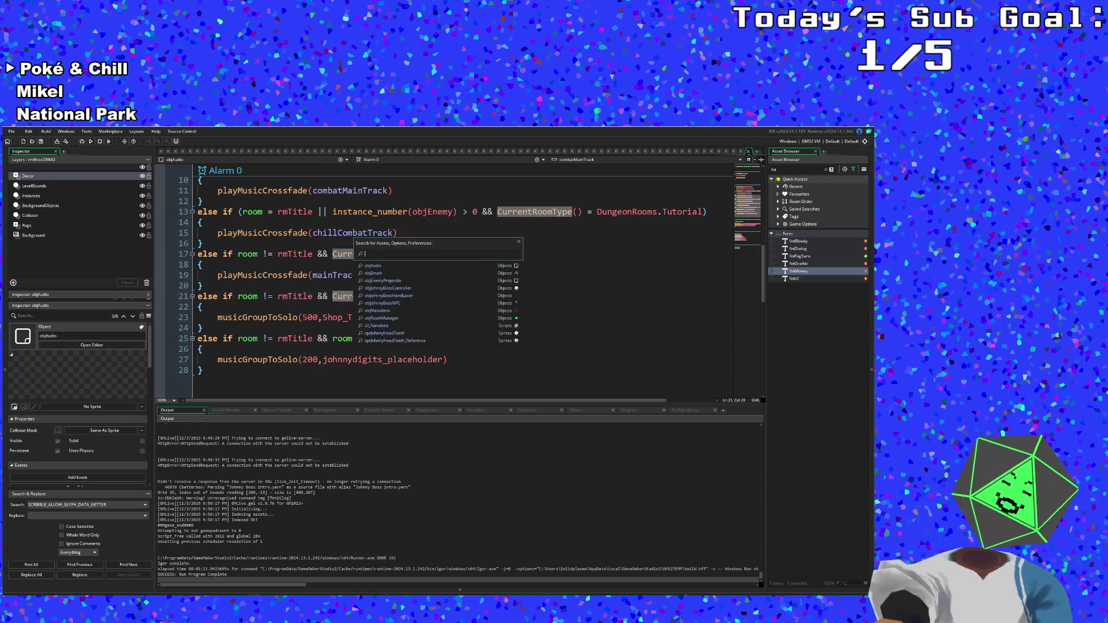
text(objbrush)
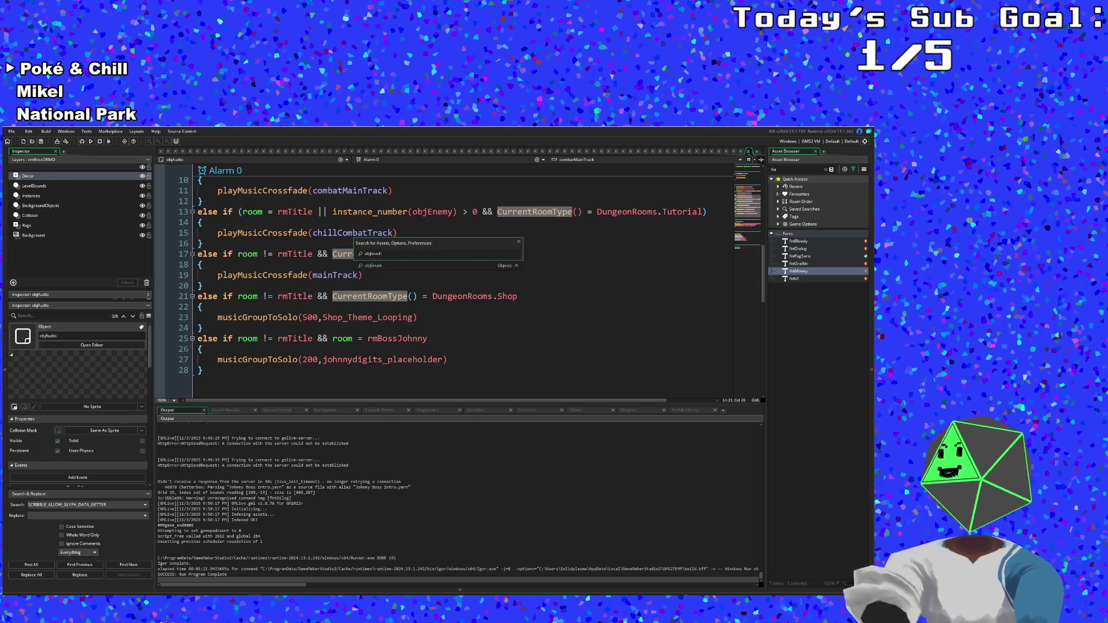
key(Return)
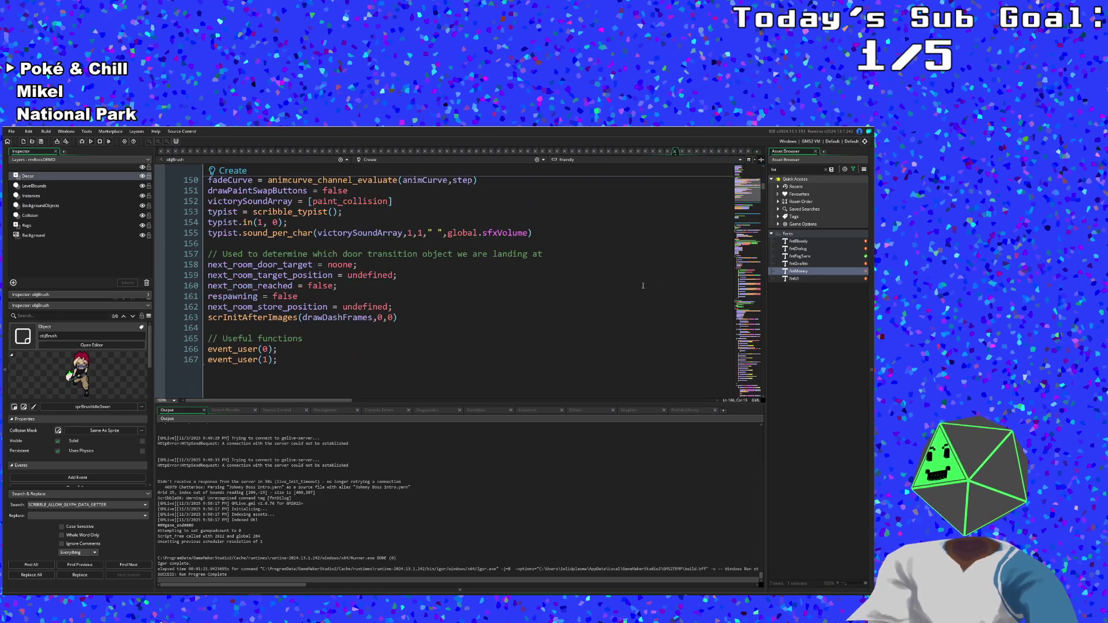
- Scroll objBrush's code to User Event 0's door-transition cases and list its events
drag(764, 191, 765, 396)
scroll(646, 356, up, 20)
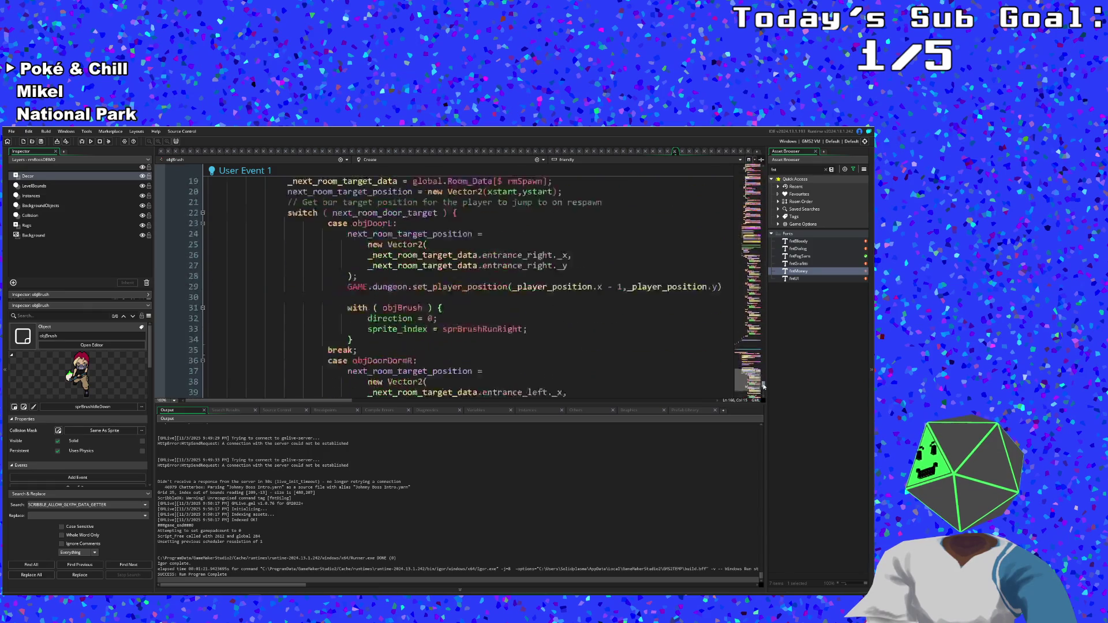
scroll(641, 352, up, 10)
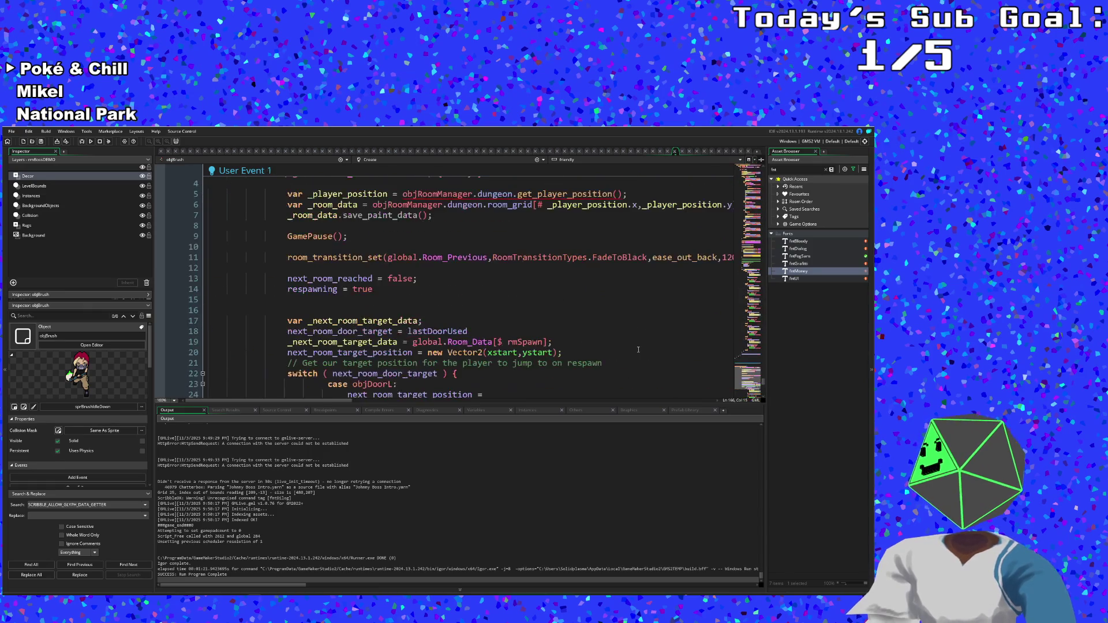
scroll(635, 346, up, 12)
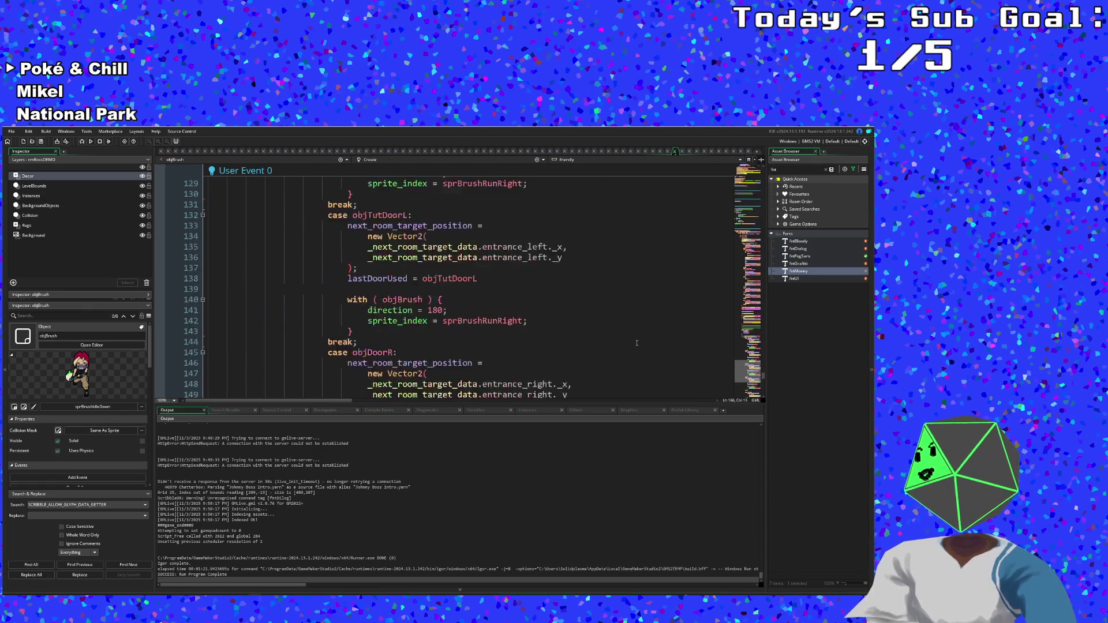
click(544, 160)
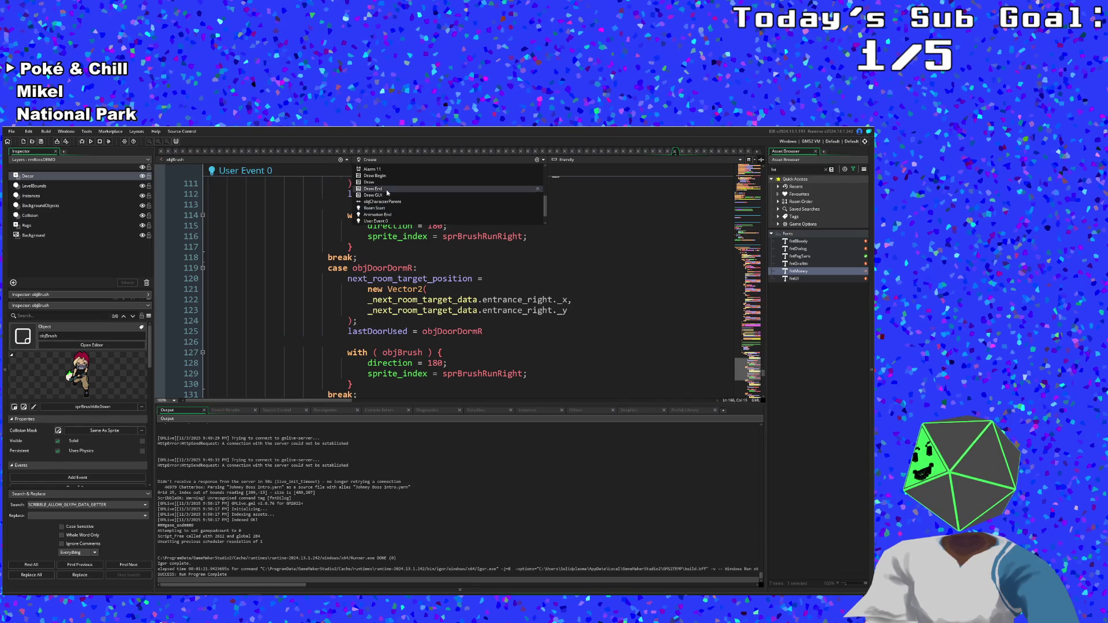
- Check the gameWon 'DIGITS DEFEATED' banner in Draw GUI, then undo to restore typist.in(0.2, 0) in Create
click(385, 190)
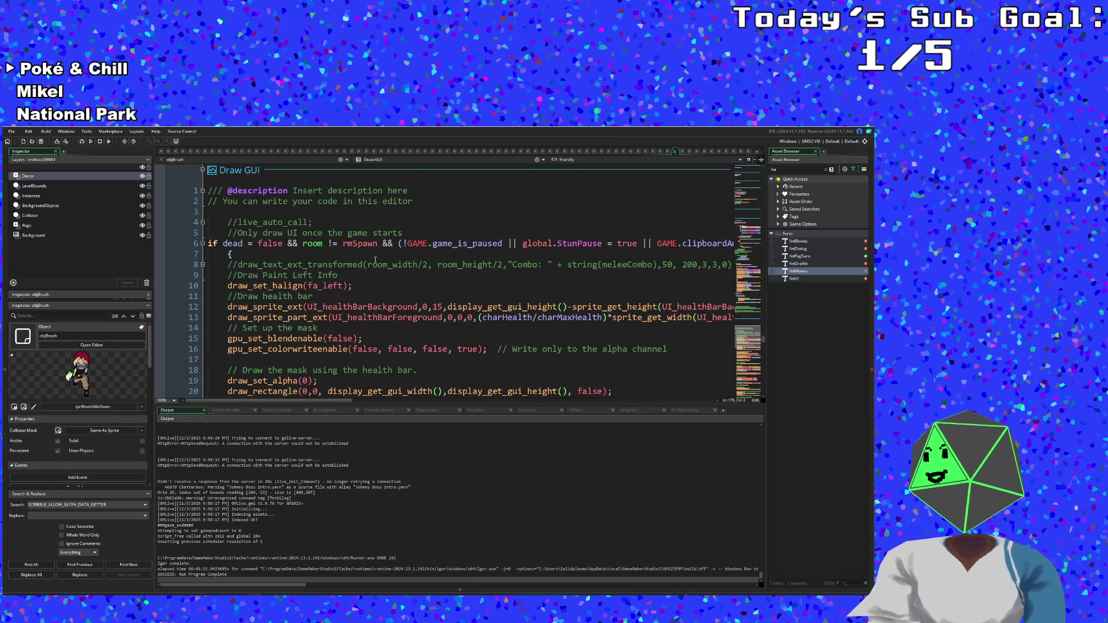
scroll(375, 260, down, 12)
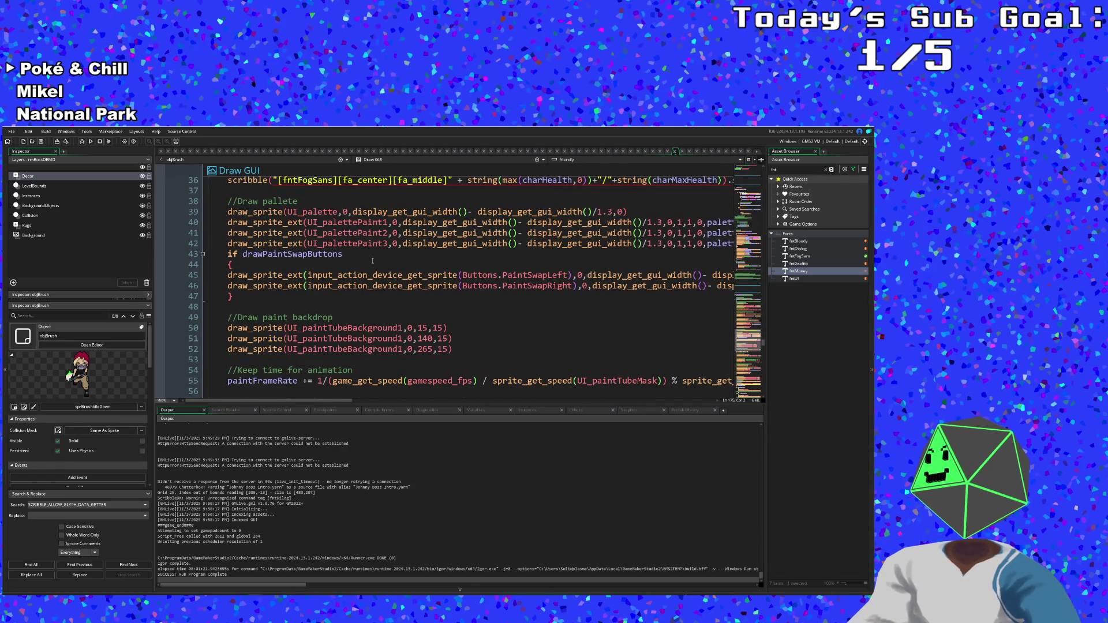
scroll(372, 261, down, 20)
scroll(373, 265, down, 8)
click(259, 286)
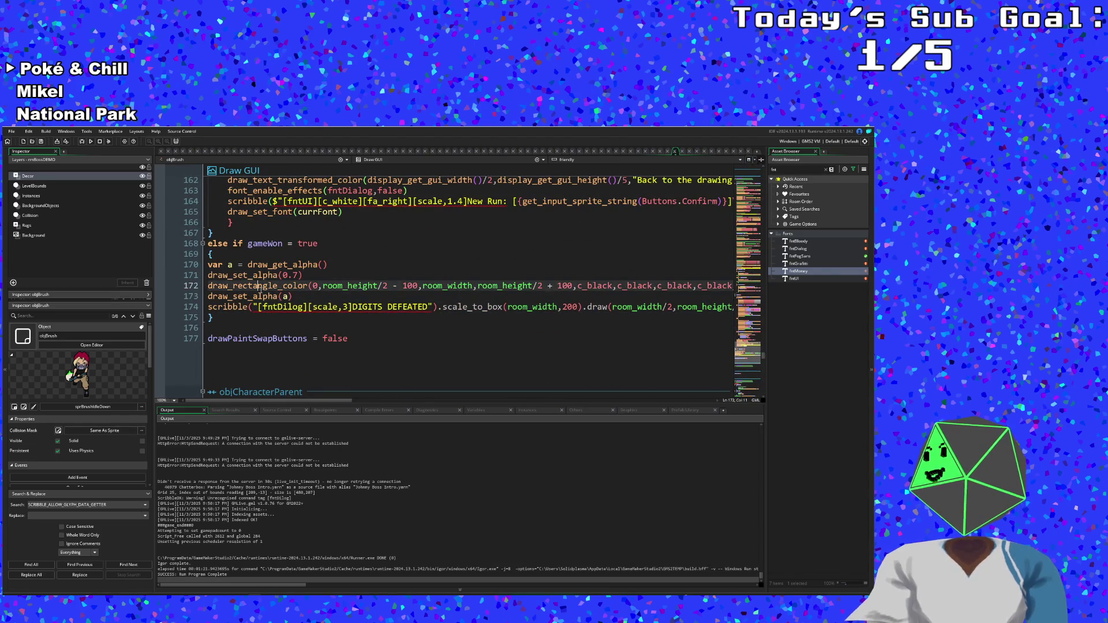
click(258, 296)
click(318, 313)
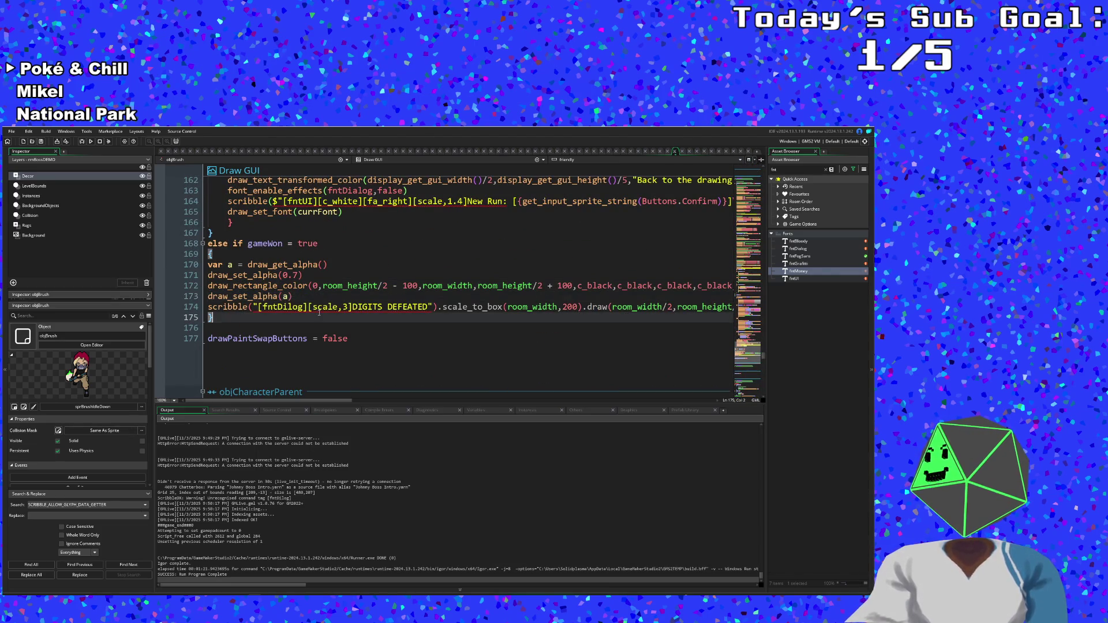
click(369, 307)
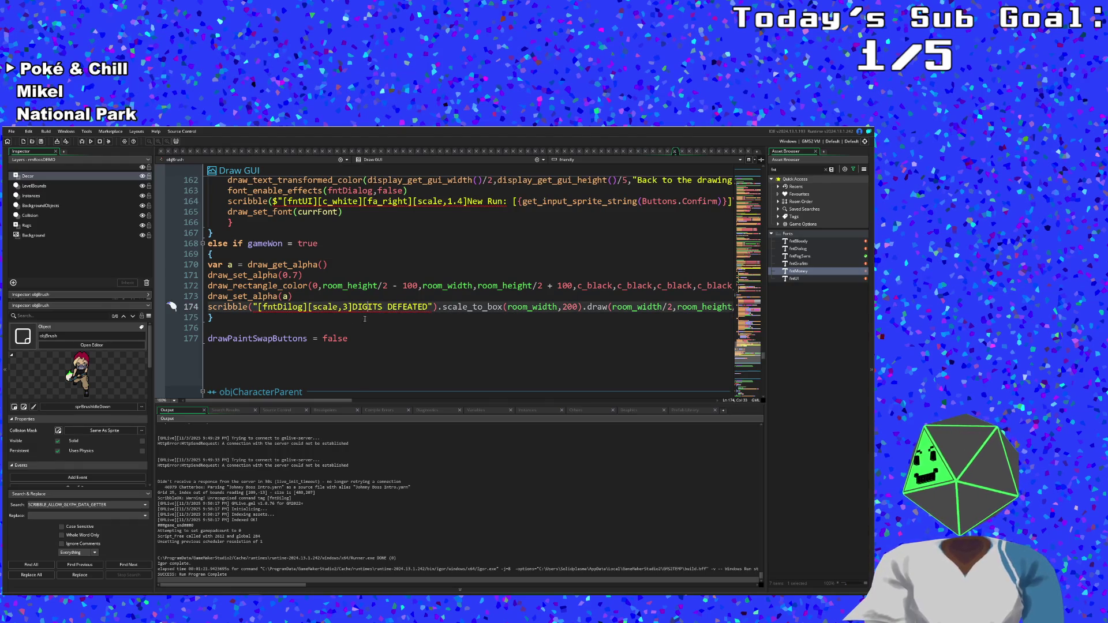
key(ctrl+z)
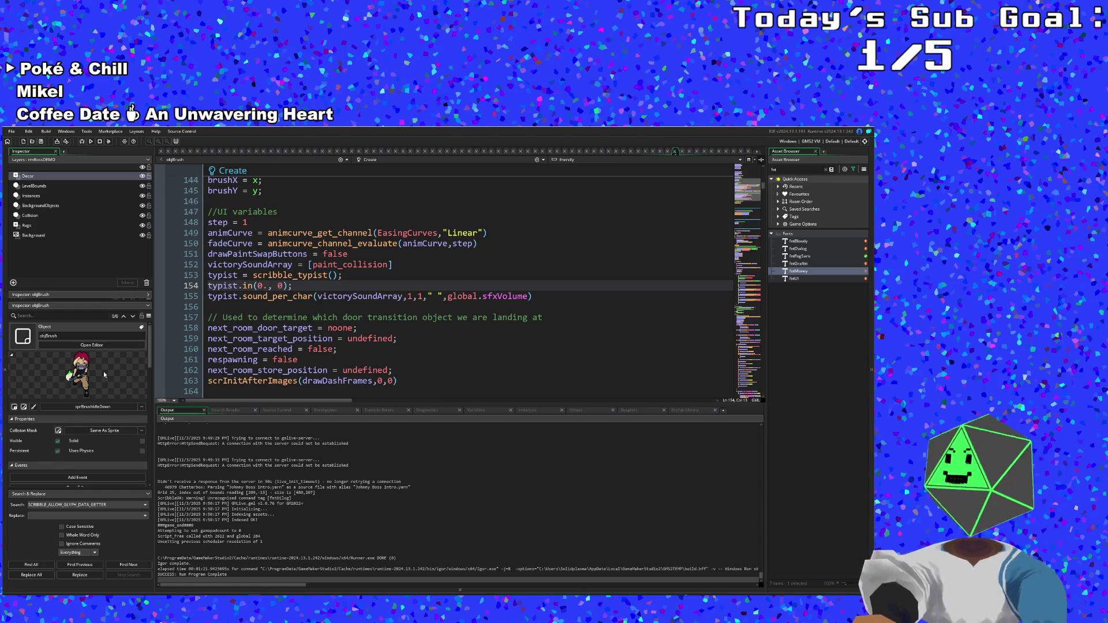
- Review objBrush's Draw event: door transition, next_room_target_position, paint collision and dead checks
click(277, 338)
click(312, 318)
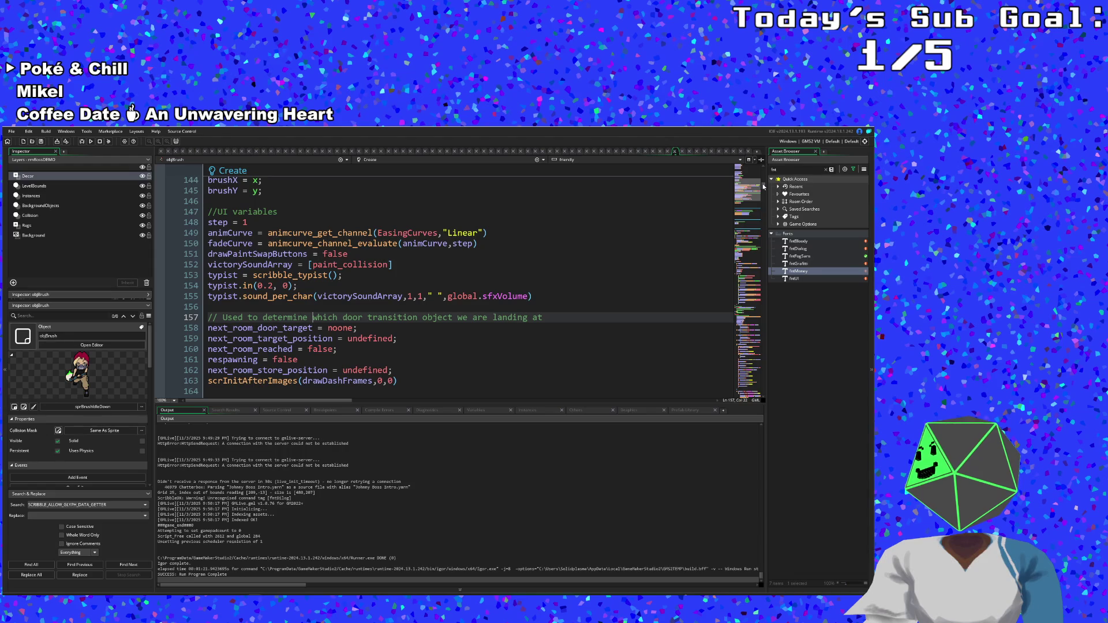
mouse_move(763, 186)
mouse_down()
mouse_move(761, 401)
mouse_move(755, 329)
mouse_up()
click(369, 322)
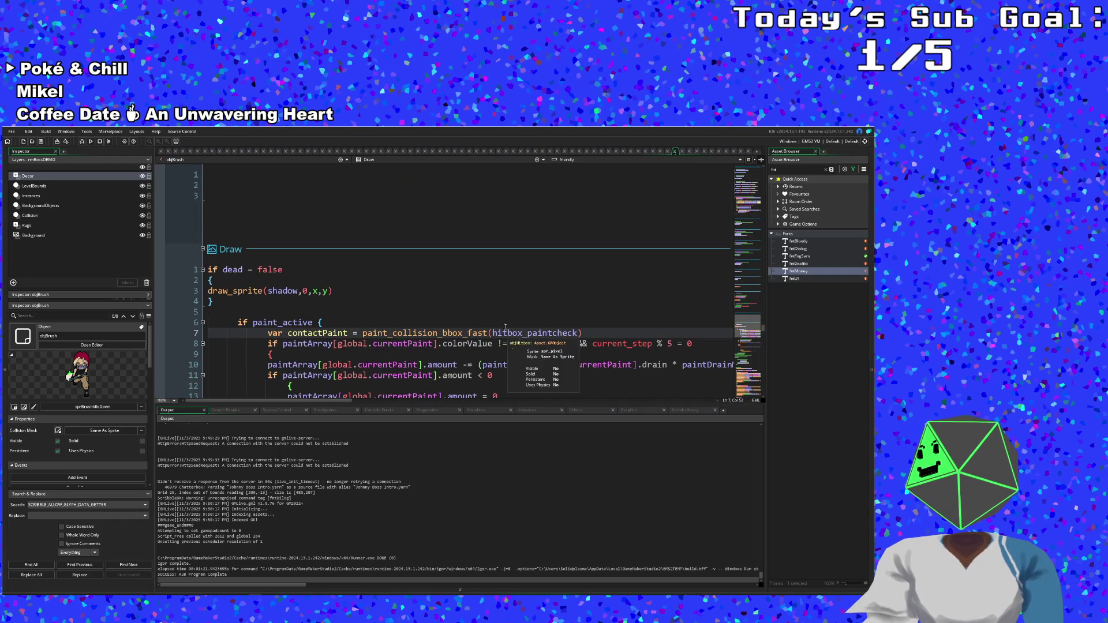
scroll(402, 298, down, 2)
scroll(402, 297, up, 2)
click(393, 299)
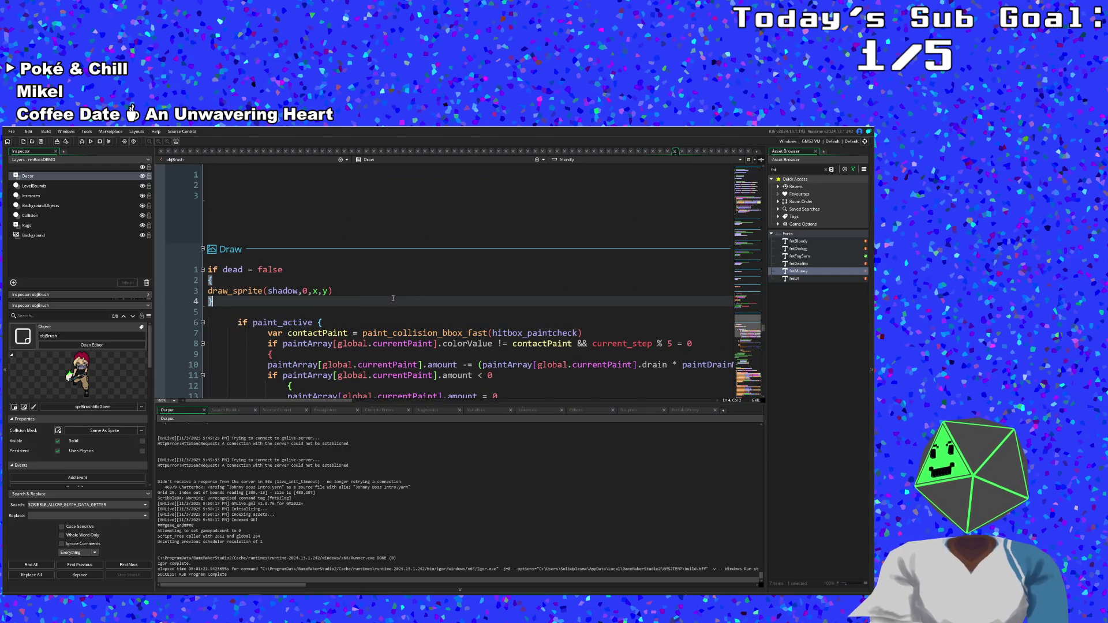
click(341, 311)
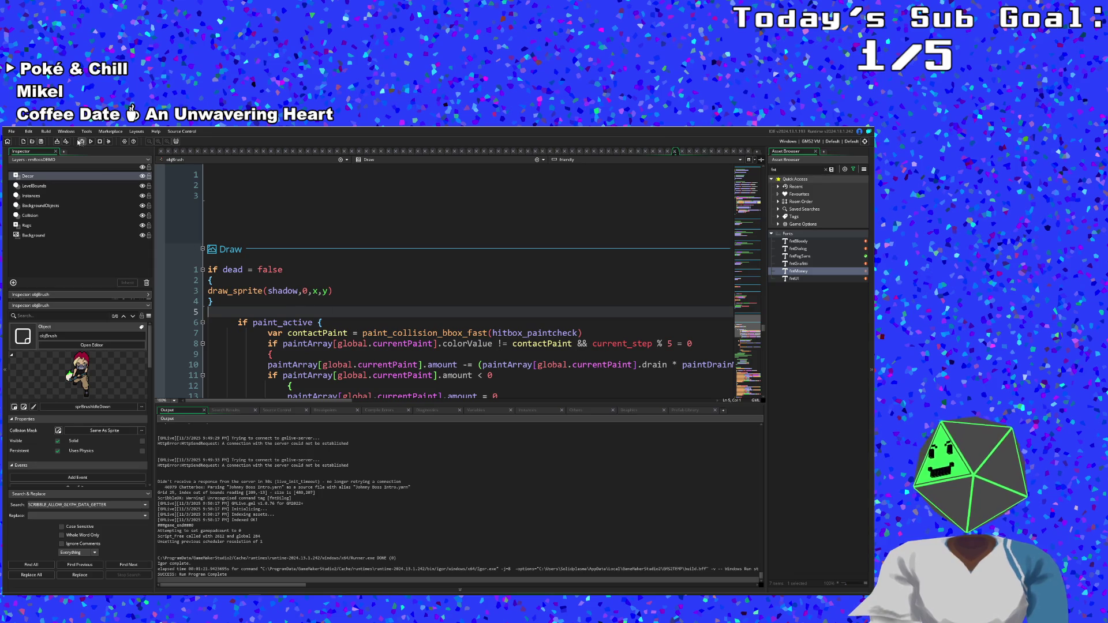
- Save the project and launch the game in debug mode
click(11, 132)
click(32, 168)
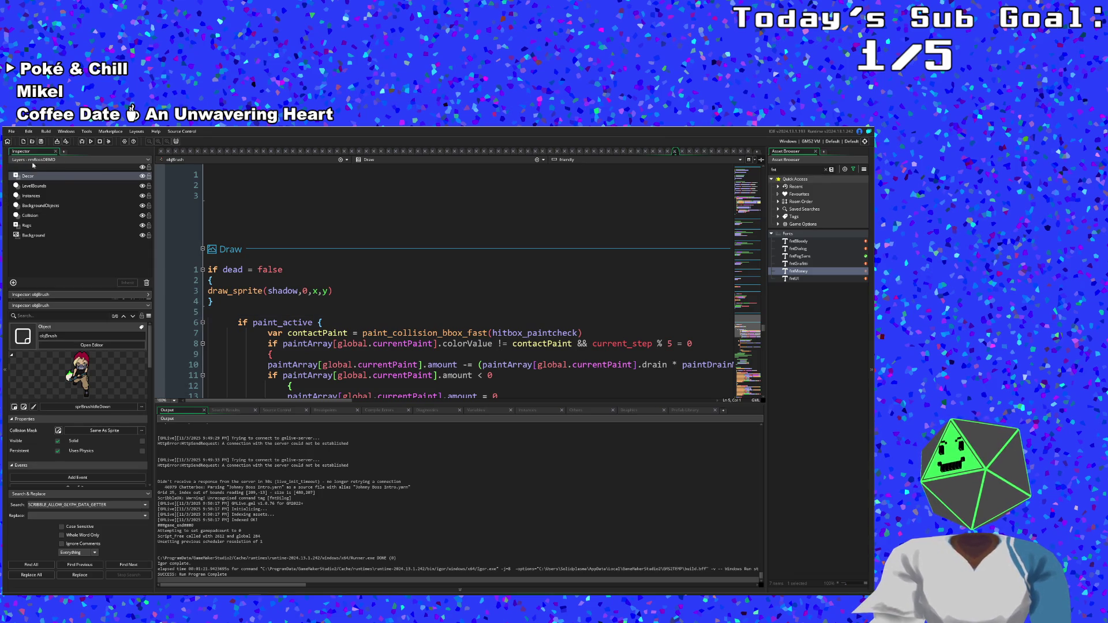
click(83, 141)
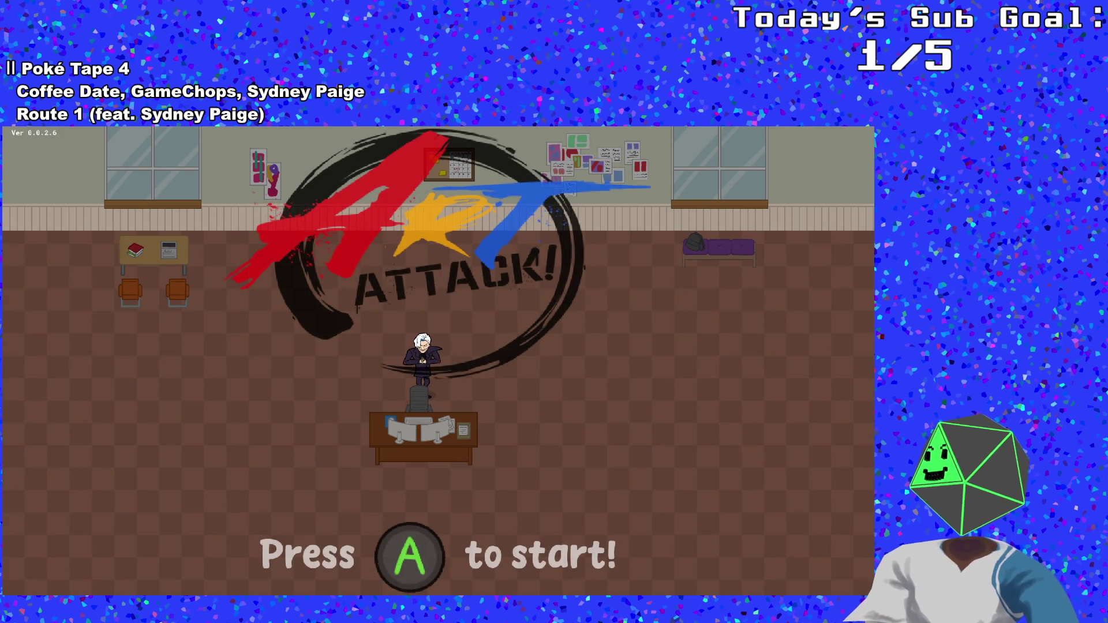
- Start the game, walk into the next room and talk to the white-haired NPC
key(Return)
key(Right)
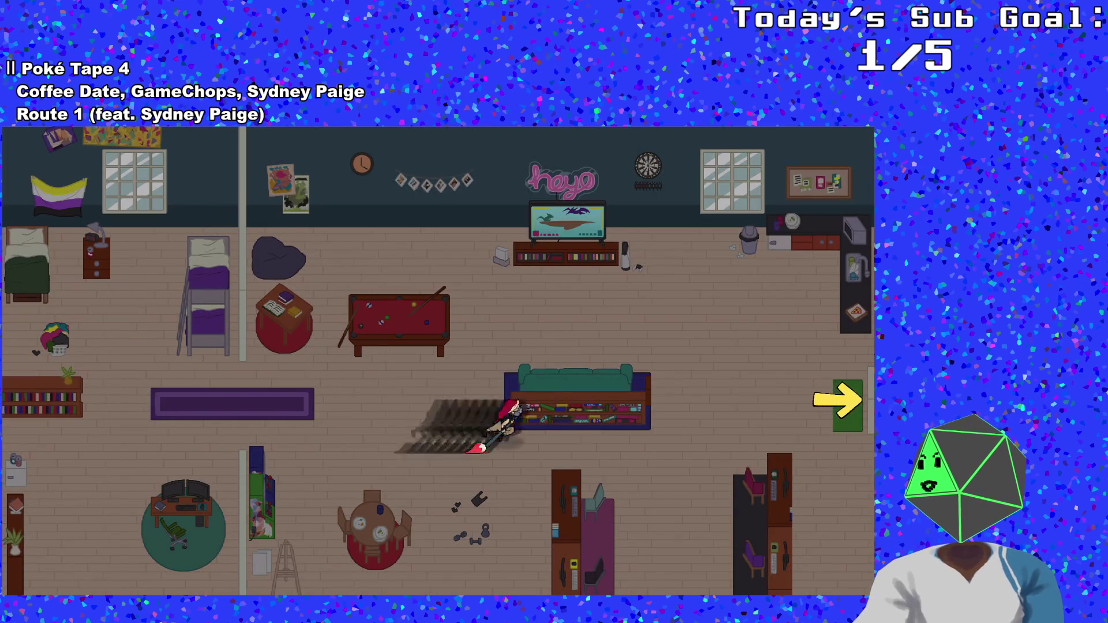
key(Right)
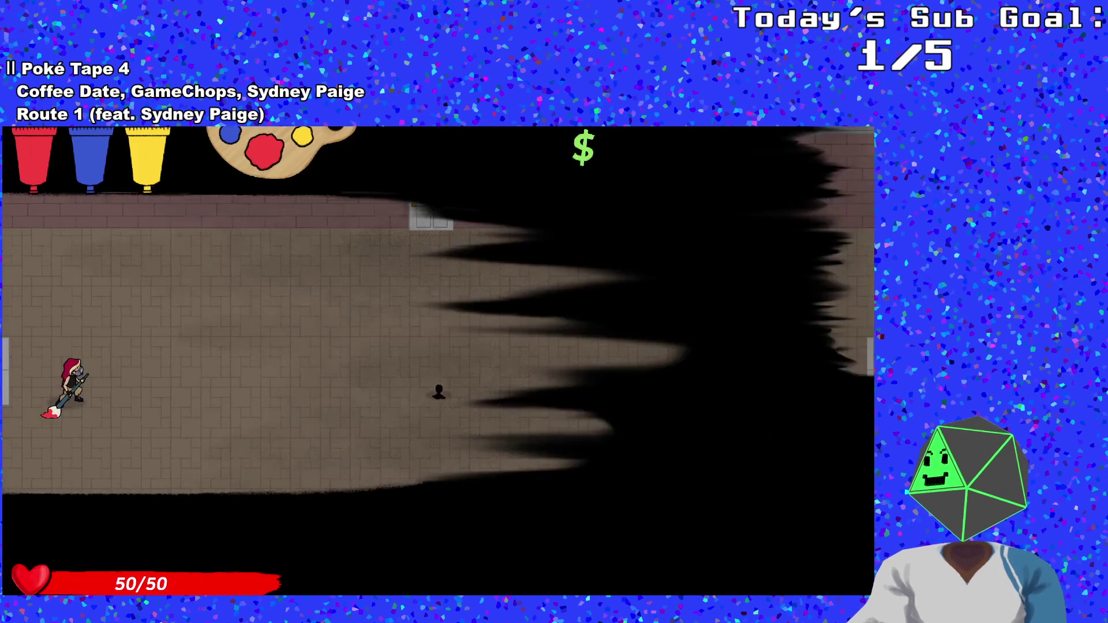
key(Right)
key(Down)
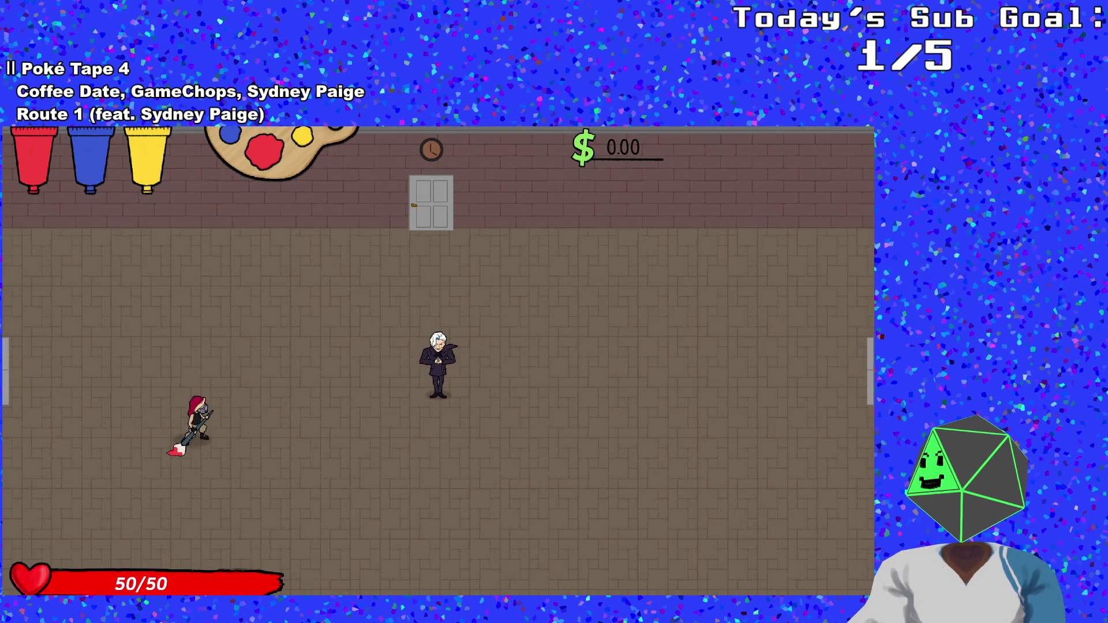
key(Down)
key(Up)
key(Left)
key(Down)
key(Down)
key(Right)
key(Up)
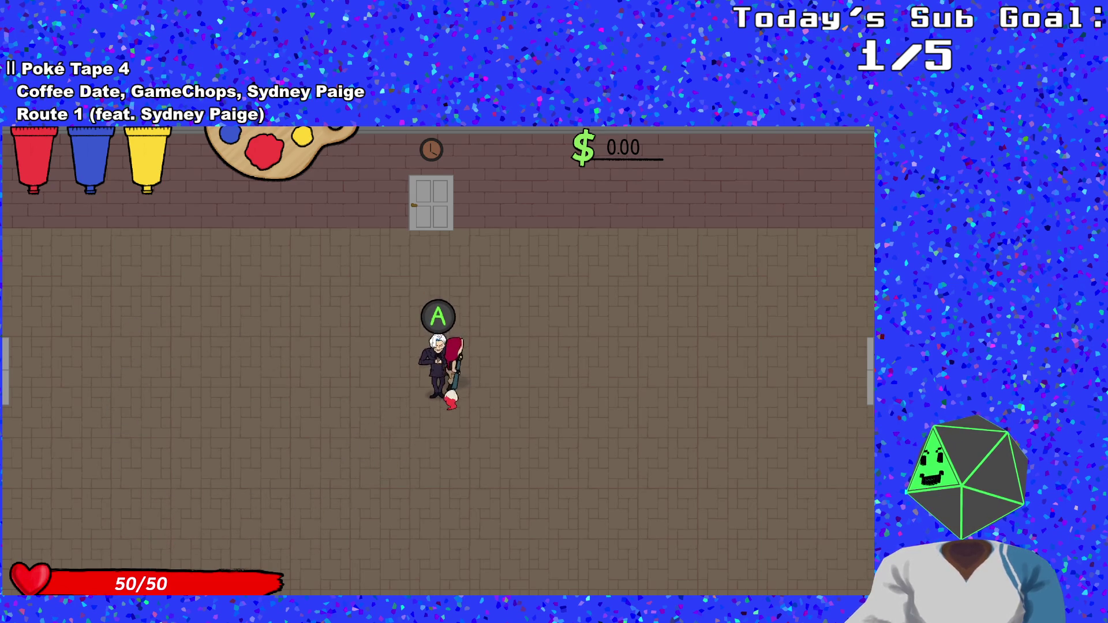
key(a)
key(a)
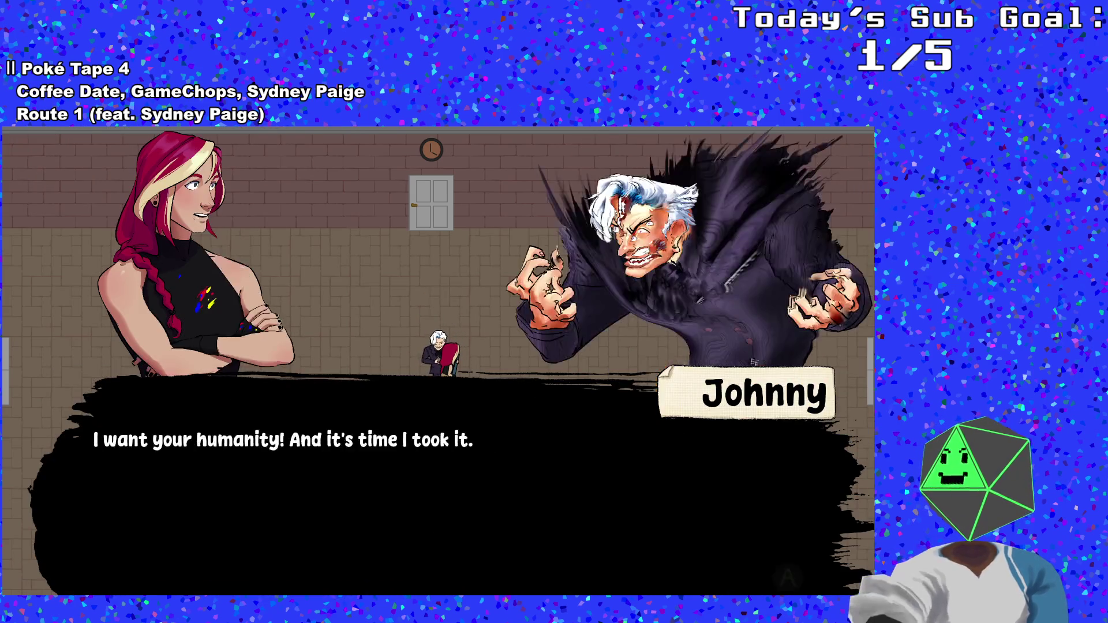
key(a)
- Destroy the boss from the debug overlay, watch the DIGITS DEFEATED banner, then close the game
key(Down)
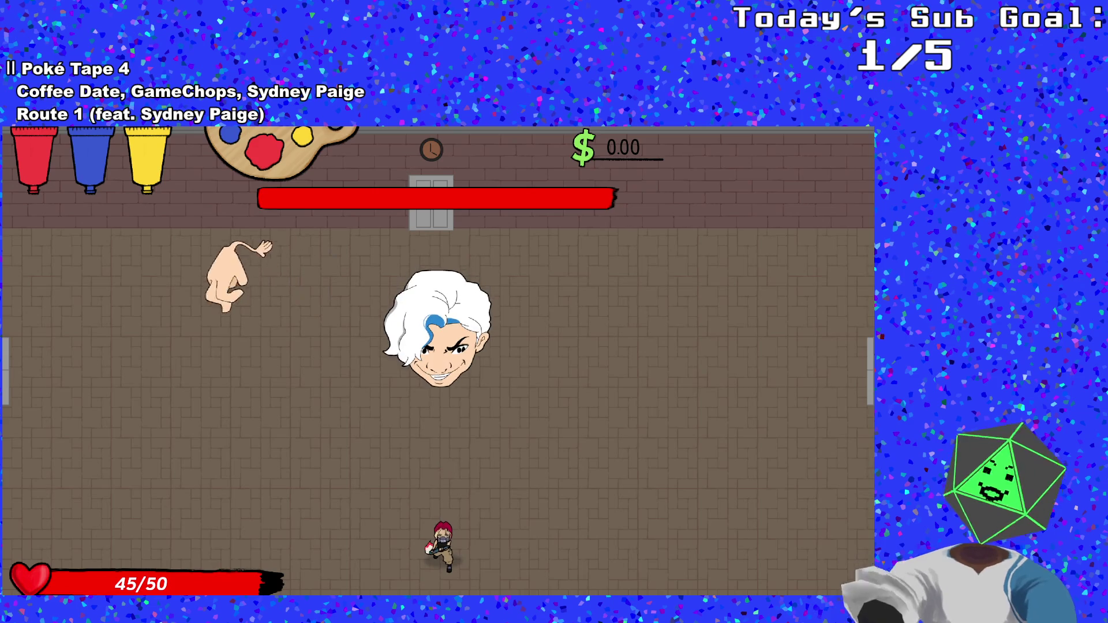
key(grave)
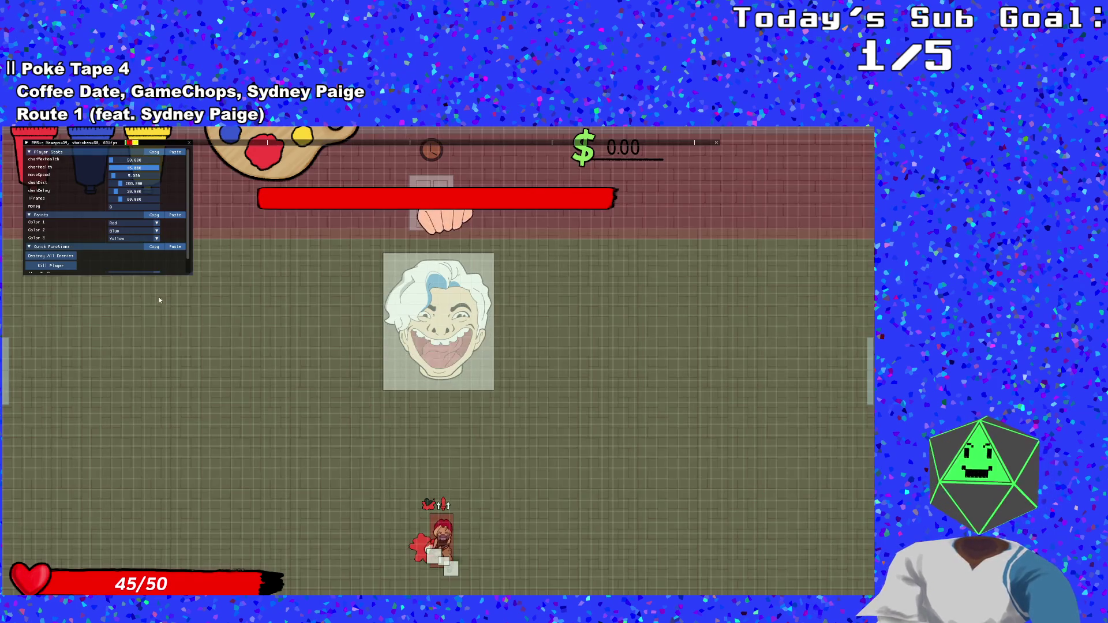
click(69, 258)
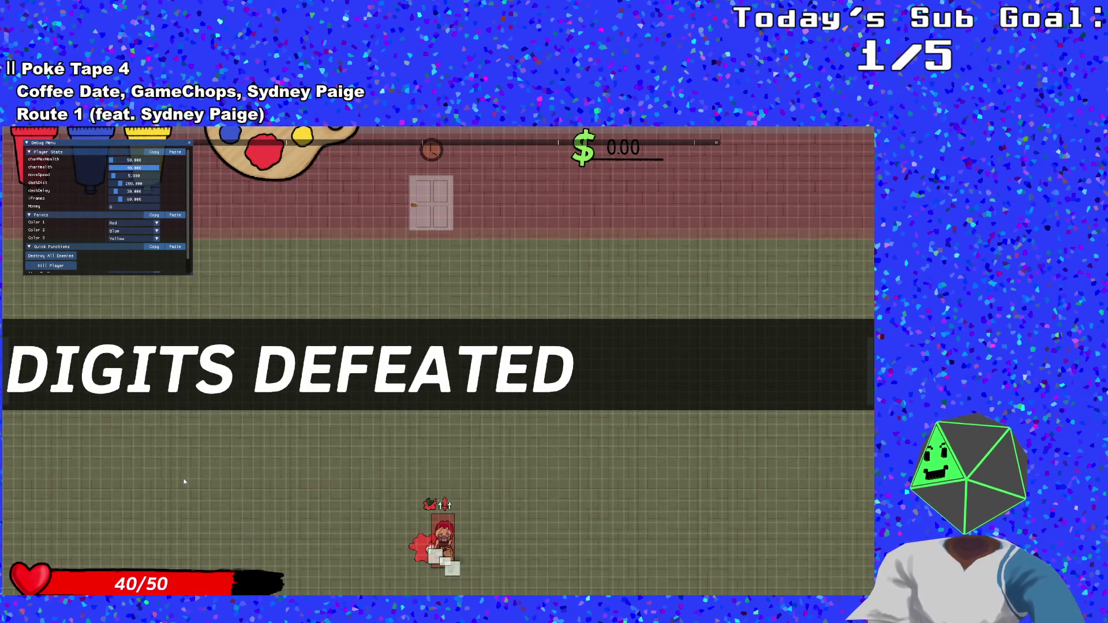
key(w)
key(a)
key(d)
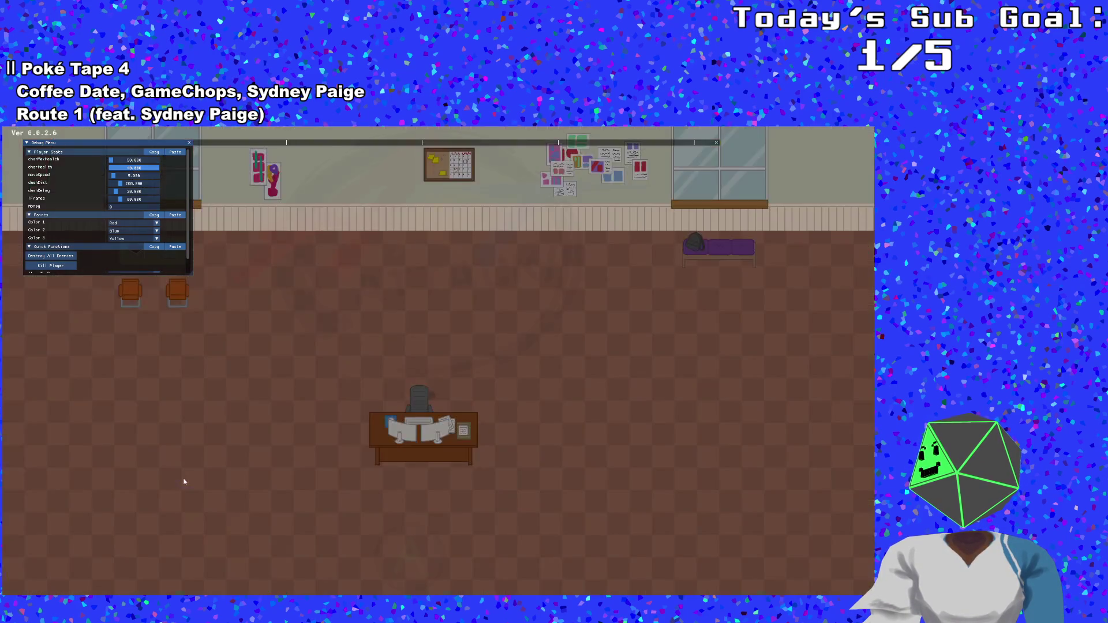
key(Escape)
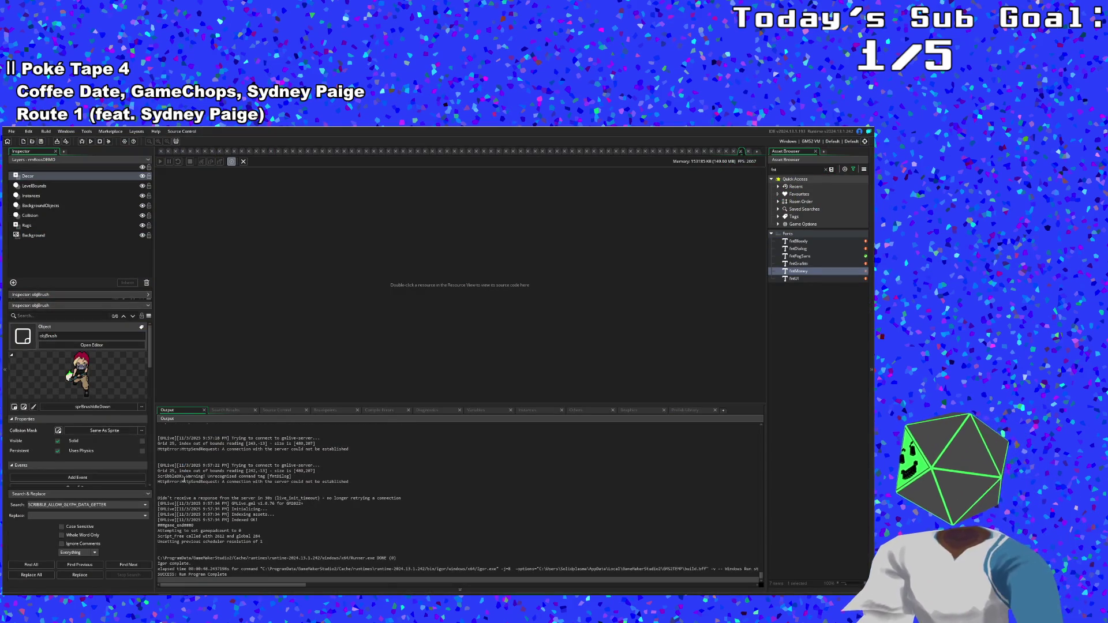
- Open objBrush's event code and scroll through its alarm events
click(741, 152)
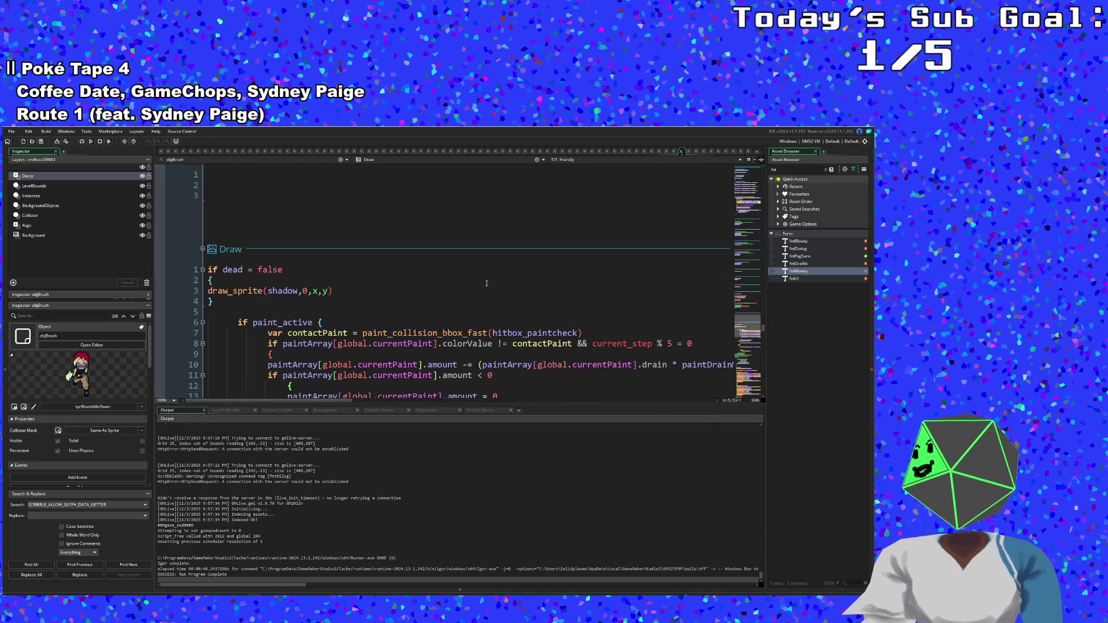
scroll(485, 284, up, 5)
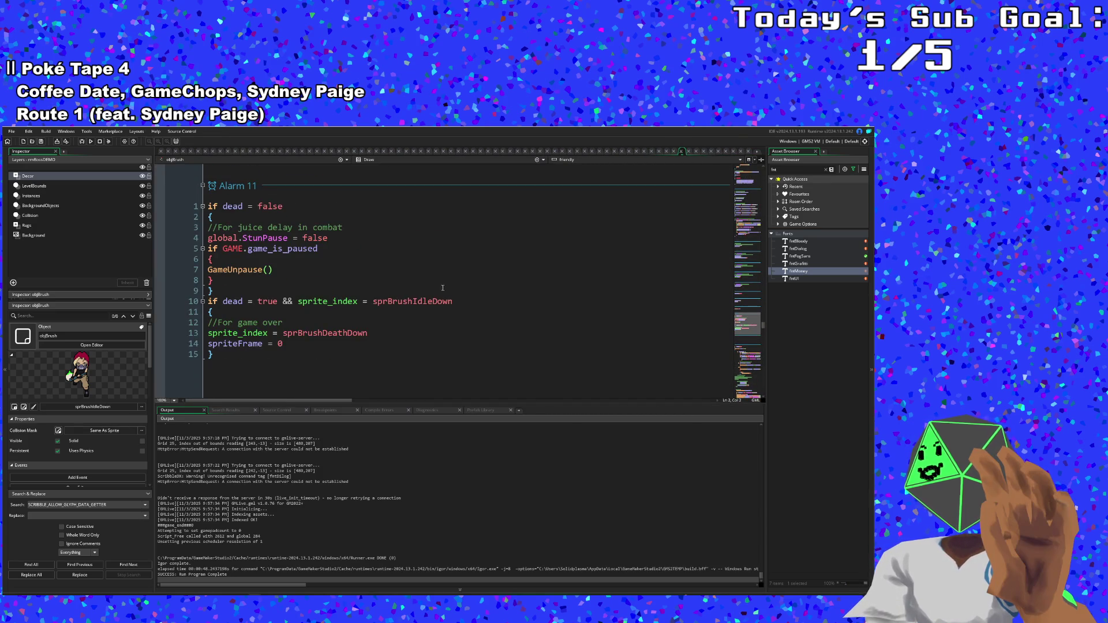
scroll(364, 303, down, 2)
scroll(358, 294, up, 7)
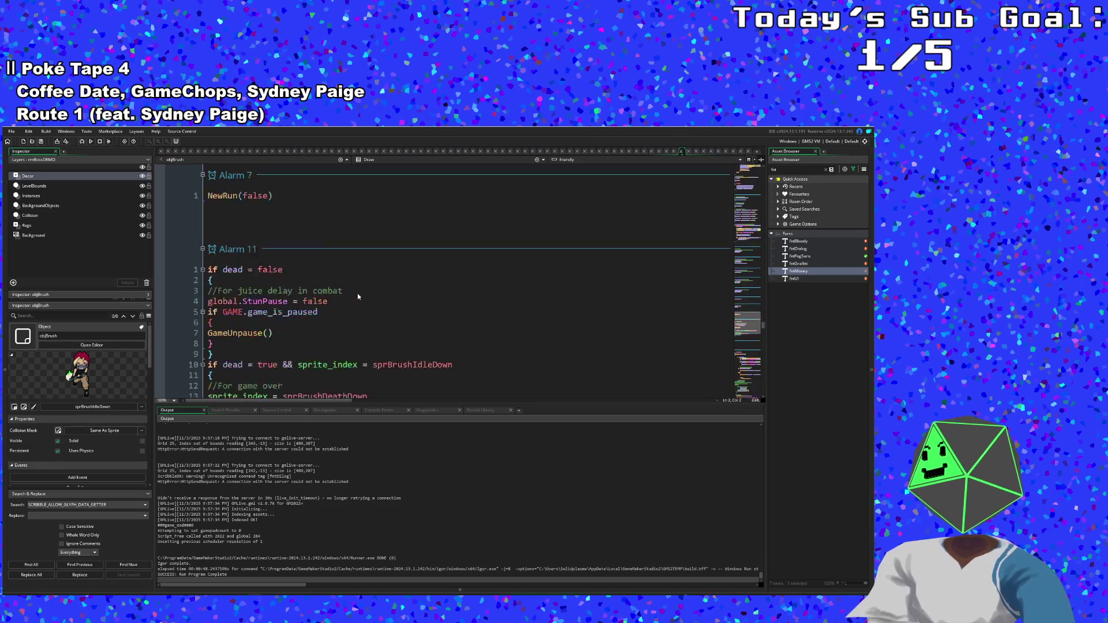
scroll(357, 293, down, 13)
scroll(356, 290, down, 2)
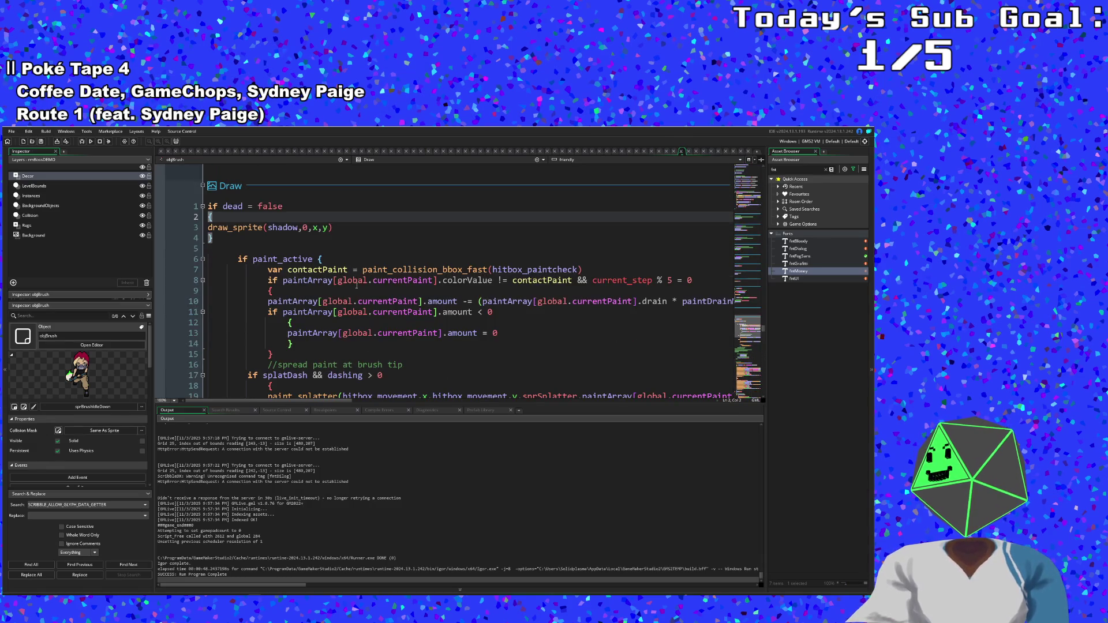
scroll(356, 285, down, 19)
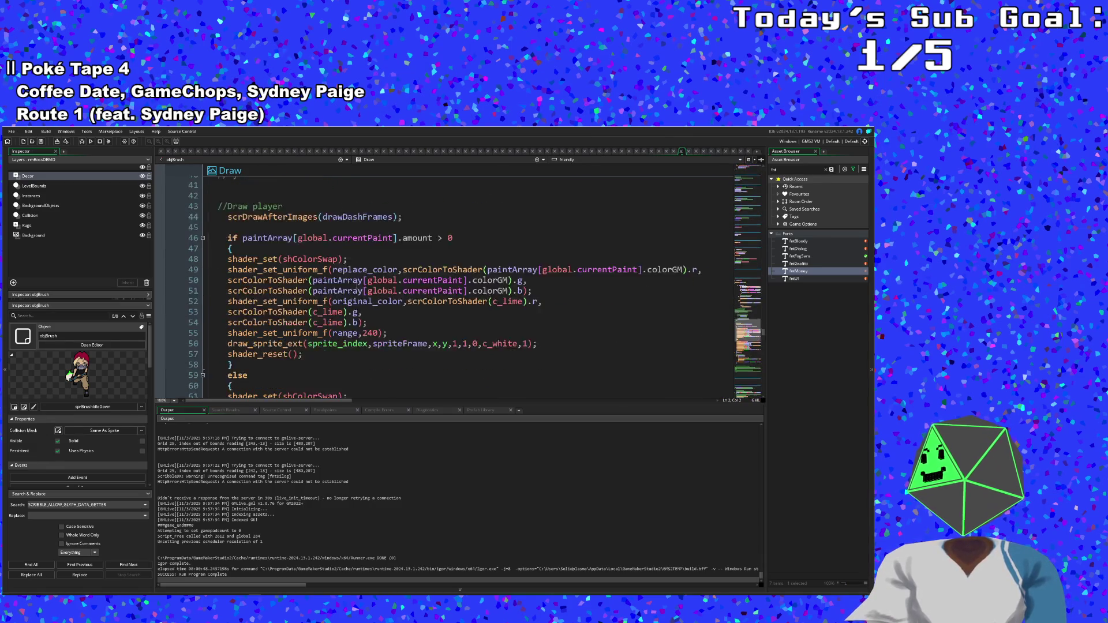
scroll(357, 282, up, 20)
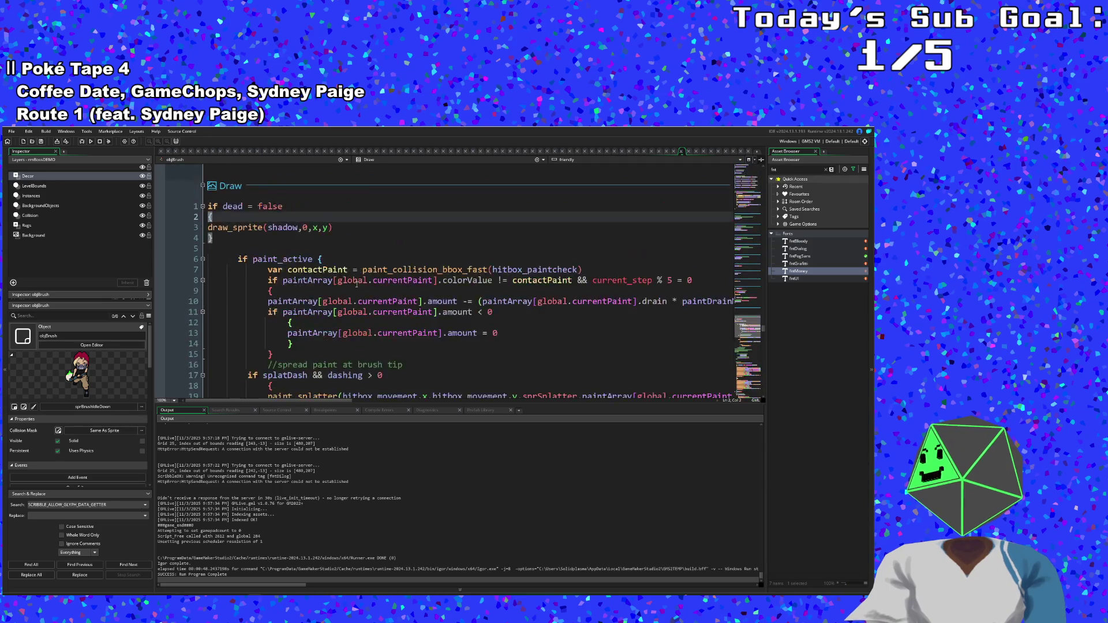
scroll(356, 281, up, 20)
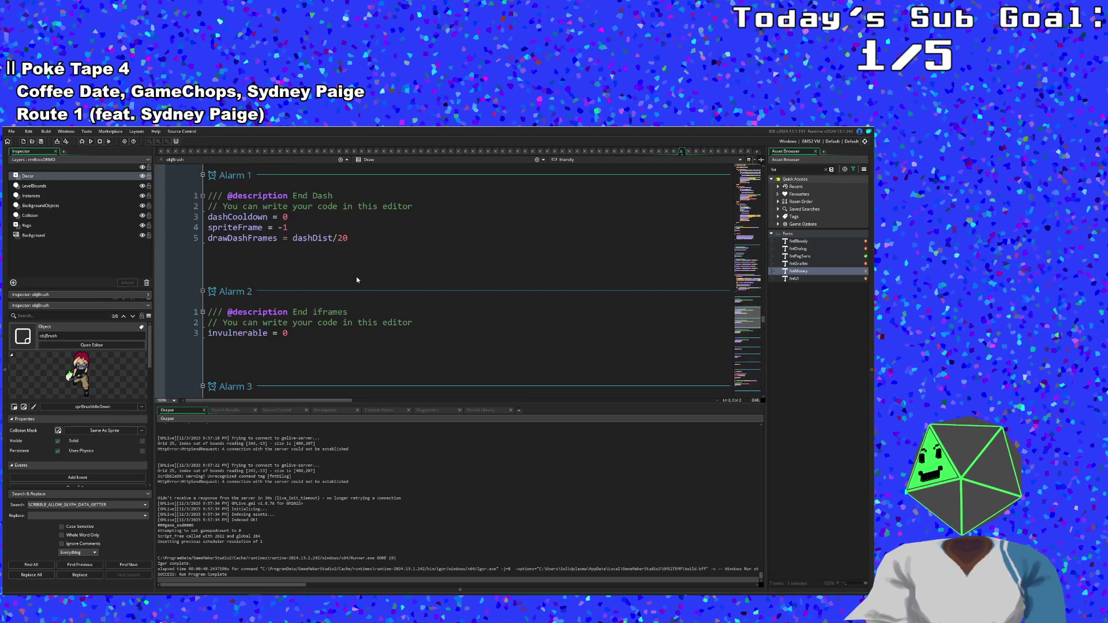
scroll(357, 280, down, 15)
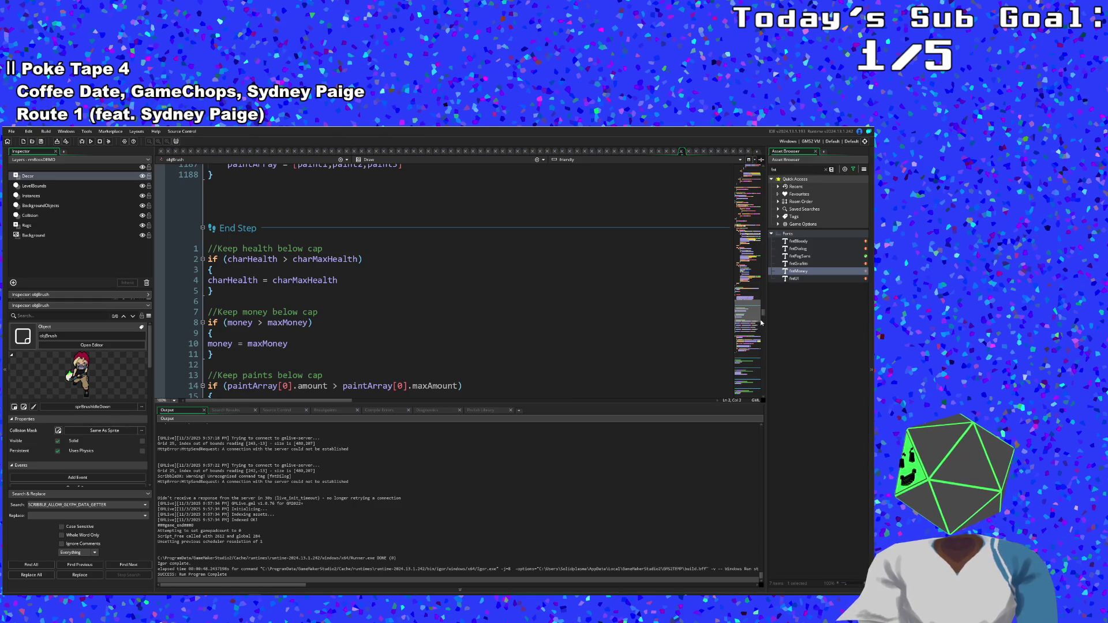
- Skim objBrush's later user events, then return to line 47 of the Draw GUI code
drag(763, 315, 750, 399)
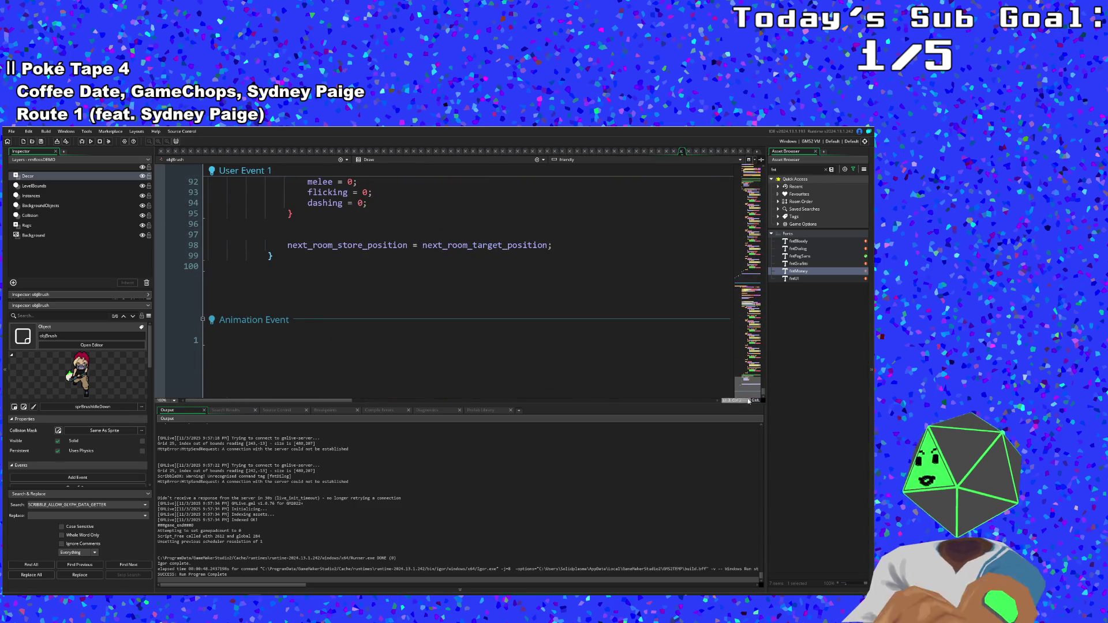
scroll(676, 379, up, 20)
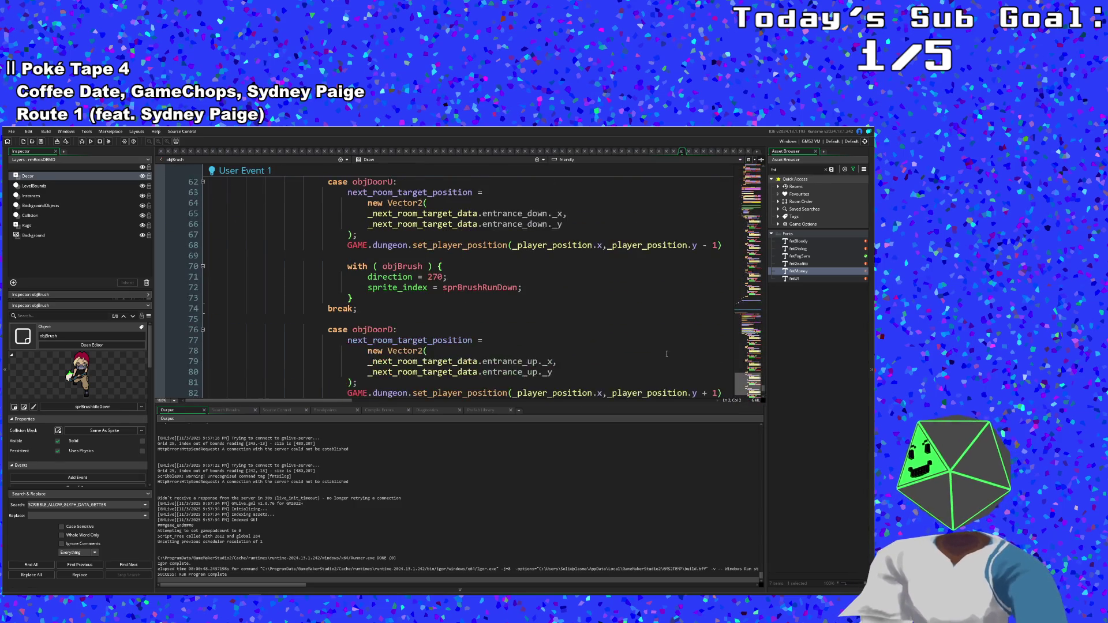
scroll(675, 344, up, 20)
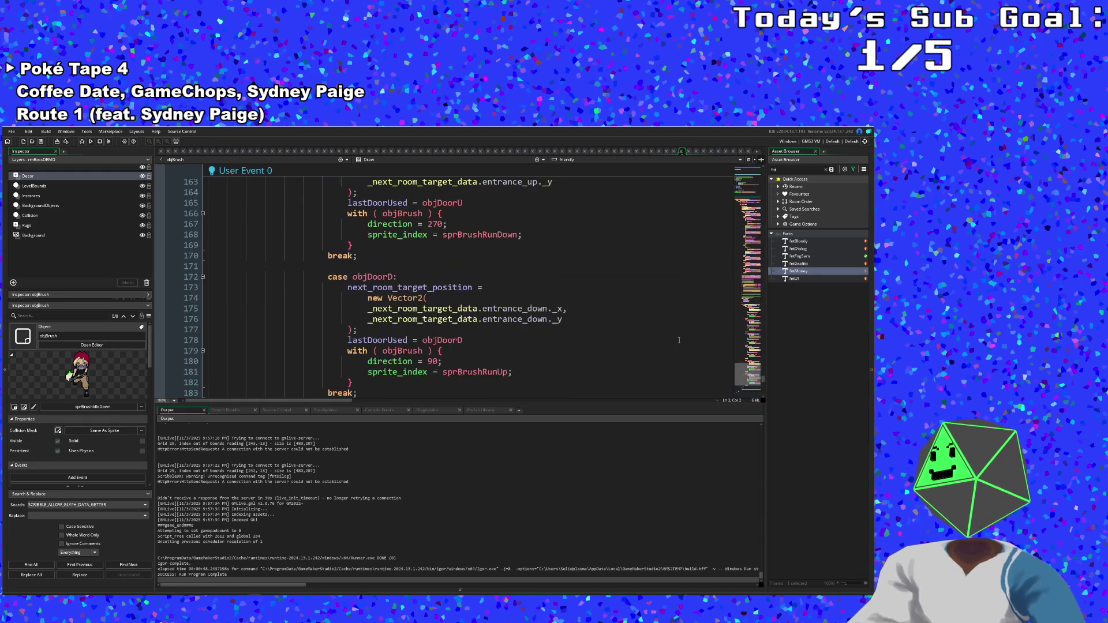
scroll(682, 336, up, 20)
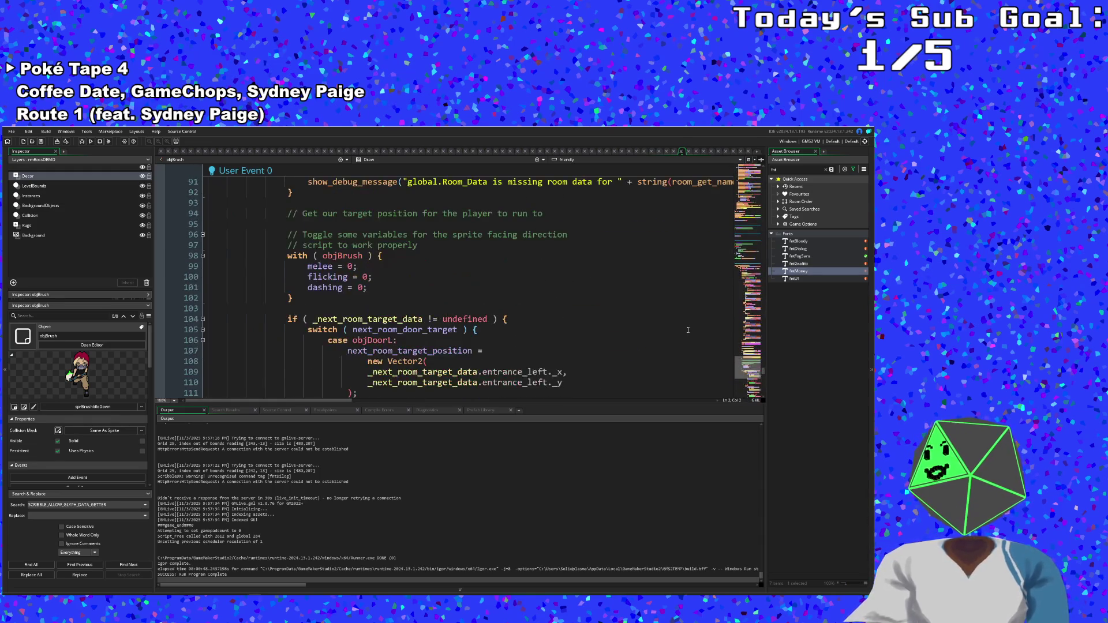
scroll(679, 333, up, 20)
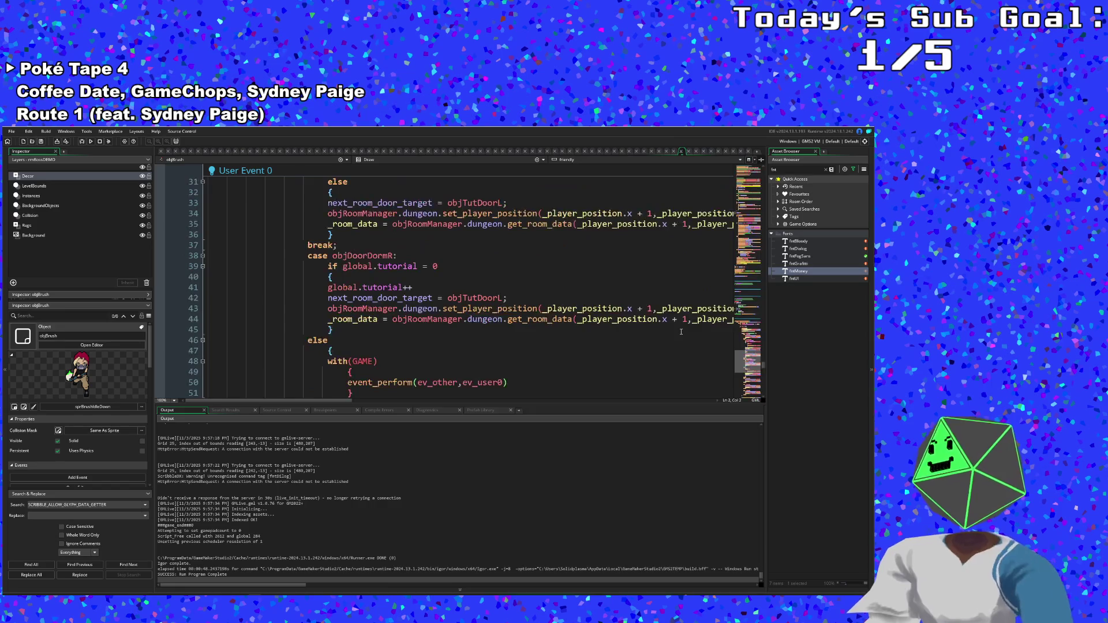
drag(763, 362, 764, 341)
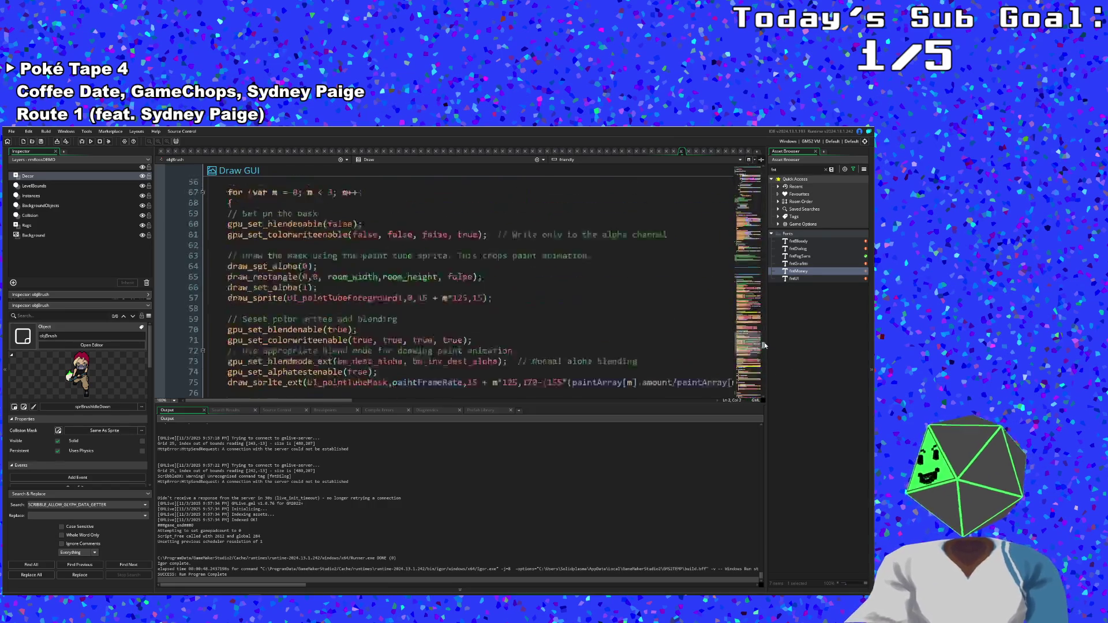
click(546, 336)
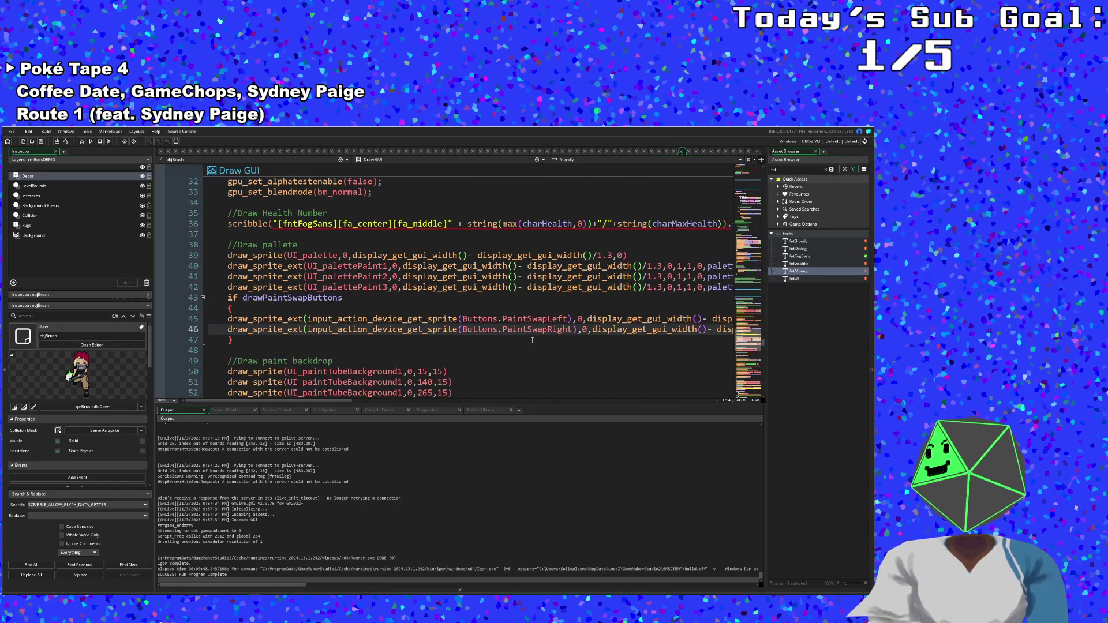